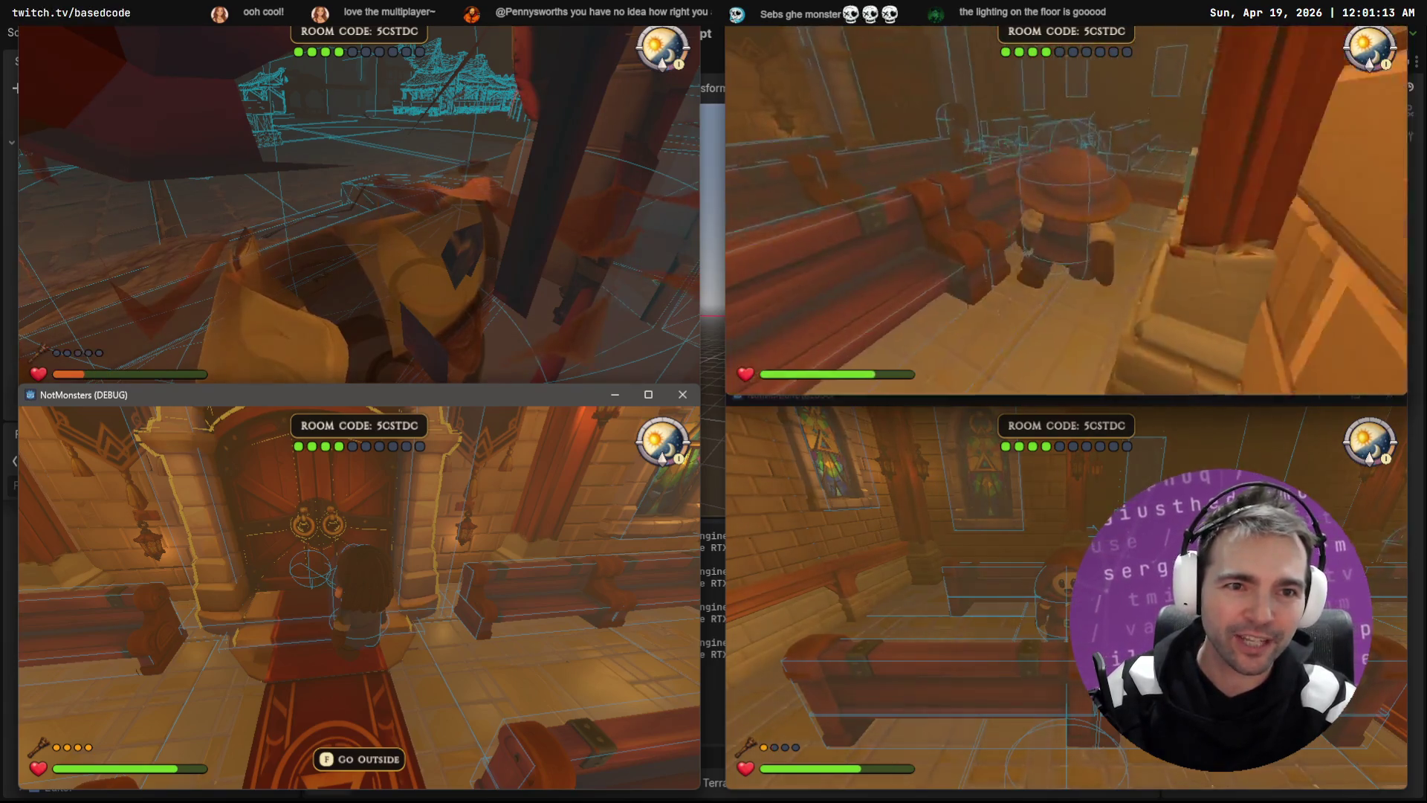
# Step: Take two characters out through the chapel door into town, then pause one client
pyautogui.press('f')
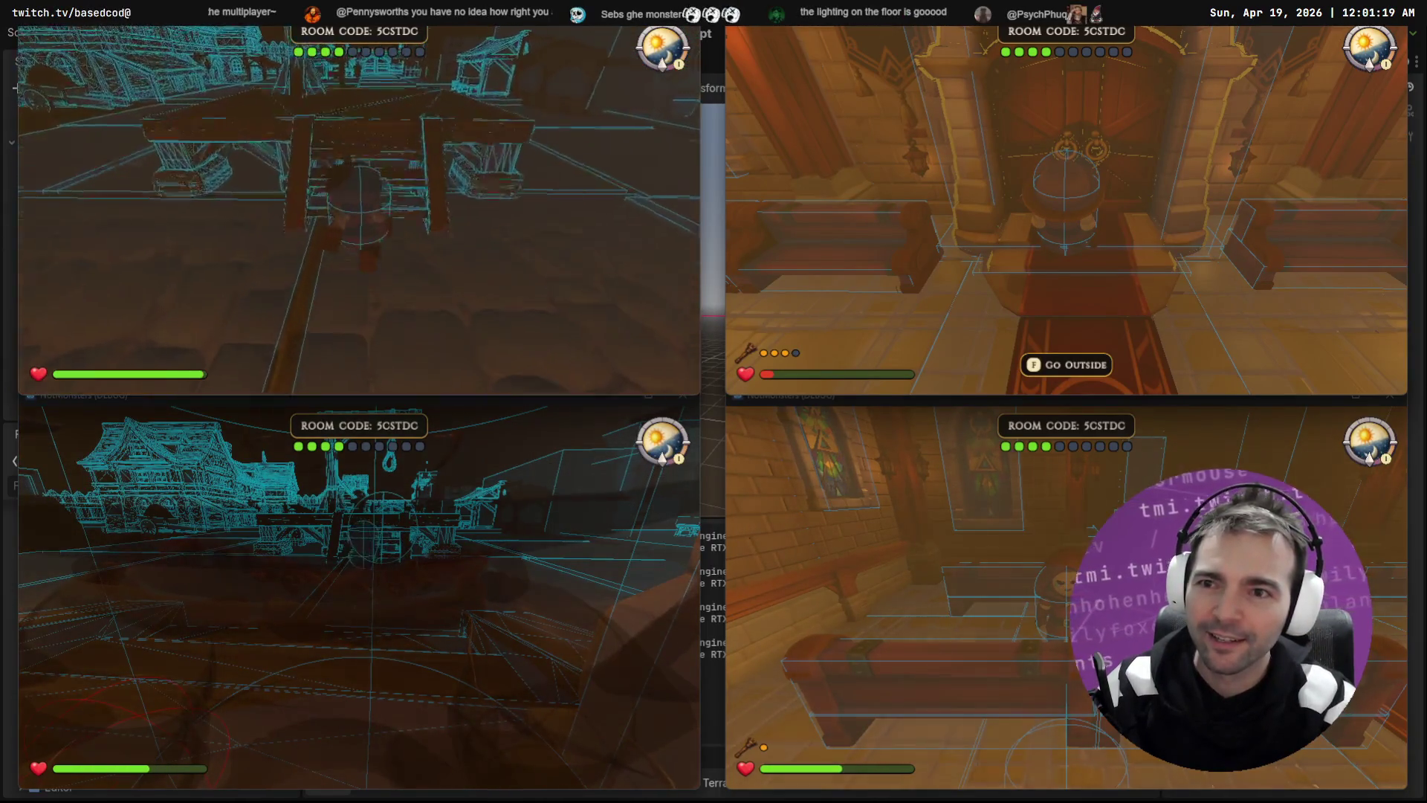
pyautogui.press('f')
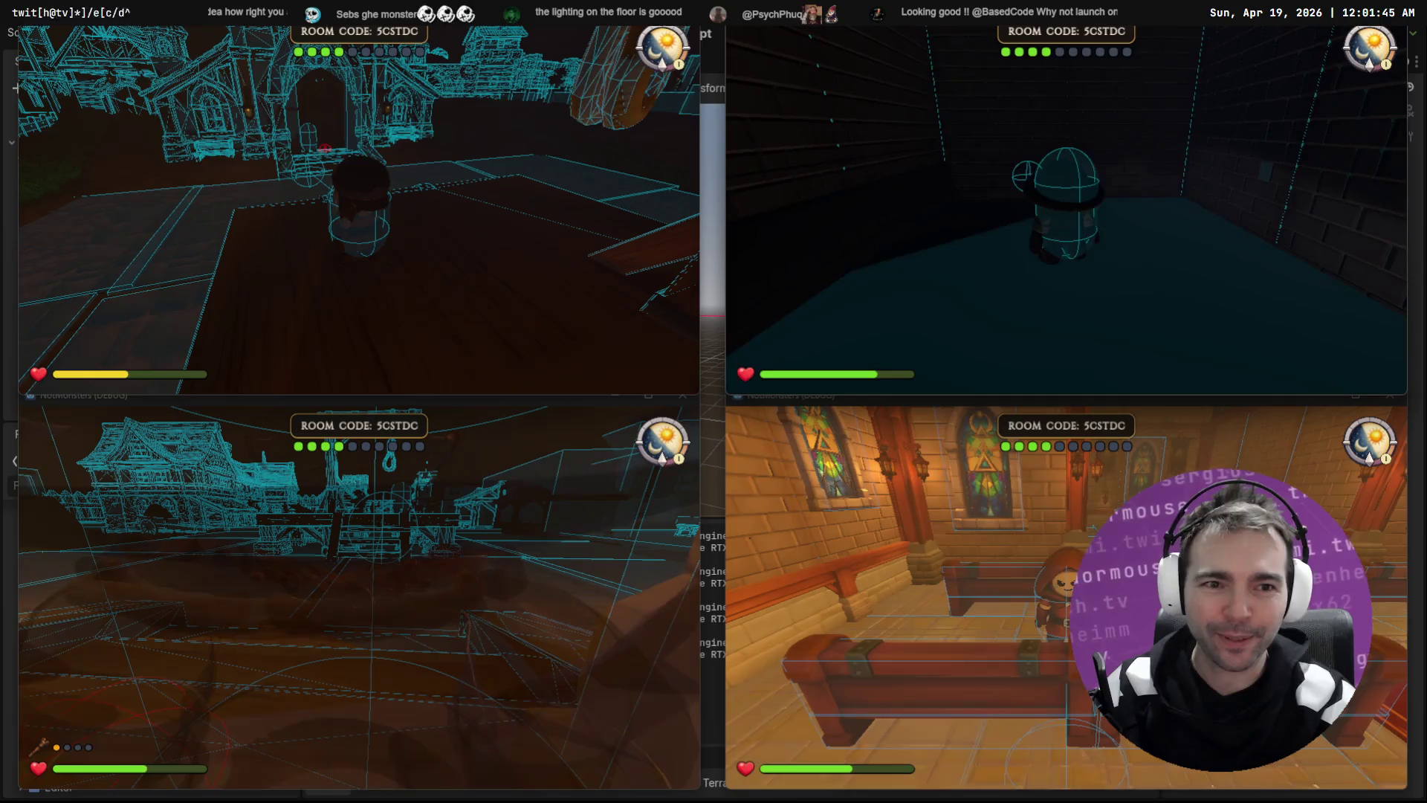
pyautogui.press('Escape')
# Step: Walk another character out the chapel door onto the platform, pause it, and stop the test run
pyautogui.click(1157, 416)
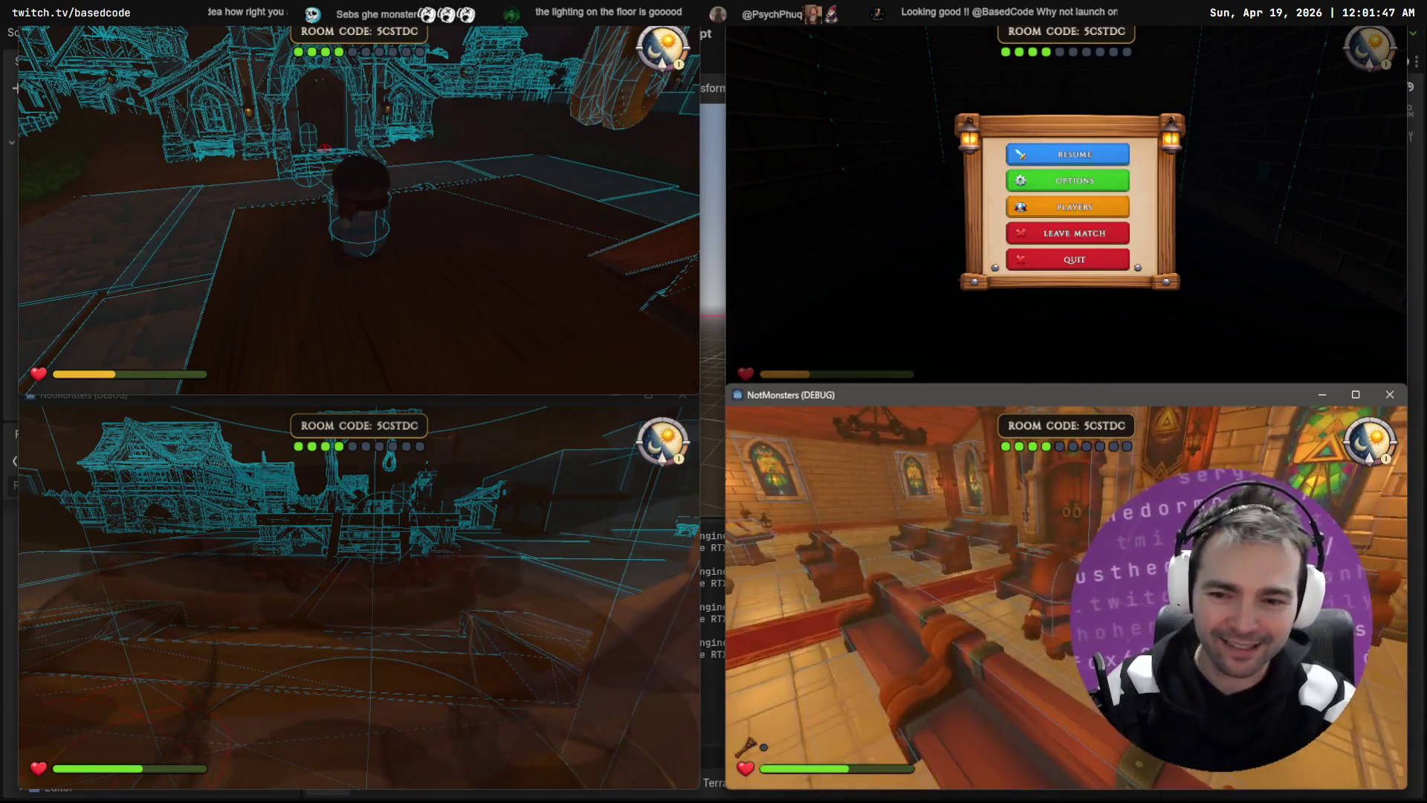
pyautogui.press('w')
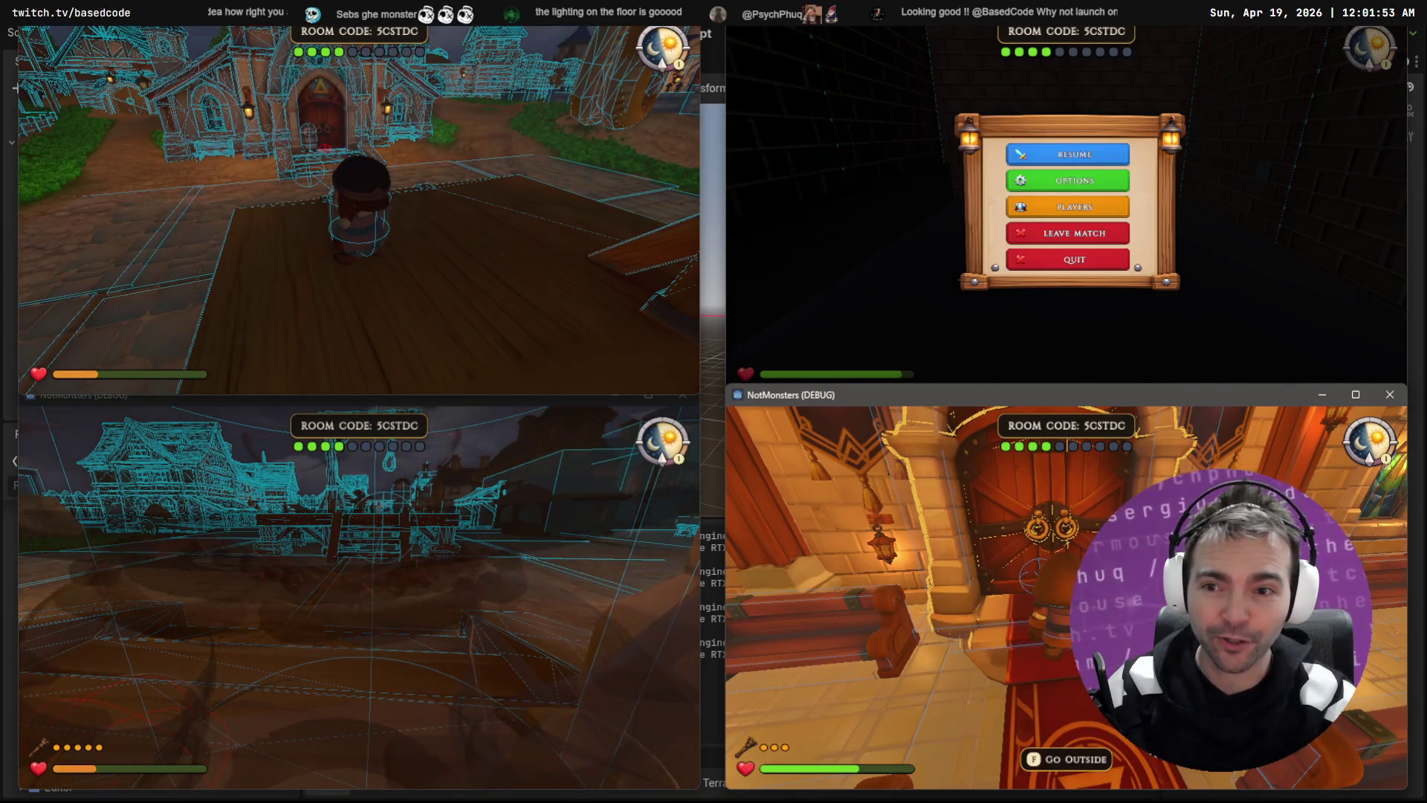
pyautogui.press('f')
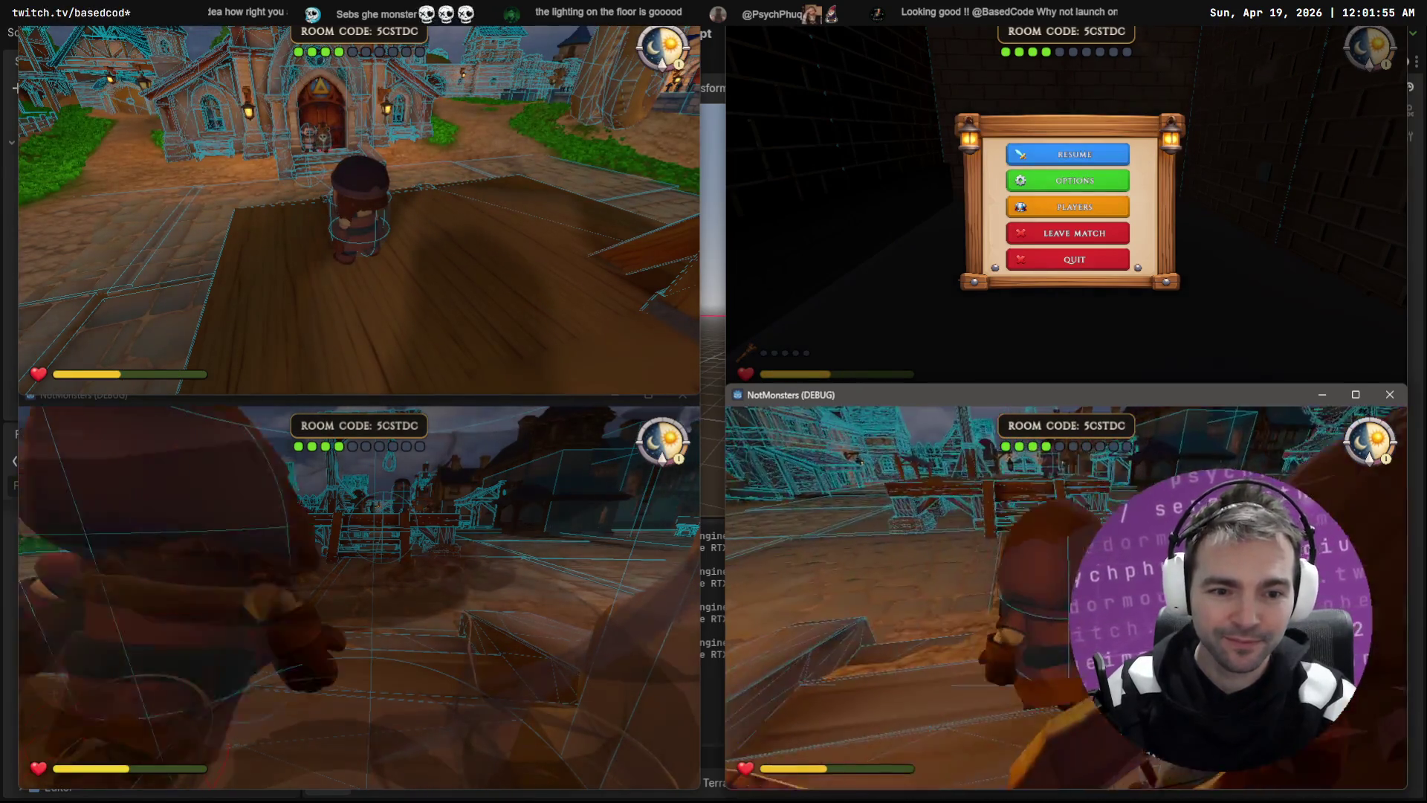
pyautogui.hotkey('shift', 'w')
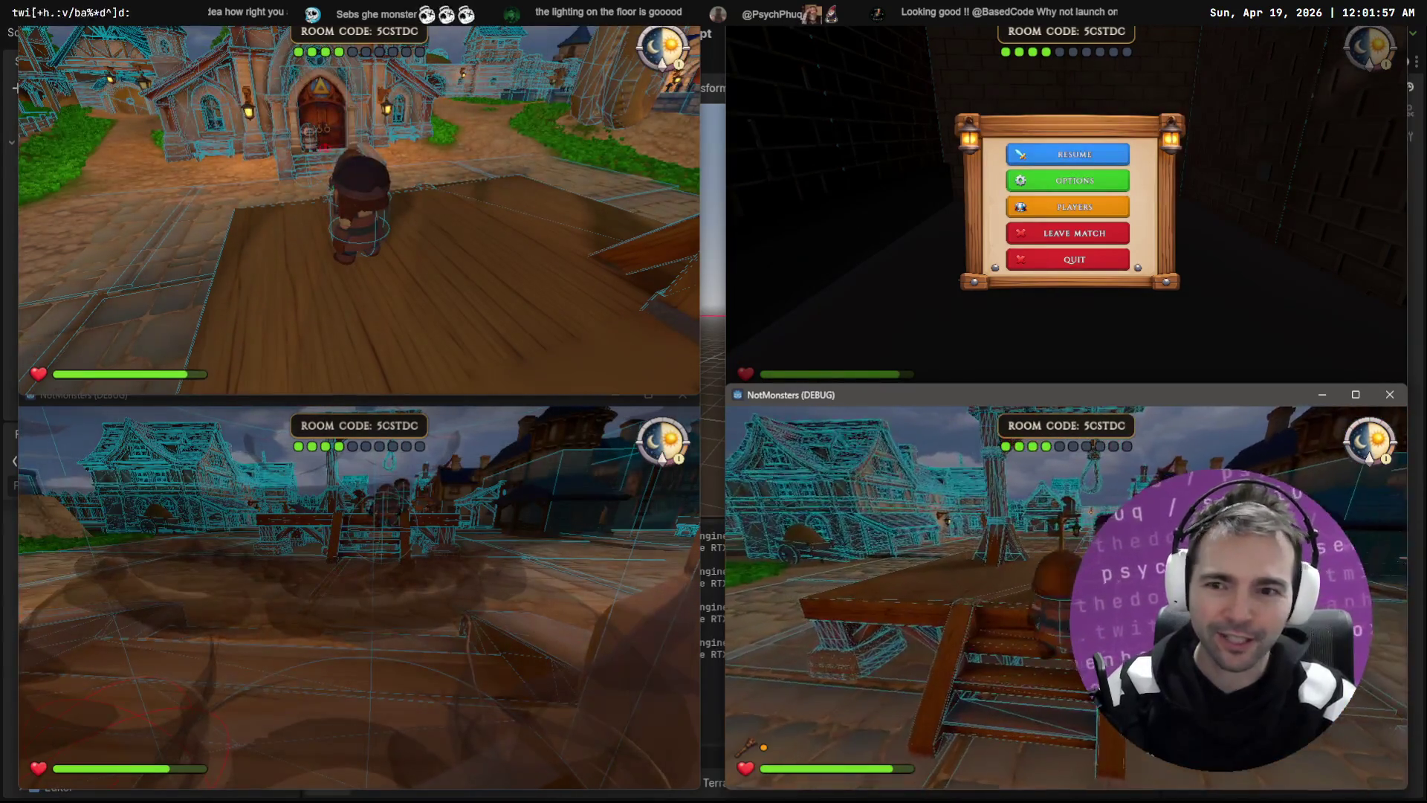
pyautogui.press('w')
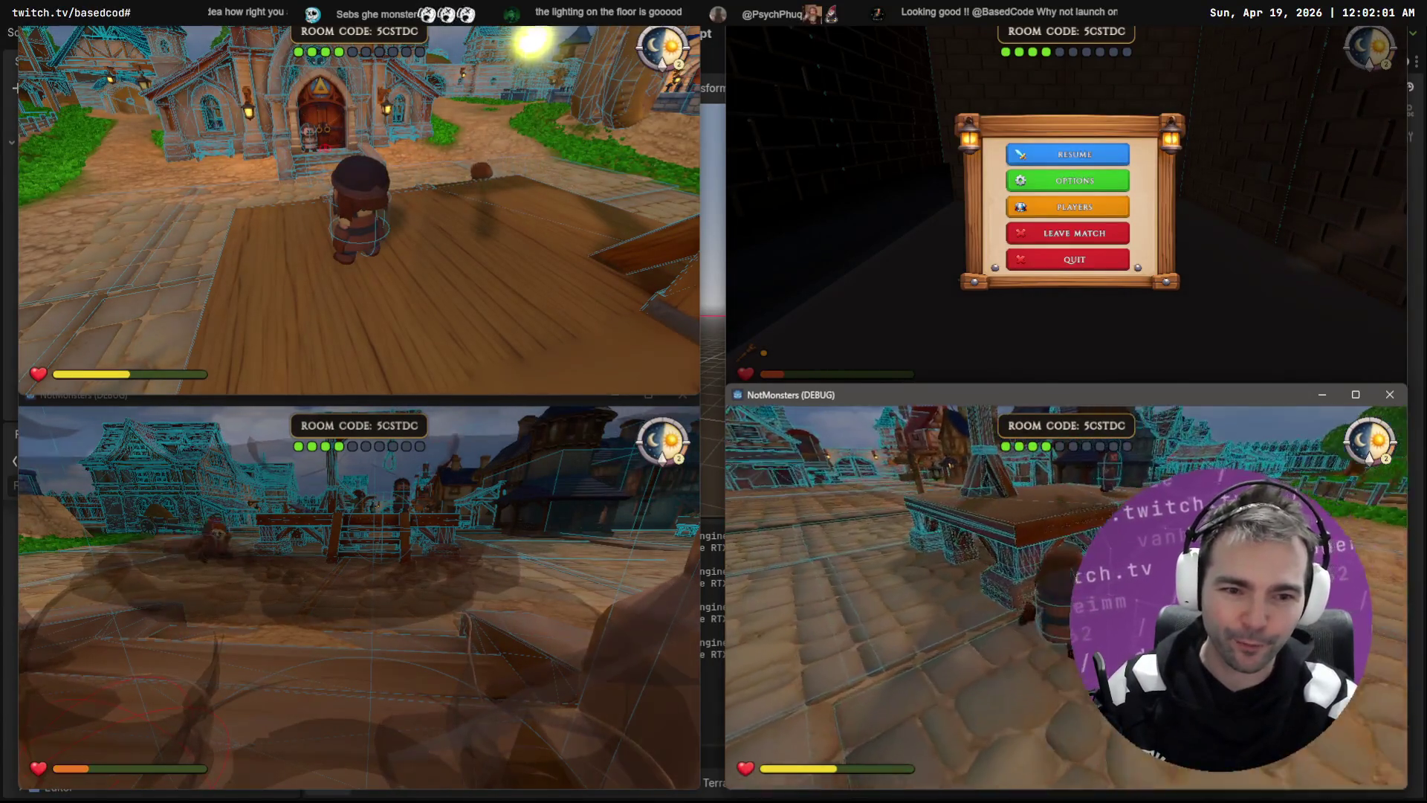
pyautogui.press('Escape')
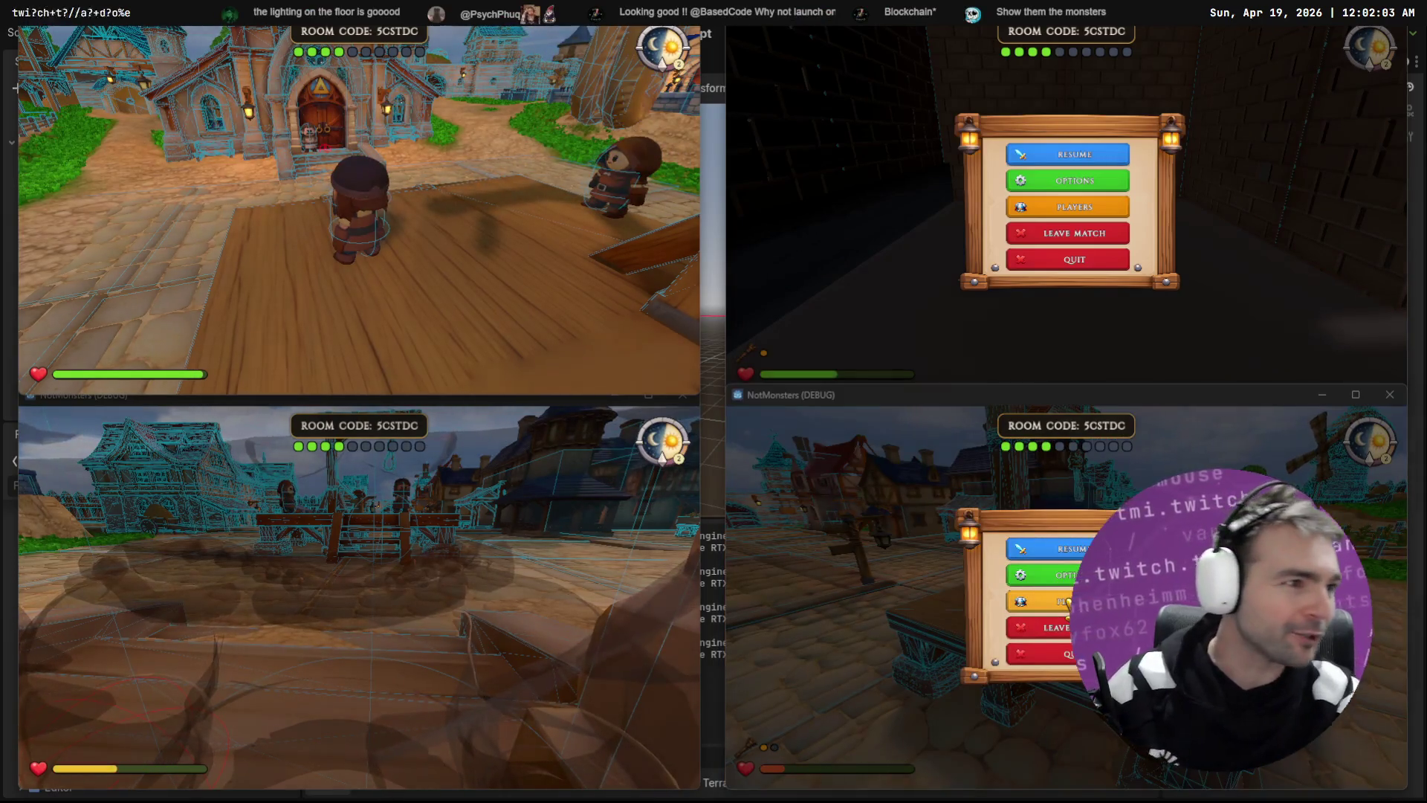
pyautogui.press('F8')
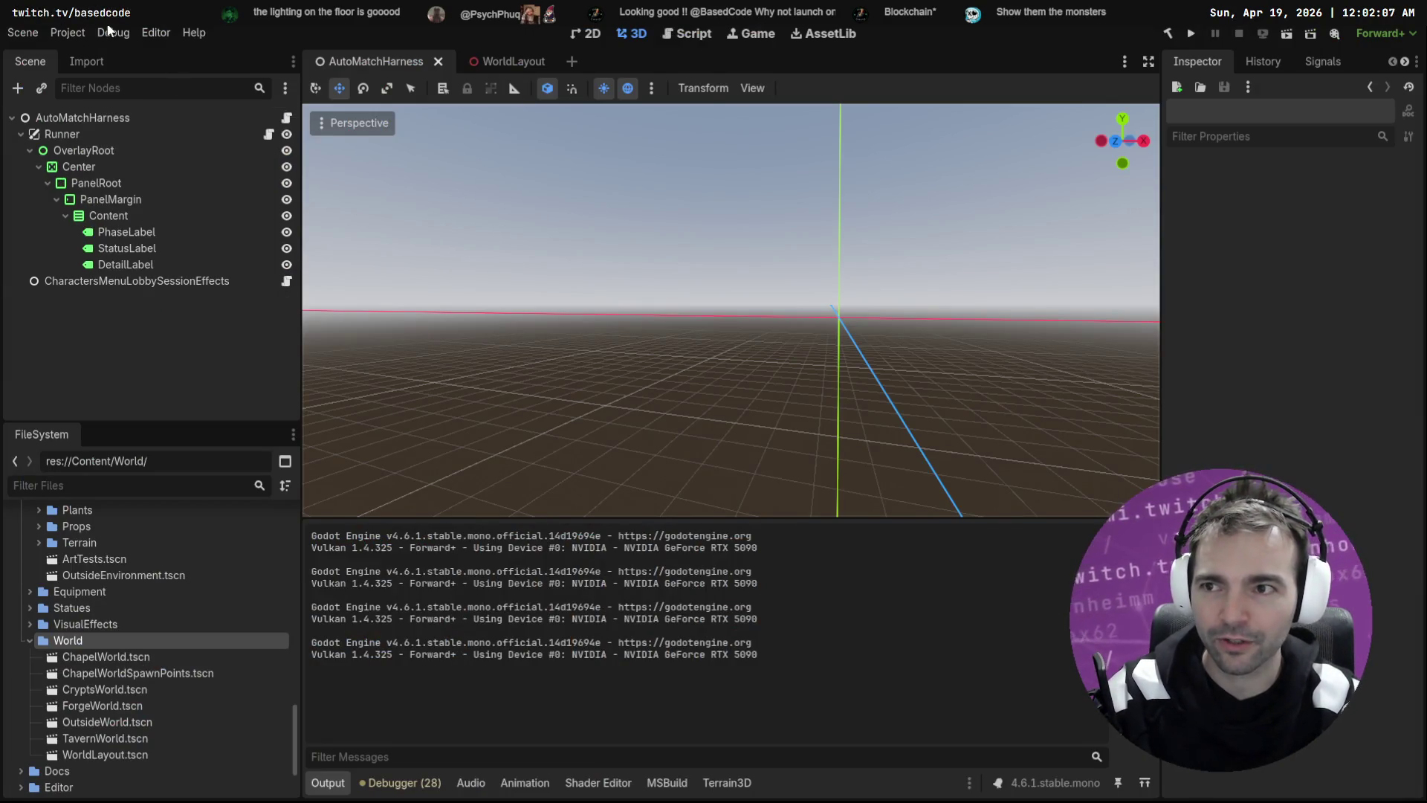
# Step: Turn off Visible Collision Shapes in the Debug menu and rerun the project with F5
pyautogui.click(131, 33)
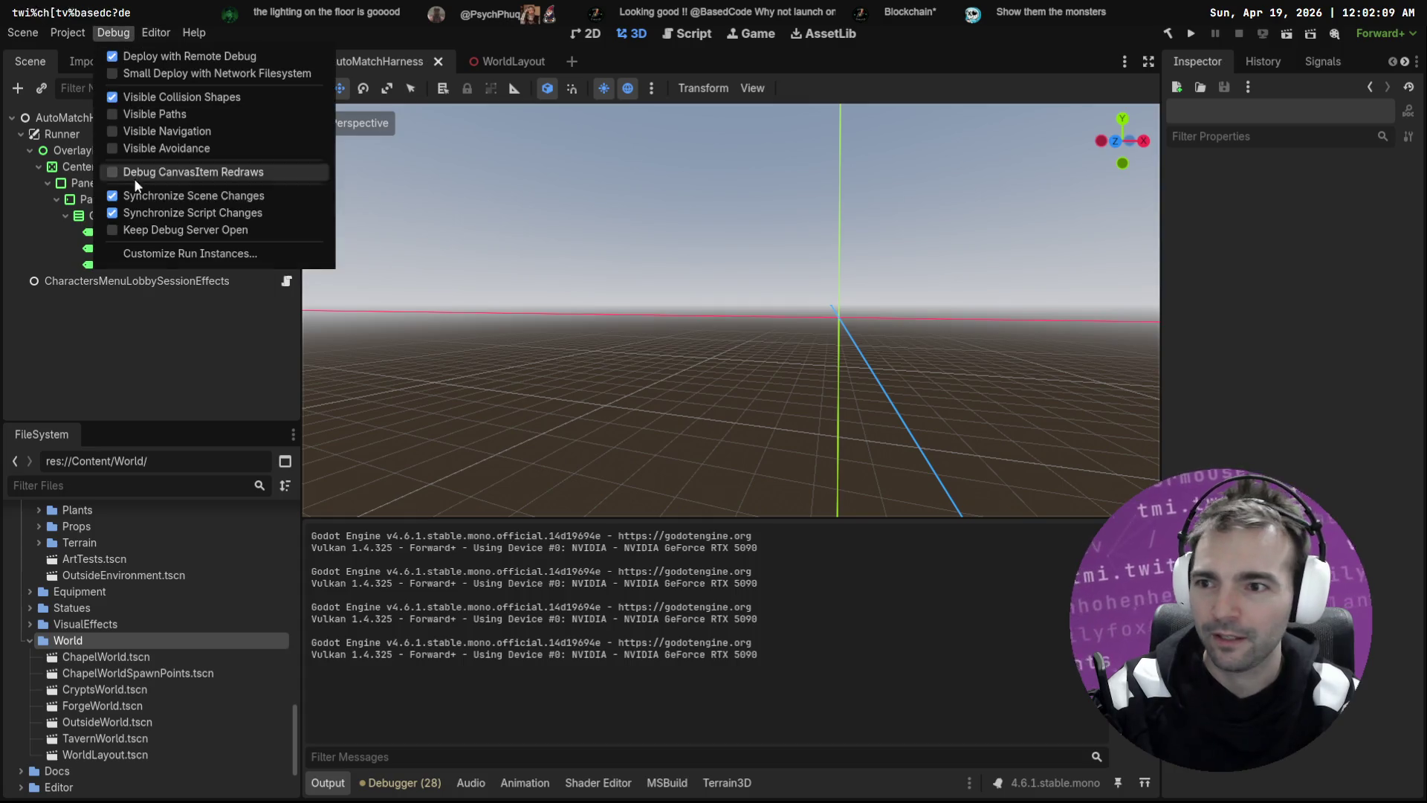
pyautogui.click(167, 94)
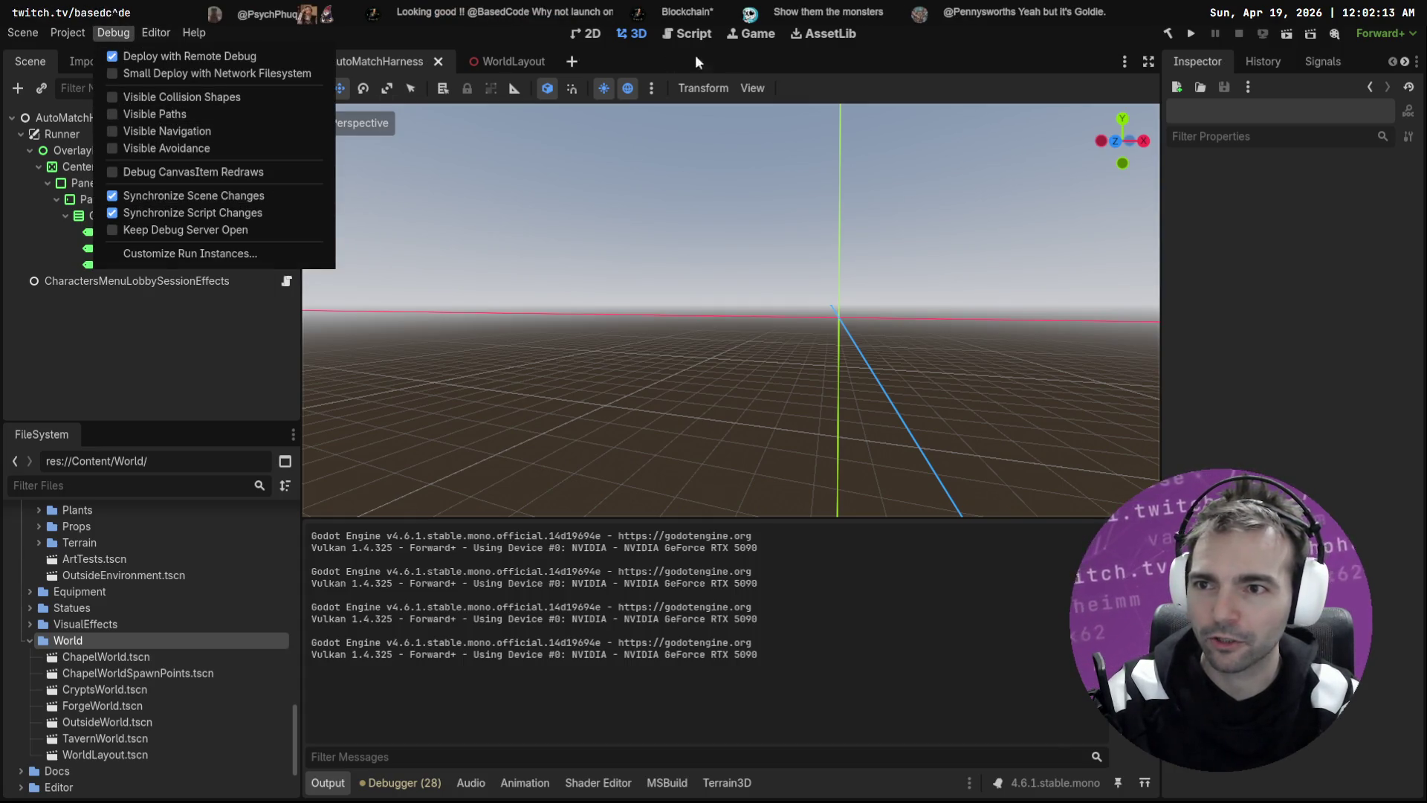
pyautogui.click(775, 60)
pyautogui.press('F5')
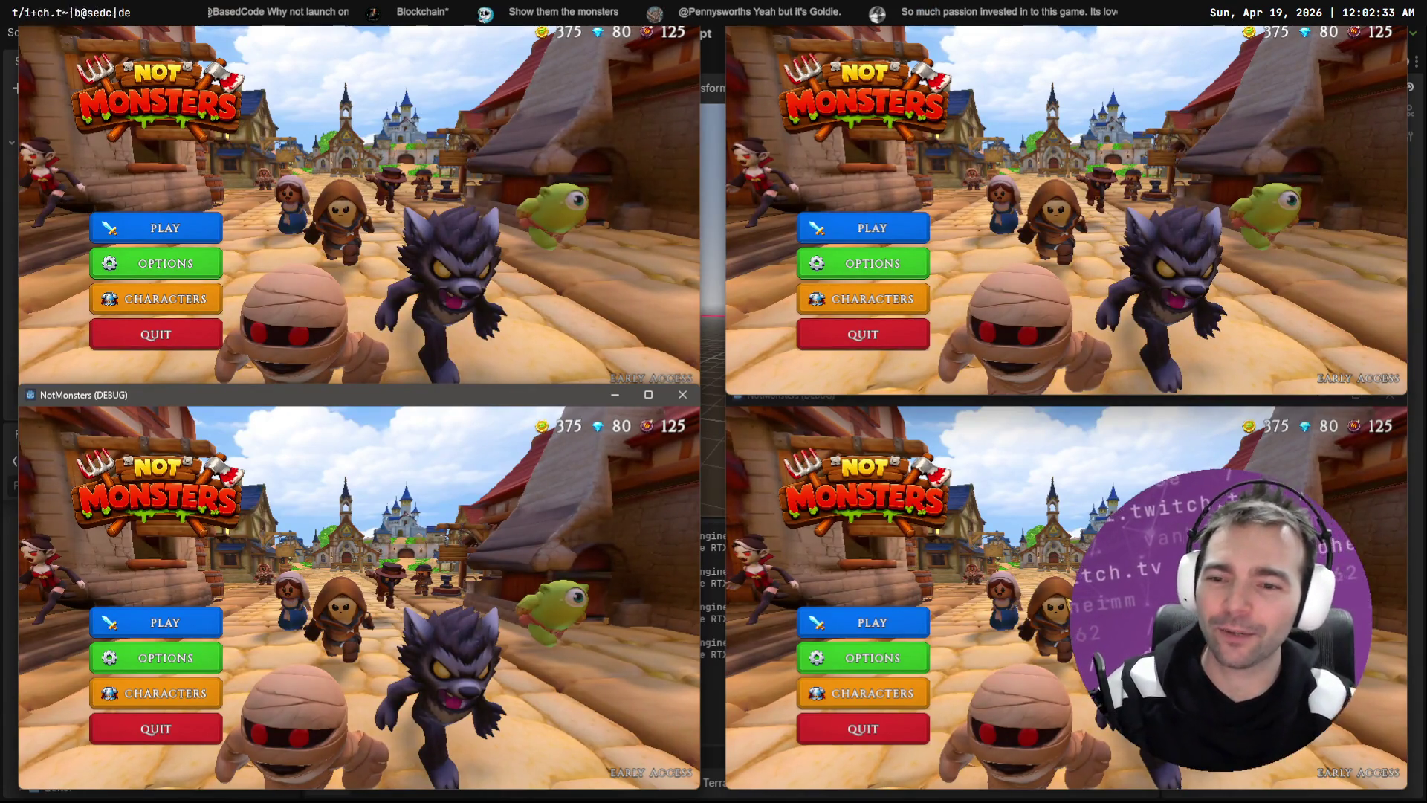
# Step: Bring up the Play Online screen on the top-left game client
pyautogui.click(211, 229)
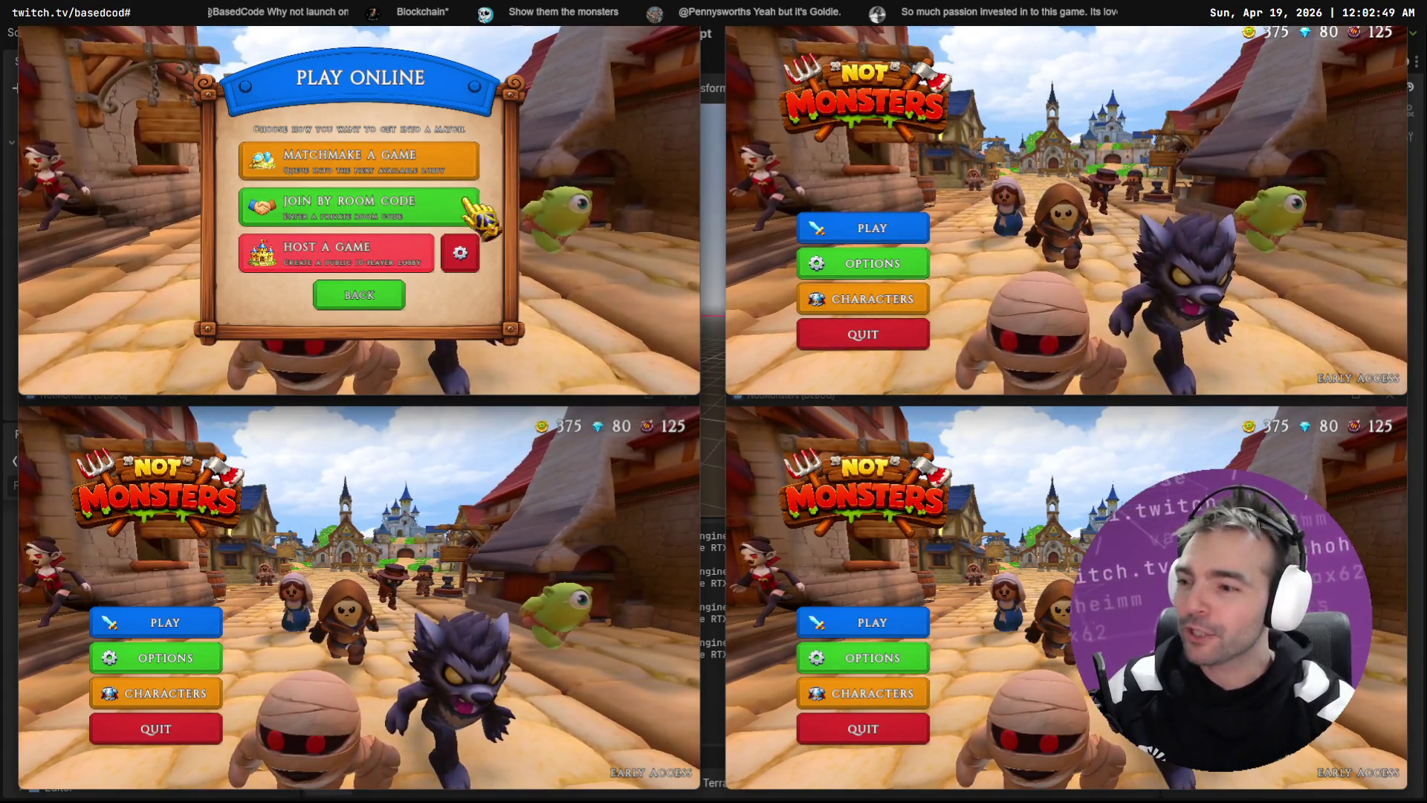
# Step: Matchmake all four clients into room H96KCS and pick Barbarian on the first client
pyautogui.click(394, 178)
pyautogui.click(873, 228)
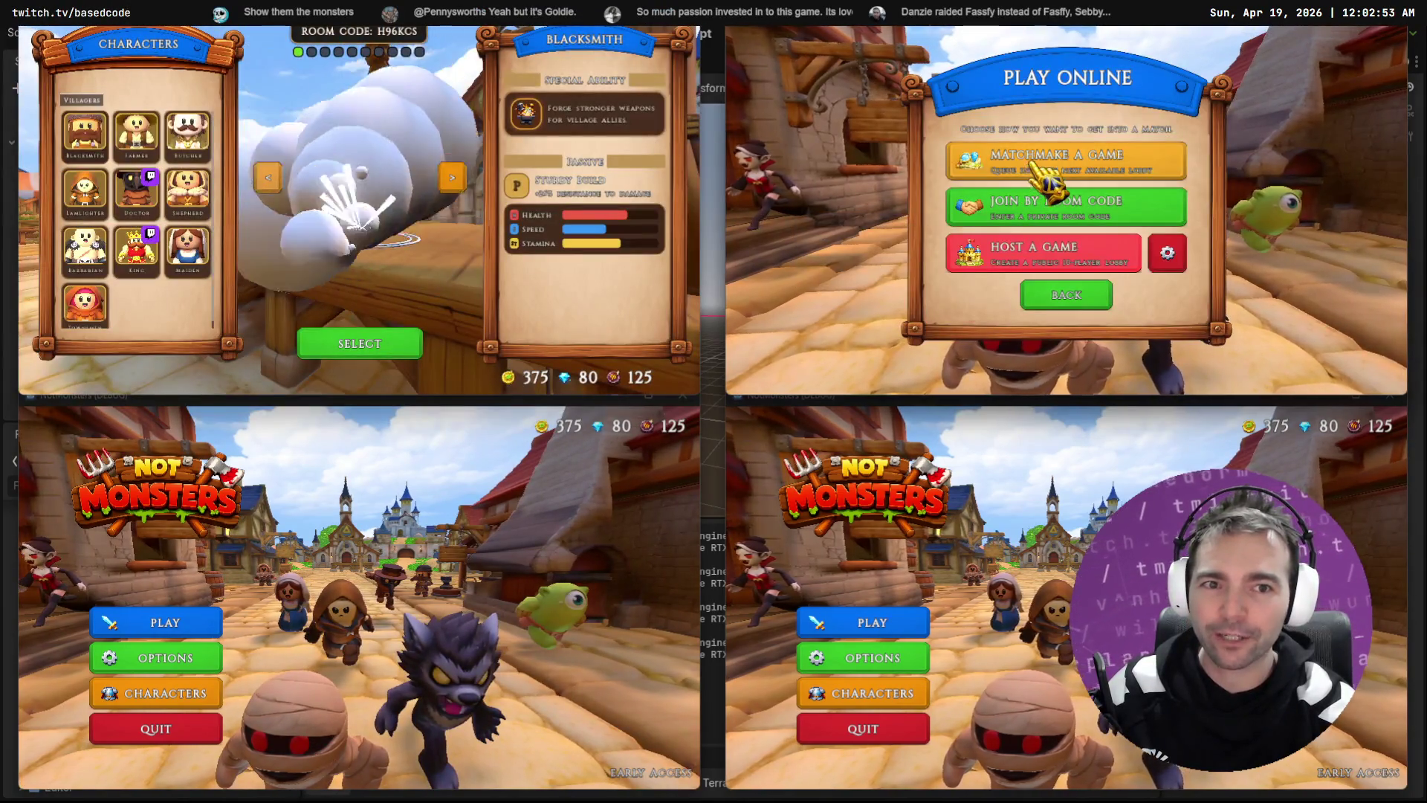
pyautogui.click(1048, 179)
pyautogui.click(156, 622)
pyautogui.click(156, 623)
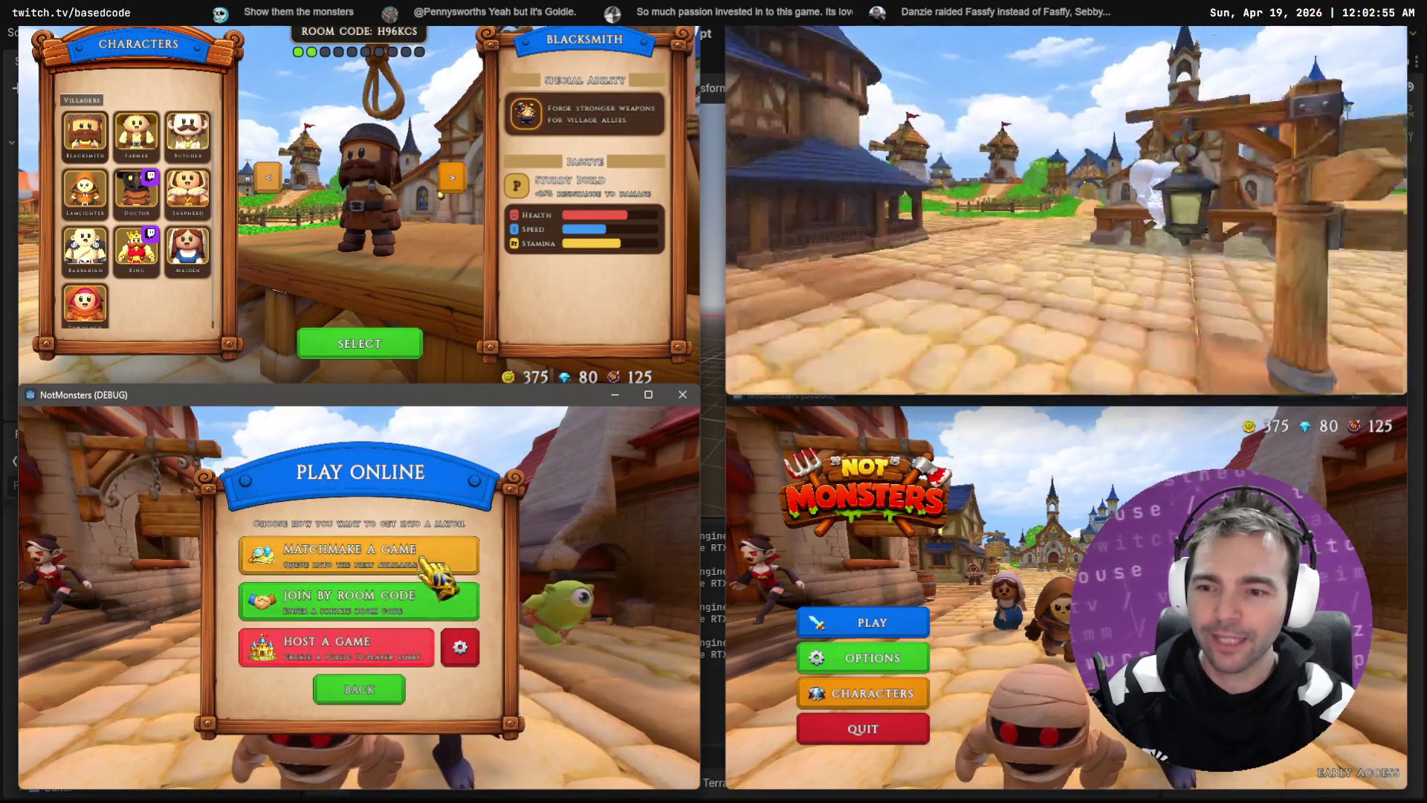
pyautogui.click(431, 568)
pyautogui.click(873, 623)
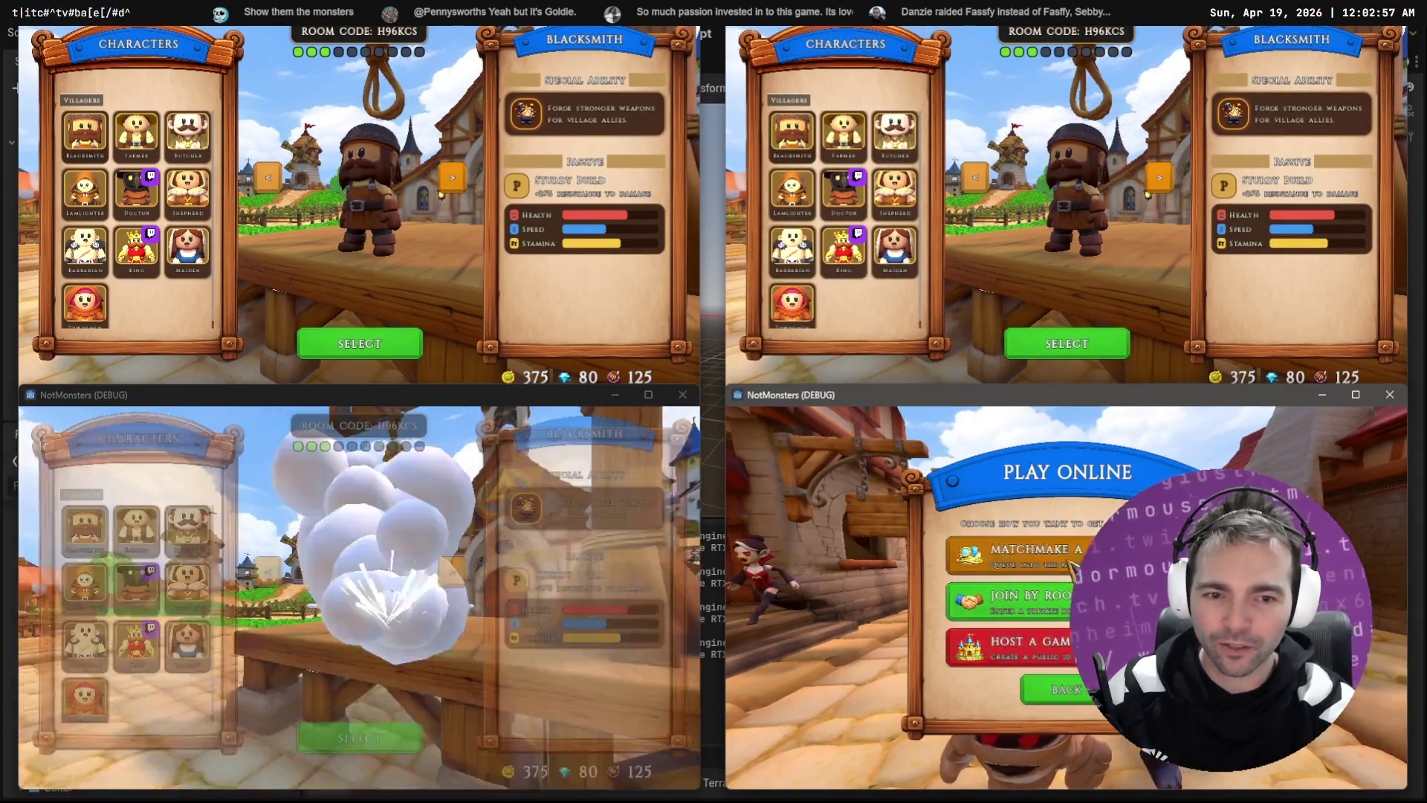
pyautogui.click(1072, 567)
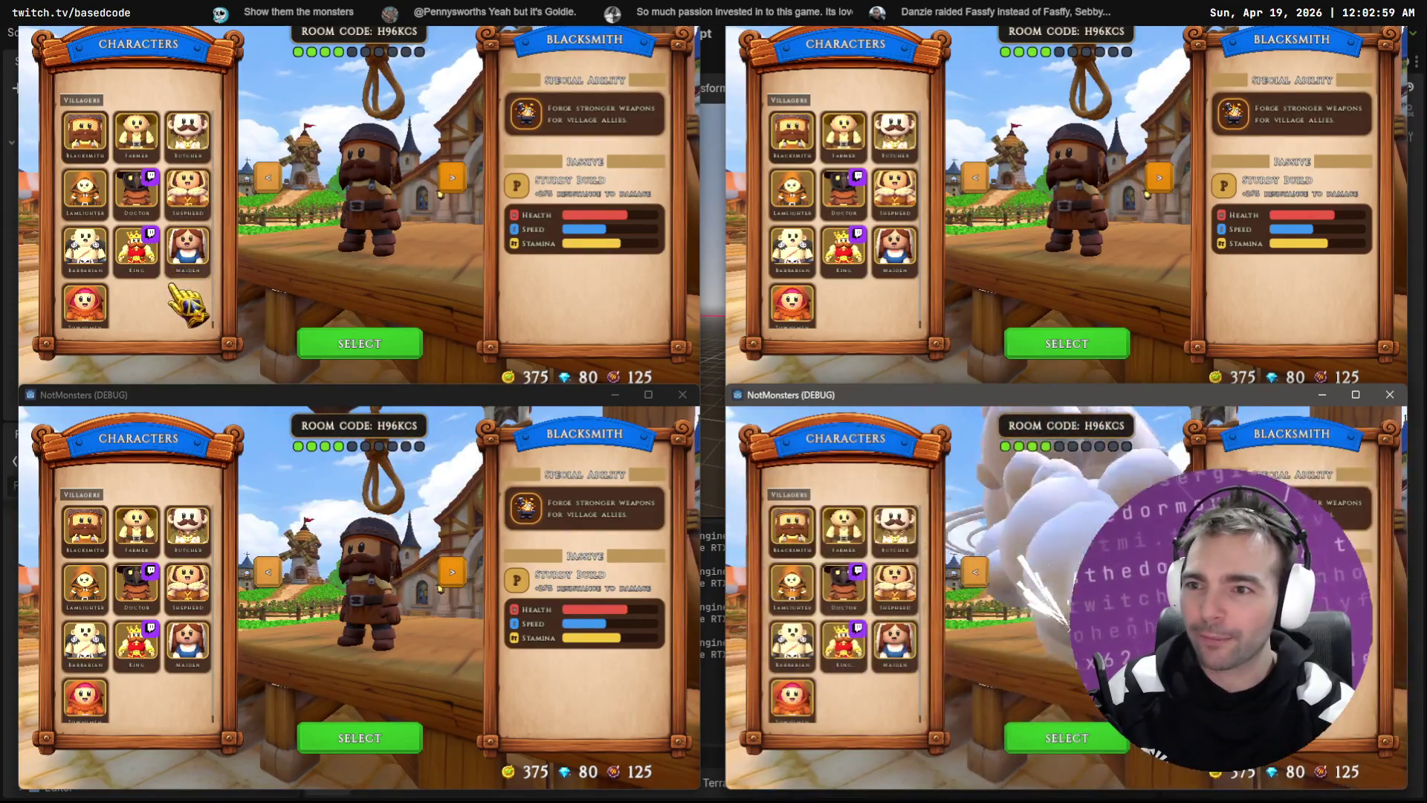
pyautogui.click(186, 327)
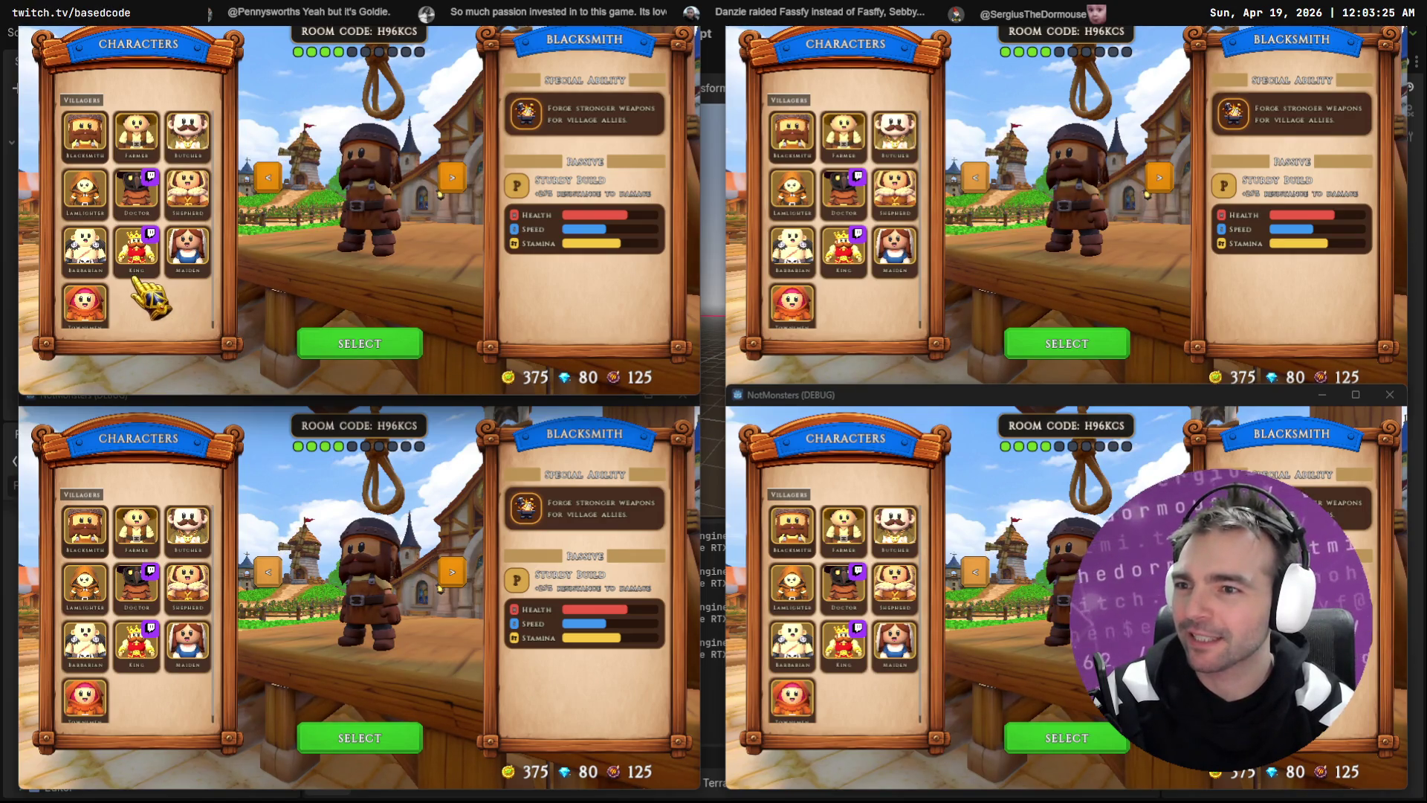
pyautogui.click(89, 253)
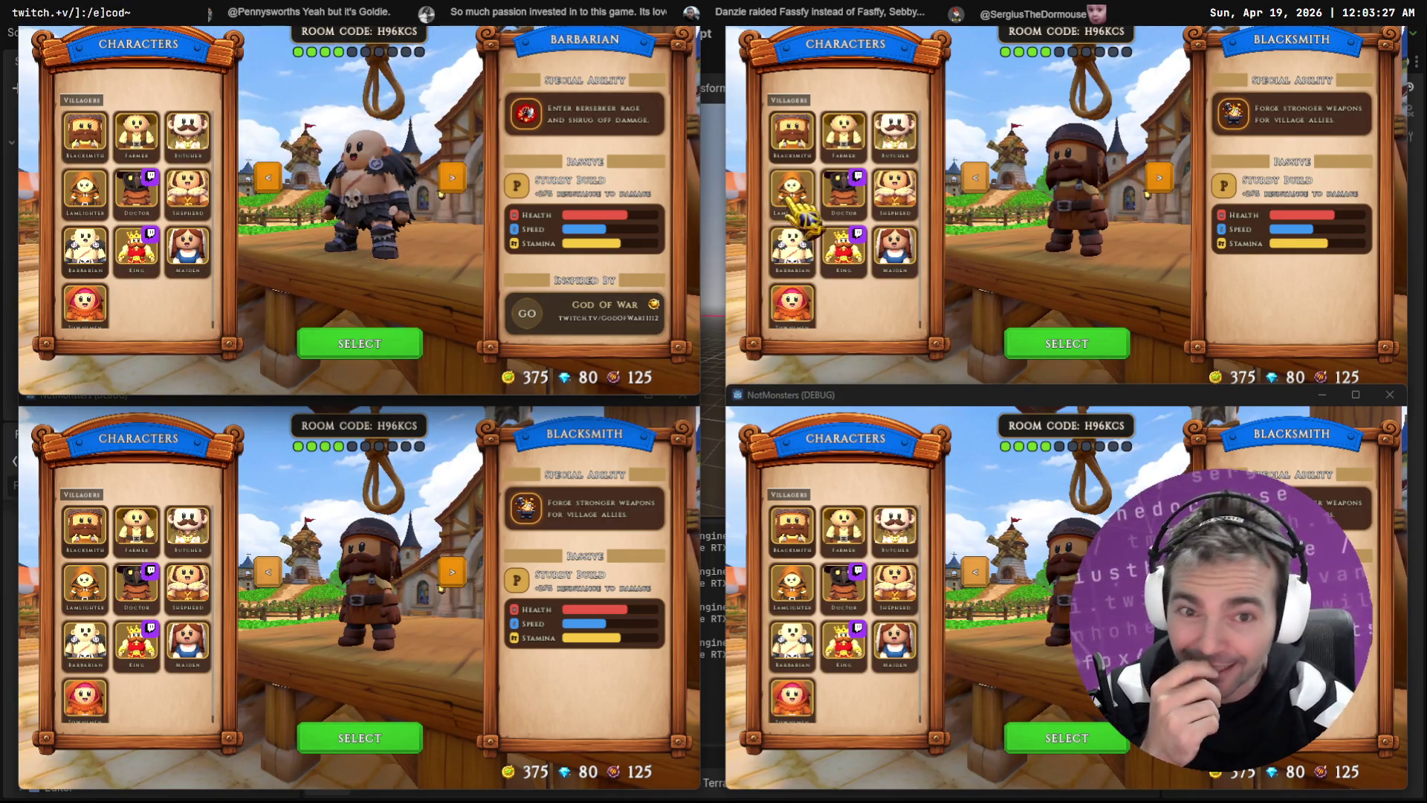
# Step: Set the other clients to King, Doctor and Maiden, then open the Doctor's Inspired By streamer page
pyautogui.click(902, 204)
pyautogui.click(197, 538)
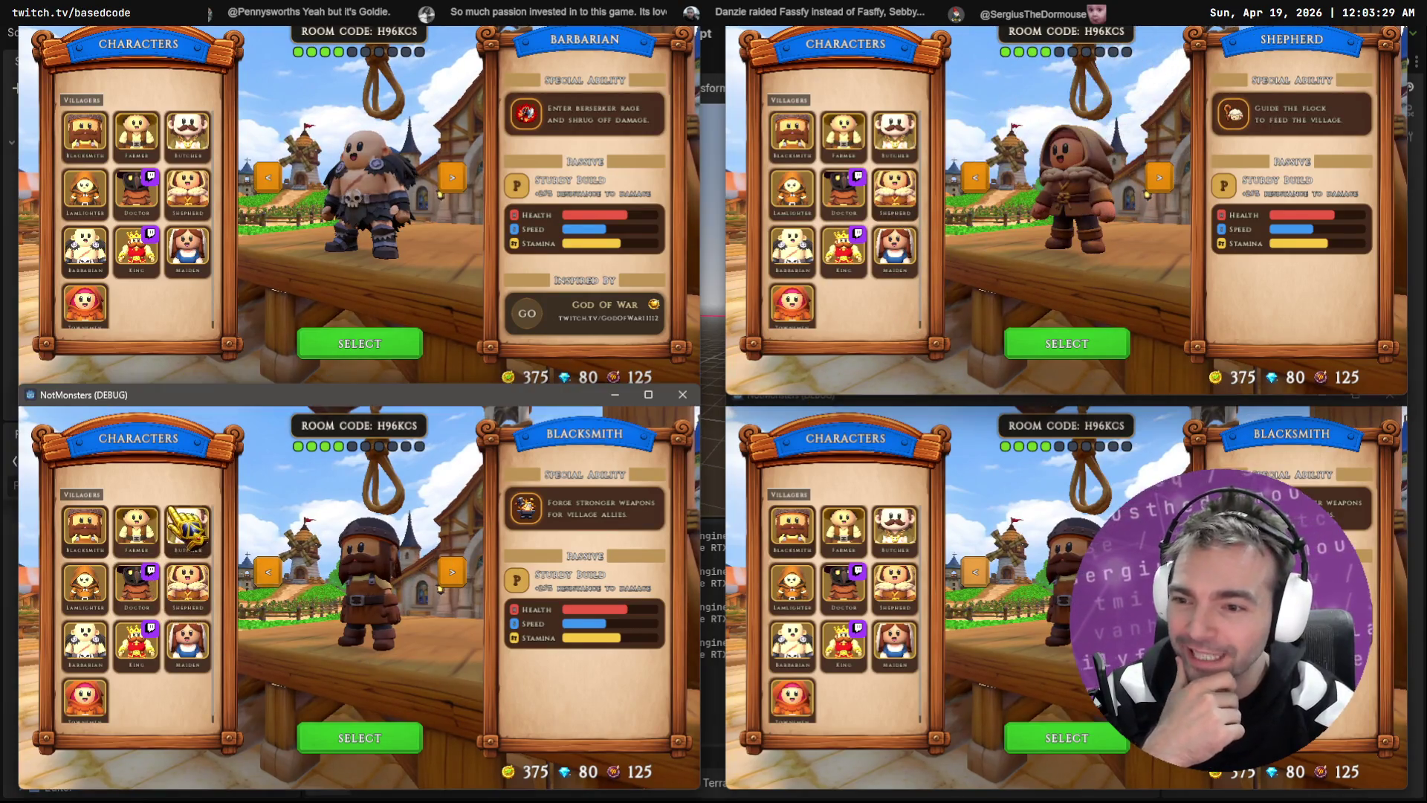
pyautogui.click(892, 646)
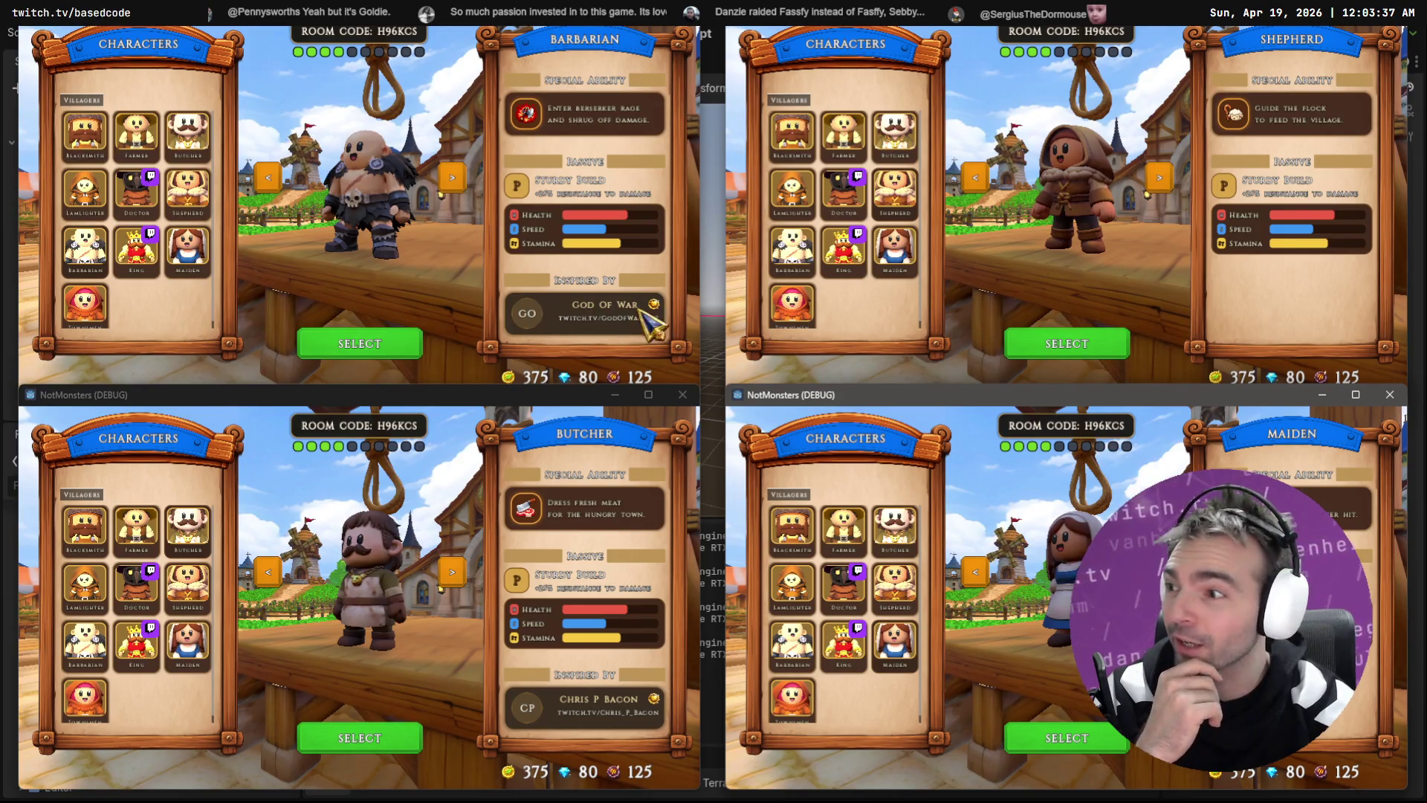
pyautogui.click(866, 264)
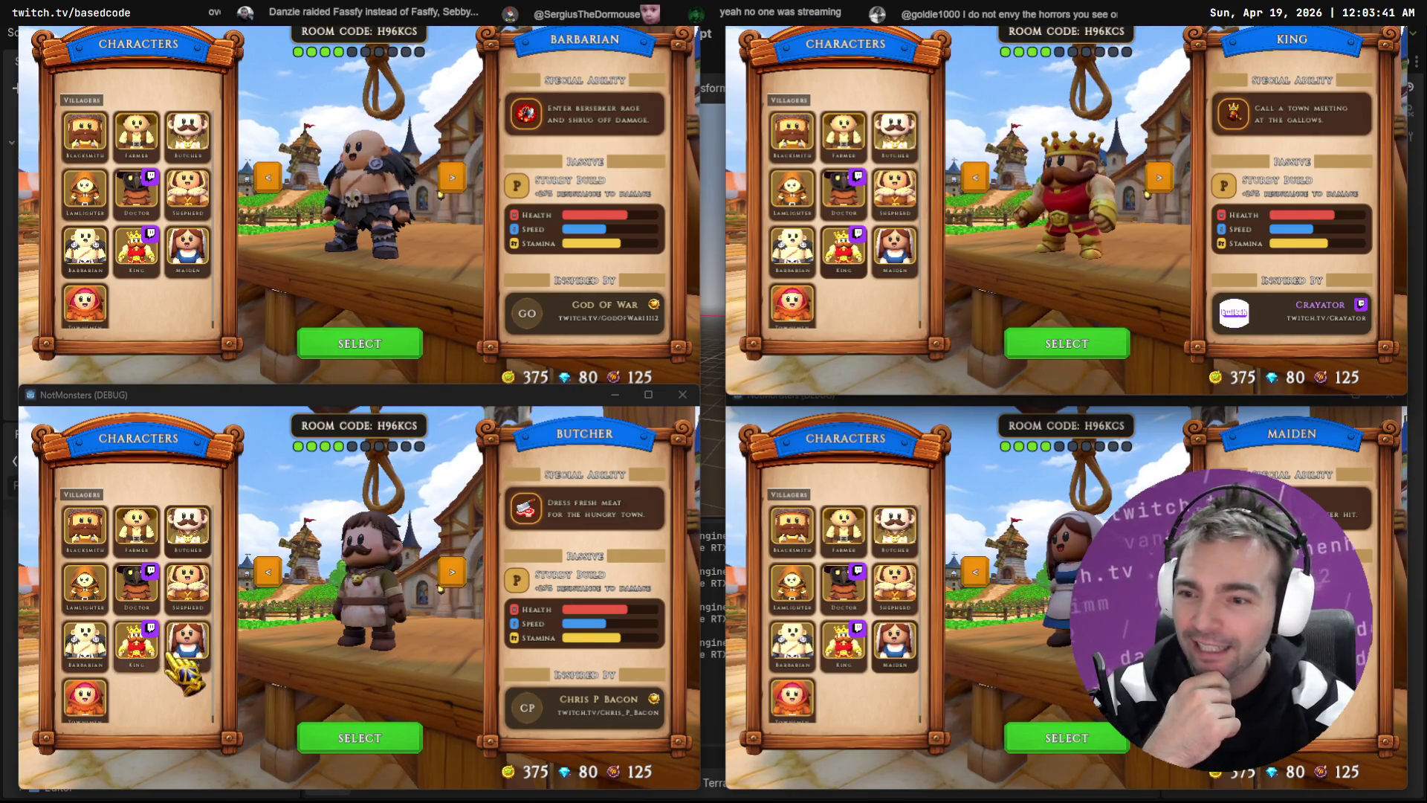
pyautogui.click(137, 584)
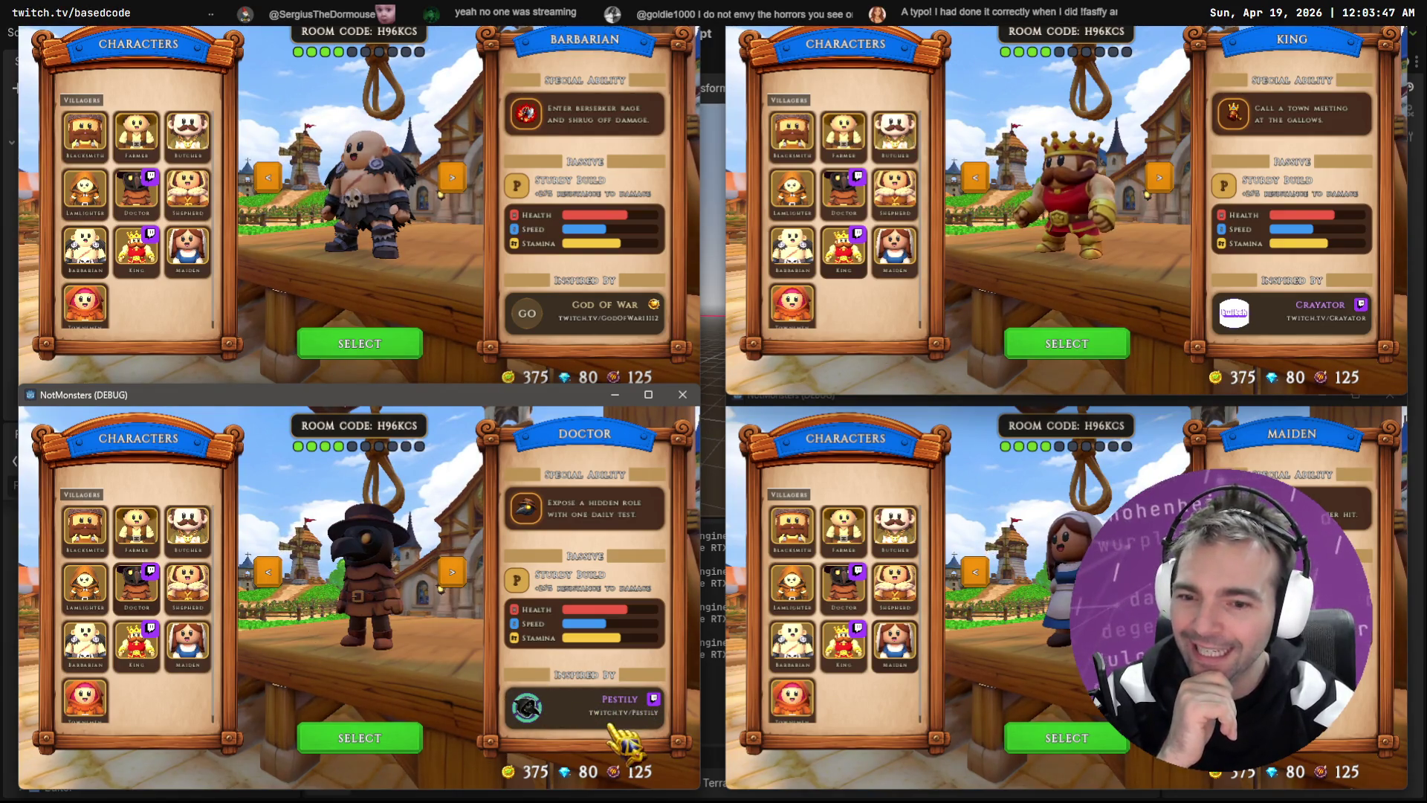
pyautogui.click(608, 707)
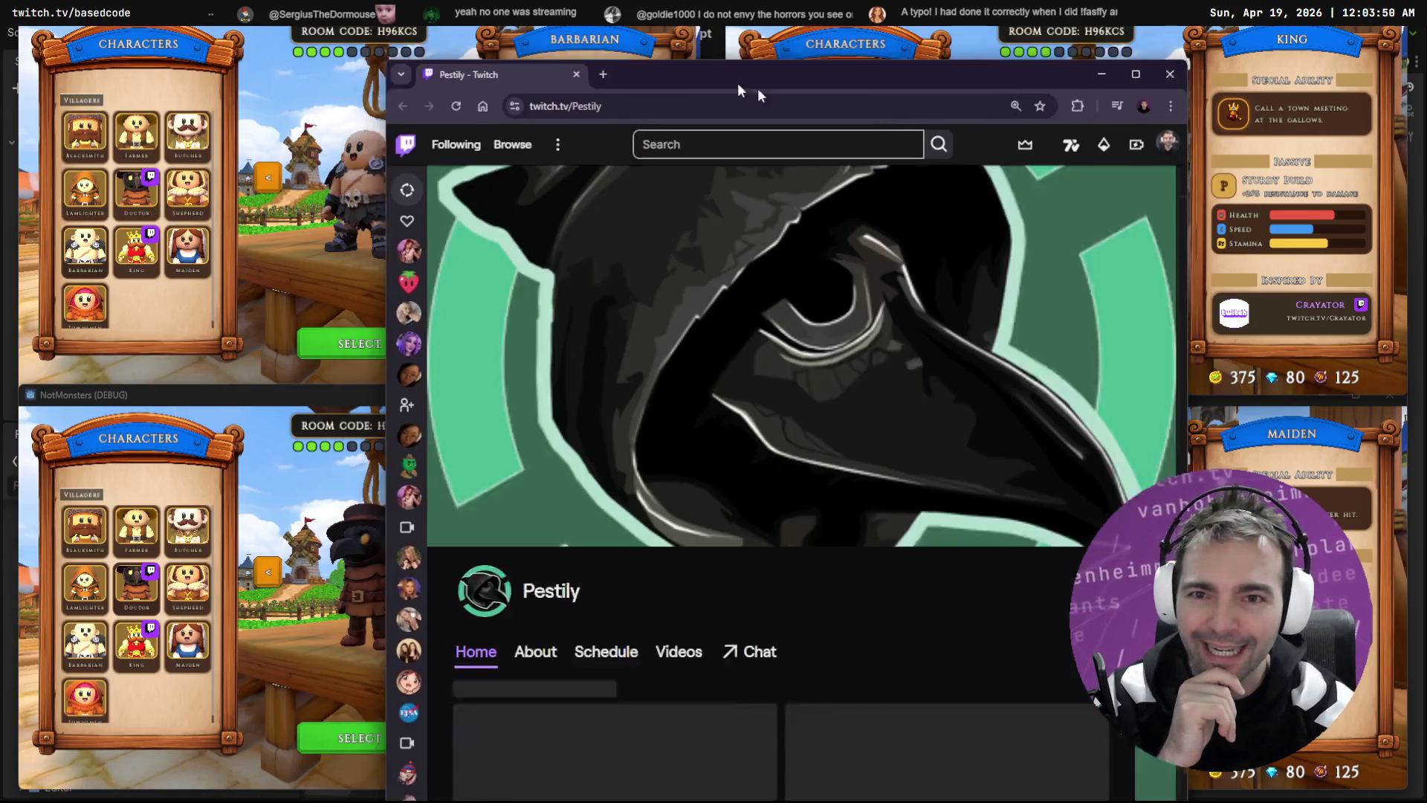
# Step: Set the first client to King, view its credited Twitch channel, then close the Crayator and Pestily tabs
pyautogui.moveTo(758, 92); pyautogui.dragTo(869, 97)
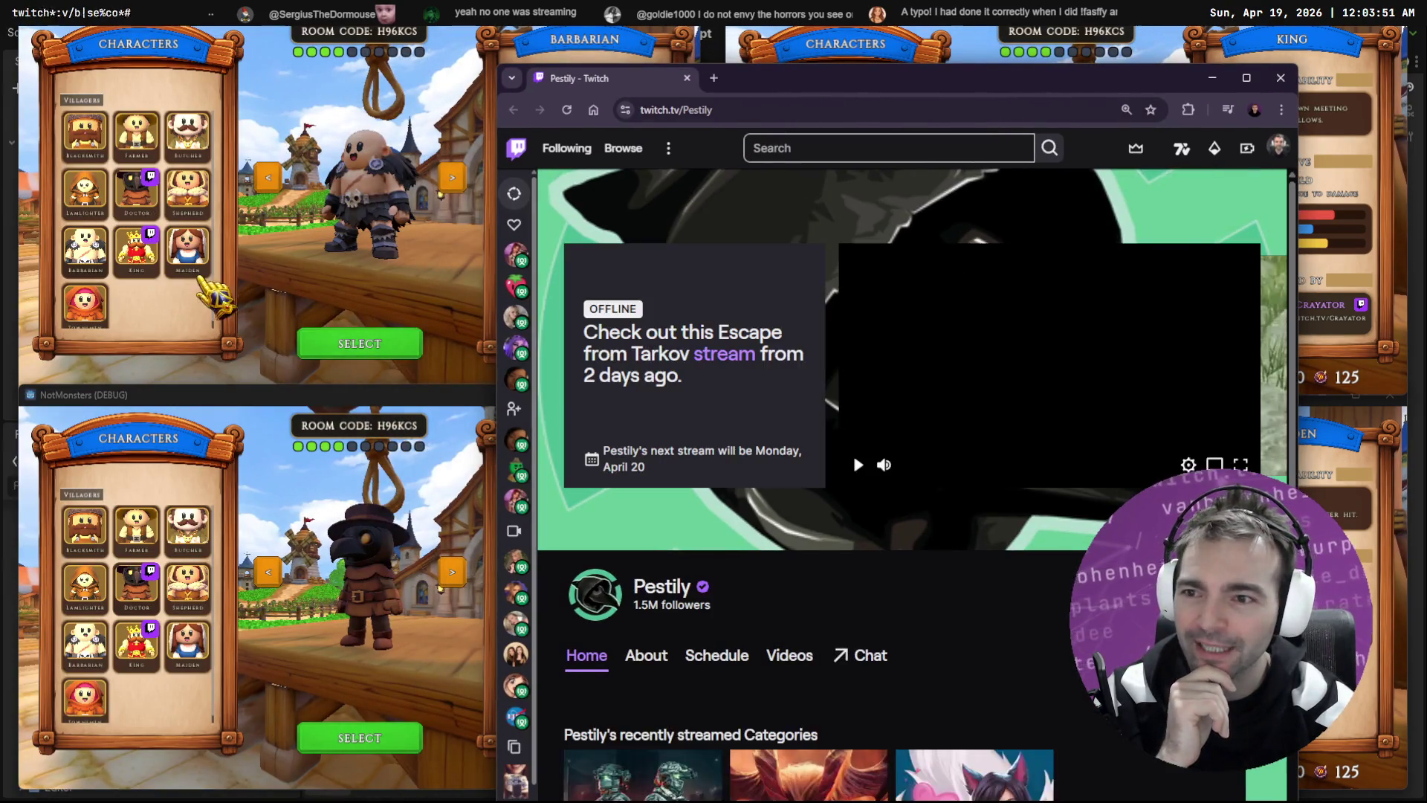
pyautogui.click(136, 248)
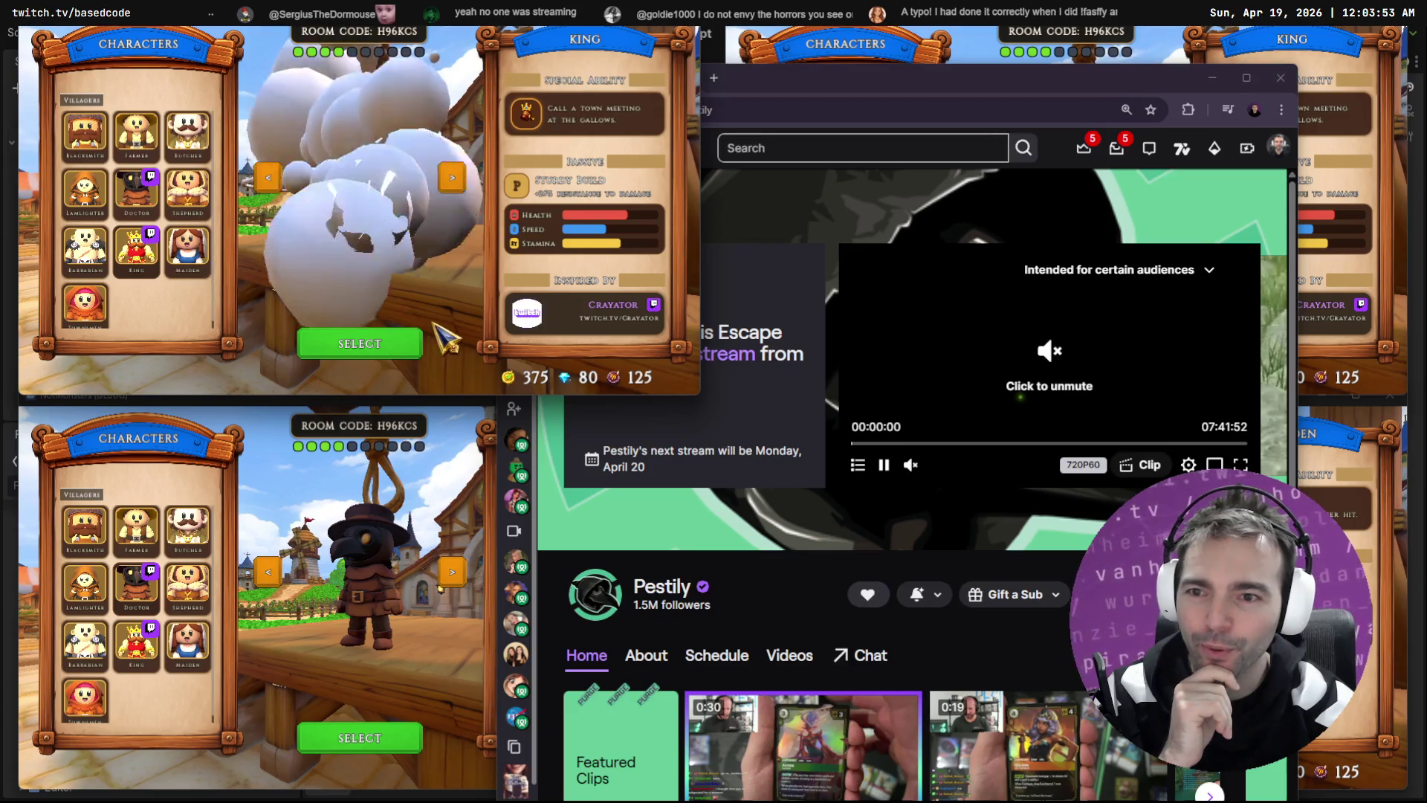
pyautogui.click(603, 323)
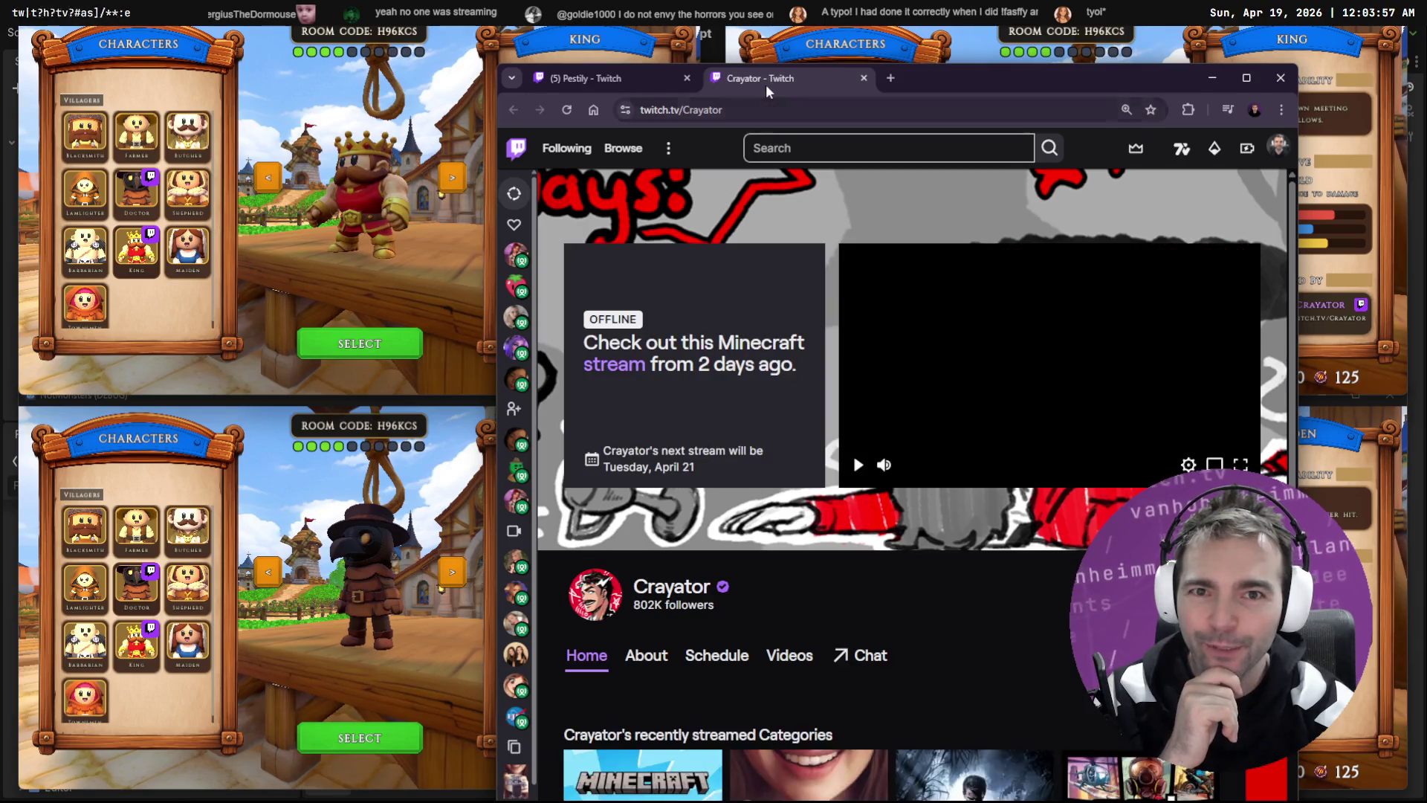
pyautogui.middleClick(771, 74)
pyautogui.middleClick(639, 76)
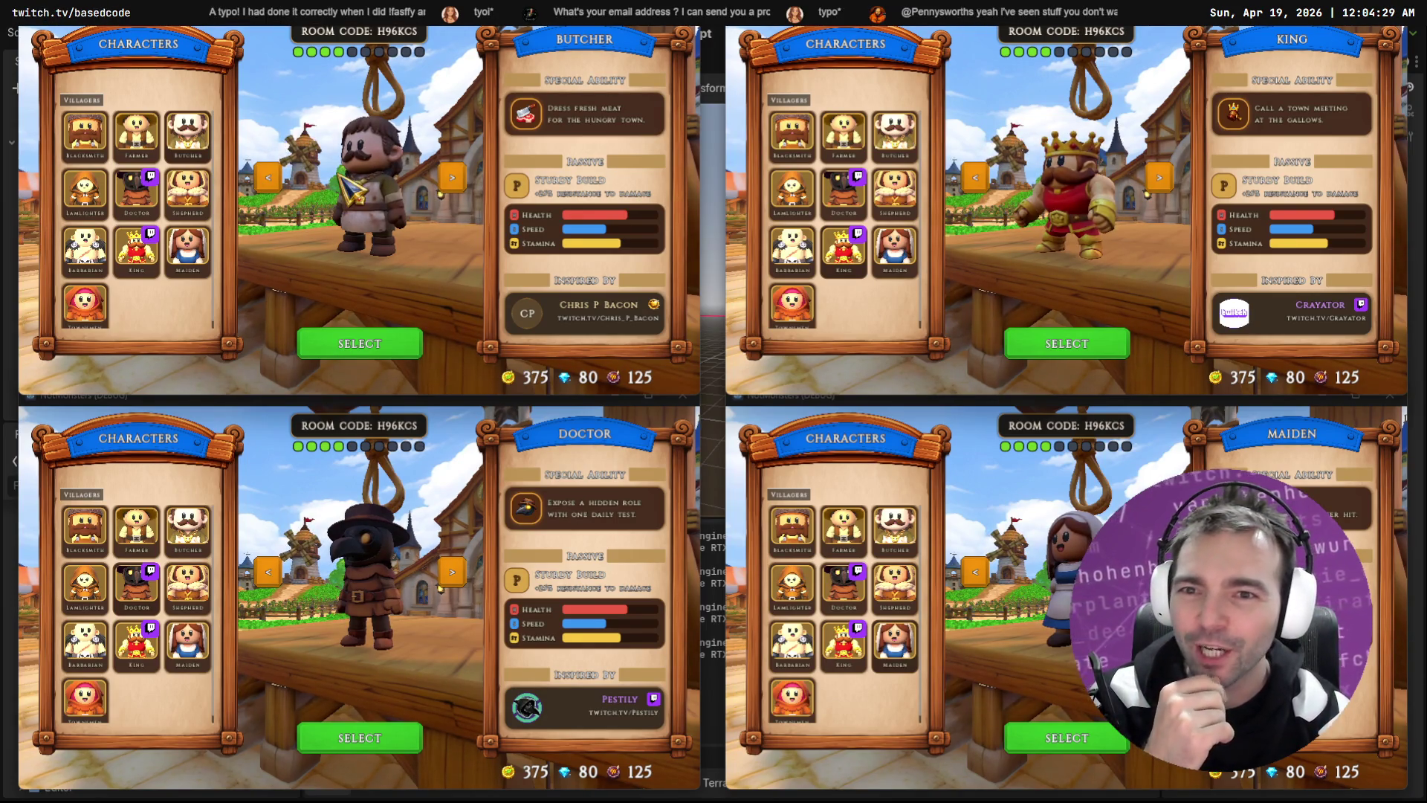
# Step: Confirm the character choice on all four clients and pause the bottom-right one
pyautogui.click(360, 343)
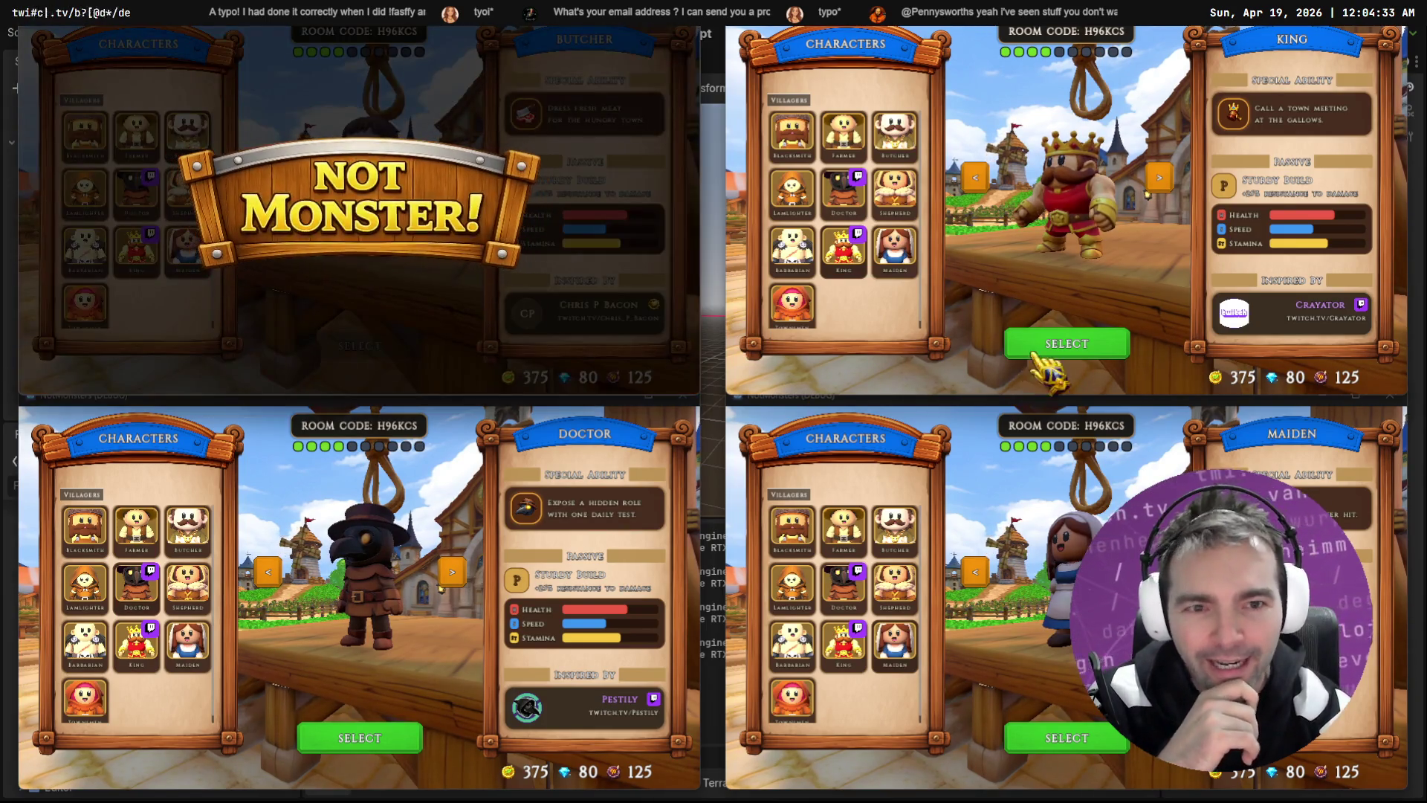
pyautogui.click(1063, 345)
pyautogui.click(364, 738)
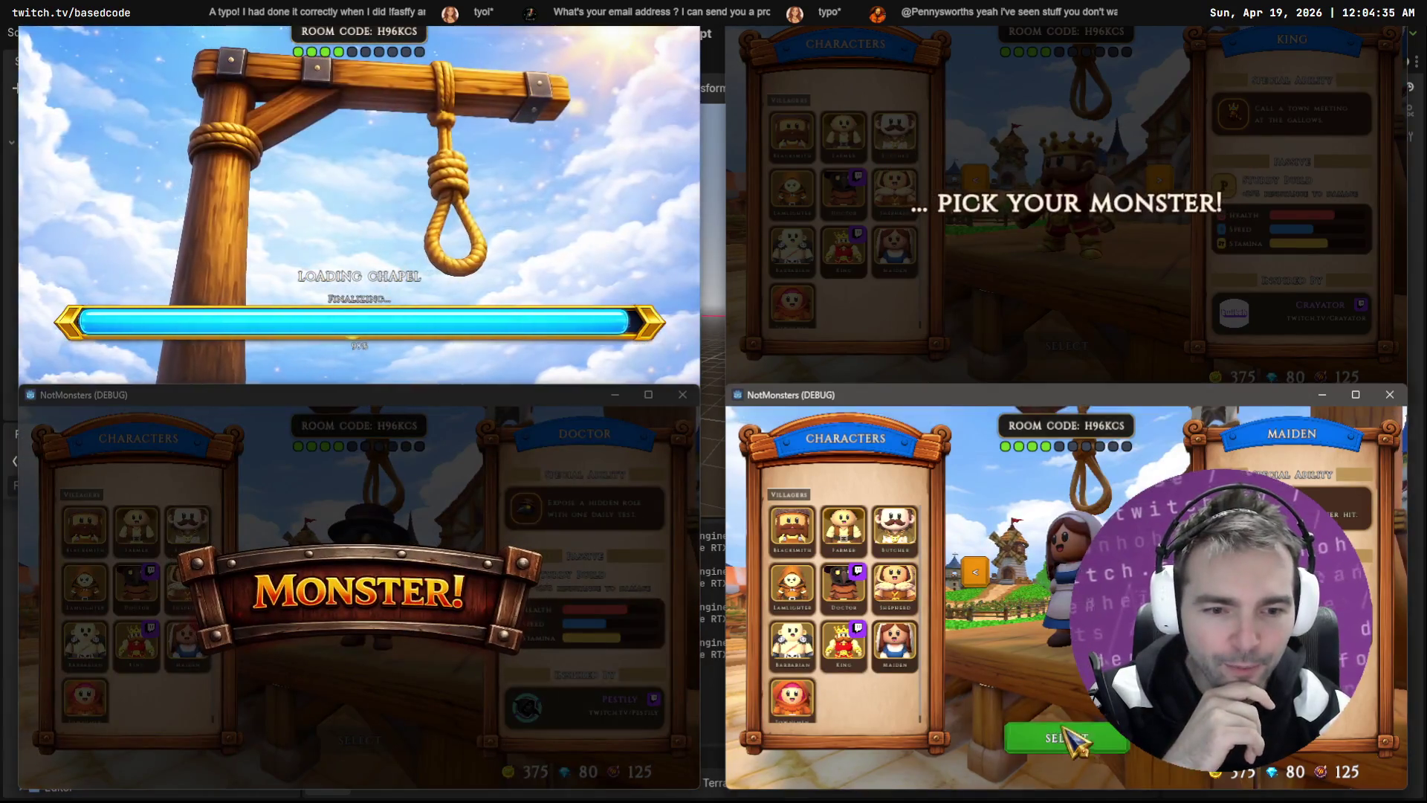
pyautogui.click(1066, 738)
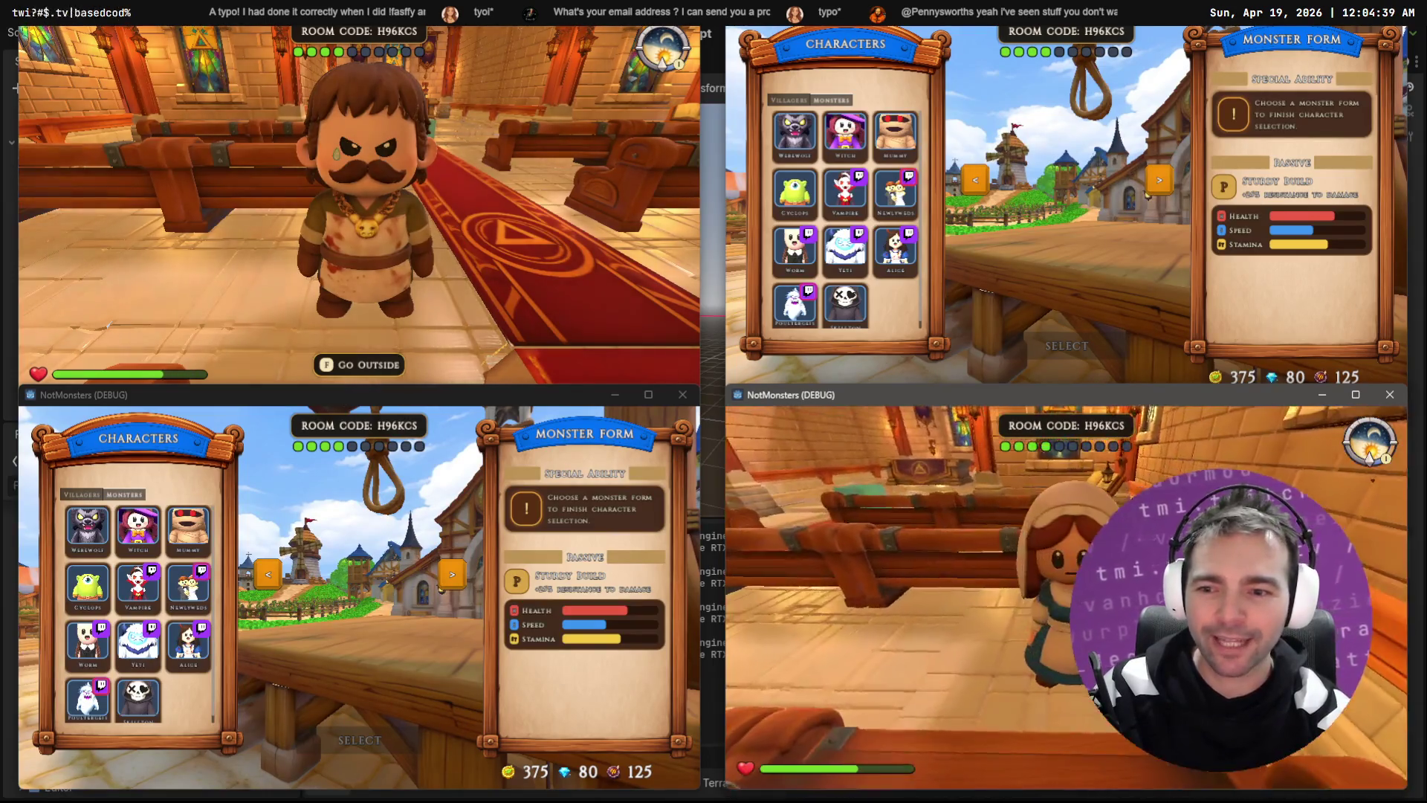
pyautogui.press('Escape')
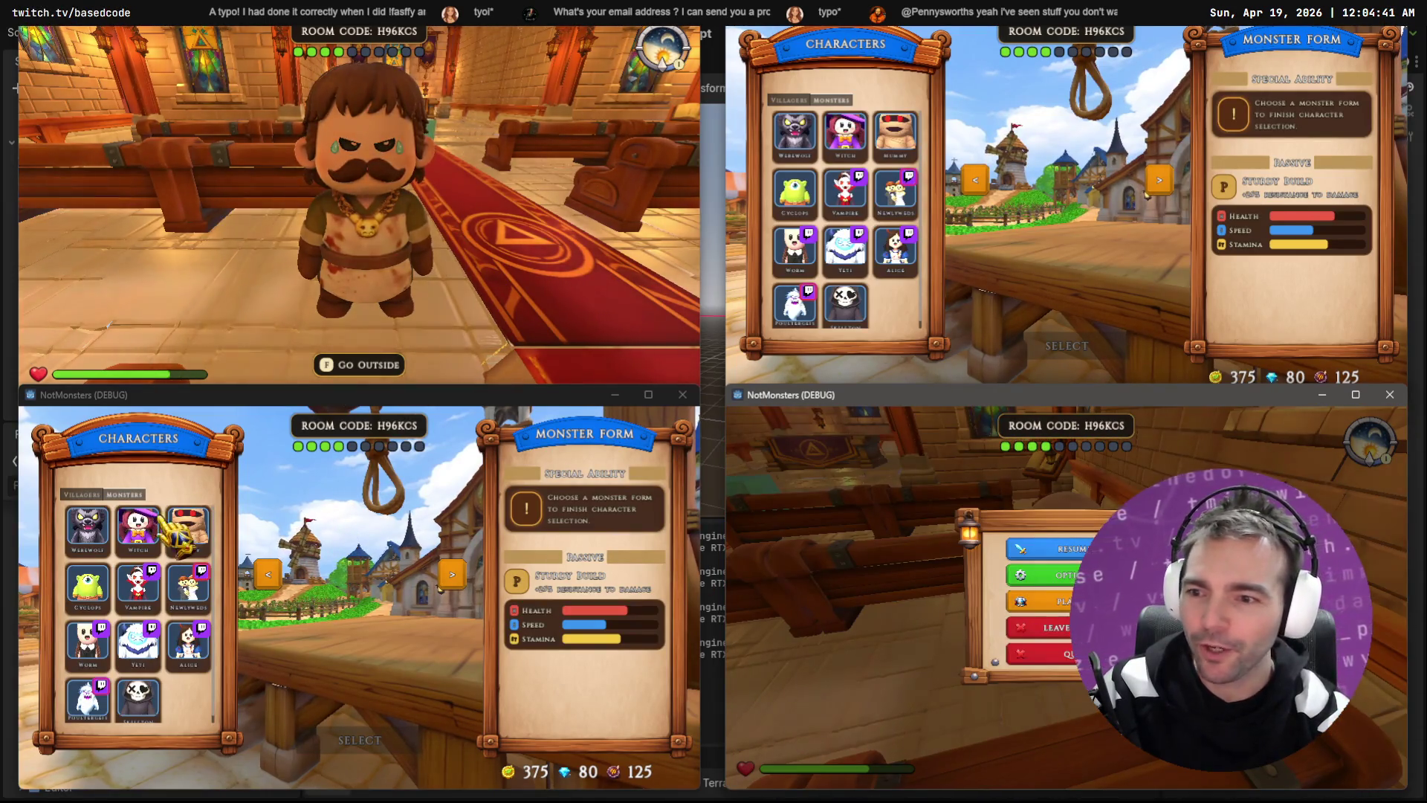
# Step: Preview the Werewolf, Witch and Vampire monster forms and open the Vampire's inspiring streamer channel
pyautogui.click(89, 529)
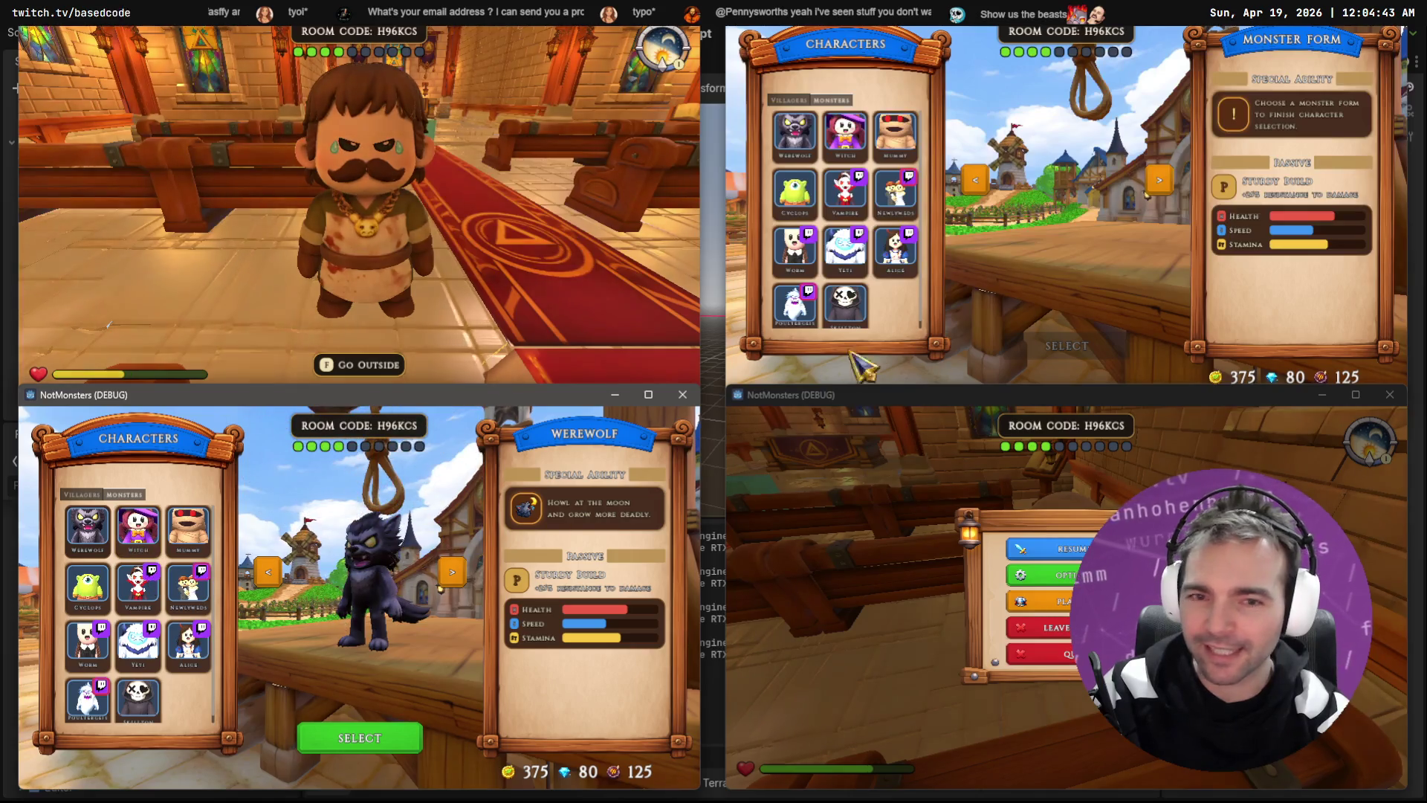
pyautogui.click(890, 148)
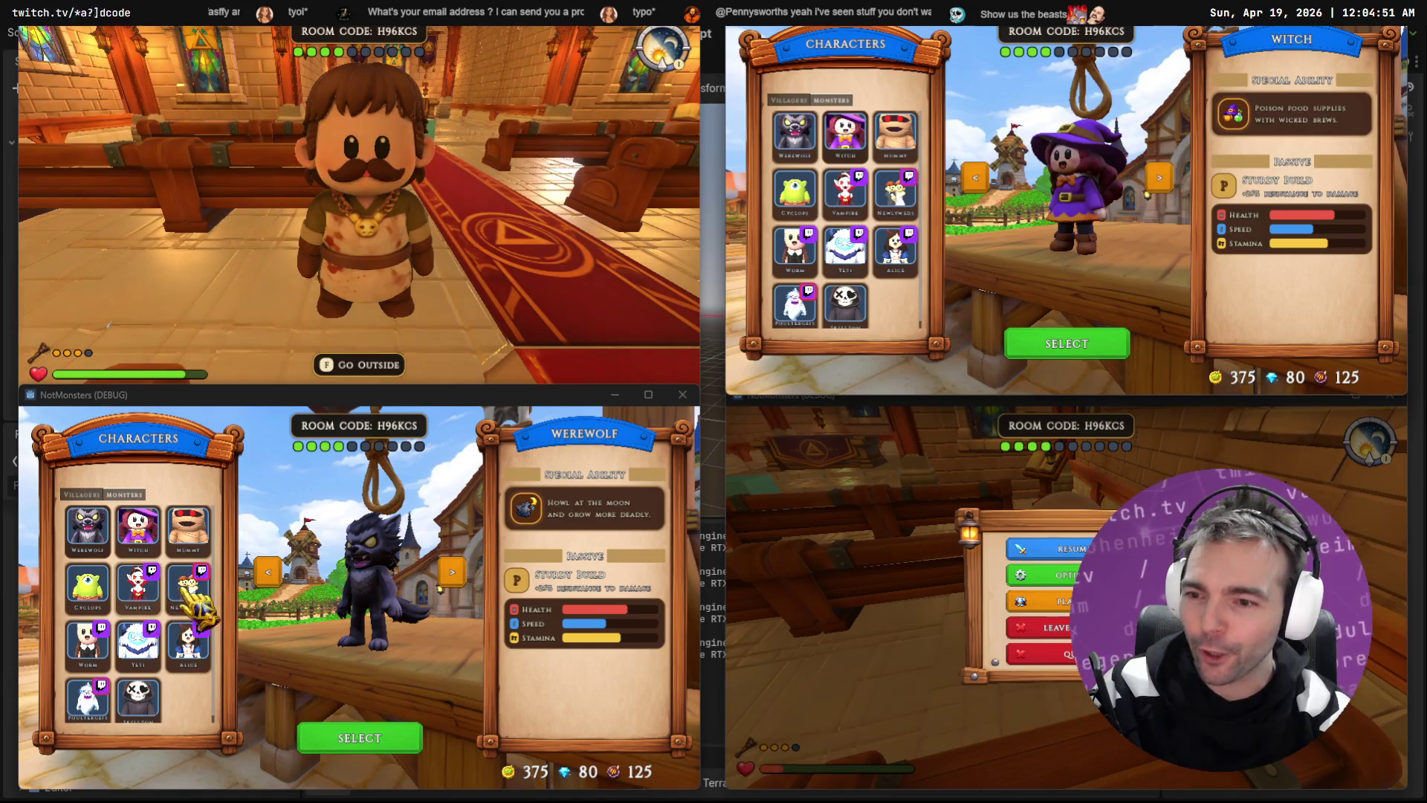
pyautogui.click(140, 588)
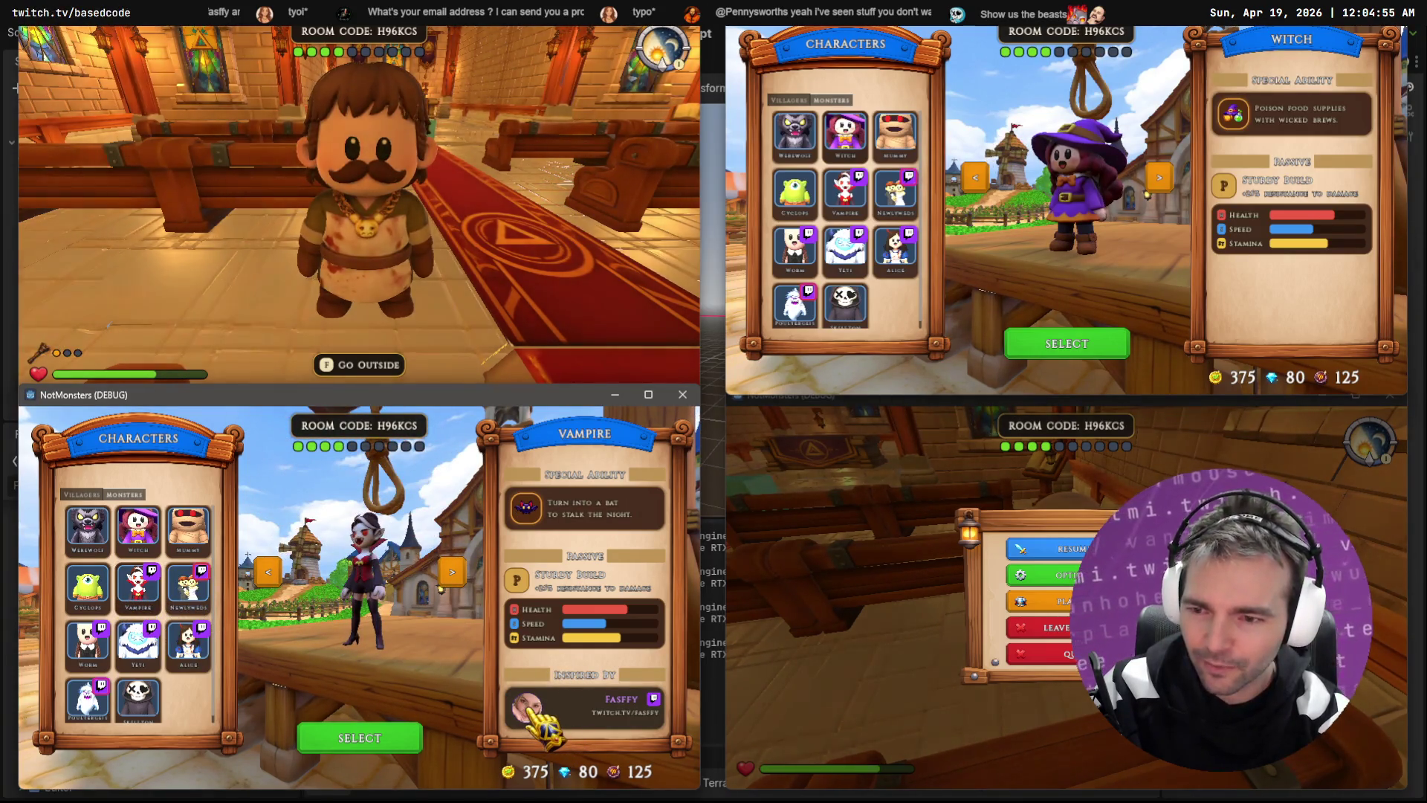
pyautogui.hotkey('alt', 'Tab')
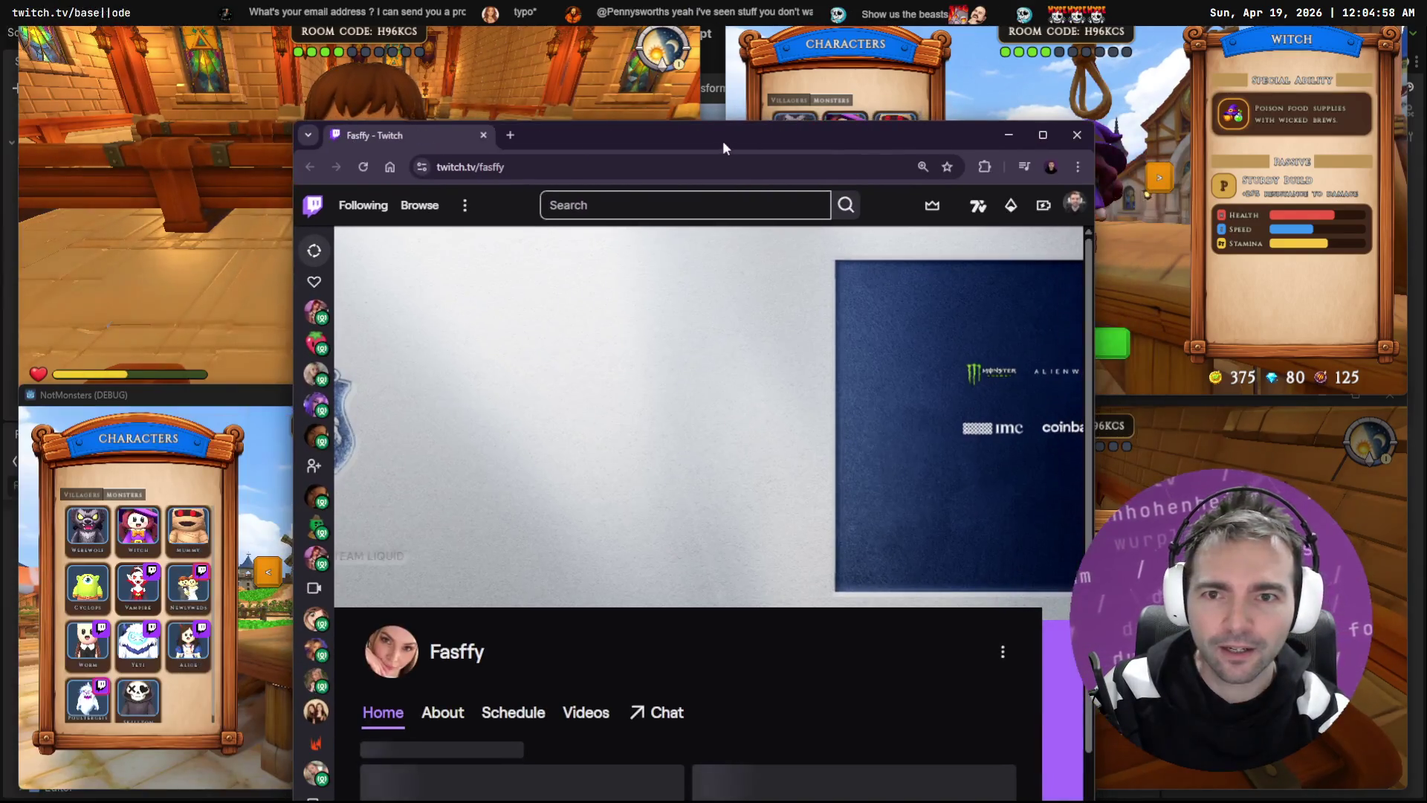
pyautogui.doubleClick(722, 140)
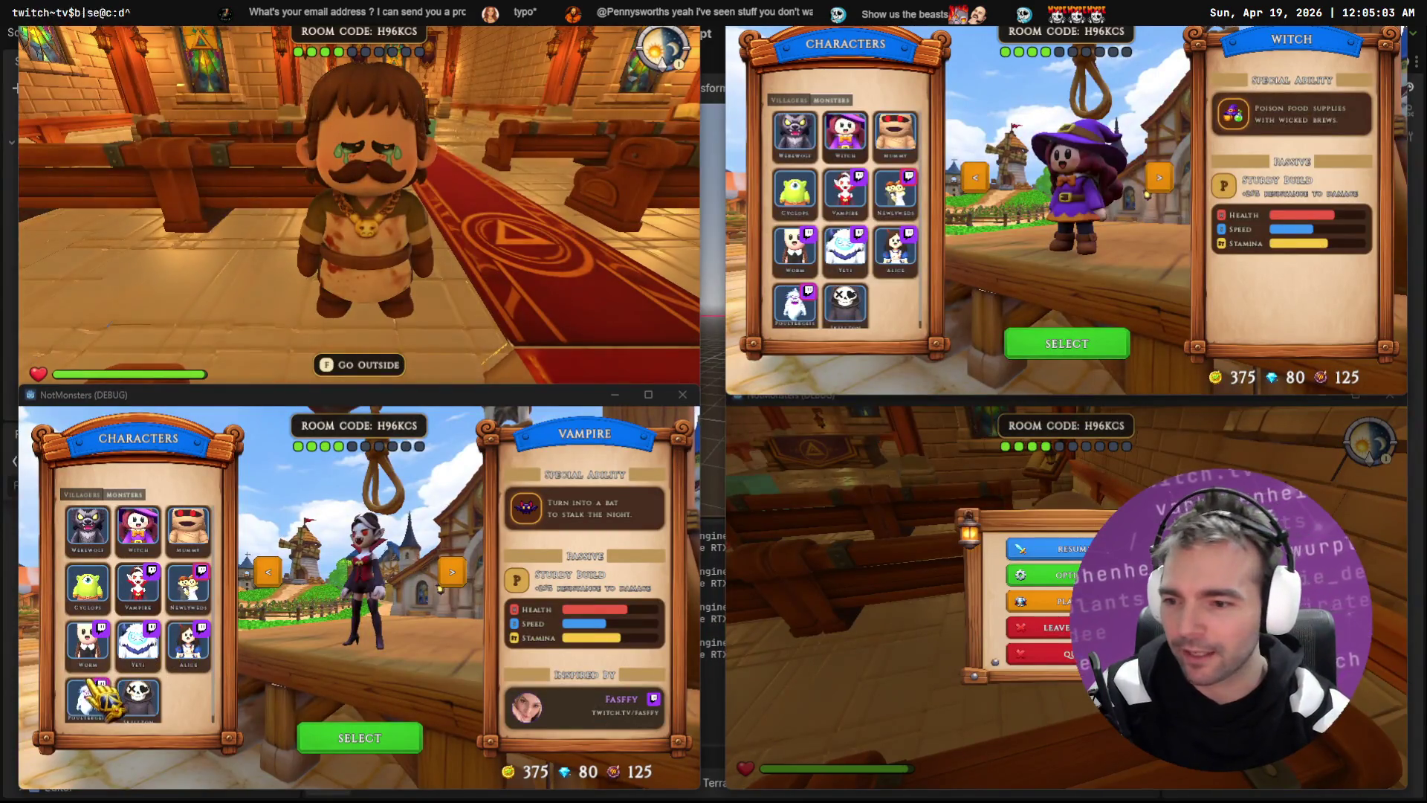
# Step: Cycle through Poultergeist, Alice and Worm, then lock in Witch to load the chapel
pyautogui.click(88, 699)
pyautogui.press('Down')
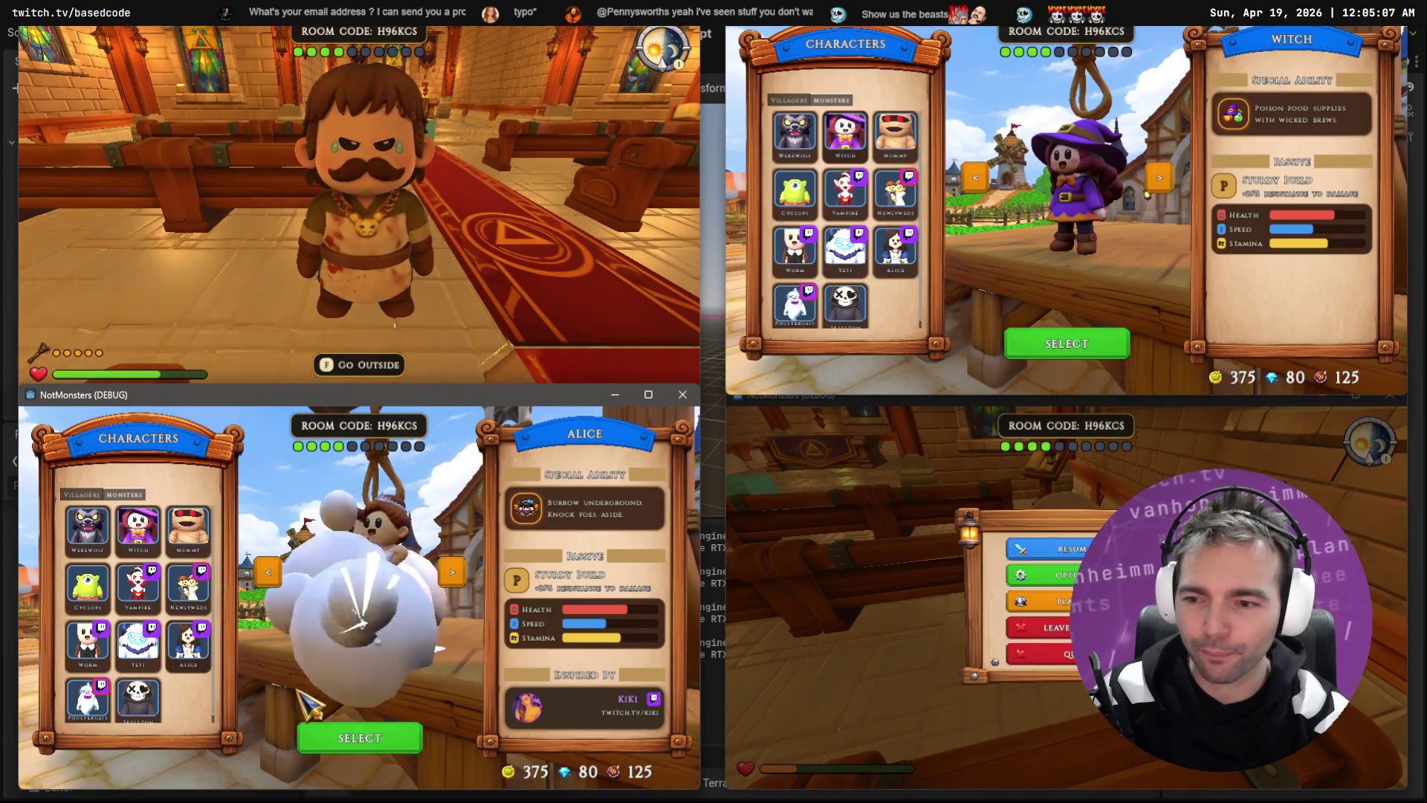
pyautogui.click(88, 643)
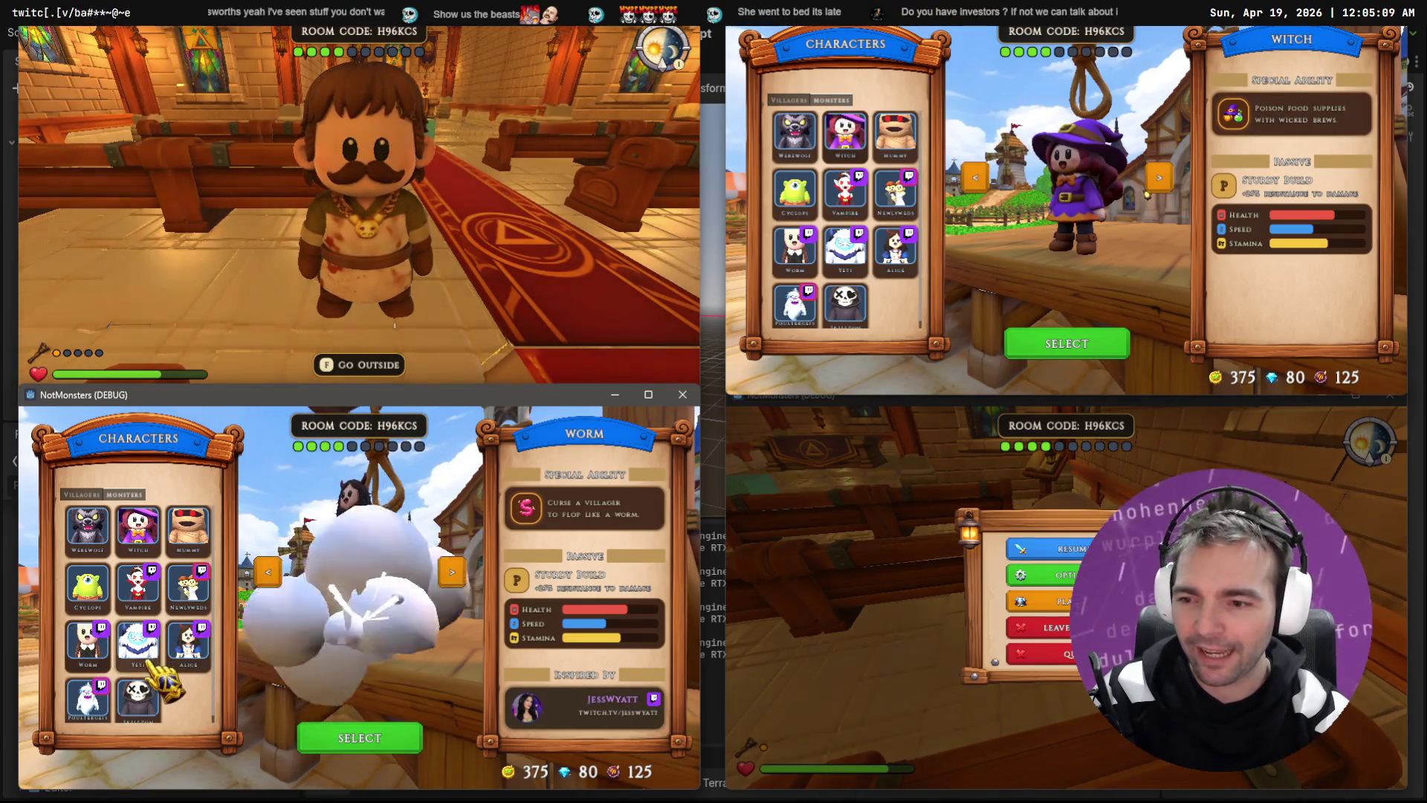
pyautogui.click(141, 528)
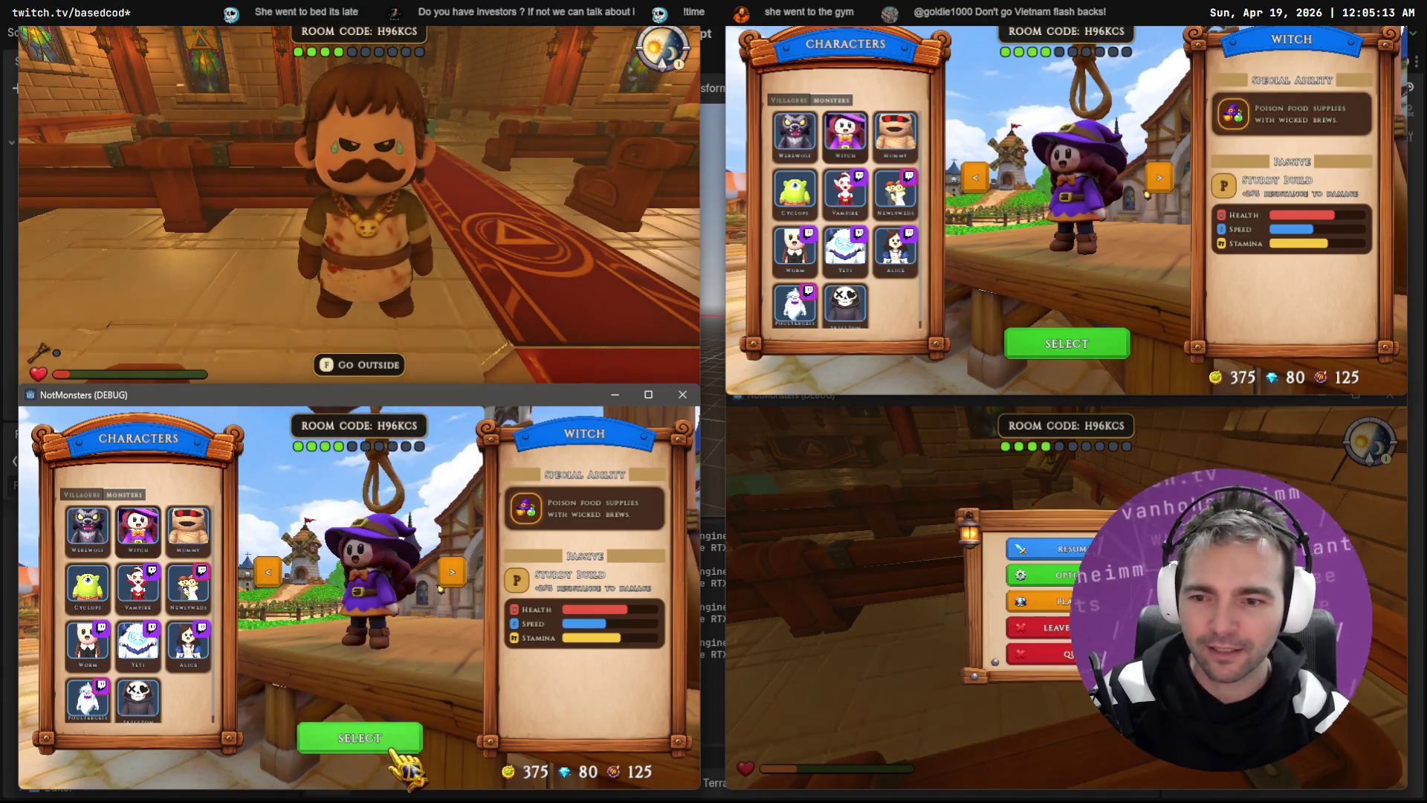
pyautogui.click(418, 739)
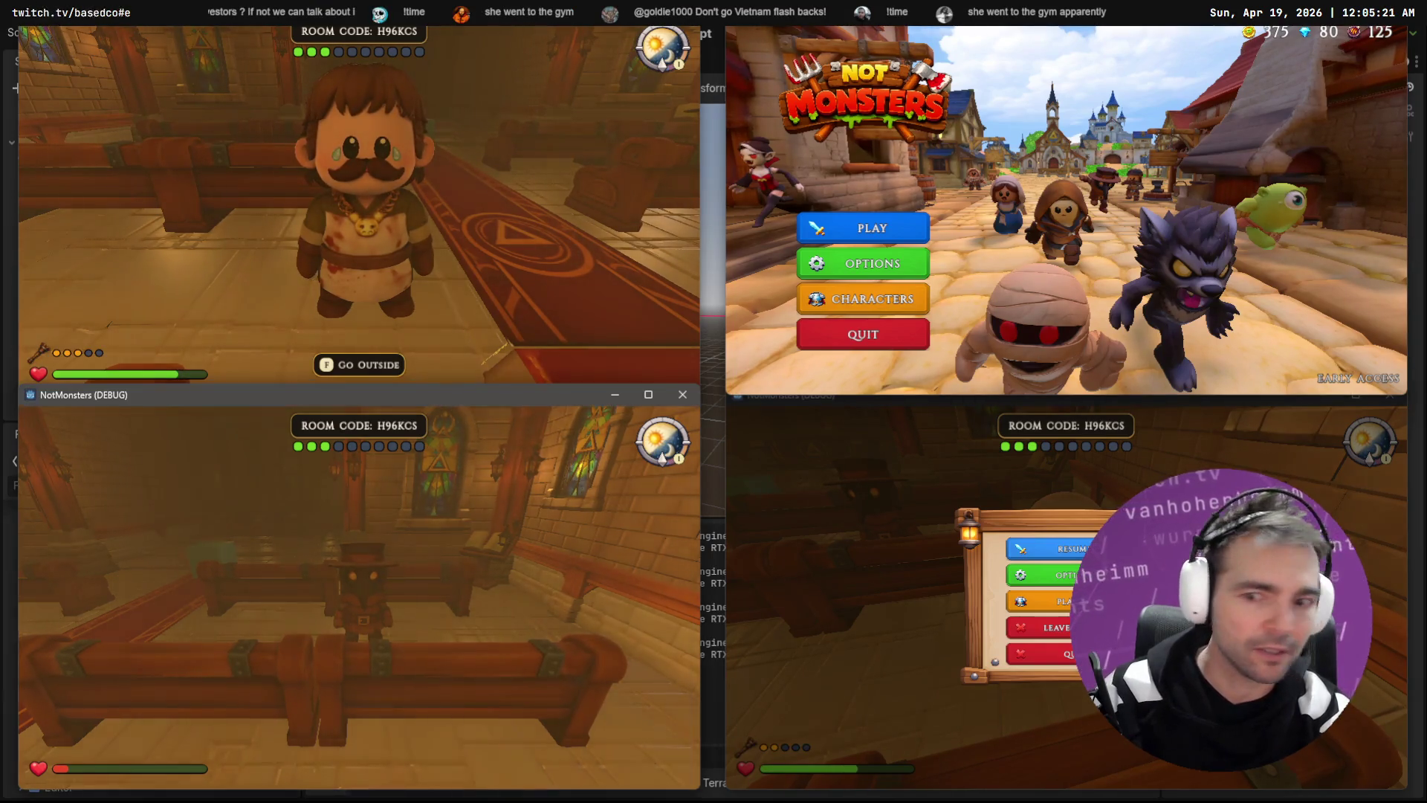
# Step: Rejoin room H96KCS on the top-right client via resumed session and select the Blacksmith
pyautogui.press('Escape')
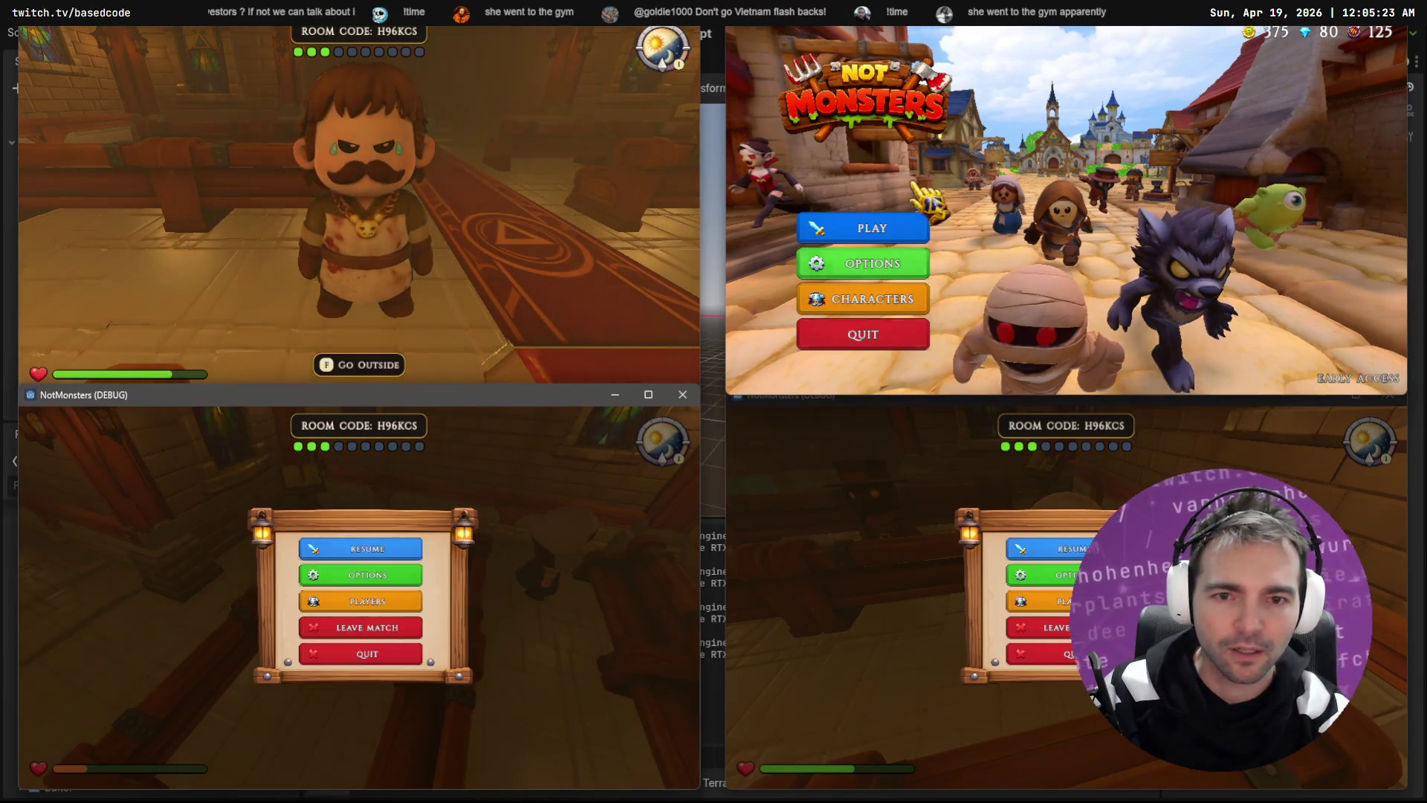
pyautogui.click(862, 227)
pyautogui.click(1065, 189)
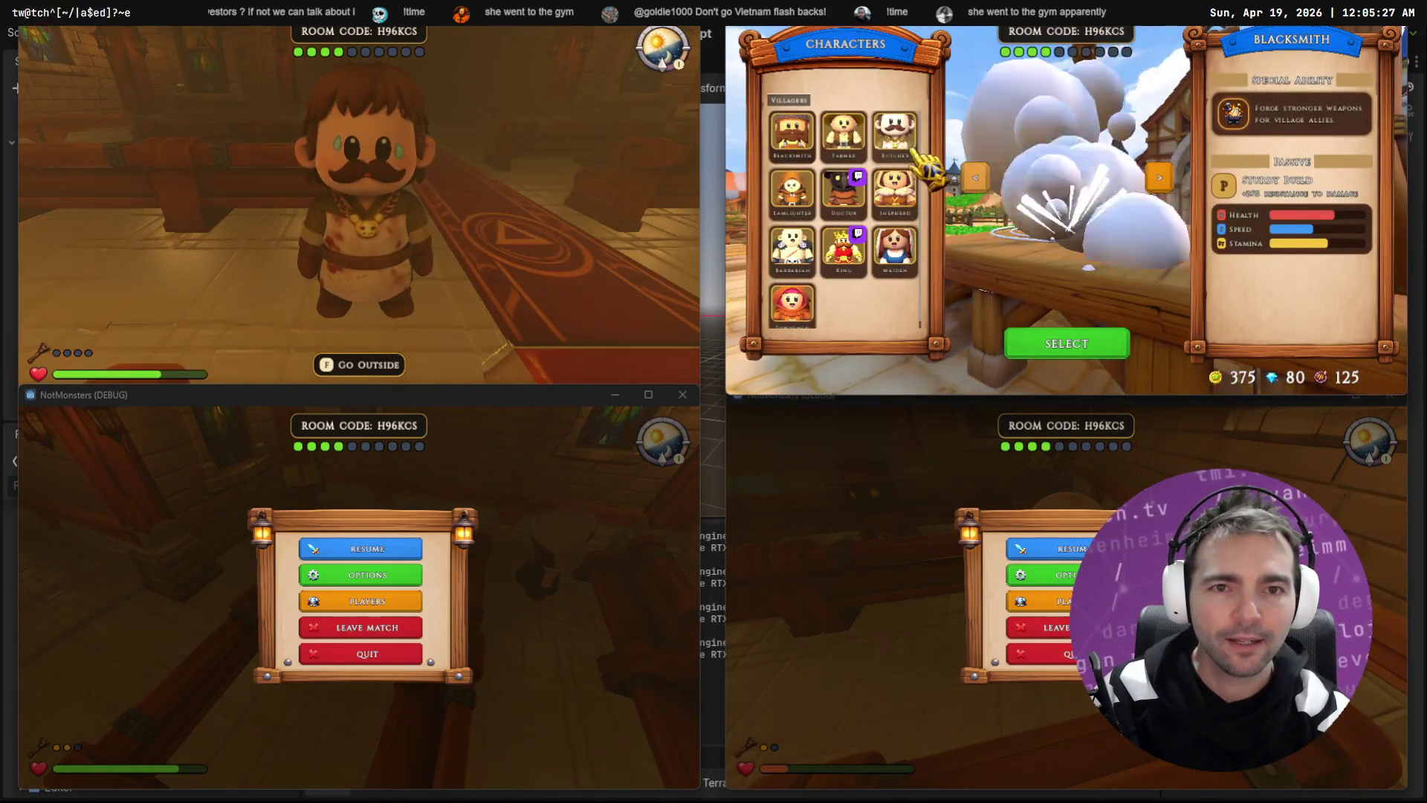
pyautogui.click(912, 149)
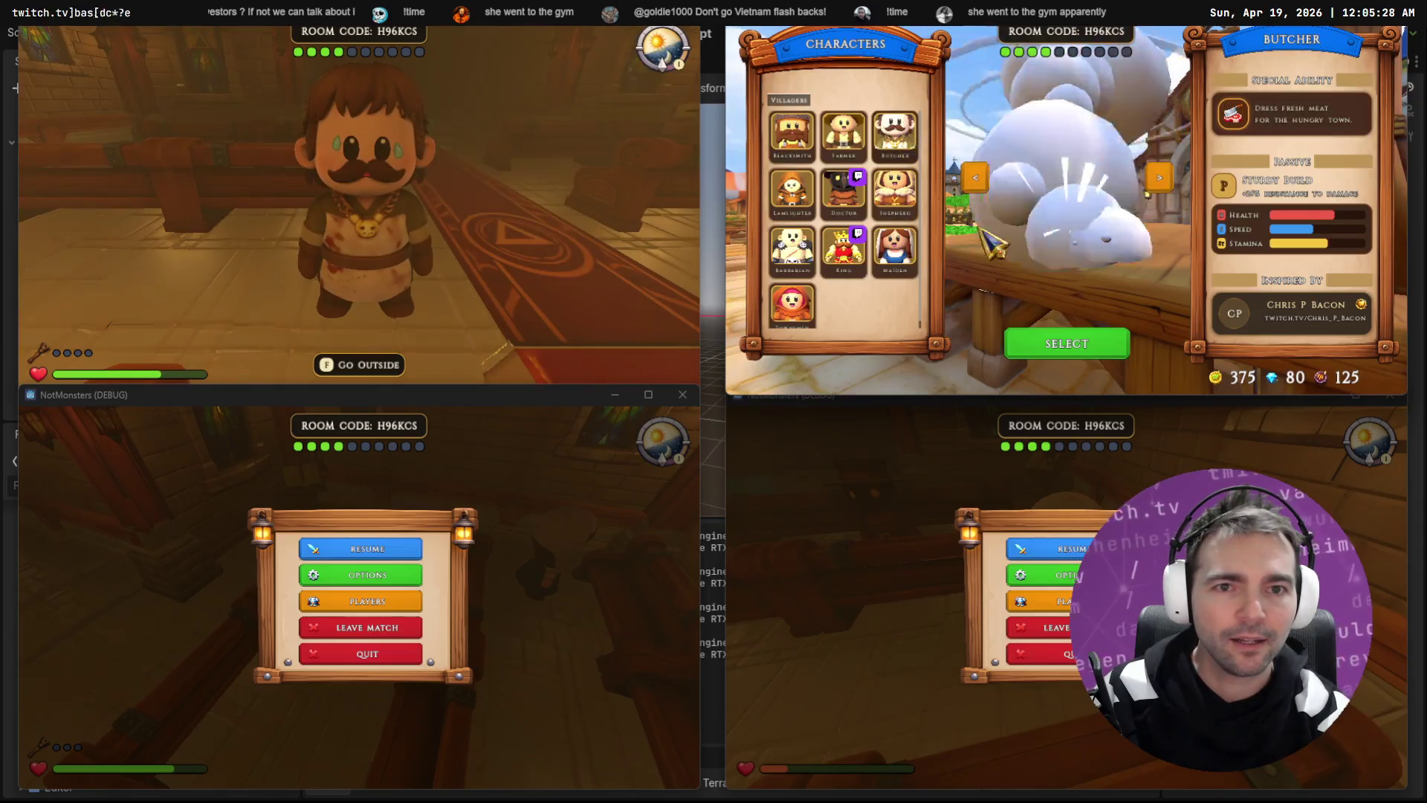
pyautogui.click(812, 145)
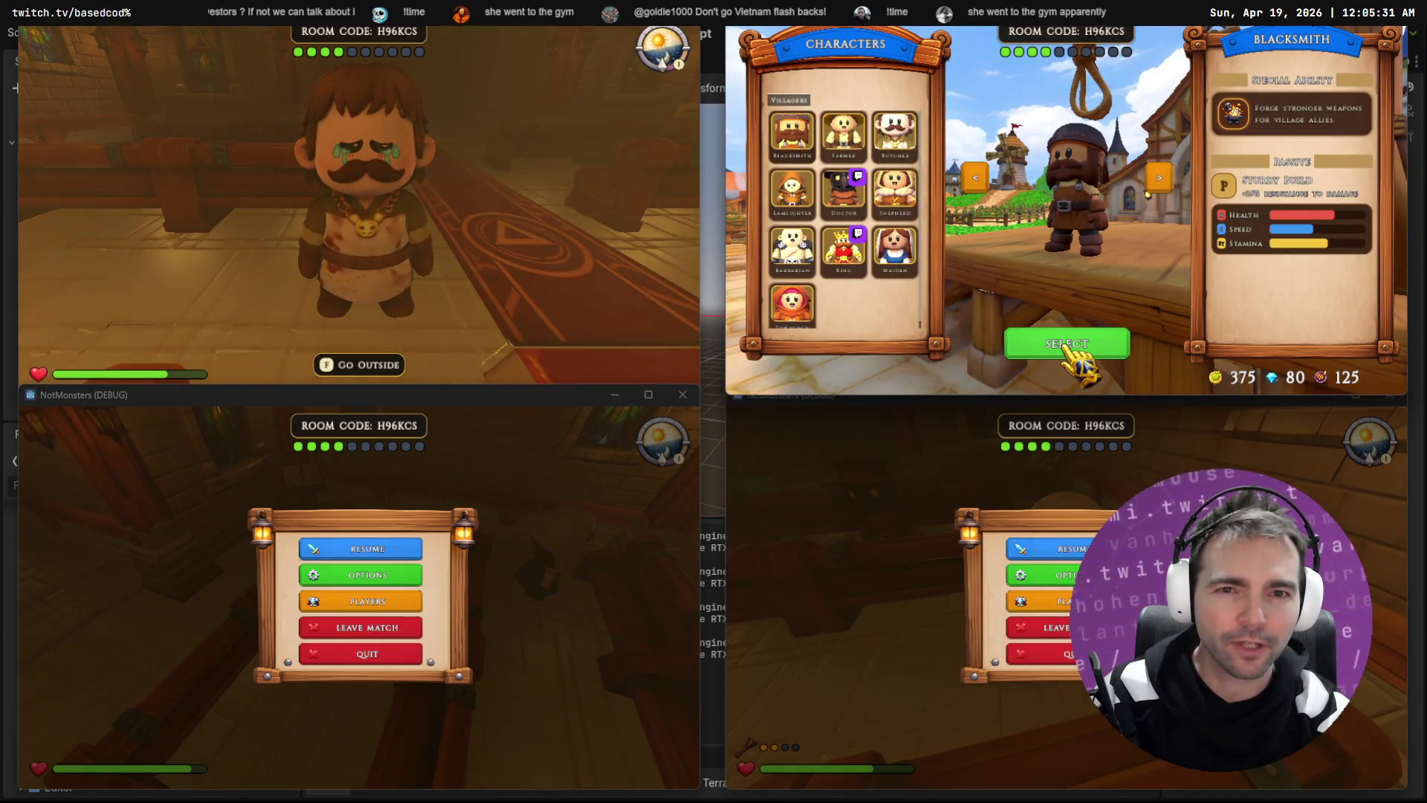
pyautogui.click(1068, 347)
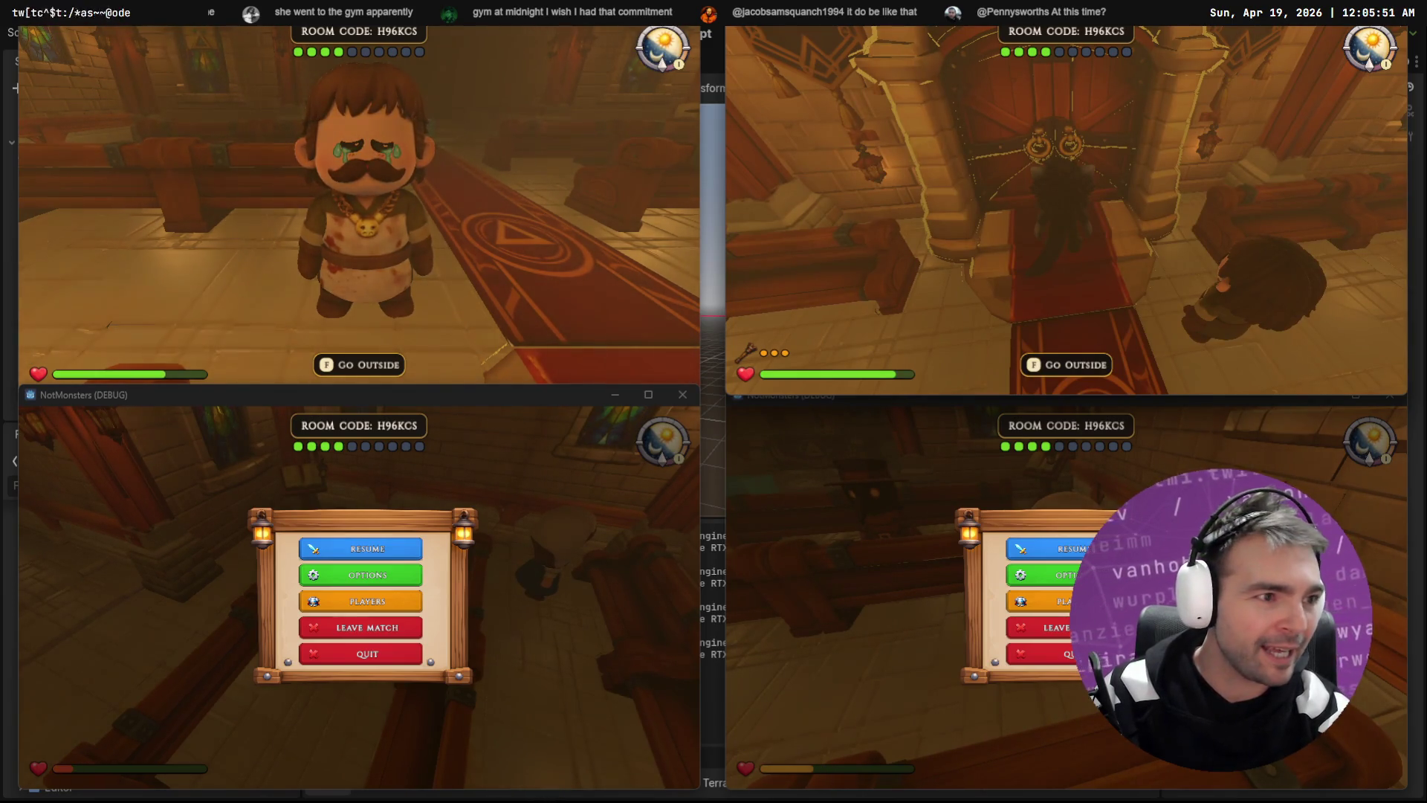
# Step: Resume the clients and walk characters down the chapel aisle to the door
pyautogui.press('Escape')
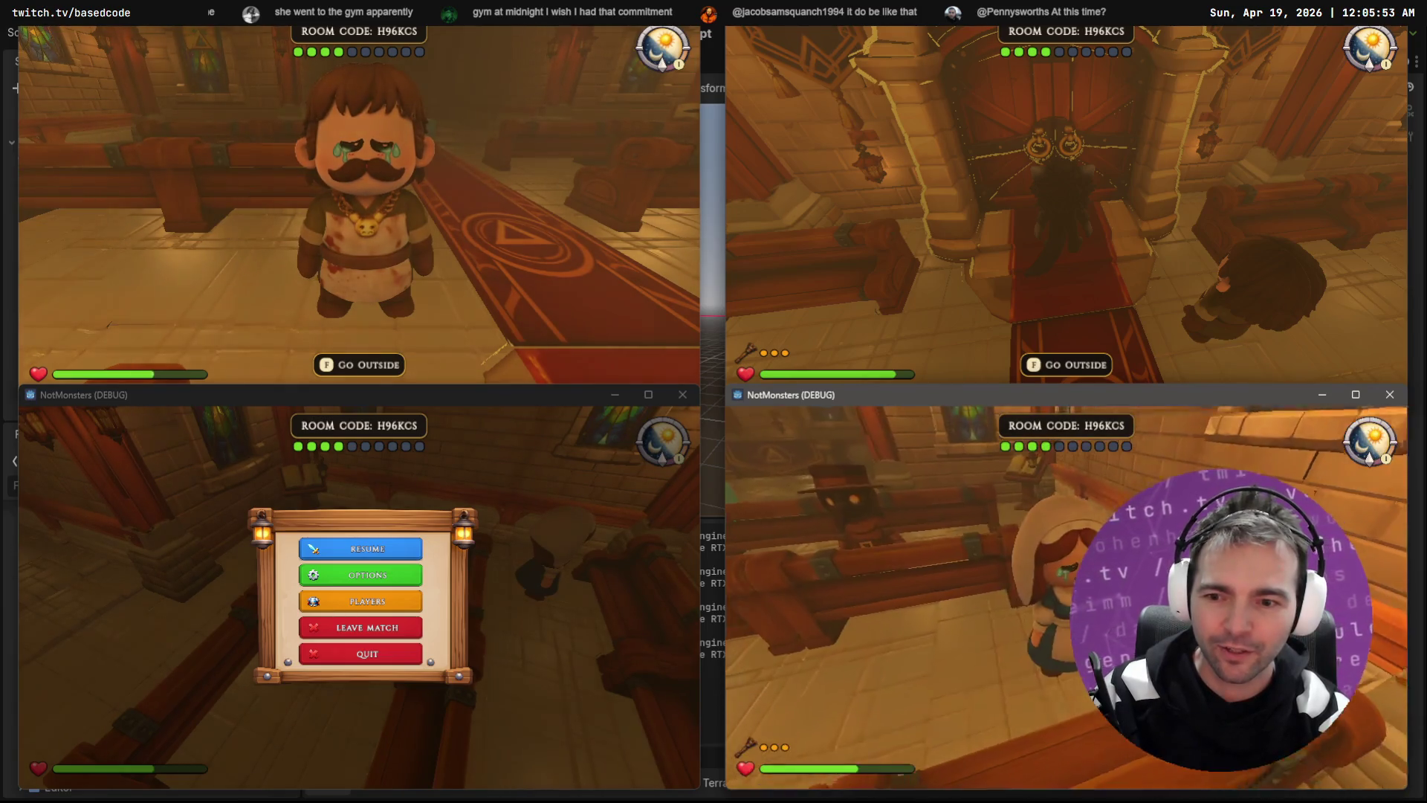
pyautogui.press('w')
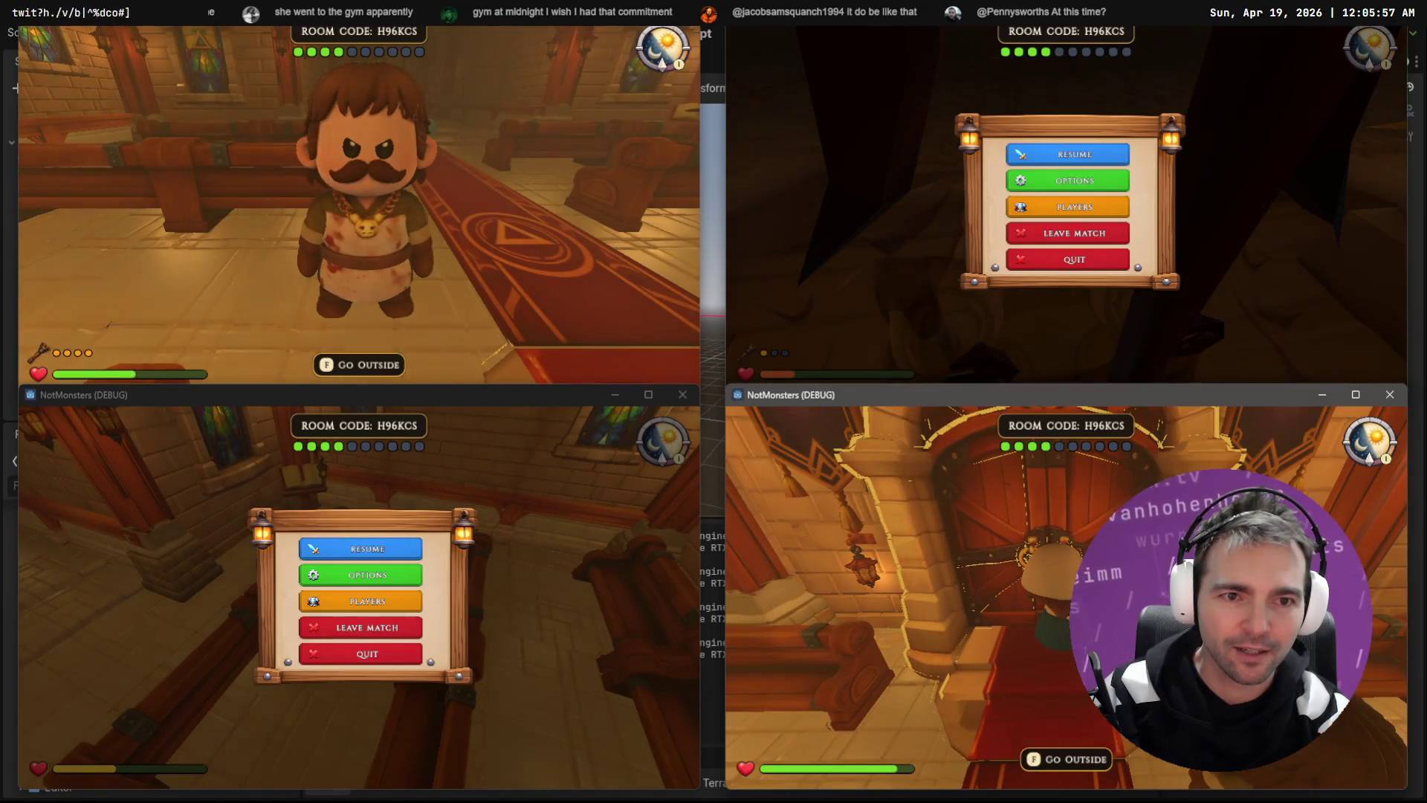
pyautogui.press('Escape')
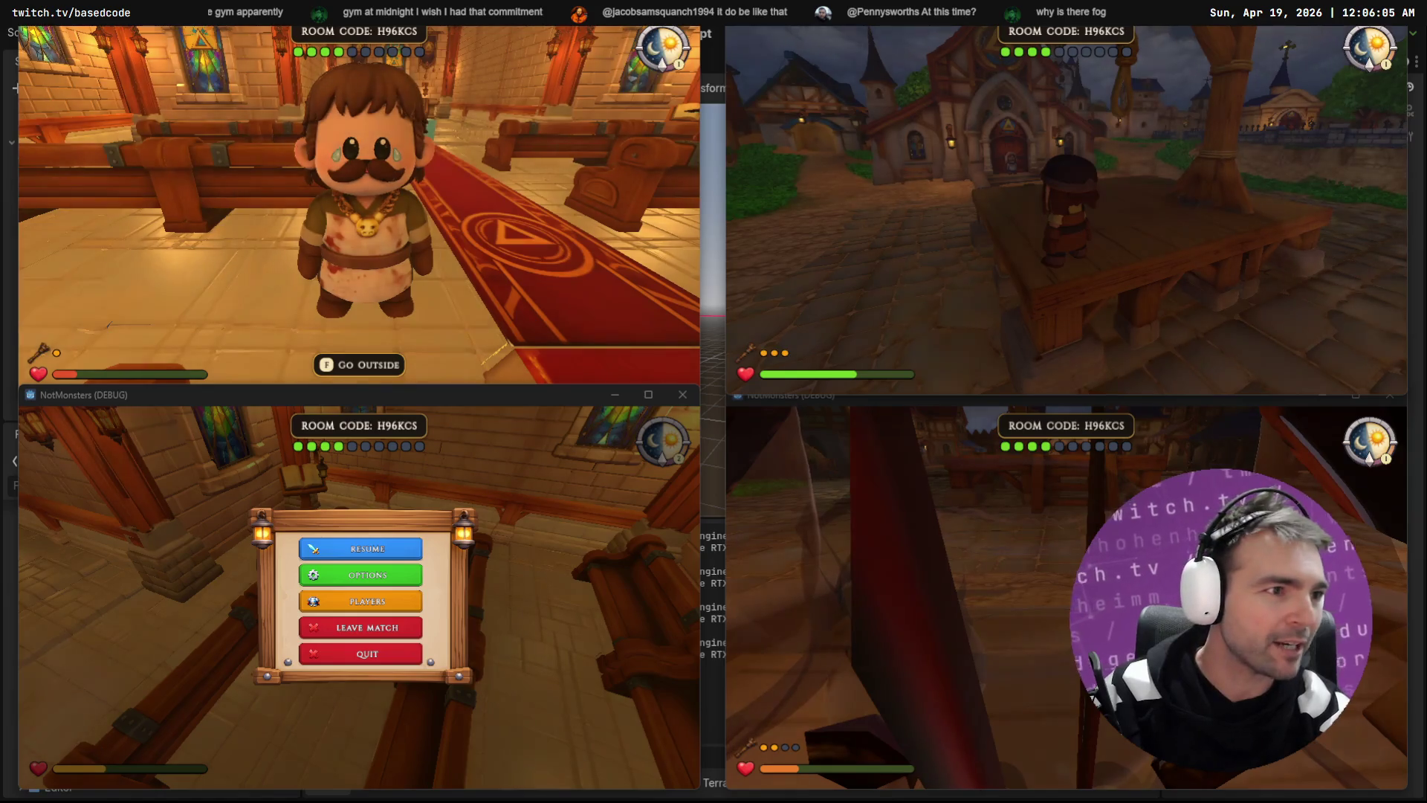
pyautogui.press('Escape')
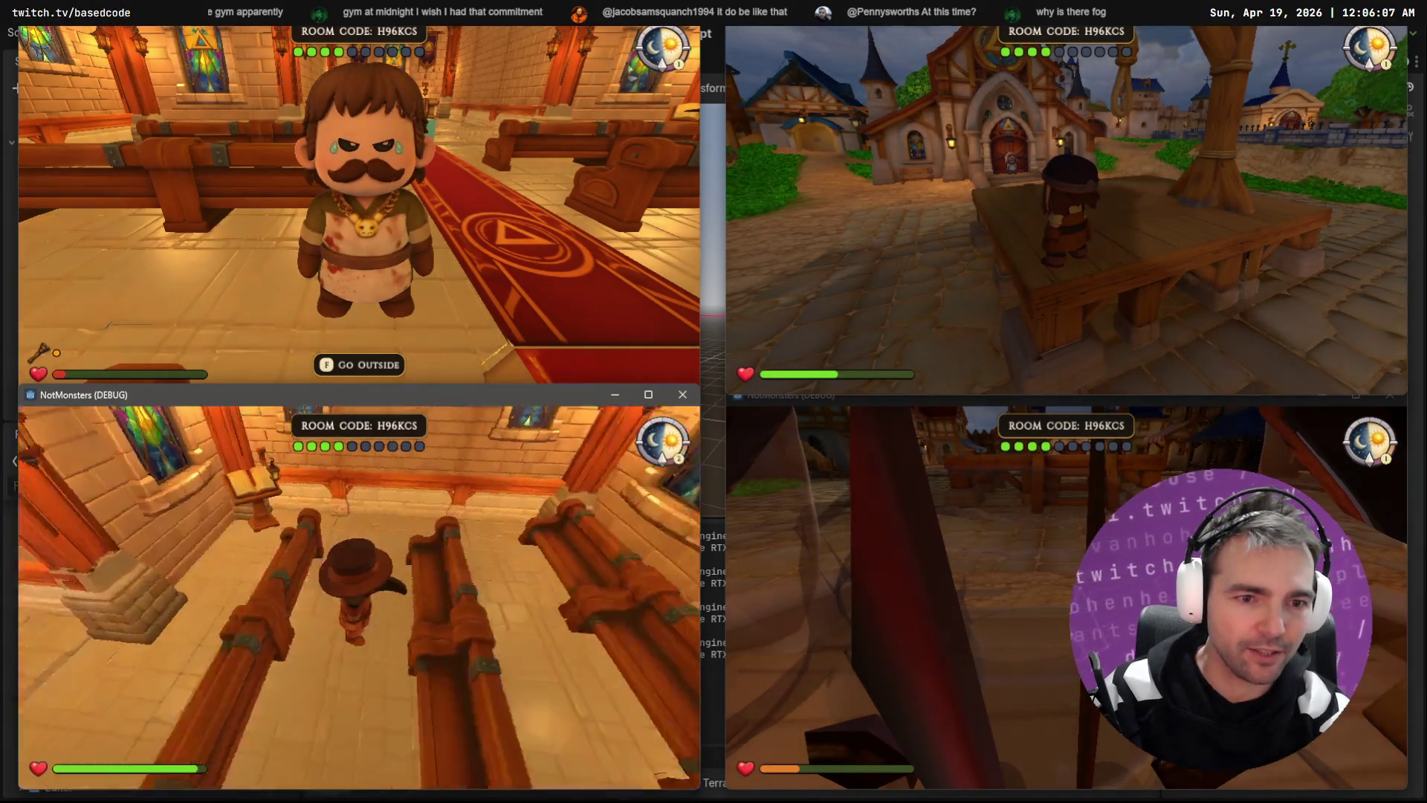
pyautogui.press('w')
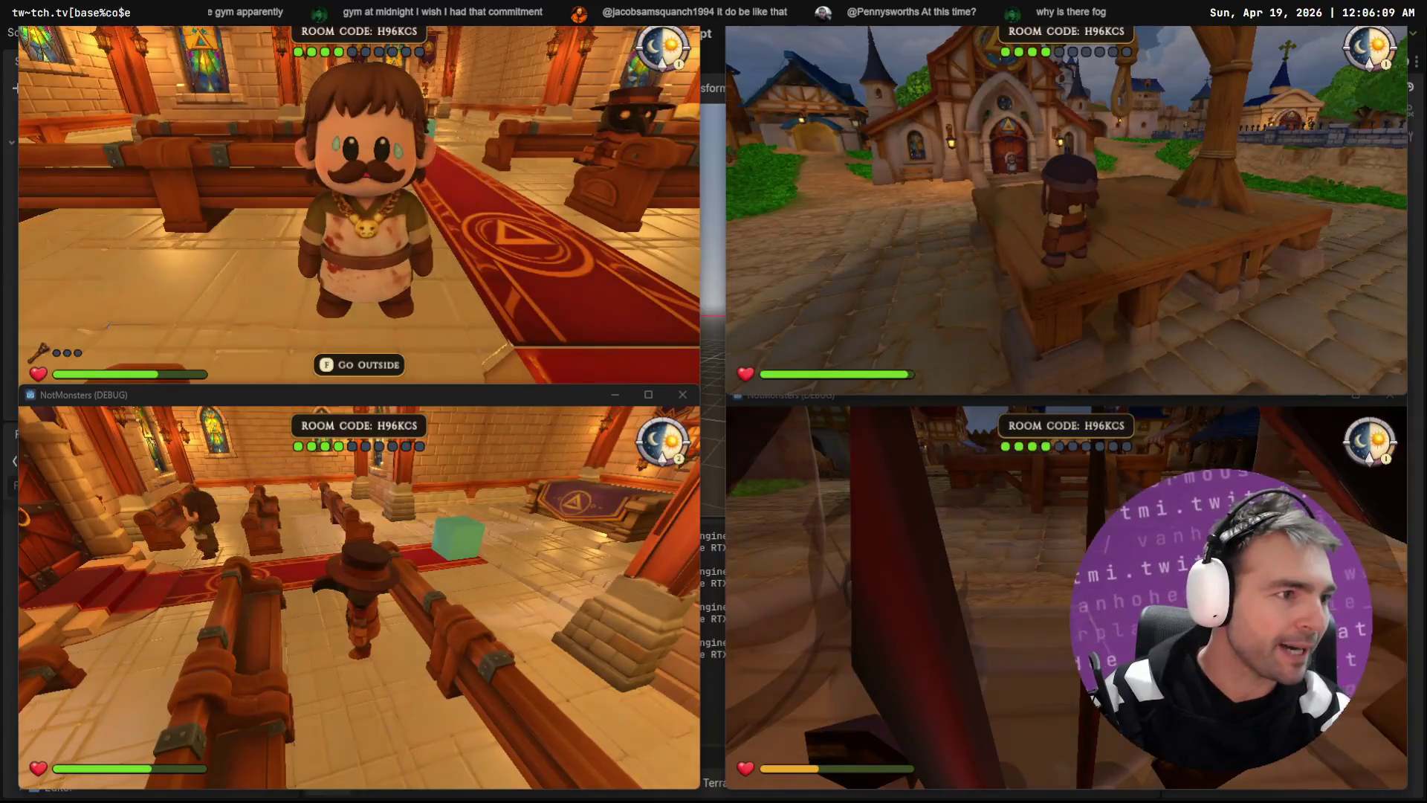
# Step: On the outdoor client, cross the wooden platform and turn to face the chapel doors
pyautogui.hotkey('alt', 'Tab')
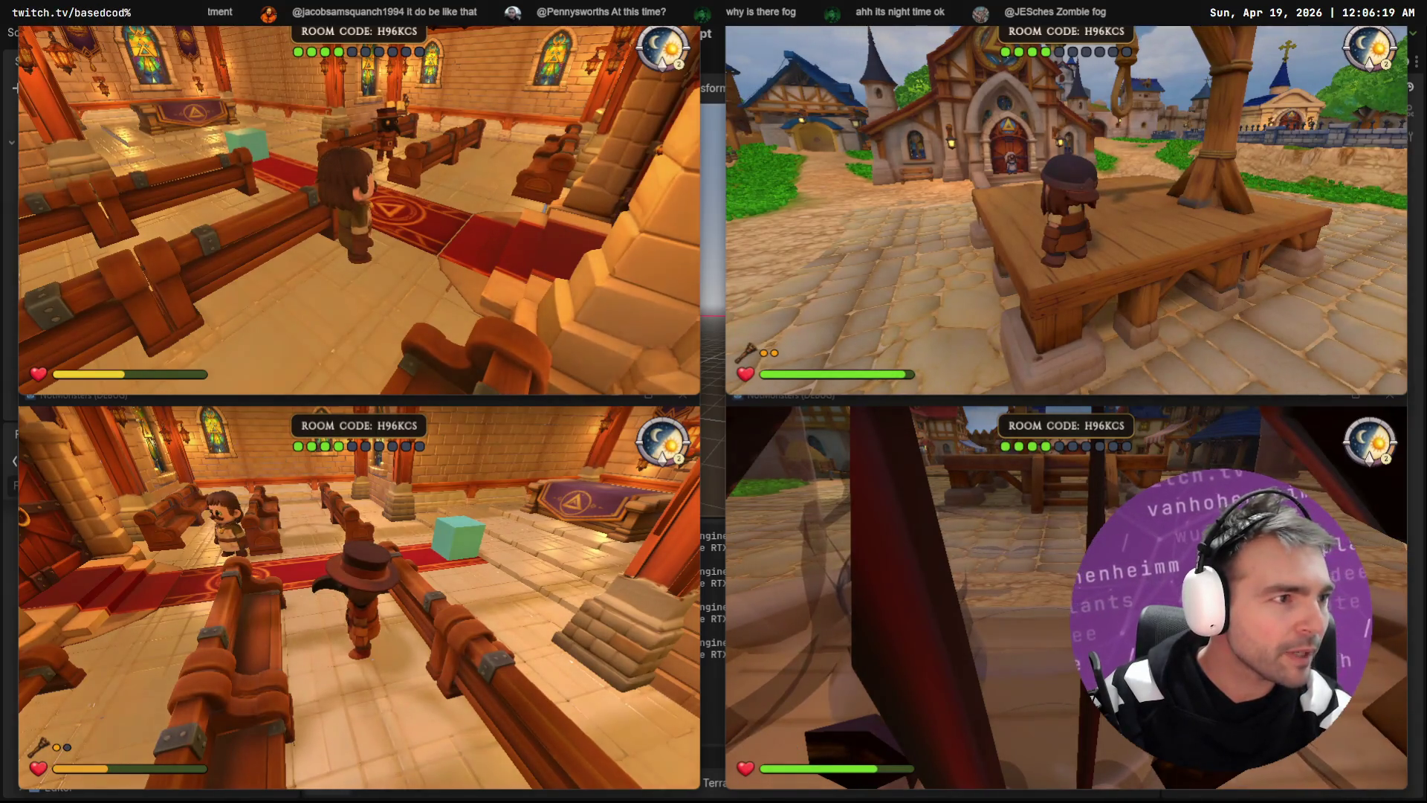
pyautogui.hotkey('alt', 'Tab')
pyautogui.press('w')
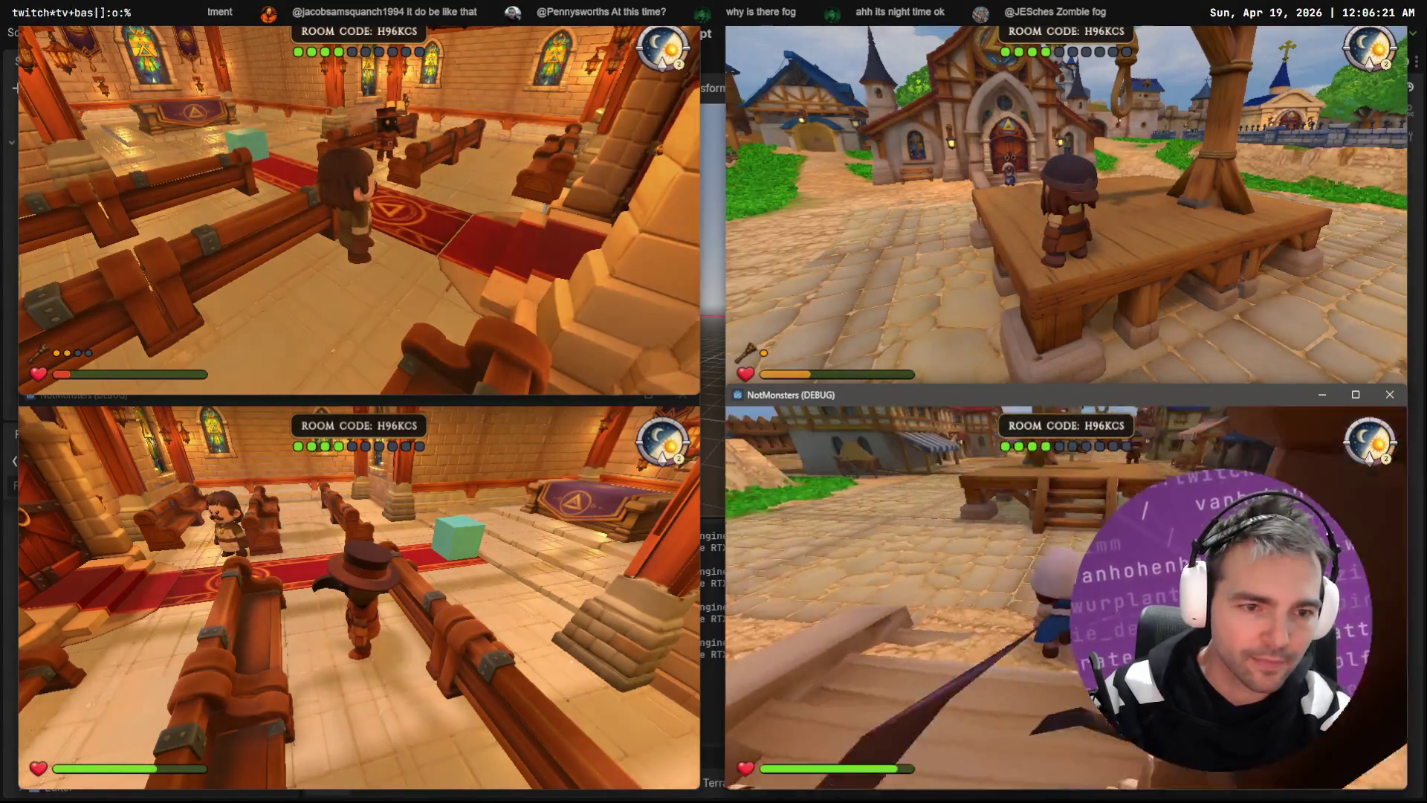
pyautogui.press('w')
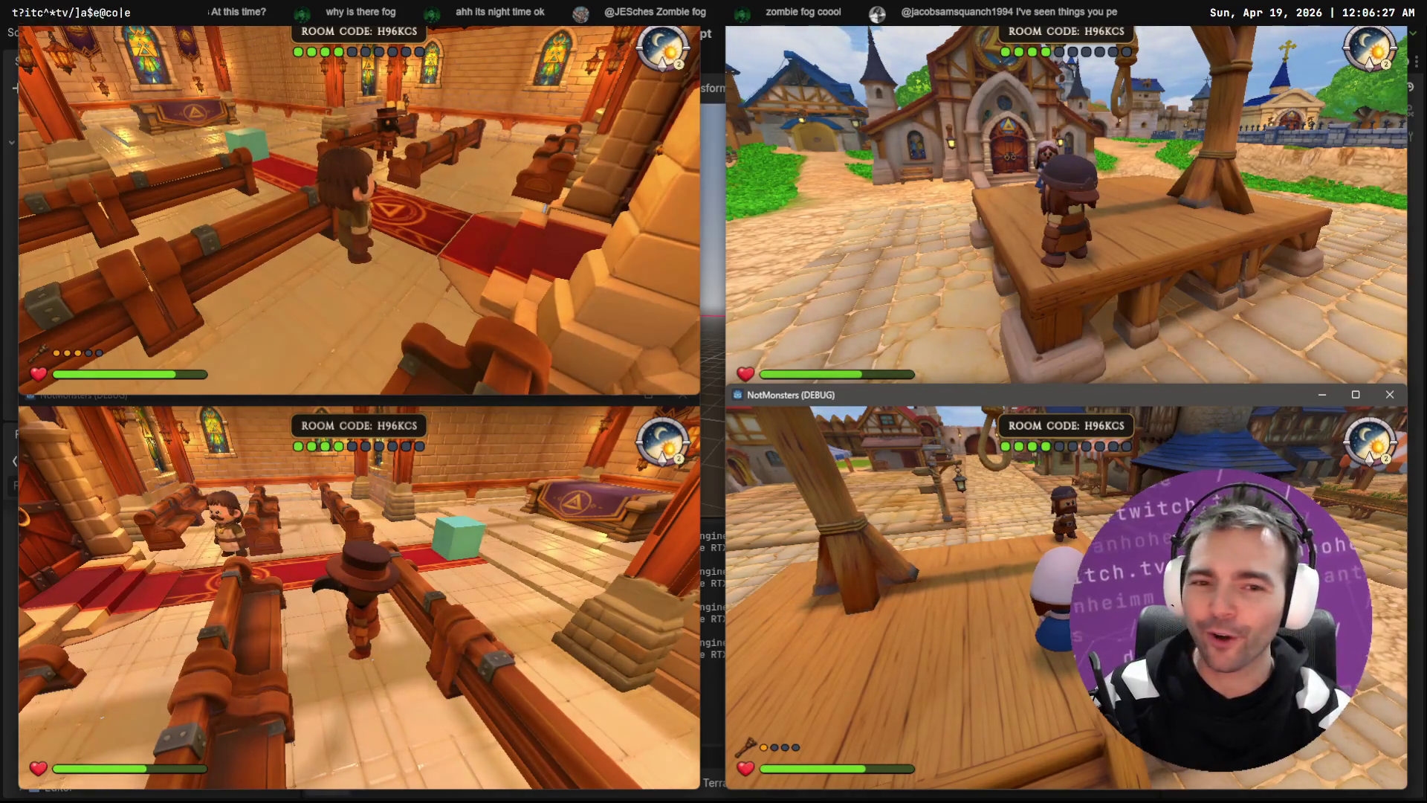
pyautogui.press('a')
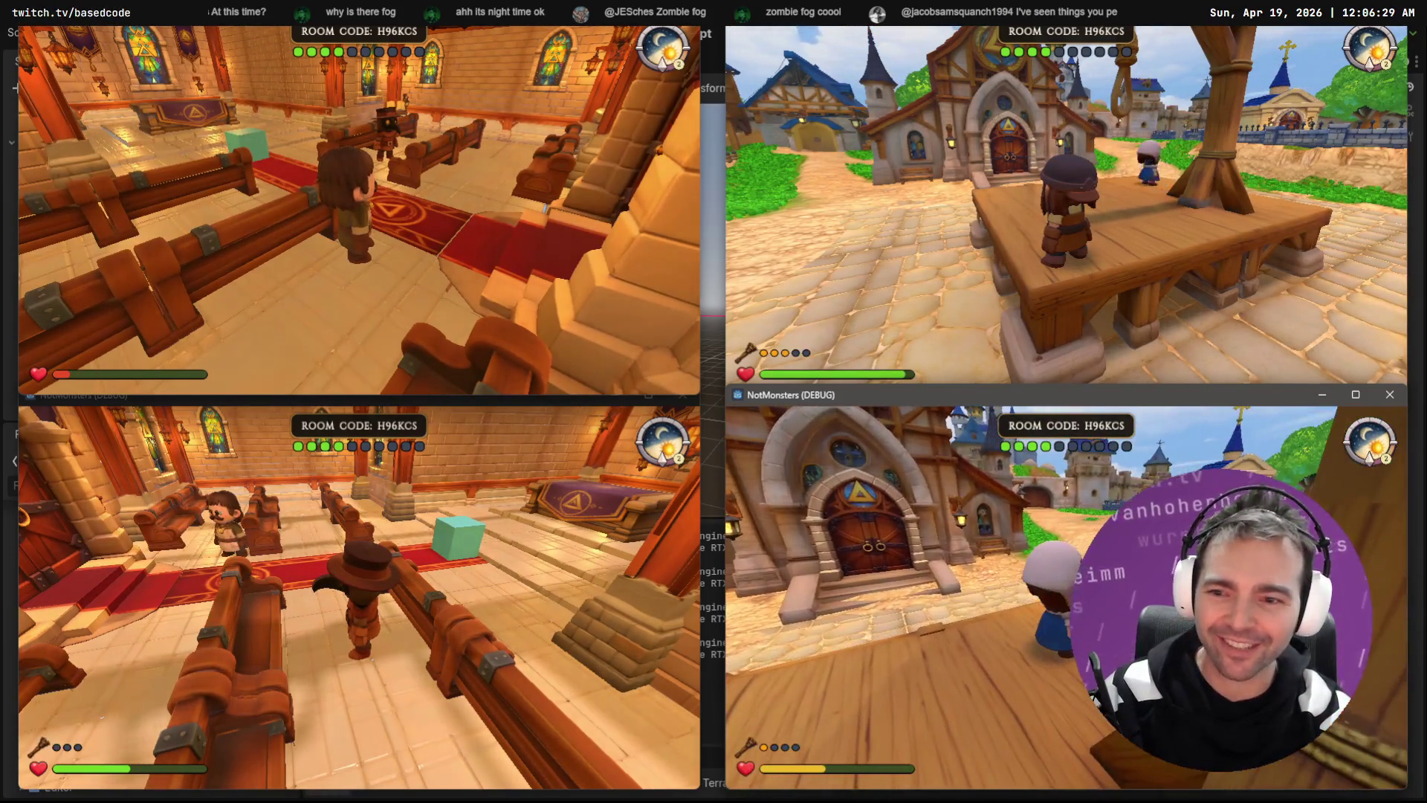
pyautogui.press('Escape')
pyautogui.press('Escape')
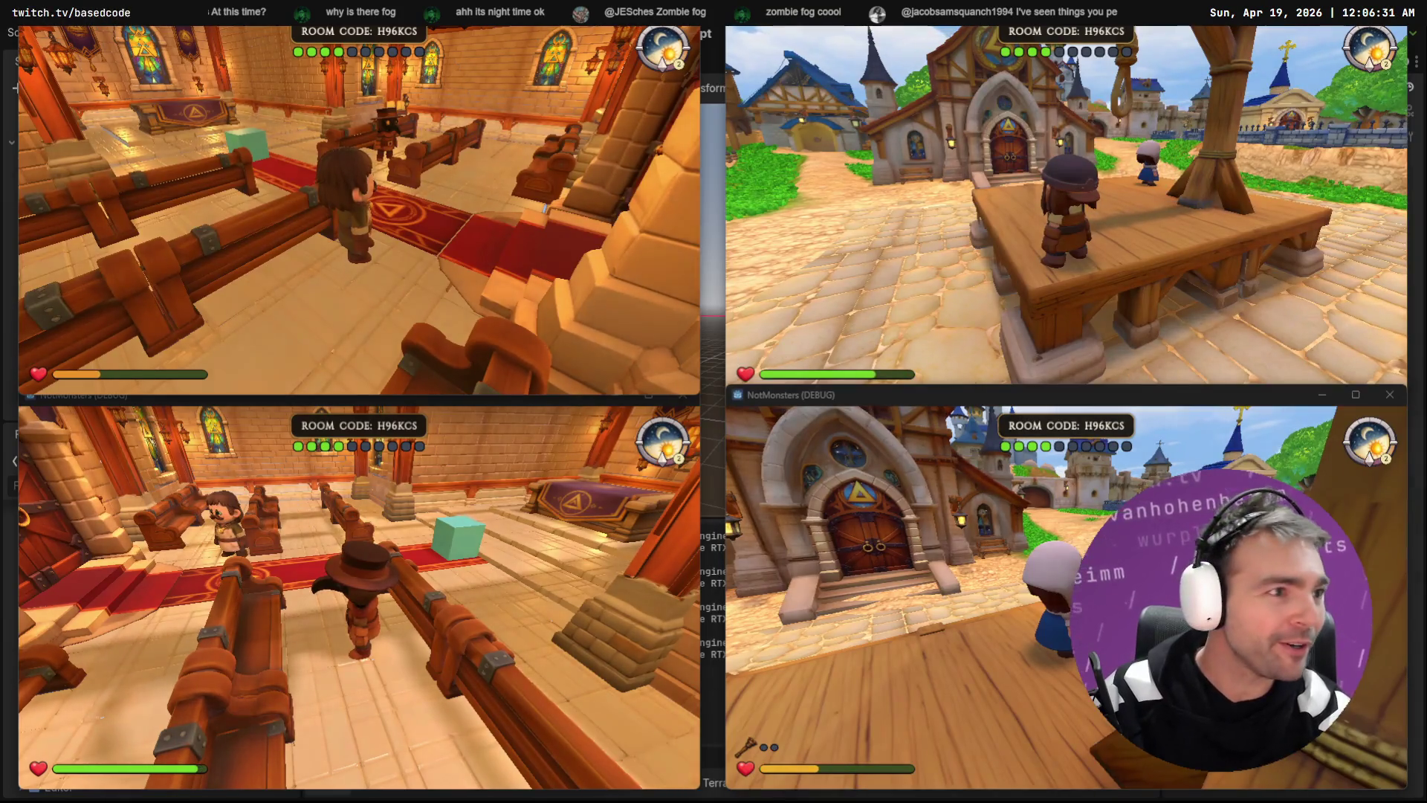
pyautogui.press('w')
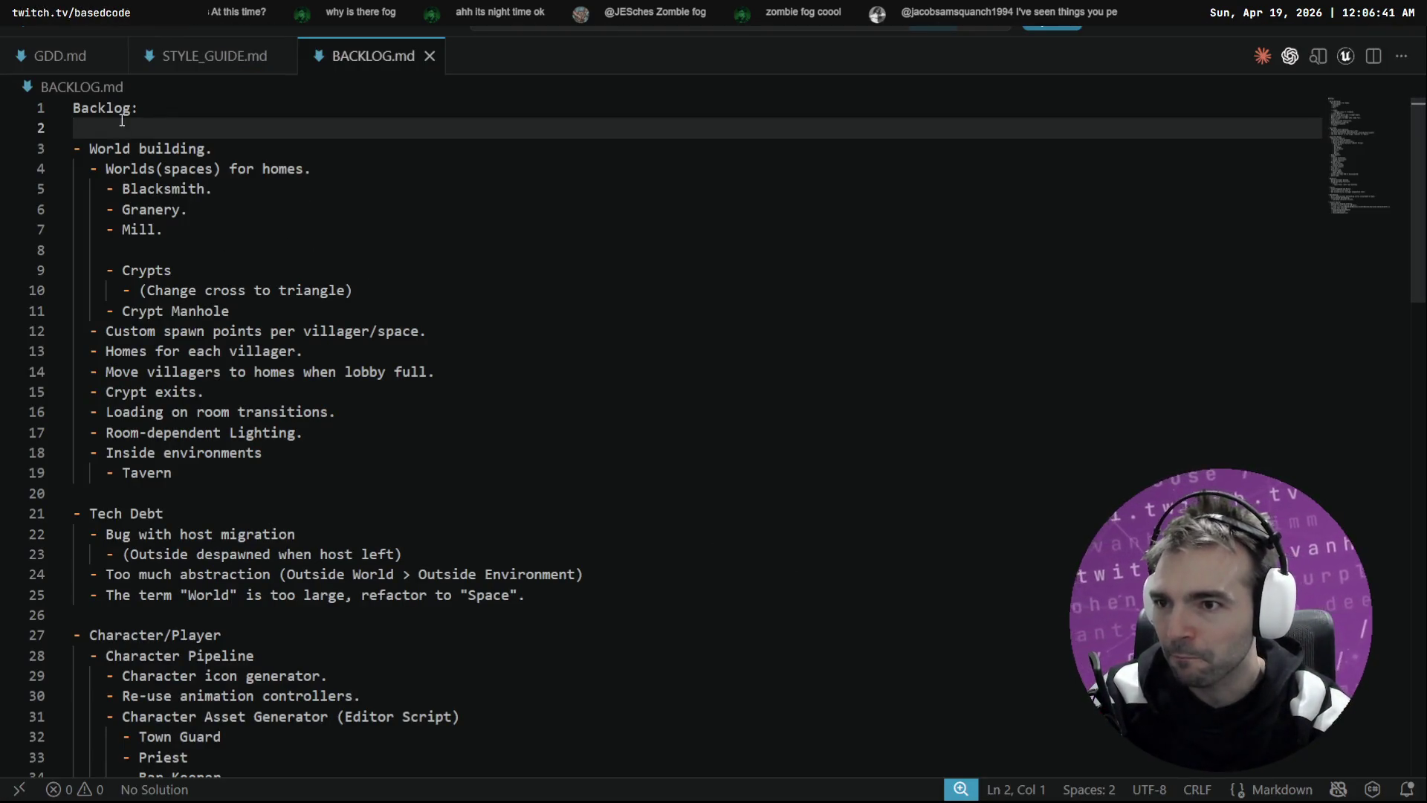
# Step: Scroll BACKLOG.md to the Character/Player list and start a new item line below Butcher
pyautogui.scroll(-3, 122, 120)
pyautogui.scroll(-3, 39, 472)
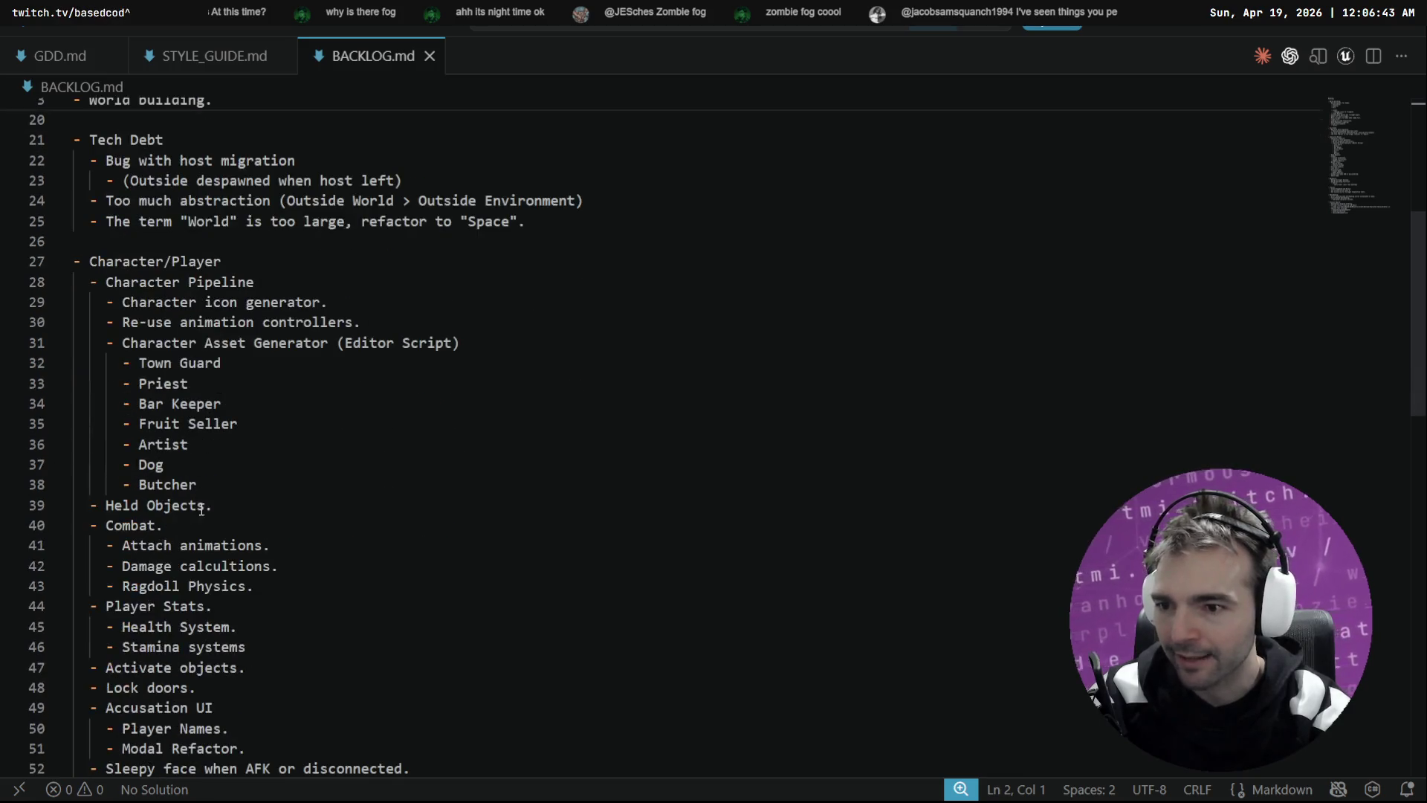
pyautogui.click(289, 507)
pyautogui.press('Up')
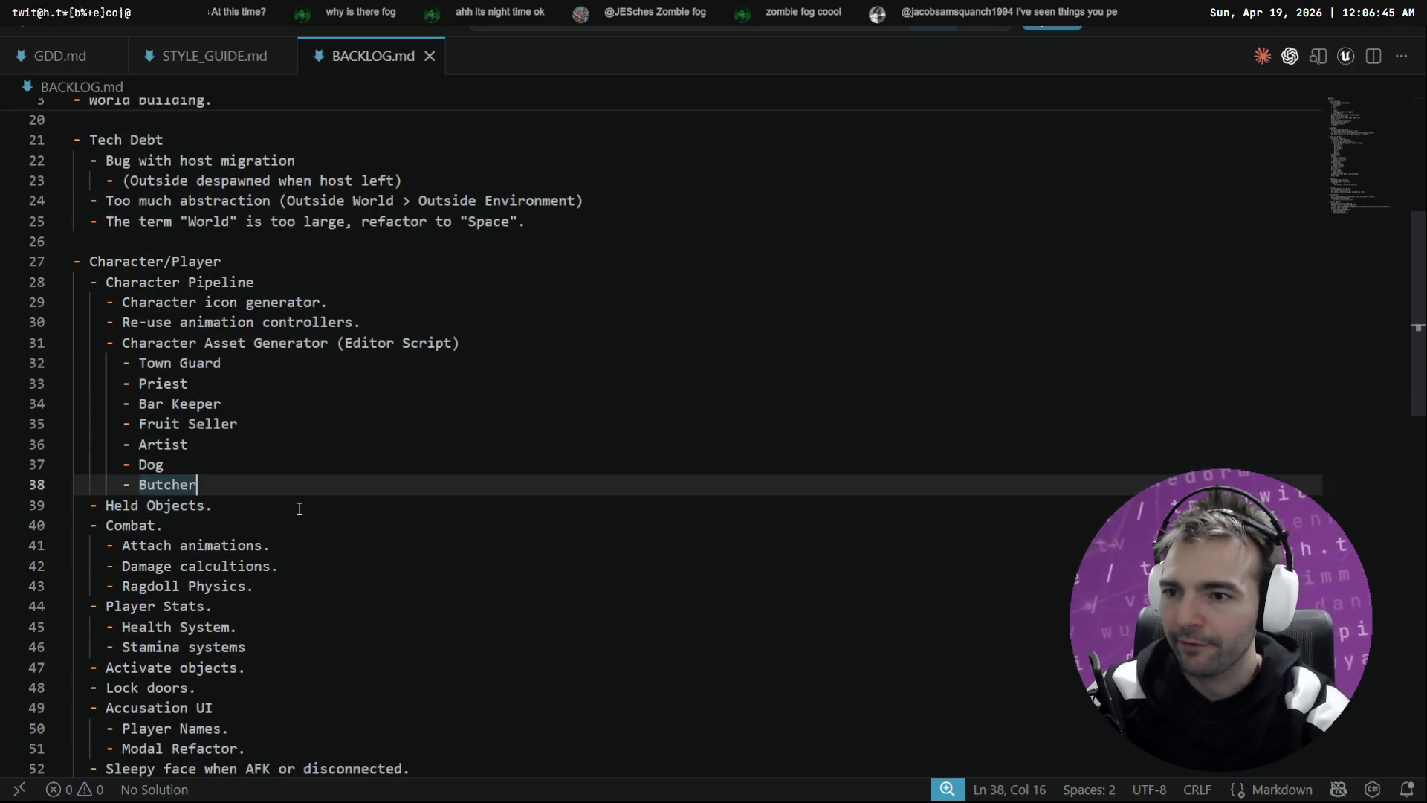
pyautogui.press('Return')
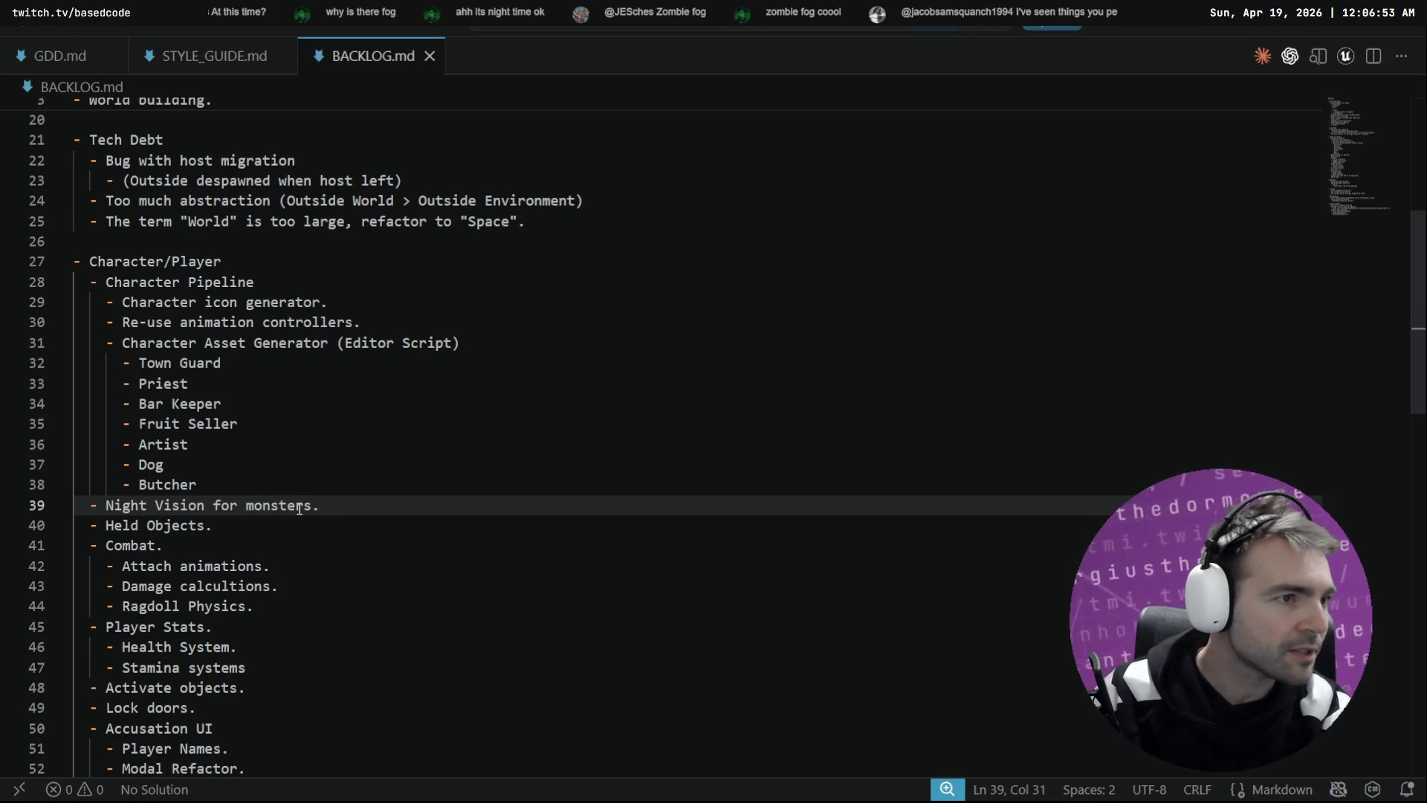
pyautogui.hotkey('alt', 'Tab')
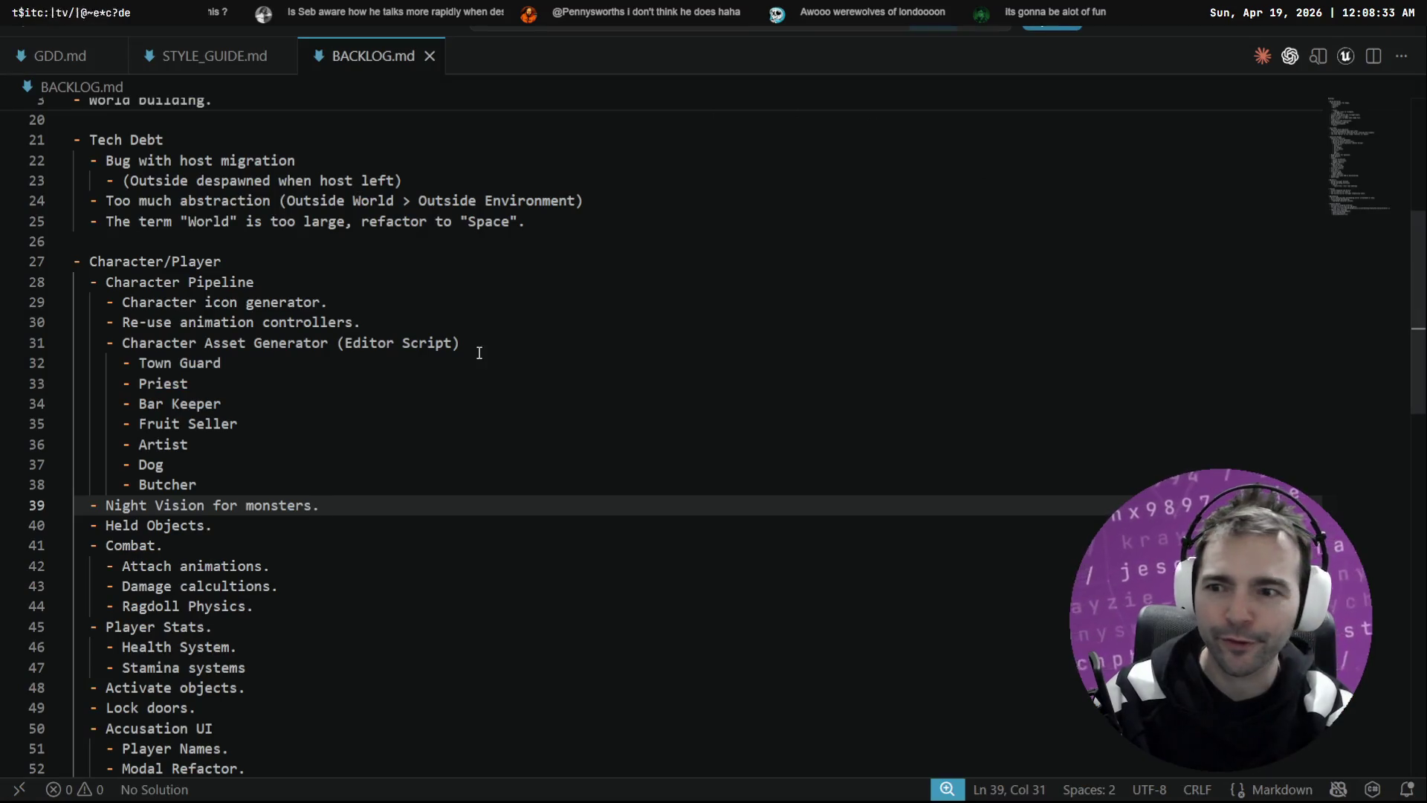
# Step: Add a new empty '- ' bullet below the last Tech Debt item in BACKLOG.md
pyautogui.scroll(6, 479, 352)
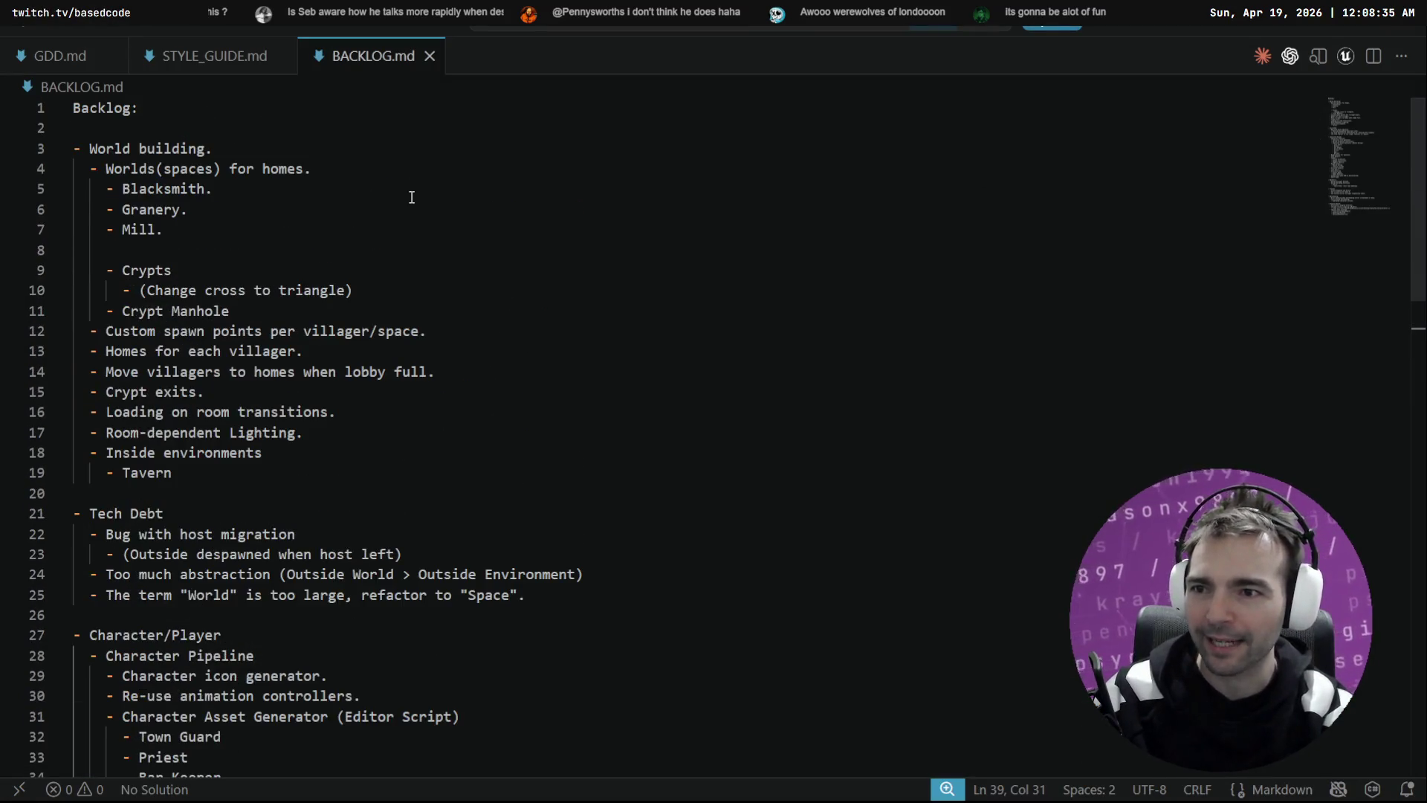
pyautogui.scroll(-6, 191, 300)
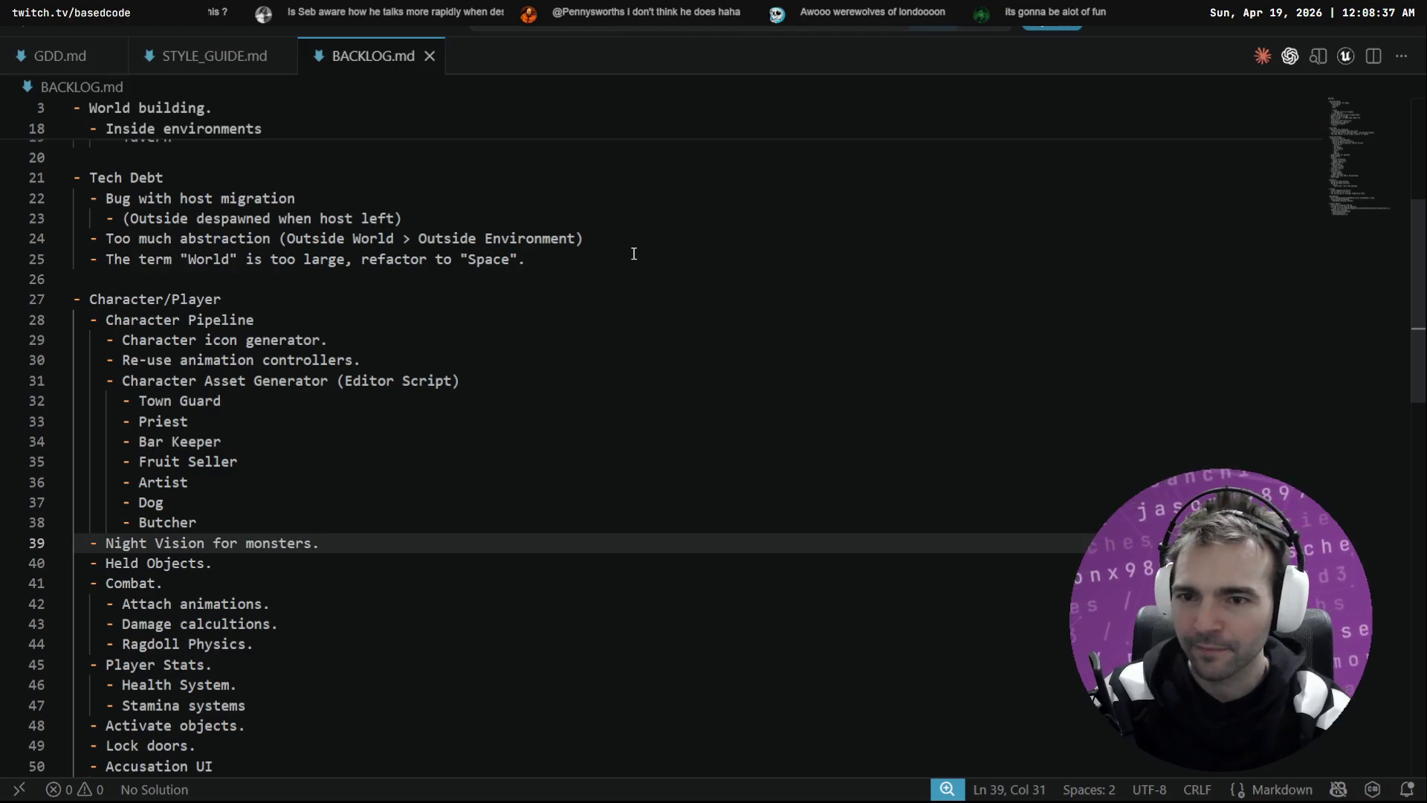
pyautogui.click(634, 254)
pyautogui.press('Return')
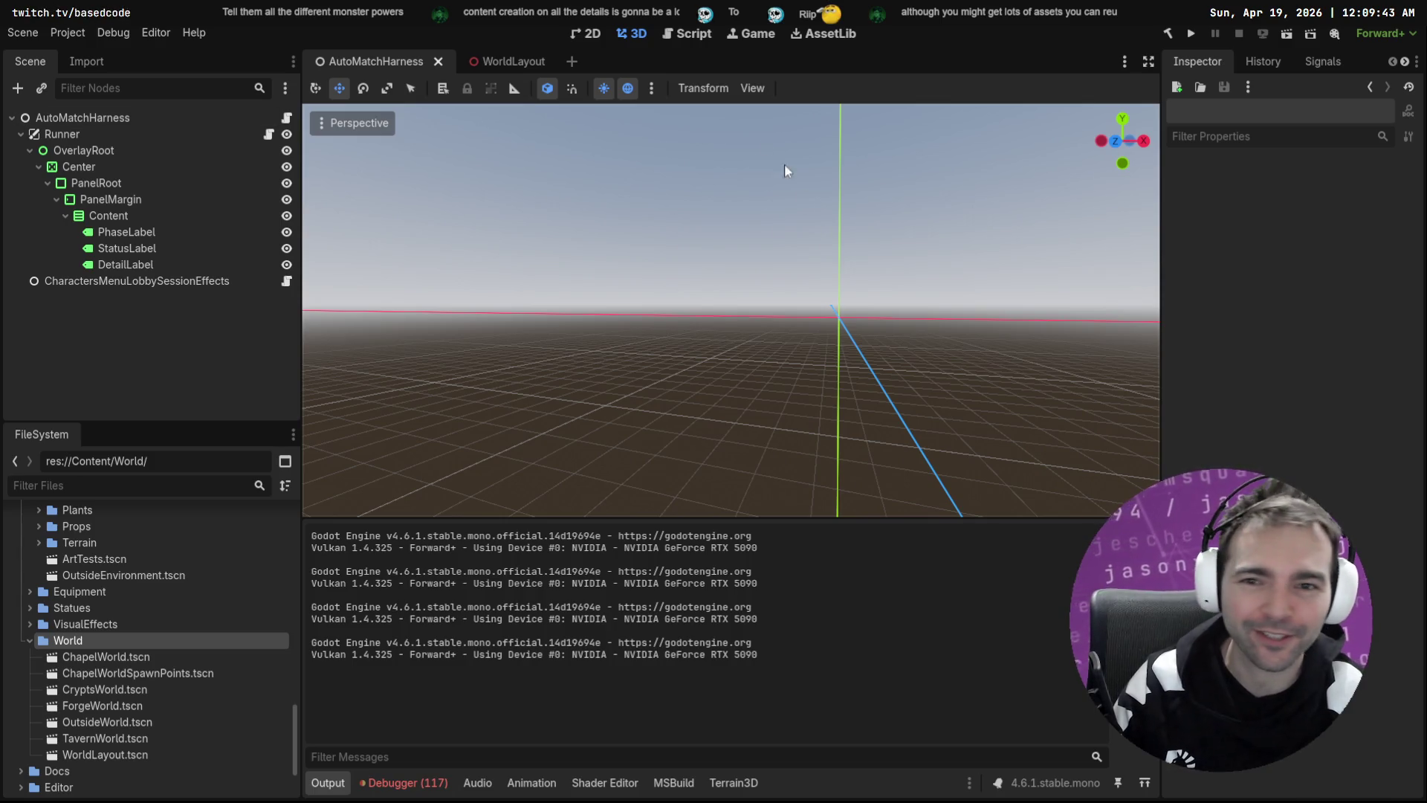
# Step: Accept the Customize Run Instances settings and start an F5 debug run of NotMonsters
pyautogui.click(153, 33)
pyautogui.click(112, 32)
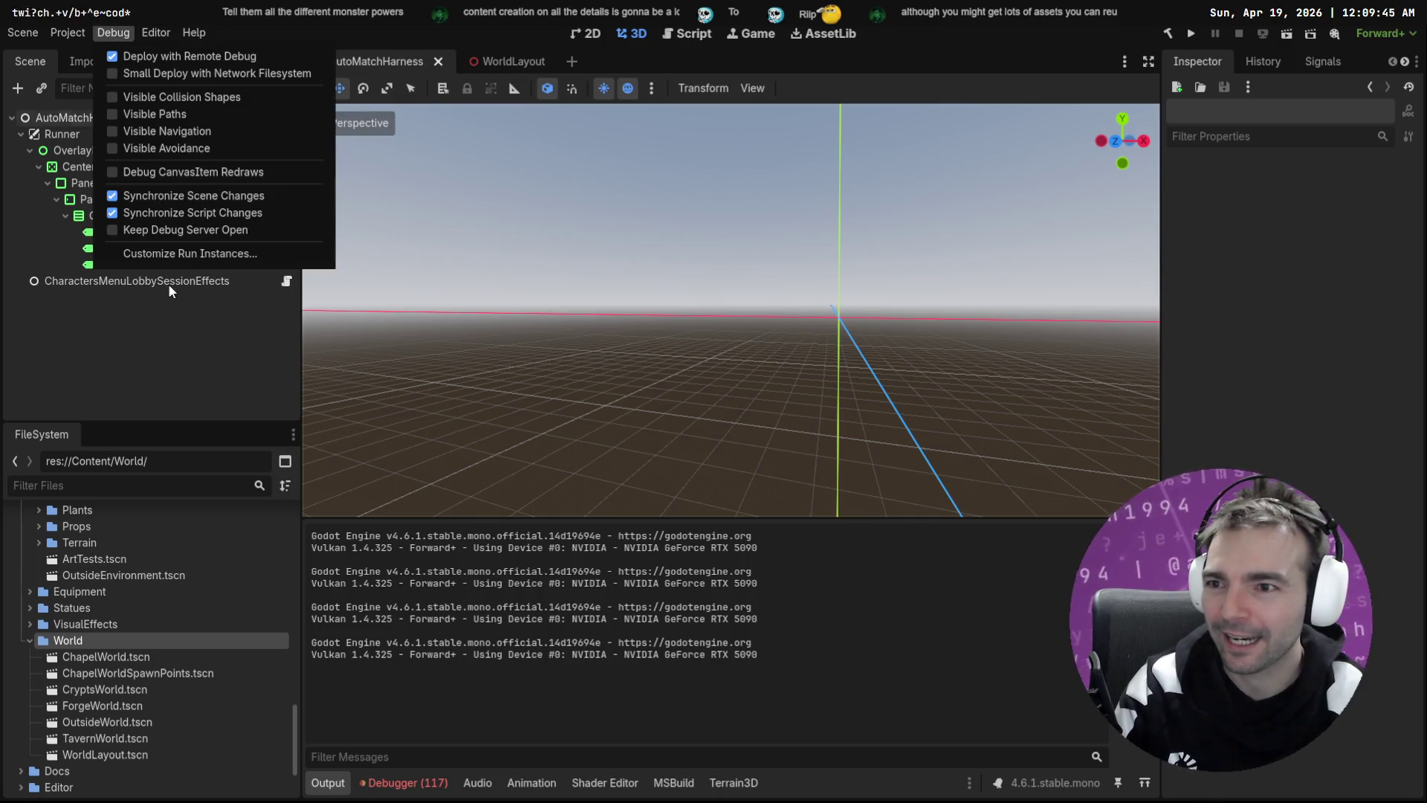
pyautogui.click(171, 255)
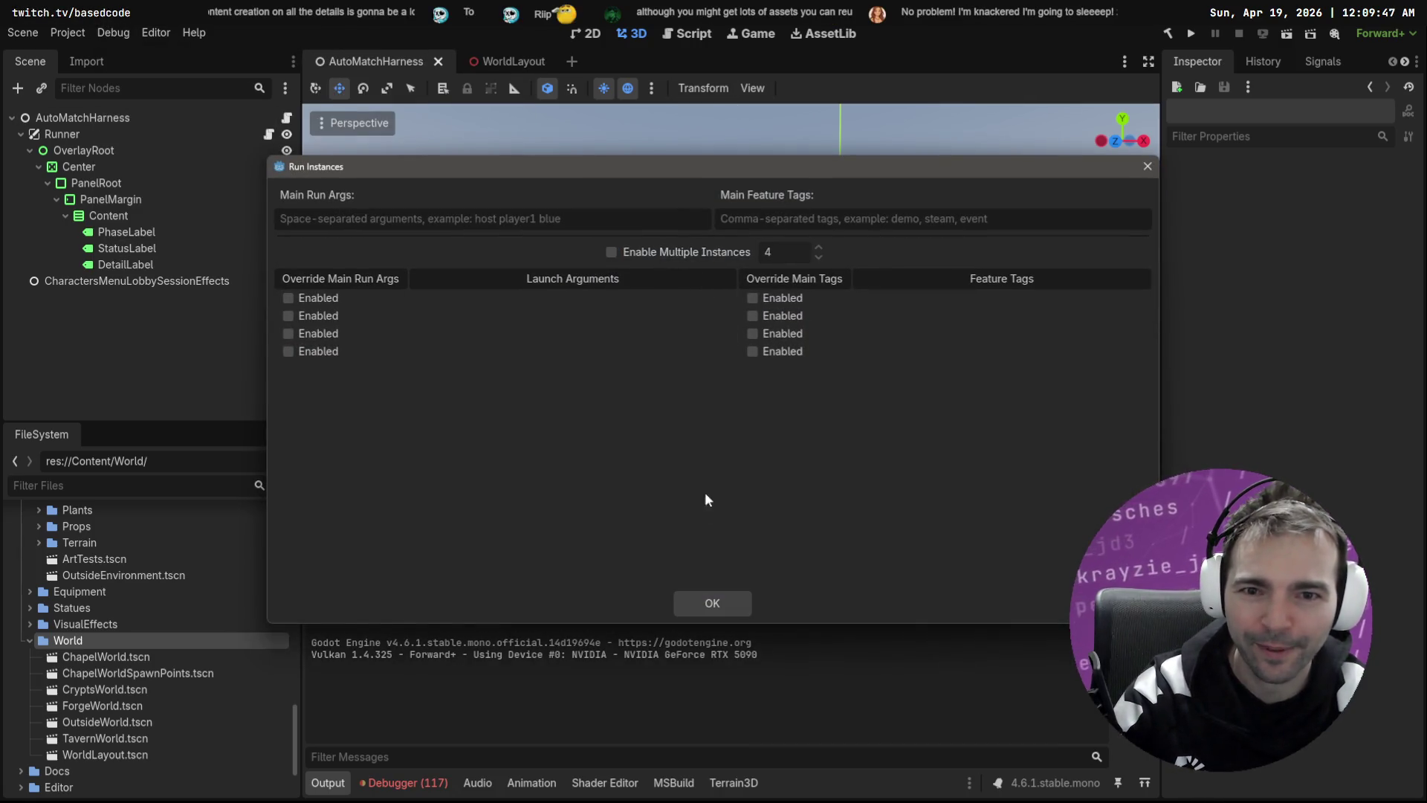
pyautogui.click(713, 603)
pyautogui.press('F5')
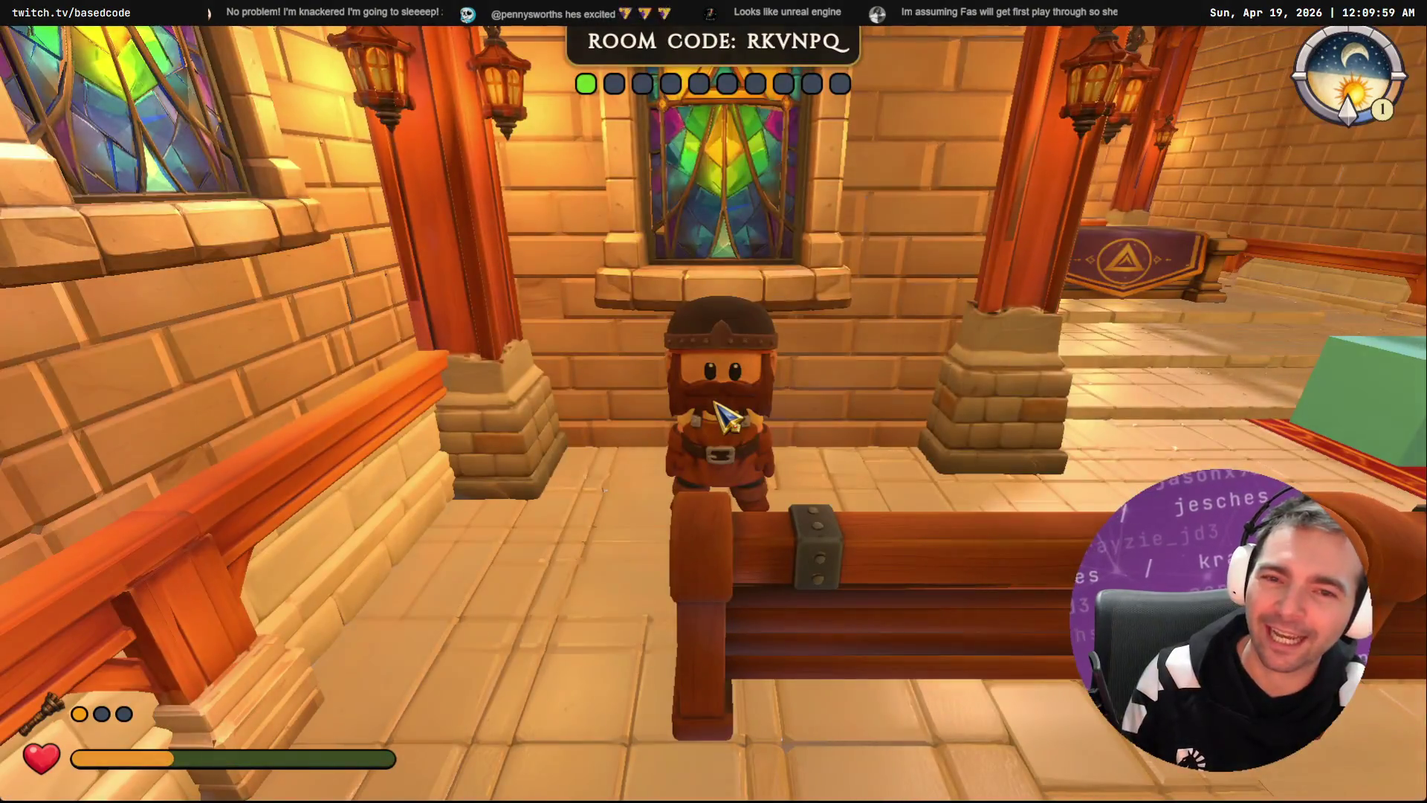
# Step: Walk toward the chapel doors, leave the match, and open the Characters screen
pyautogui.press('w')
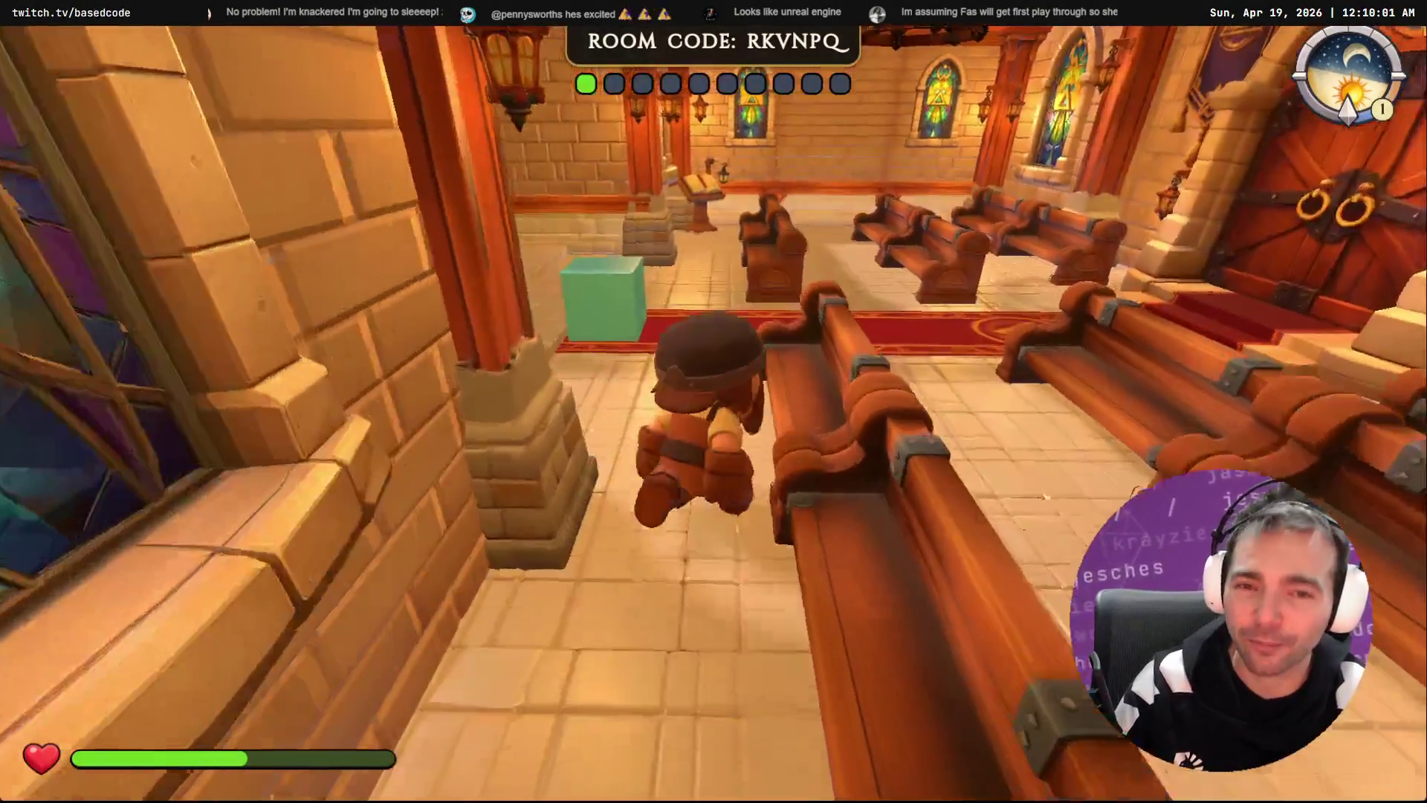
pyautogui.press('Escape')
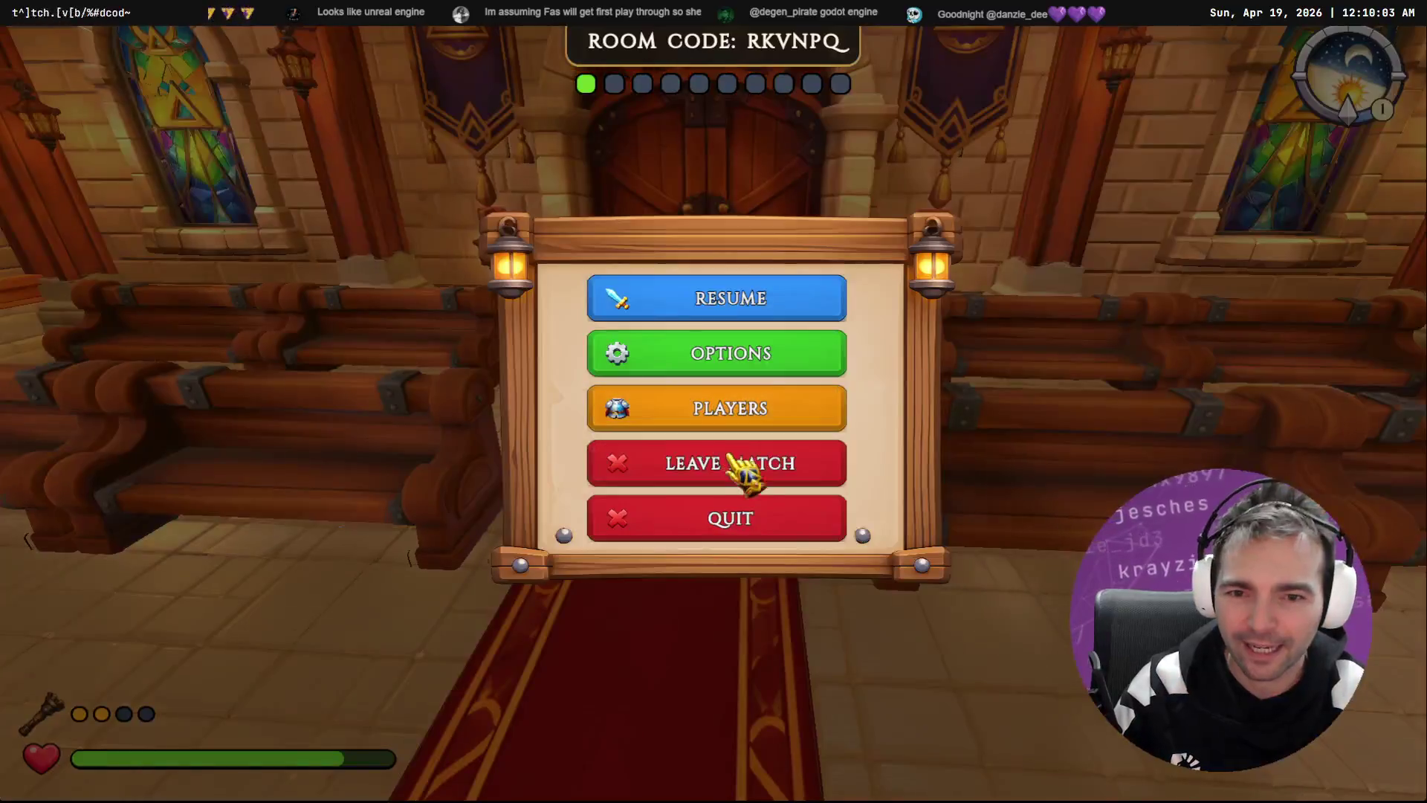
pyautogui.click(732, 457)
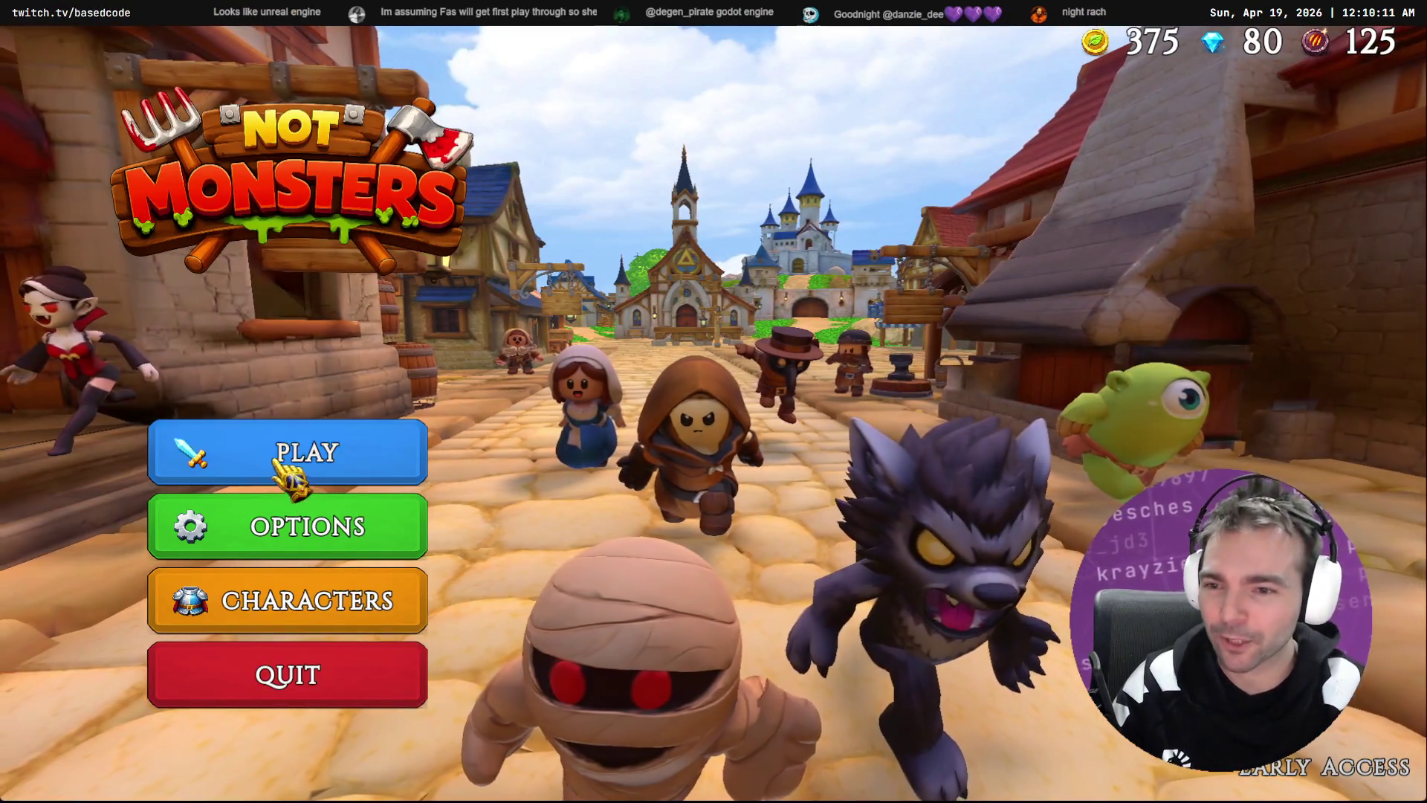
pyautogui.click(341, 613)
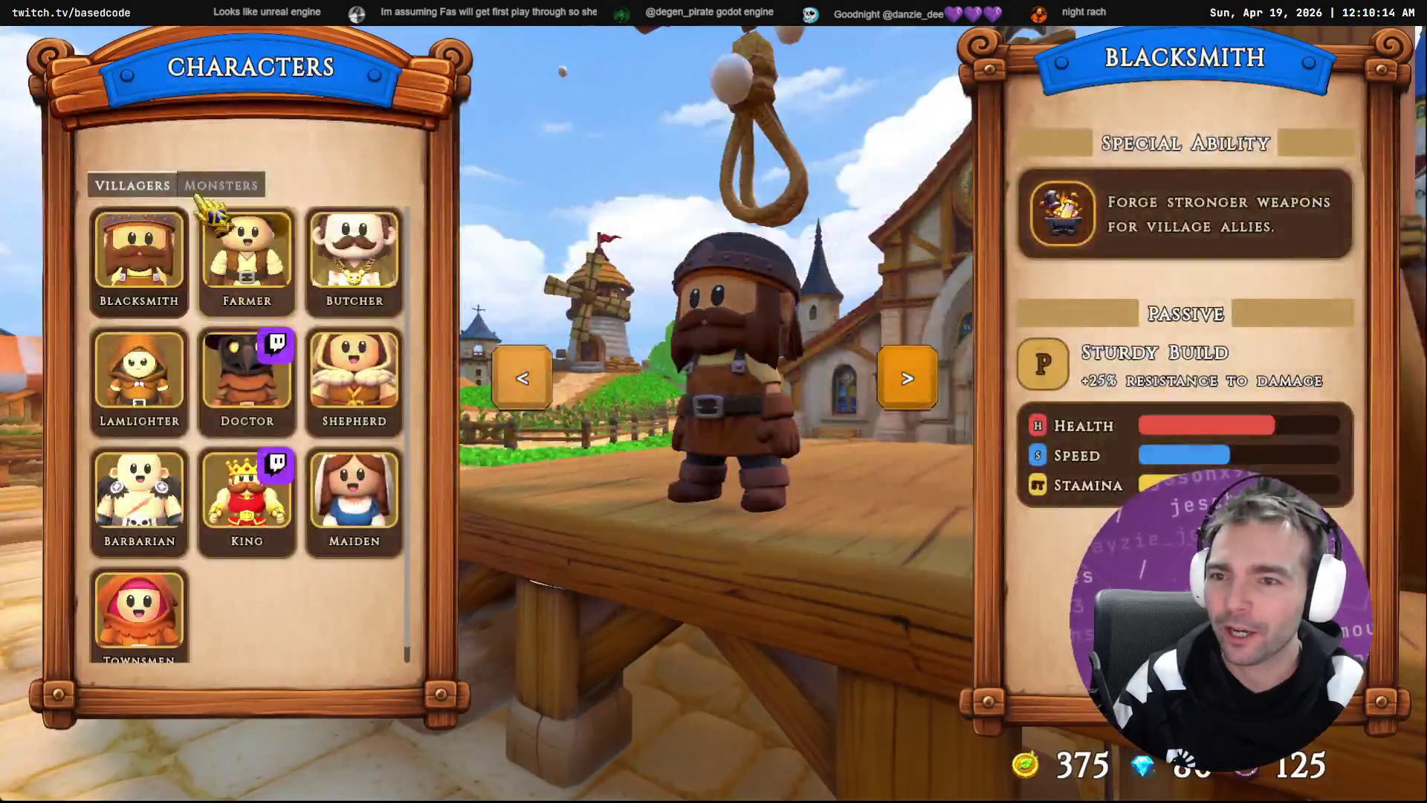
# Step: Show the monster roster and preview Witch, Werewolf, Mummy, Cyclops, Vampire, Newlyweds and Worm
pyautogui.click(217, 186)
pyautogui.click(251, 253)
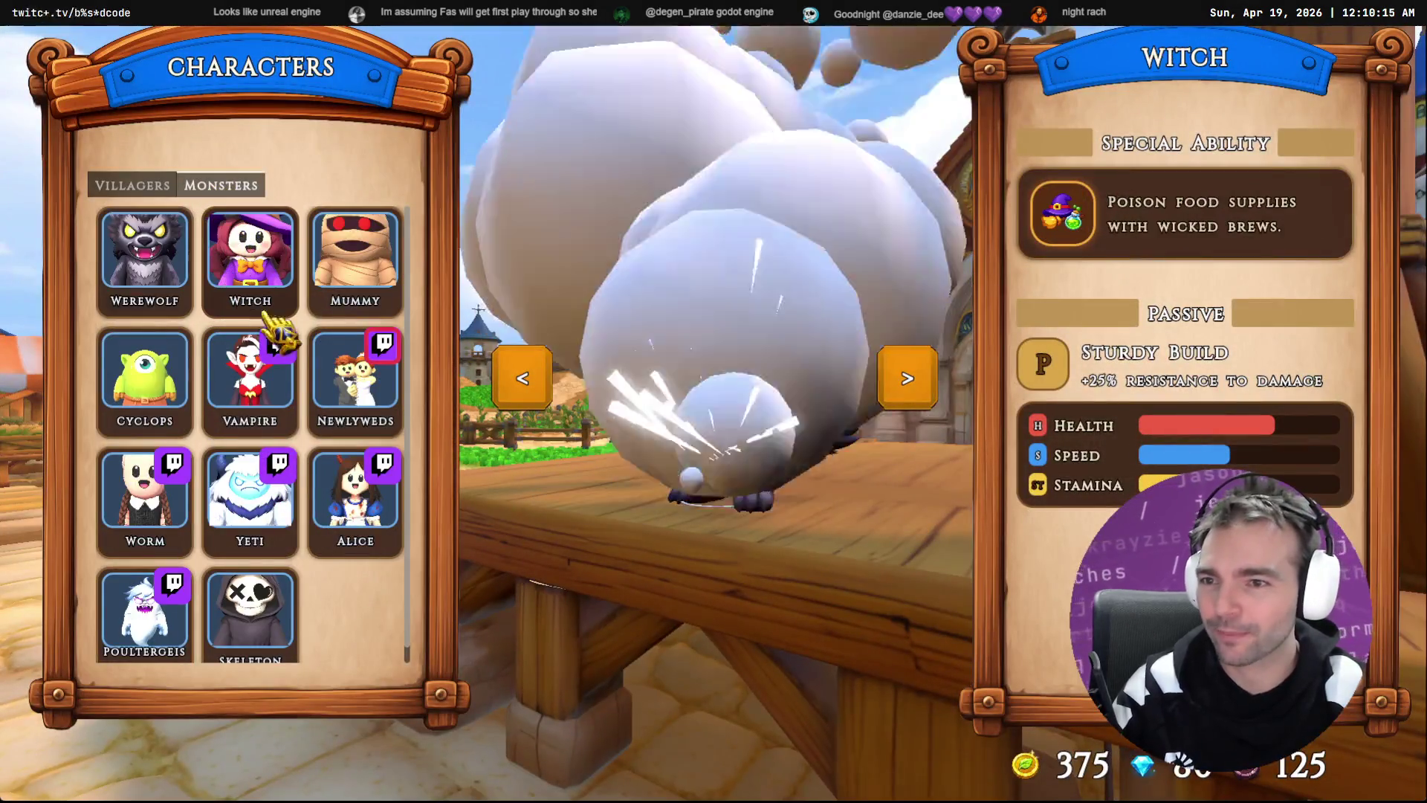
pyautogui.click(145, 253)
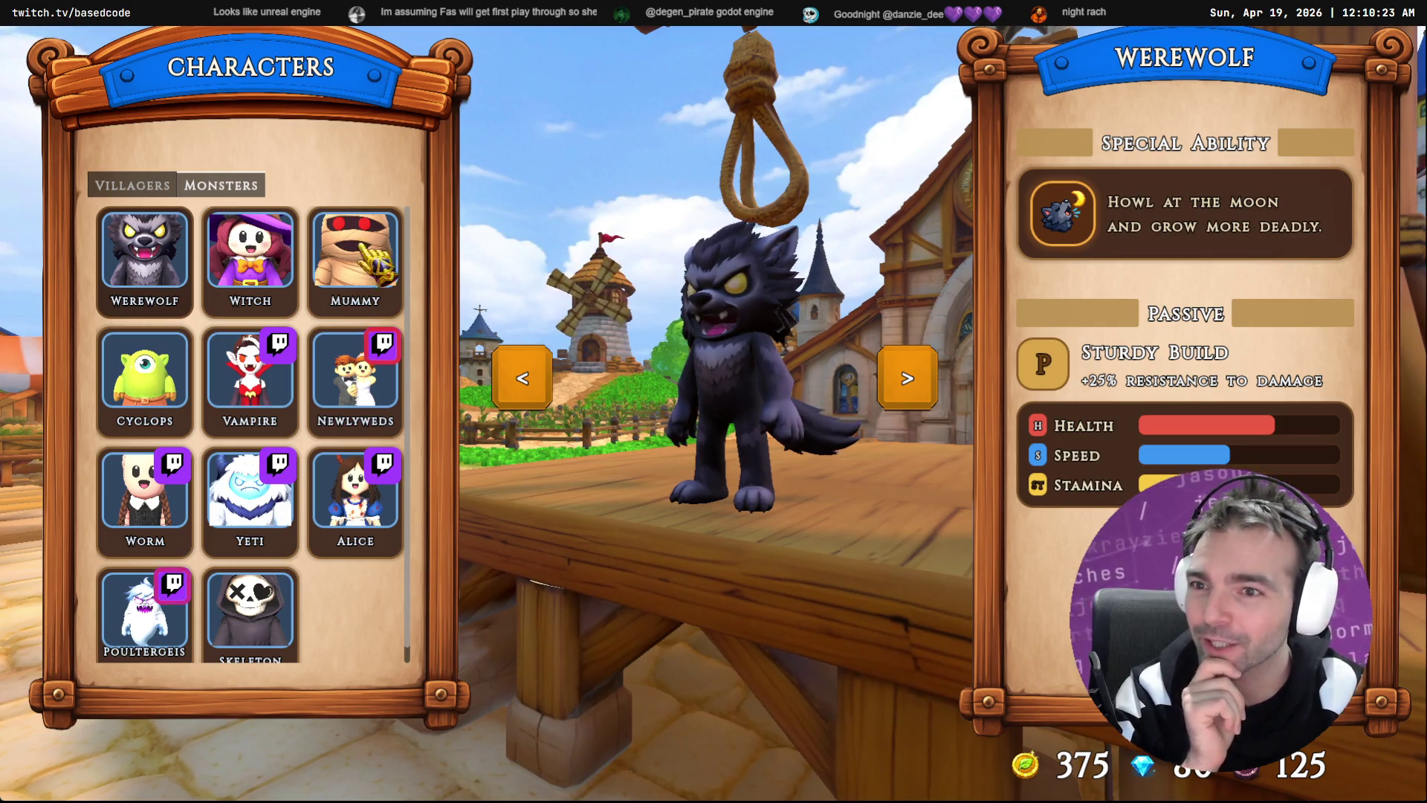
pyautogui.click(250, 252)
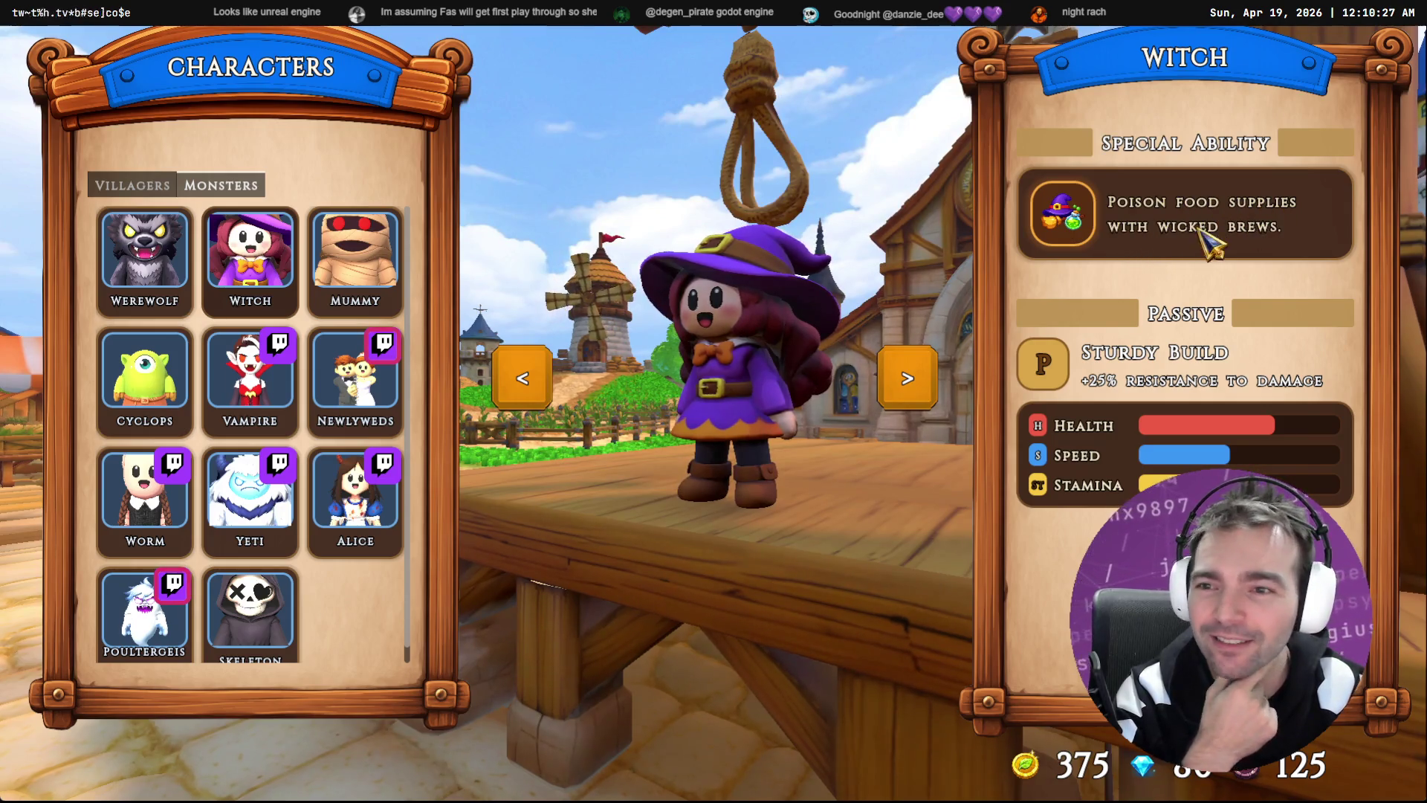
pyautogui.click(356, 256)
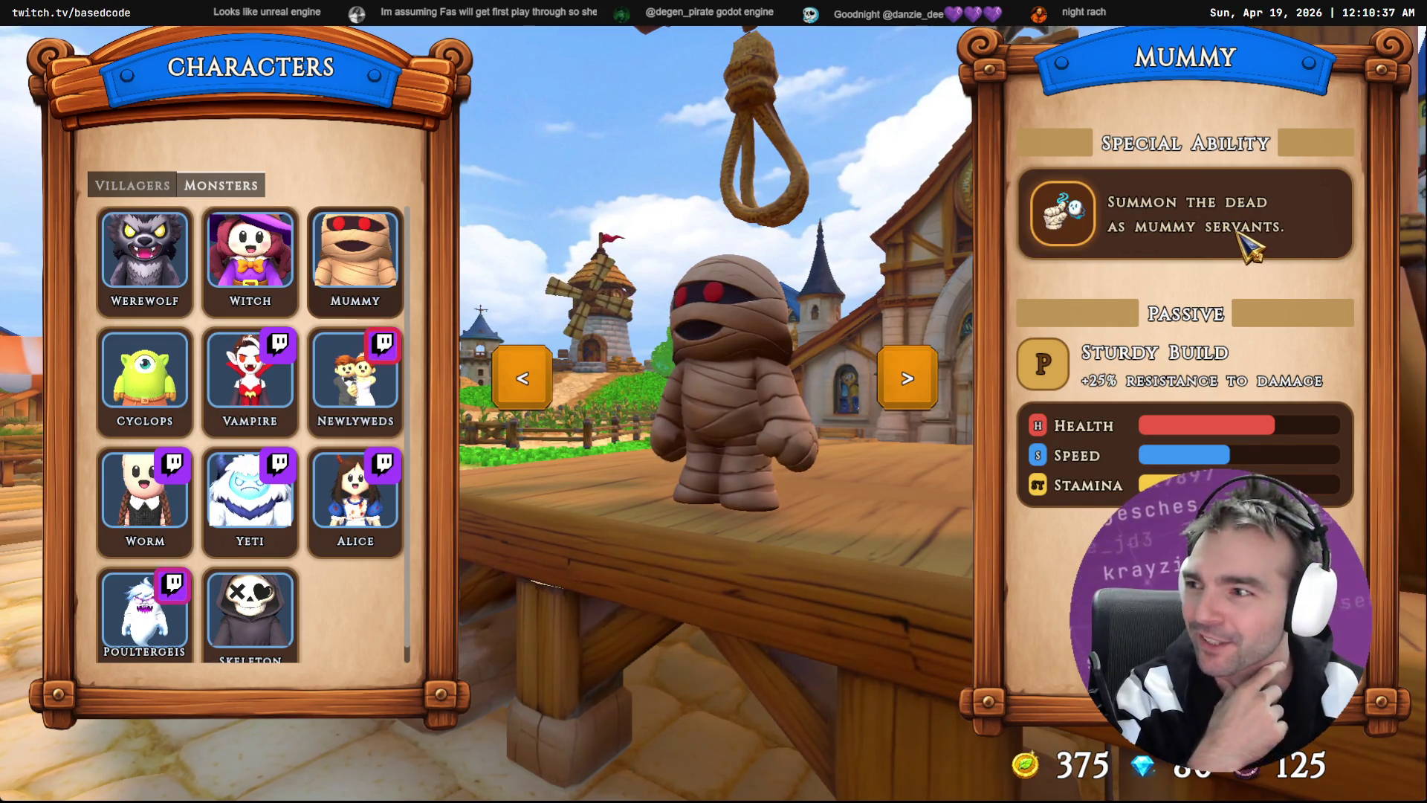
pyautogui.click(145, 379)
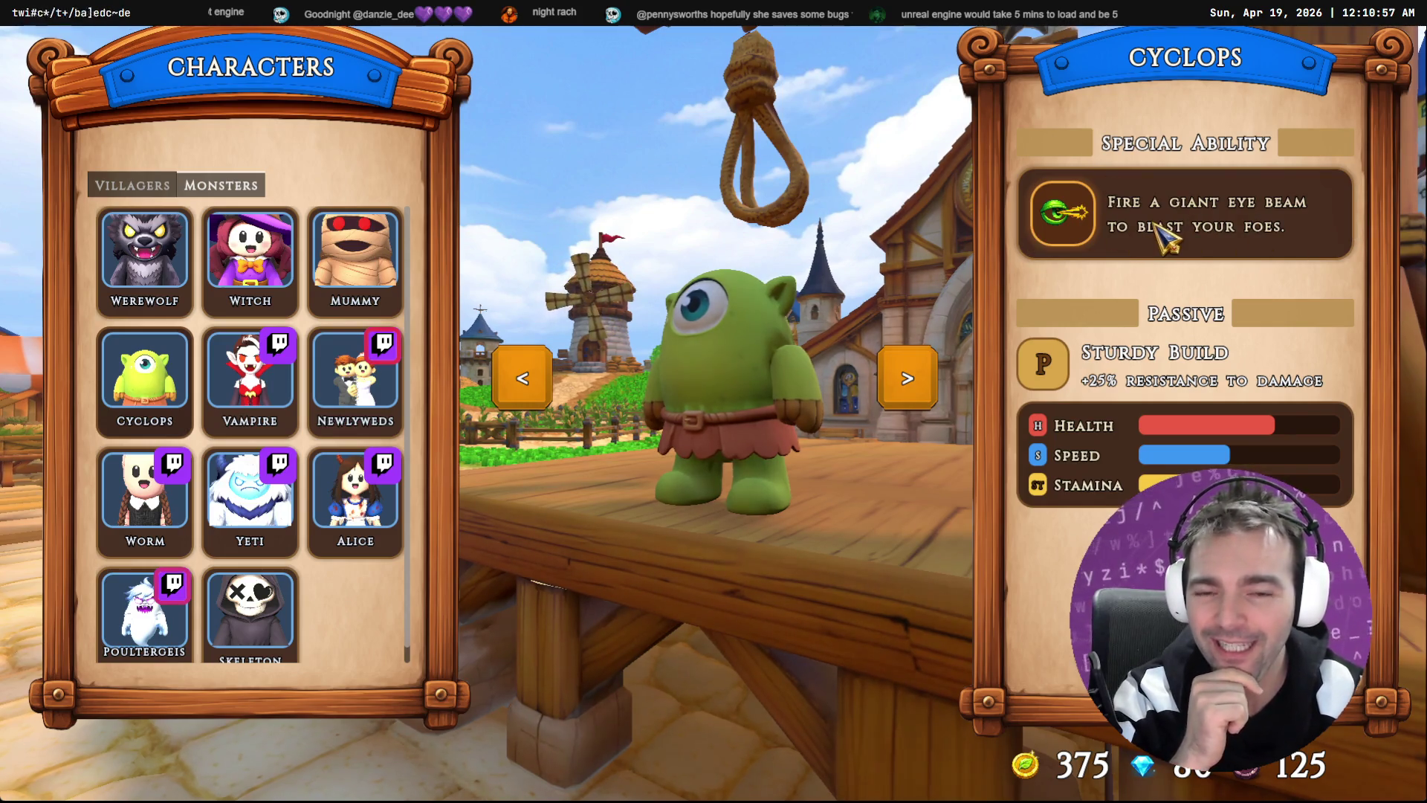
pyautogui.click(245, 402)
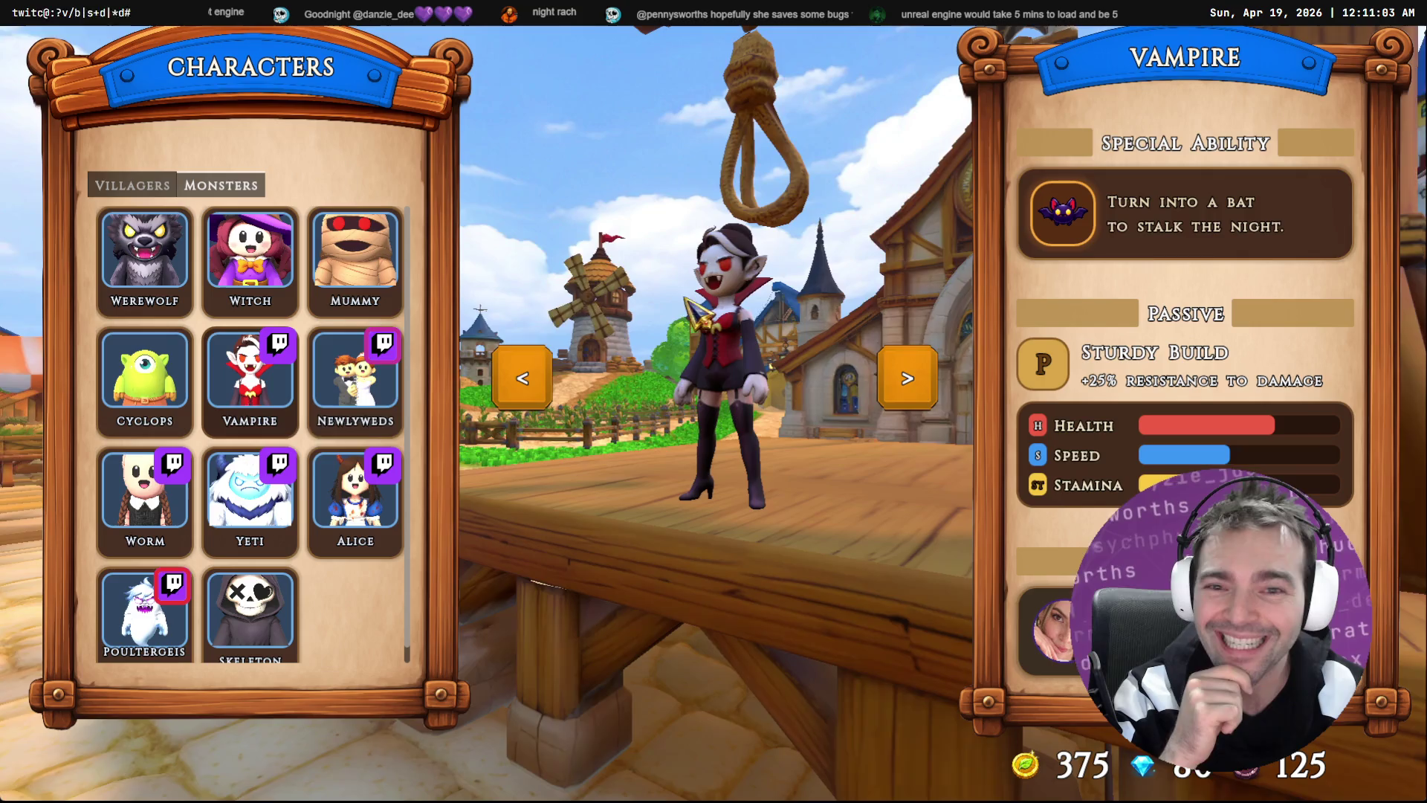
pyautogui.click(375, 405)
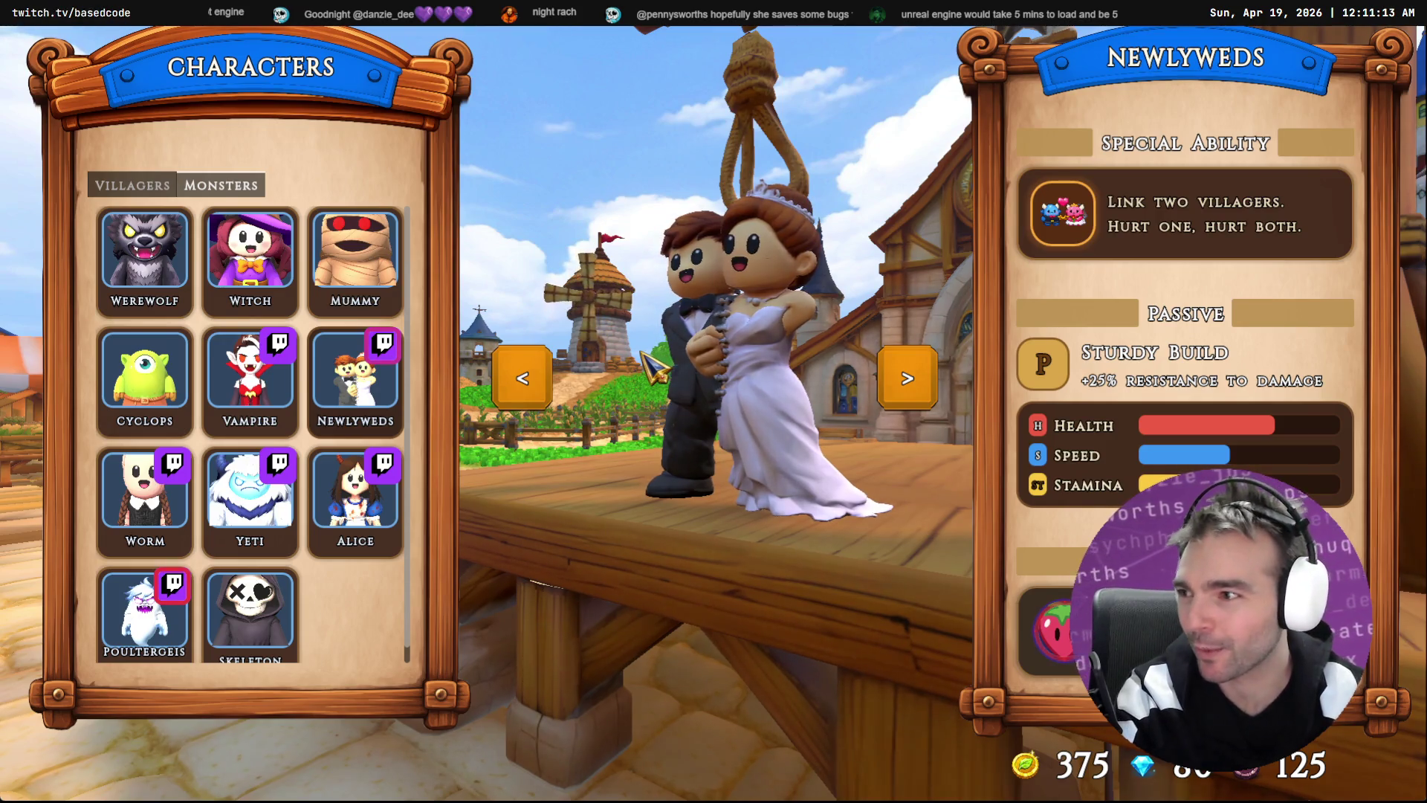
pyautogui.click(153, 520)
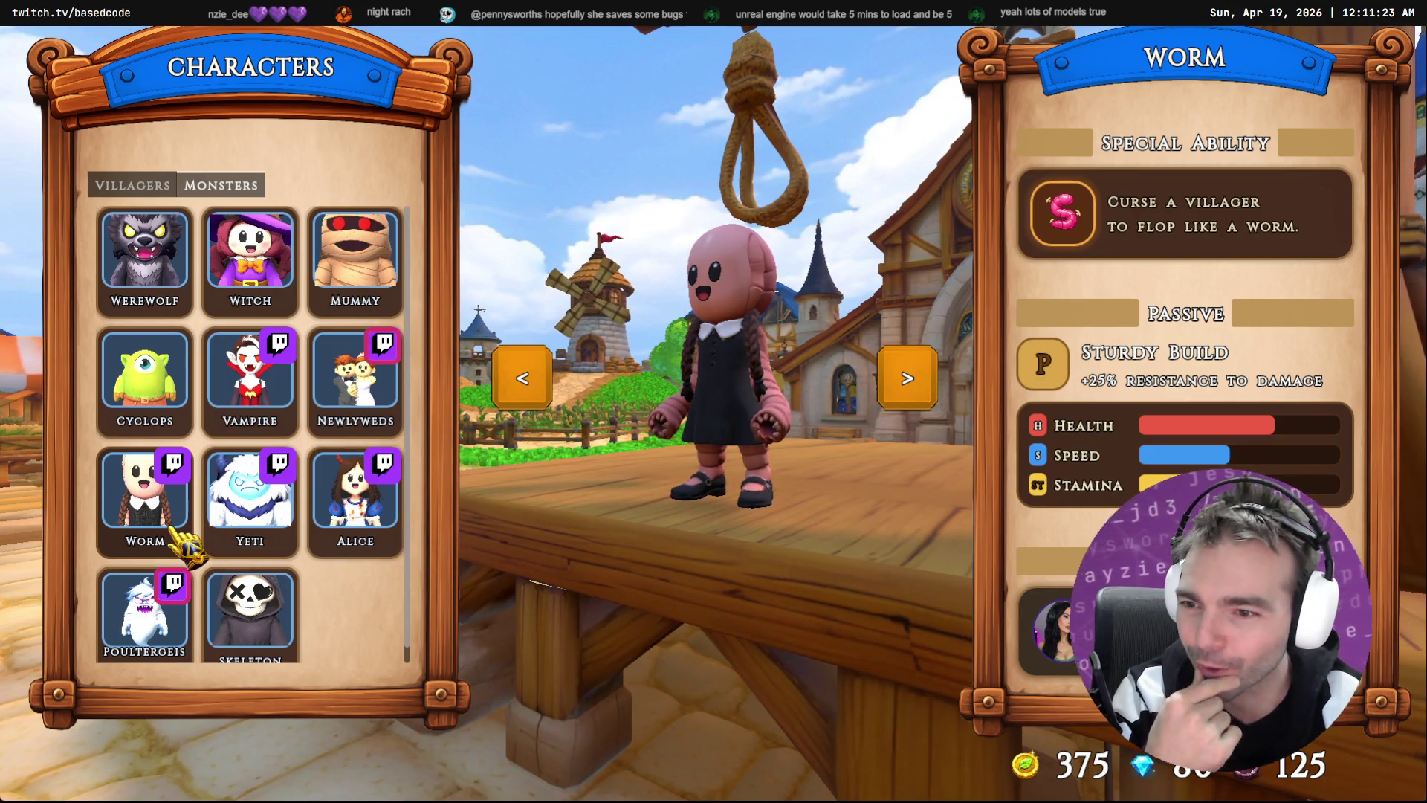
# Step: Preview Yeti, Alice, Poultergeist and Skeleton, then switch to the villagers showing Blacksmith
pyautogui.click(255, 529)
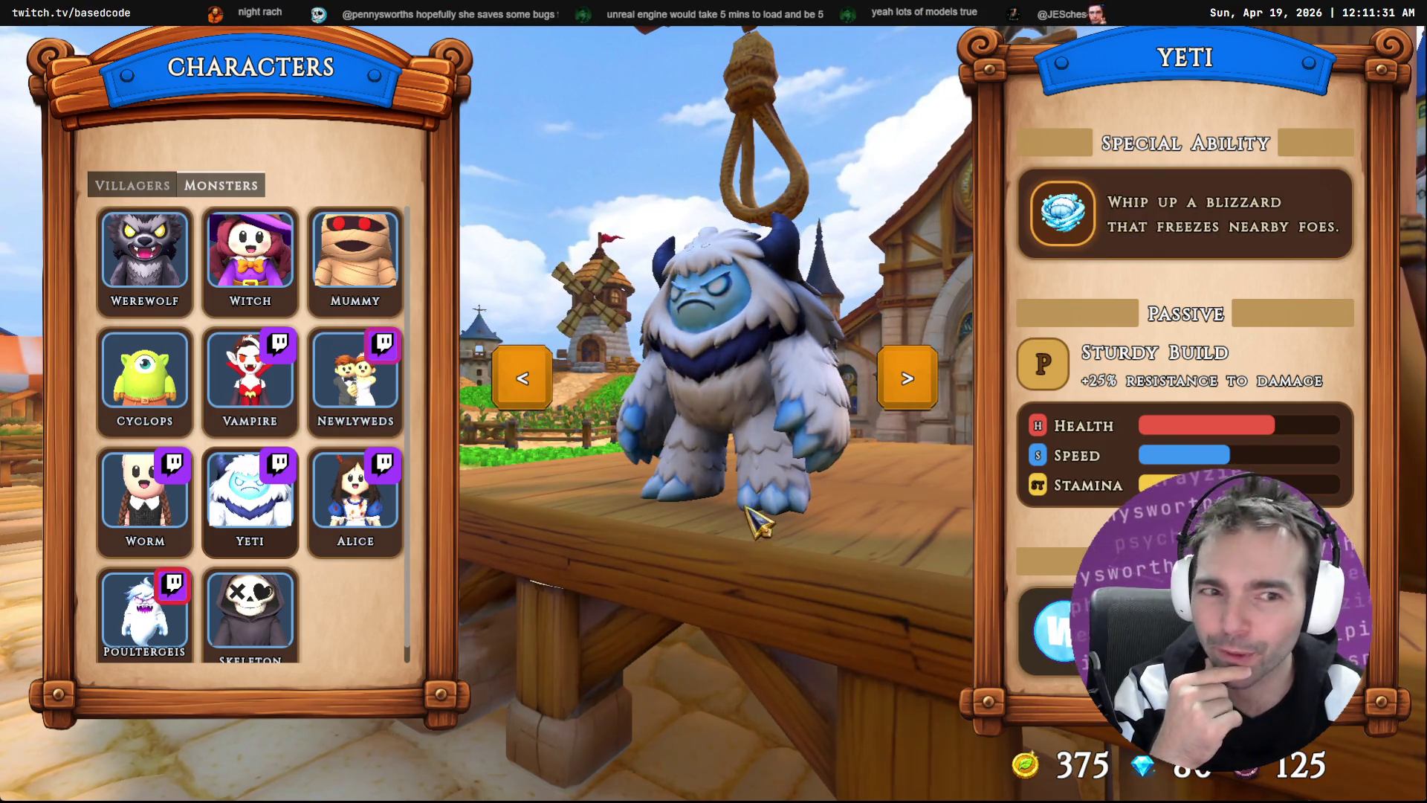
pyautogui.click(379, 535)
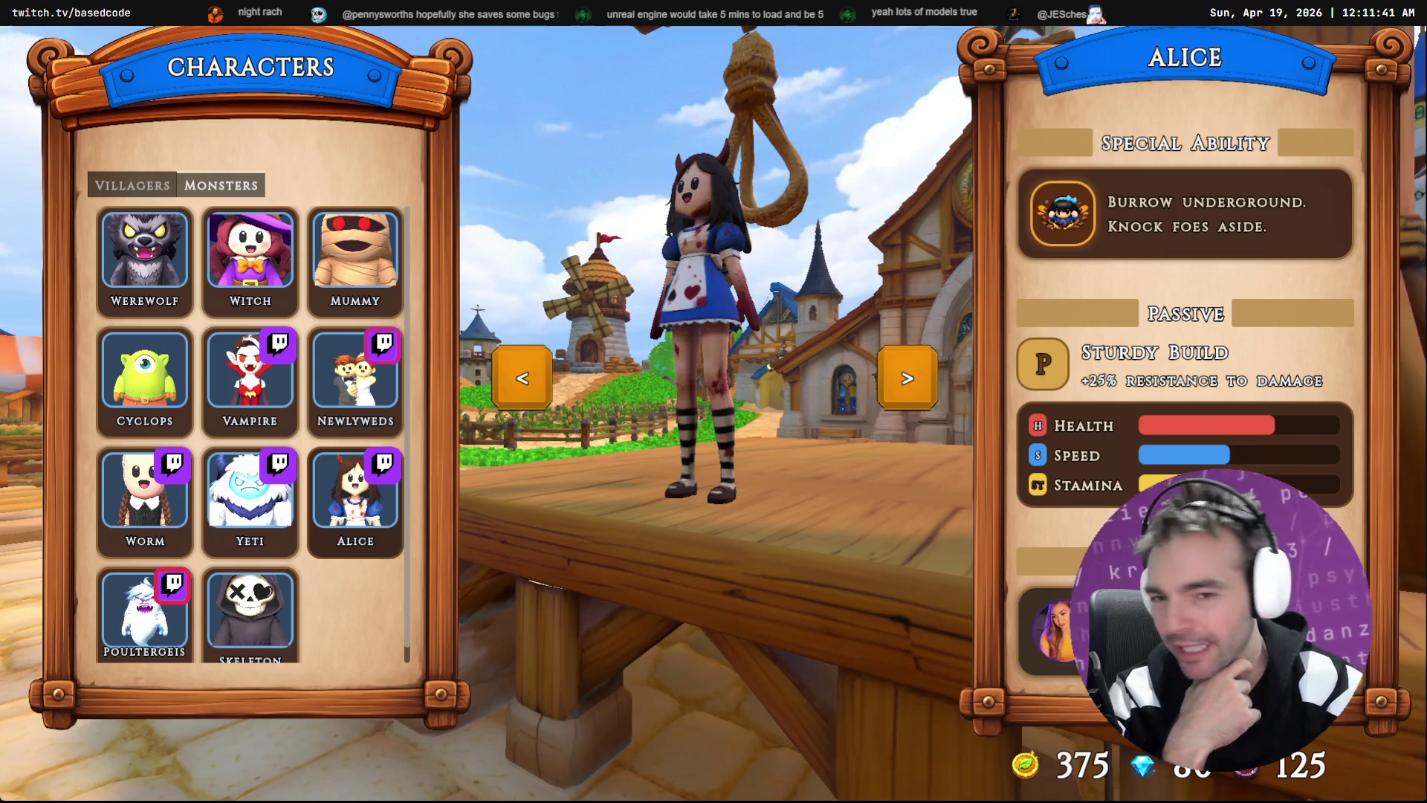
pyautogui.click(157, 620)
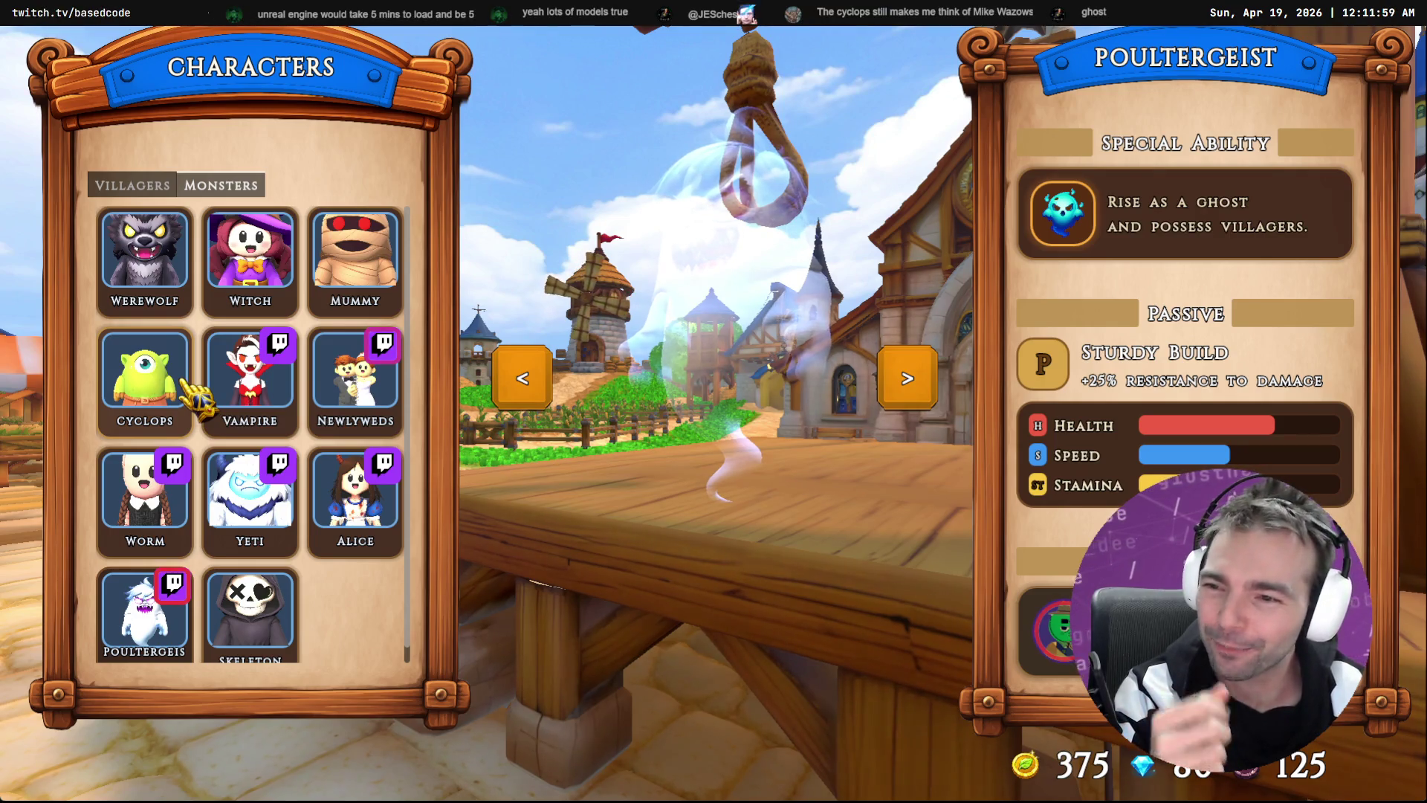
pyautogui.click(160, 386)
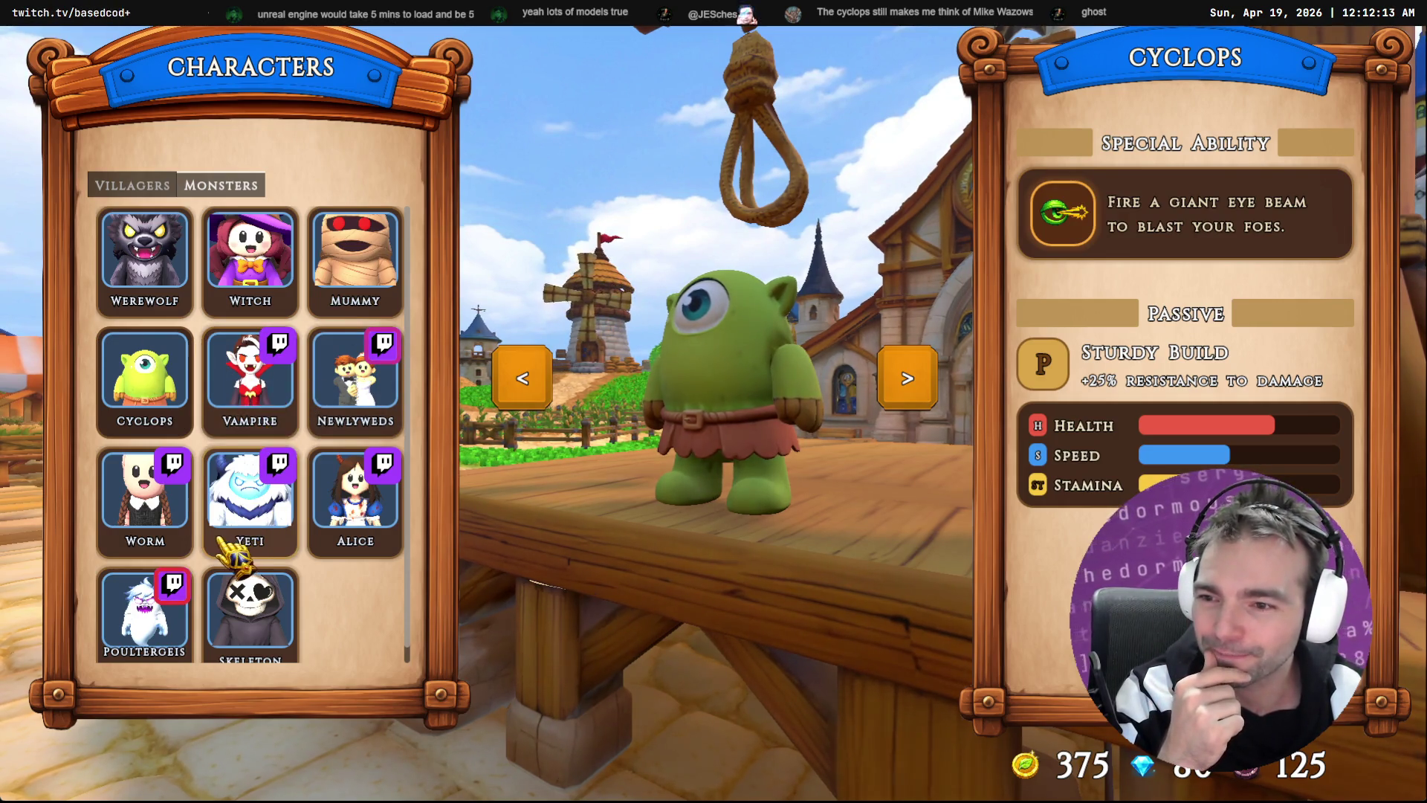
pyautogui.click(148, 624)
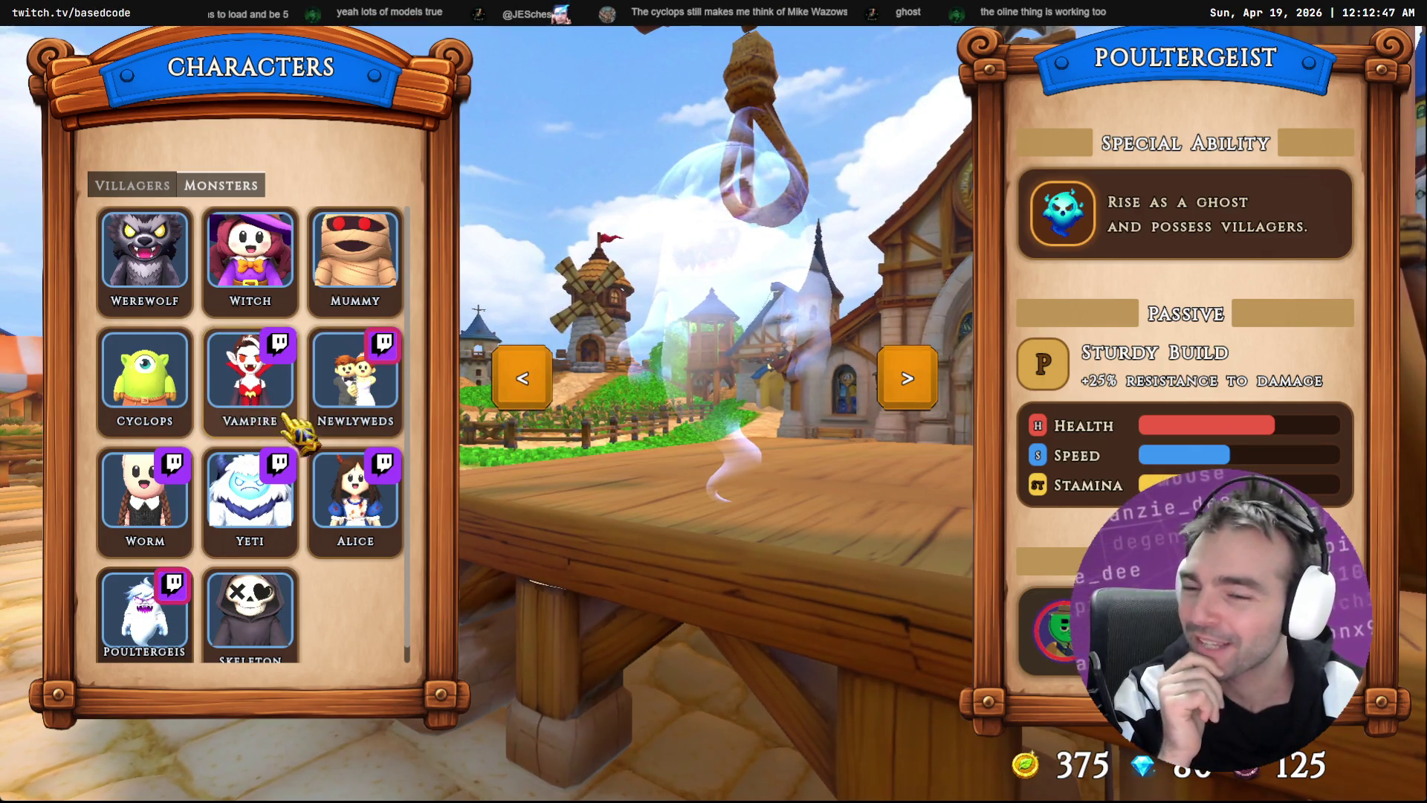
pyautogui.click(256, 613)
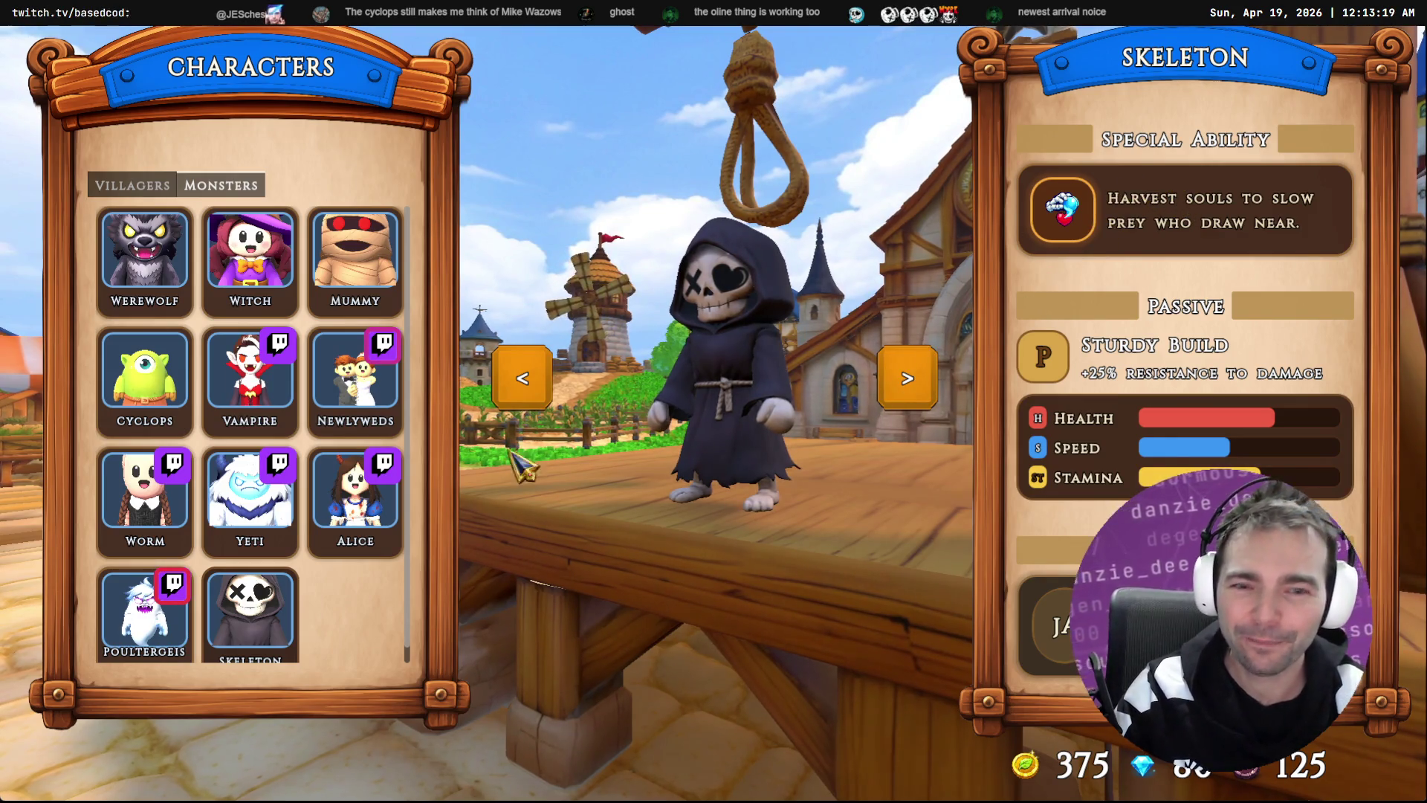
pyautogui.click(346, 394)
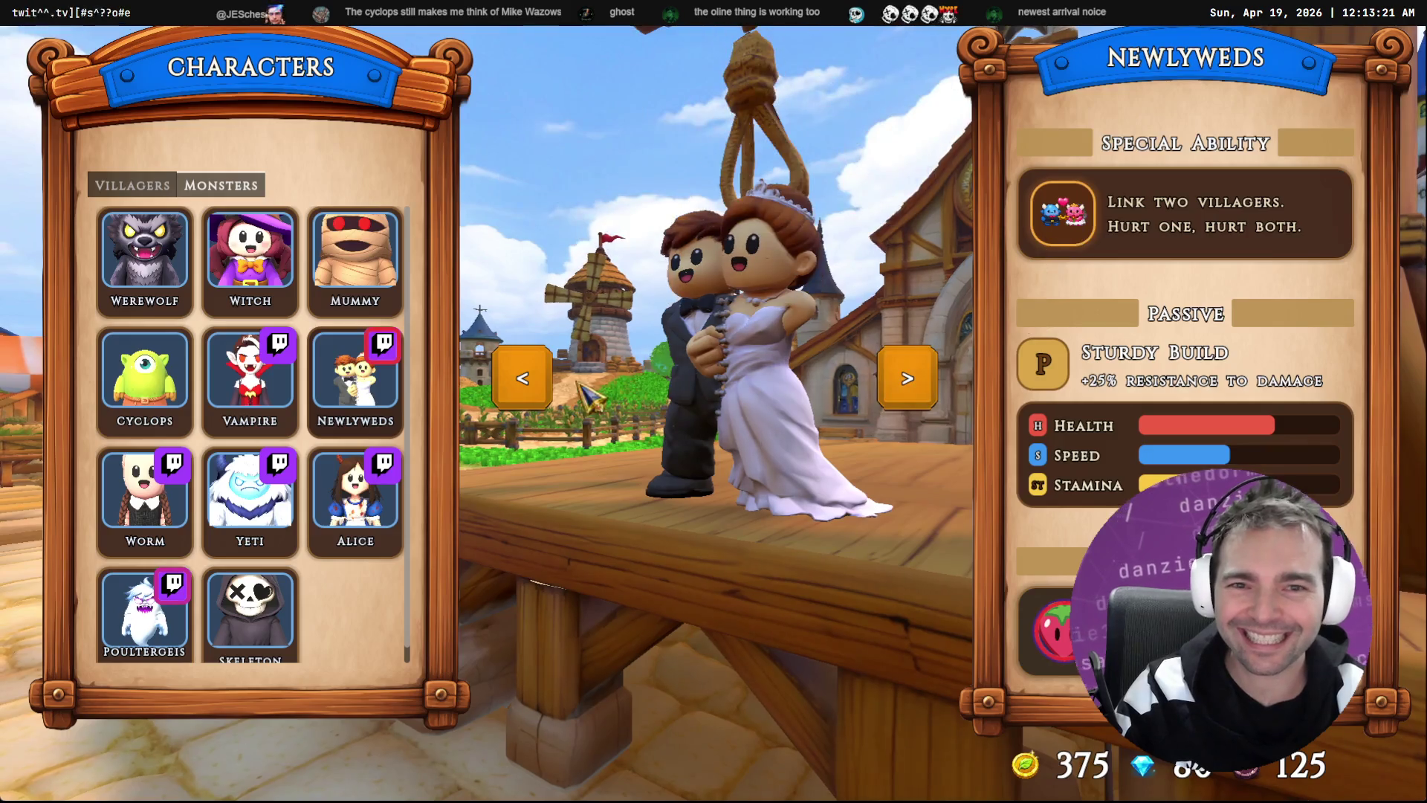
pyautogui.click(246, 613)
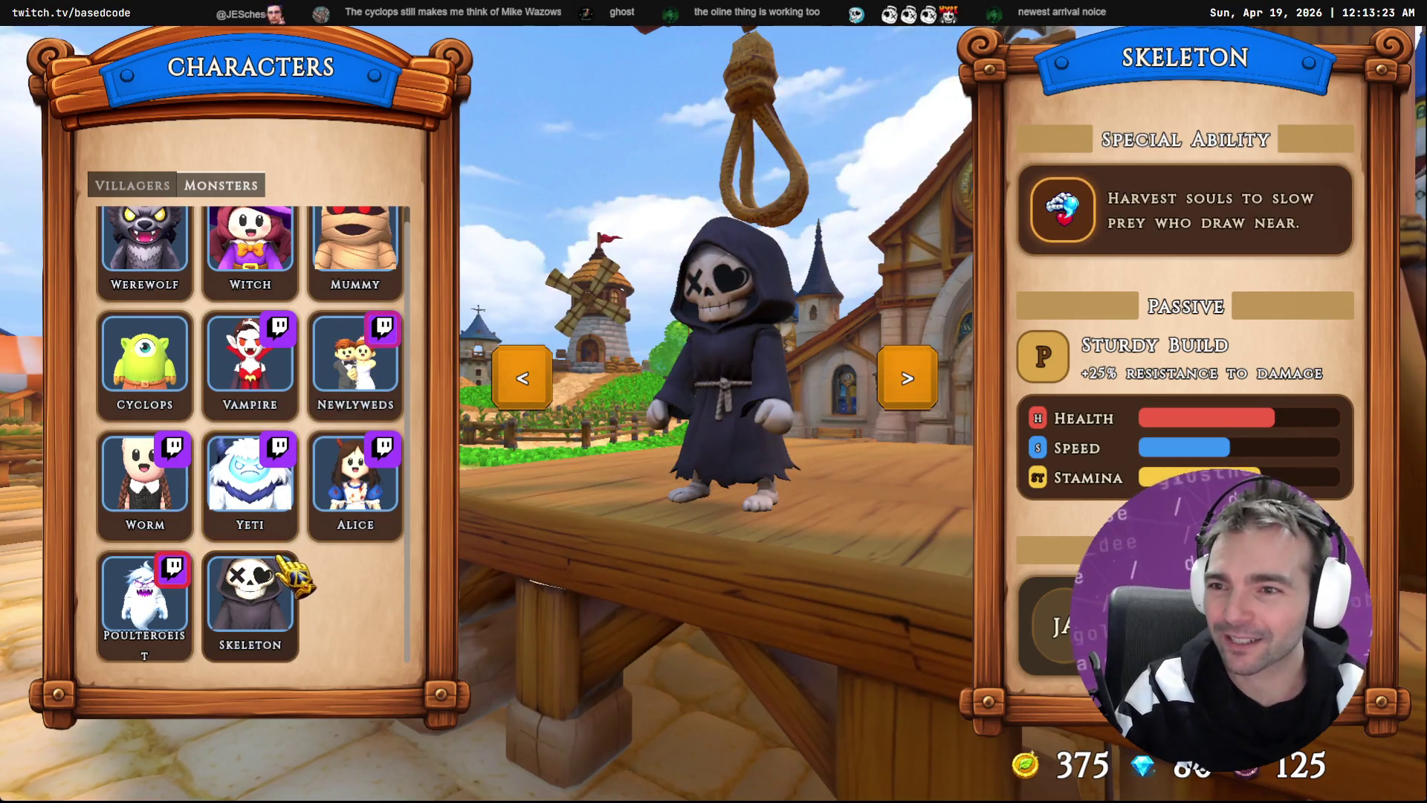
pyautogui.click(132, 185)
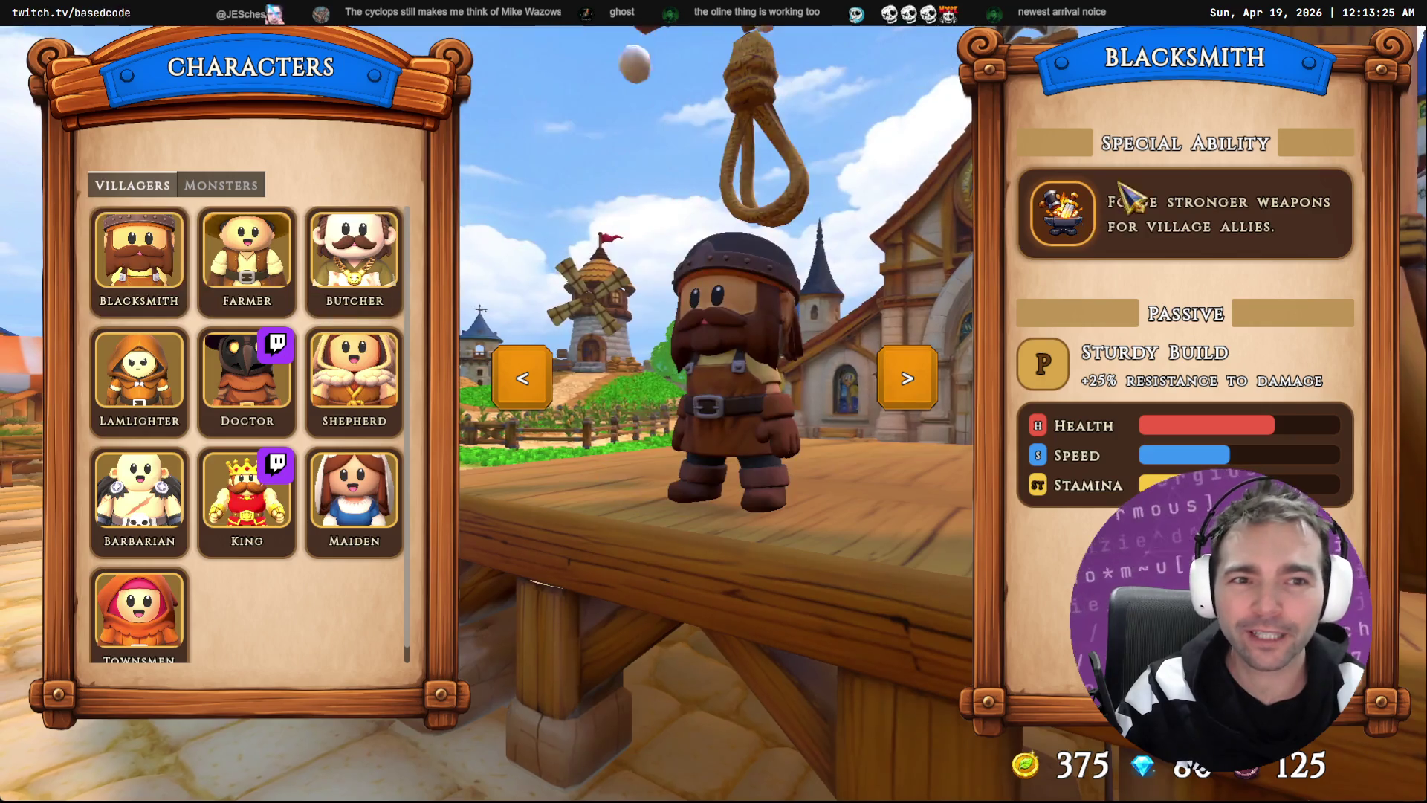
# Step: Preview the Farmer, Butcher and Blacksmith villagers
pyautogui.click(247, 253)
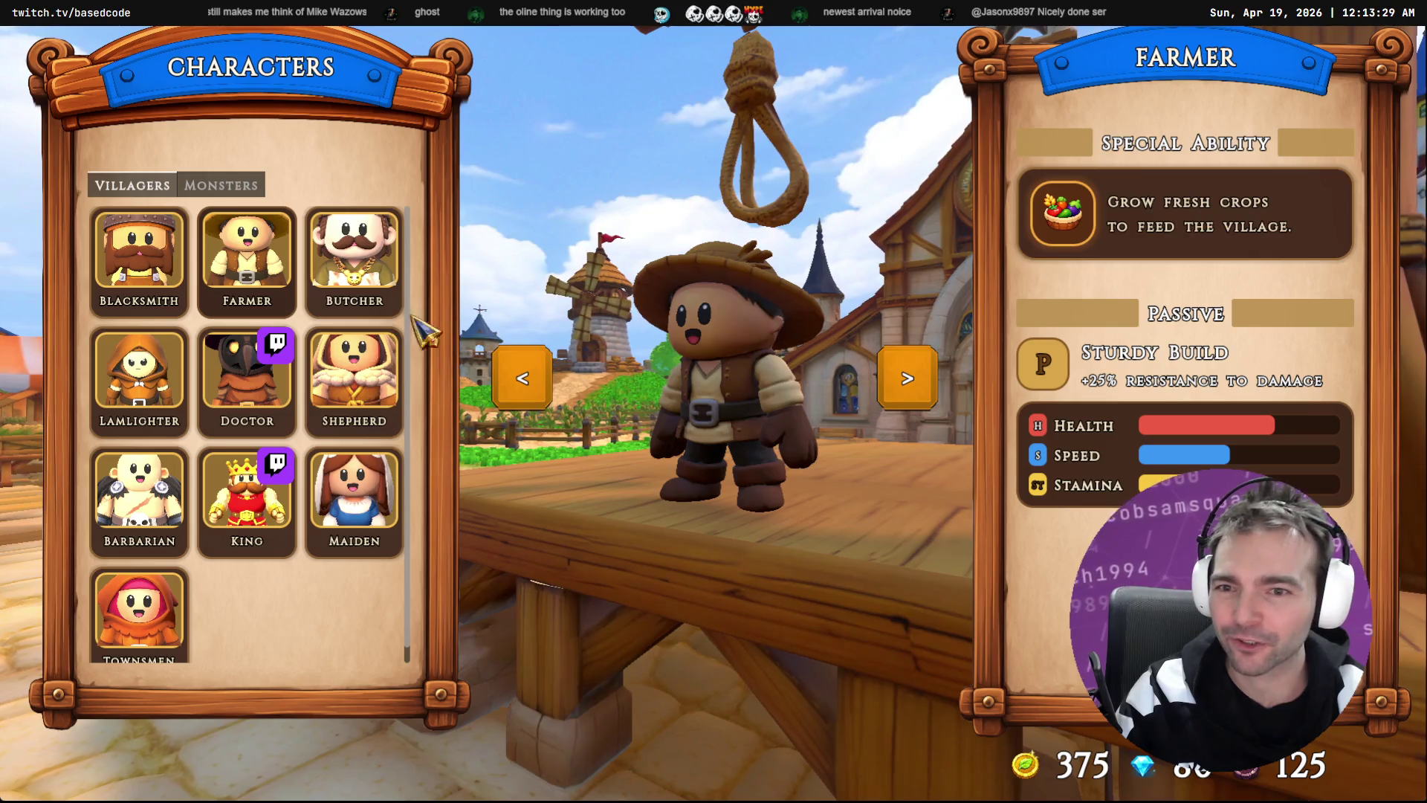
pyautogui.click(364, 283)
pyautogui.click(139, 253)
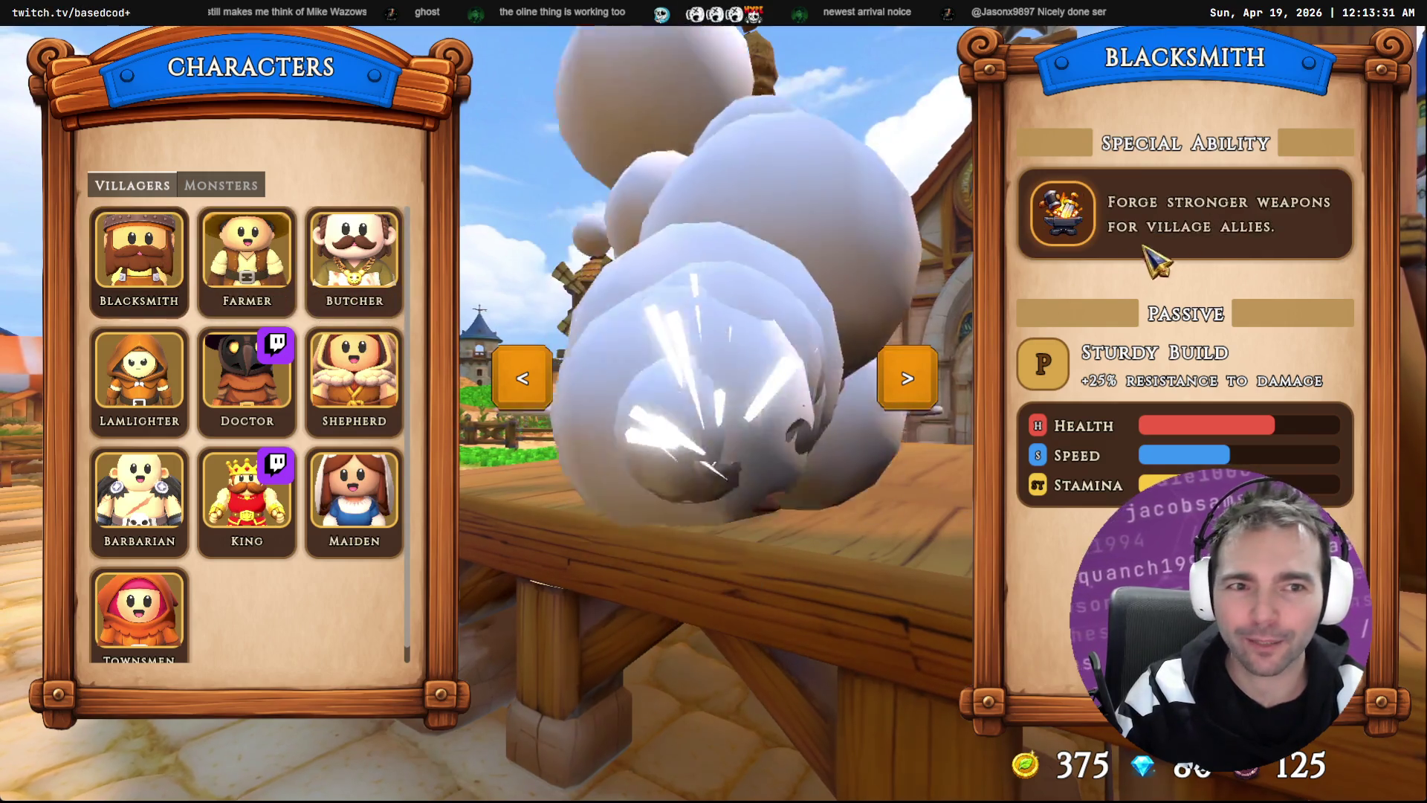
pyautogui.click(247, 253)
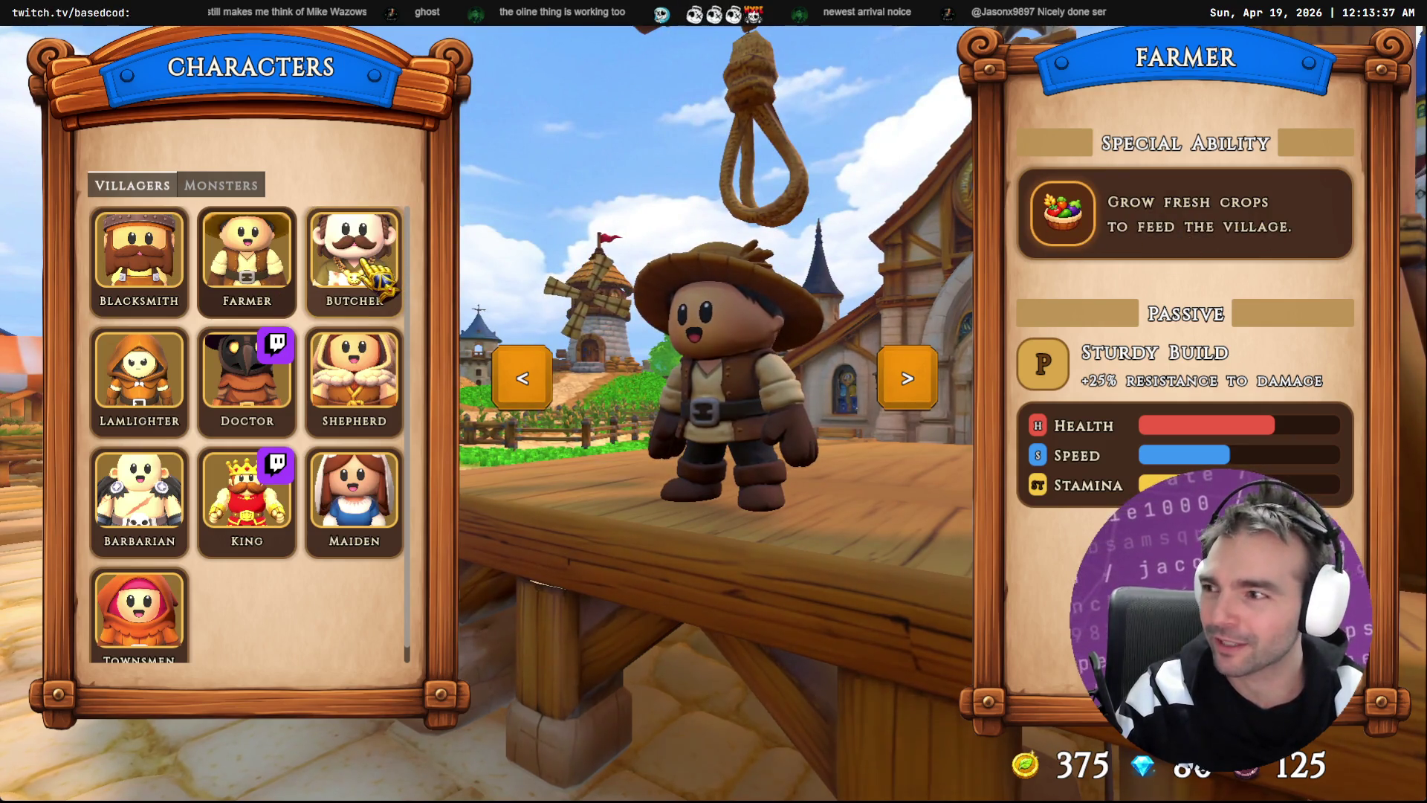
pyautogui.click(364, 264)
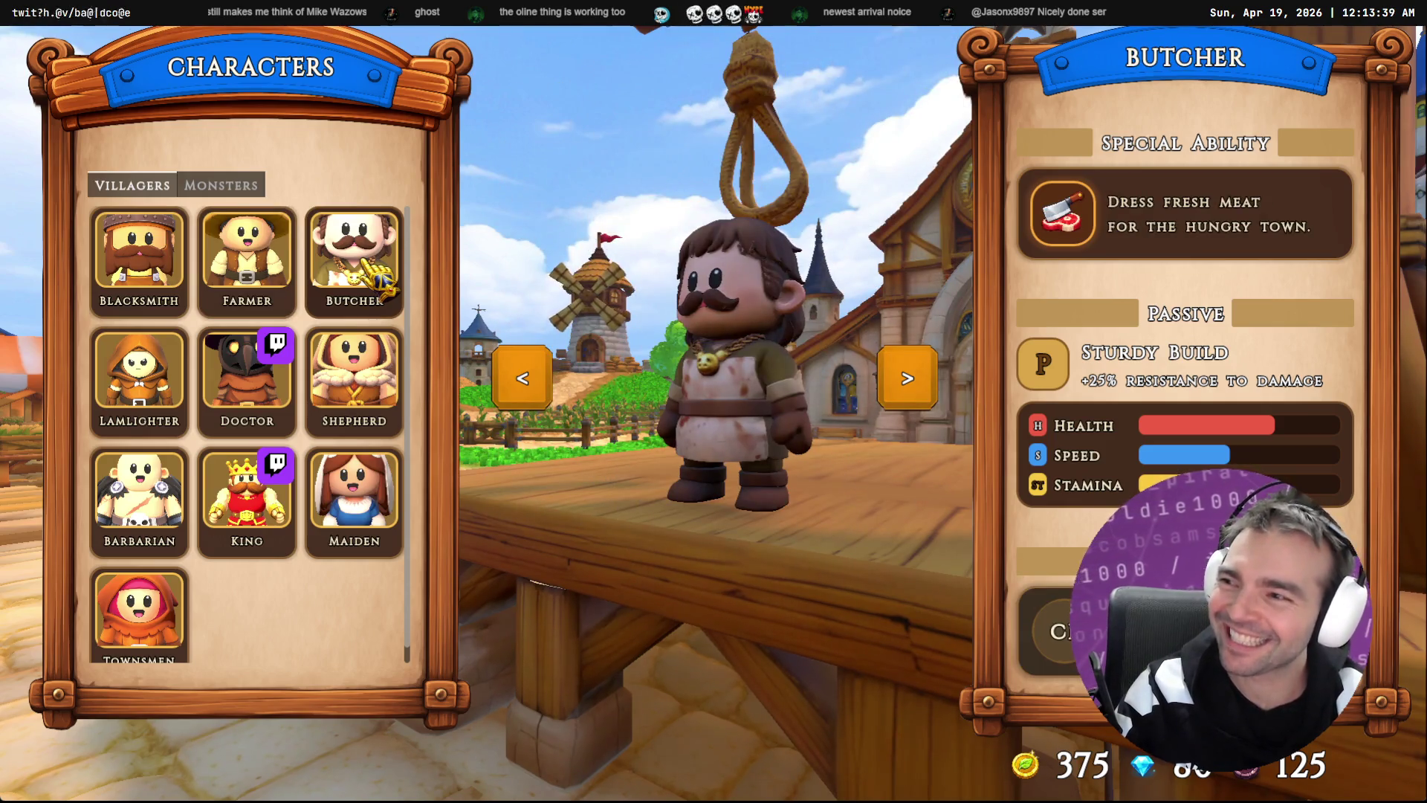
# Step: Glance at the monsters, preview Barbarian and Maiden, then return to the main menu
pyautogui.click(220, 185)
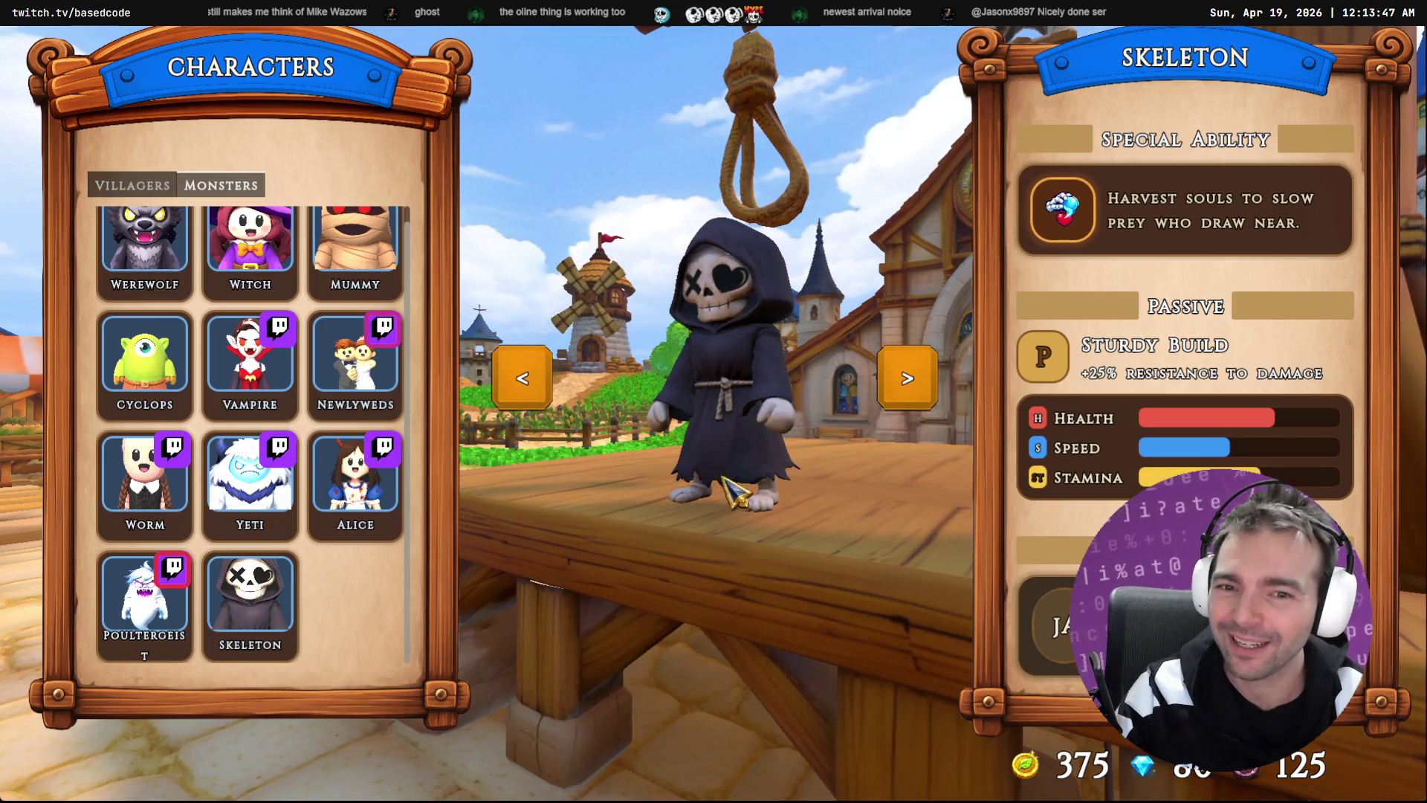
pyautogui.click(133, 186)
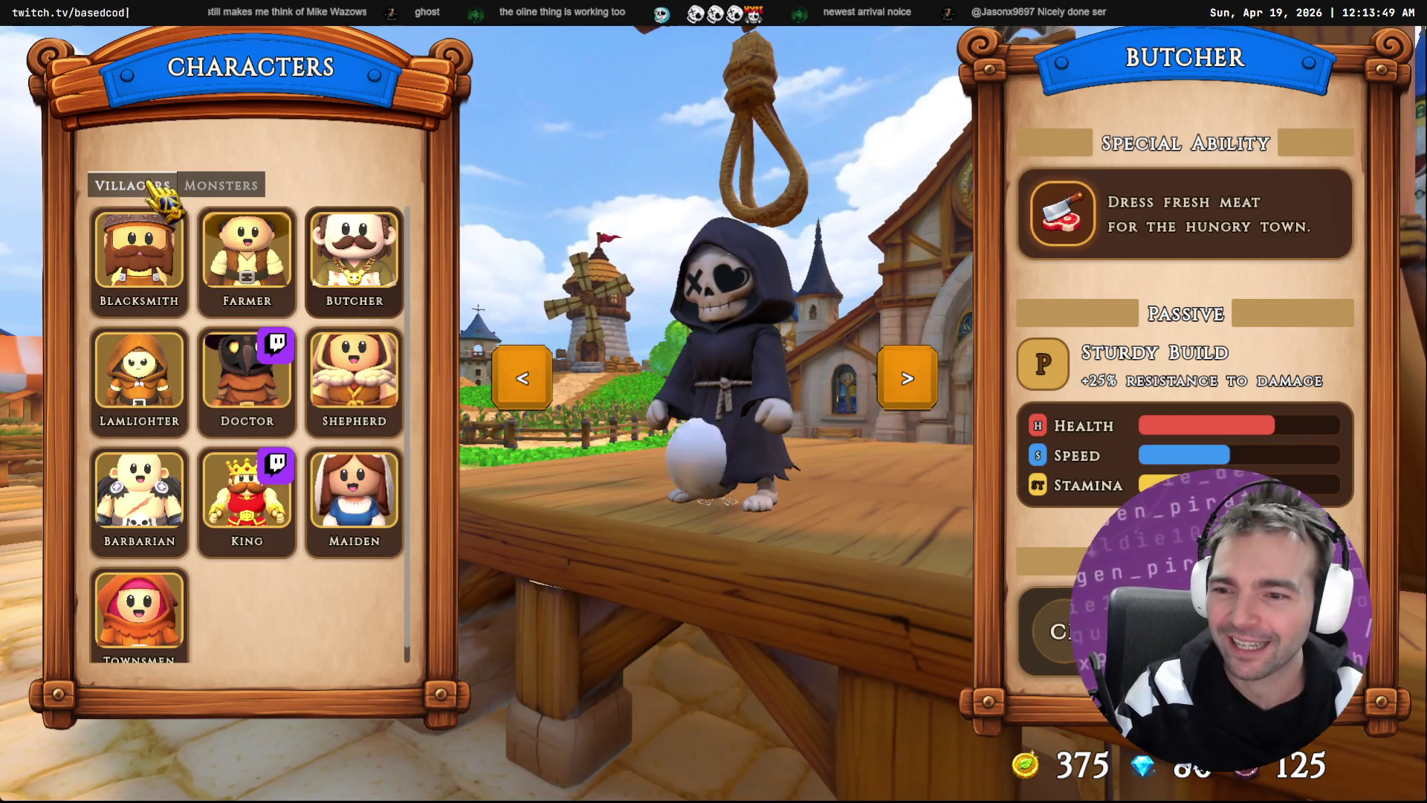
pyautogui.click(139, 502)
pyautogui.click(376, 524)
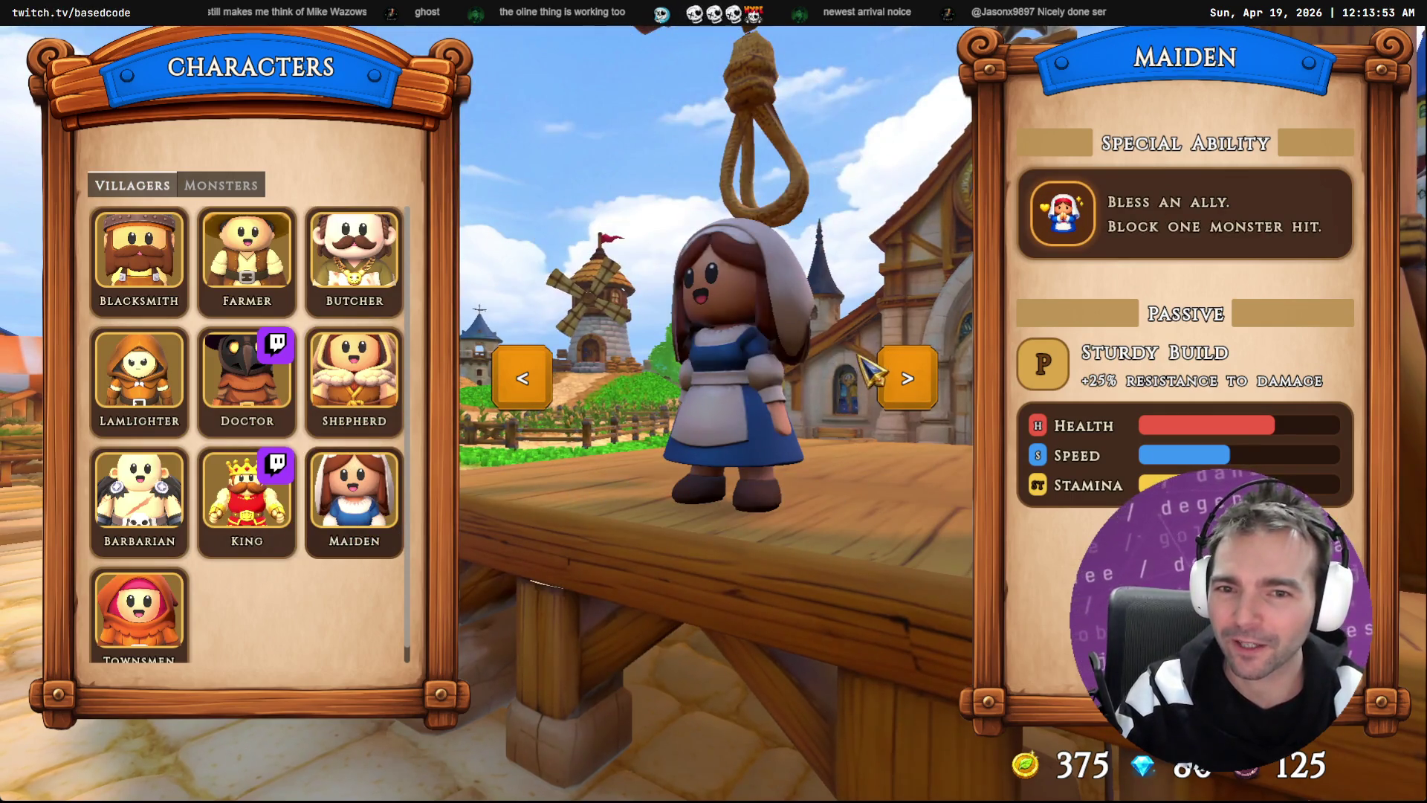
pyautogui.press('Escape')
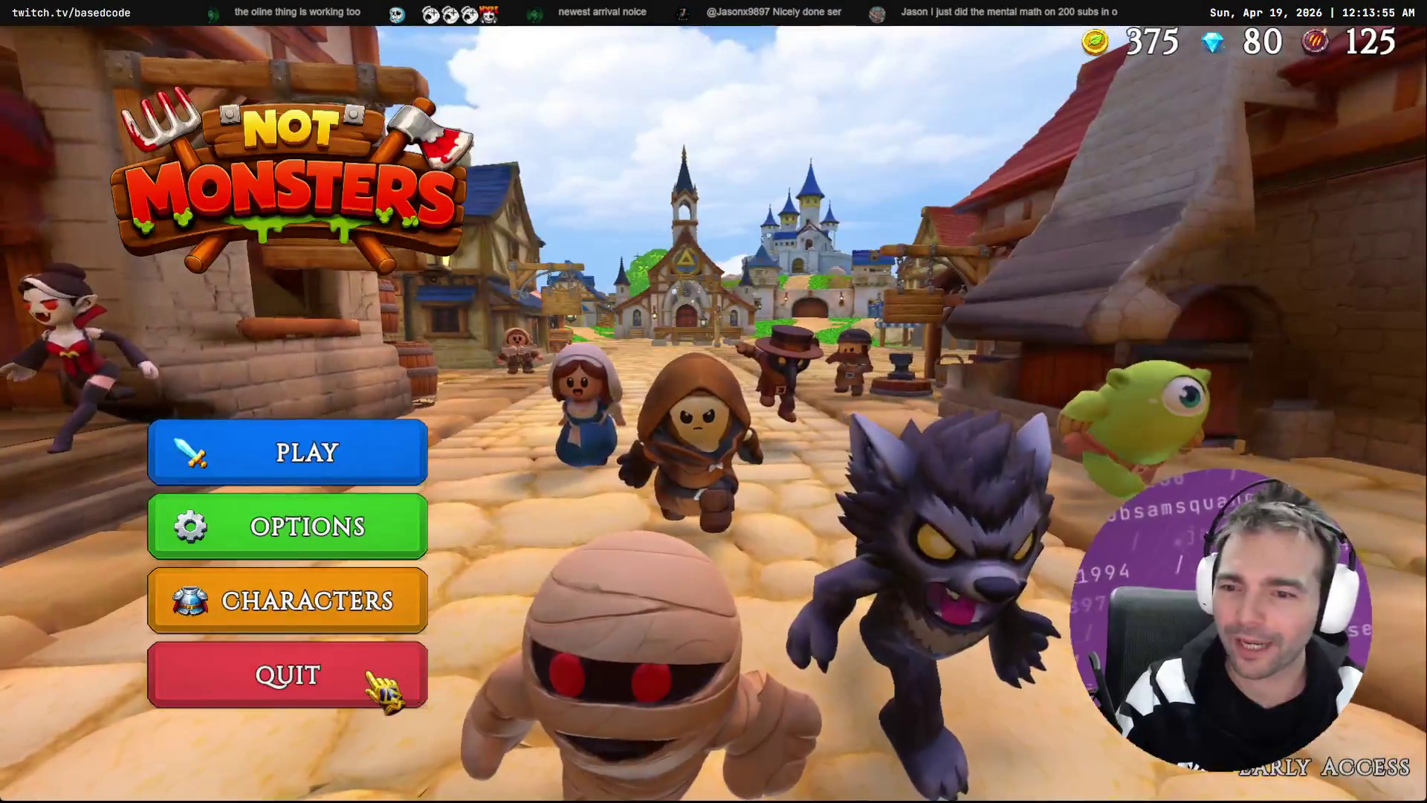
# Step: Quit the game and clear the logged errors in the Debugger's Errors list
pyautogui.click(369, 675)
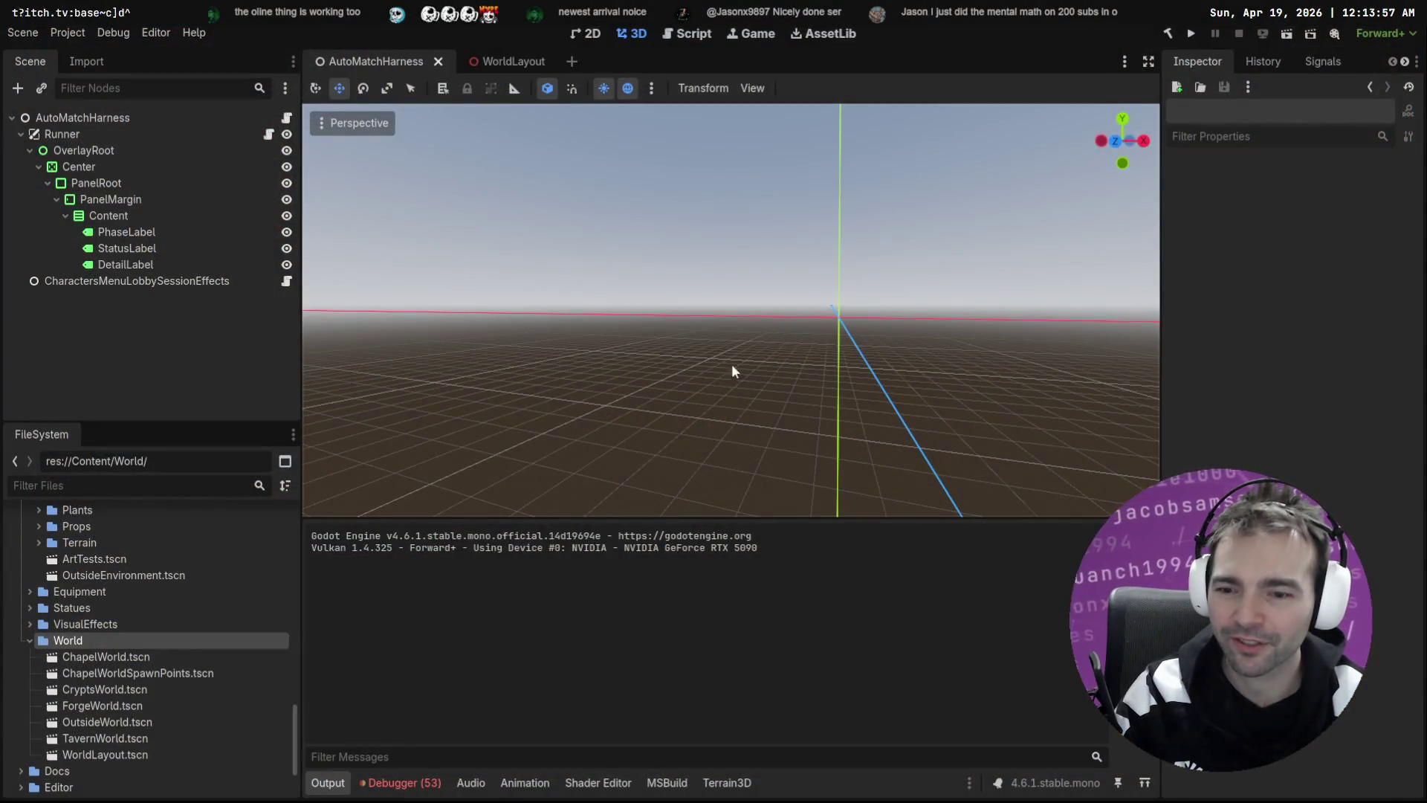
pyautogui.click(404, 784)
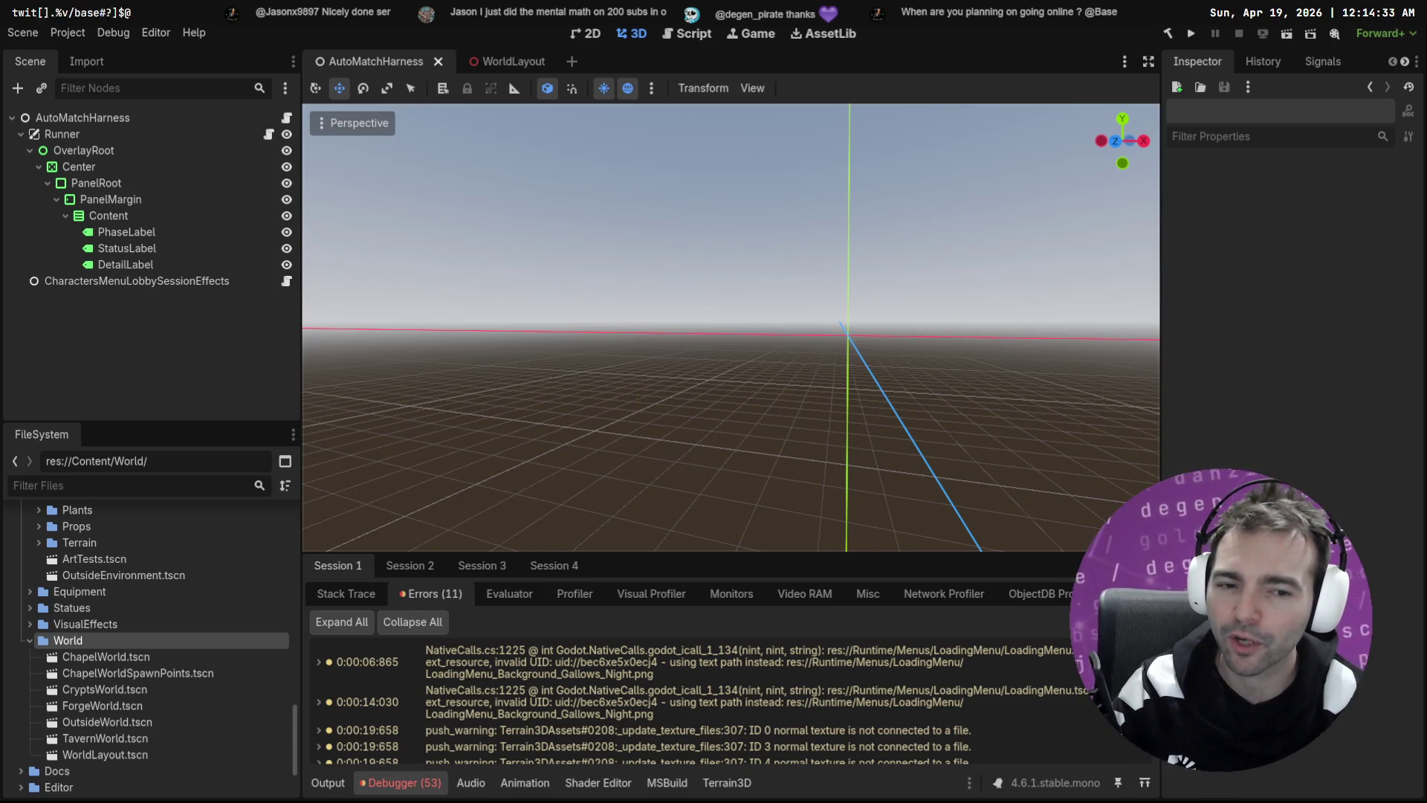
pyautogui.scroll(-5, 484, 653)
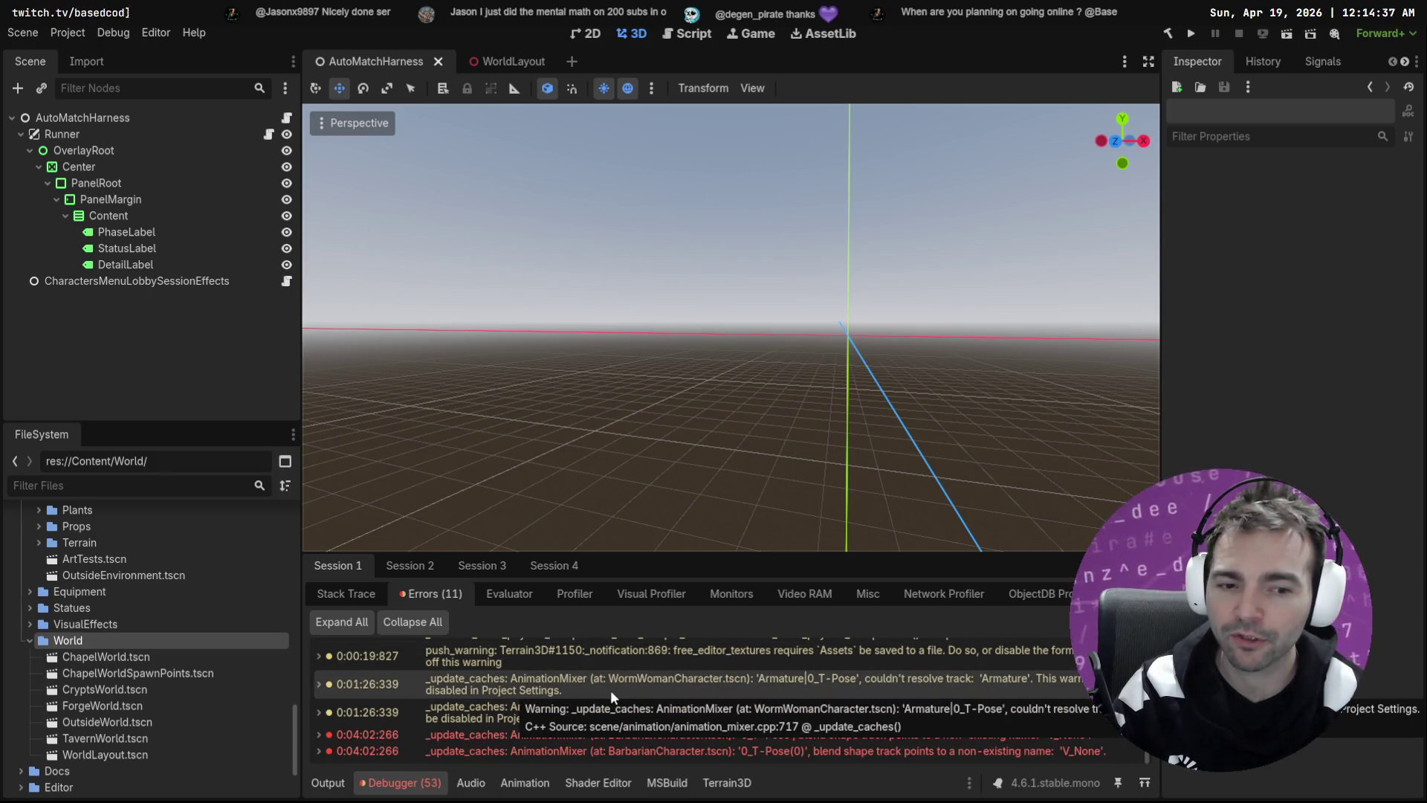
pyautogui.click(1133, 621)
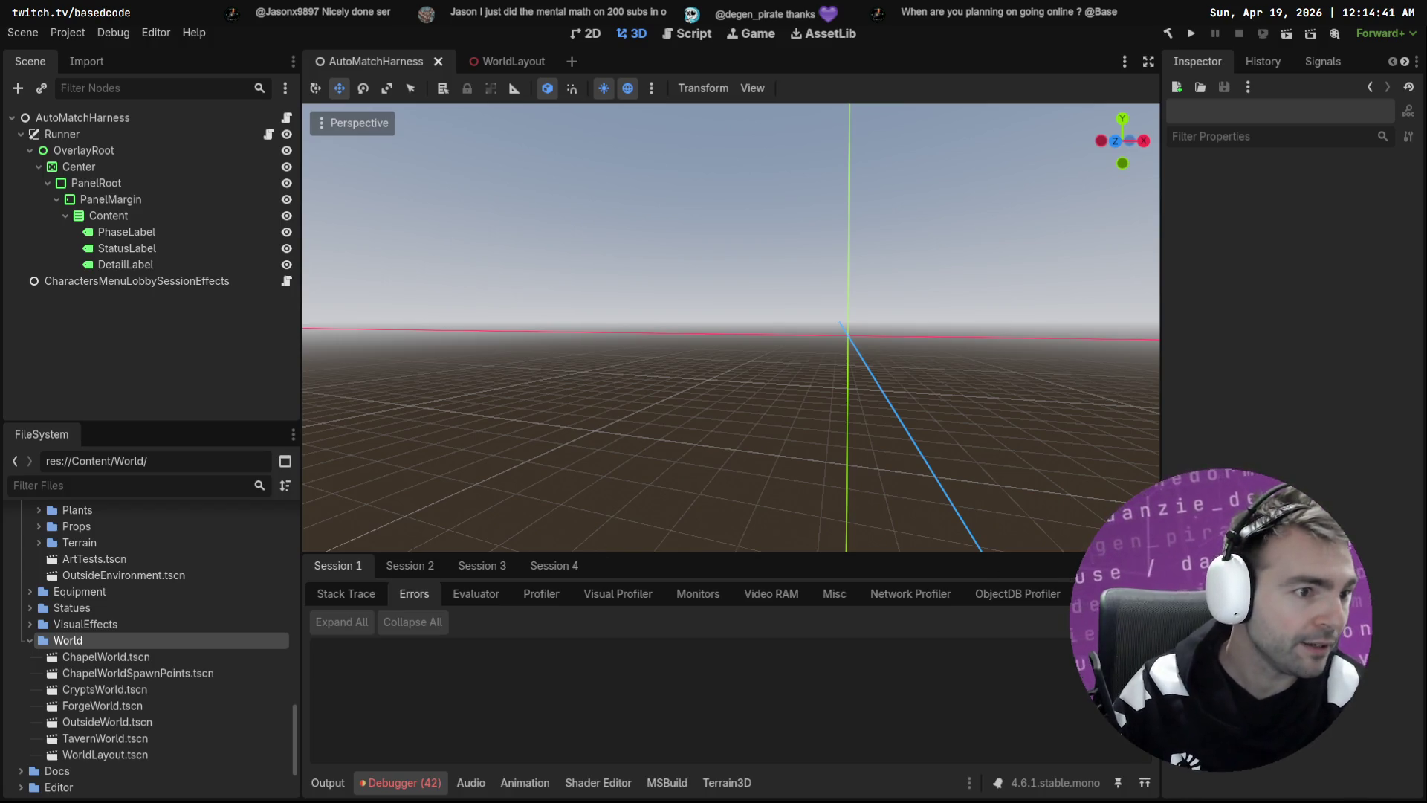
pyautogui.hotkey('alt', 'Tab')
# Step: Select the homes items in BACKLOG.md
pyautogui.scroll(-4, 732, 374)
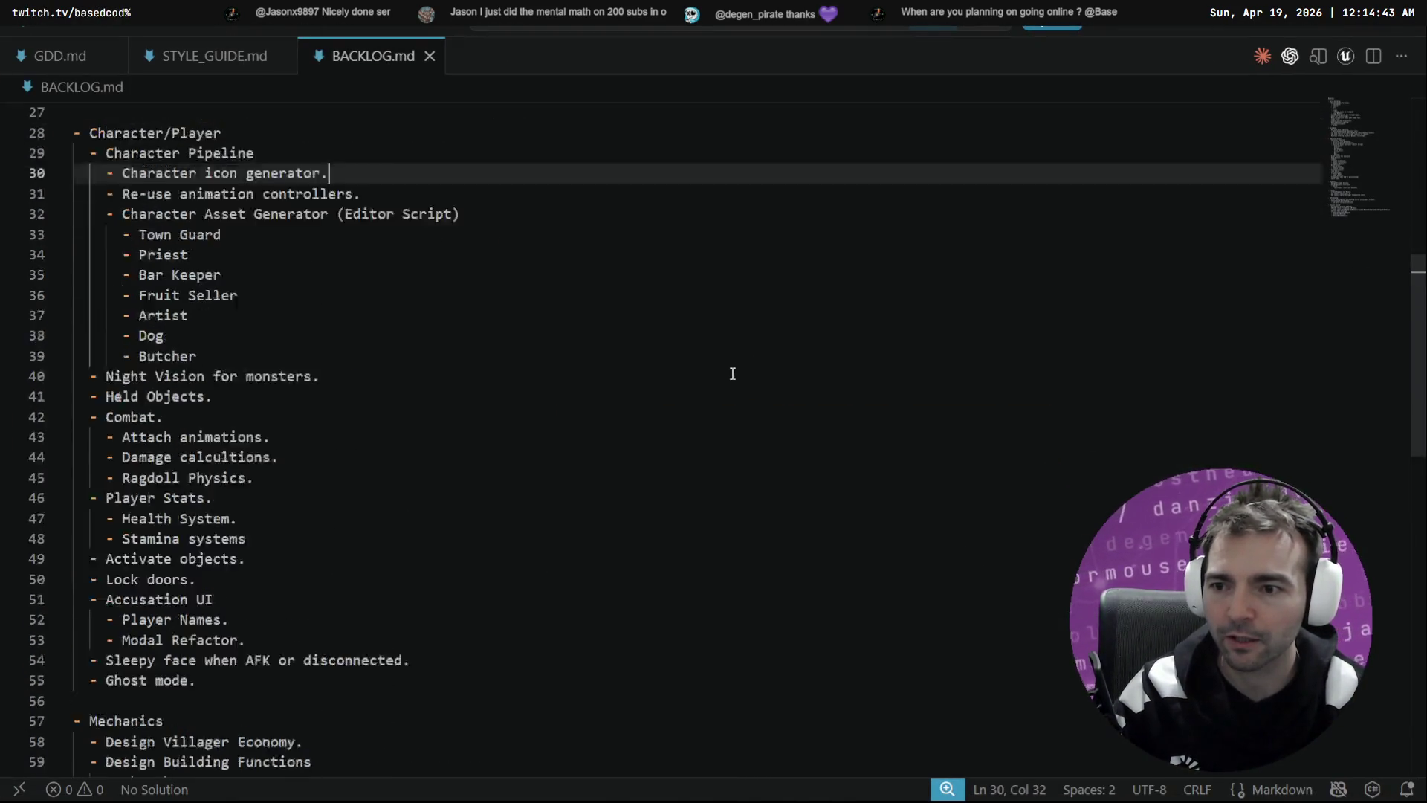
pyautogui.scroll(4, 732, 373)
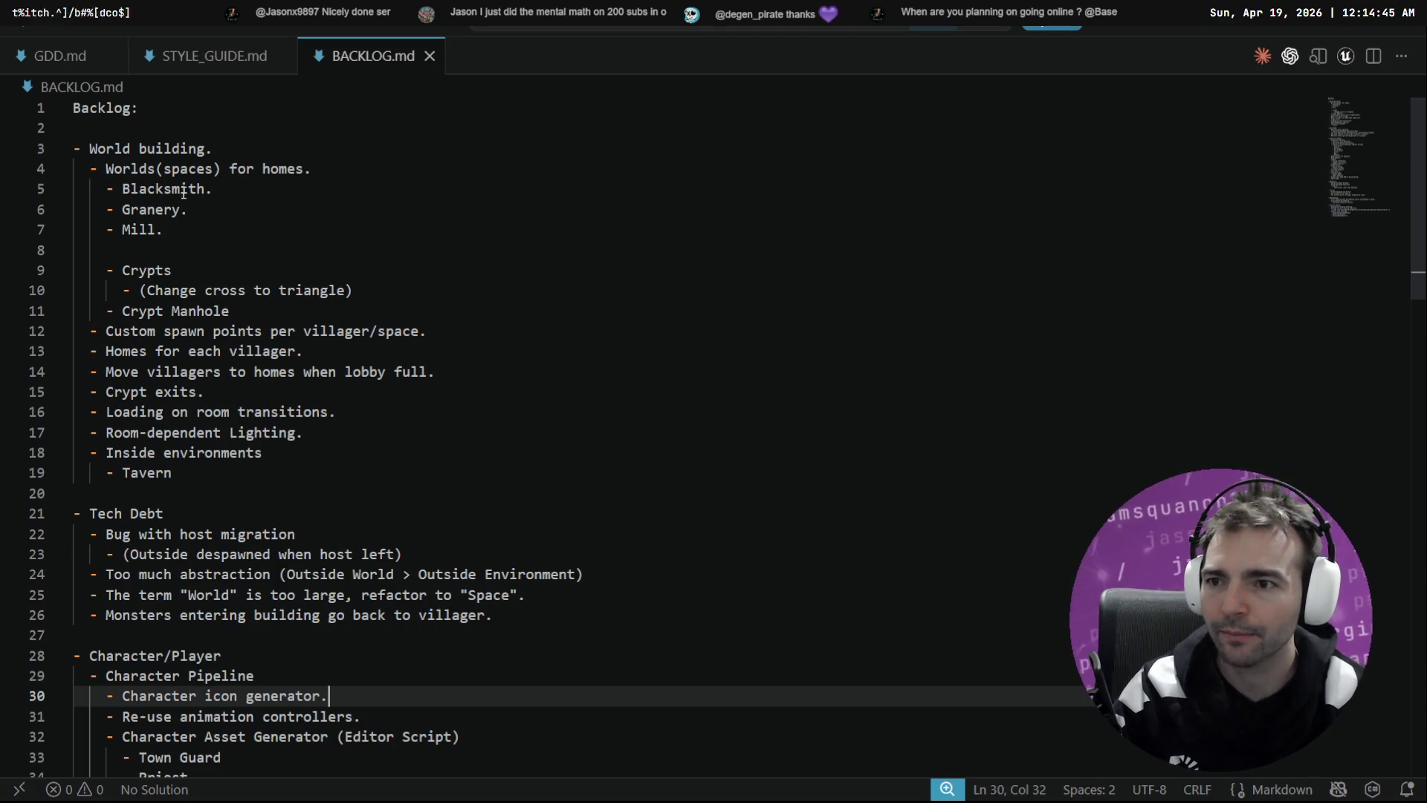
pyautogui.click(464, 250)
pyautogui.hotkey('shift', 'Up')
pyautogui.hotkey('shift', 'Up')
pyautogui.hotkey('shift', 'Up')
pyautogui.hotkey('shift', 'Home')
pyautogui.hotkey('shift', 'Home')
pyautogui.click(450, 237)
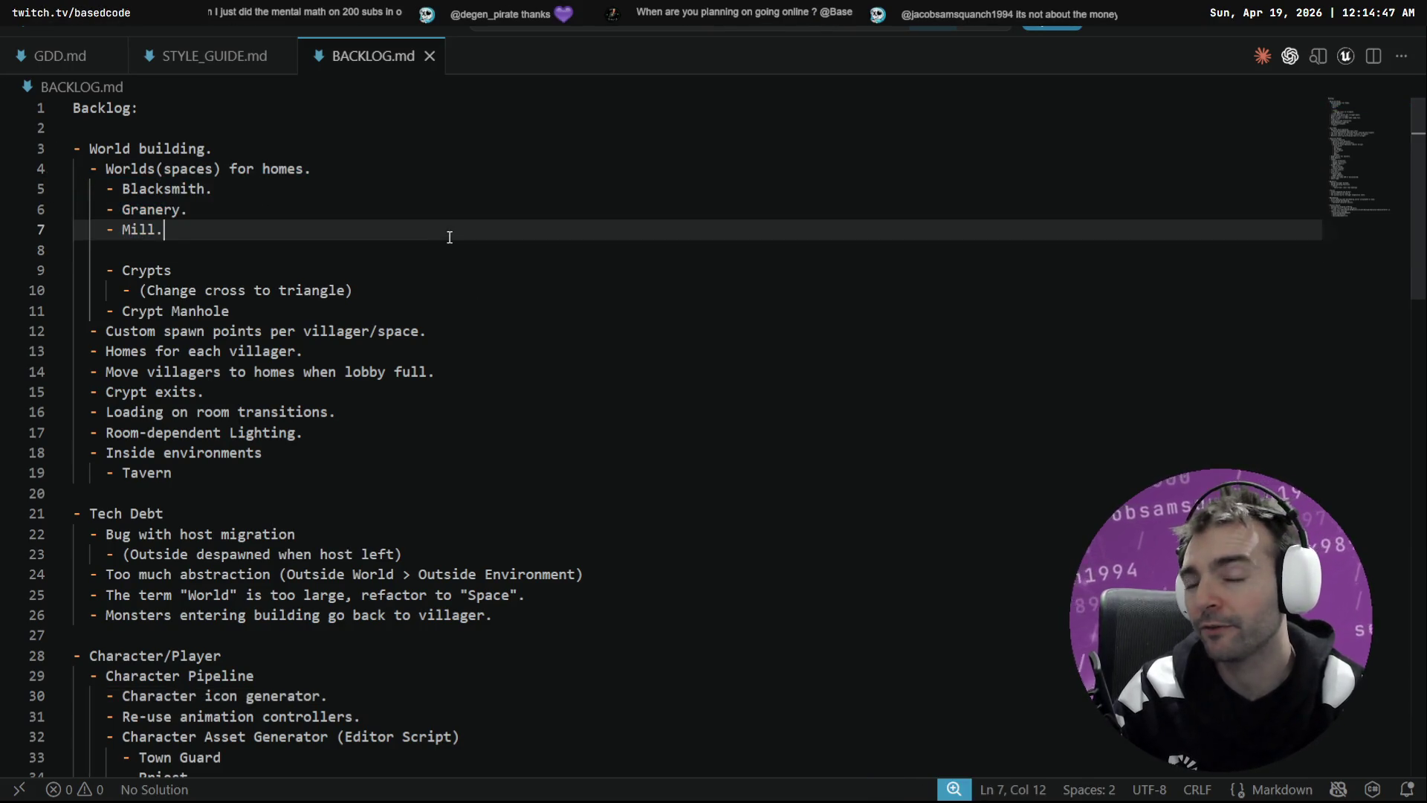
pyautogui.moveTo(74, 171); pyautogui.dragTo(452, 214)
# Step: Scroll through the backlog, clear the selection and minimize VS Code
pyautogui.scroll(-5, 454, 223)
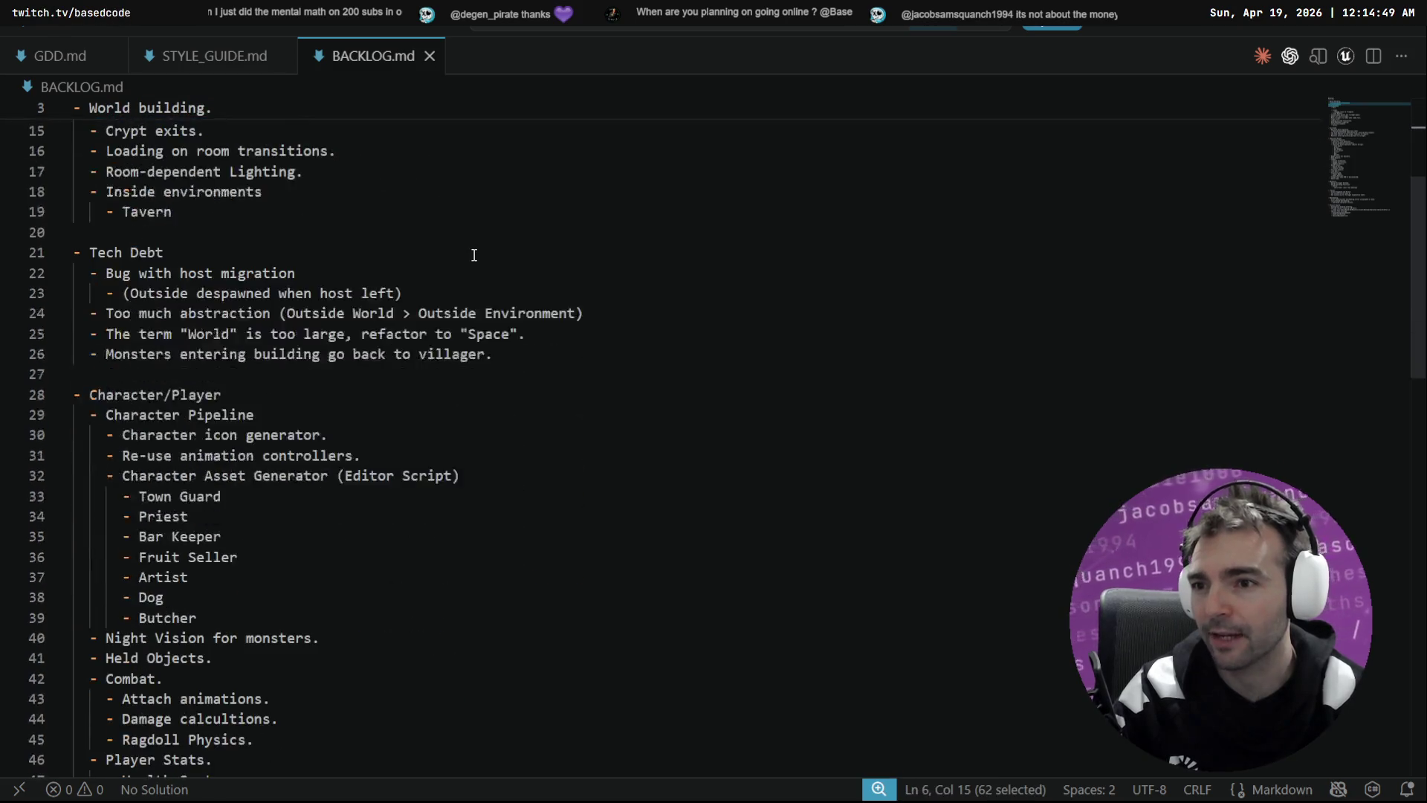
pyautogui.scroll(-7, 462, 253)
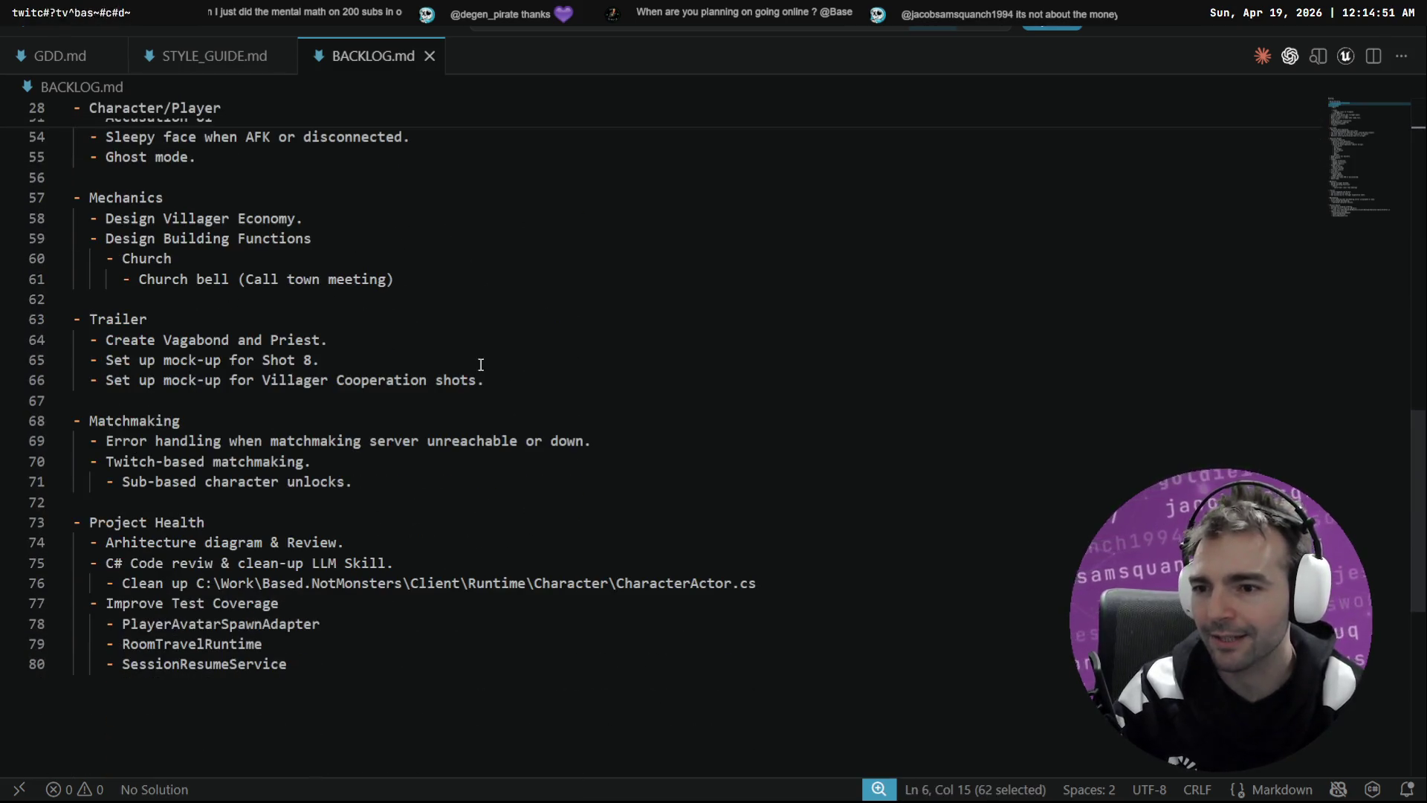
pyautogui.scroll(13, 513, 669)
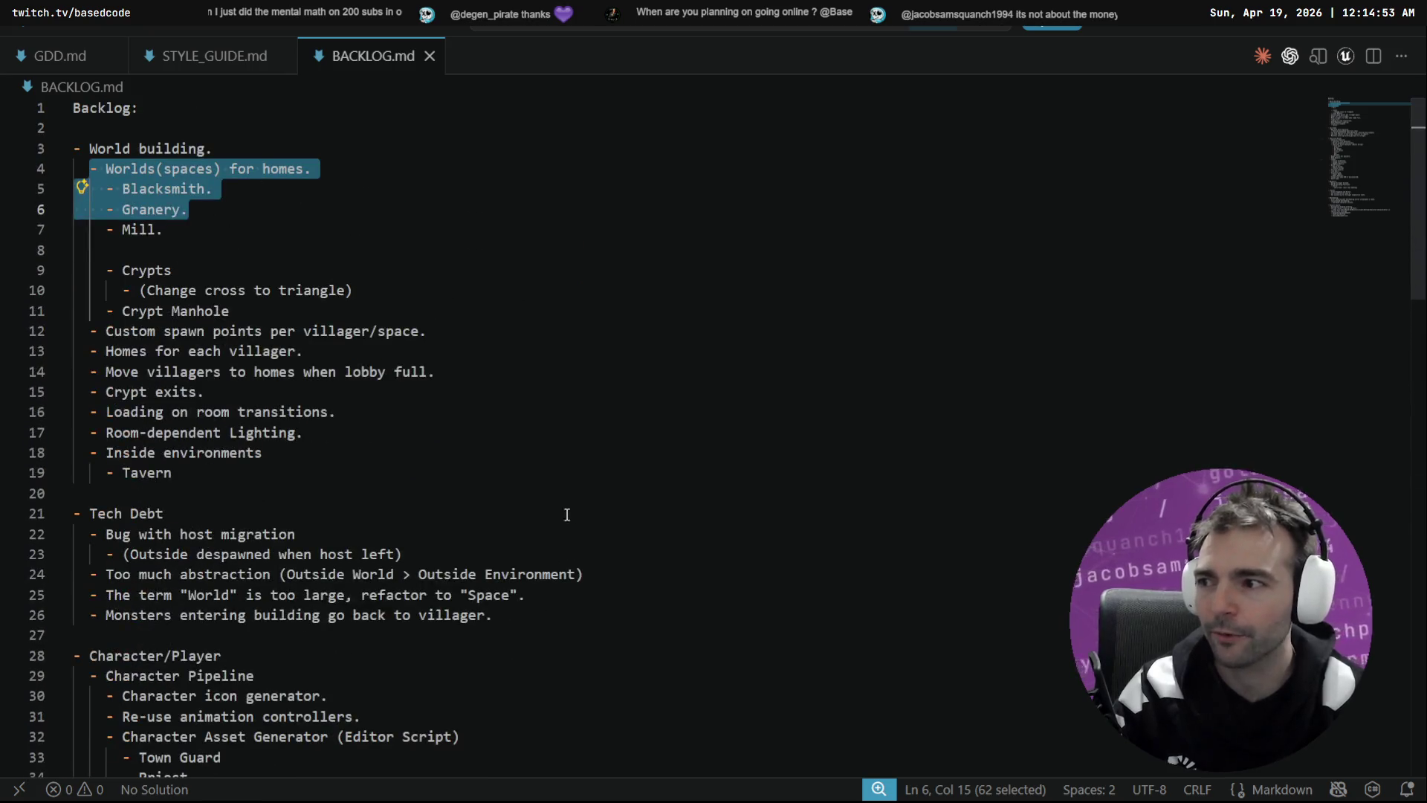
pyautogui.click(573, 247)
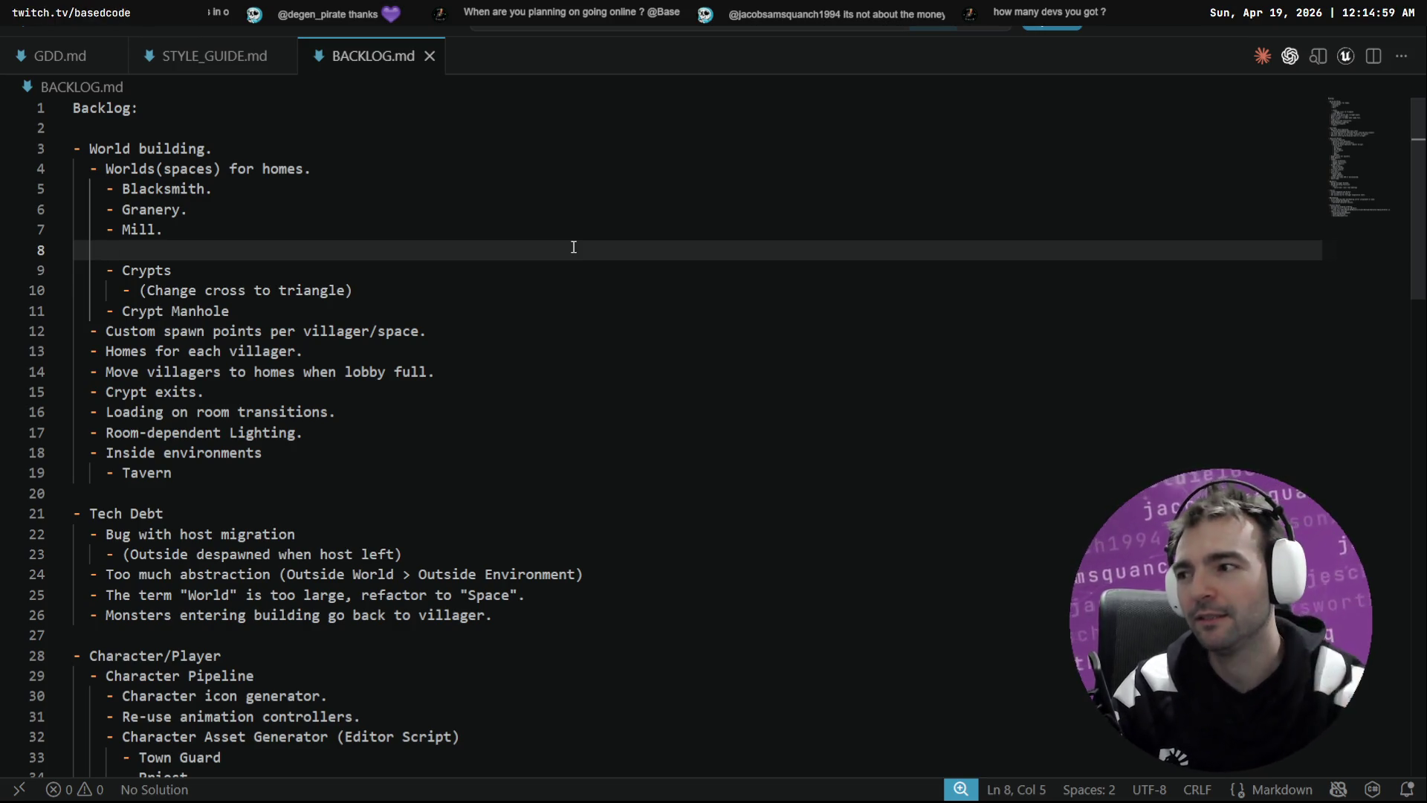
pyautogui.click(1342, 30)
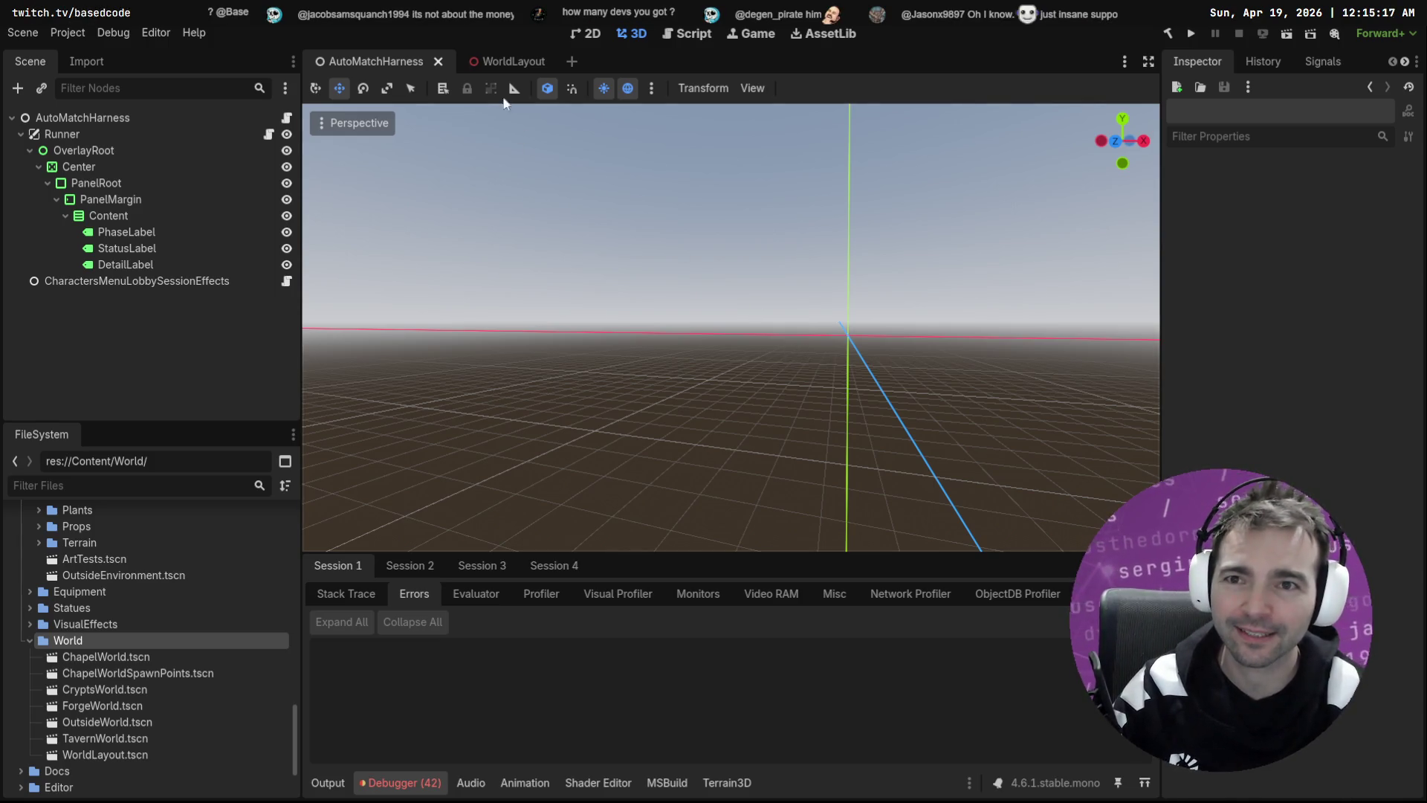
# Step: Open WorldLayout and select and focus the forge's DwellingDoor entrance marker
pyautogui.click(497, 61)
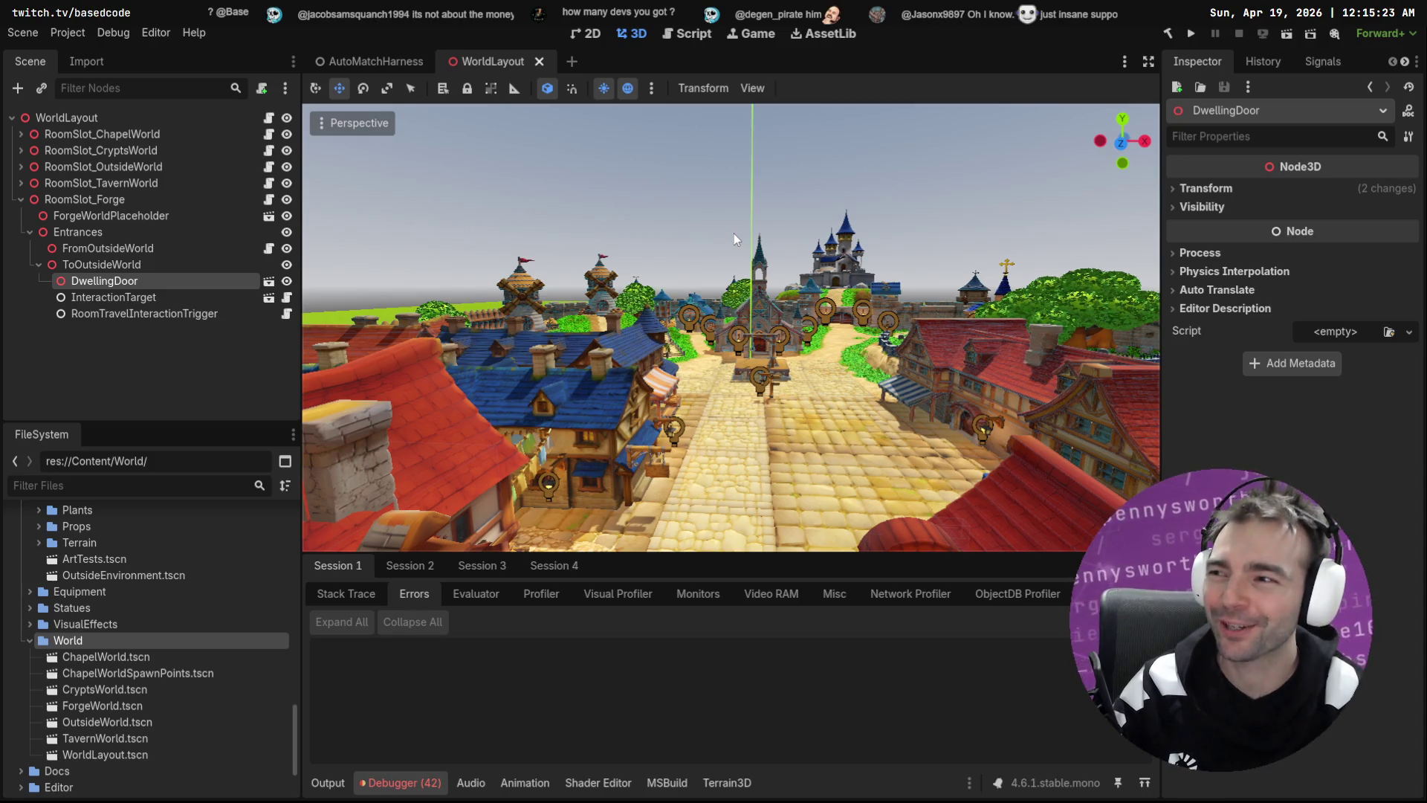
pyautogui.press('w')
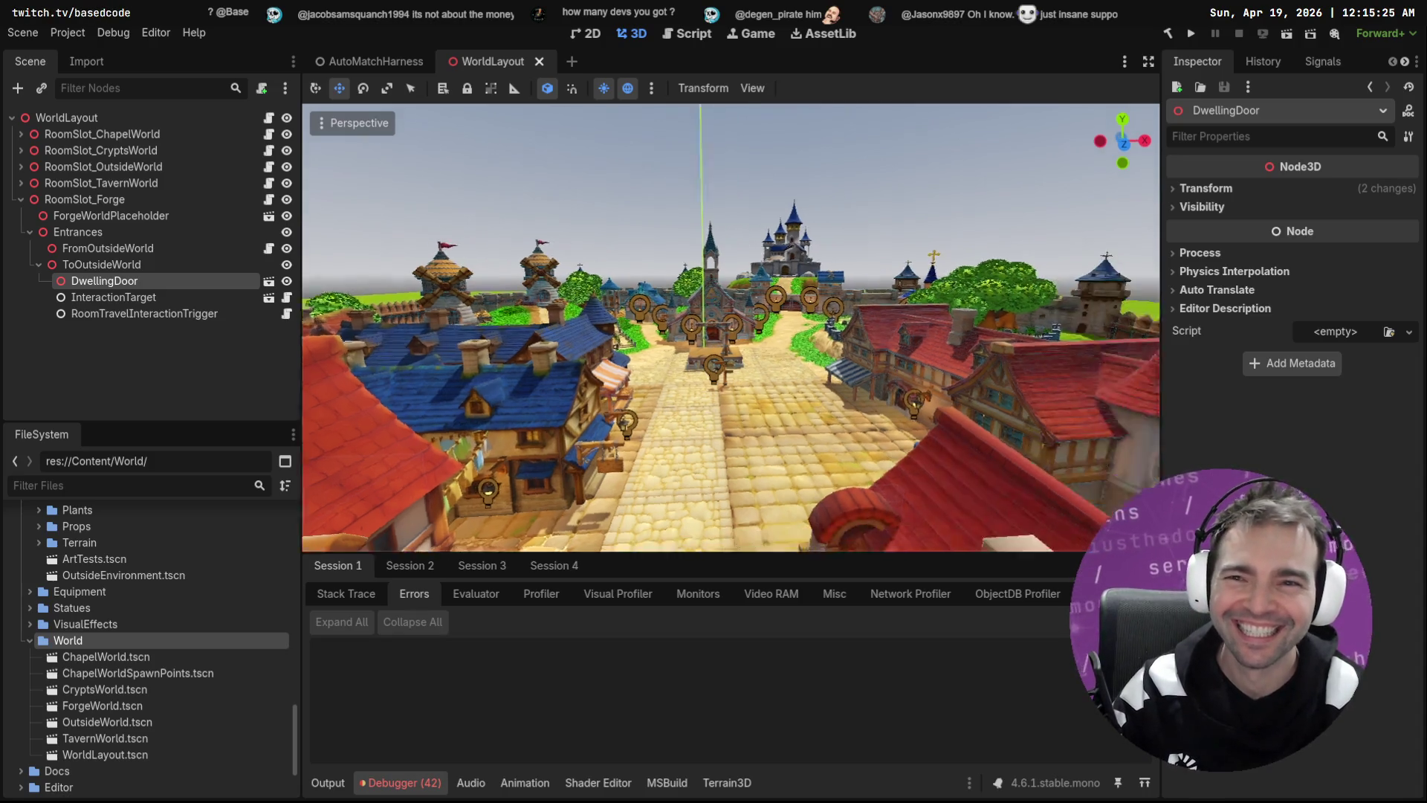
pyautogui.press('w')
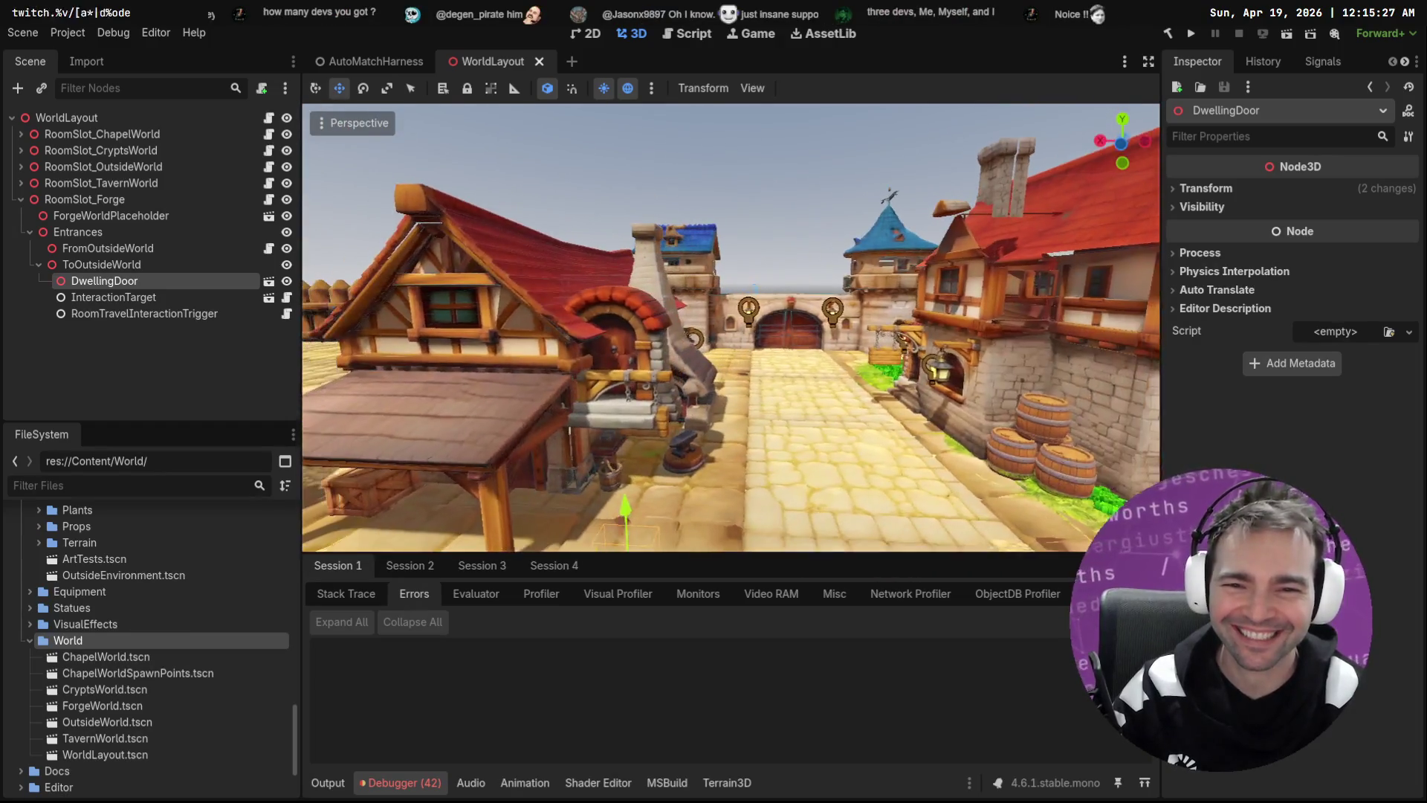
pyautogui.click(577, 327)
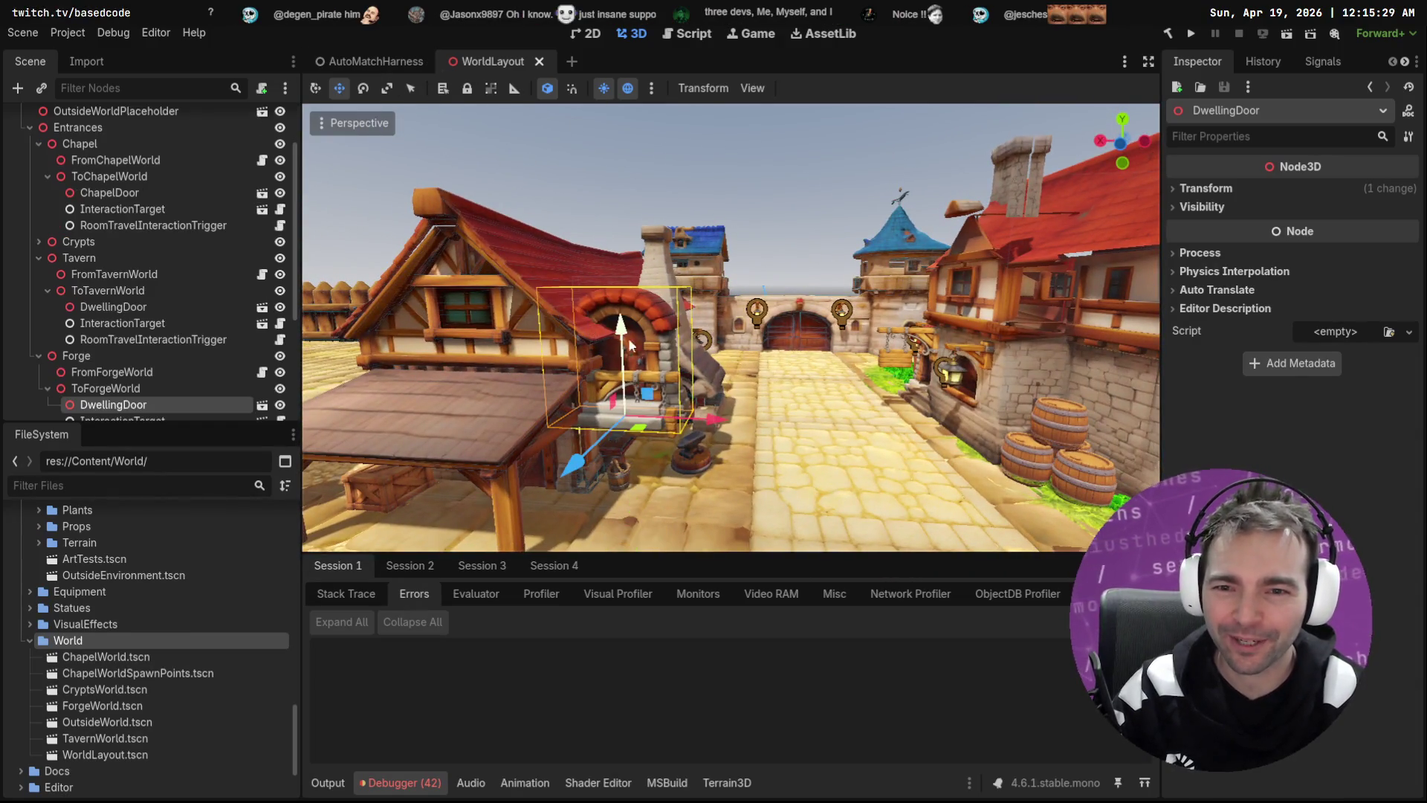
pyautogui.press('f')
pyautogui.press('q')
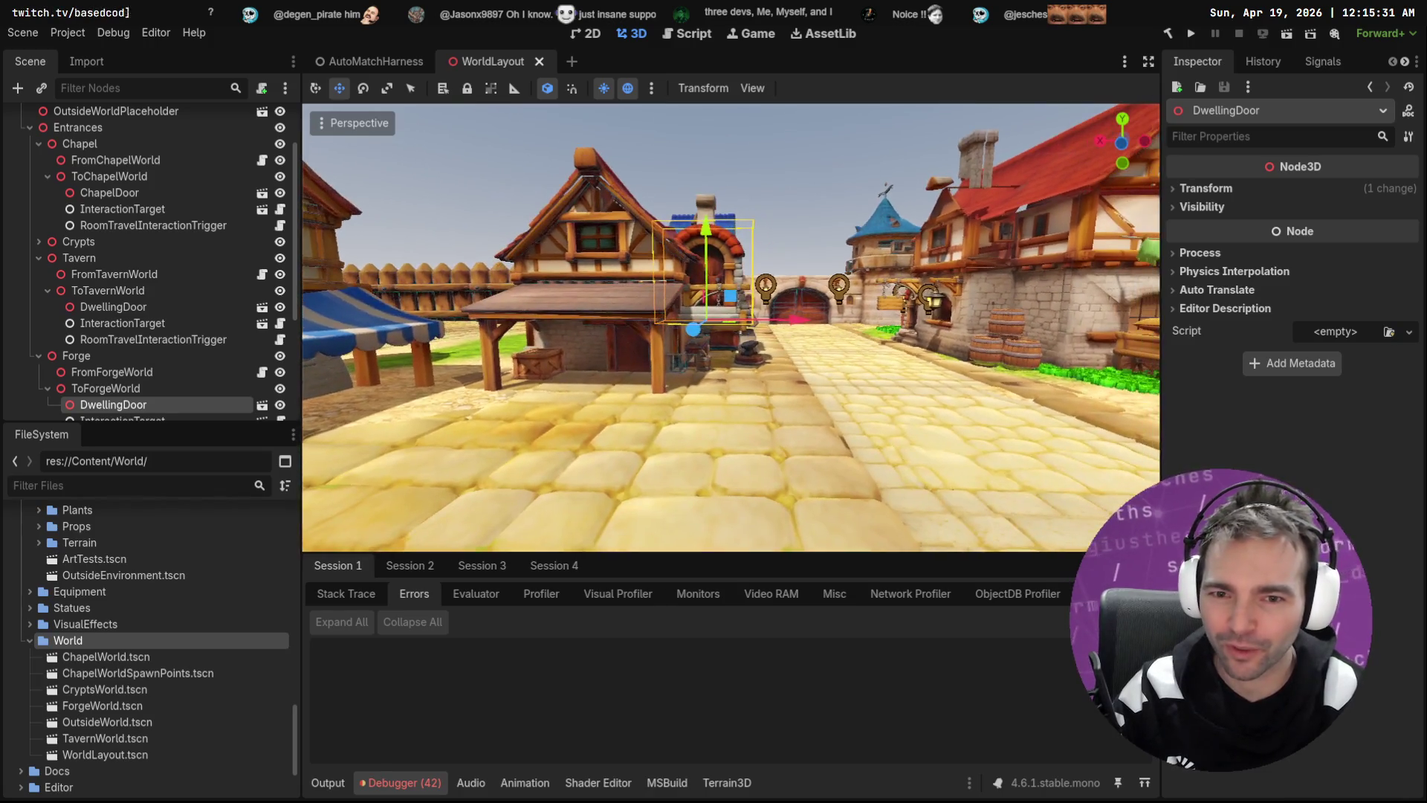
# Step: Lower the DwellingDoor marker to the forge doorway and save WorldLayout
pyautogui.moveTo(711, 240)
pyautogui.mouseDown()
pyautogui.moveTo(801, 346)
pyautogui.moveTo(747, 377)
pyautogui.moveTo(613, 402)
pyautogui.moveTo(604, 418)
pyautogui.moveTo(625, 395)
pyautogui.mouseUp()
pyautogui.scroll(5, 626, 395)
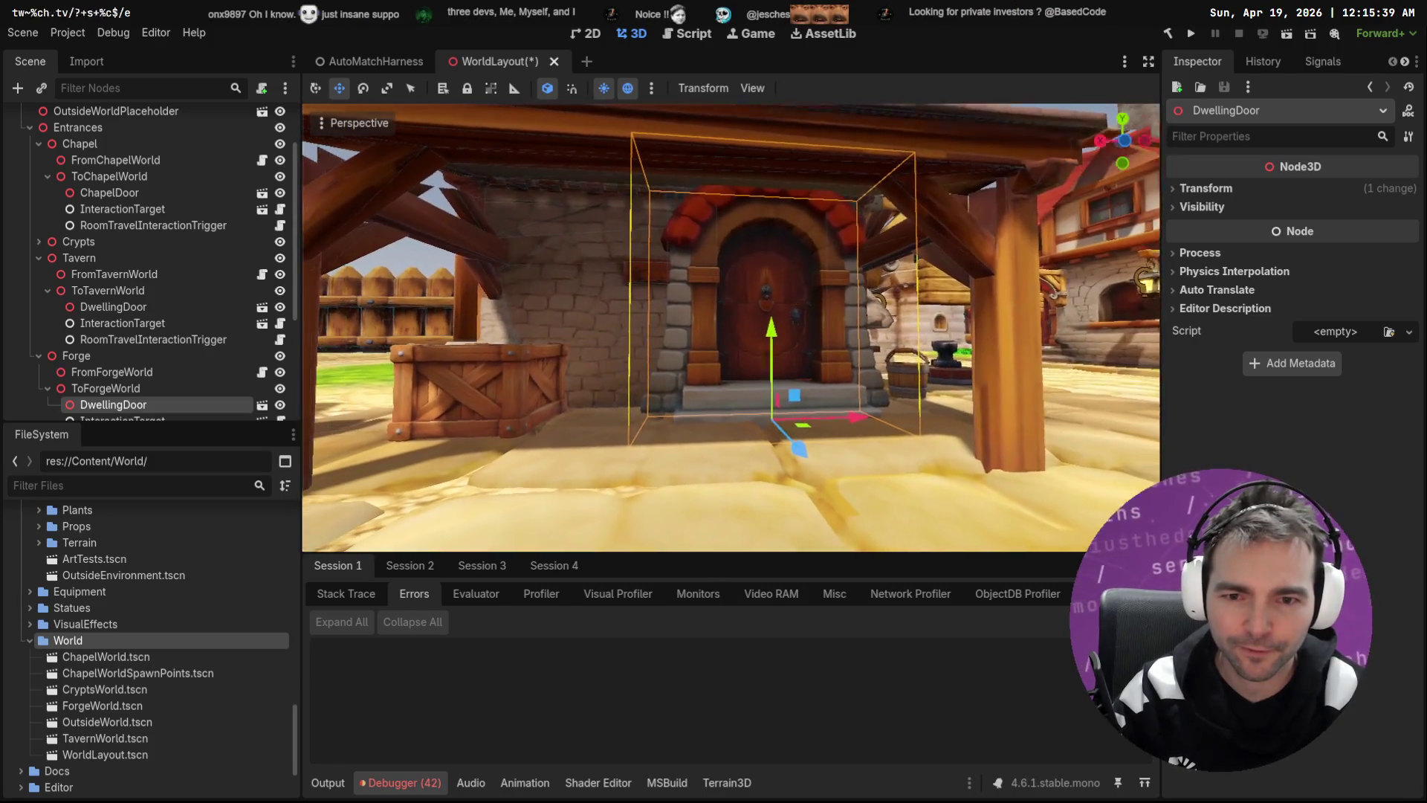
pyautogui.moveTo(785, 330); pyautogui.dragTo(792, 368)
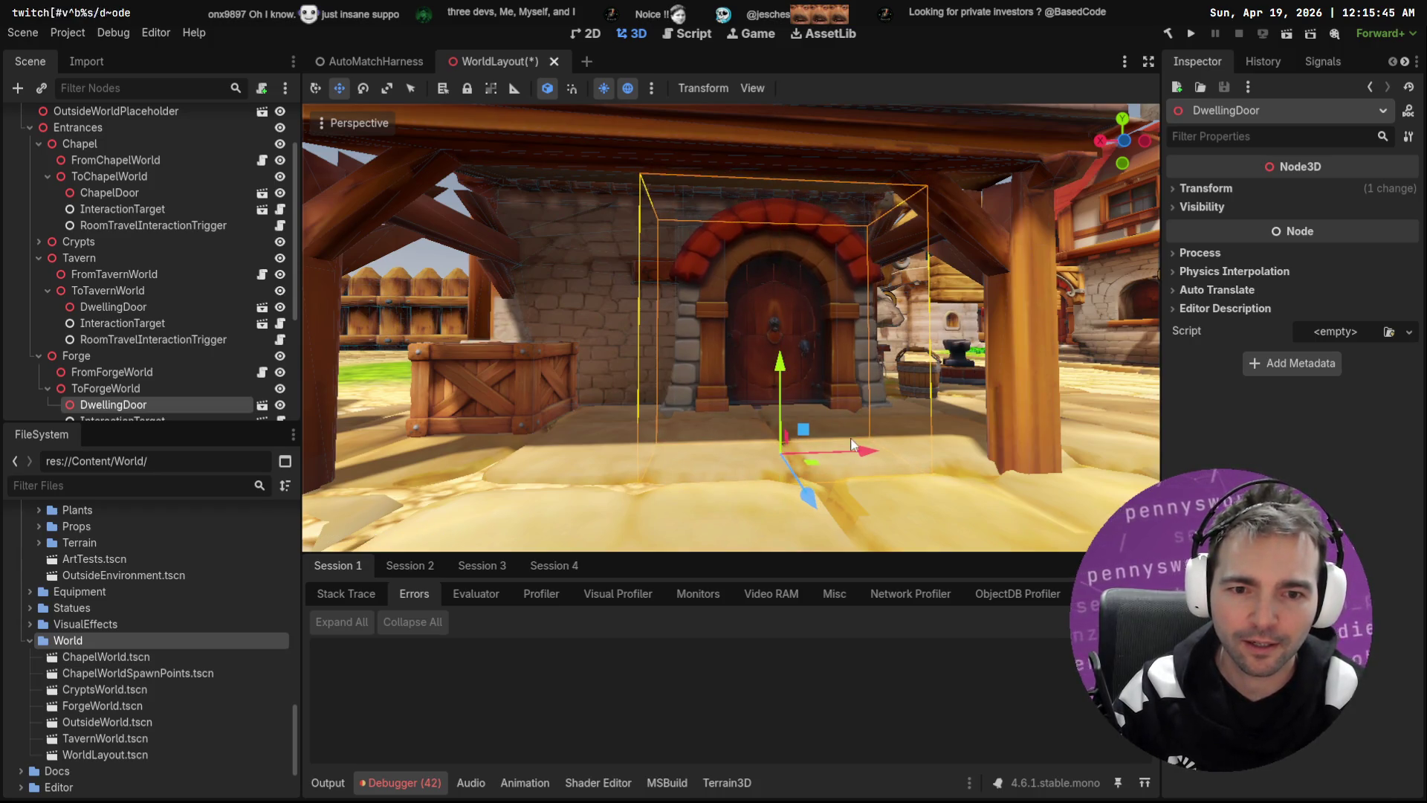
pyautogui.moveTo(870, 456); pyautogui.dragTo(924, 466)
pyautogui.rightClick(922, 461)
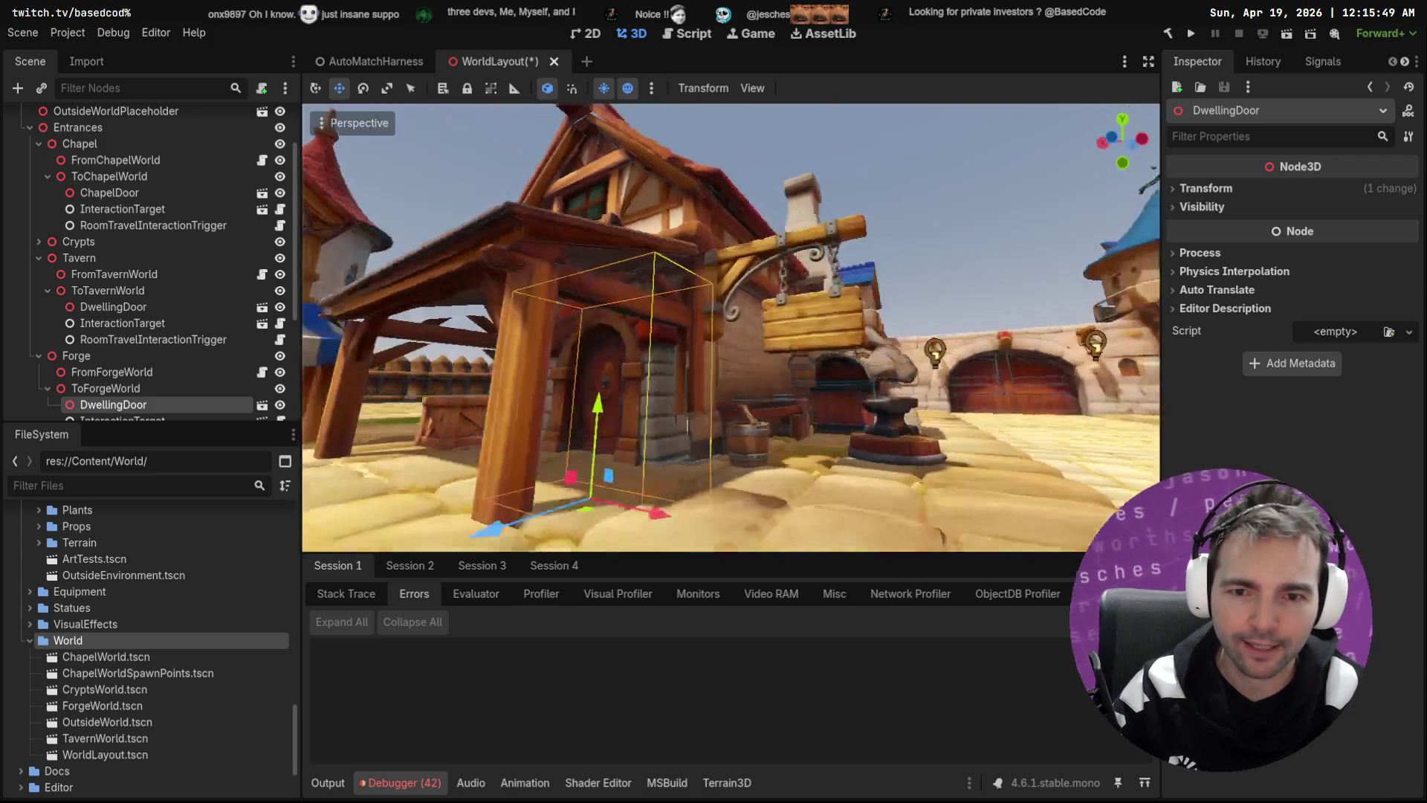
pyautogui.press('f')
pyautogui.hotkey('ctrl', 's')
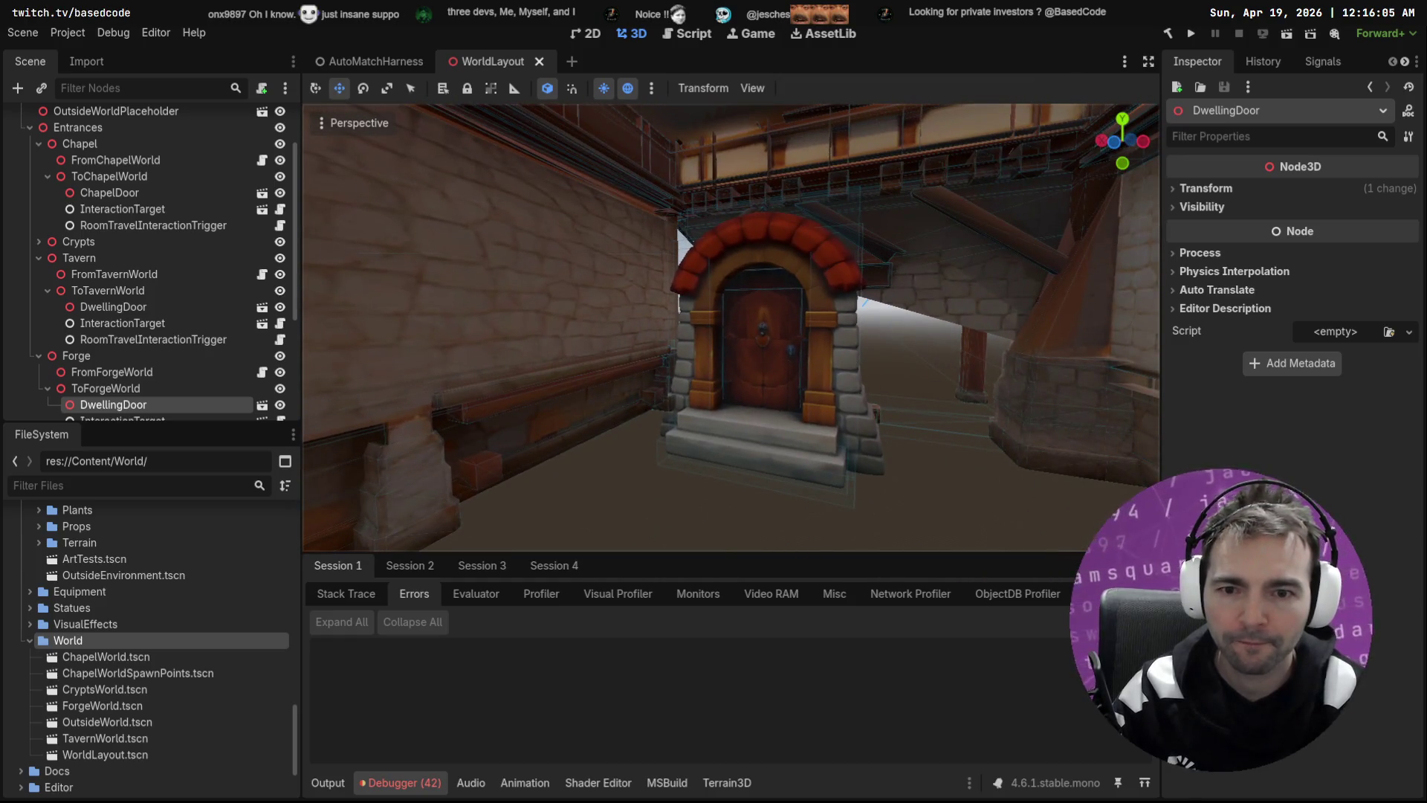
# Step: Inspect the ForgeWorldPlaceholder and TavernWorldPlaceholder transforms
pyautogui.click(746, 404)
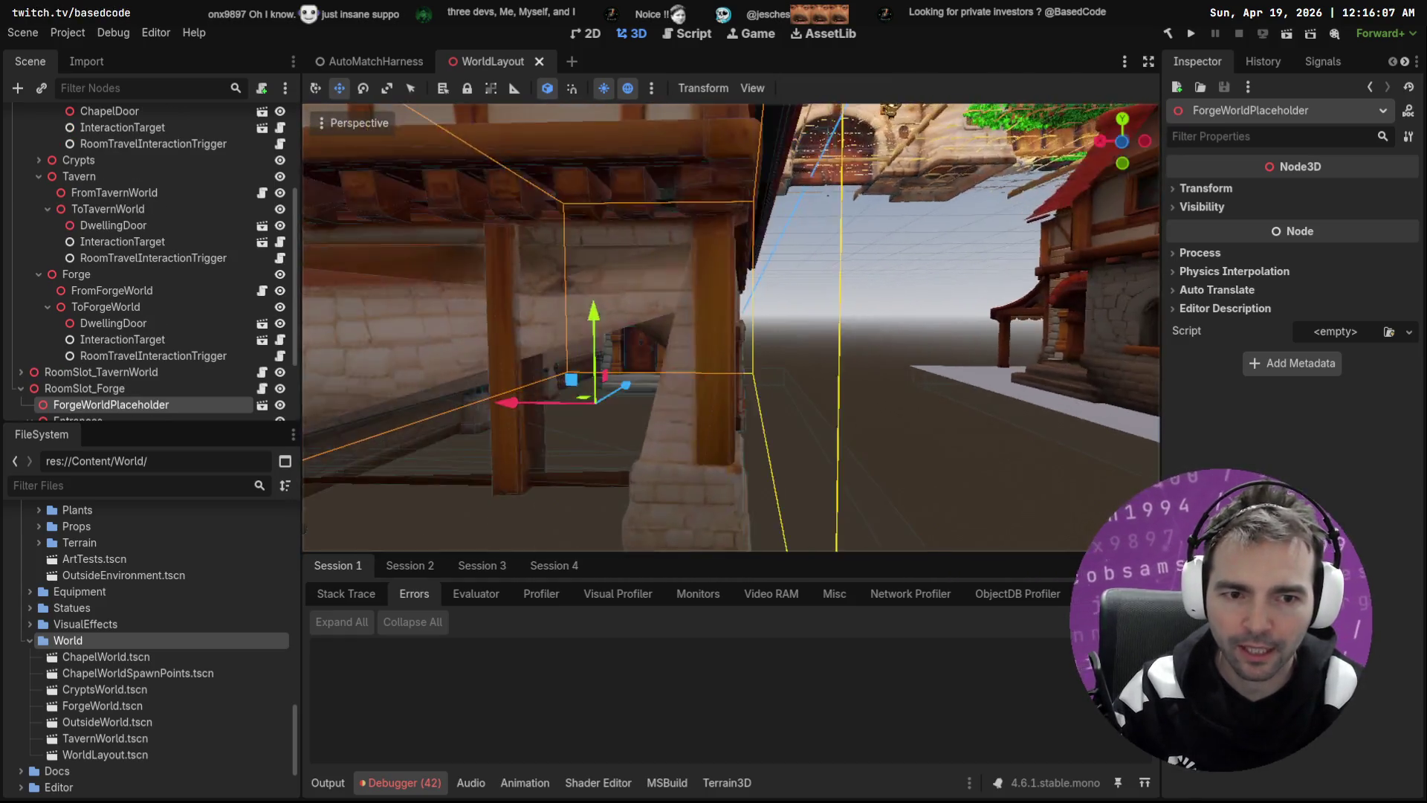
pyautogui.click(916, 357)
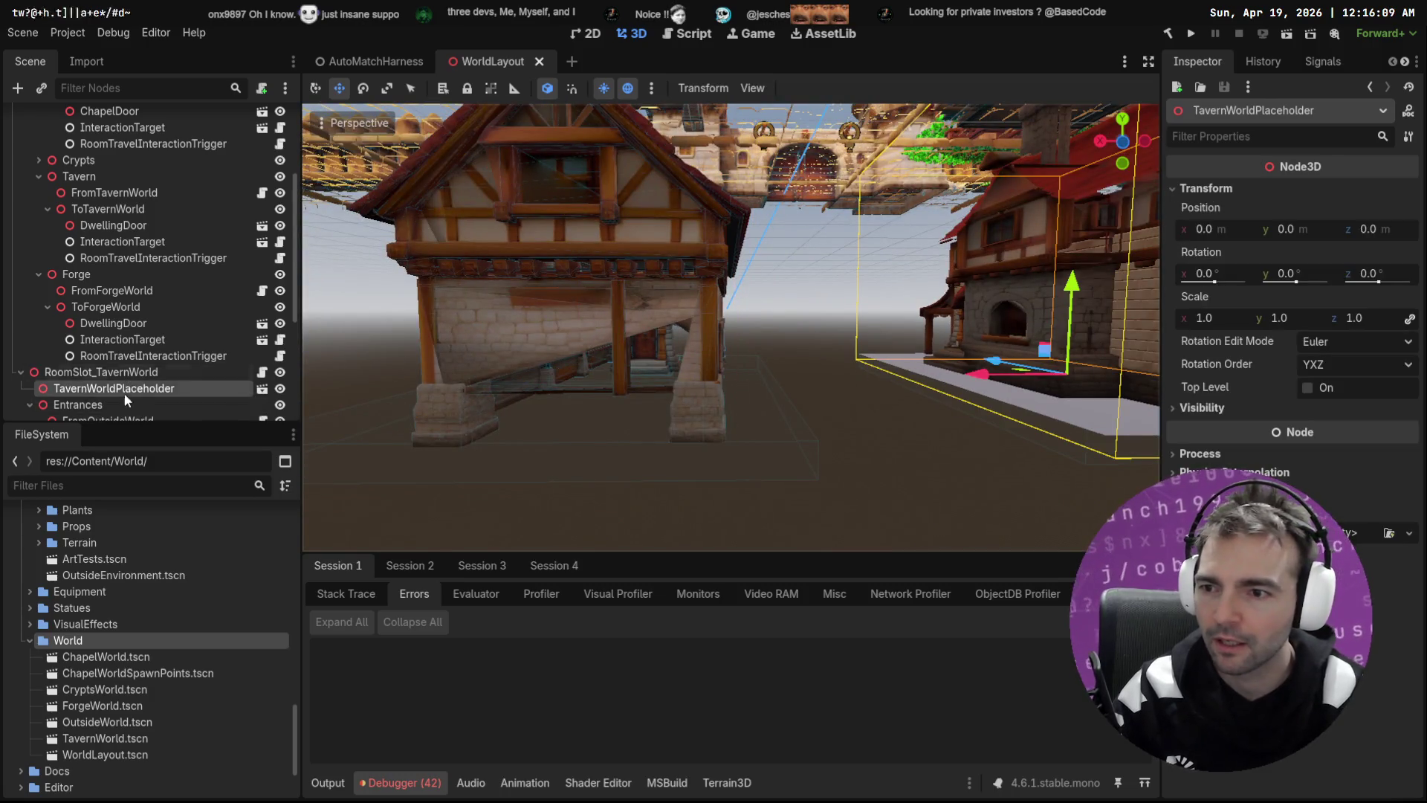
pyautogui.scroll(-2, 126, 396)
pyautogui.scroll(-2, 112, 319)
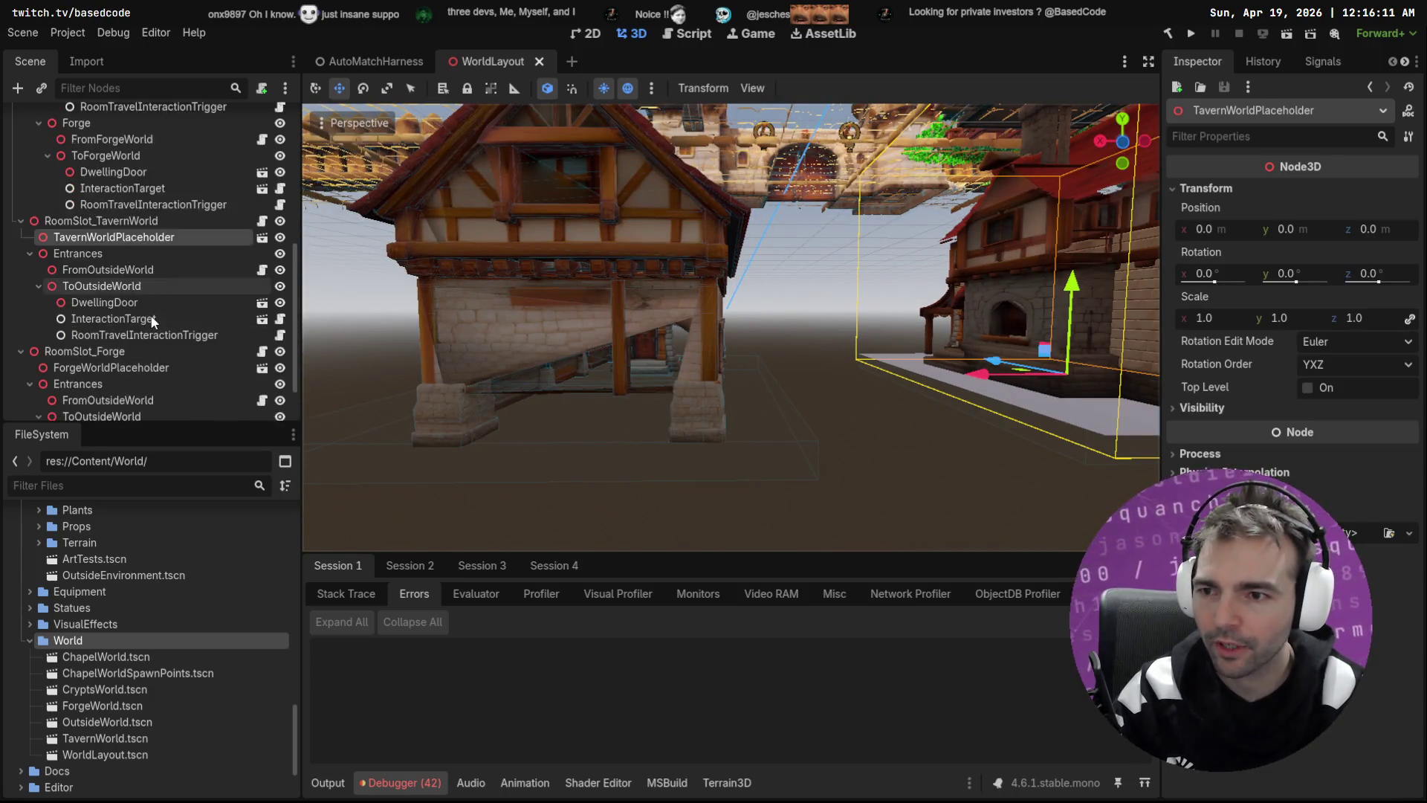
# Step: Open TavernWorld from its placeholder and copy its floor MeshInstance3D
pyautogui.scroll(-1, 152, 320)
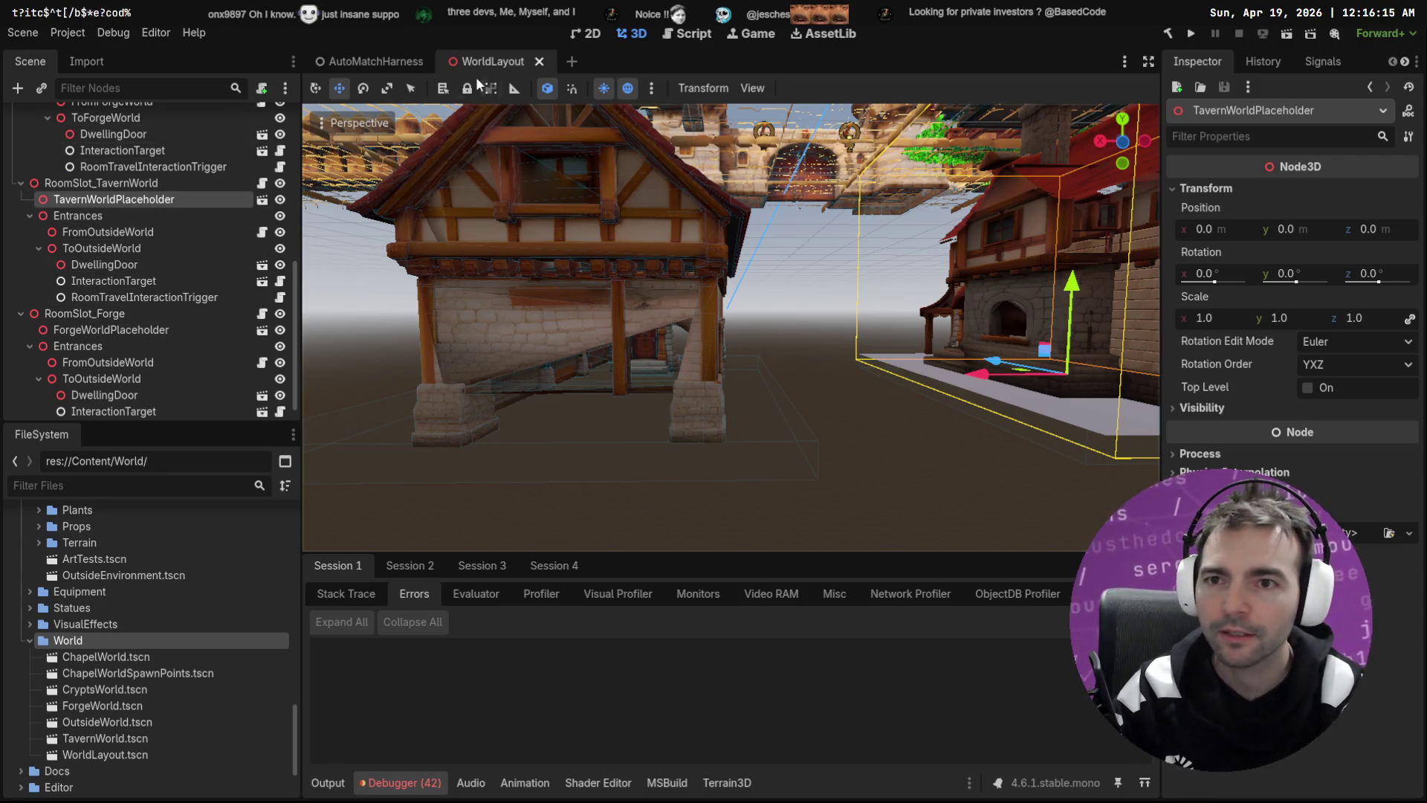
pyautogui.rightClick(136, 202)
pyautogui.click(921, 296)
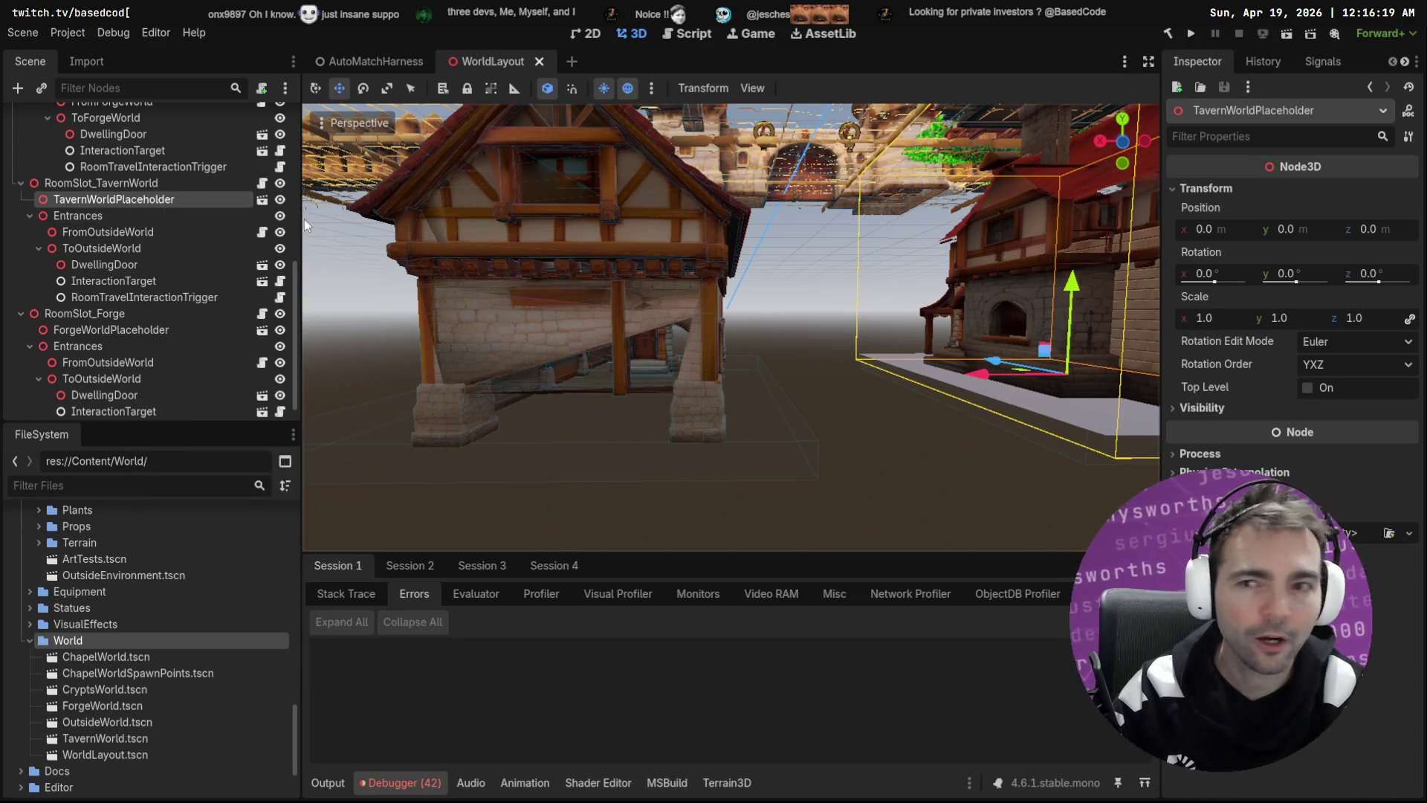
pyautogui.click(263, 200)
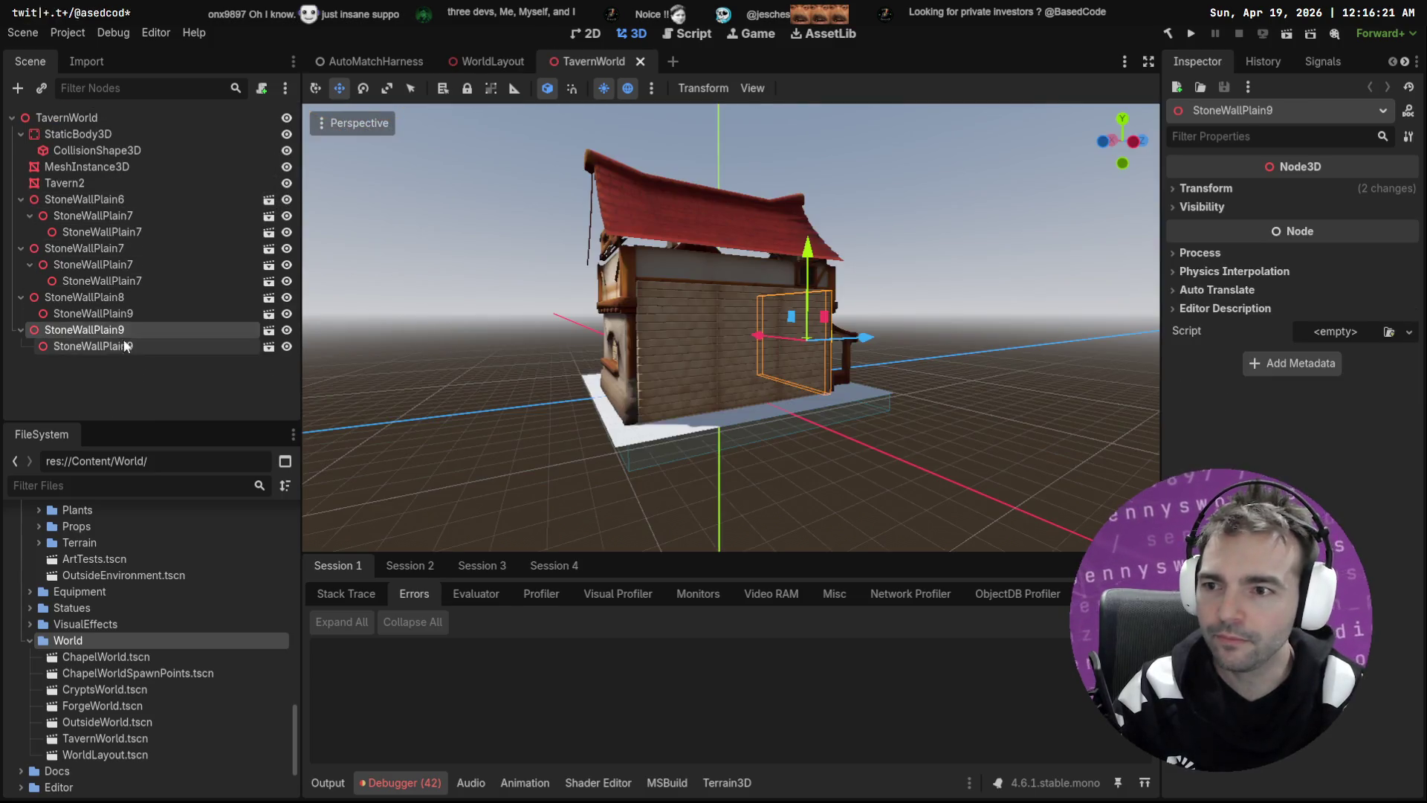
pyautogui.click(104, 168)
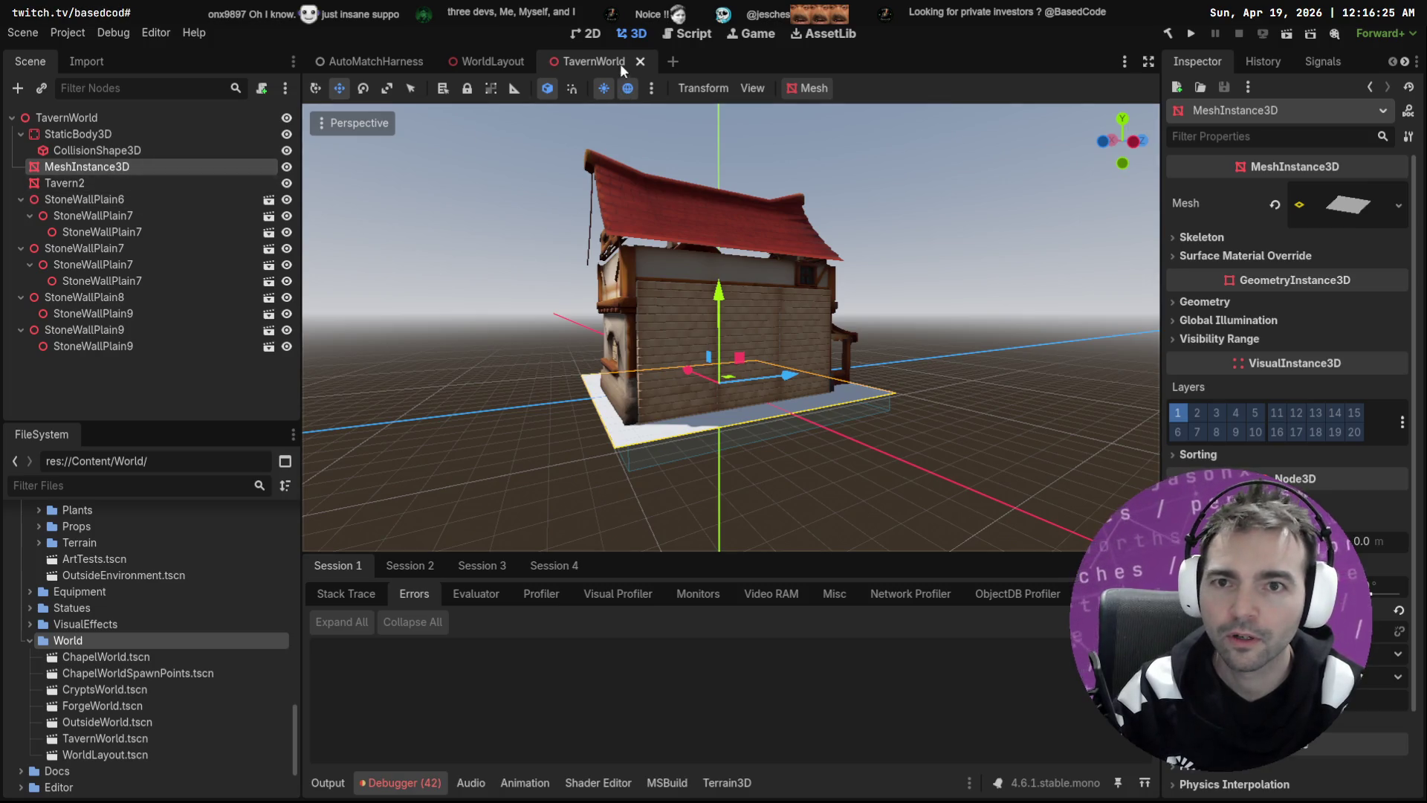
pyautogui.click(640, 61)
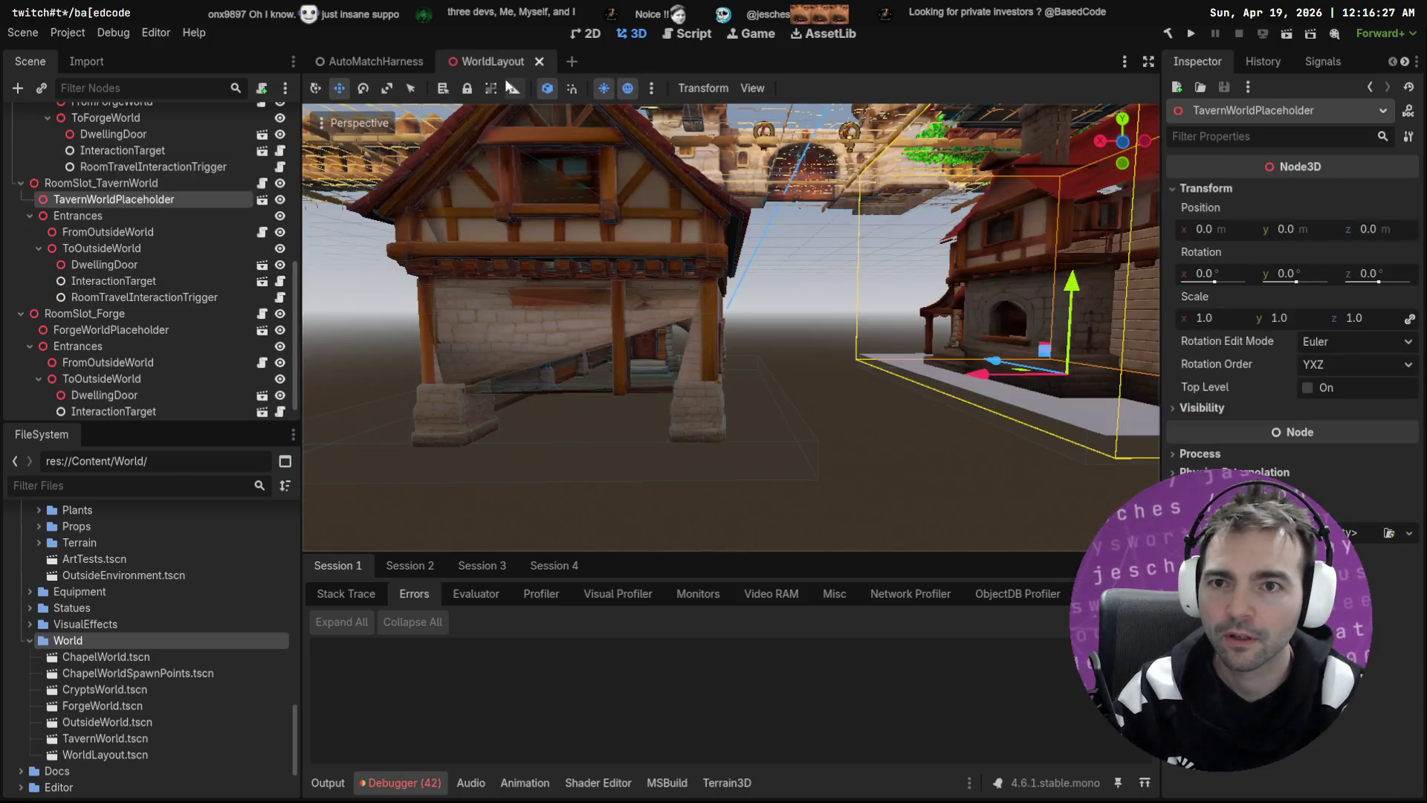
# Step: Paste the floor mesh into ForgeWorld, save it, and bring up AutoMatchHarness
pyautogui.click(109, 330)
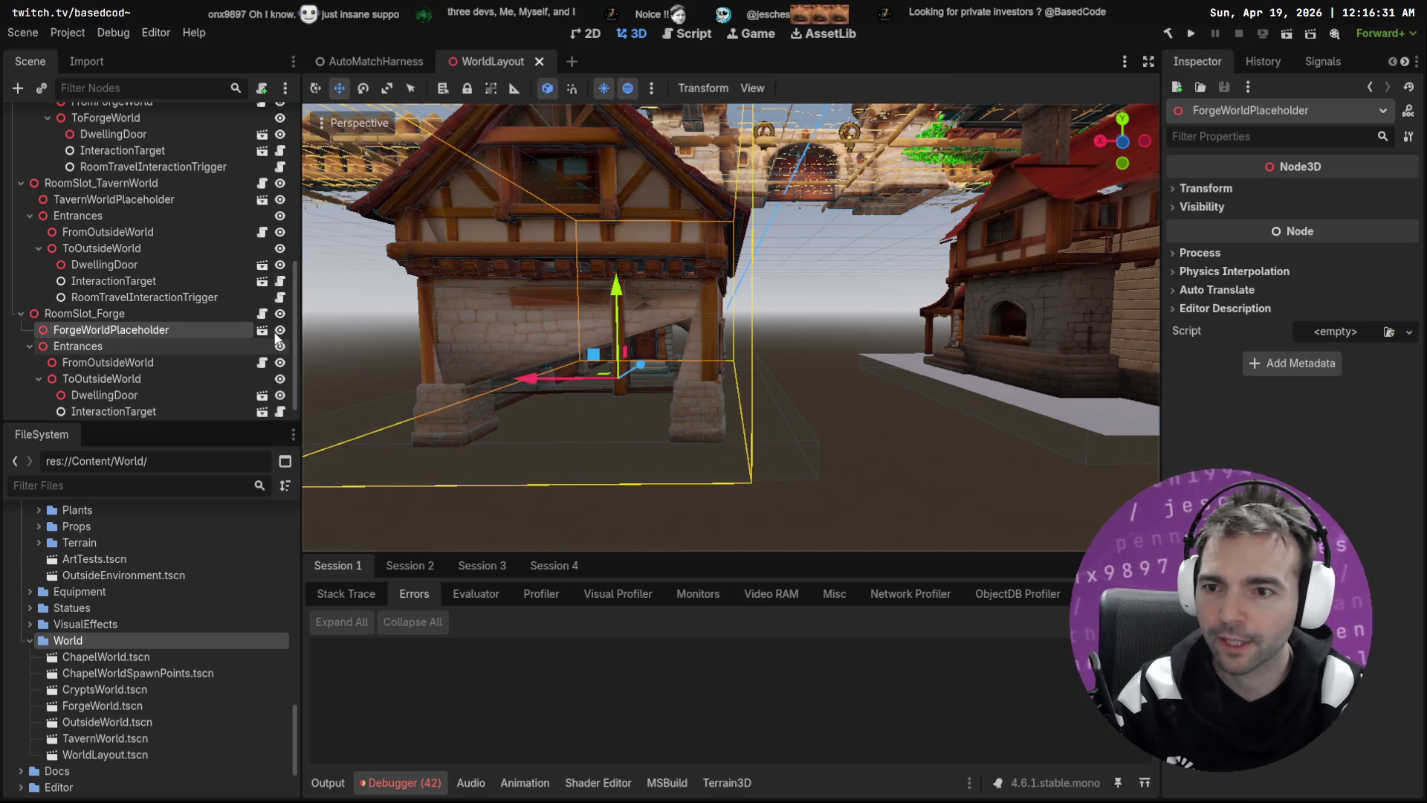
pyautogui.click(263, 330)
pyautogui.hotkey('ctrl', 'v')
pyautogui.press('f')
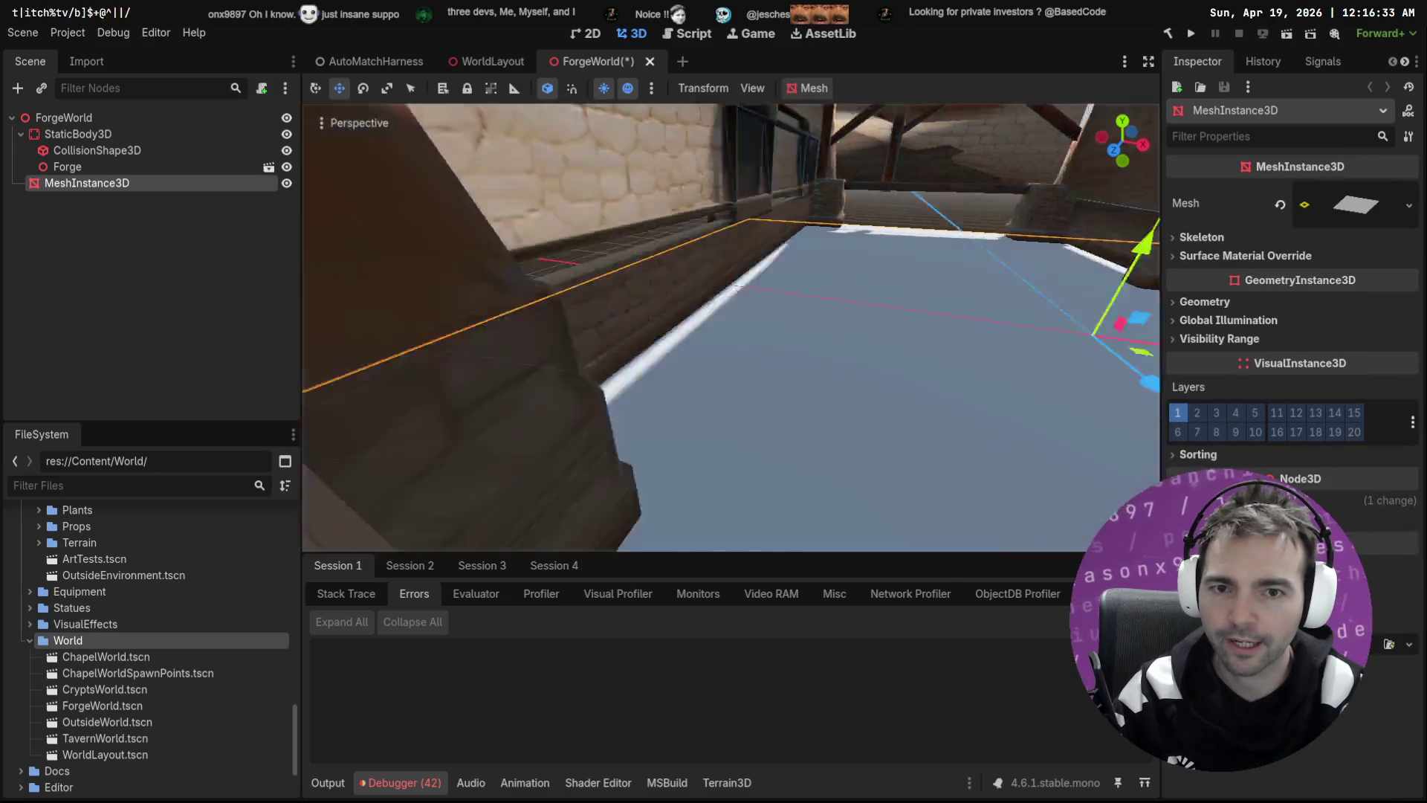
pyautogui.click(479, 61)
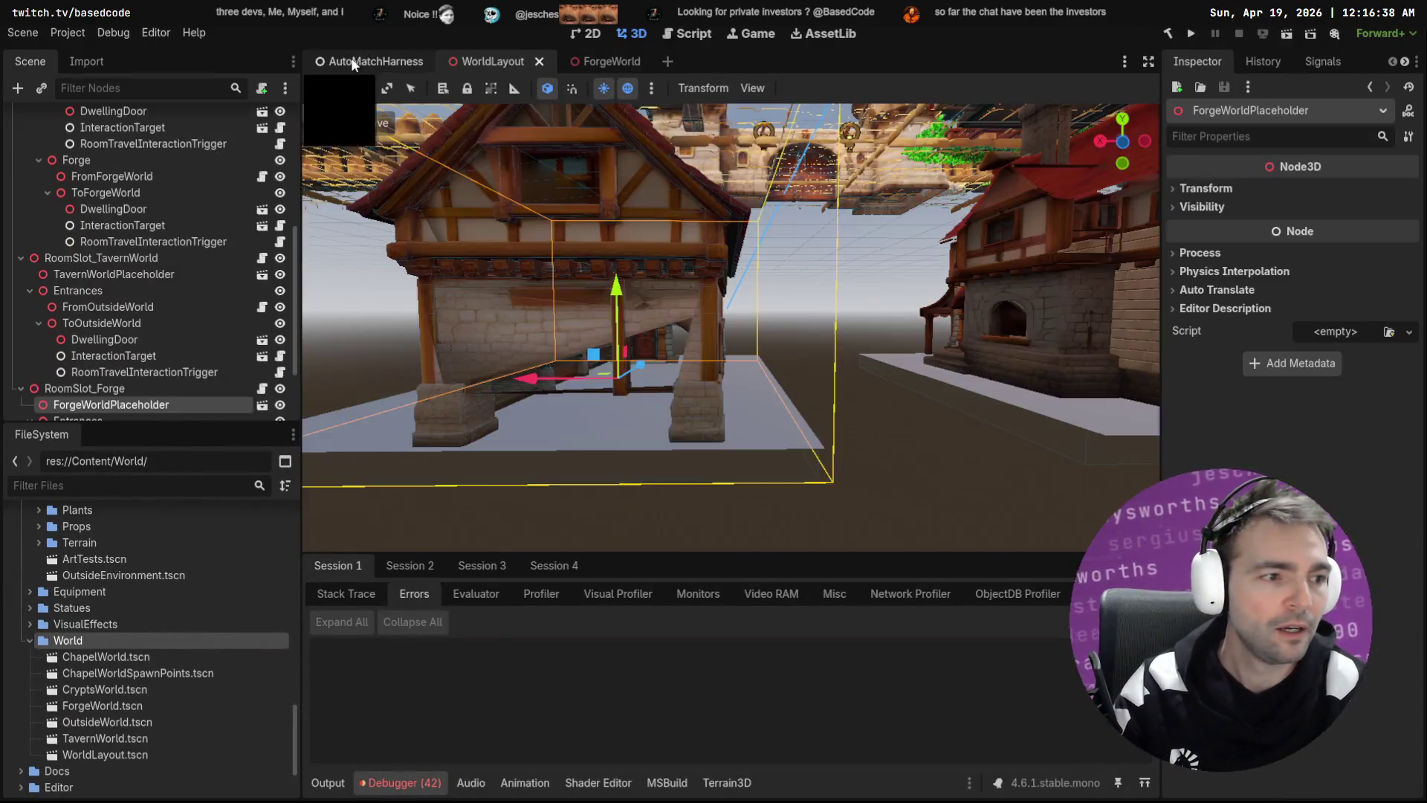
pyautogui.click(351, 57)
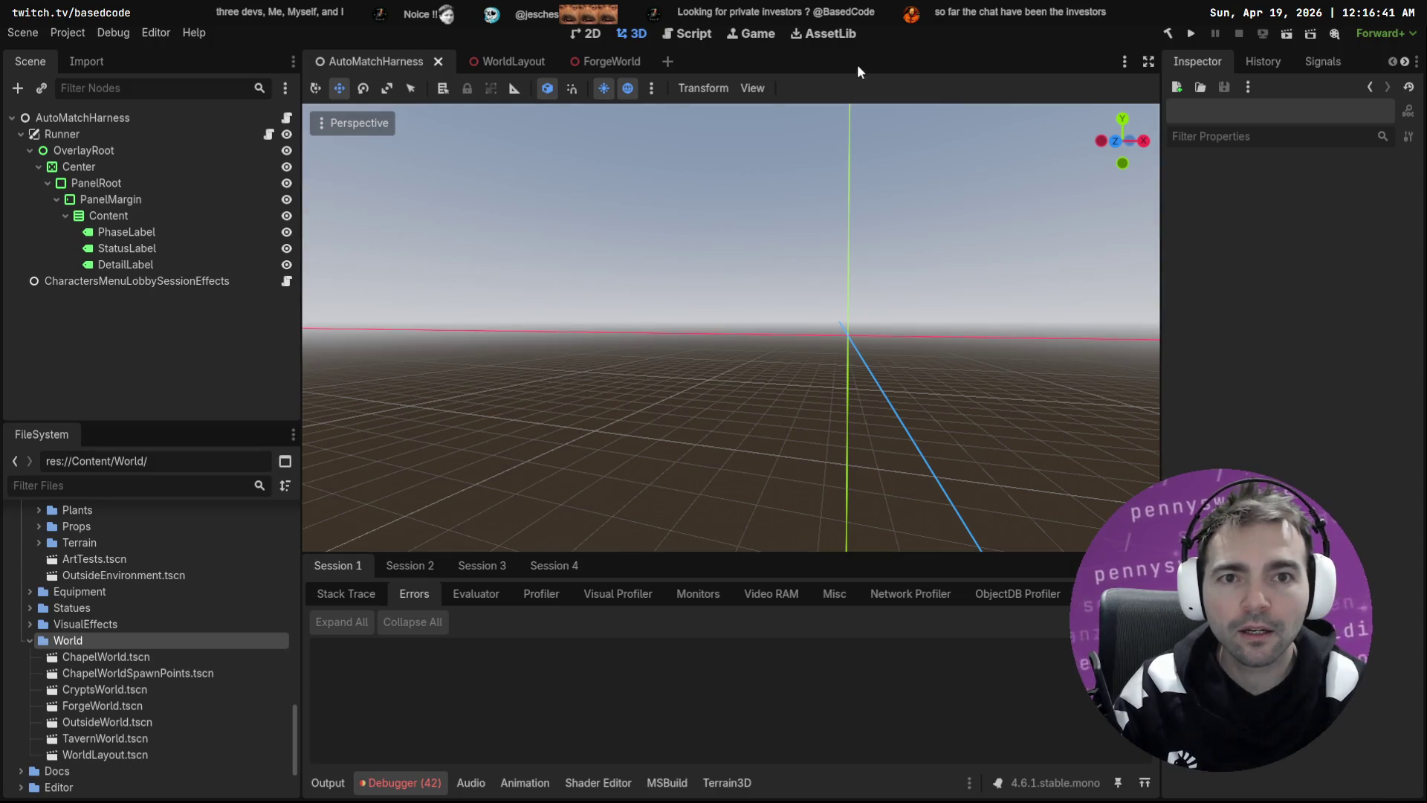
# Step: Start an F6 playtest and walk down the chapel carpet out to the town square
pyautogui.press('F6')
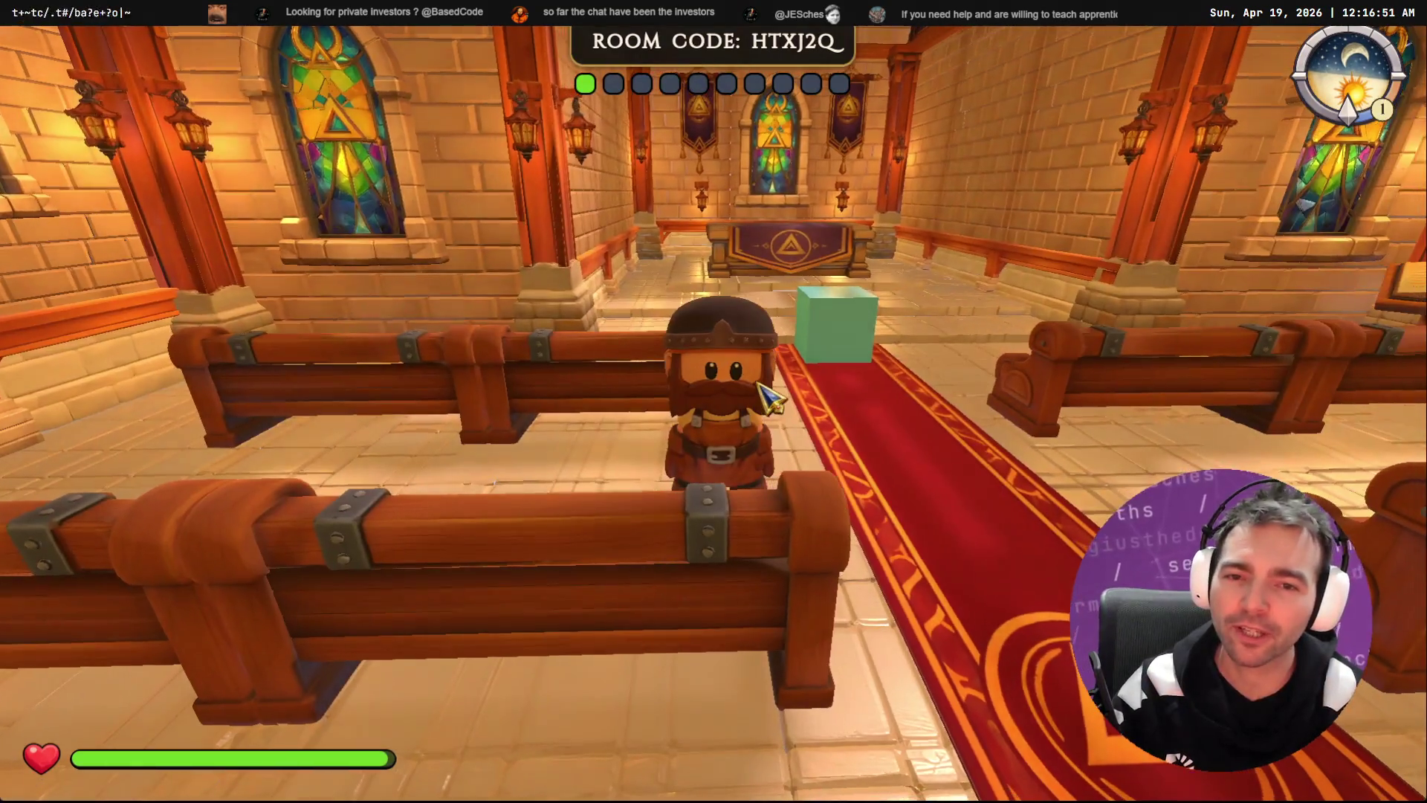
pyautogui.press('Escape')
pyautogui.press('Escape')
pyautogui.press('w')
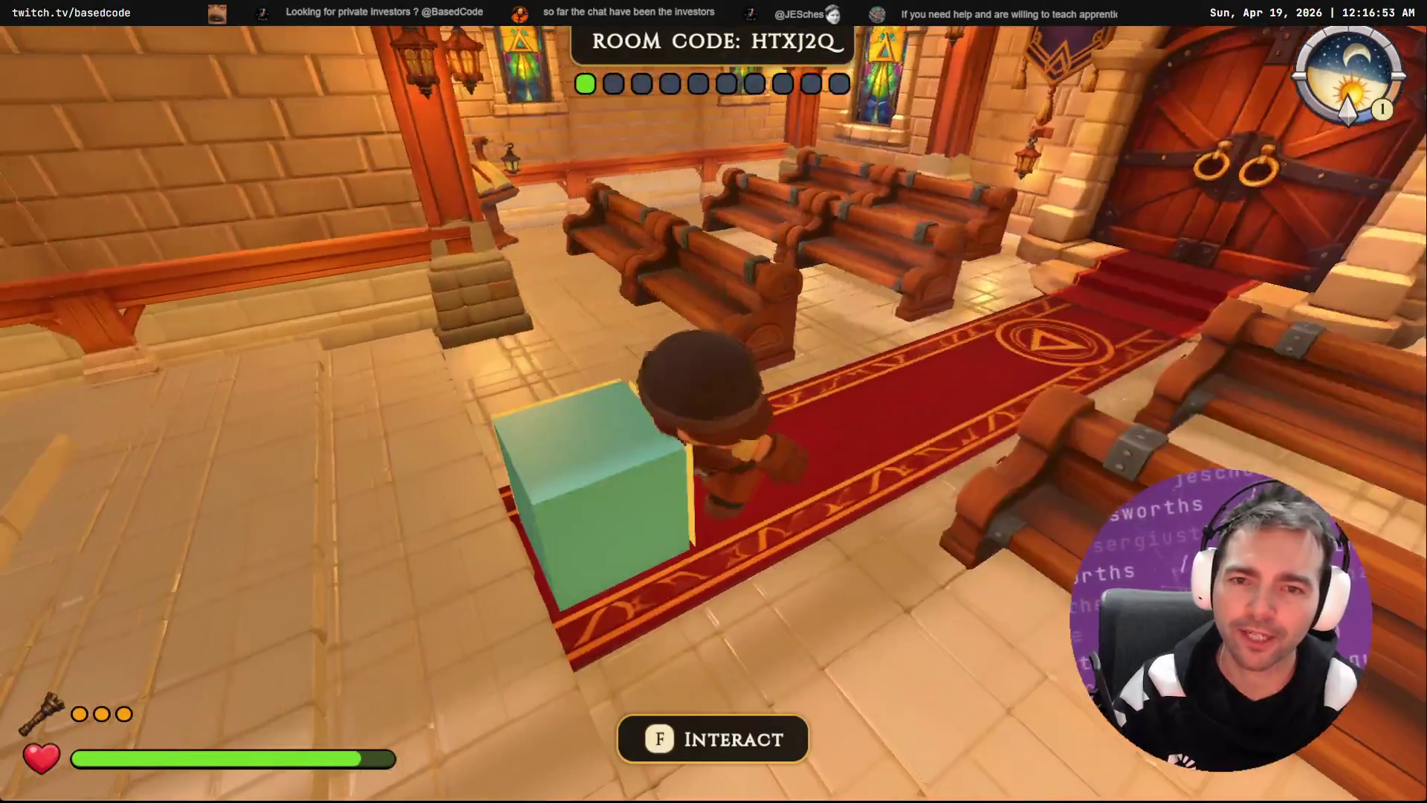
pyautogui.press('w')
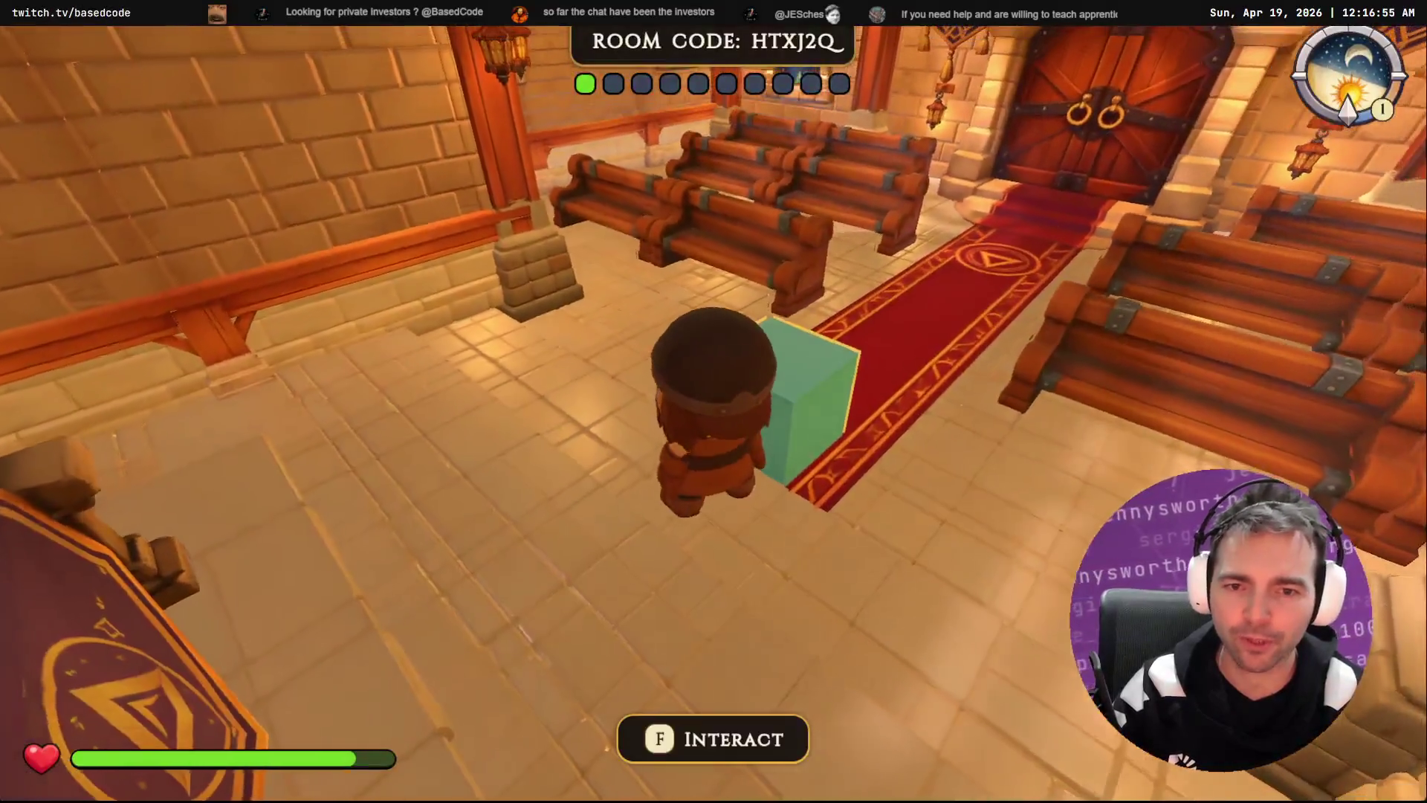
pyautogui.press('w')
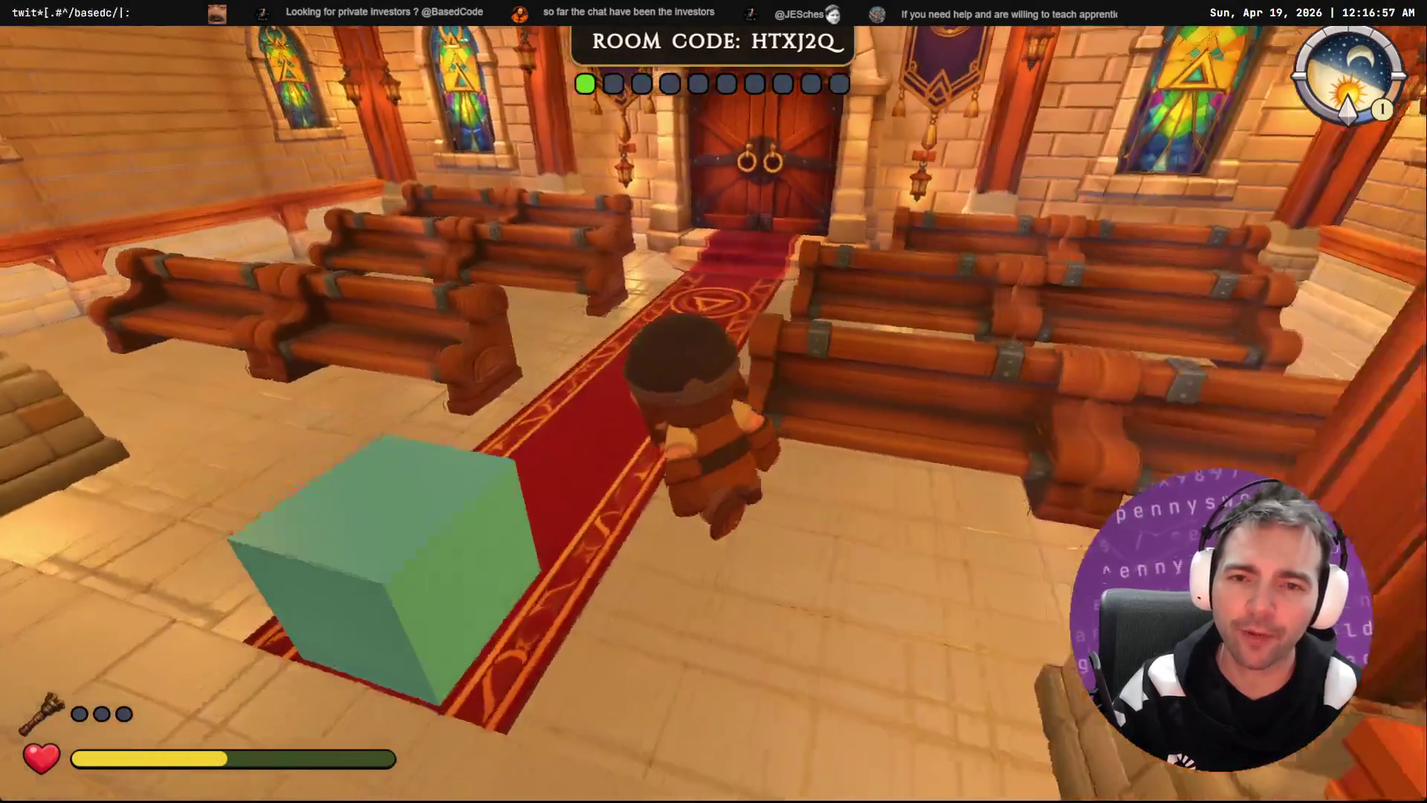
pyautogui.press('w')
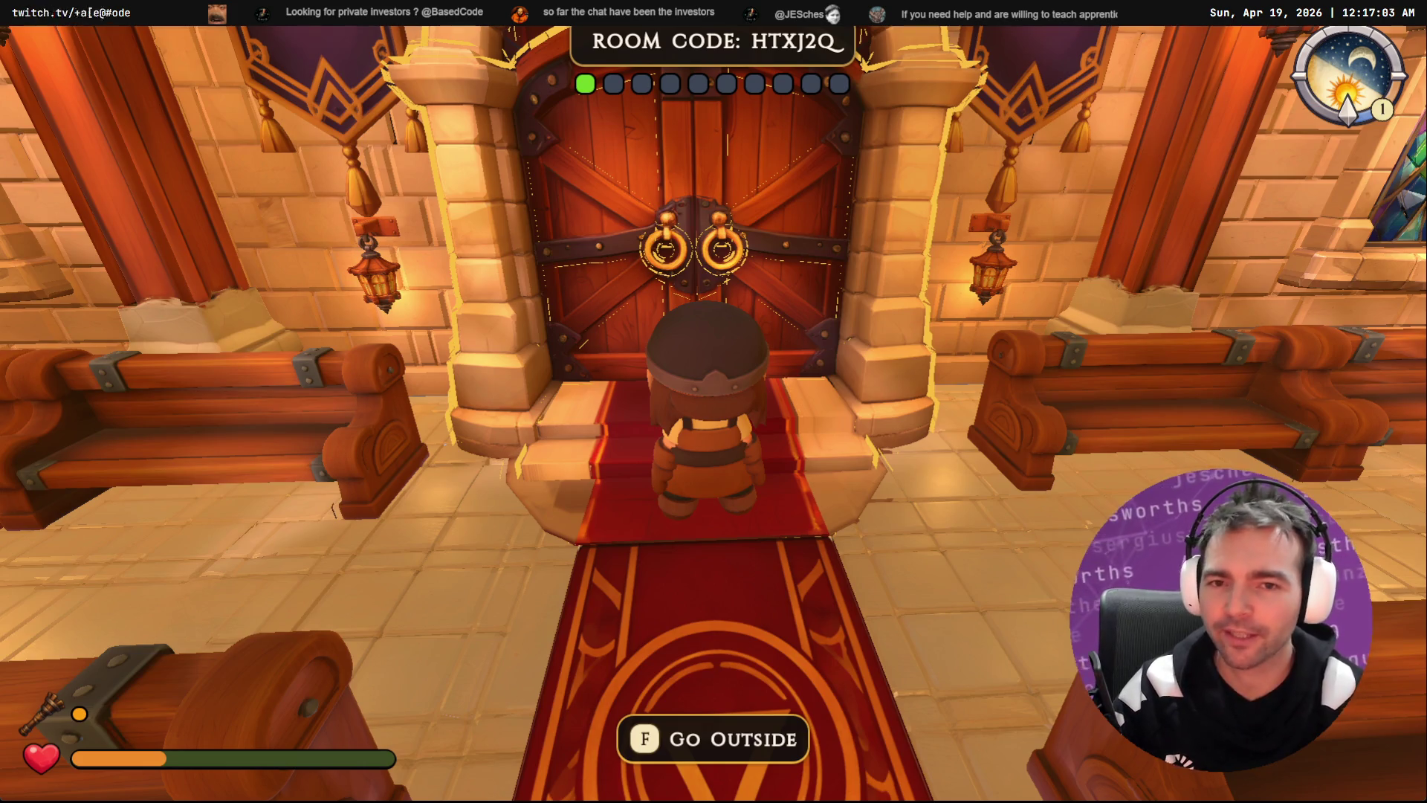
pyautogui.press('f')
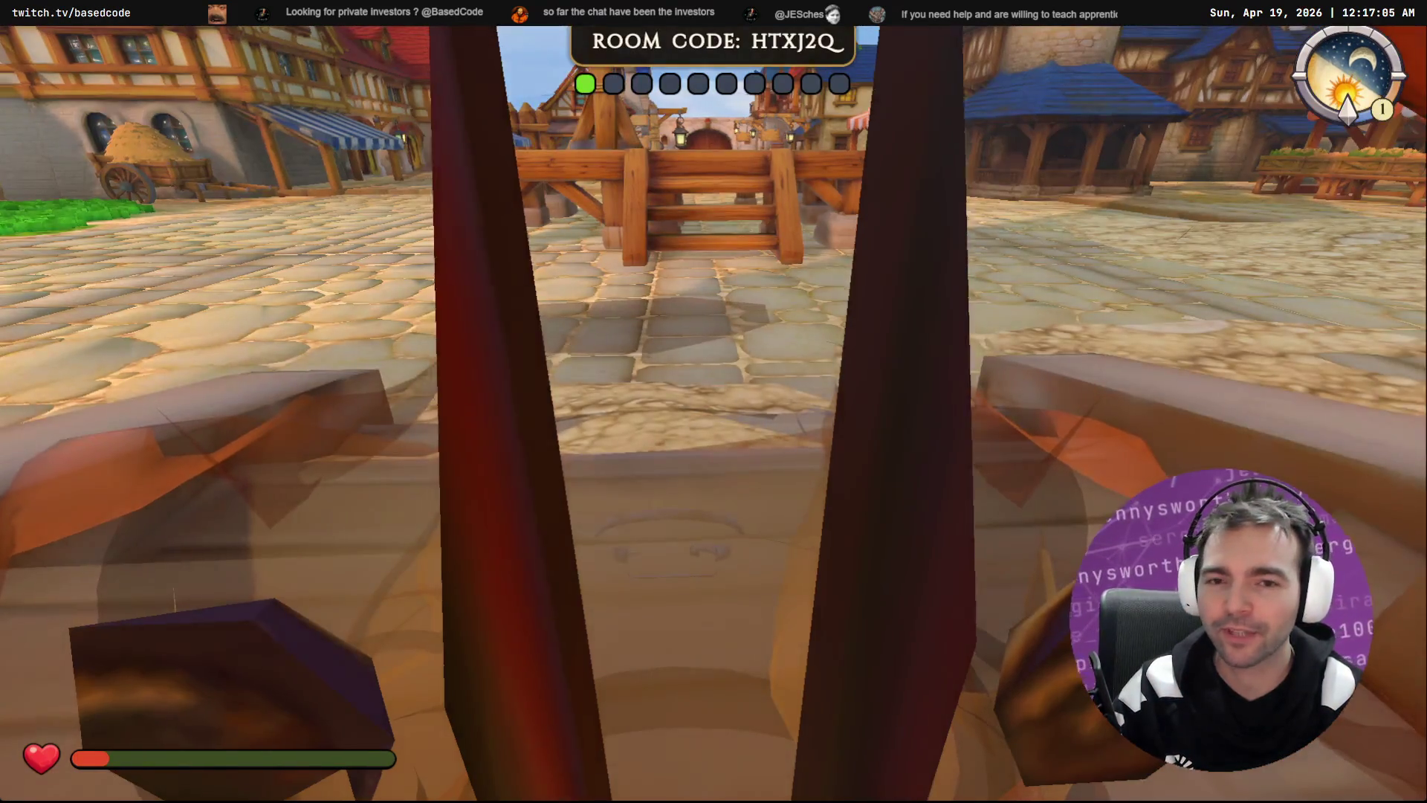
# Step: Run across town and down the cobbled street toward the tavern door
pyautogui.press('w')
pyautogui.press('w')
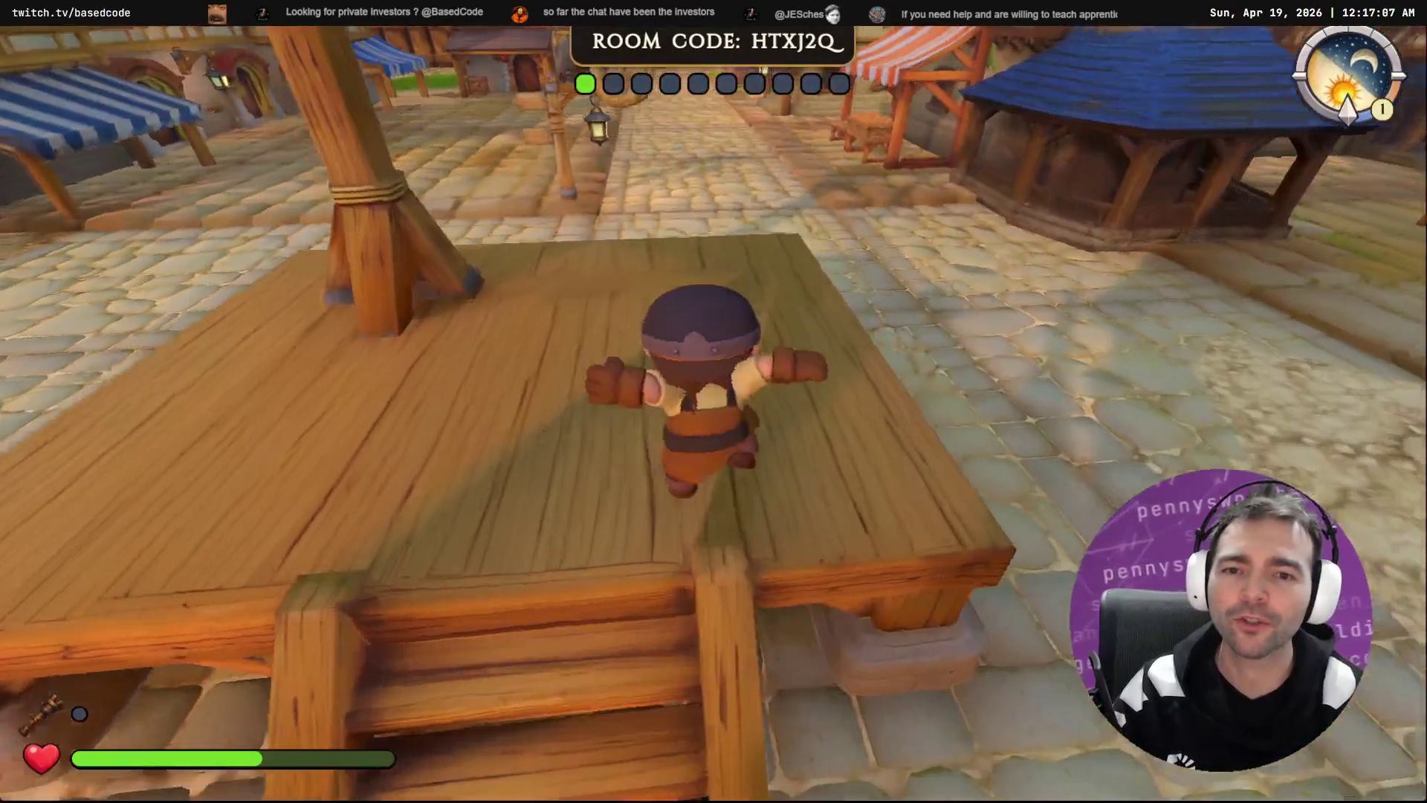
pyautogui.press('Escape')
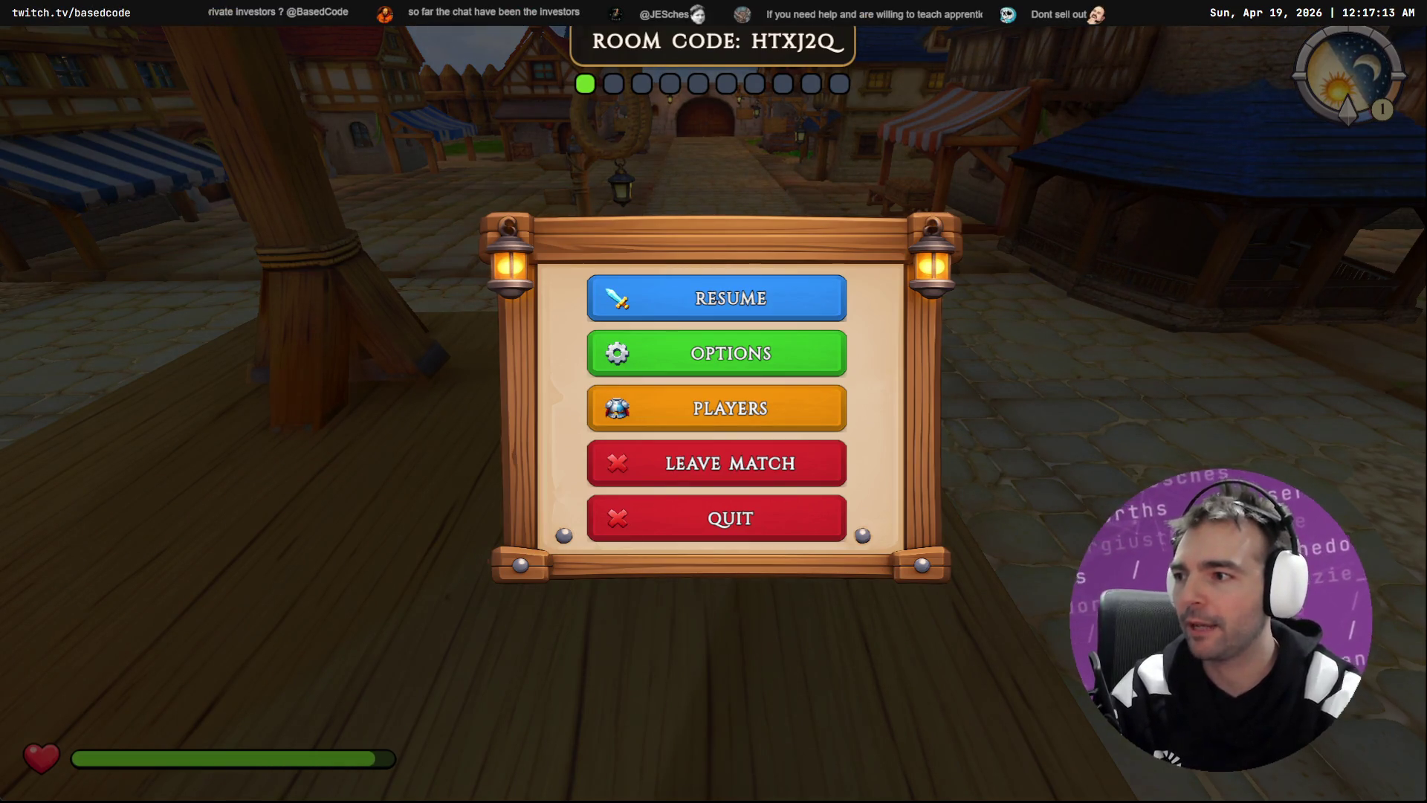
pyautogui.click(609, 297)
pyautogui.press('w')
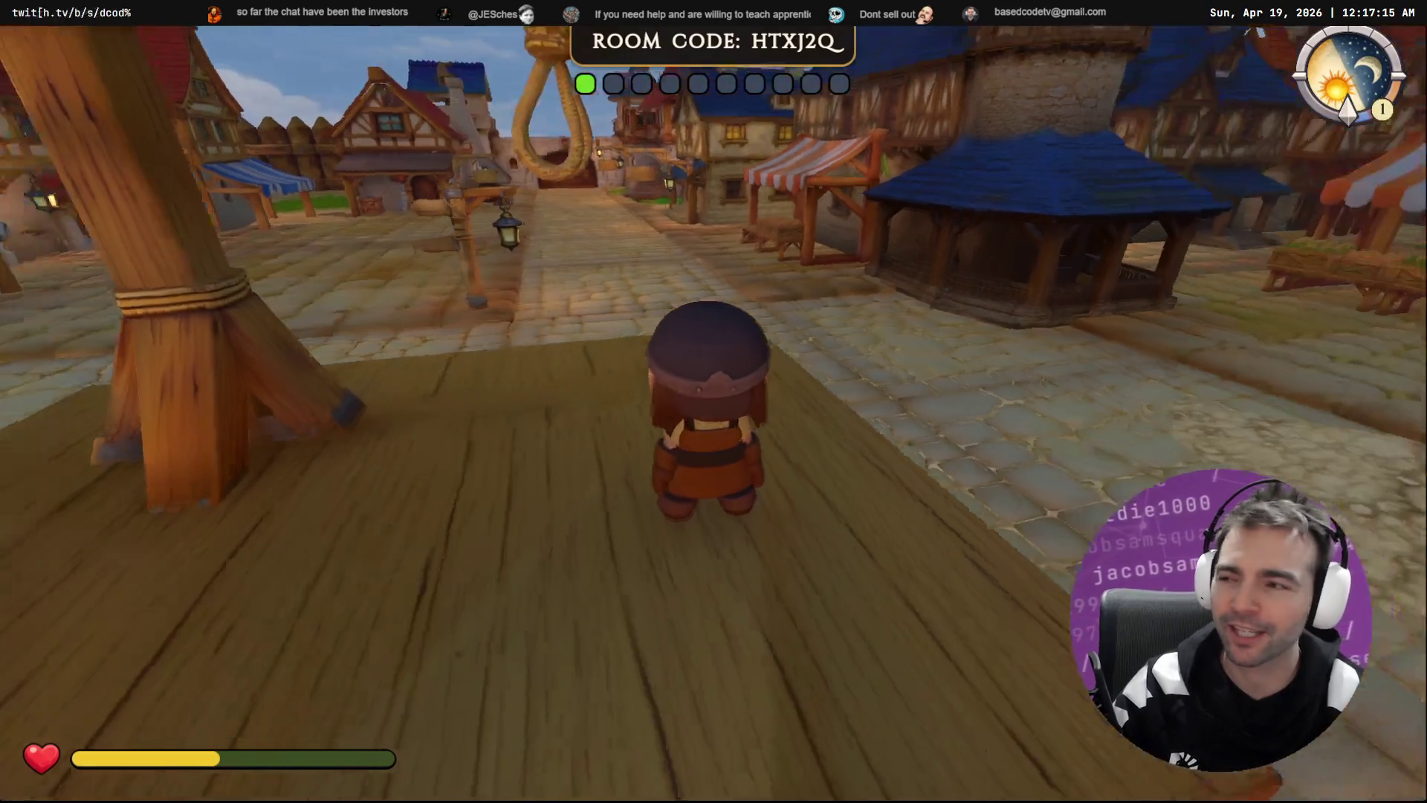
pyautogui.press('w')
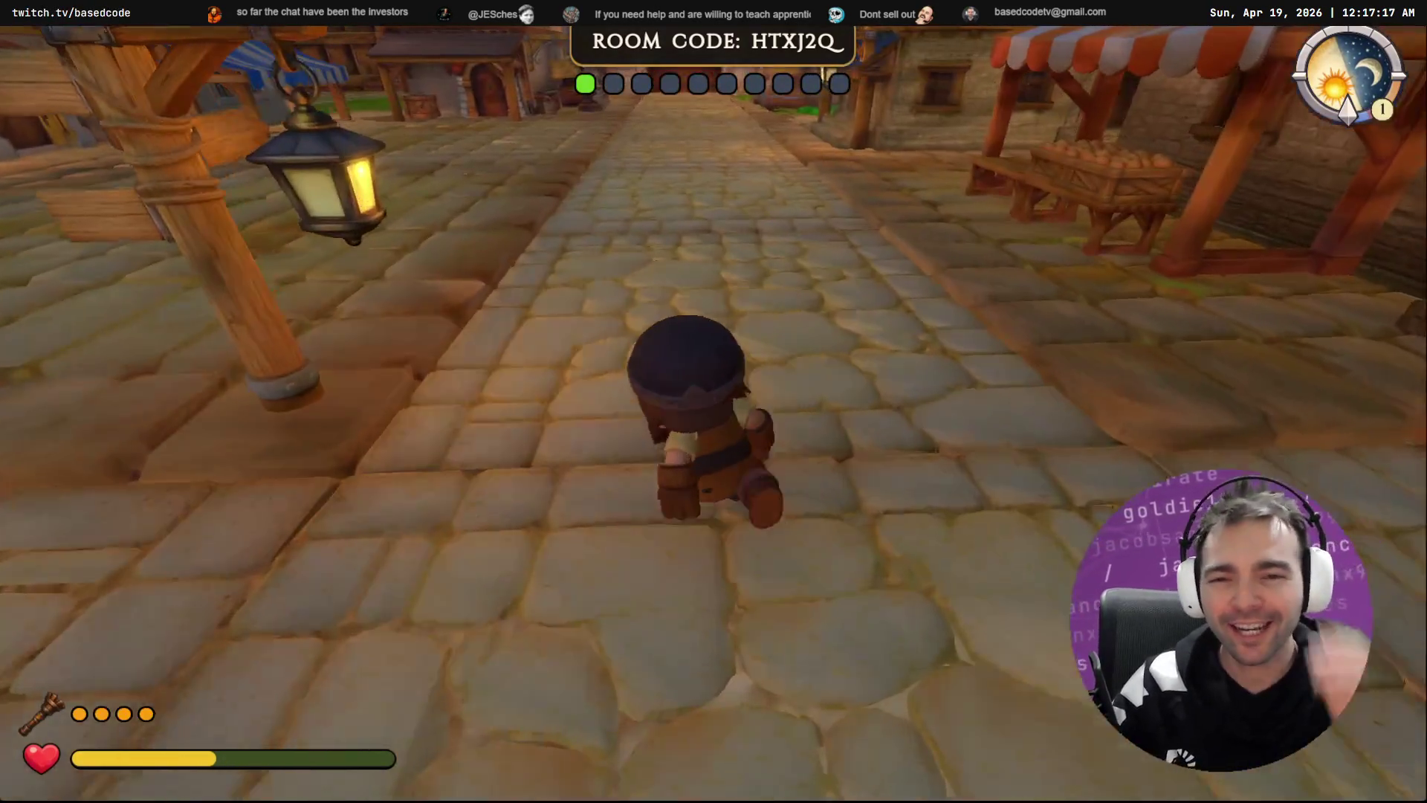
pyautogui.press('w')
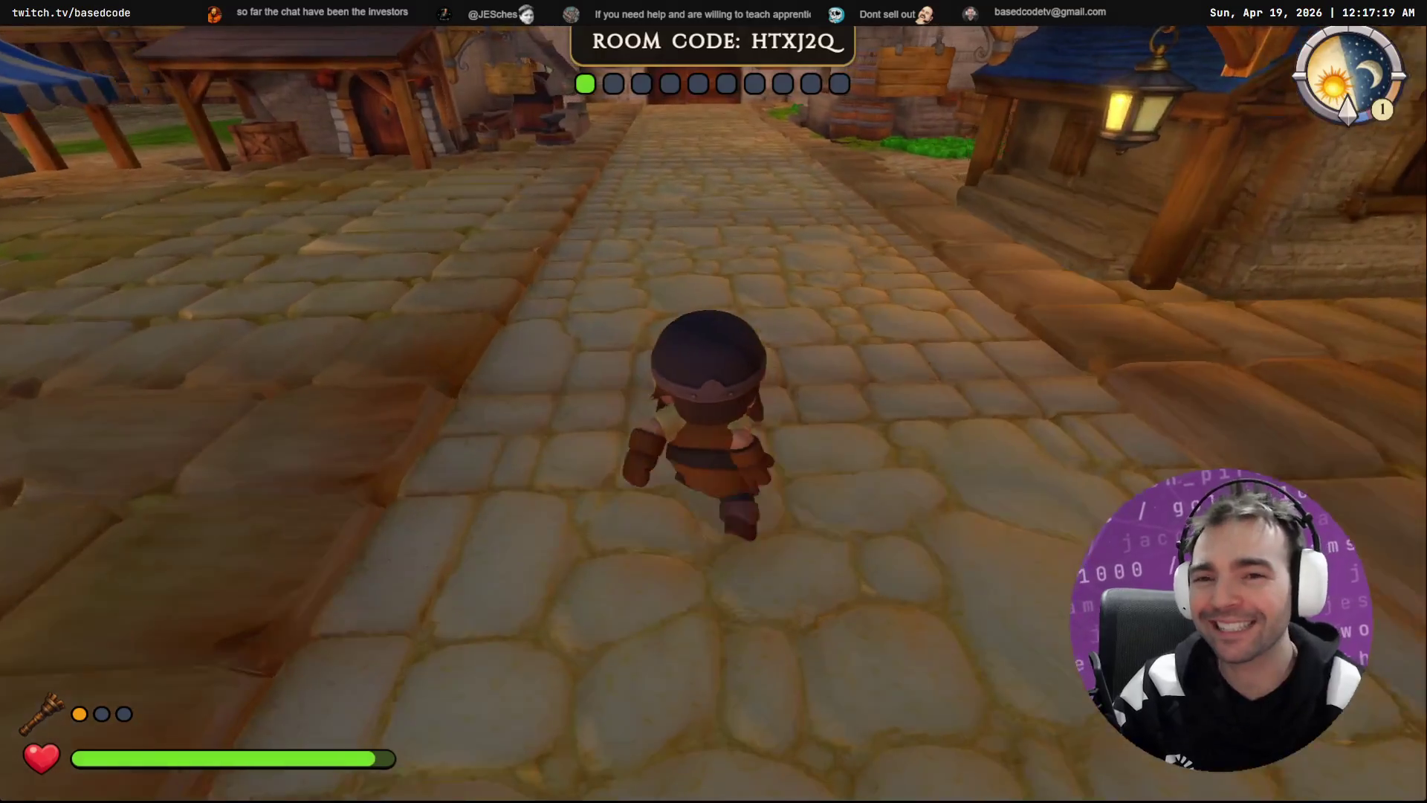
pyautogui.press('w')
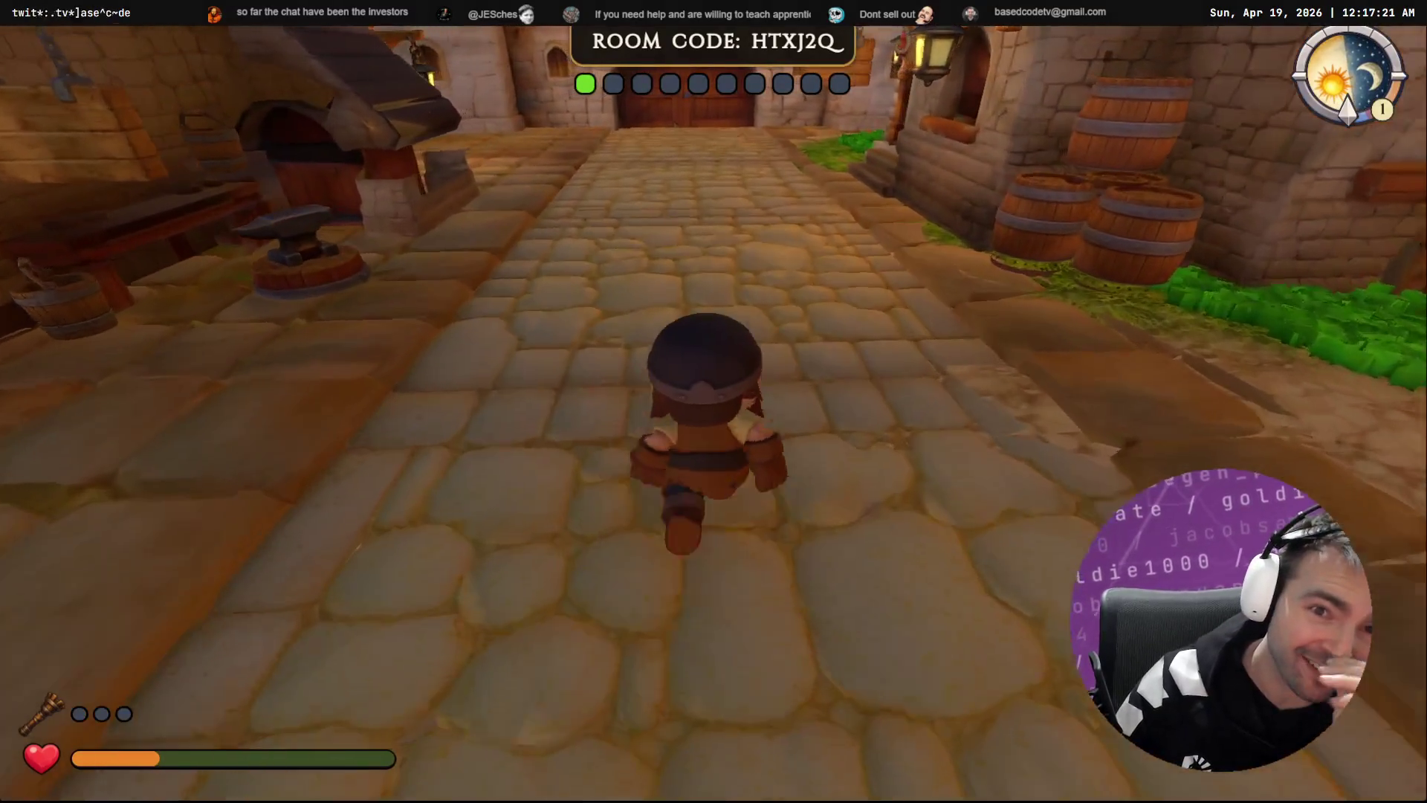
pyautogui.press('w')
pyautogui.press('w')
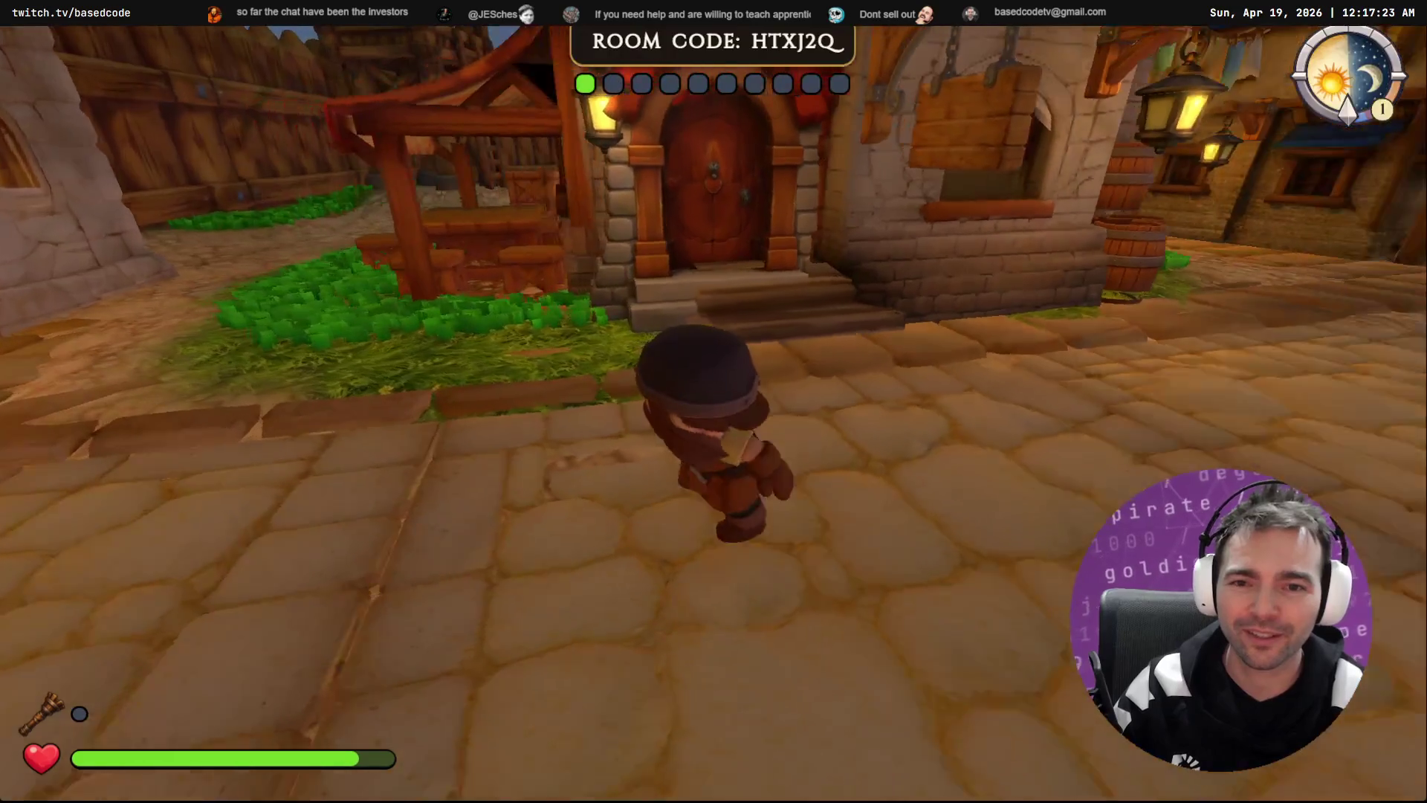
# Step: Enter the tavern, then walk to the forge entrance, enter the forge and explore inside
pyautogui.press('f')
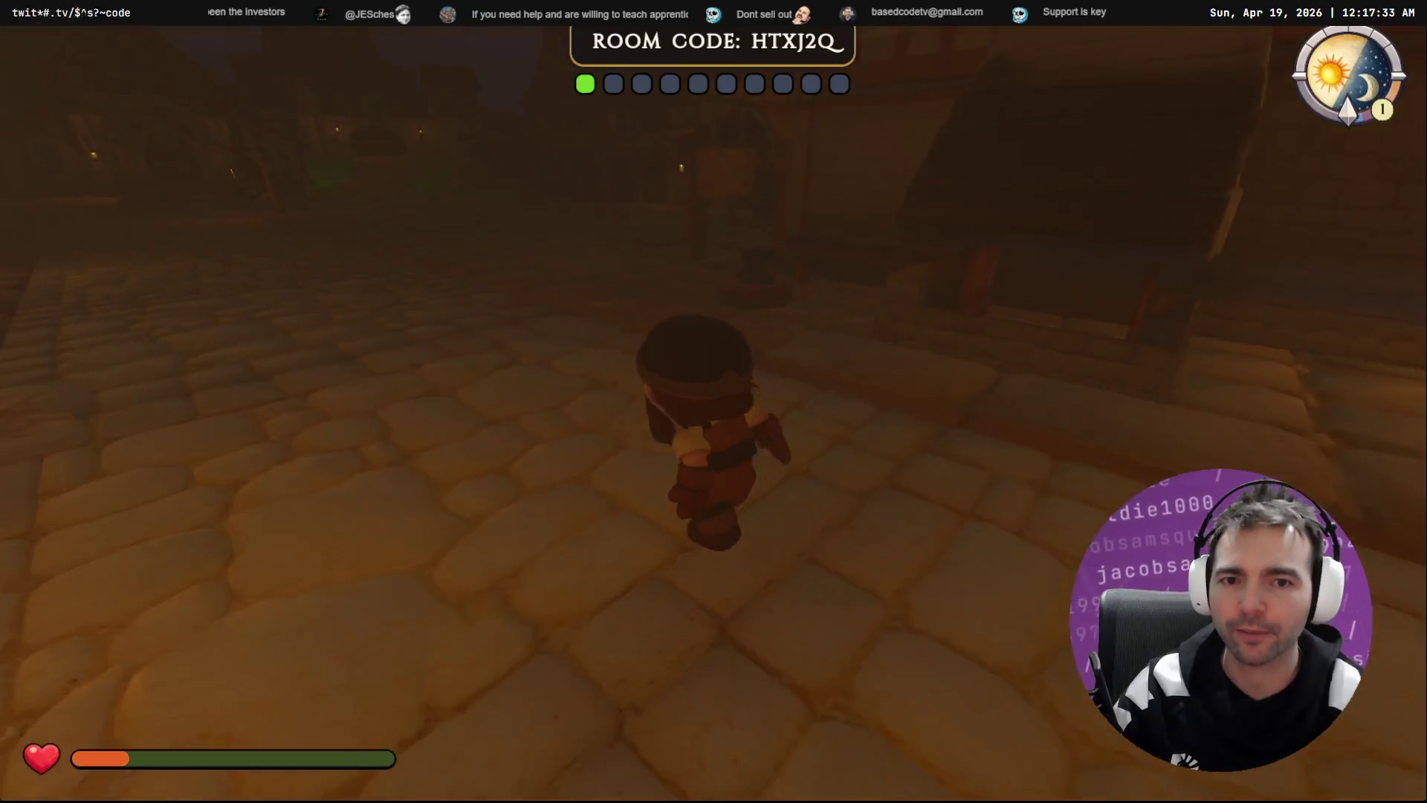
pyautogui.press('w')
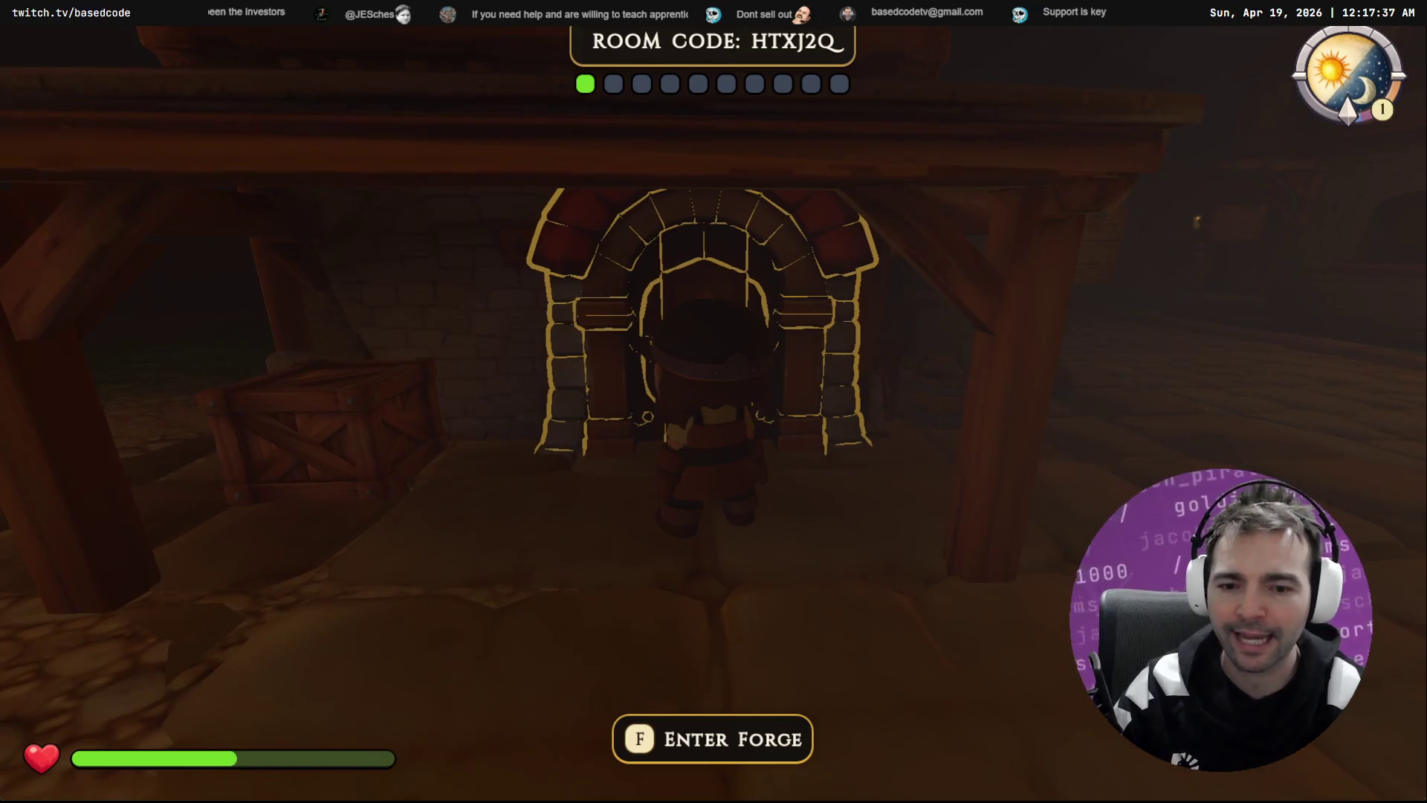
pyautogui.press('f')
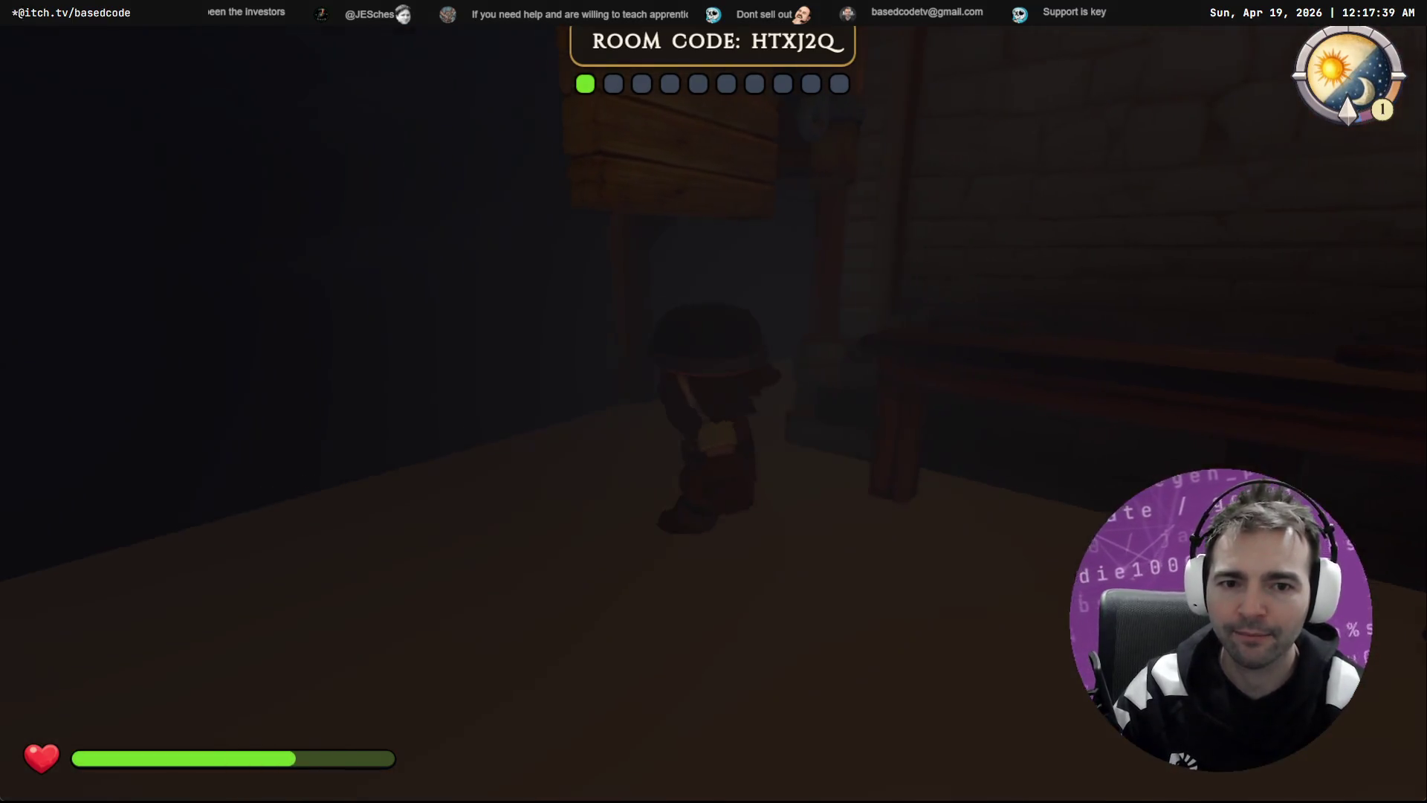
pyautogui.press('w')
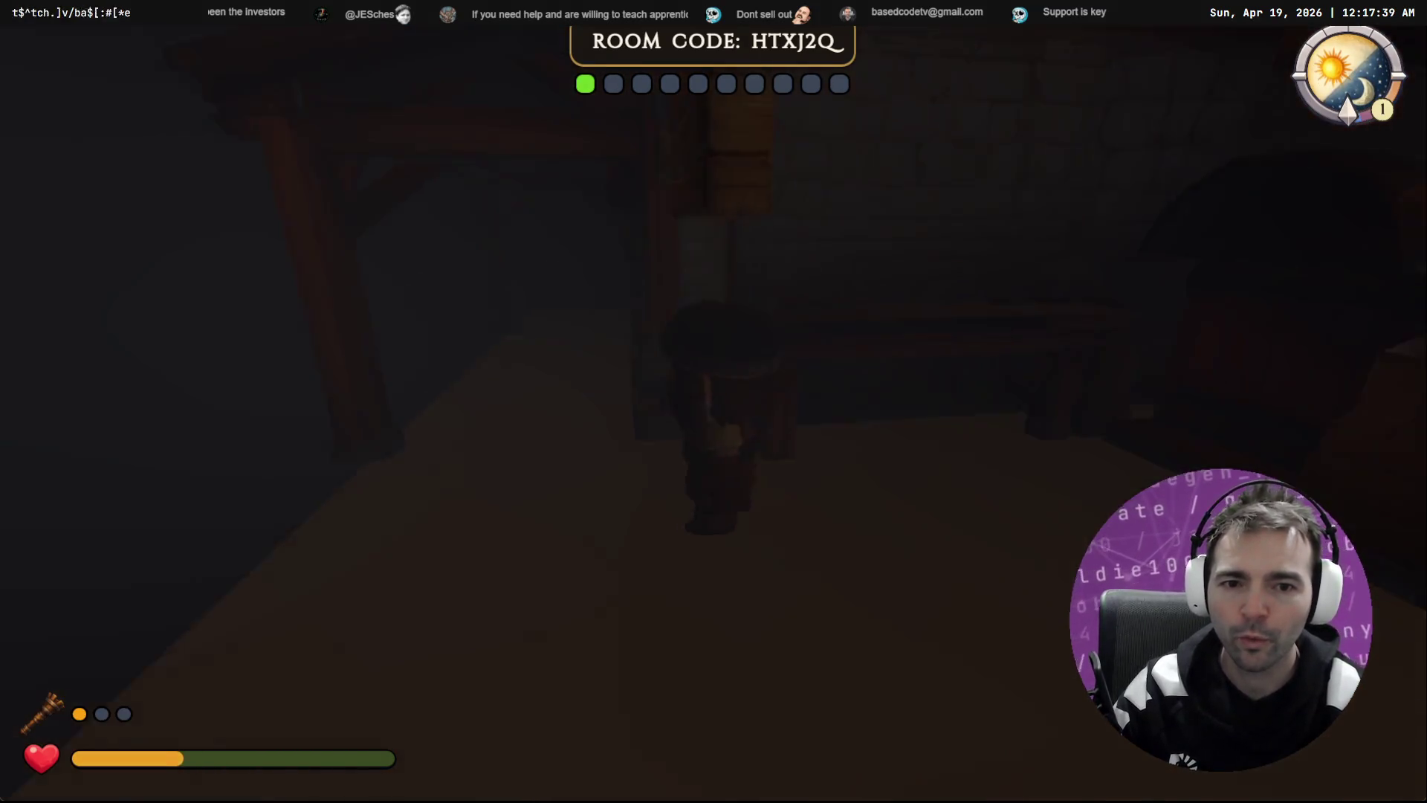
pyautogui.press('w')
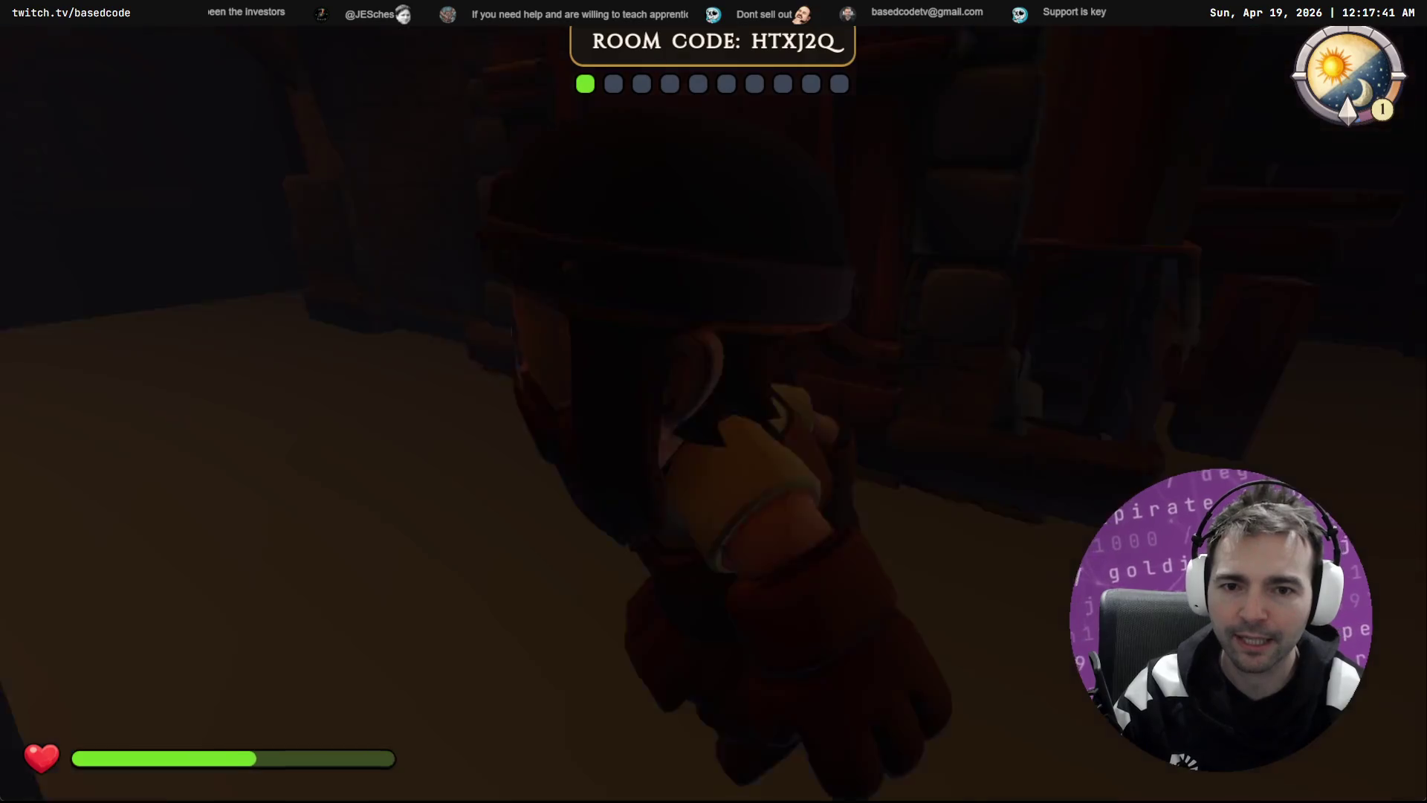
pyautogui.press('w')
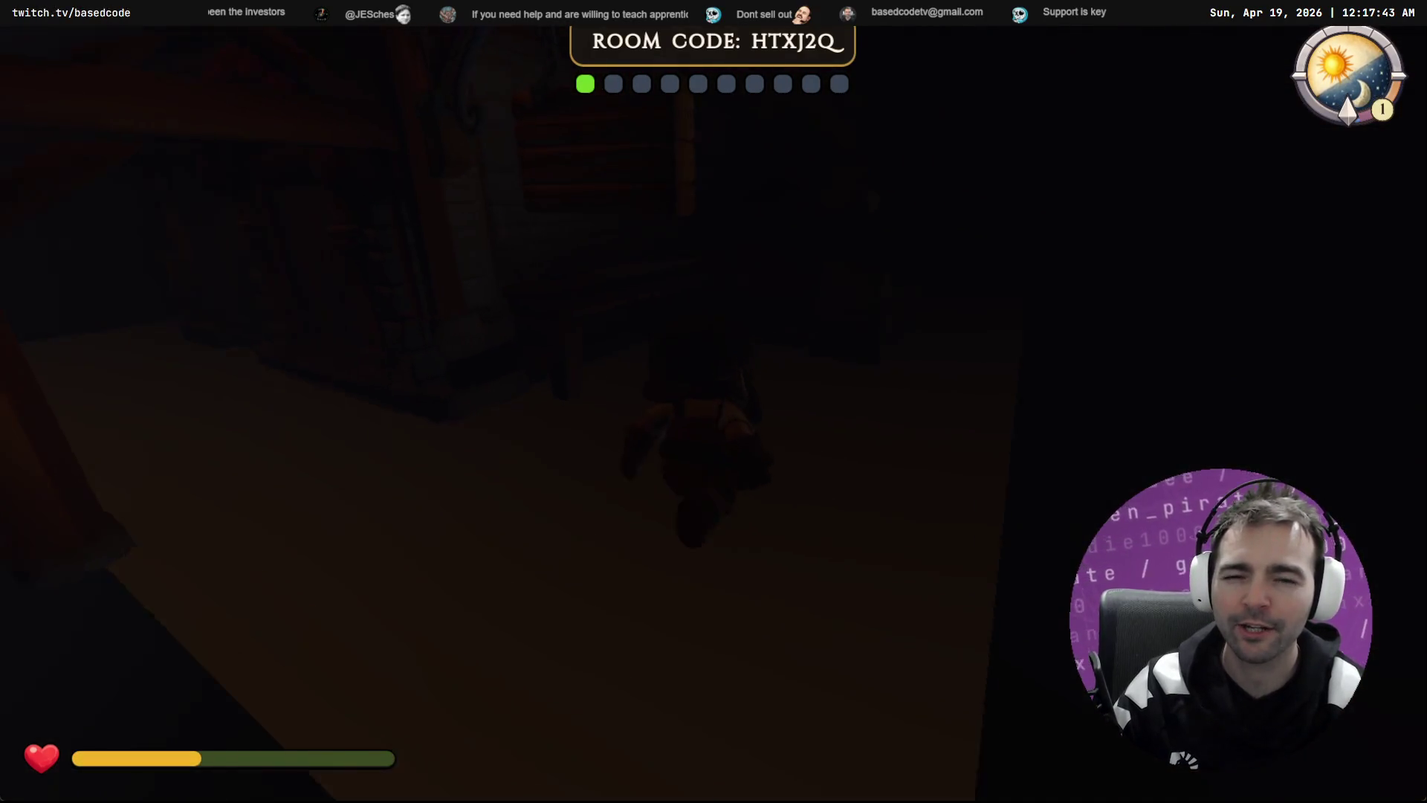
# Step: Walk across the dark forge interior up to the exit door and turn away from it
pyautogui.press('w')
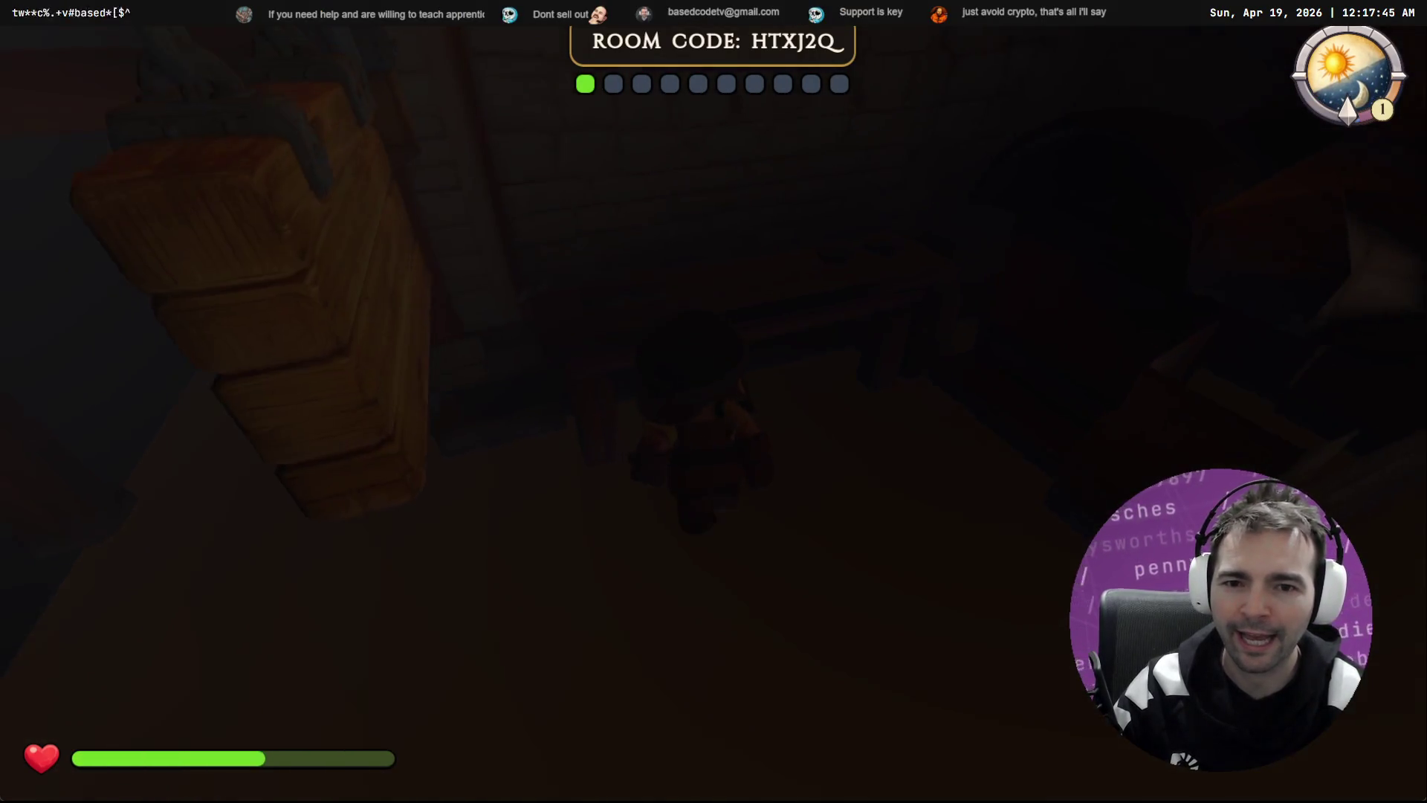
pyautogui.press('w')
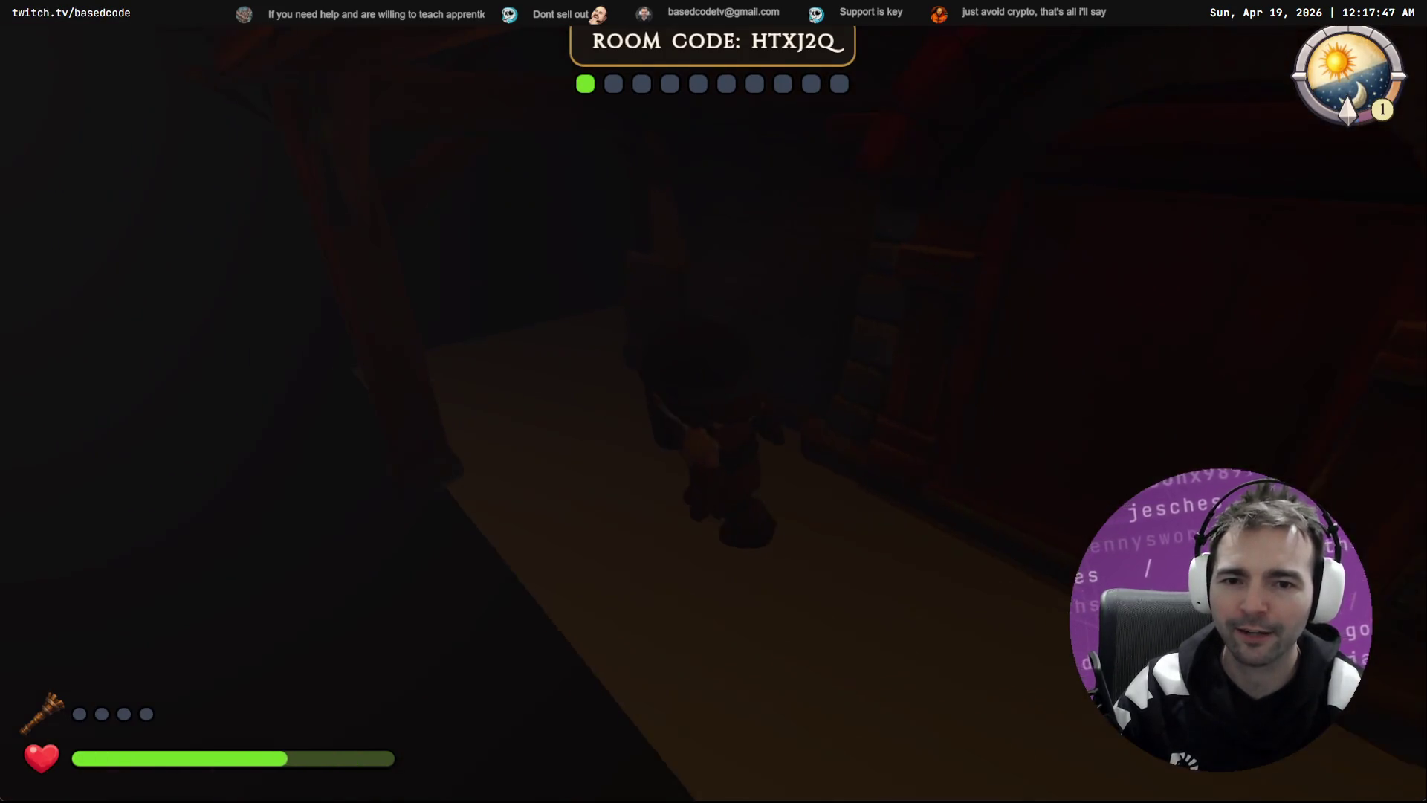
pyautogui.press('w')
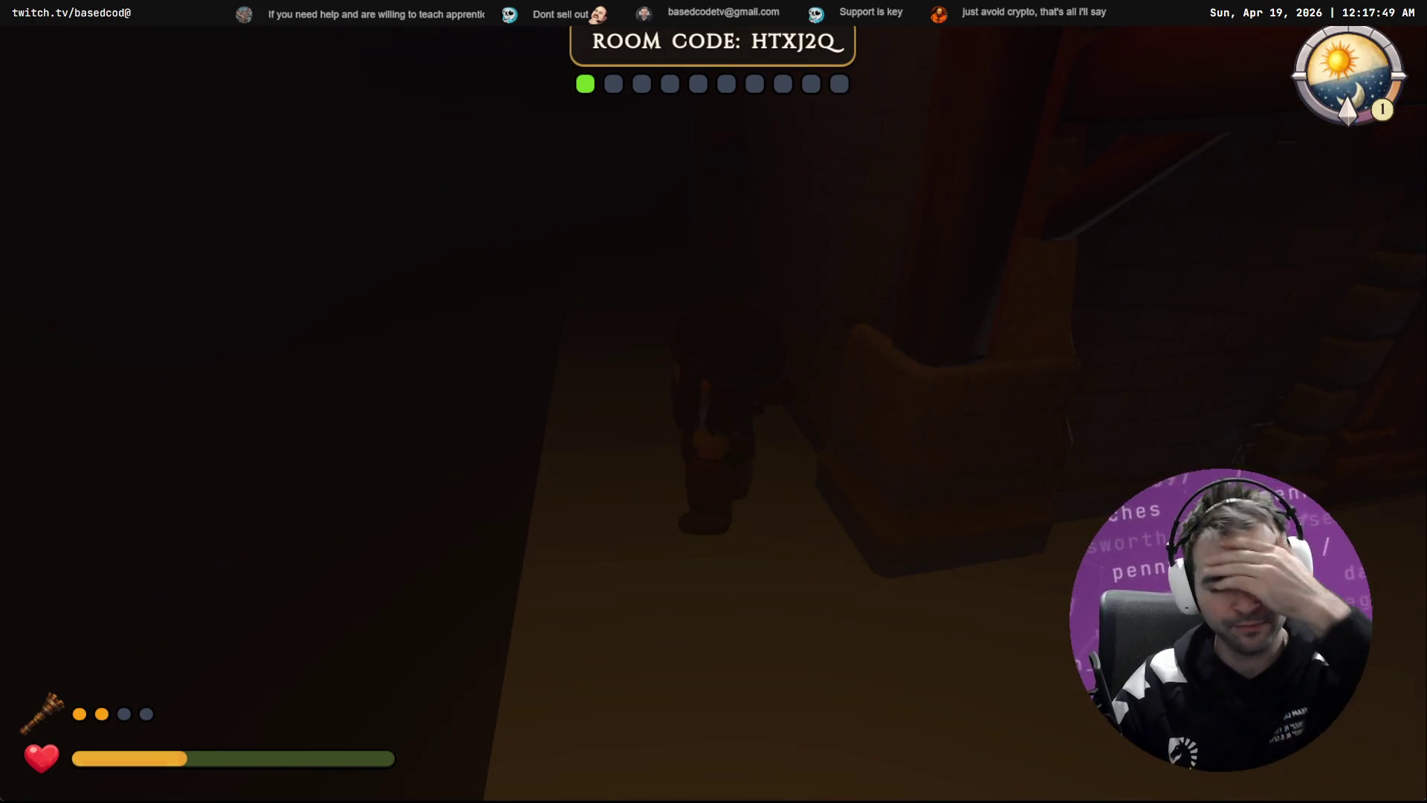
pyautogui.press('w')
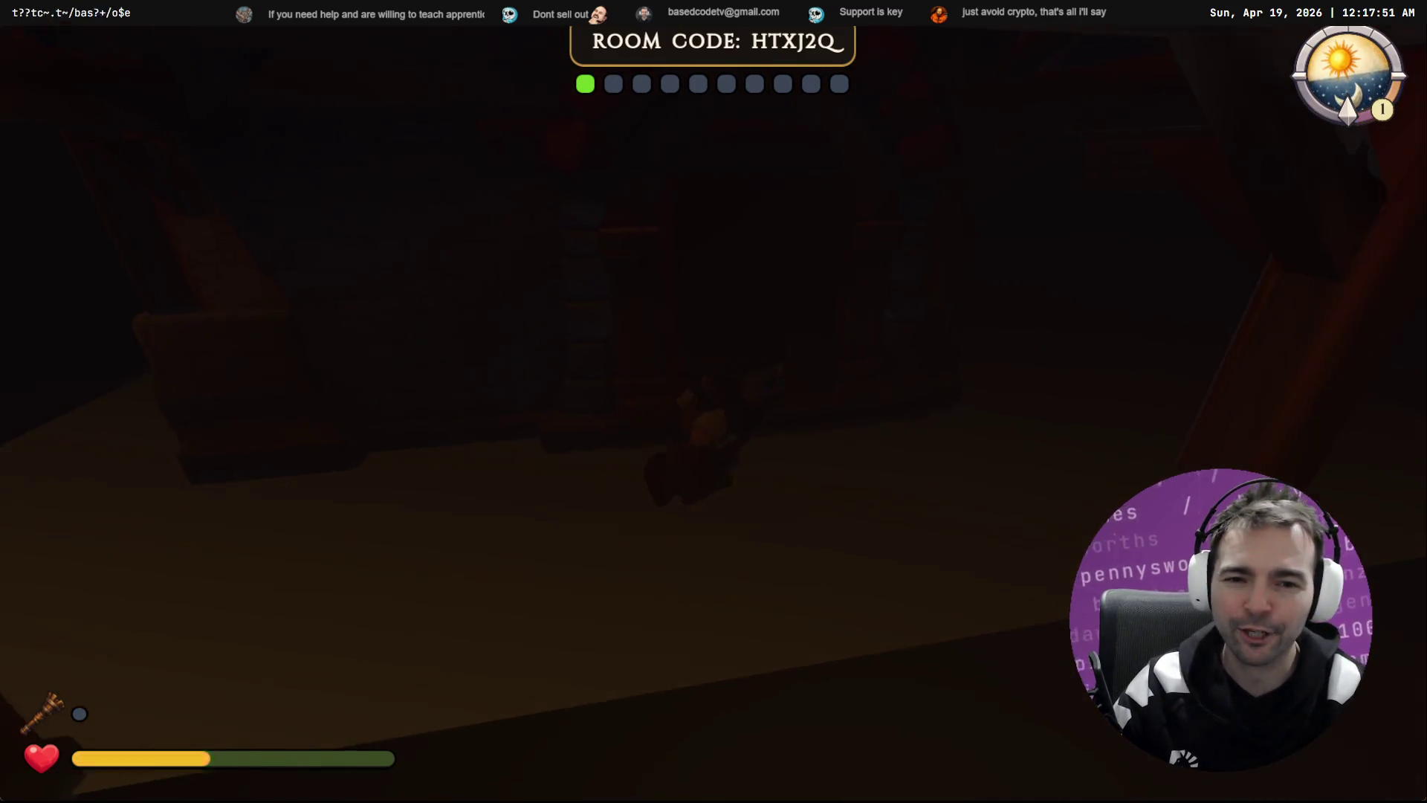
pyautogui.press('w')
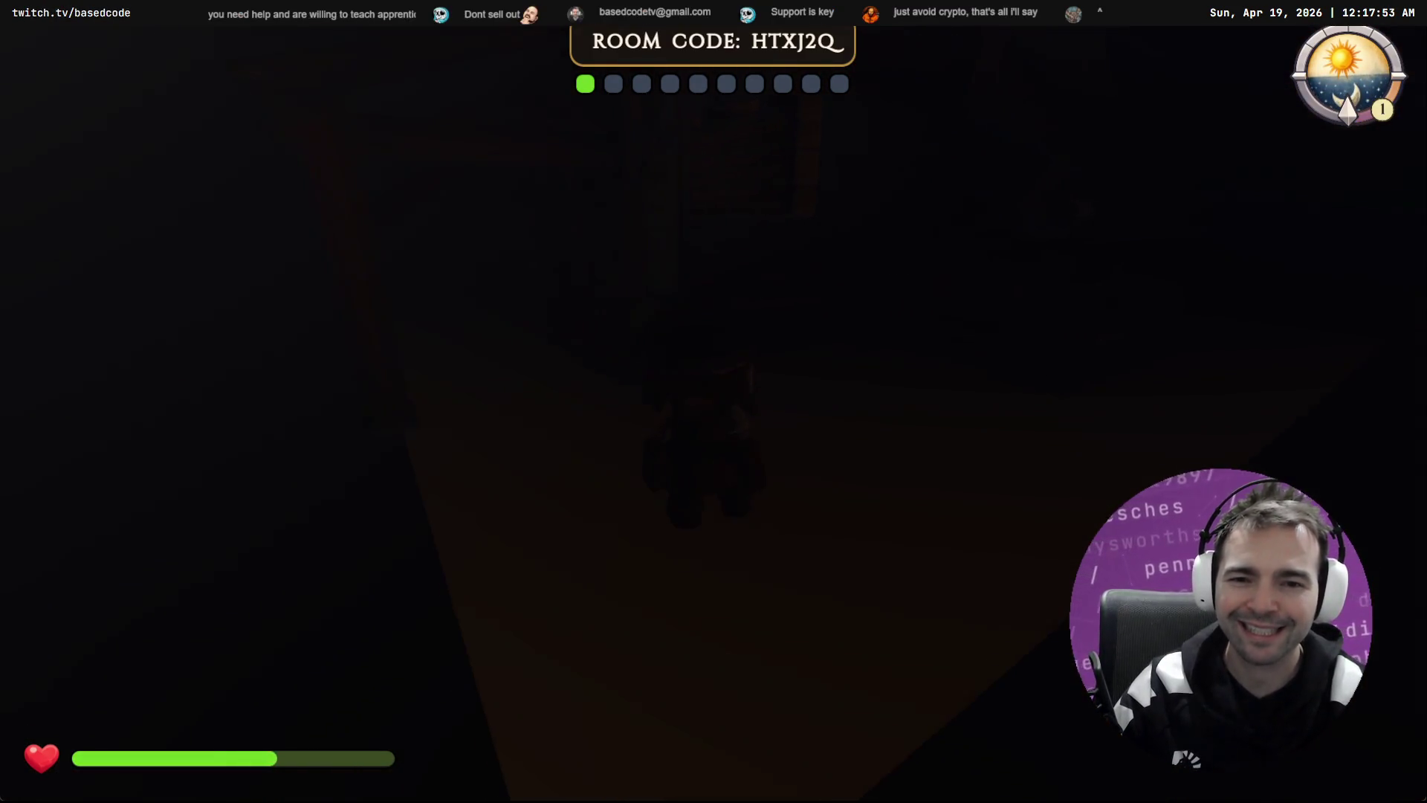
pyautogui.press('w')
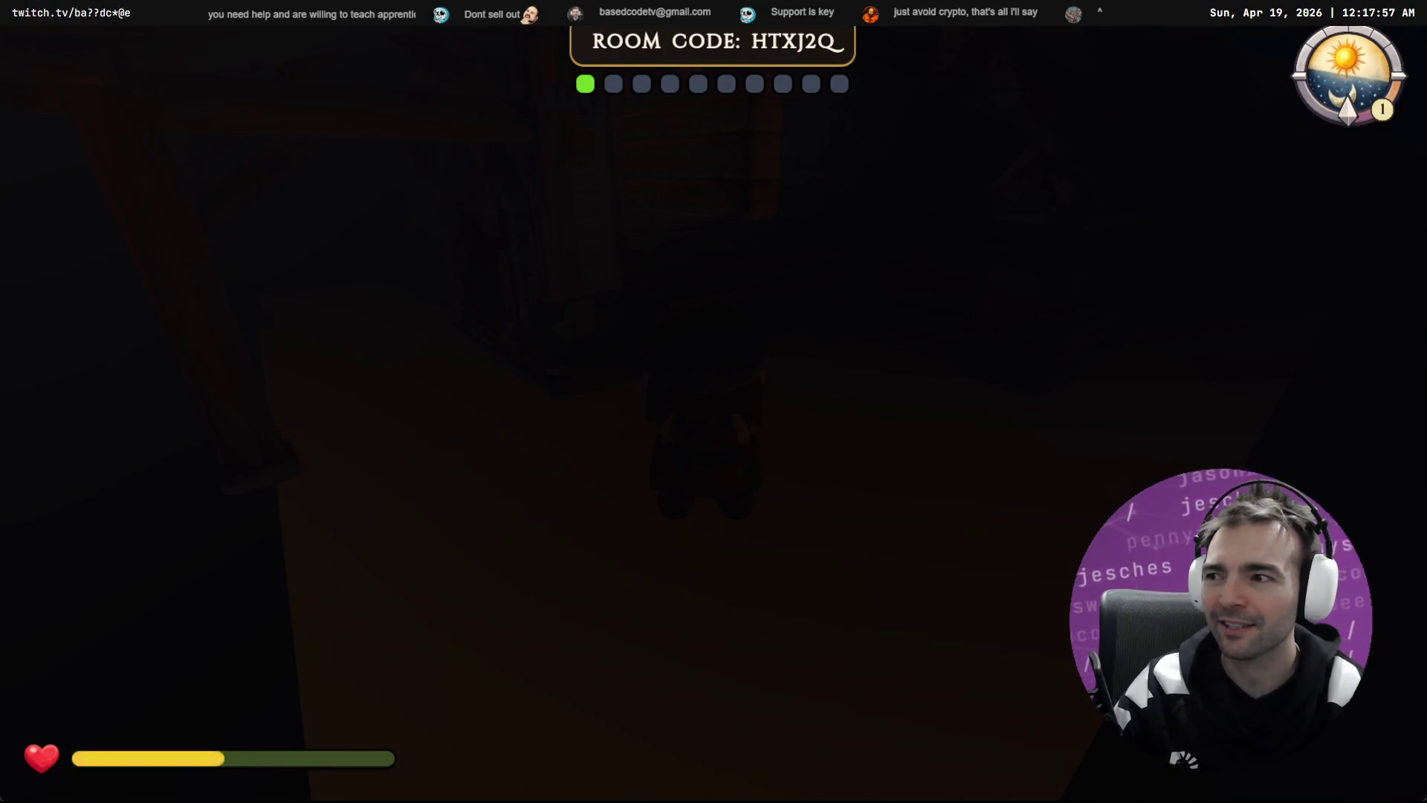
# Step: Quit the running game from the pause menu and confirm
pyautogui.press('Escape')
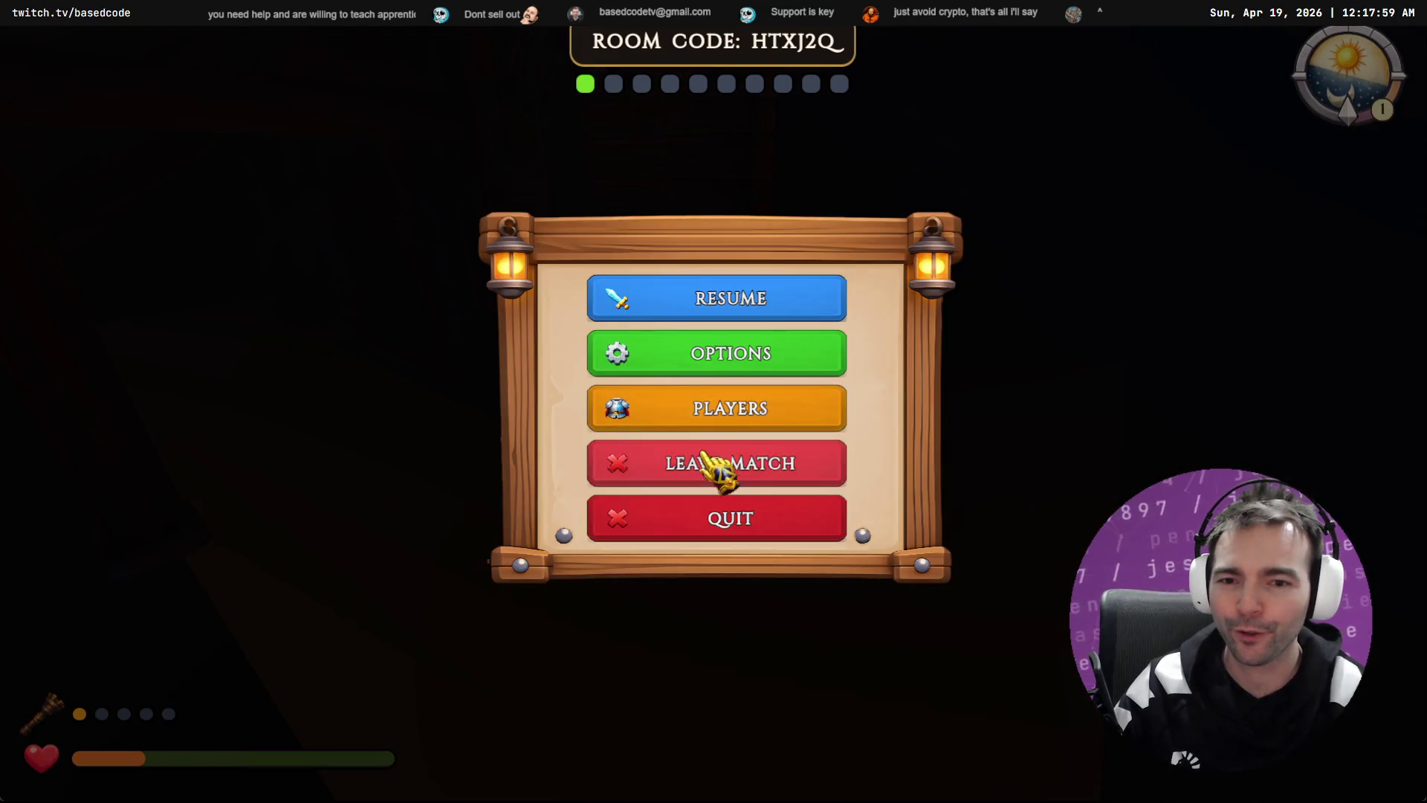
pyautogui.click(740, 527)
pyautogui.click(745, 480)
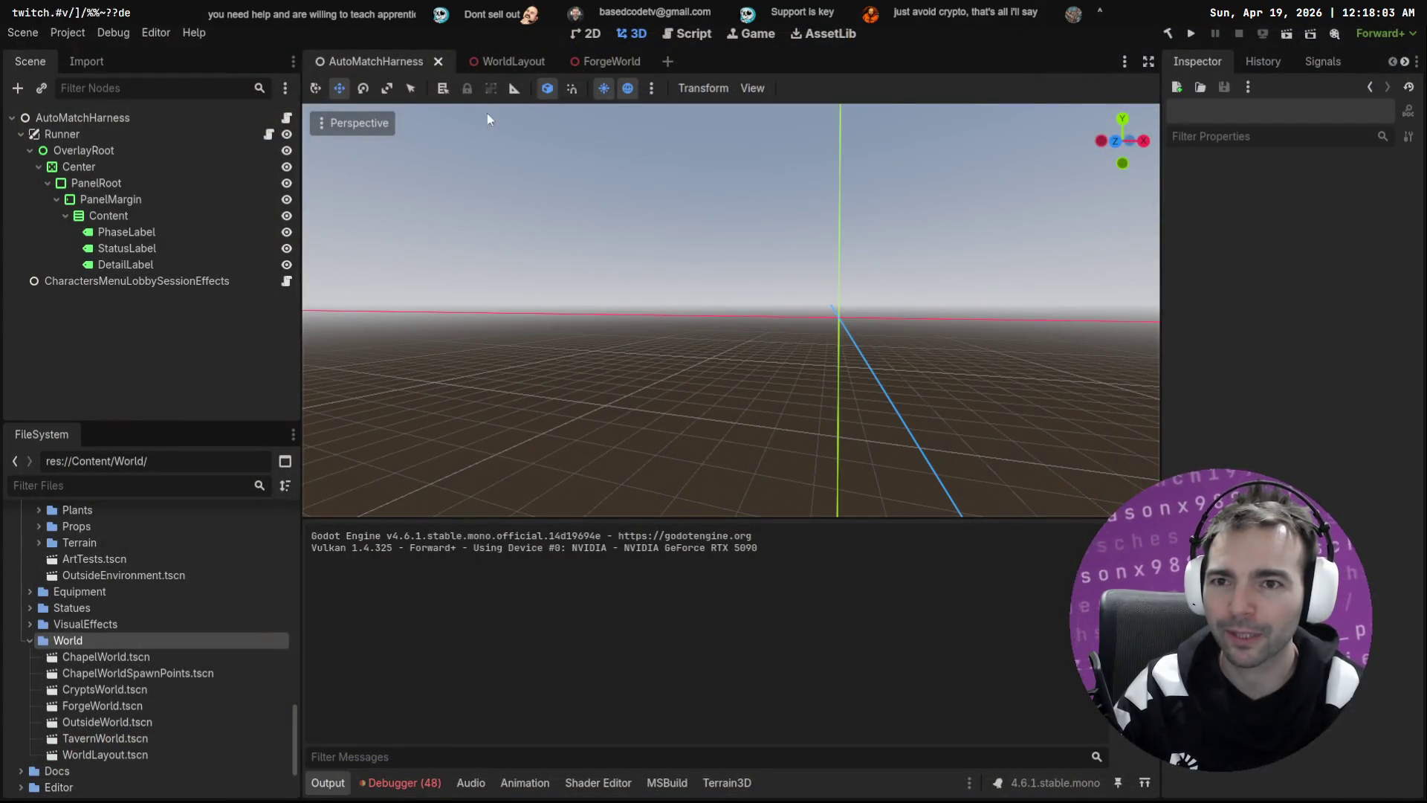
# Step: In WorldLayout, select the tavern and forge world placeholders, then open the ForgeWorld scene
pyautogui.click(510, 61)
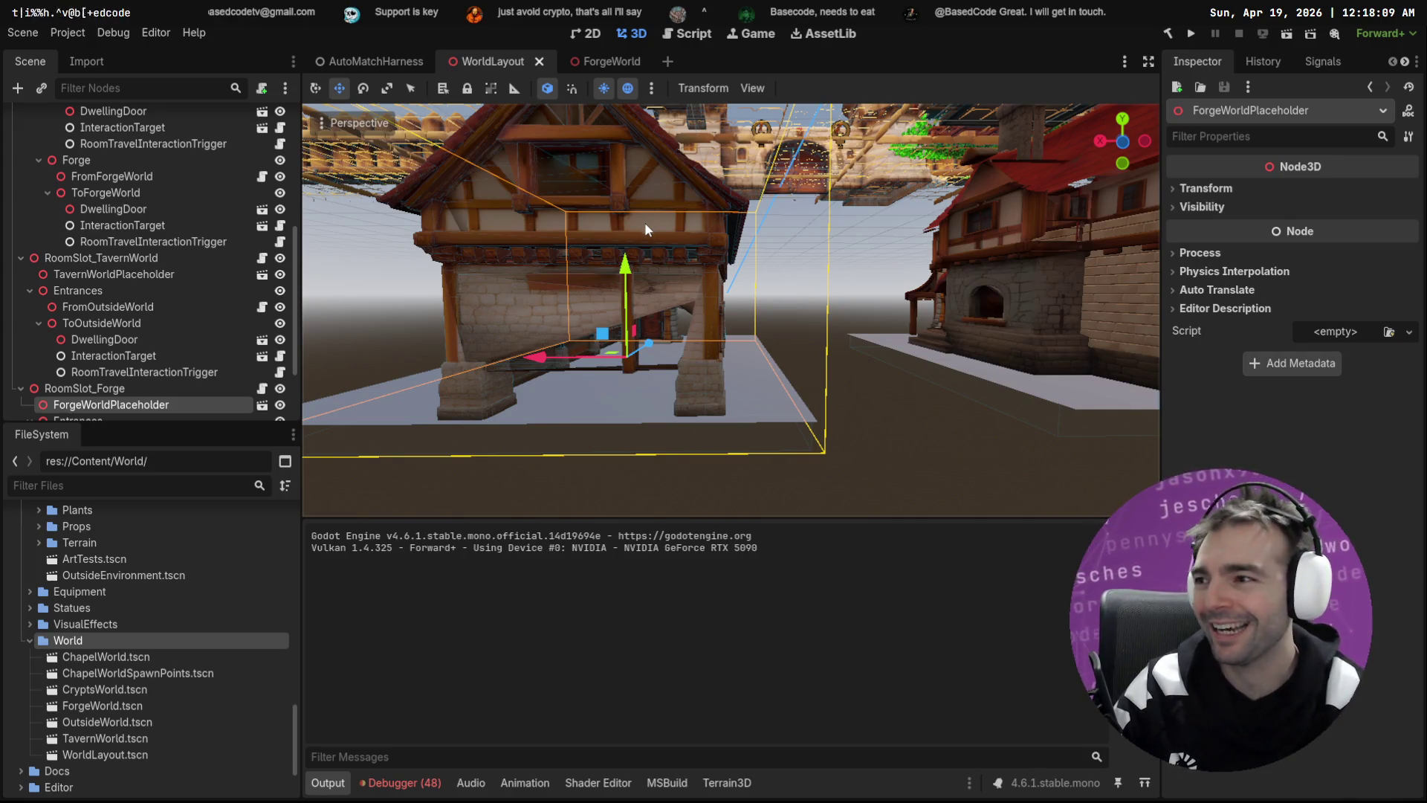
pyautogui.click(877, 343)
pyautogui.press('f')
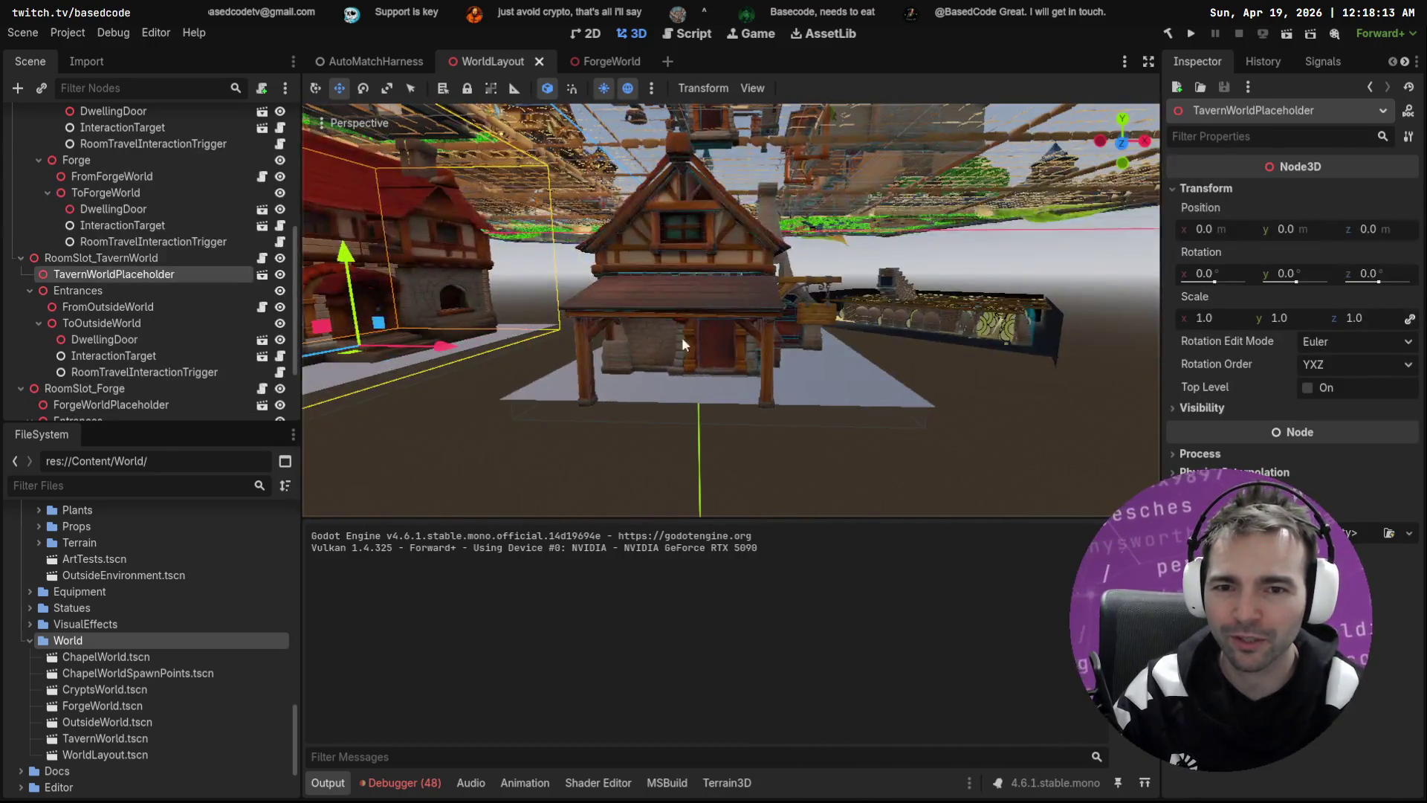
pyautogui.click(696, 294)
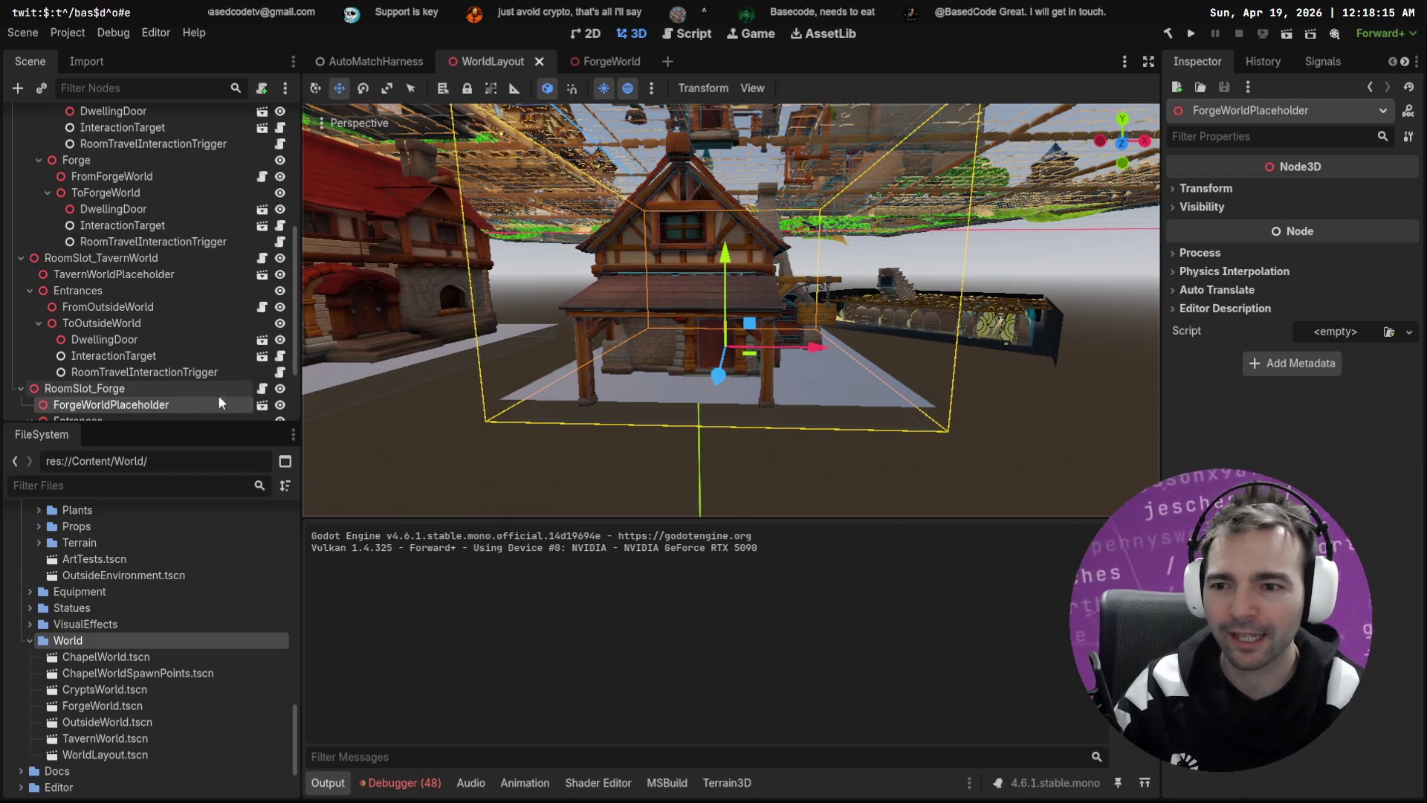
pyautogui.scroll(-1, 223, 386)
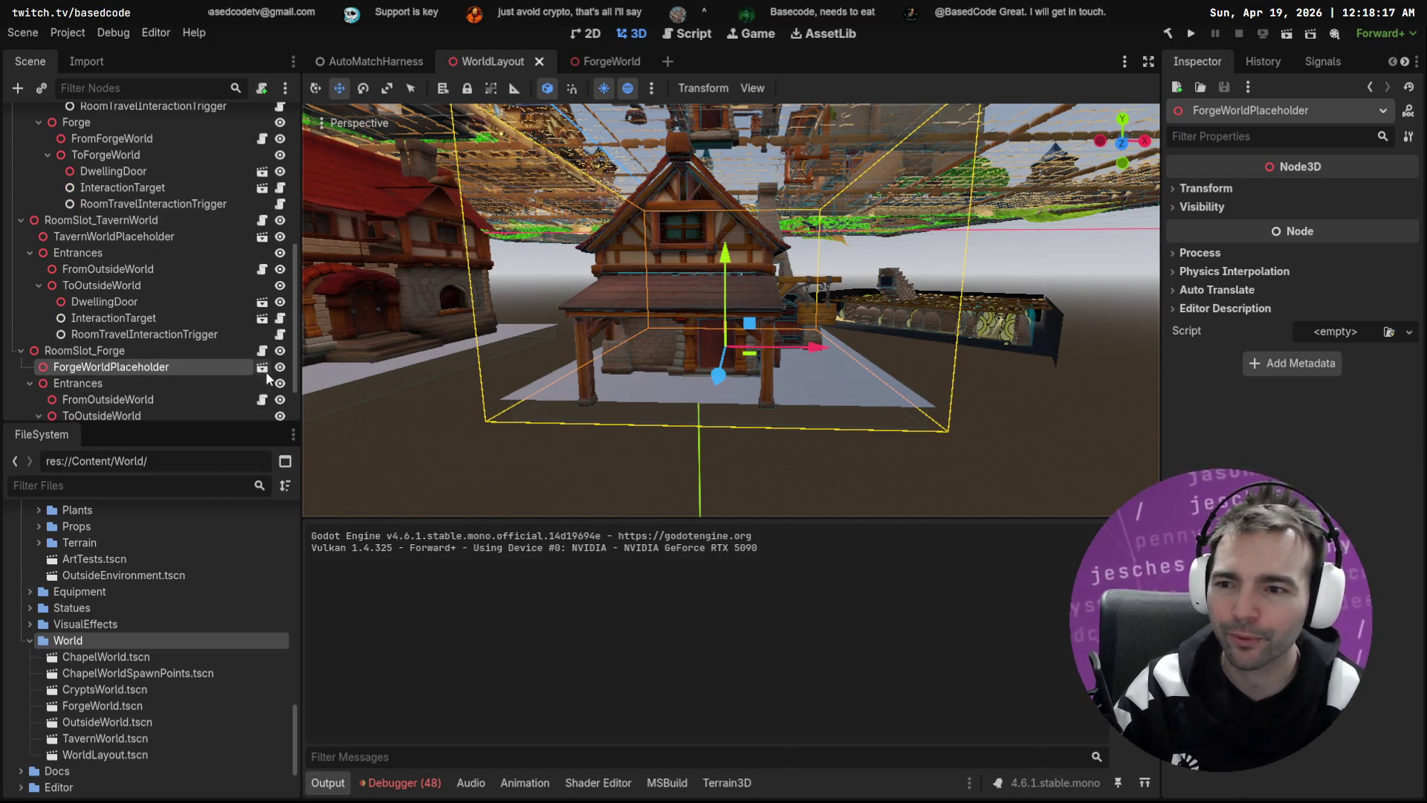
pyautogui.click(262, 367)
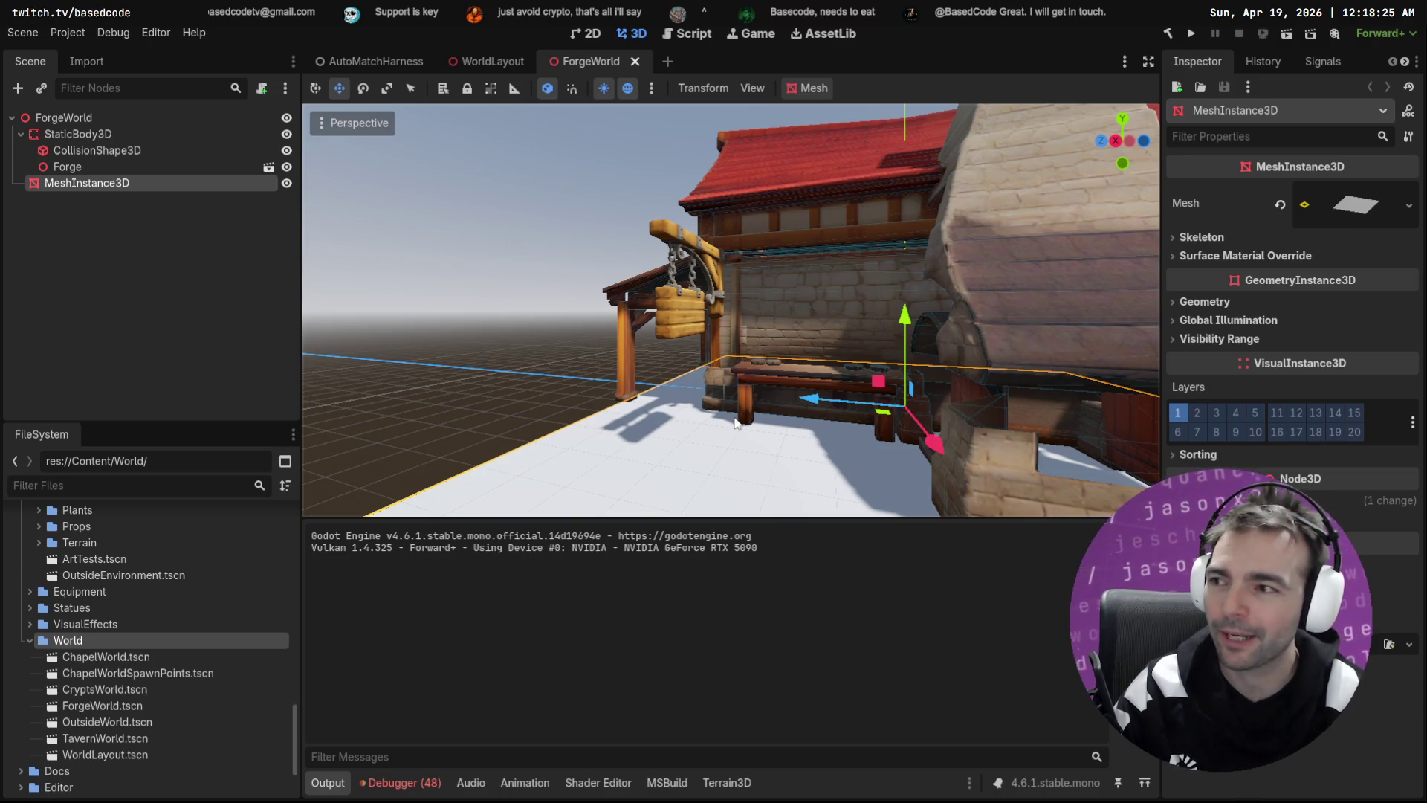
# Step: Select the forge's StaticBody3D, then orbit the view to face the forge front
pyautogui.click(575, 356)
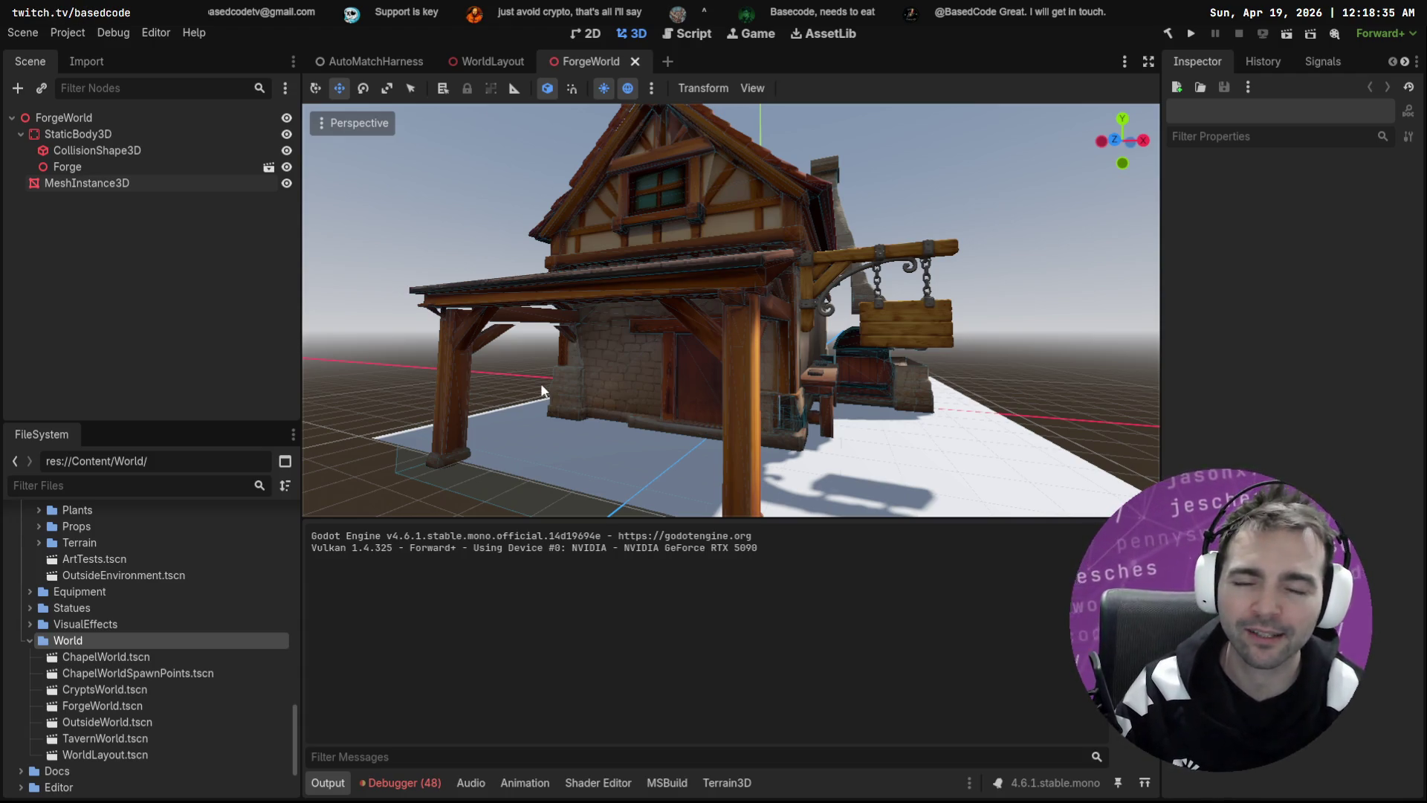
pyautogui.click(126, 133)
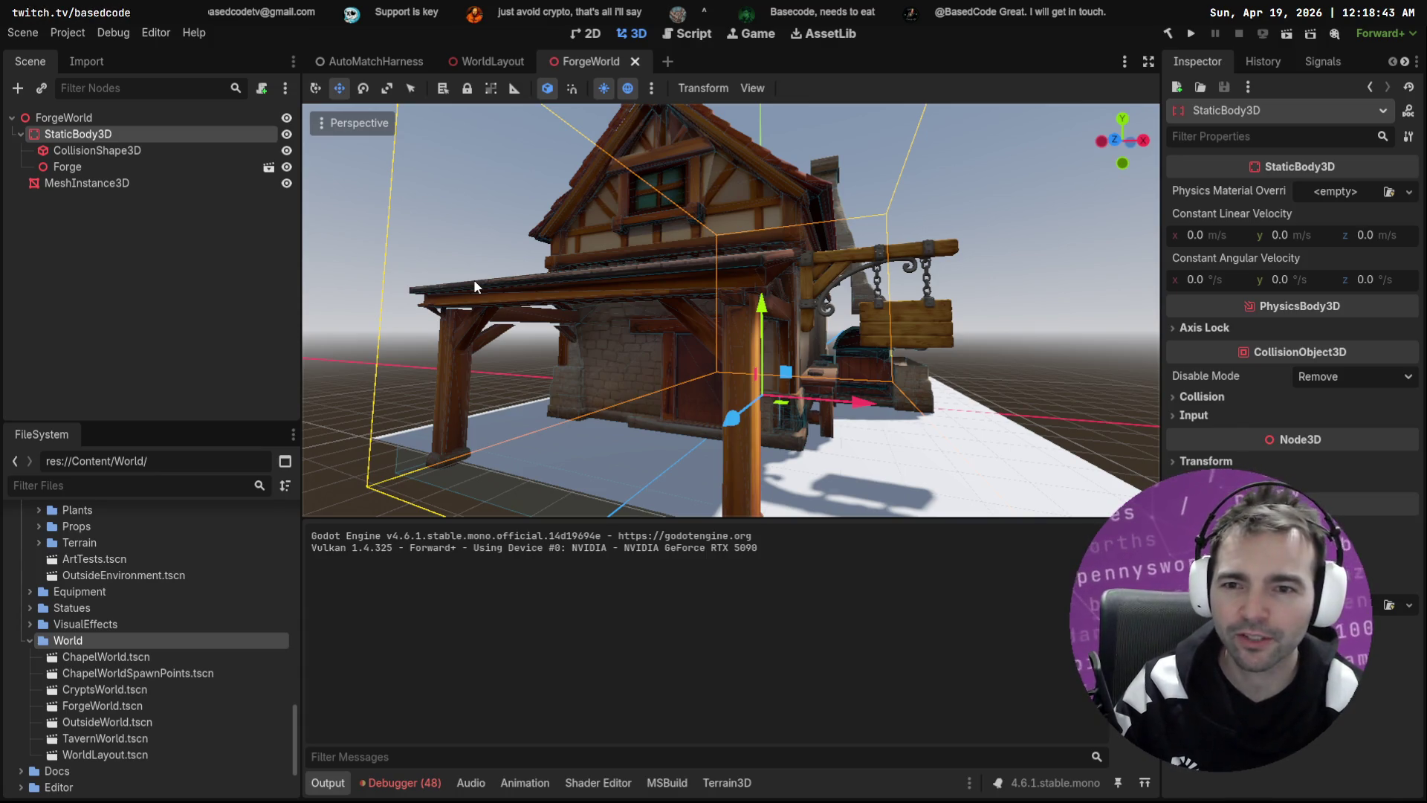
pyautogui.click(416, 191)
pyautogui.moveTo(416, 190); pyautogui.dragTo(565, 195)
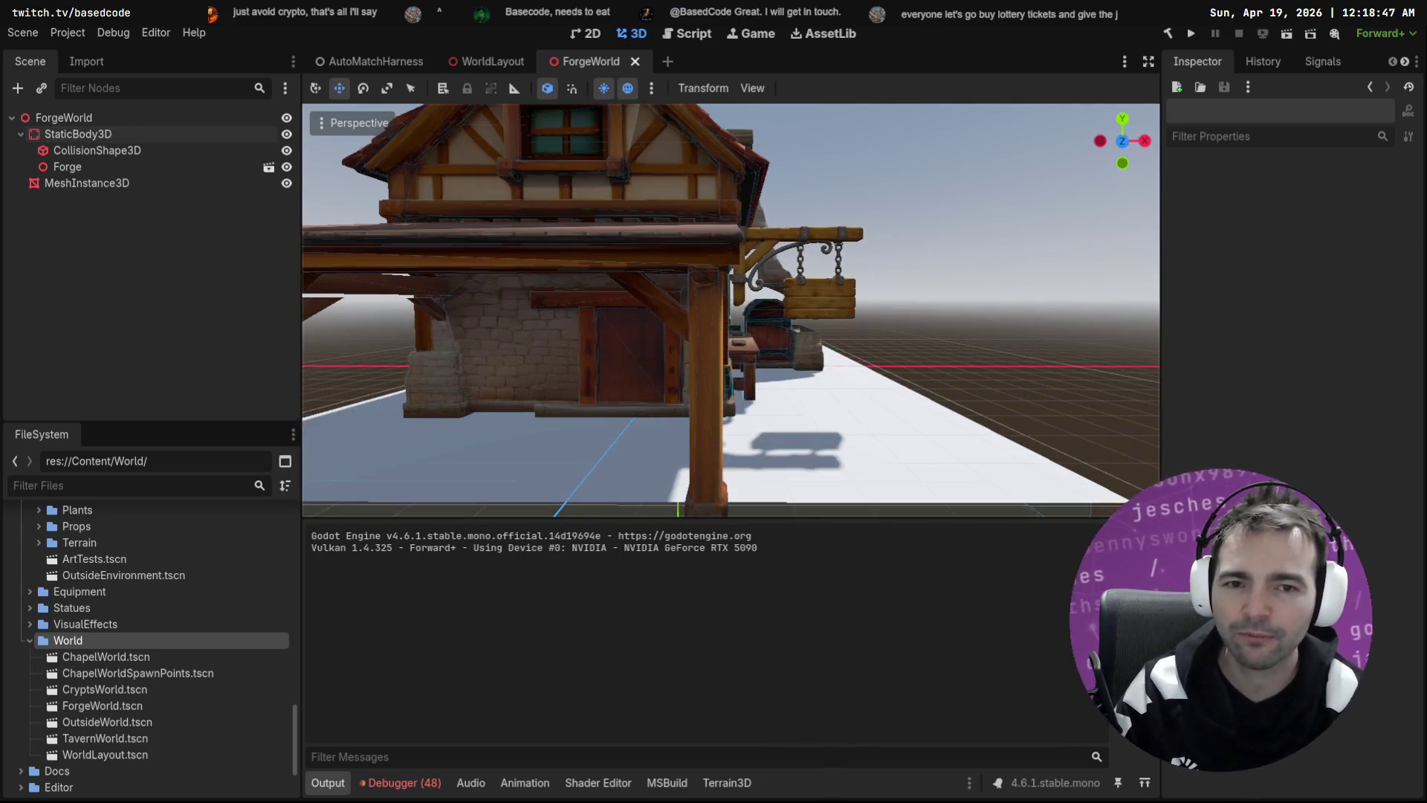
pyautogui.scroll(-6, 776, 245)
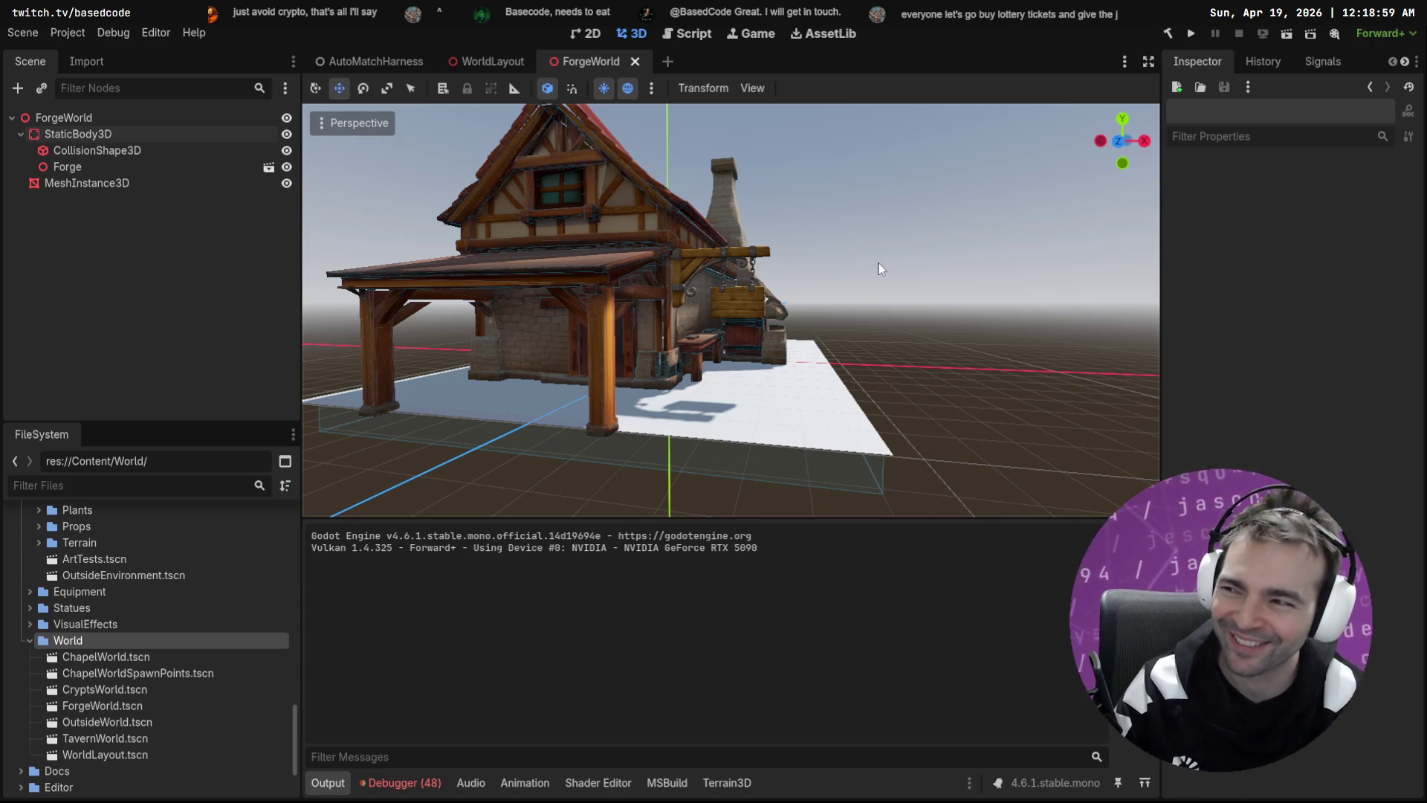
pyautogui.moveTo(882, 268); pyautogui.dragTo(882, 267)
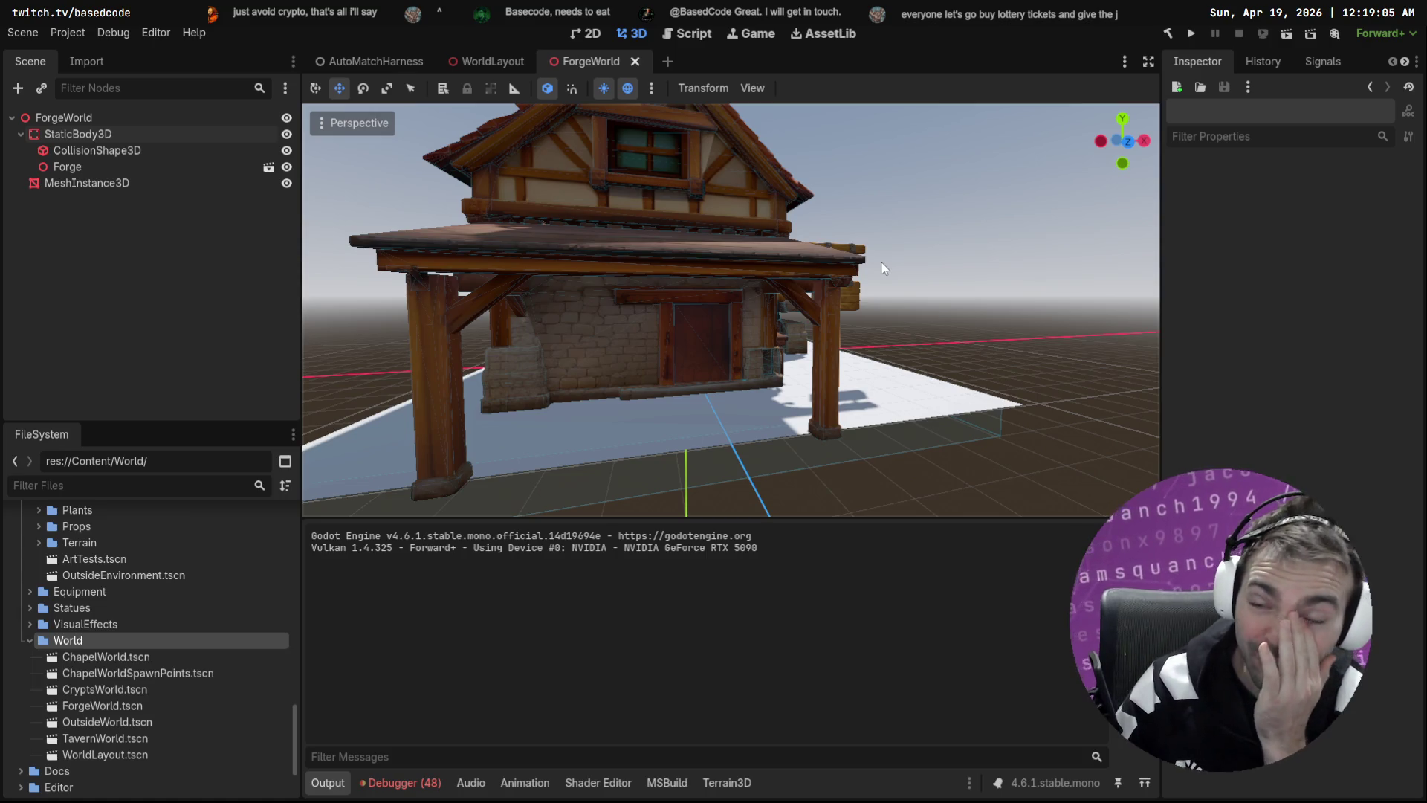
# Step: Frame the Forge node and compare its position with the CollisionShape3D box and MeshInstance3D
pyautogui.click(734, 327)
pyautogui.press('f')
pyautogui.moveTo(883, 267); pyautogui.dragTo(883, 268)
pyautogui.click(145, 151)
pyautogui.click(116, 184)
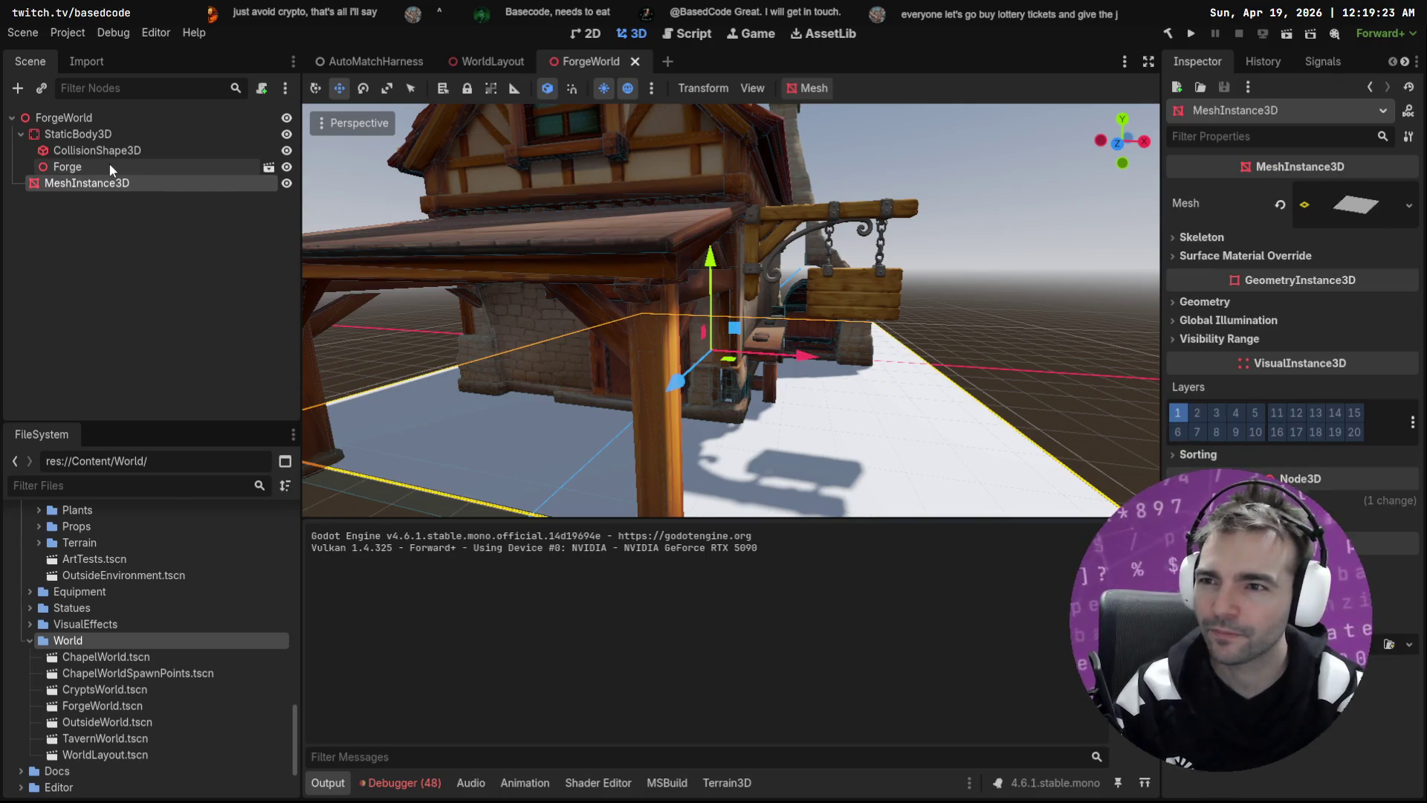
pyautogui.click(123, 152)
pyautogui.click(116, 168)
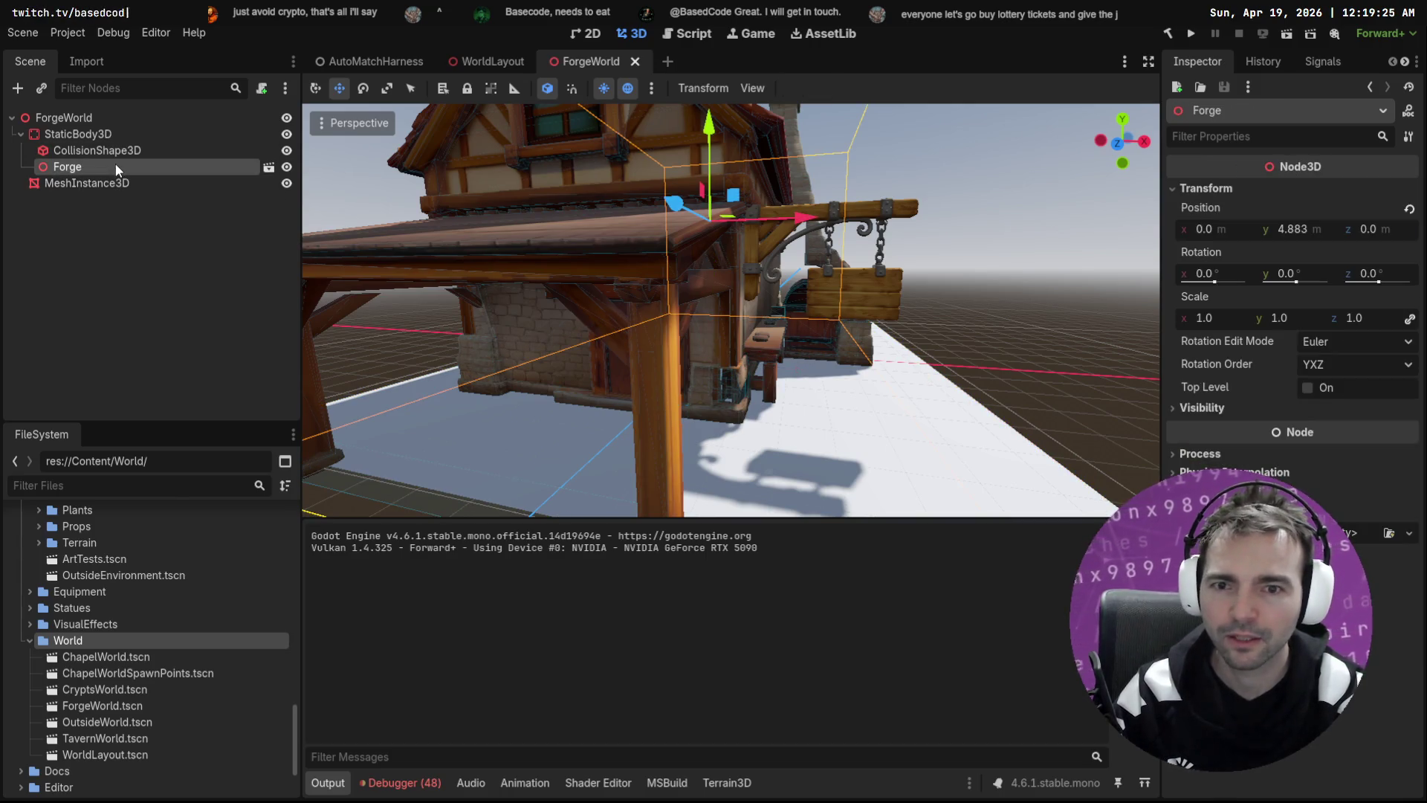
pyautogui.doubleClick(119, 150)
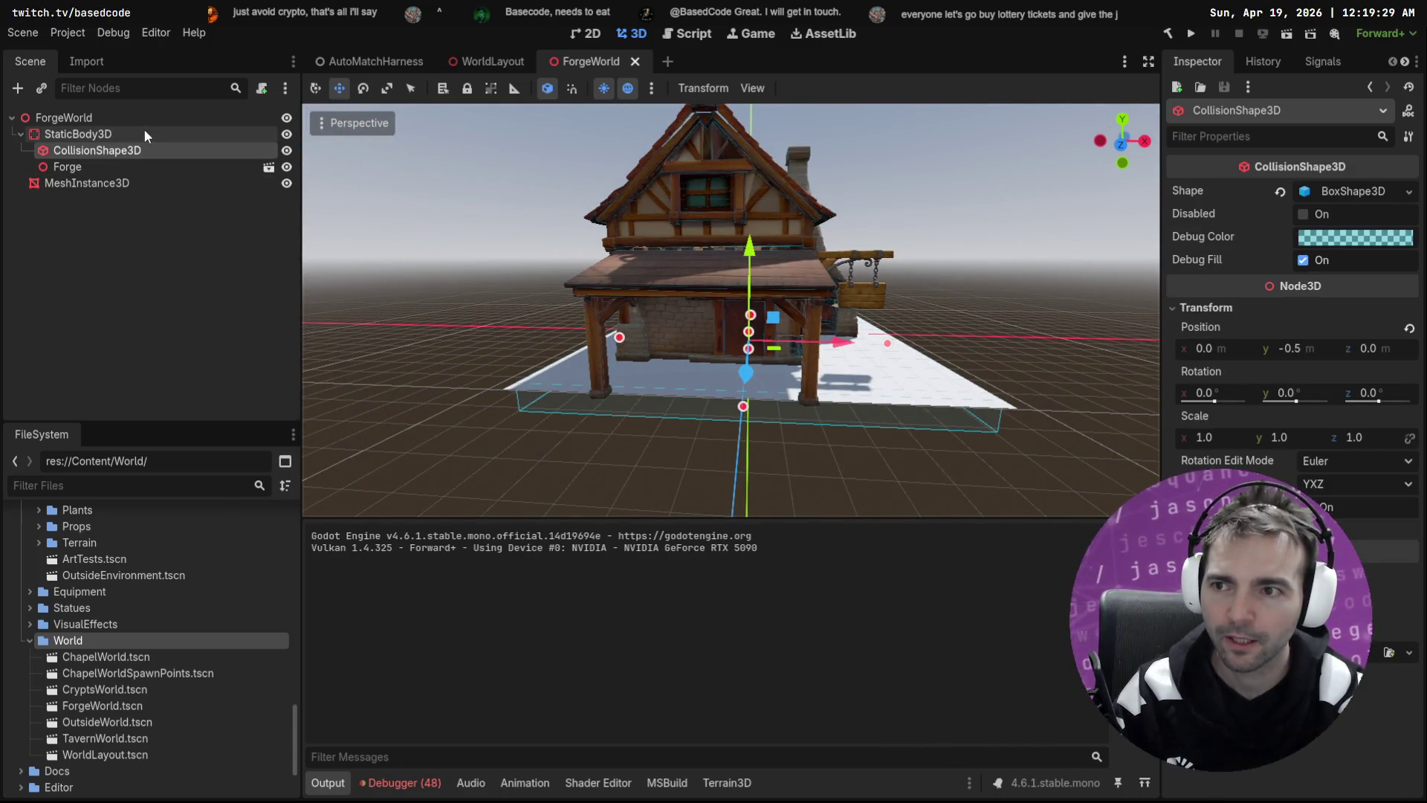
# Step: Back in WorldLayout, select the forge's FromOutsideWorld marker and set its Position y to 0
pyautogui.moveTo(493, 61)
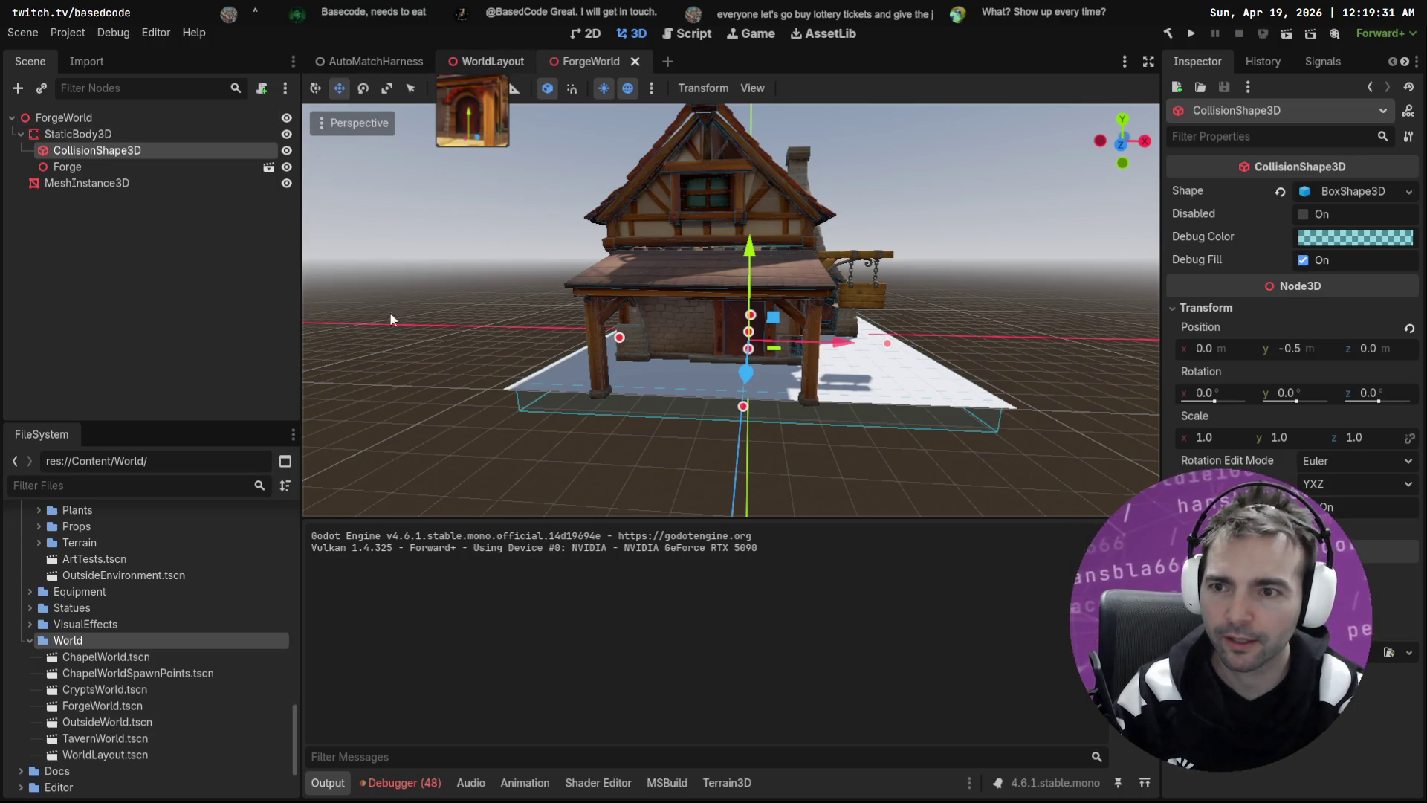
pyautogui.hotkey('ctrl', 'shift', 'Tab')
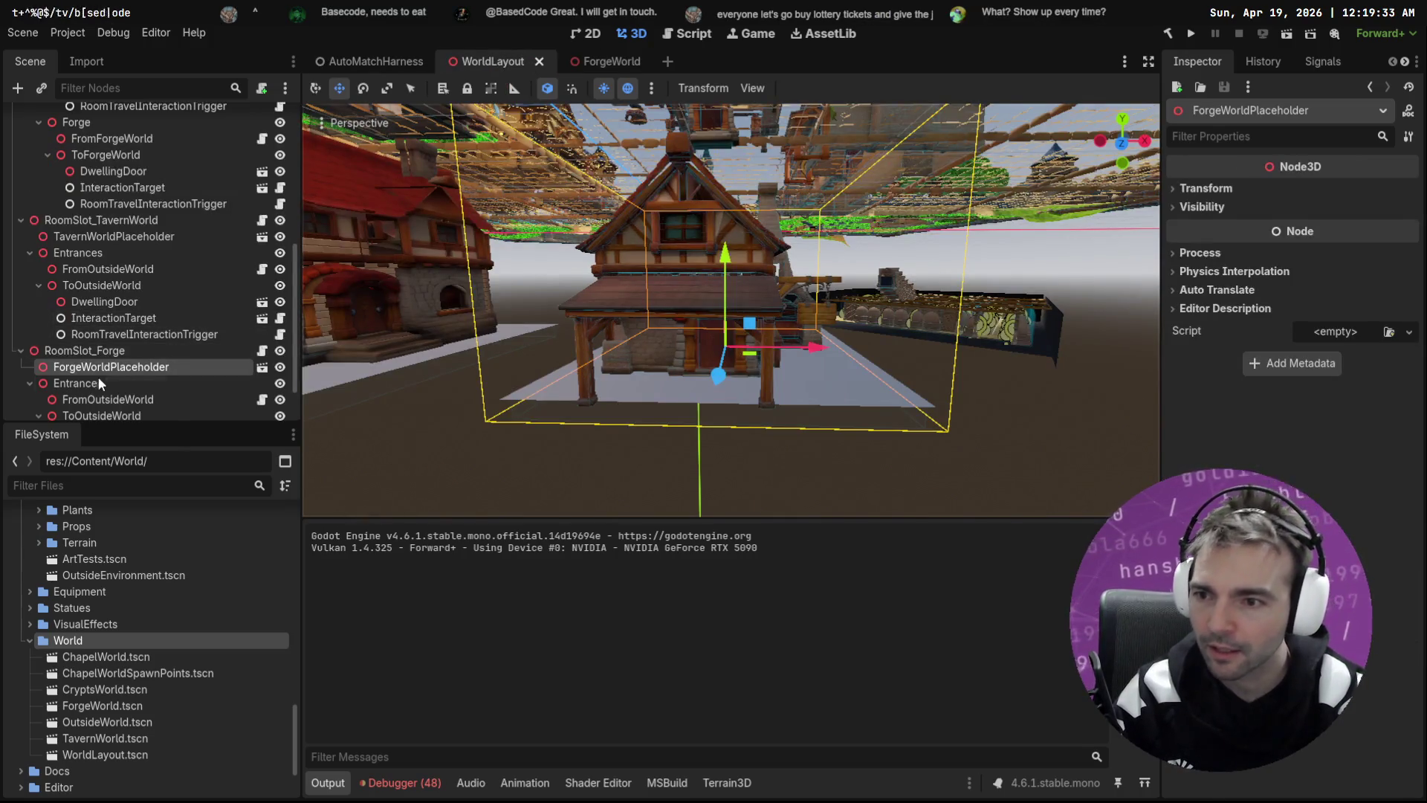
pyautogui.scroll(-2, 148, 368)
pyautogui.doubleClick(111, 339)
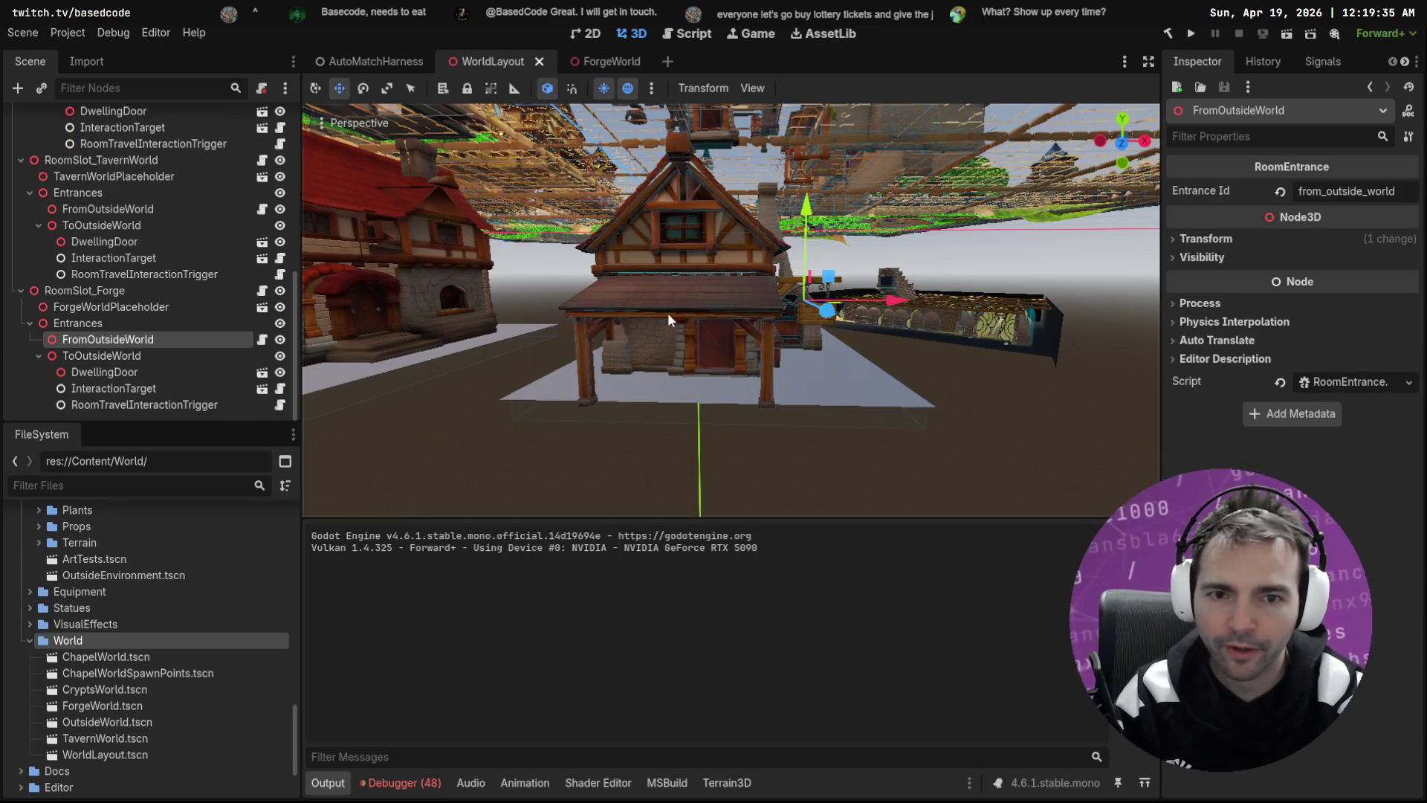
pyautogui.moveTo(711, 268)
pyautogui.mouseDown()
pyautogui.moveTo(757, 359)
pyautogui.moveTo(465, 393)
pyautogui.moveTo(706, 394)
pyautogui.mouseUp()
pyautogui.click(1222, 237)
pyautogui.click(1308, 281)
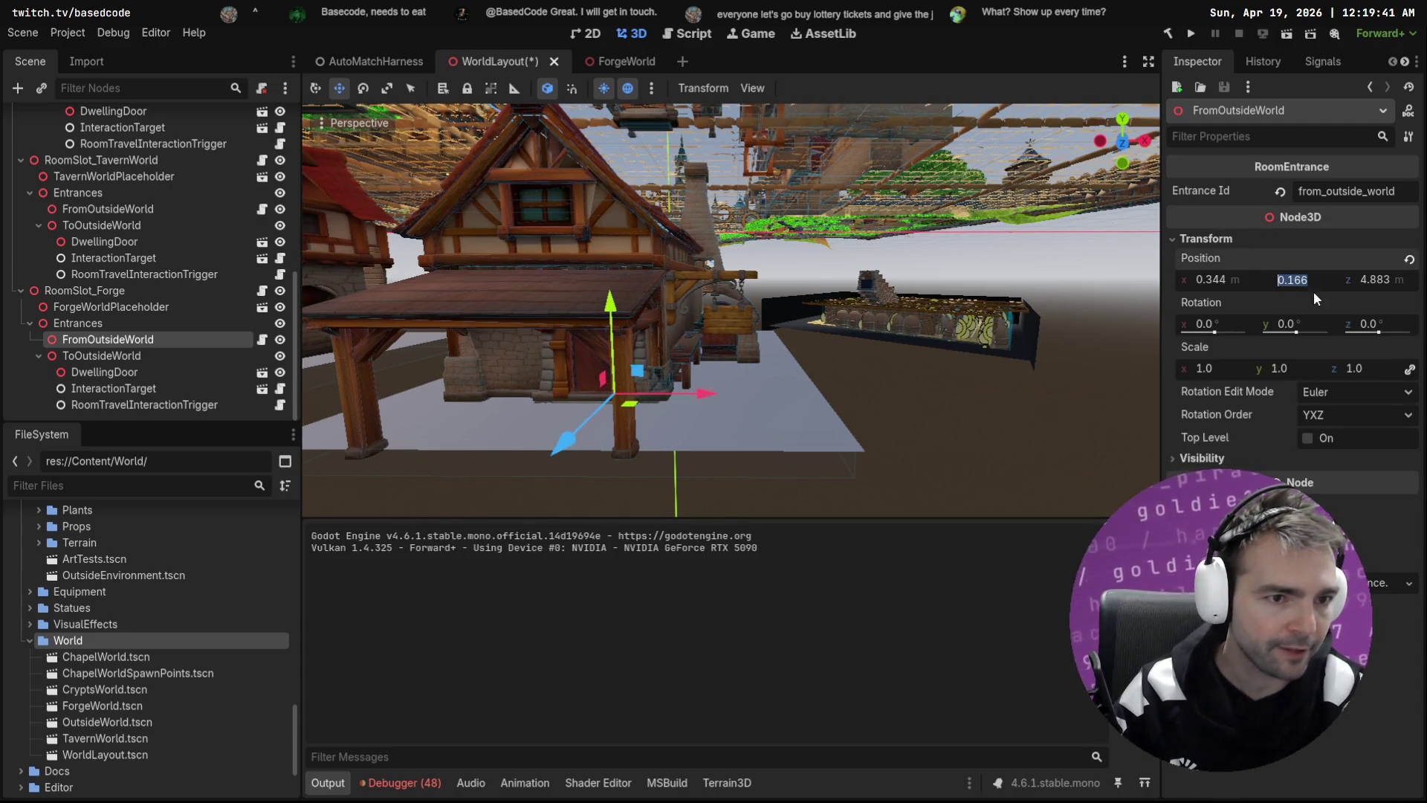
pyautogui.write('0')
pyautogui.press('Return')
# Step: Slide the marker to just inside the forge door, rotate it 180°, and save WorldLayout
pyautogui.scroll(4, 744, 401)
pyautogui.moveTo(682, 498)
pyautogui.mouseDown()
pyautogui.moveTo(691, 432)
pyautogui.moveTo(740, 391)
pyautogui.moveTo(663, 395)
pyautogui.mouseUp()
pyautogui.scroll(5, 663, 395)
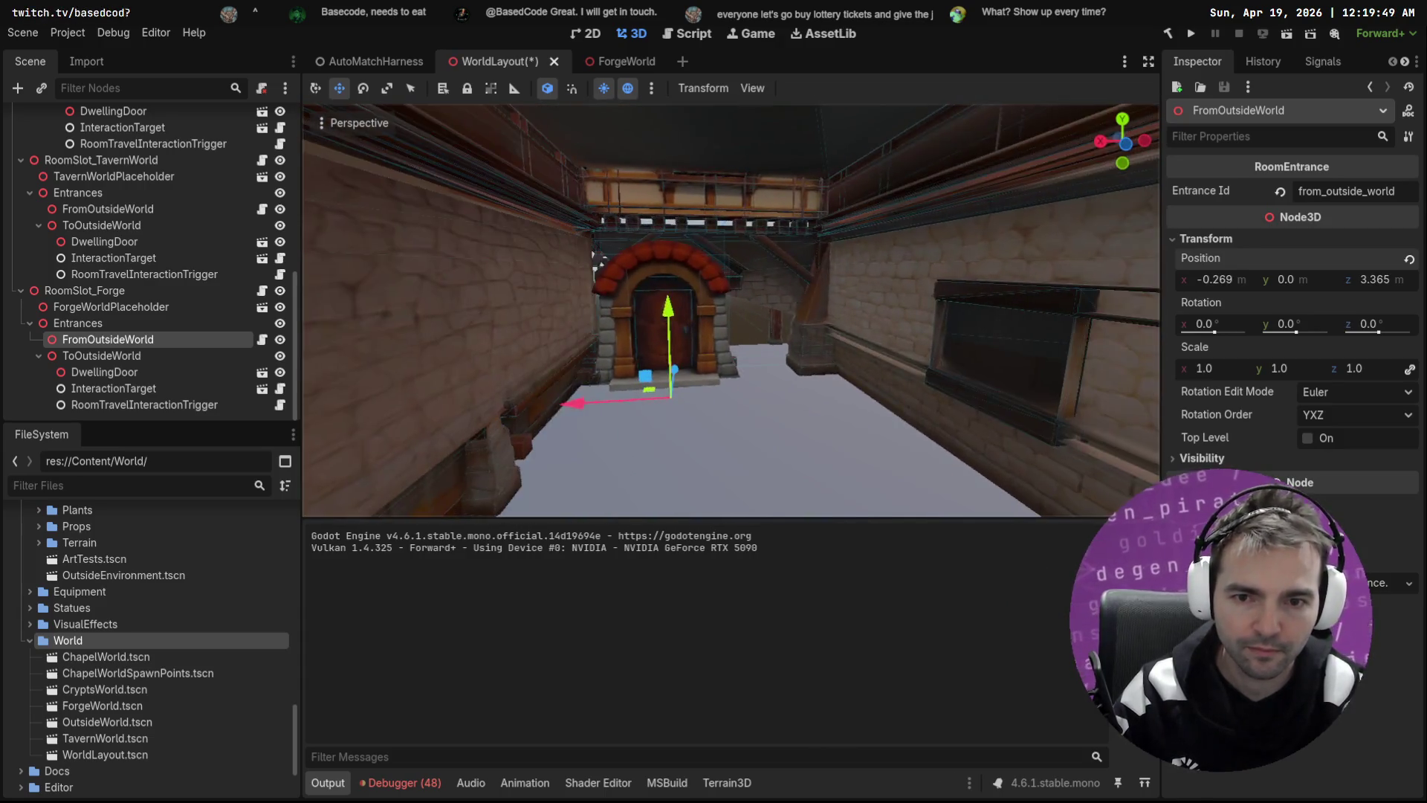
pyautogui.moveTo(697, 377)
pyautogui.mouseDown()
pyautogui.moveTo(698, 446)
pyautogui.moveTo(561, 337)
pyautogui.moveTo(581, 305)
pyautogui.mouseUp()
pyautogui.press('e')
pyautogui.hotkey('ctrl', 's')
pyautogui.click(374, 64)
# Step: Launch a playtest with F6 and run from the chapel up the street to the forge door
pyautogui.press('F6')
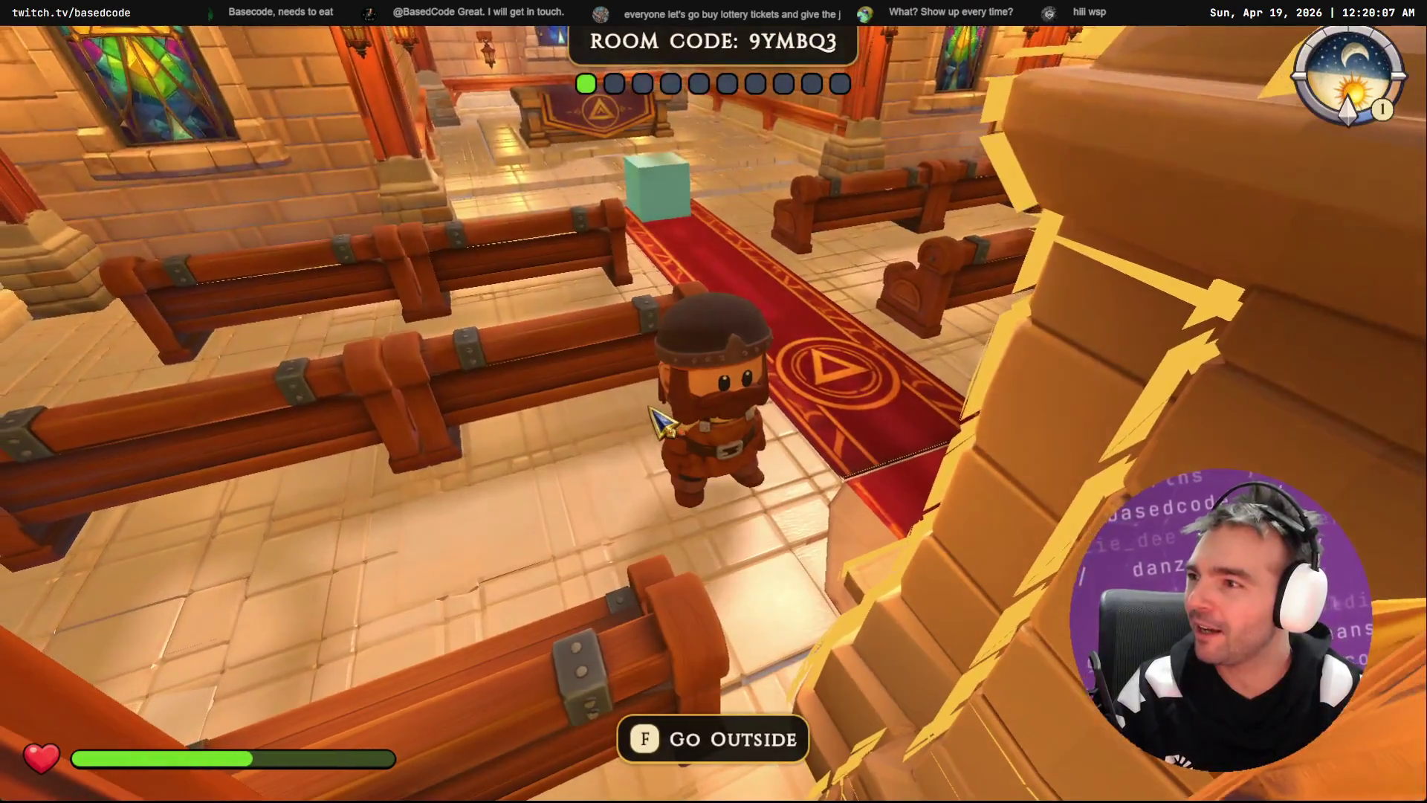
pyautogui.press('w')
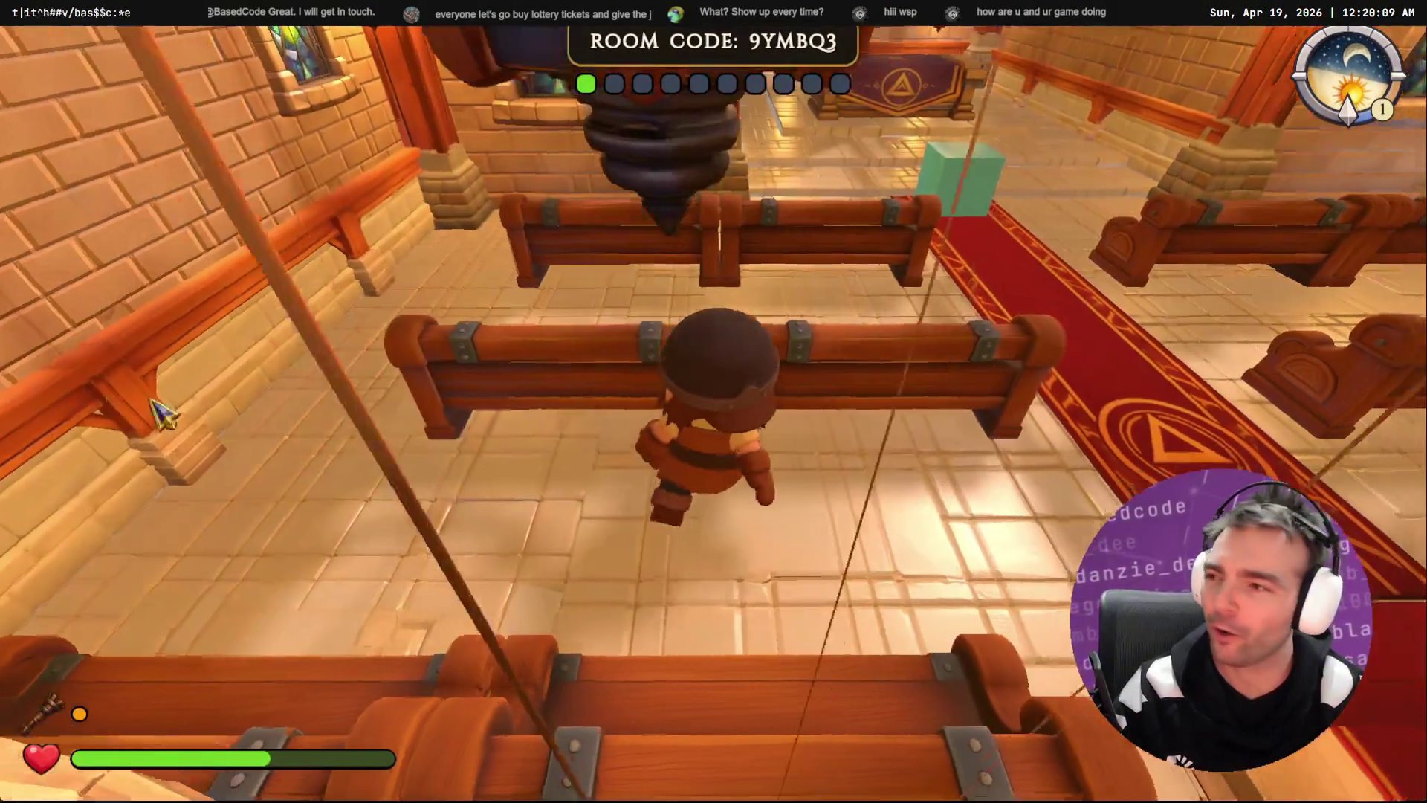
pyautogui.press('Escape')
pyautogui.press('Escape')
pyautogui.press('w')
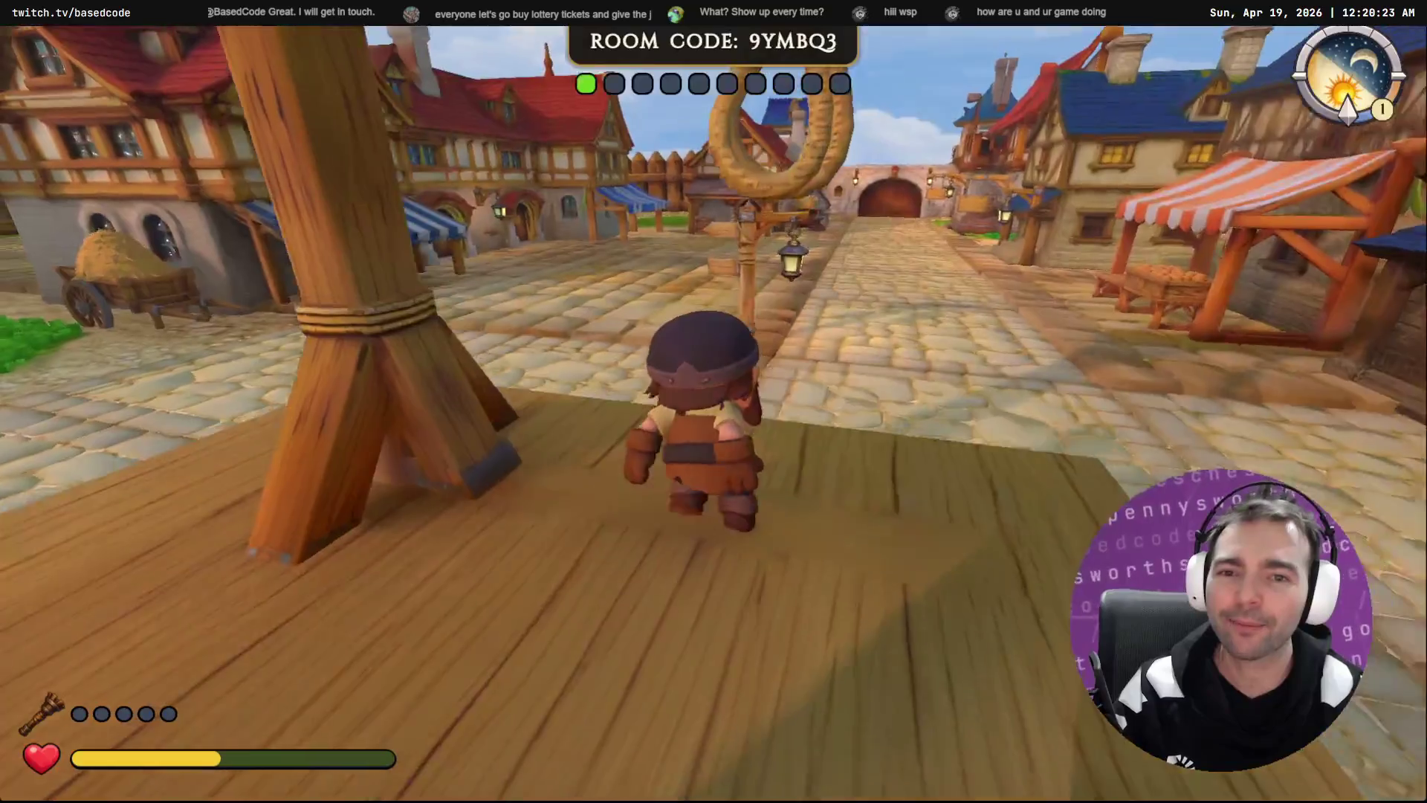
pyautogui.press('w')
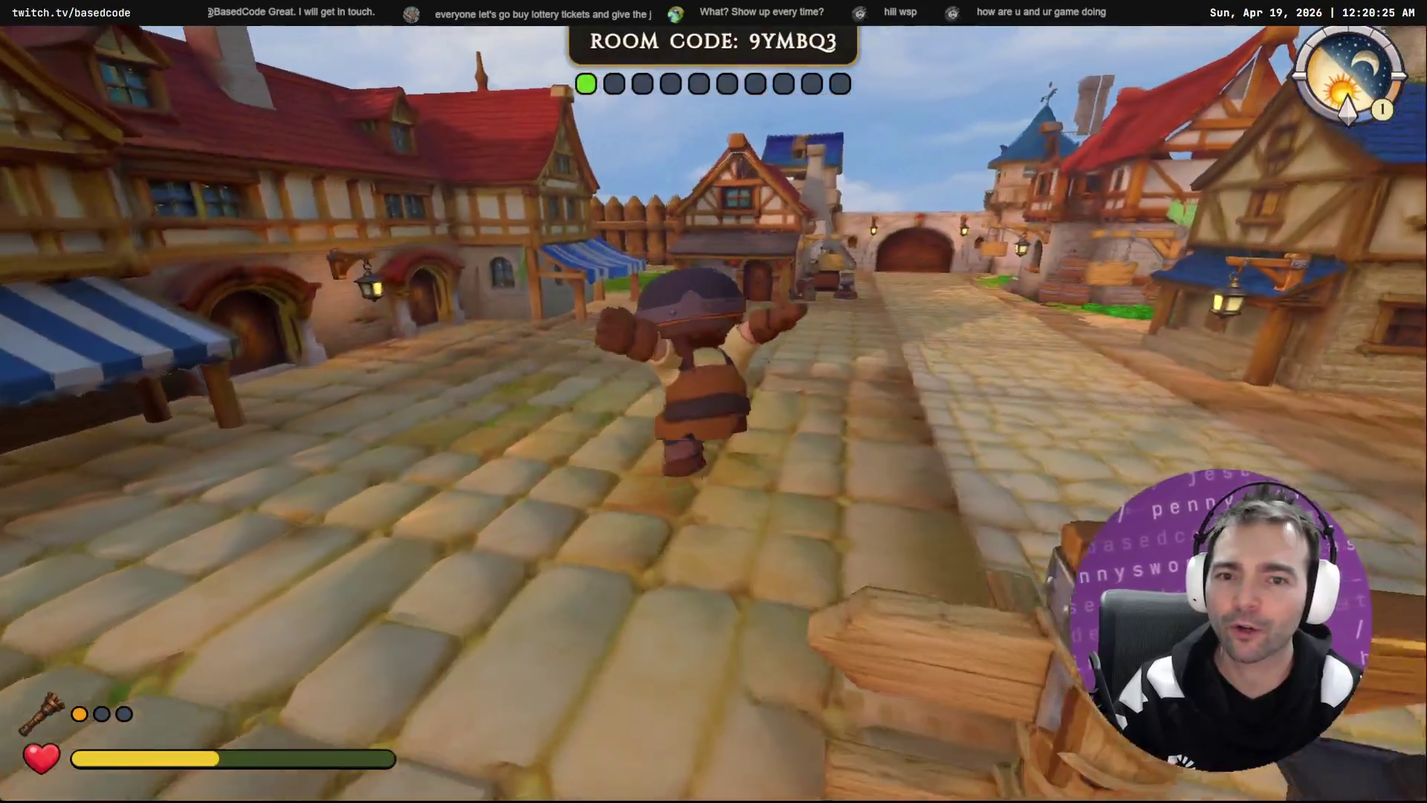
pyautogui.press('w')
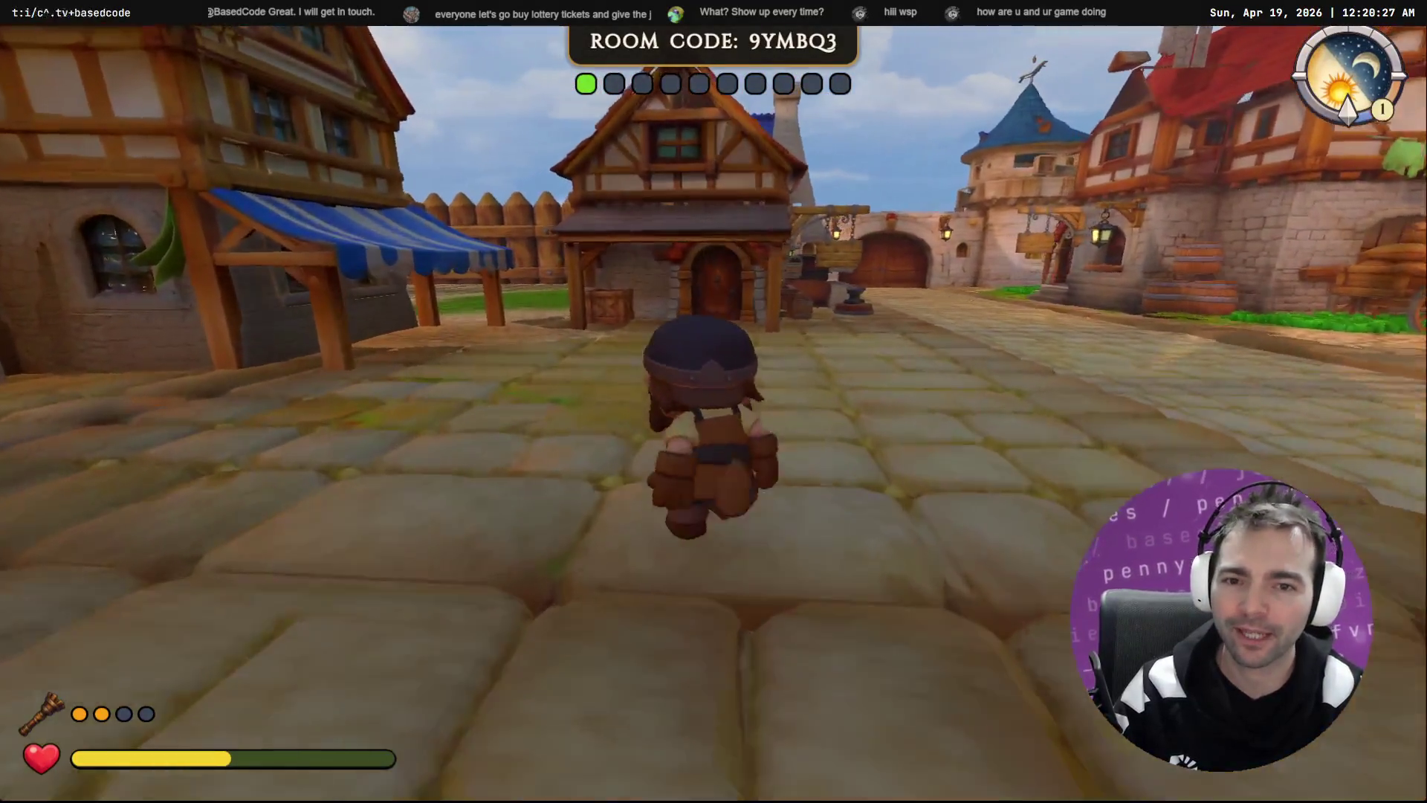
pyautogui.press('w')
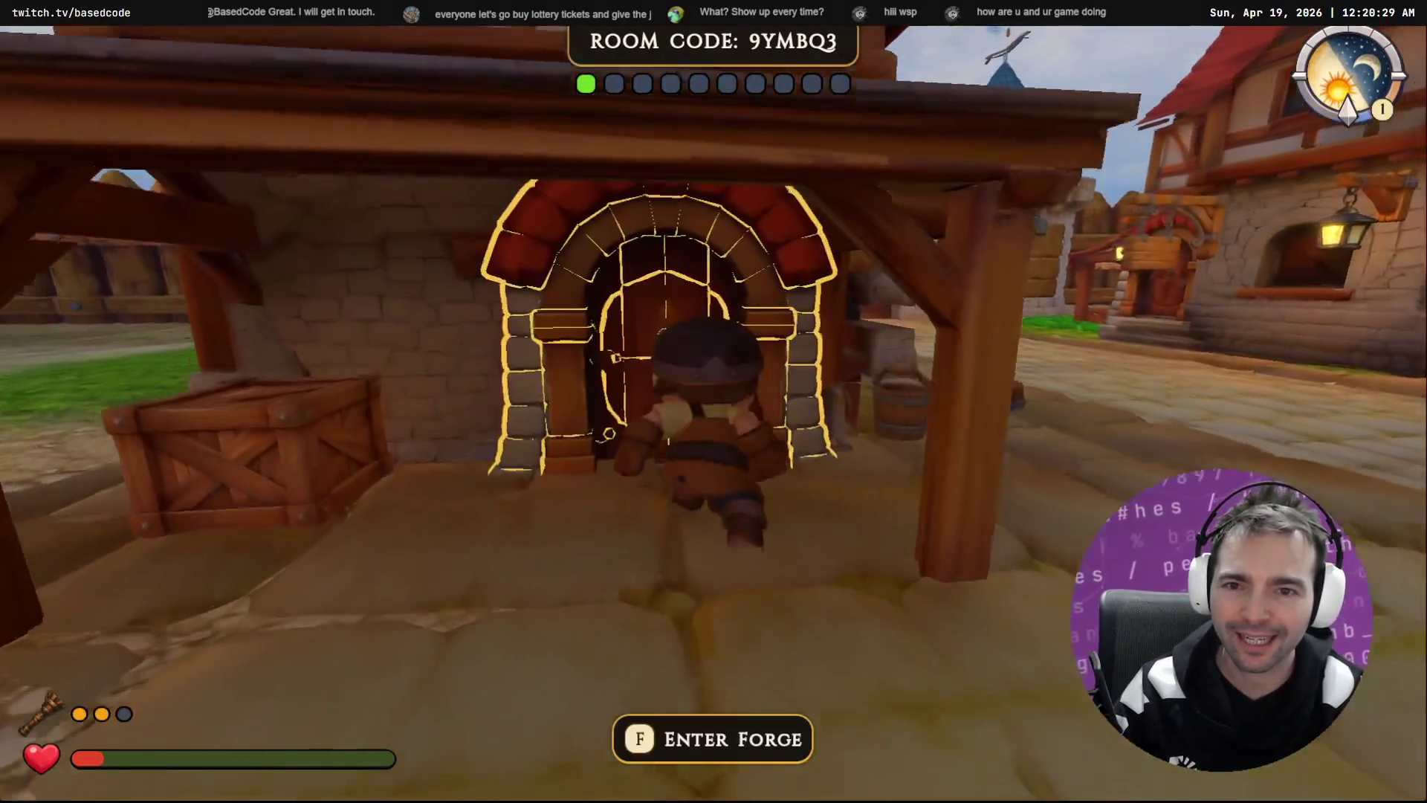
# Step: Enter the forge, cross its interior, step back out to the street, then close the game with F8
pyautogui.press('f')
pyautogui.press('w')
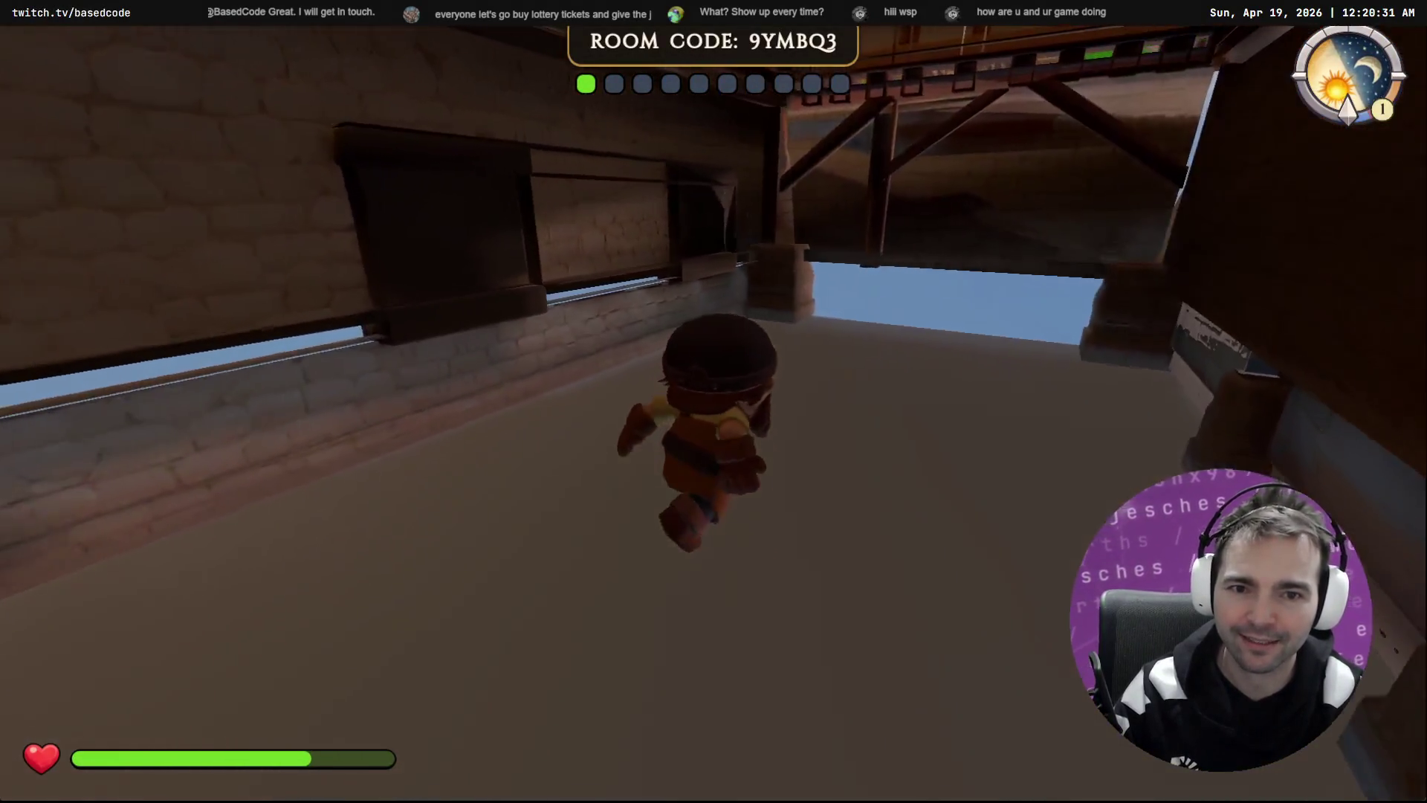
pyautogui.press('w')
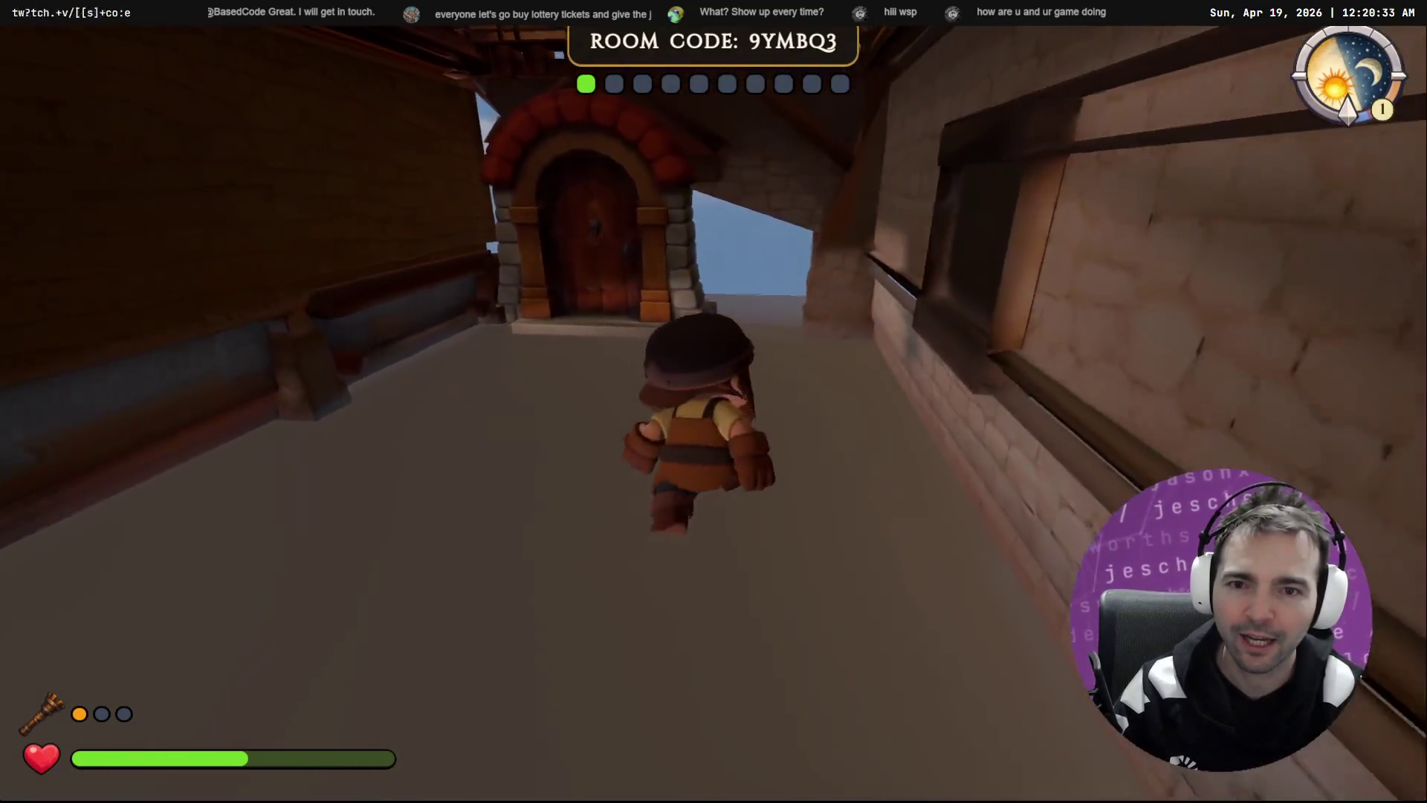
pyautogui.press('w')
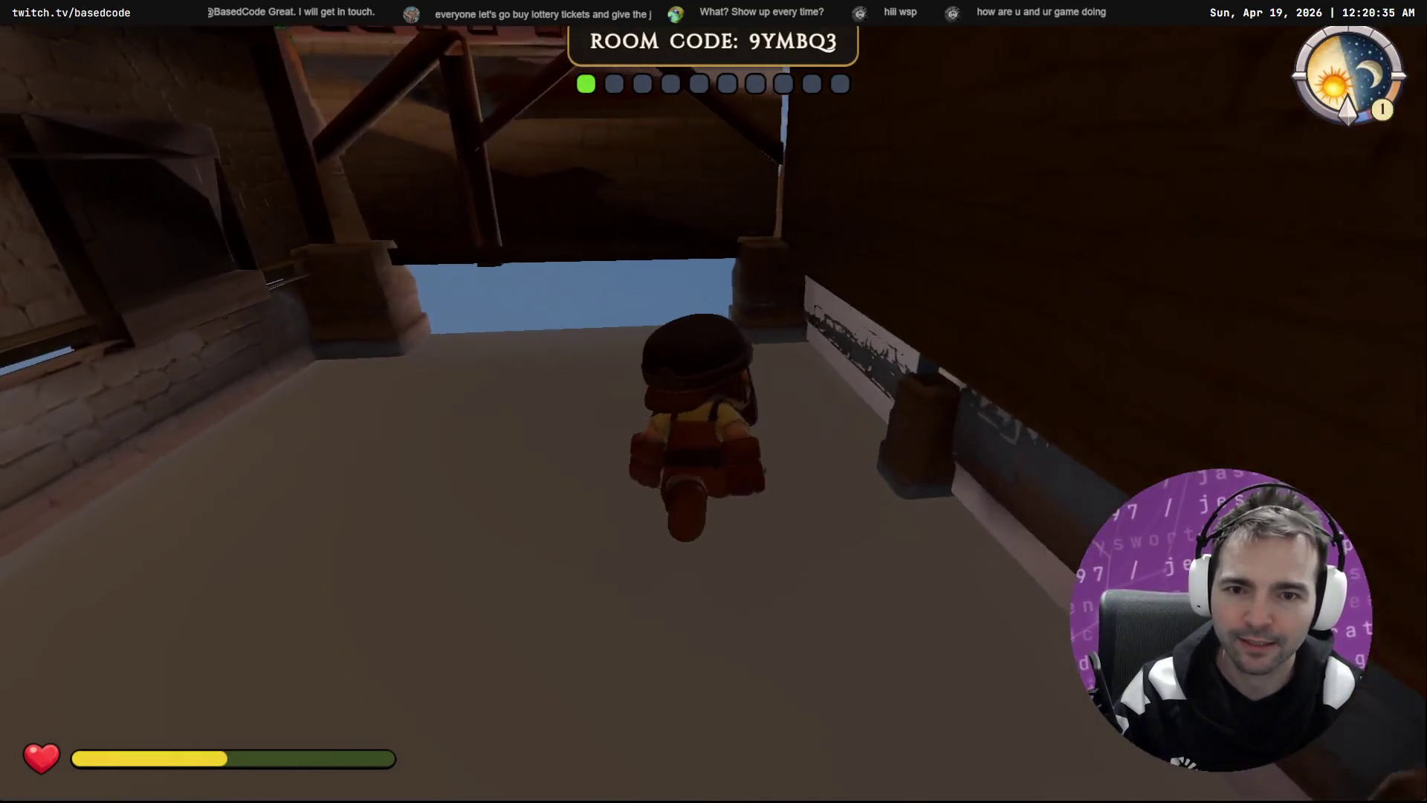
pyautogui.press('w')
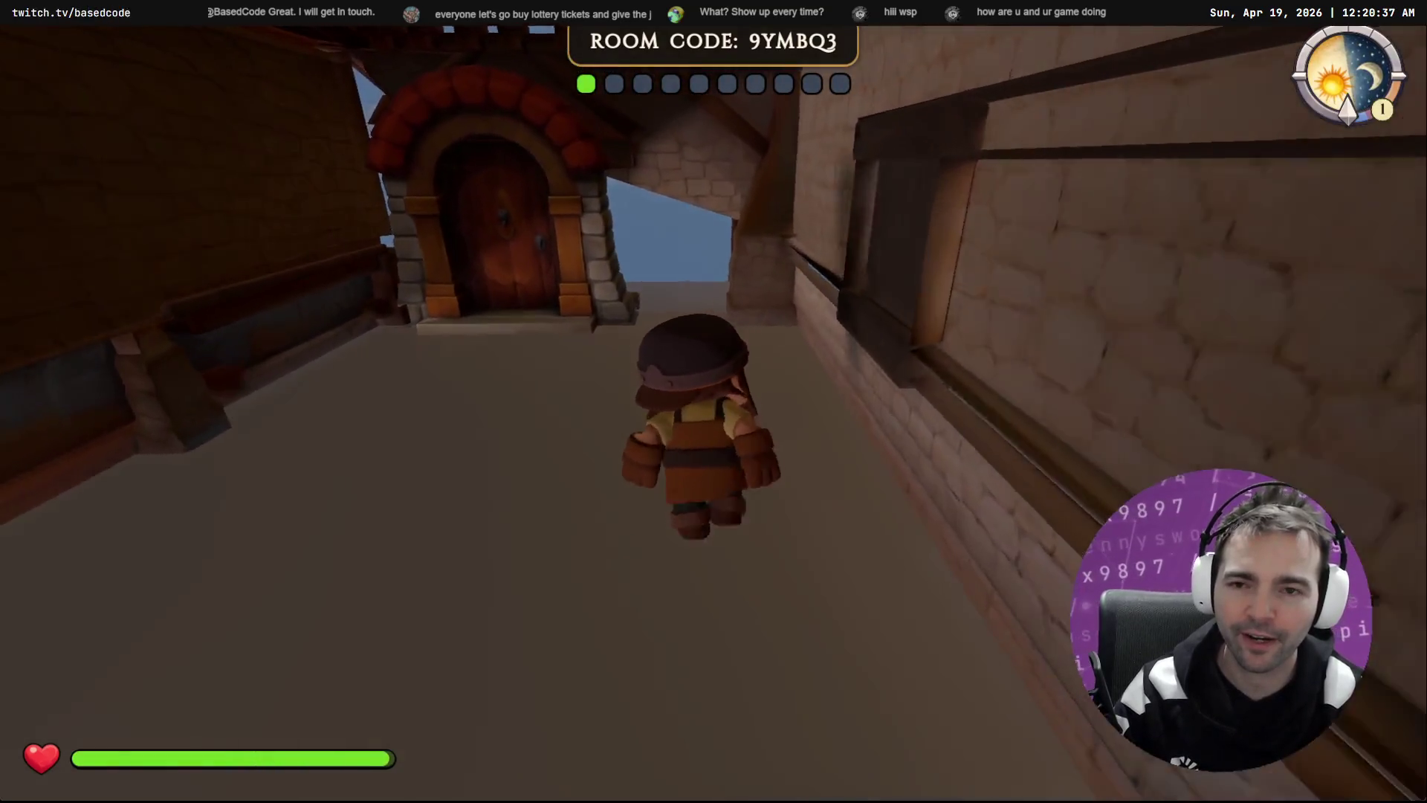
pyautogui.press('w')
pyautogui.press('f')
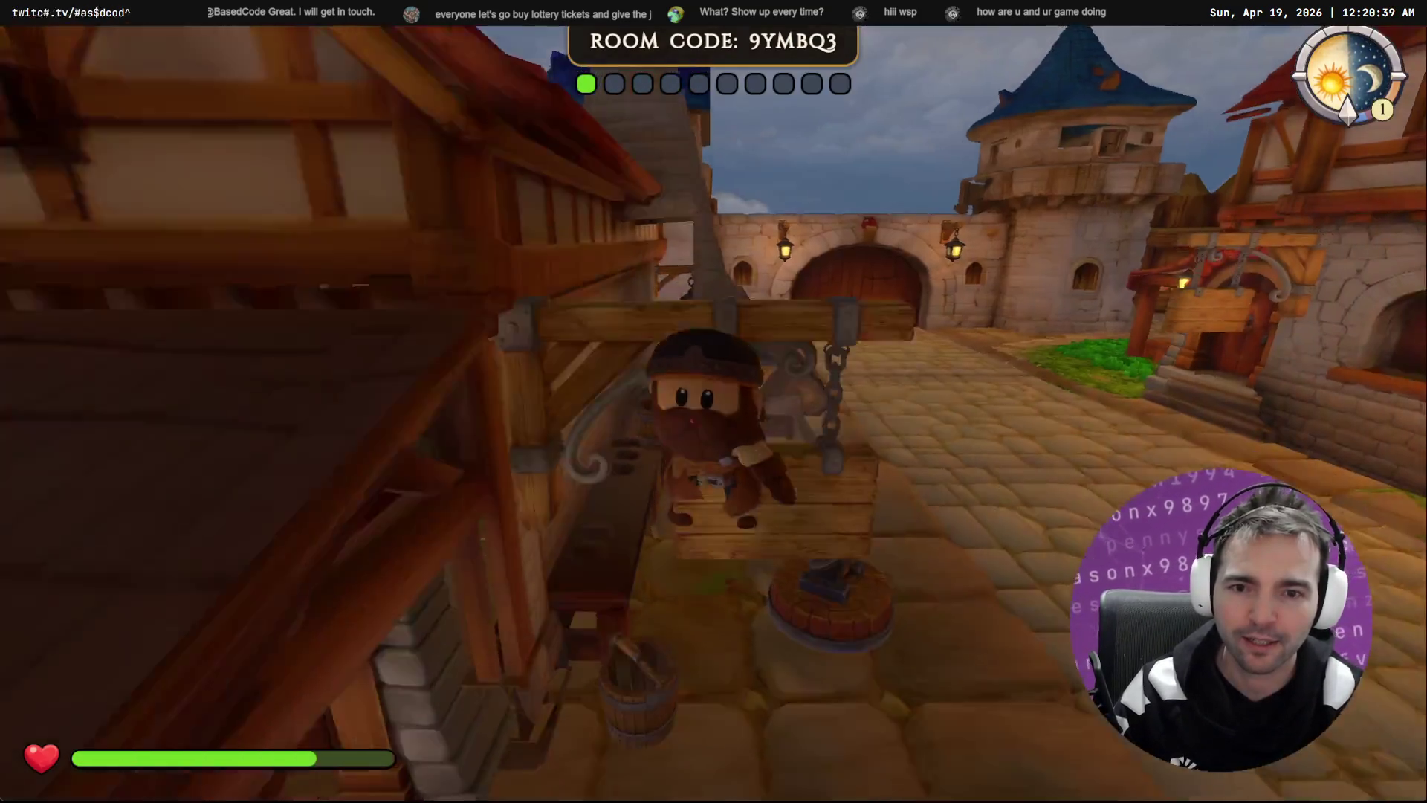
pyautogui.press('s')
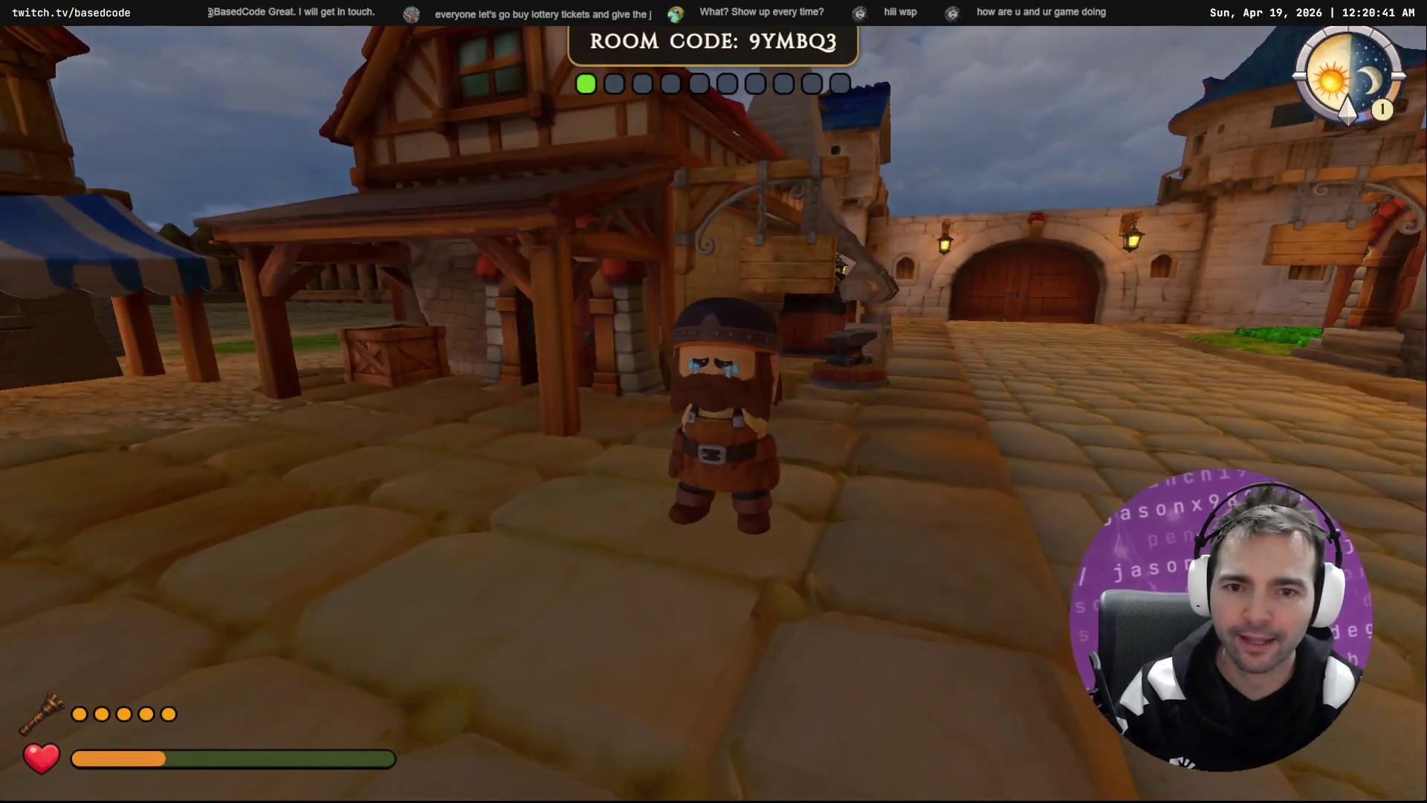
pyautogui.press('F8')
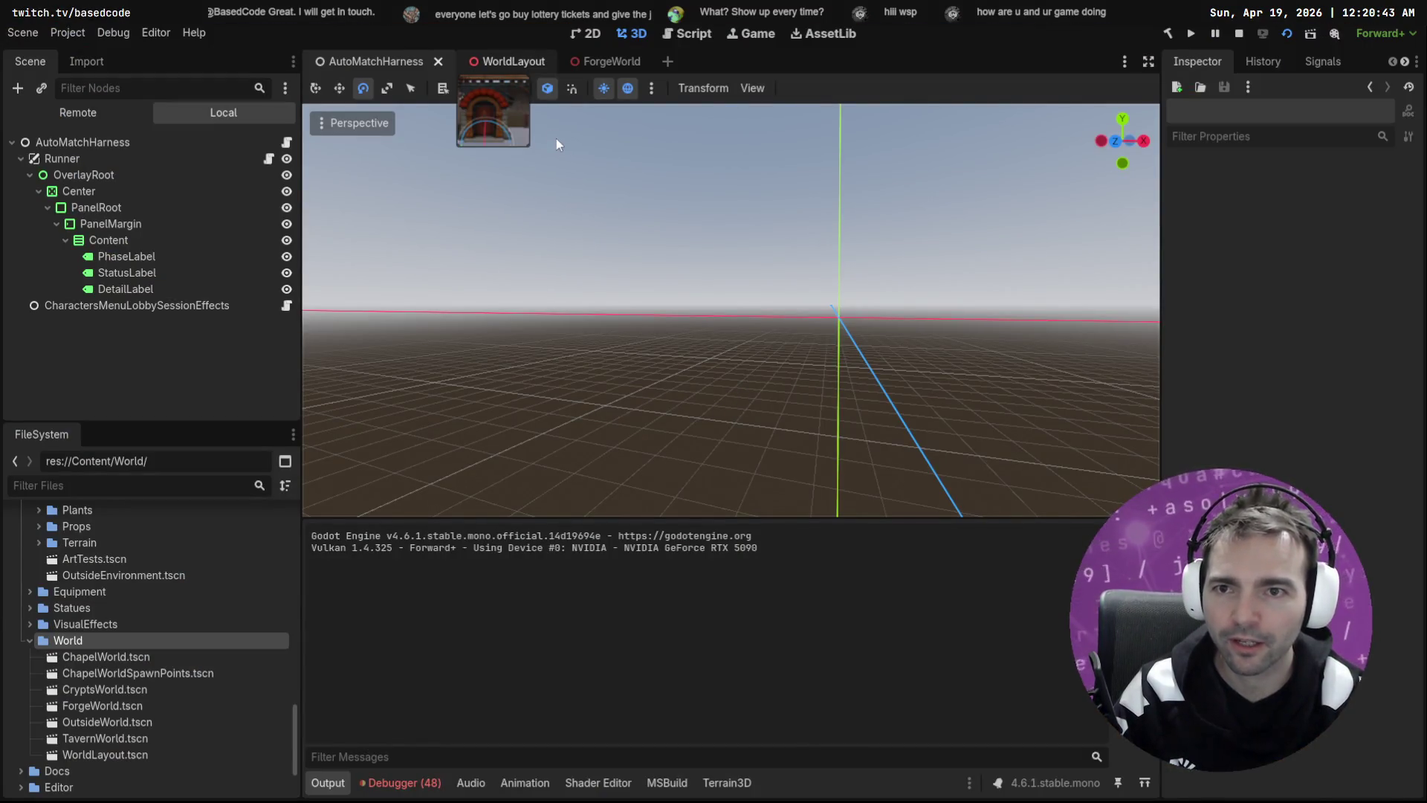
# Step: In WorldLayout, frame ForgeWorldPlaceholder, check its DwellingDoor and FromOutsideWorld nodes, then select FromForgeWorld
pyautogui.click(483, 65)
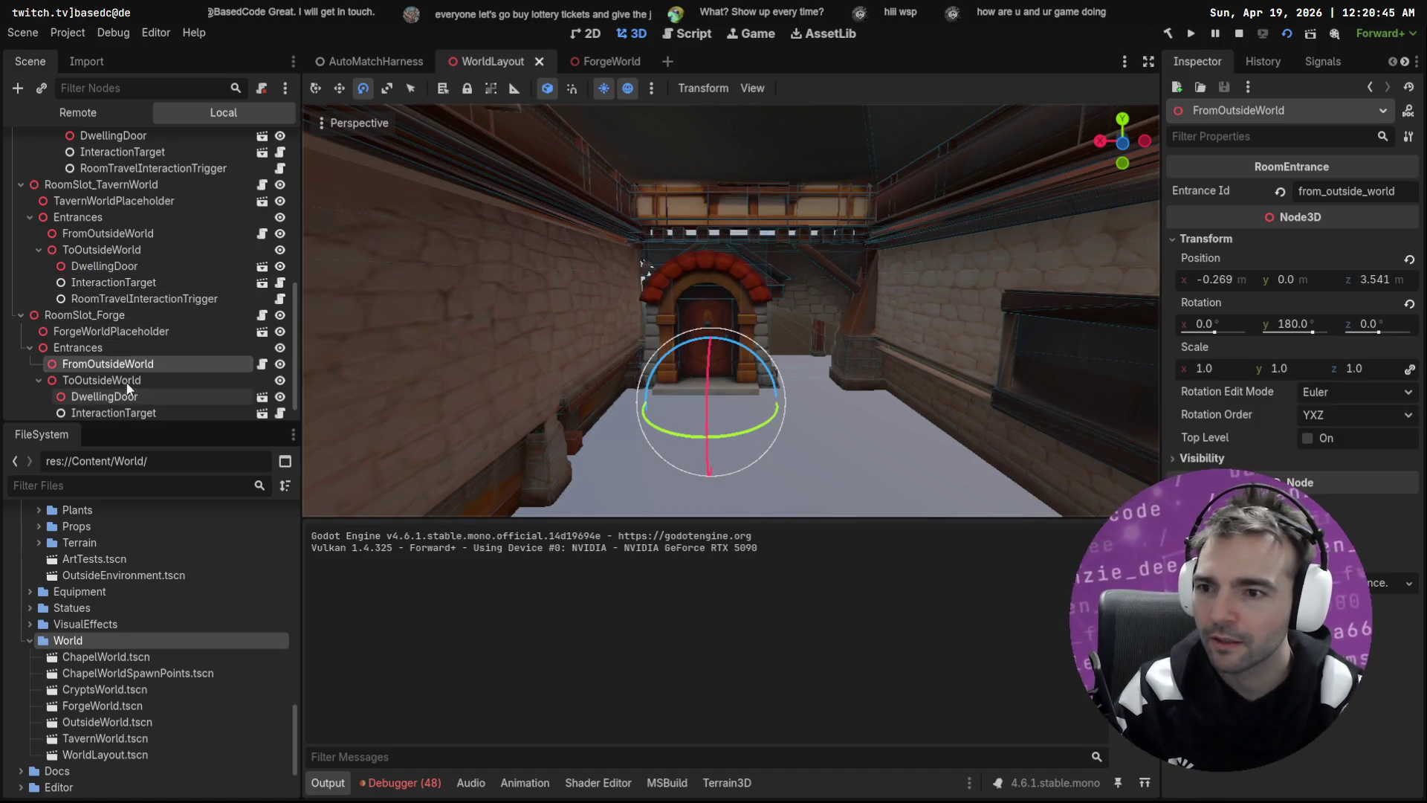
pyautogui.doubleClick(121, 332)
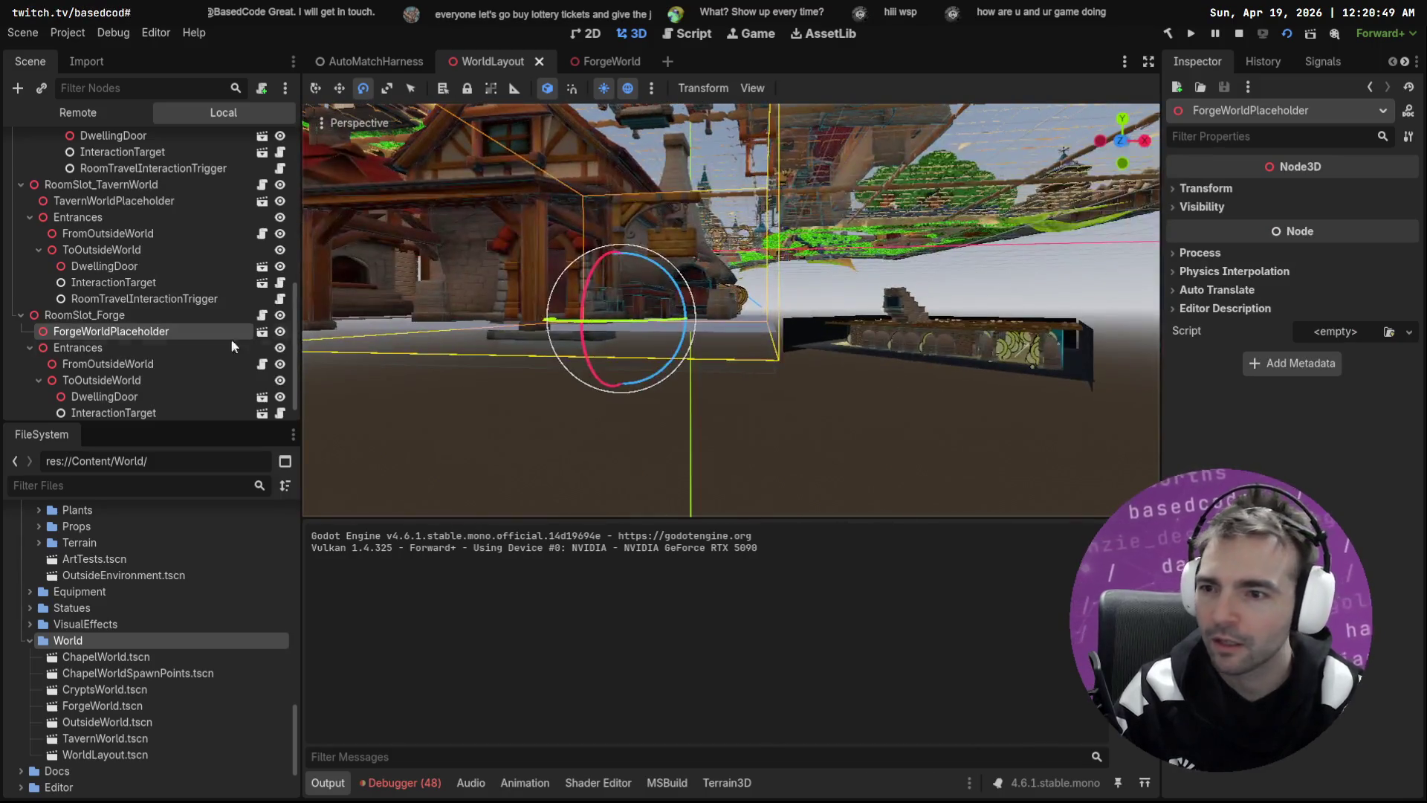
pyautogui.click(128, 398)
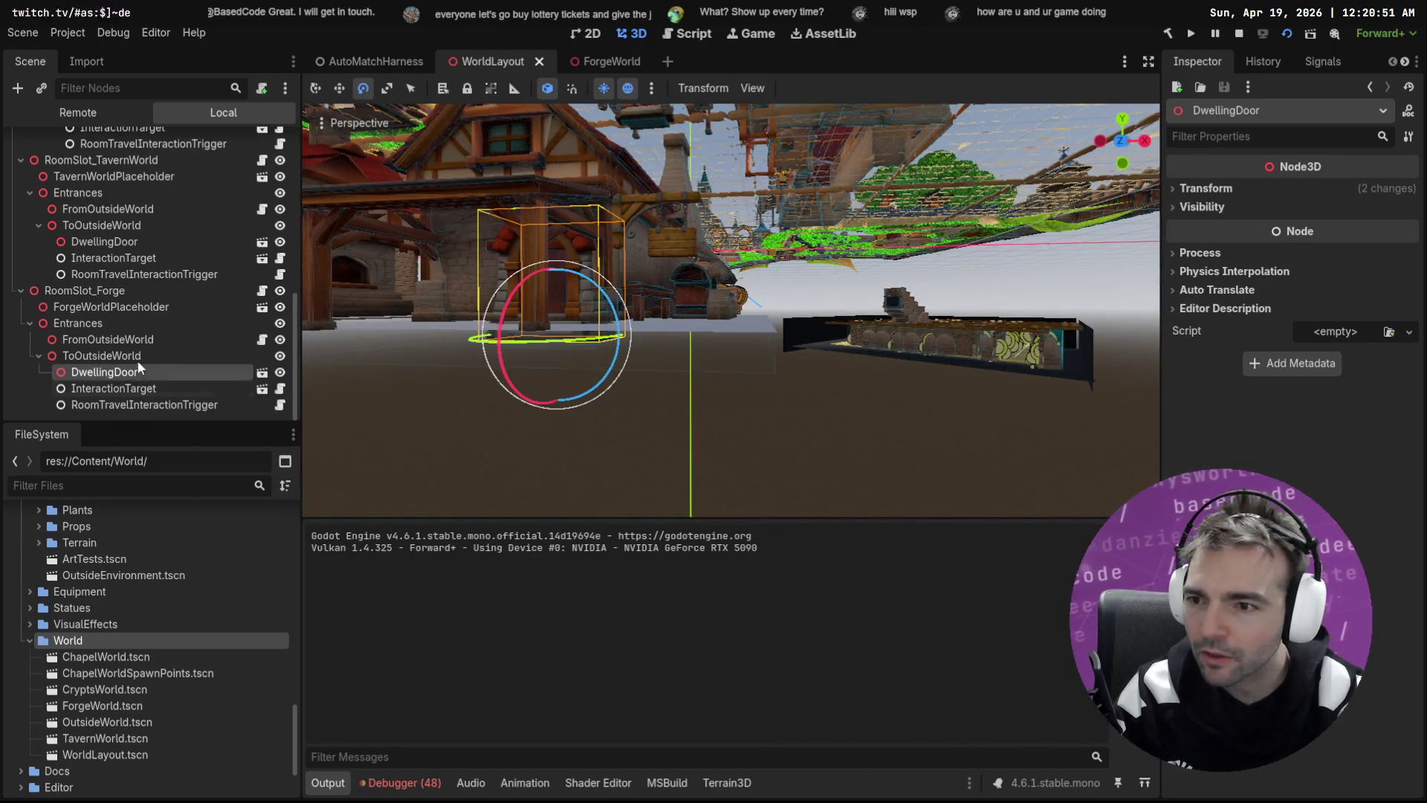
pyautogui.click(119, 339)
pyautogui.scroll(3, 144, 297)
pyautogui.scroll(3, 144, 292)
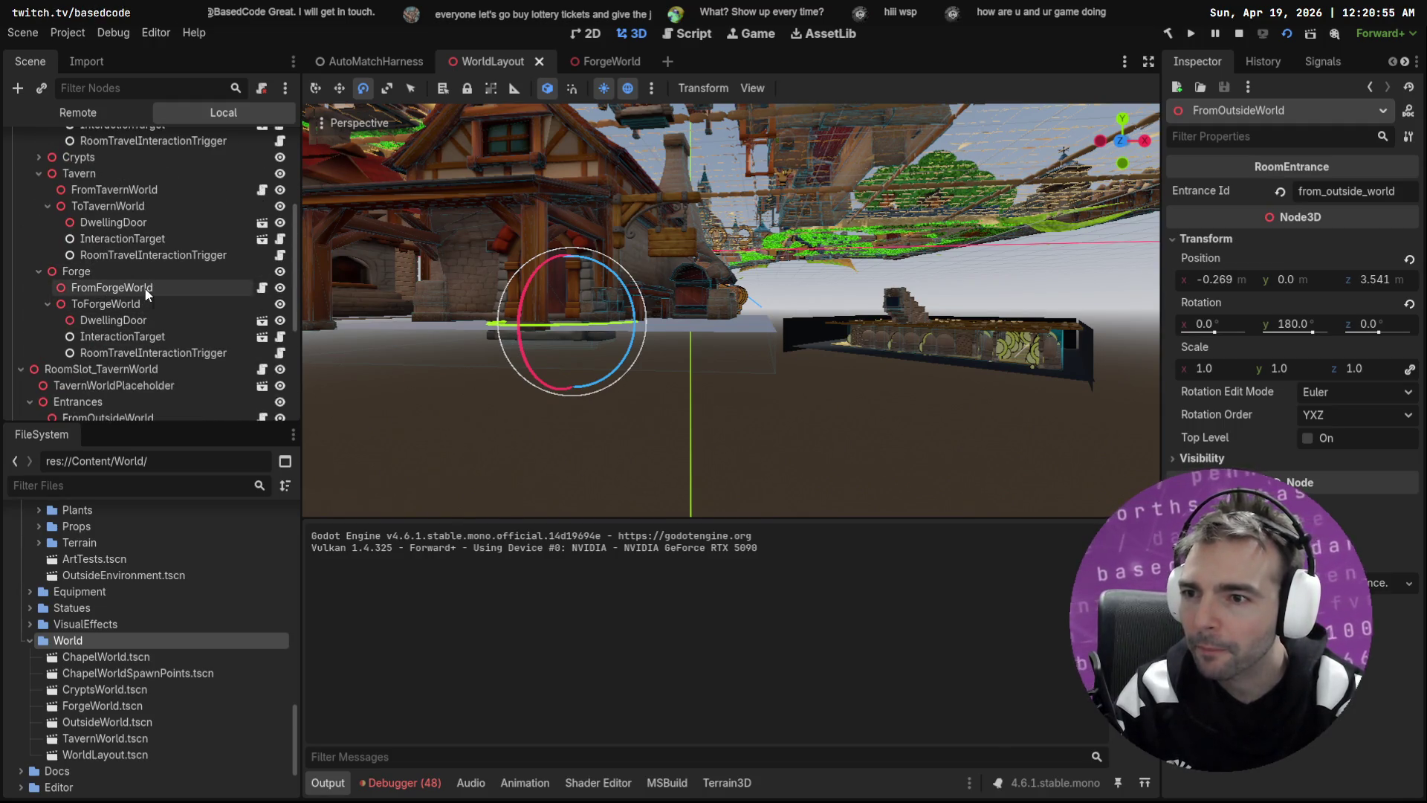
pyautogui.click(146, 290)
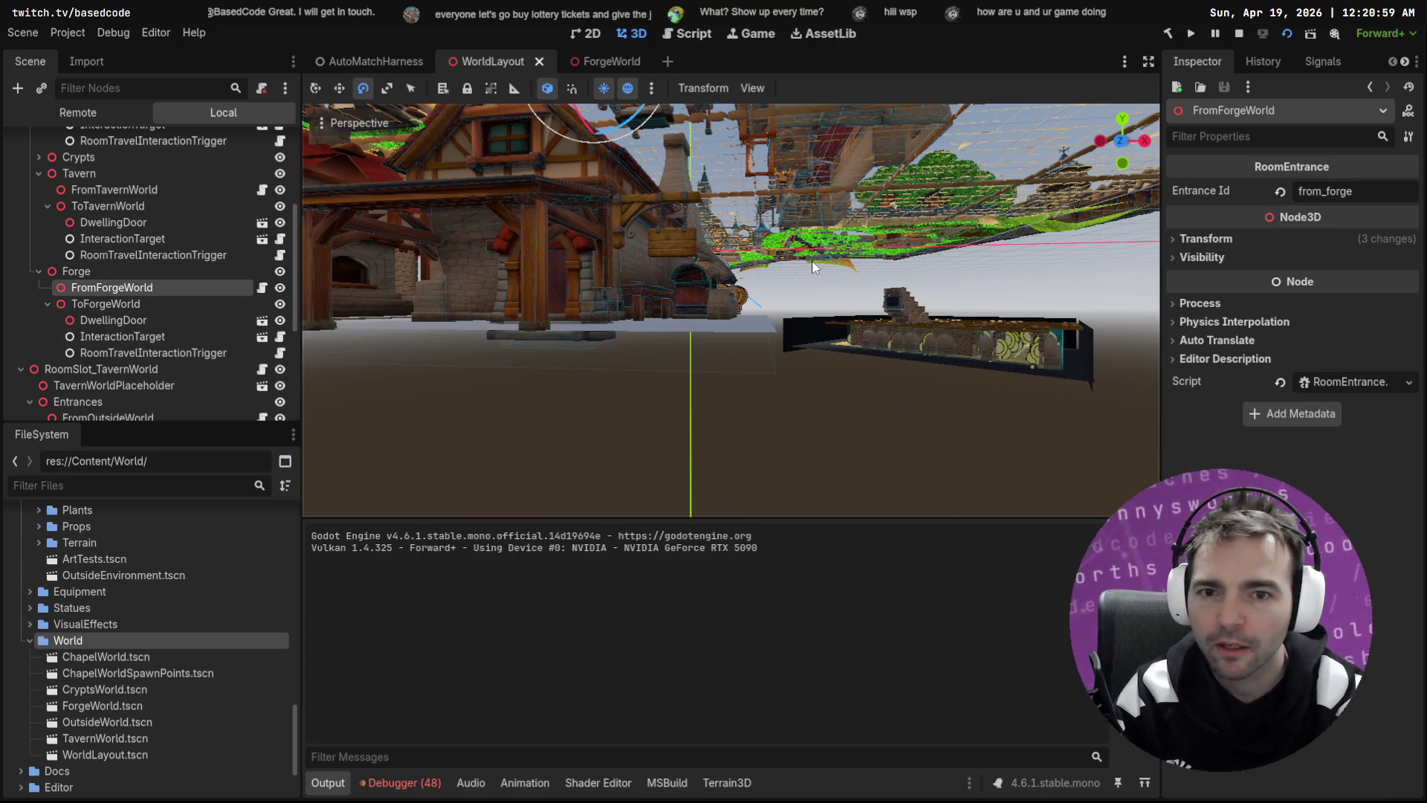
# Step: Frame FromForgeWorld and drag it down onto the street and back against the forge wall
pyautogui.press('f')
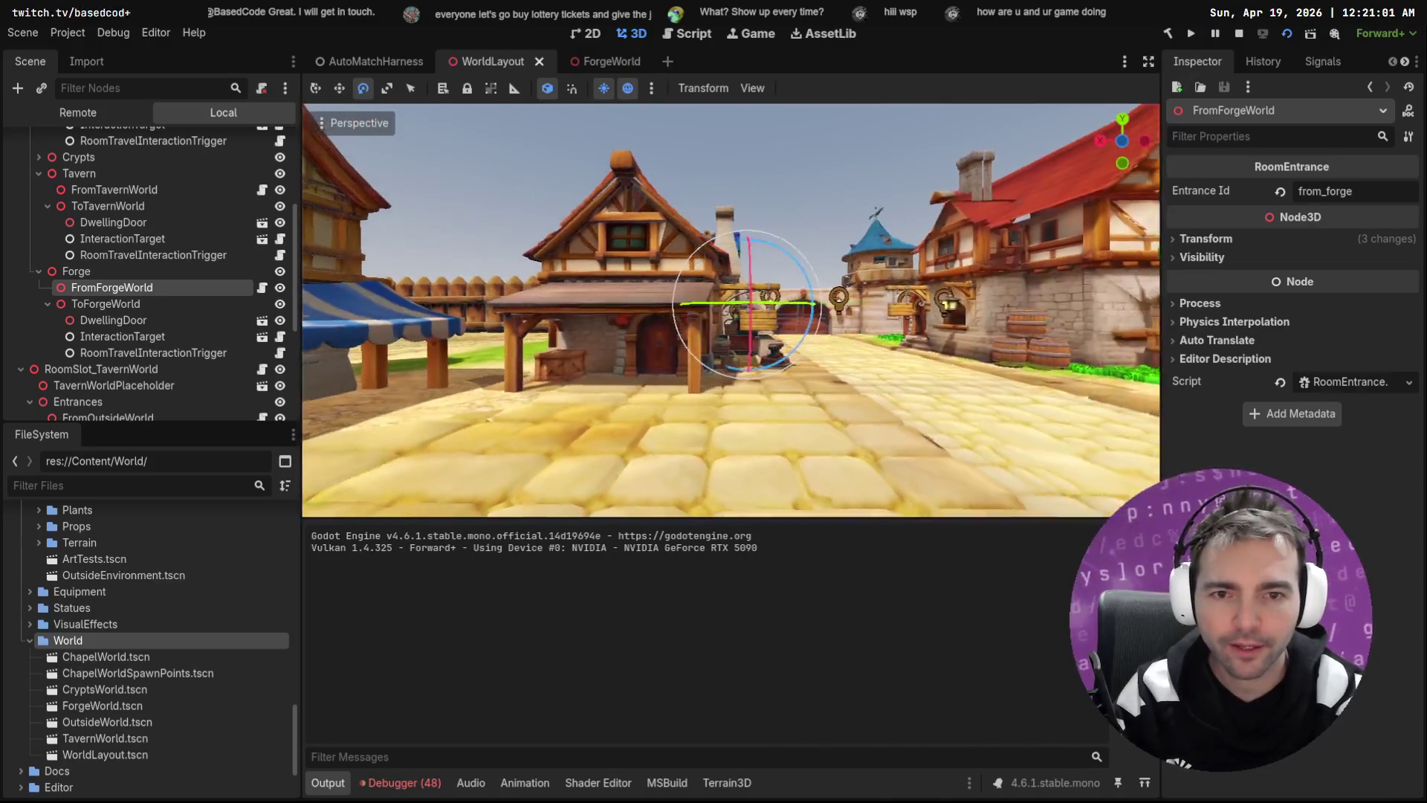
pyautogui.press('w')
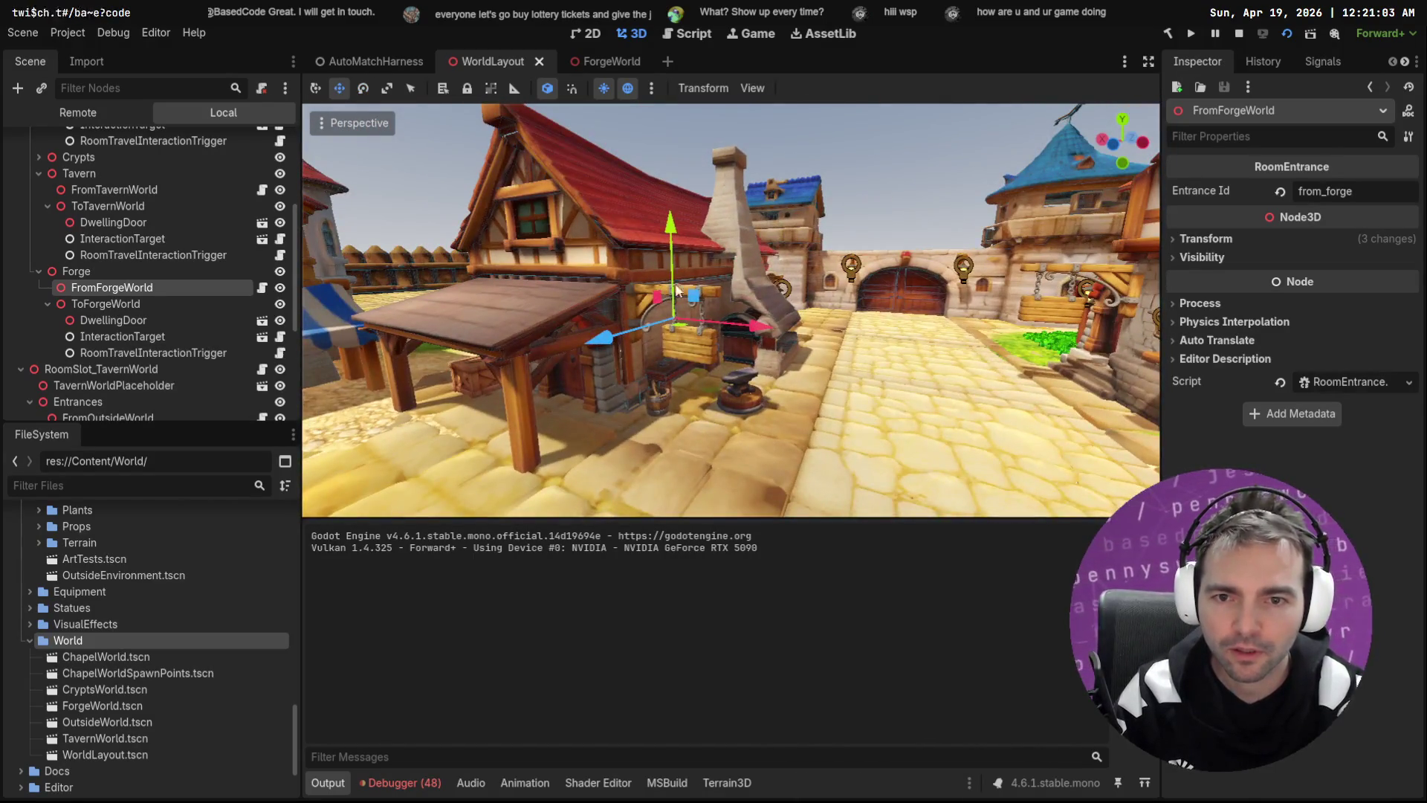
pyautogui.moveTo(673, 231); pyautogui.dragTo(673, 295)
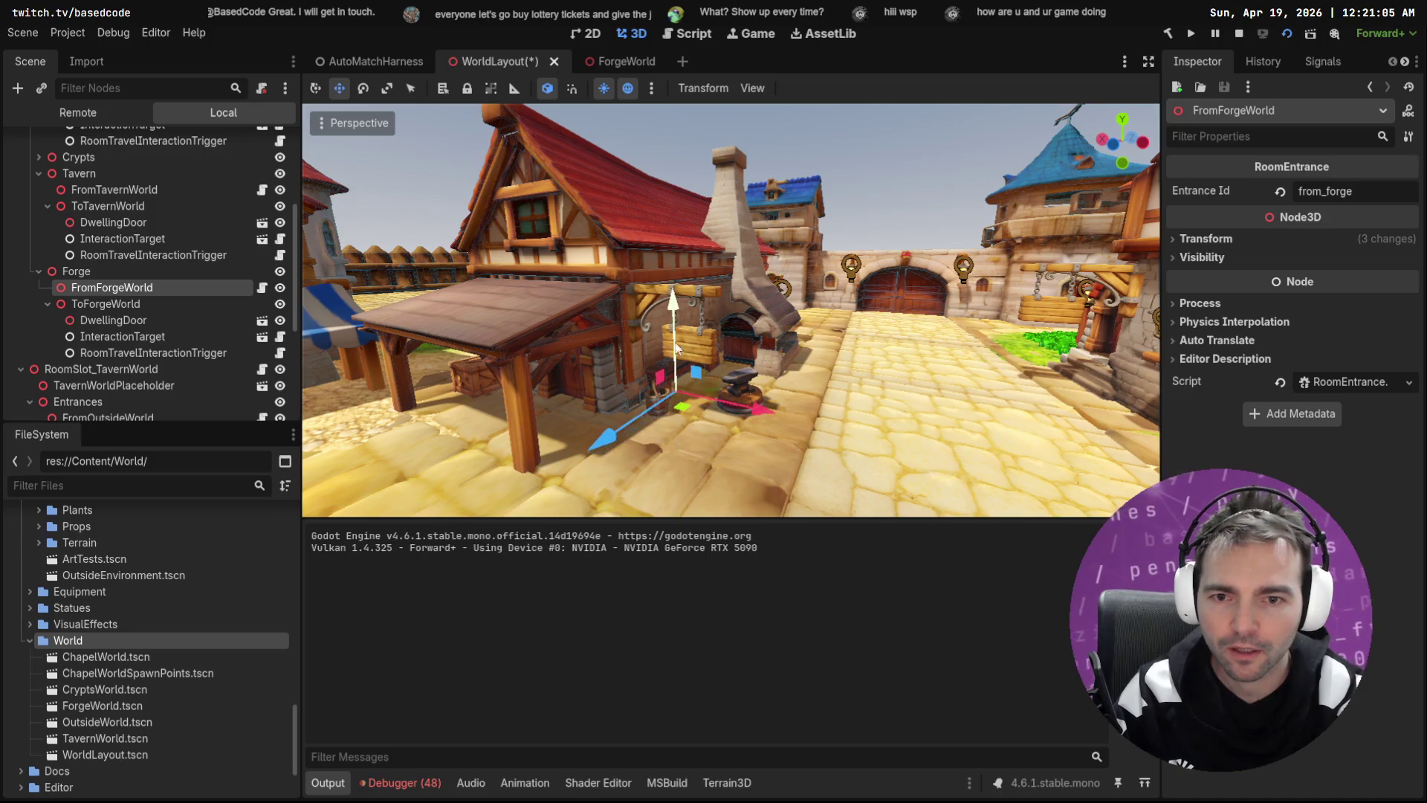
pyautogui.moveTo(613, 441)
pyautogui.mouseDown()
pyautogui.moveTo(489, 498)
pyautogui.moveTo(688, 494)
pyautogui.moveTo(662, 466)
pyautogui.moveTo(612, 451)
pyautogui.mouseUp()
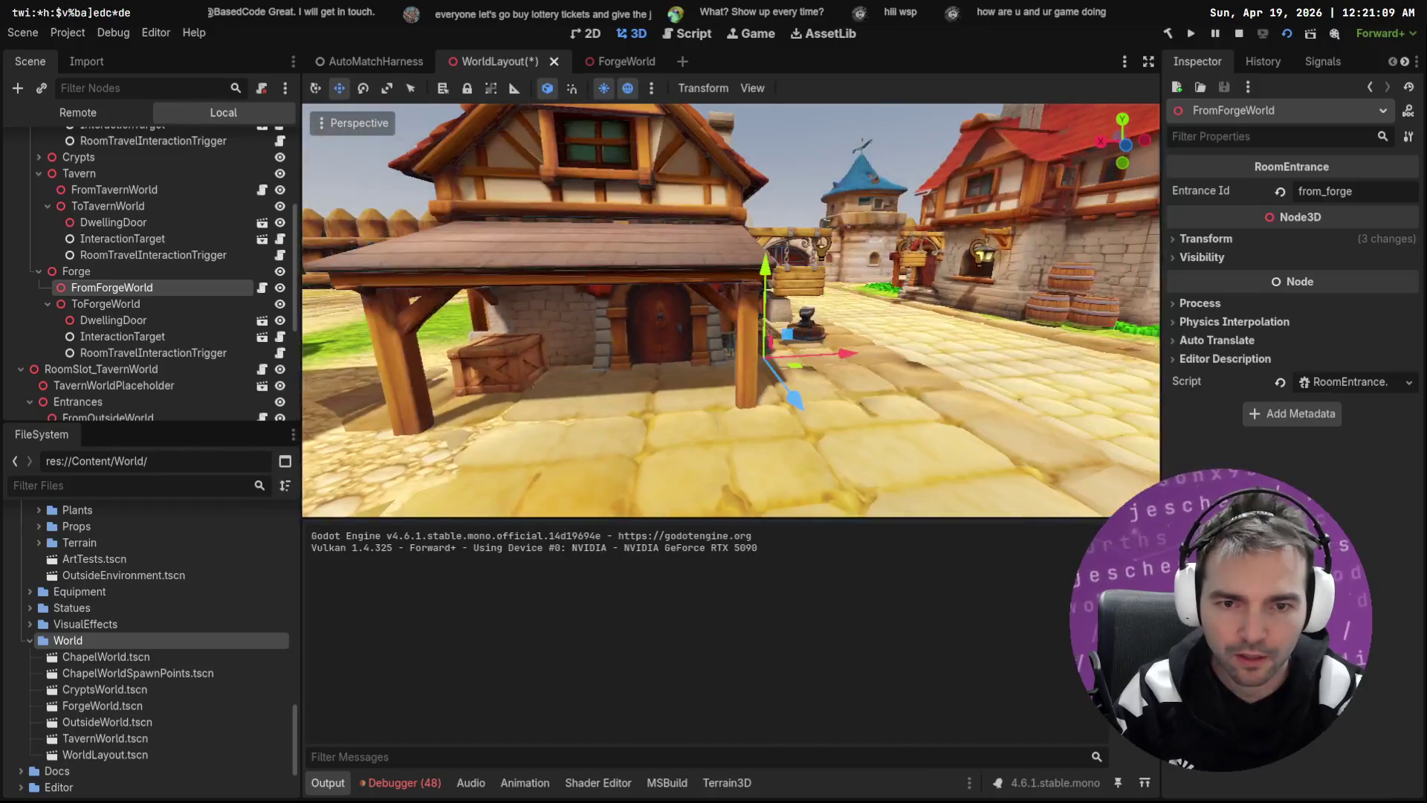
pyautogui.moveTo(840, 369); pyautogui.dragTo(734, 370)
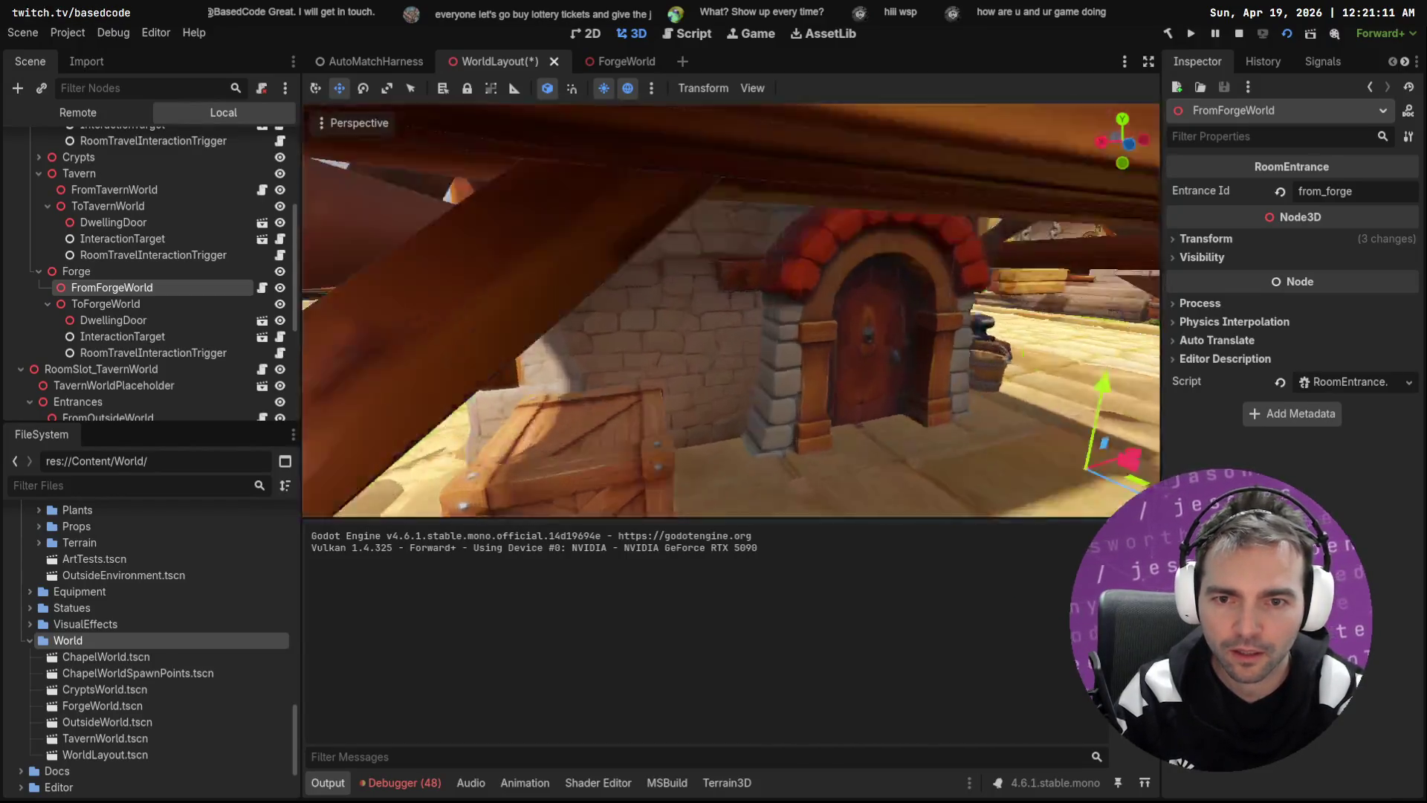
pyautogui.scroll(-3, 730, 310)
pyautogui.moveTo(711, 305); pyautogui.dragTo(713, 331)
pyautogui.moveTo(800, 429)
pyautogui.mouseDown()
pyautogui.moveTo(751, 388)
pyautogui.moveTo(704, 377)
pyautogui.mouseUp()
# Step: Nudge the marker along X at the forge door, save WorldLayout, and launch a playtest from AutoMatchHarness
pyautogui.press('w')
pyautogui.press('s')
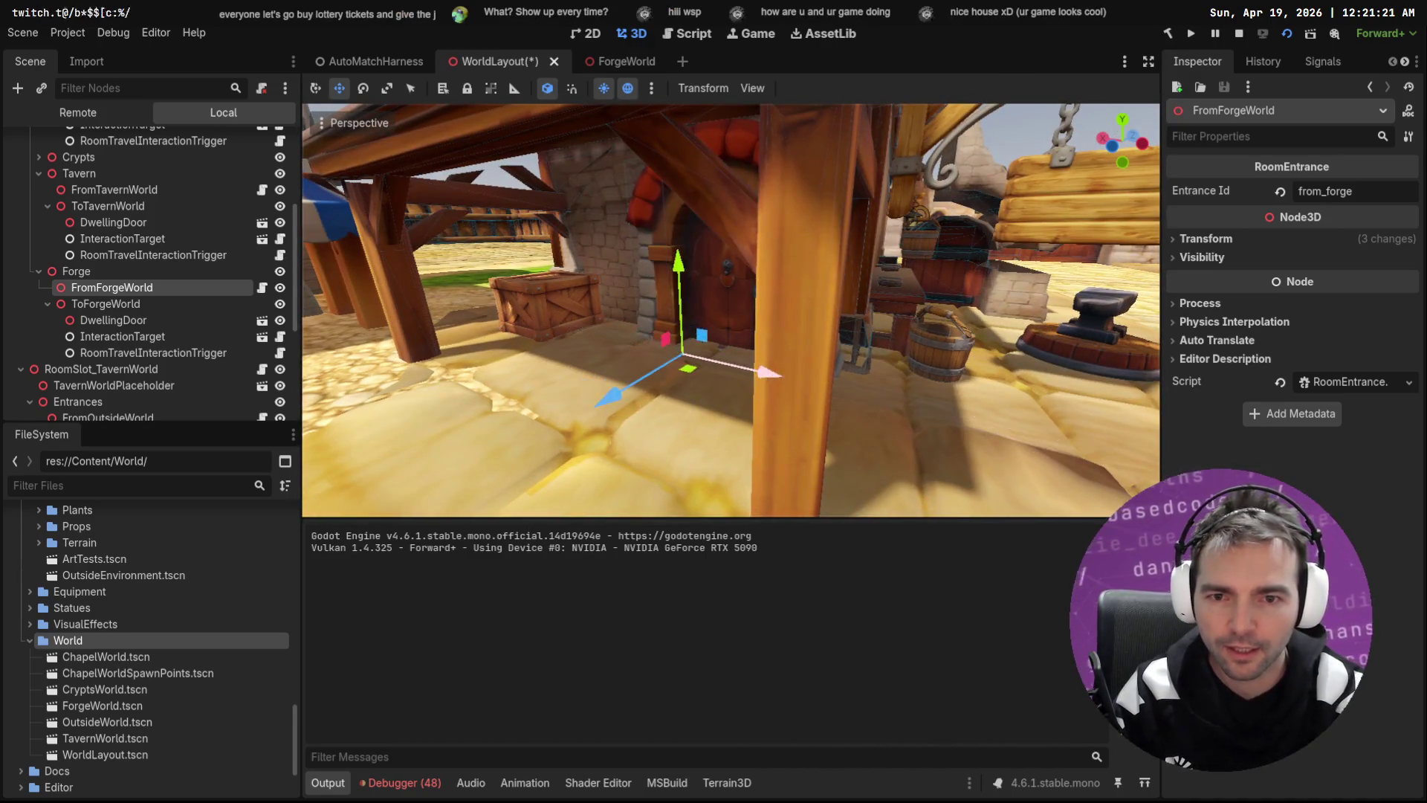
pyautogui.press('s')
pyautogui.press('w')
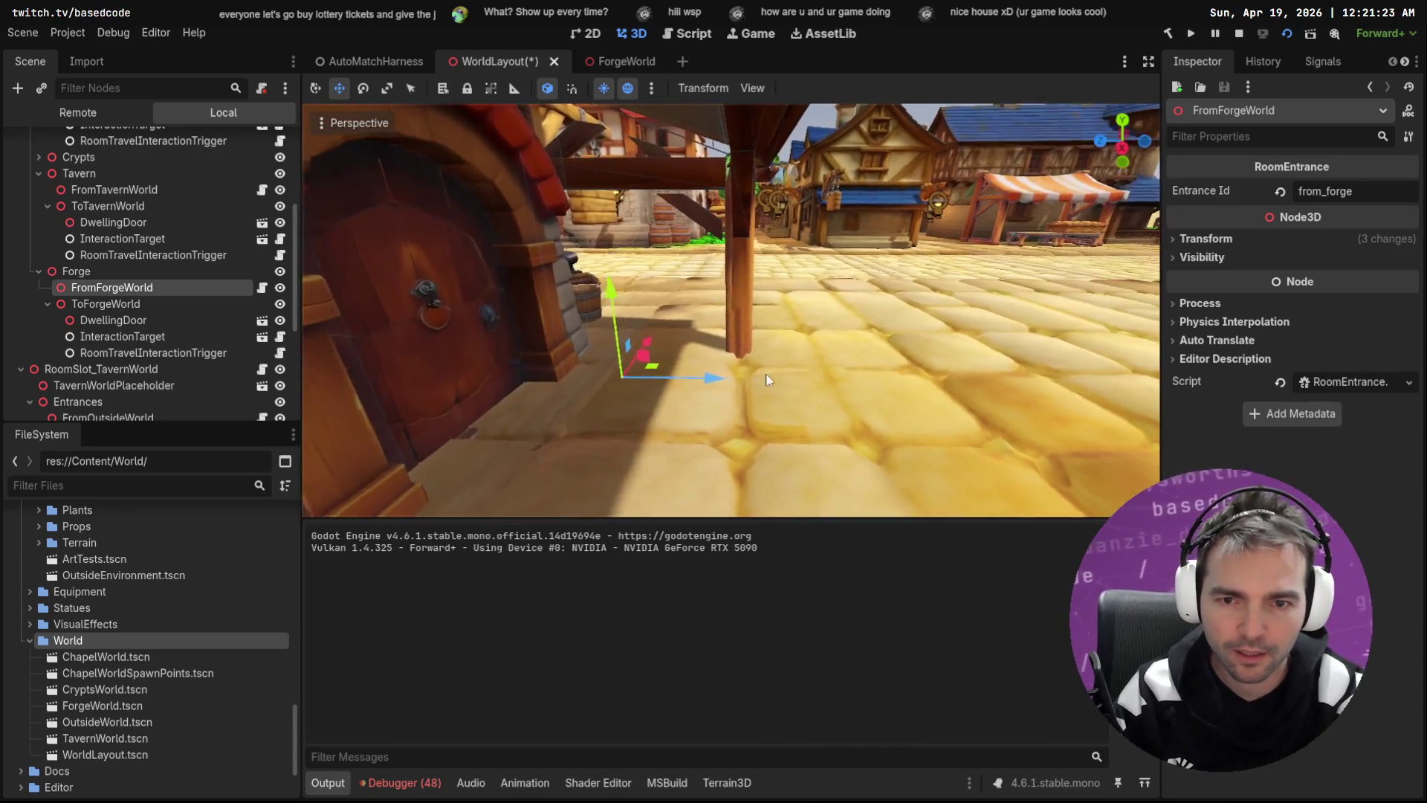
pyautogui.press('w')
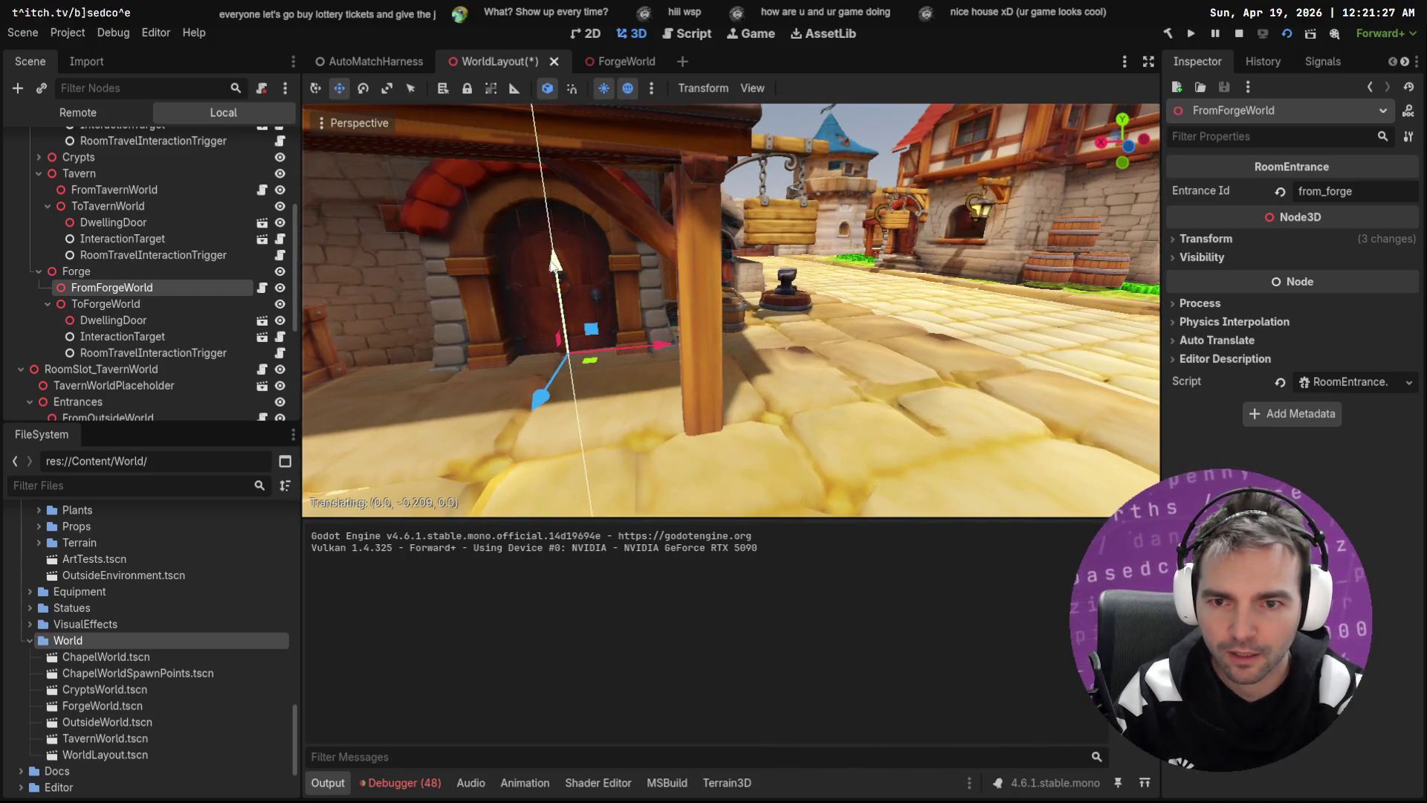
pyautogui.moveTo(653, 341); pyautogui.dragTo(644, 343)
pyautogui.hotkey('ctrl', 's')
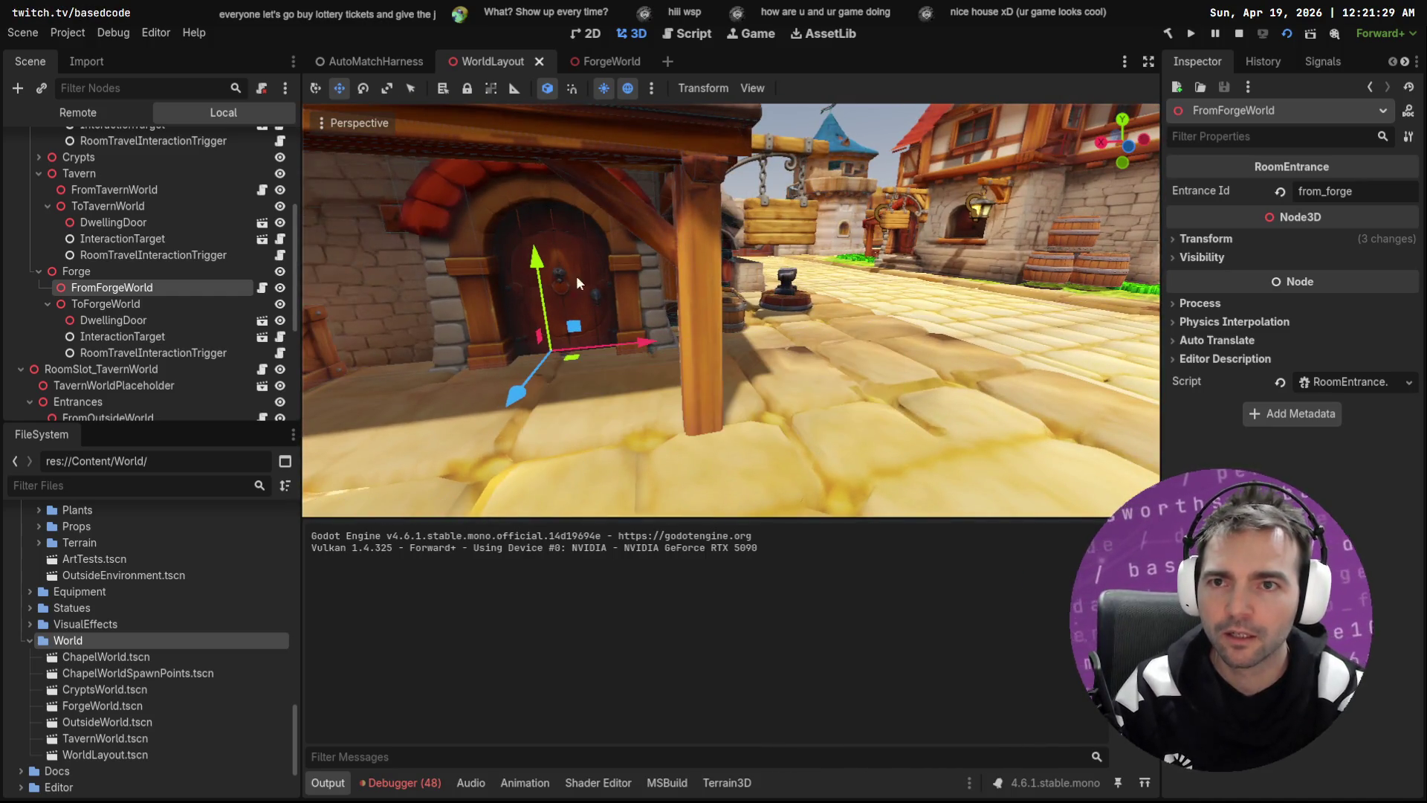
pyautogui.click(369, 67)
pyautogui.press('F6')
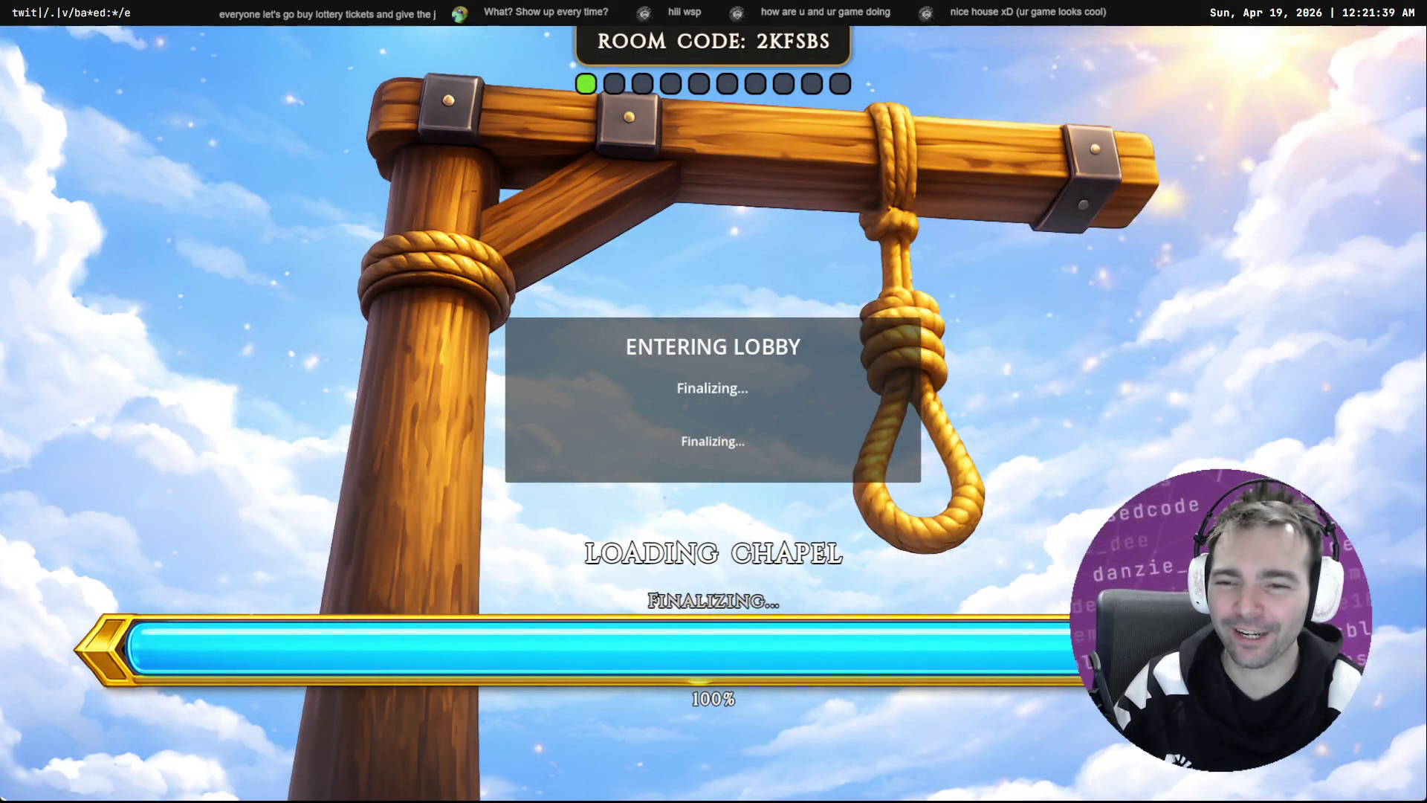
# Step: Once the chapel lobby loads, dismiss the pause menu and walk up the aisle toward the door
pyautogui.press('Escape')
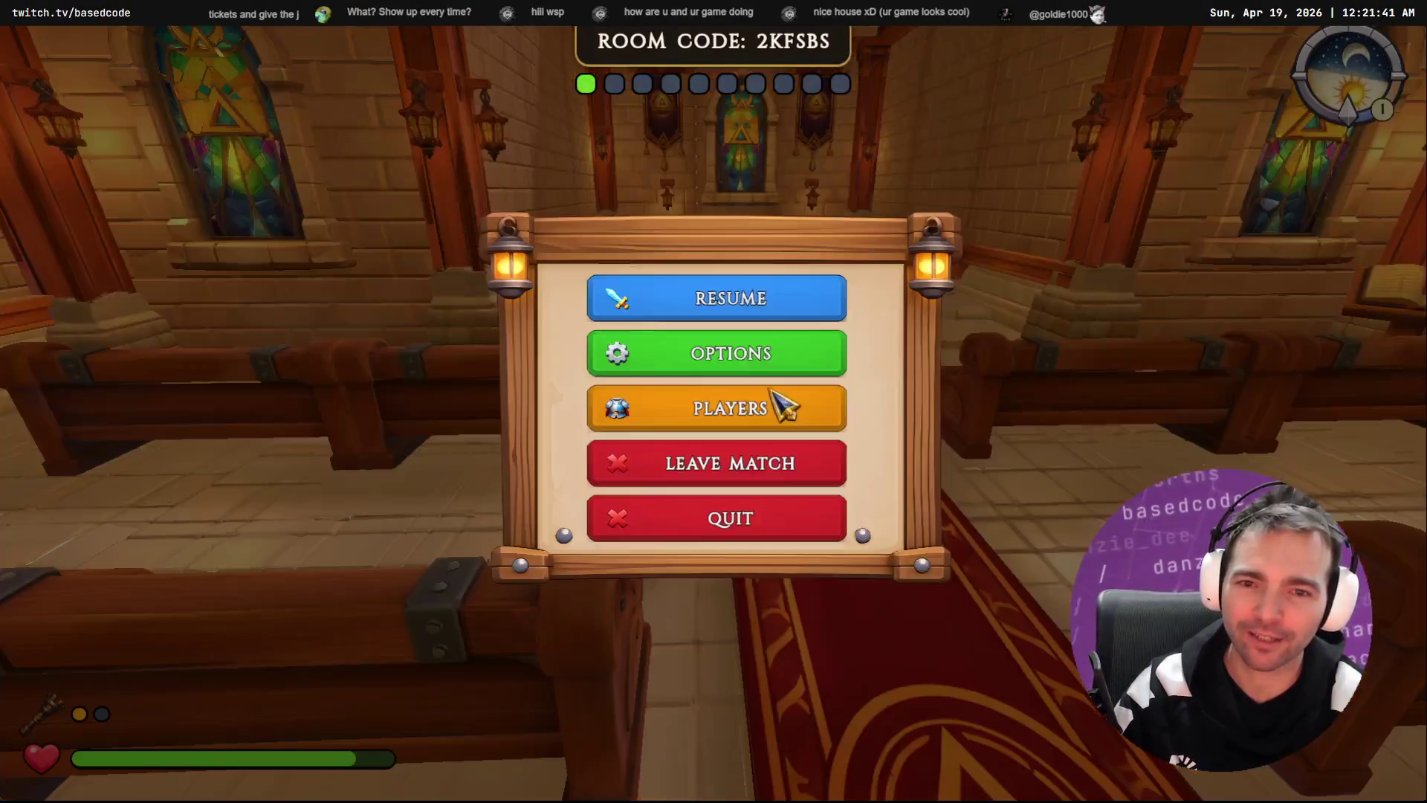
pyautogui.press('Escape')
pyautogui.press('w')
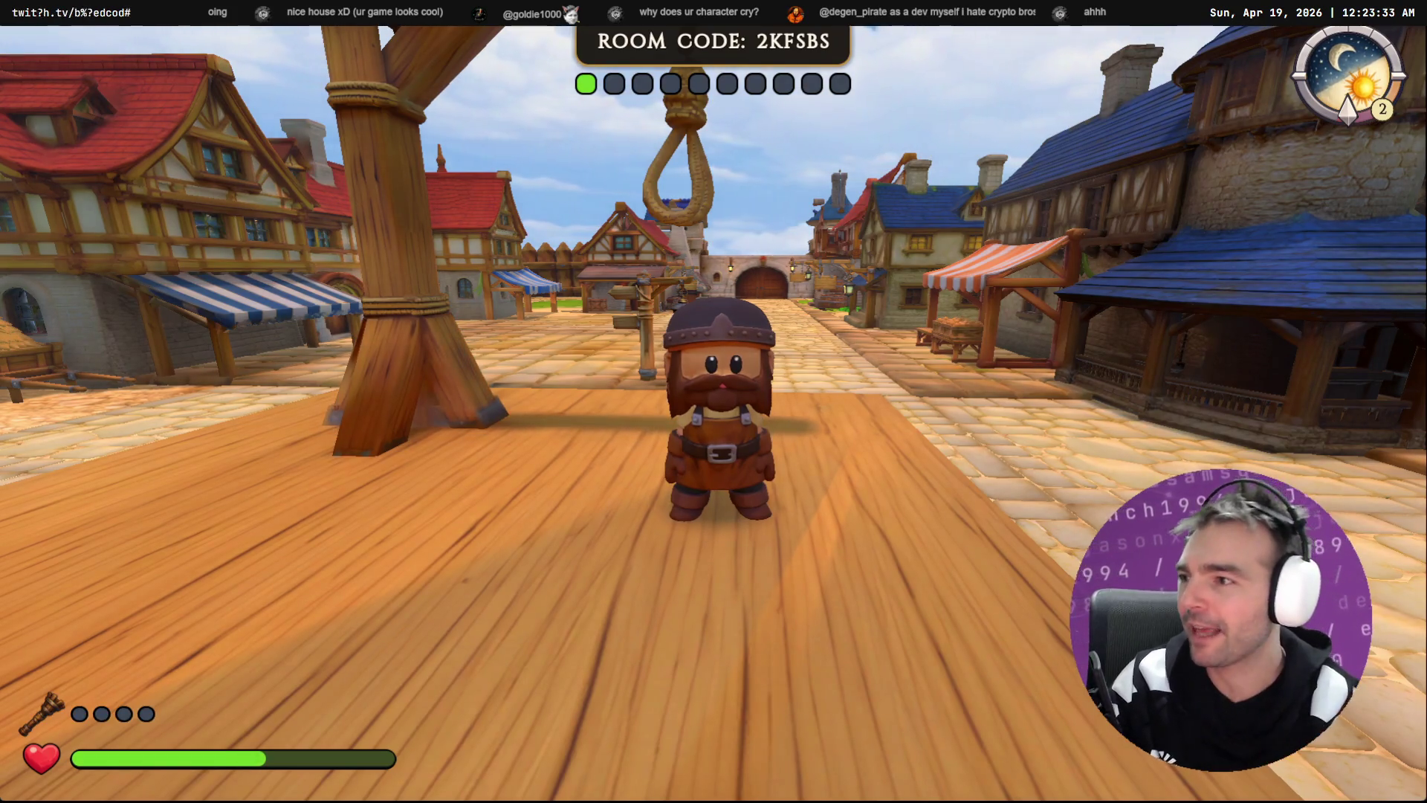
# Step: Run across the gallows platform and left around the town square, turning back toward the camera
pyautogui.press('w')
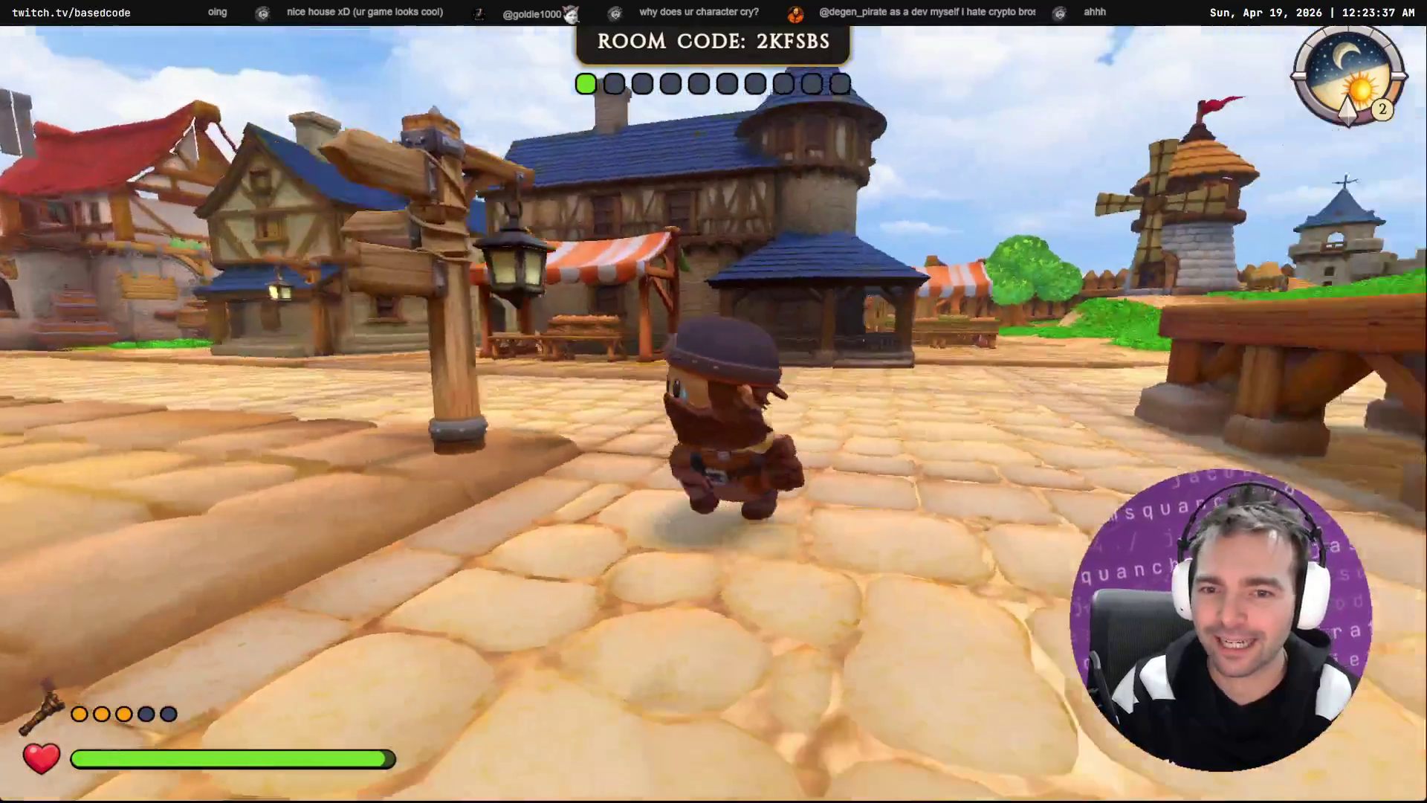
pyautogui.press('a')
pyautogui.press('s')
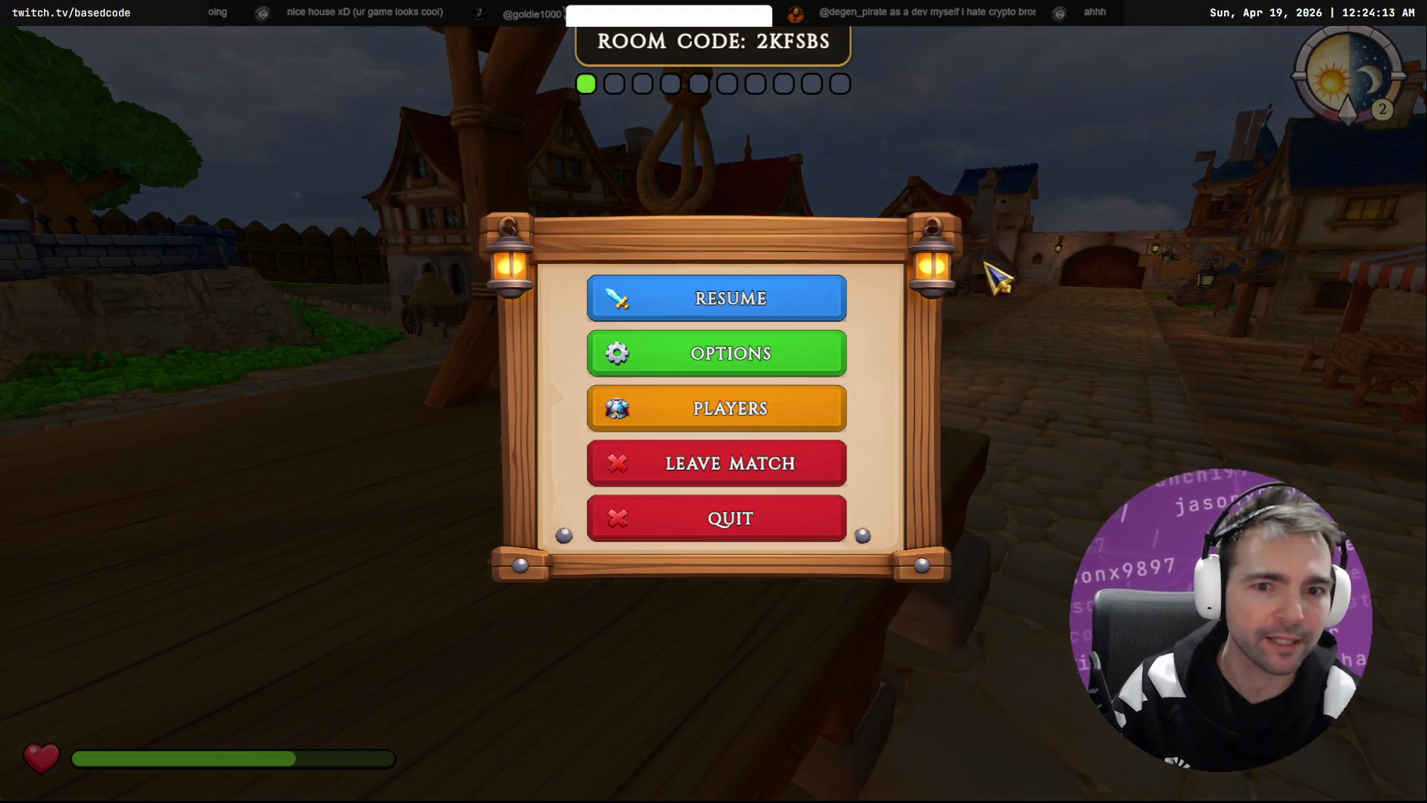
# Step: Resume play and run off the gallows platform down the dark street to the forge archway
pyautogui.click(823, 294)
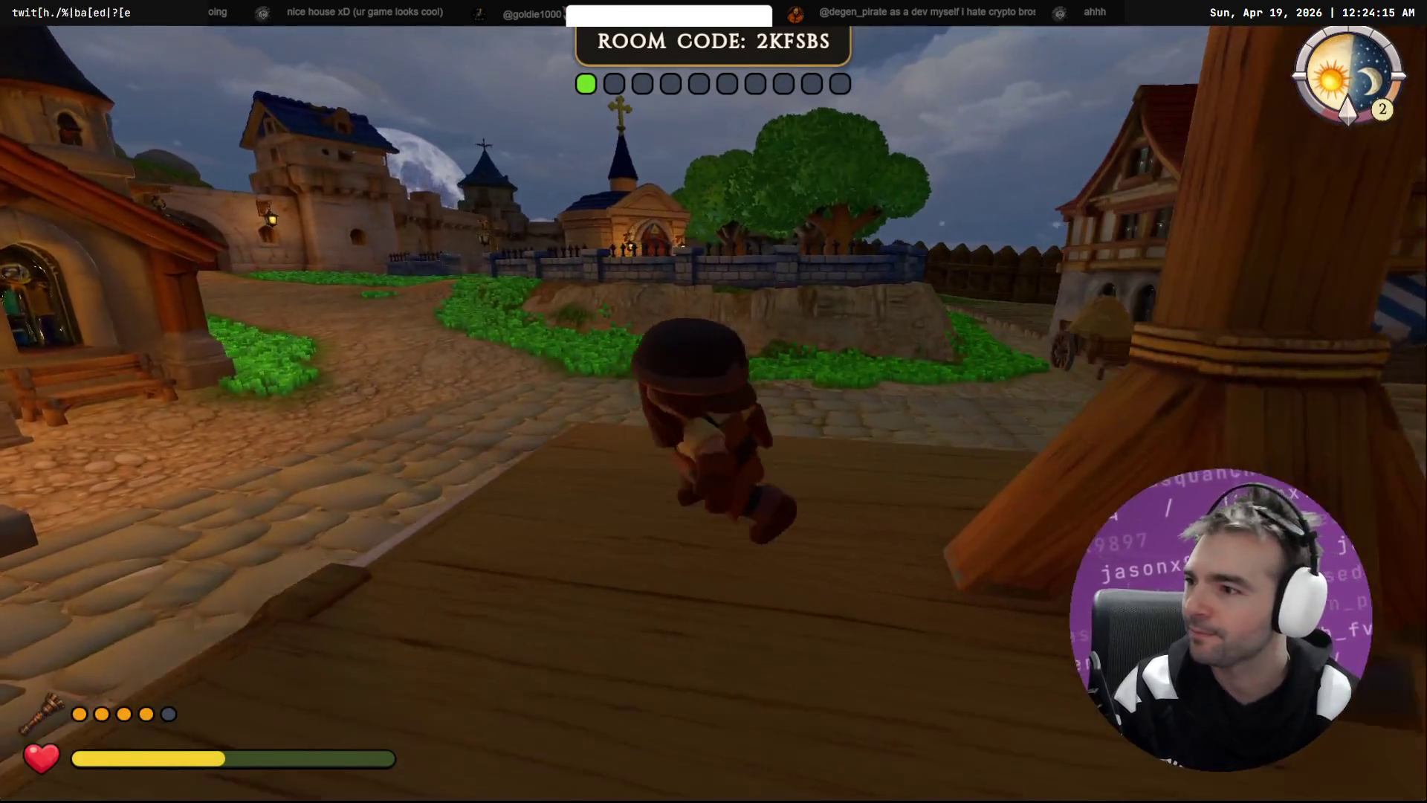
pyautogui.press('w')
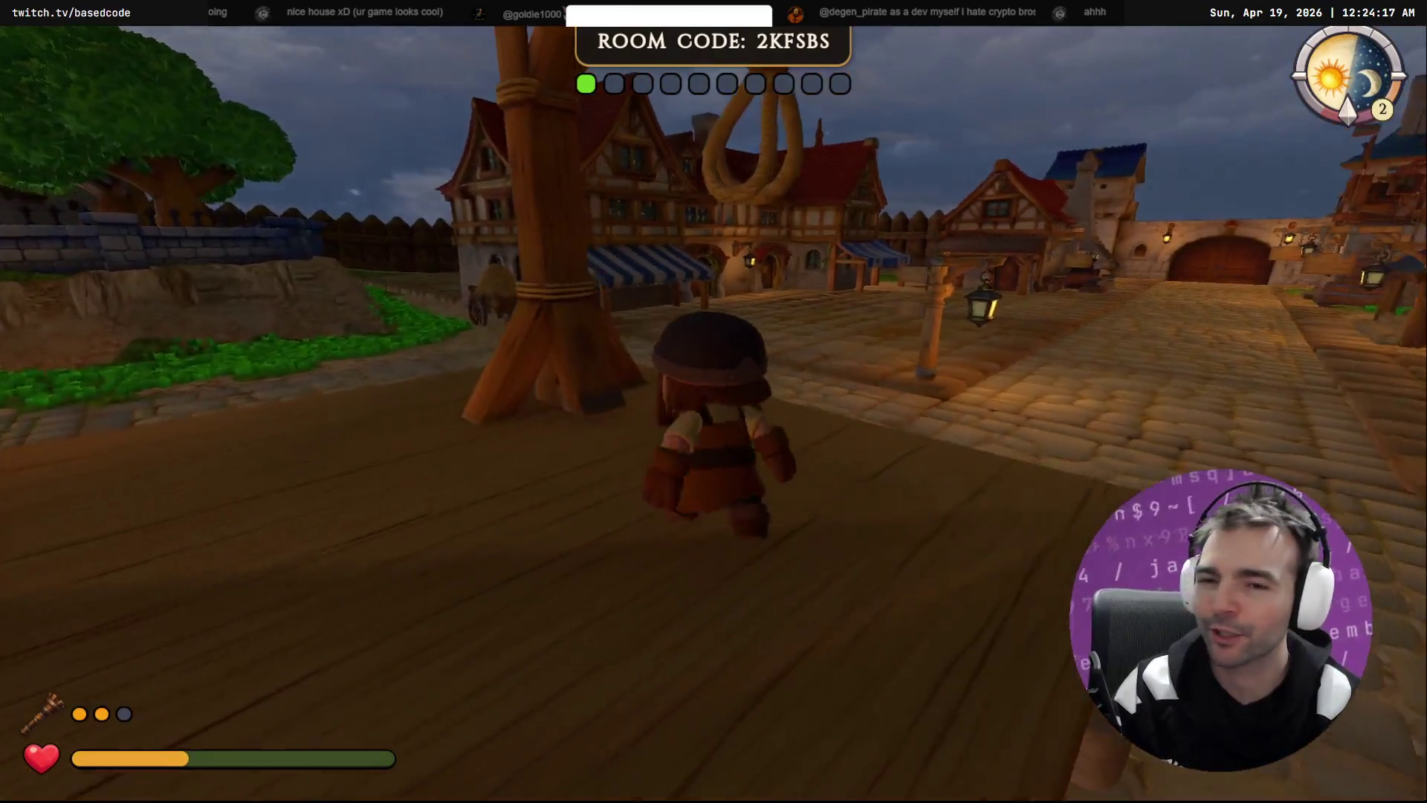
pyautogui.press('w')
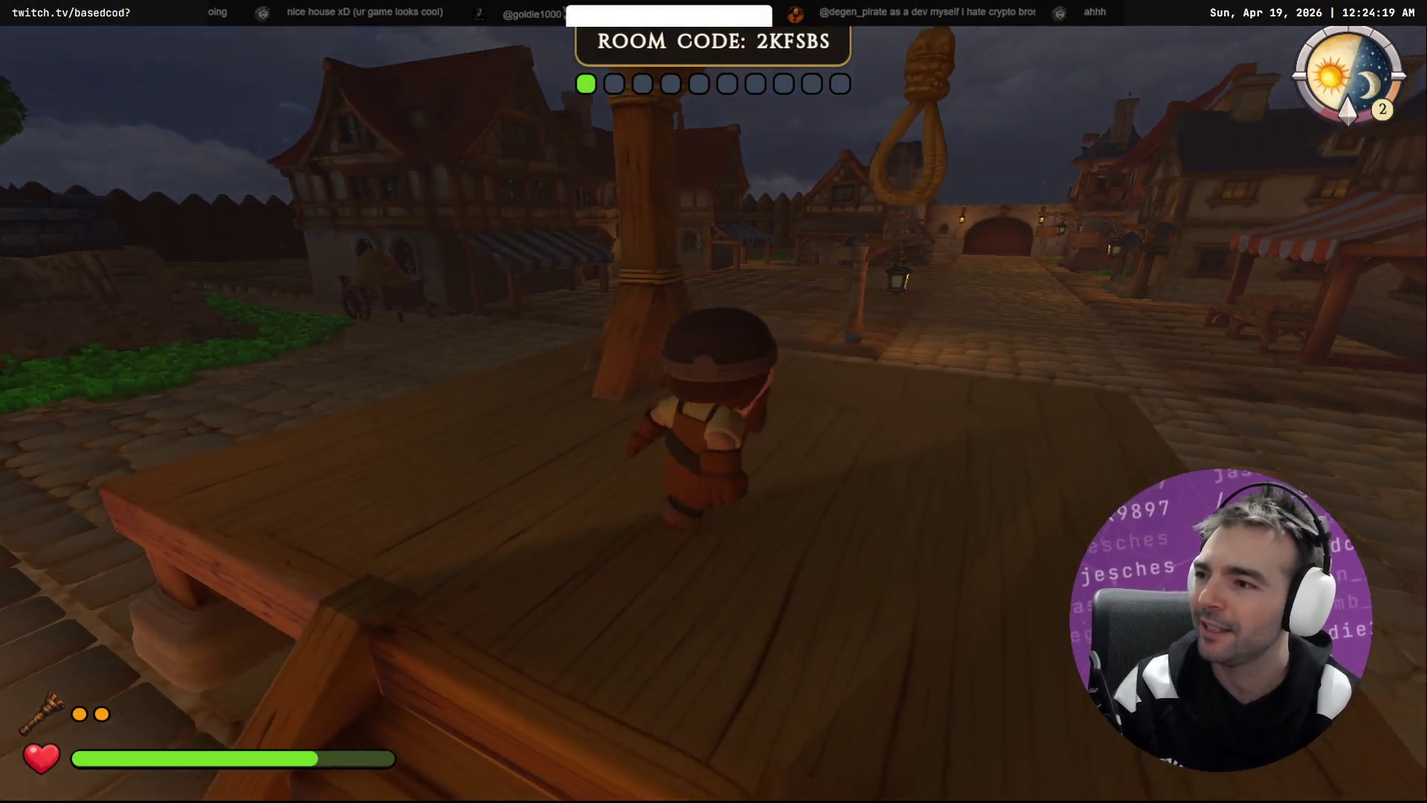
pyautogui.press('w')
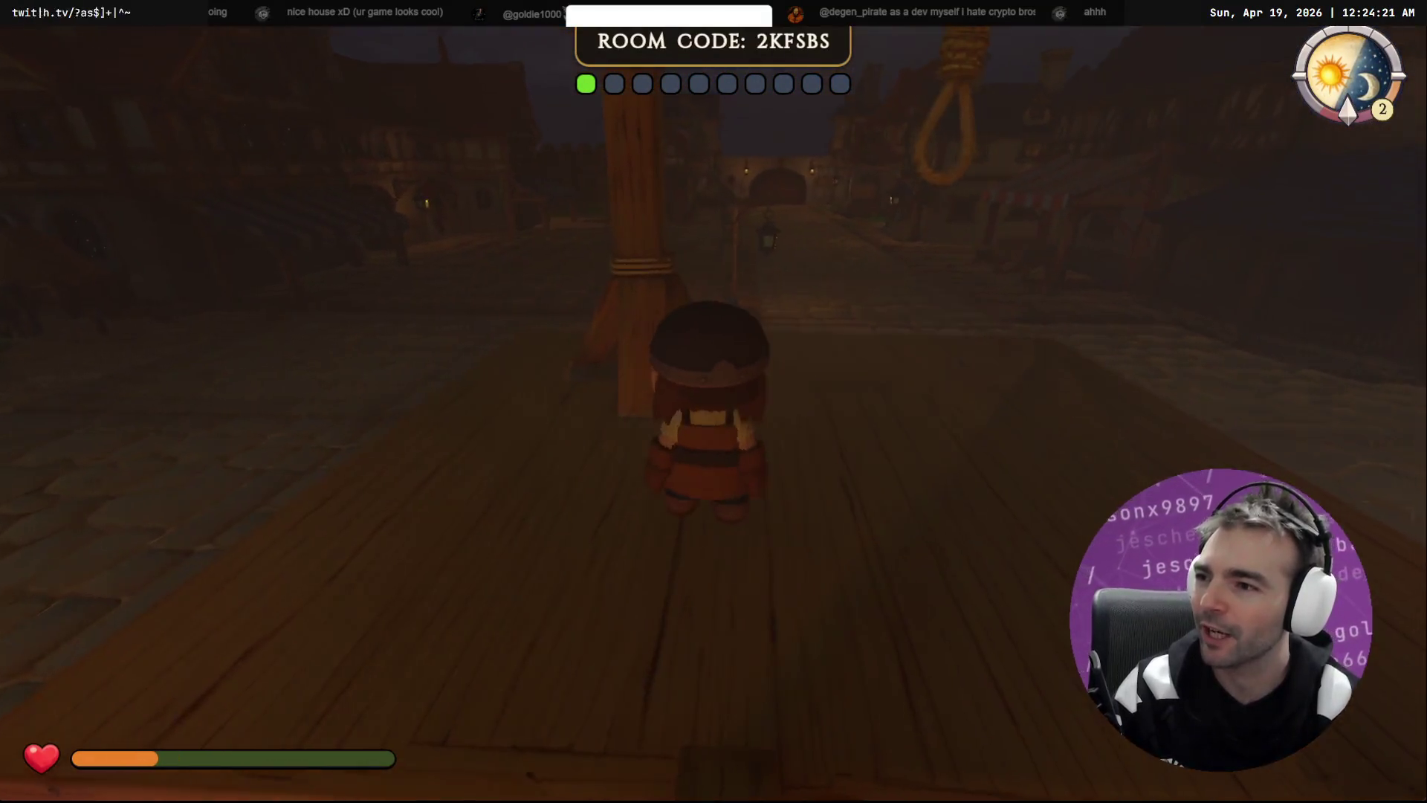
pyautogui.press('w')
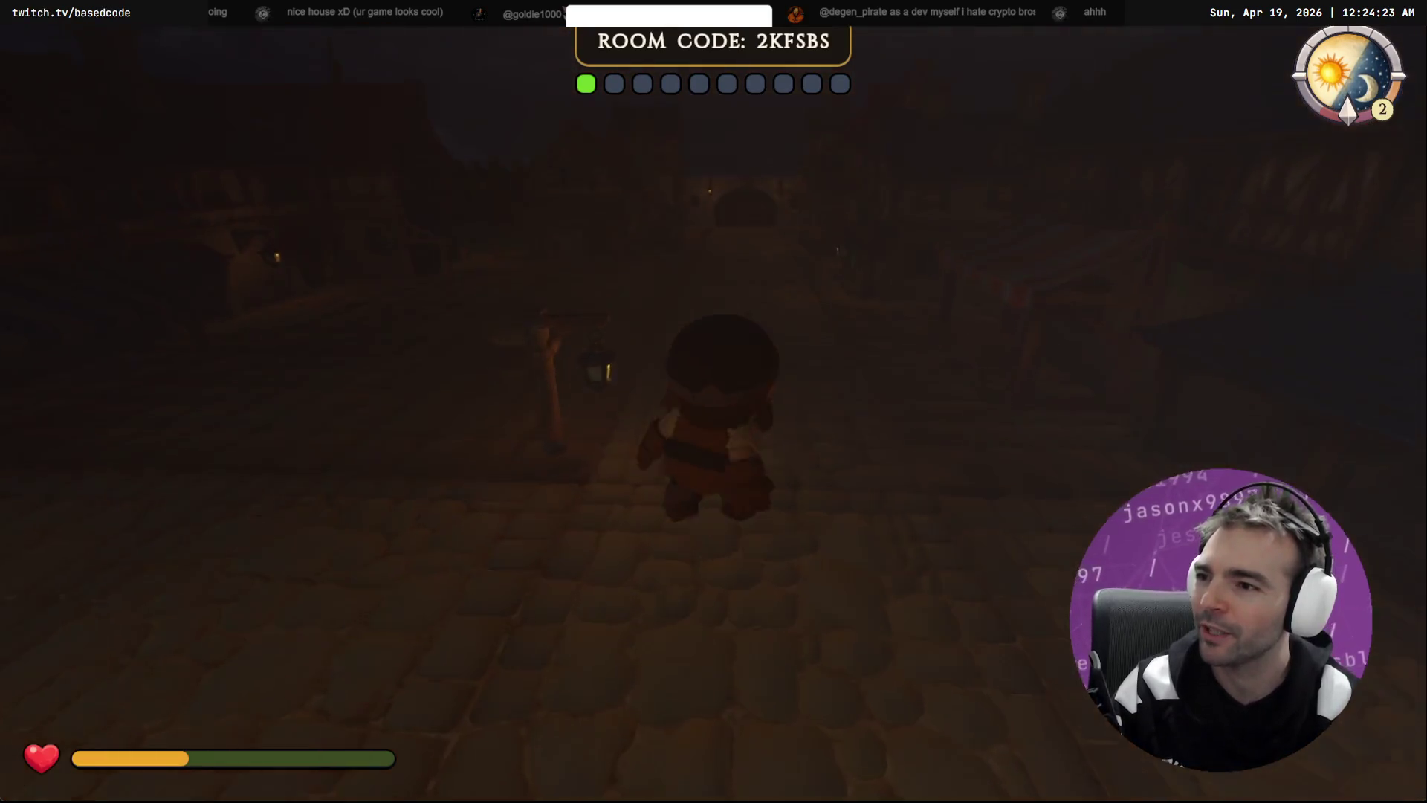
pyautogui.press('w')
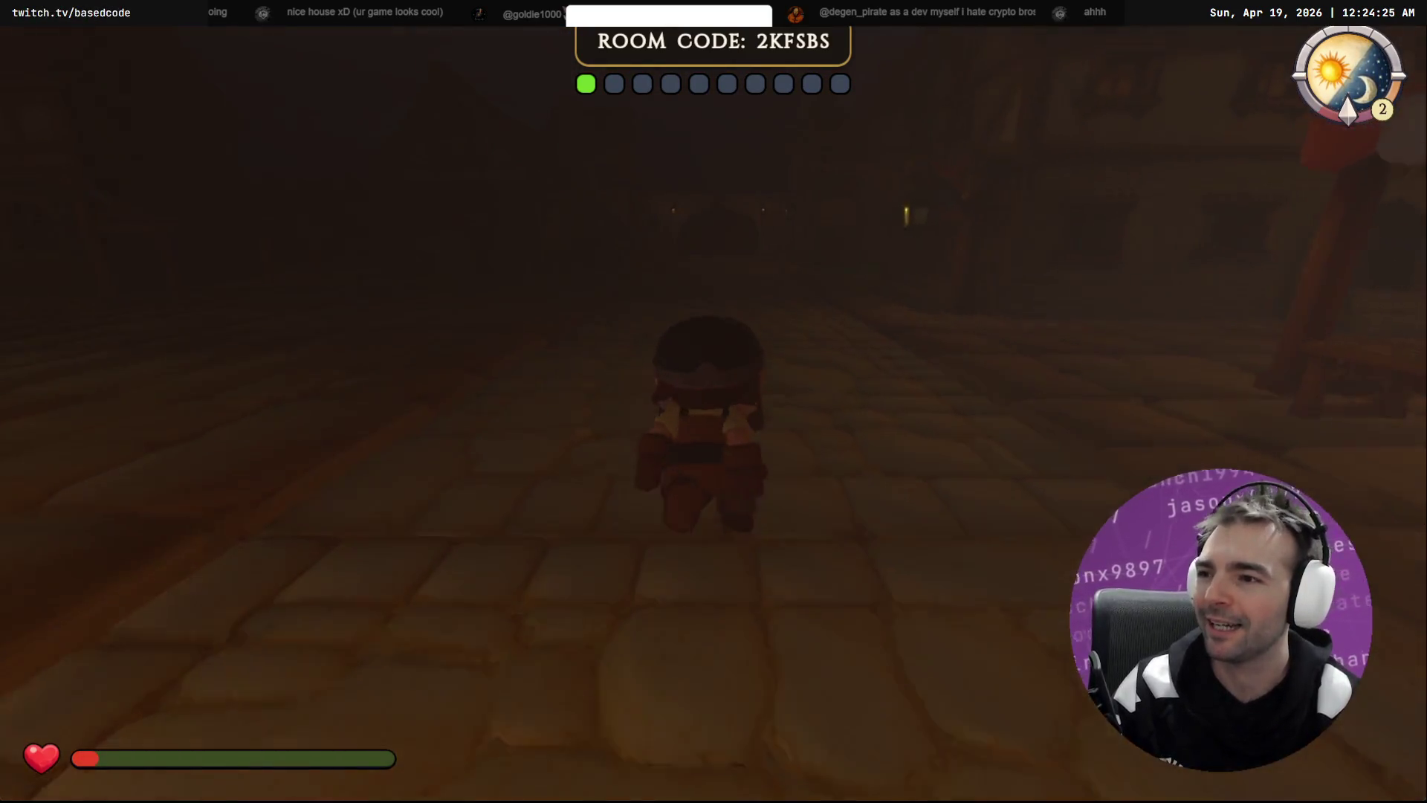
pyautogui.press('w')
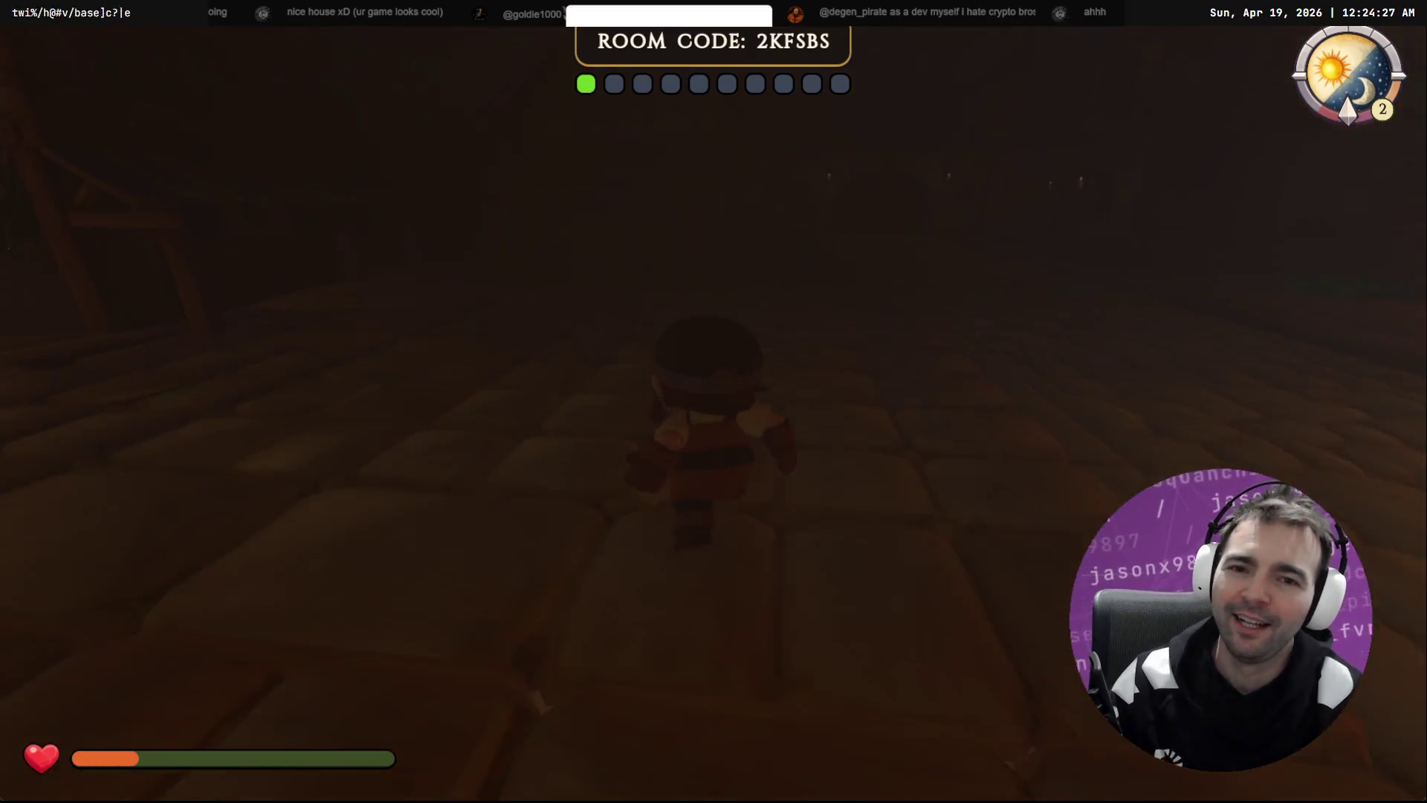
pyautogui.press('w')
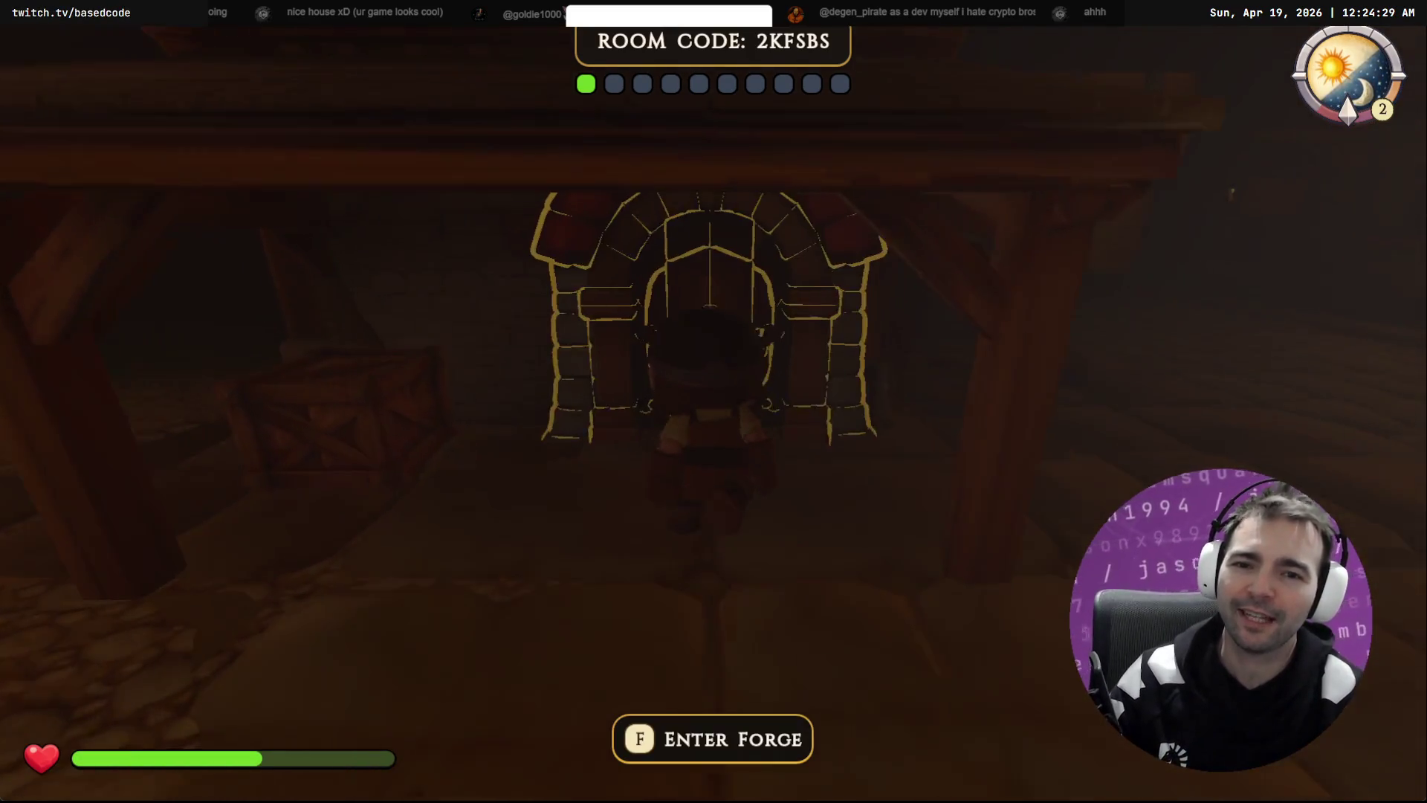
# Step: Turn away and back to confirm the Enter Forge prompt at the door, then walk into the dark room
pyautogui.press('w')
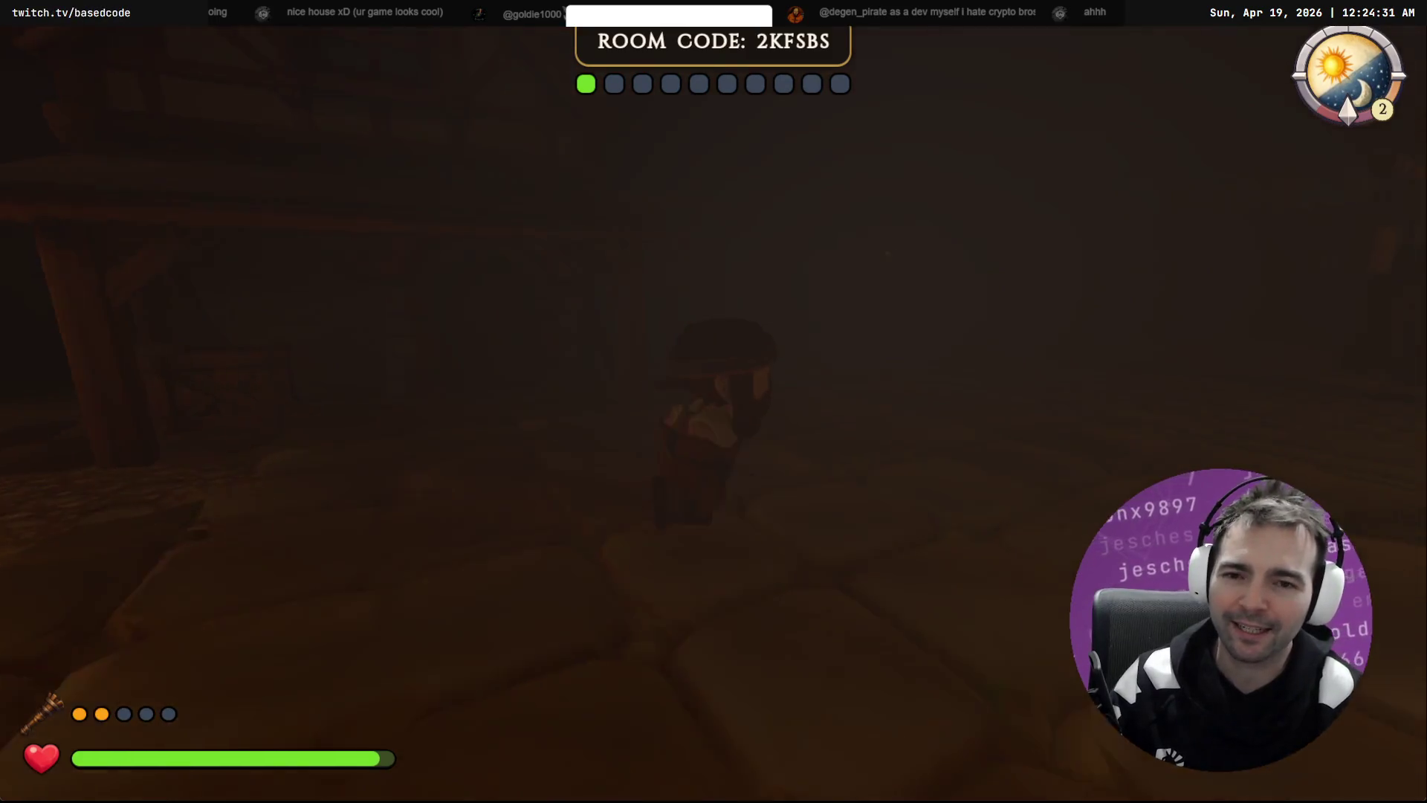
pyautogui.press('w')
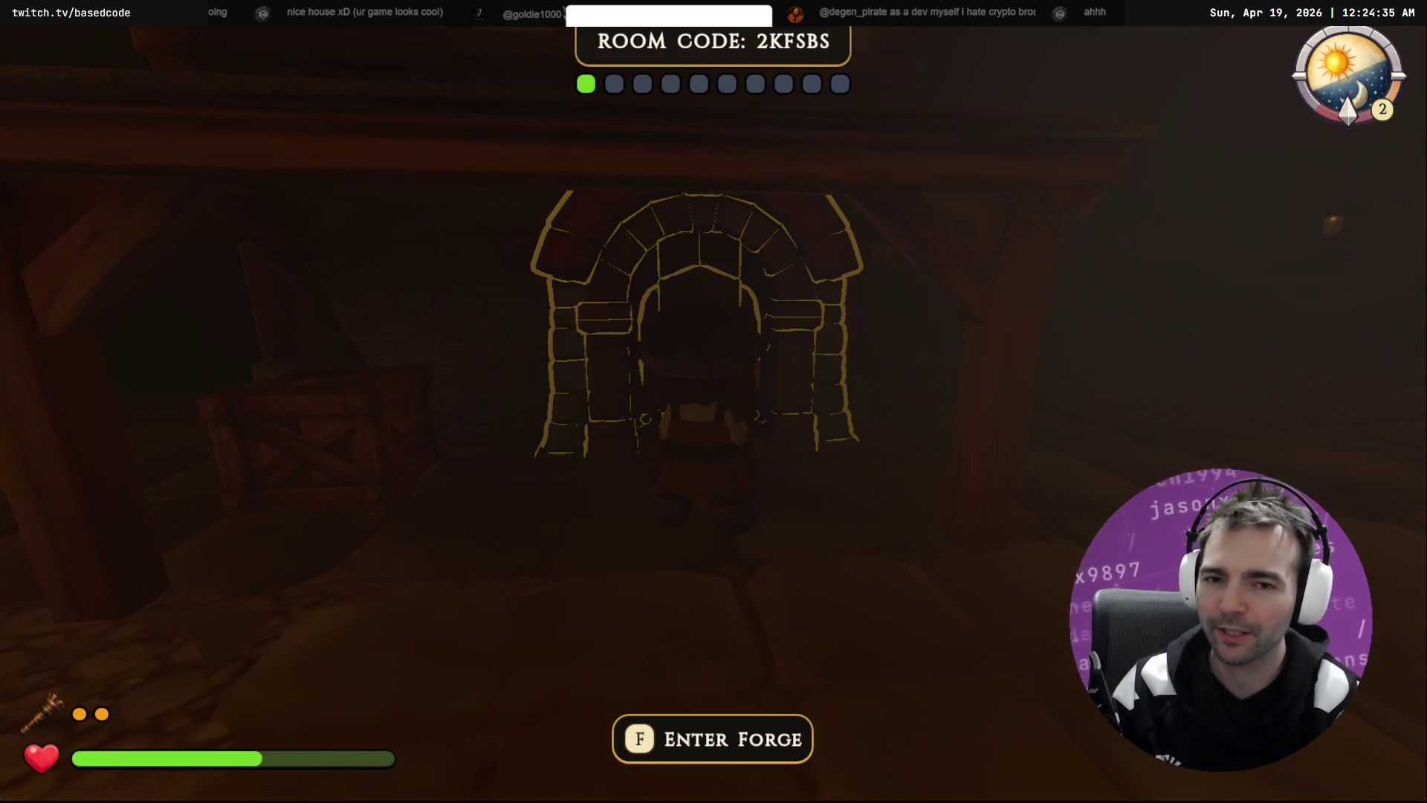
pyautogui.press('s')
pyautogui.press('w')
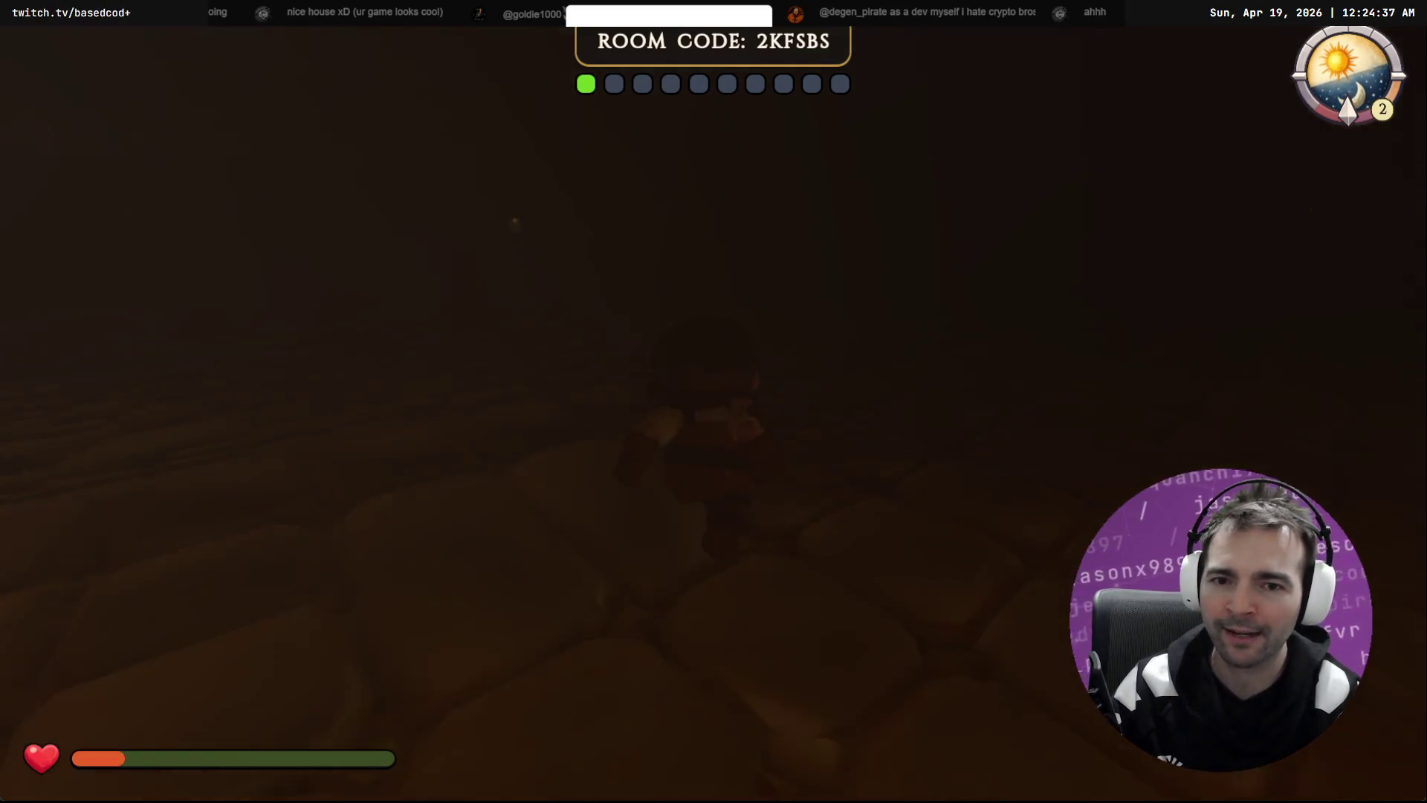
pyautogui.press('w')
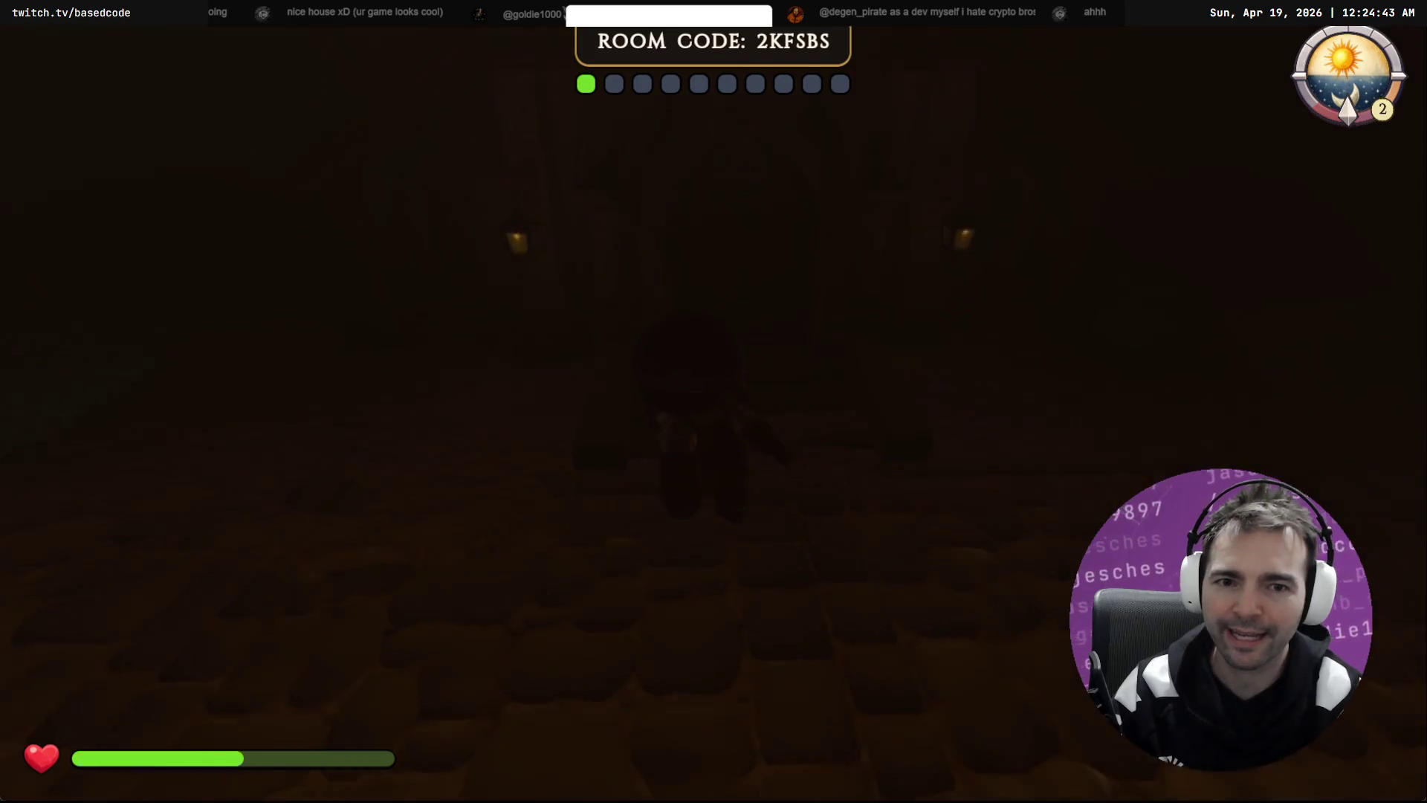
# Step: Enter the chapel, walk up the carpet, and leave again to go outside
pyautogui.press('w')
pyautogui.press('f')
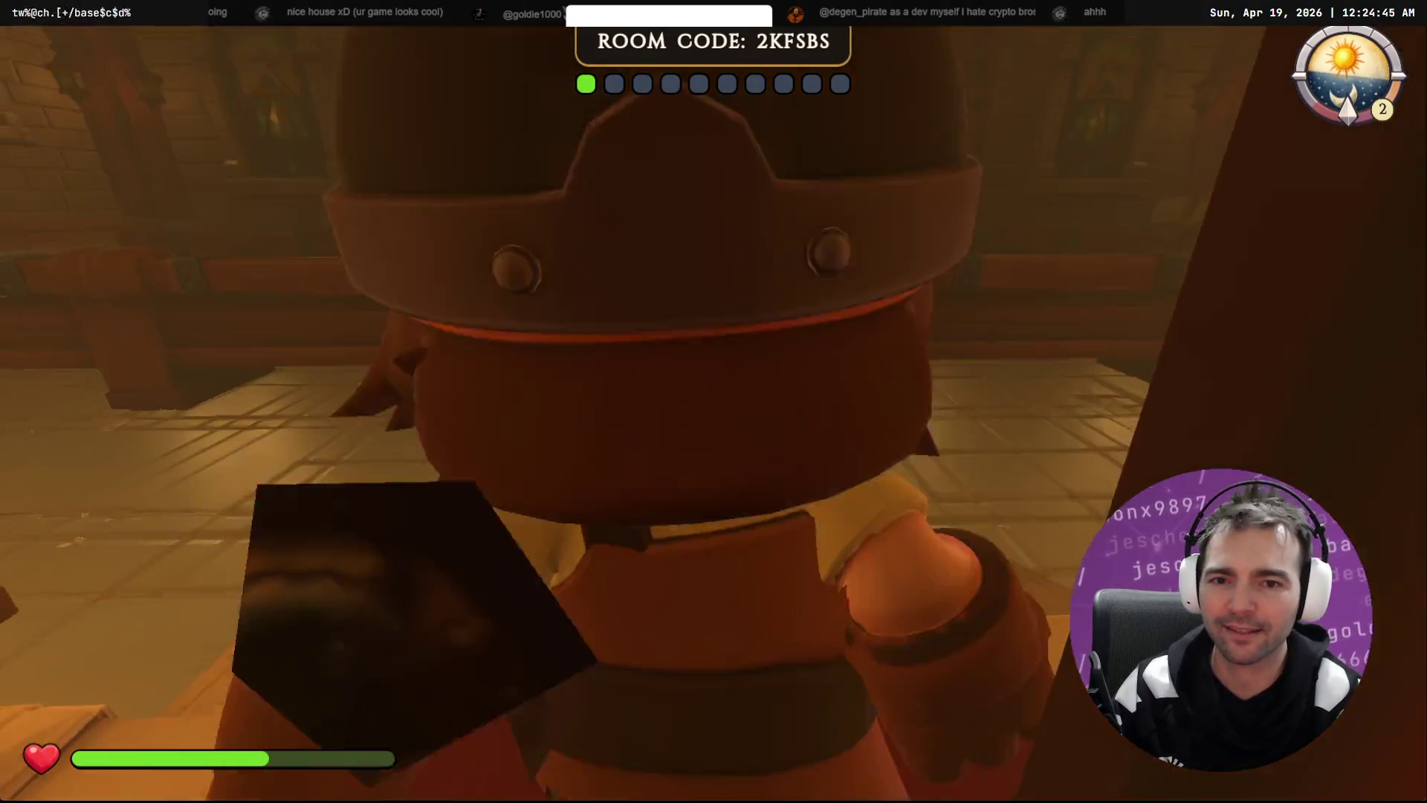
pyautogui.press('w')
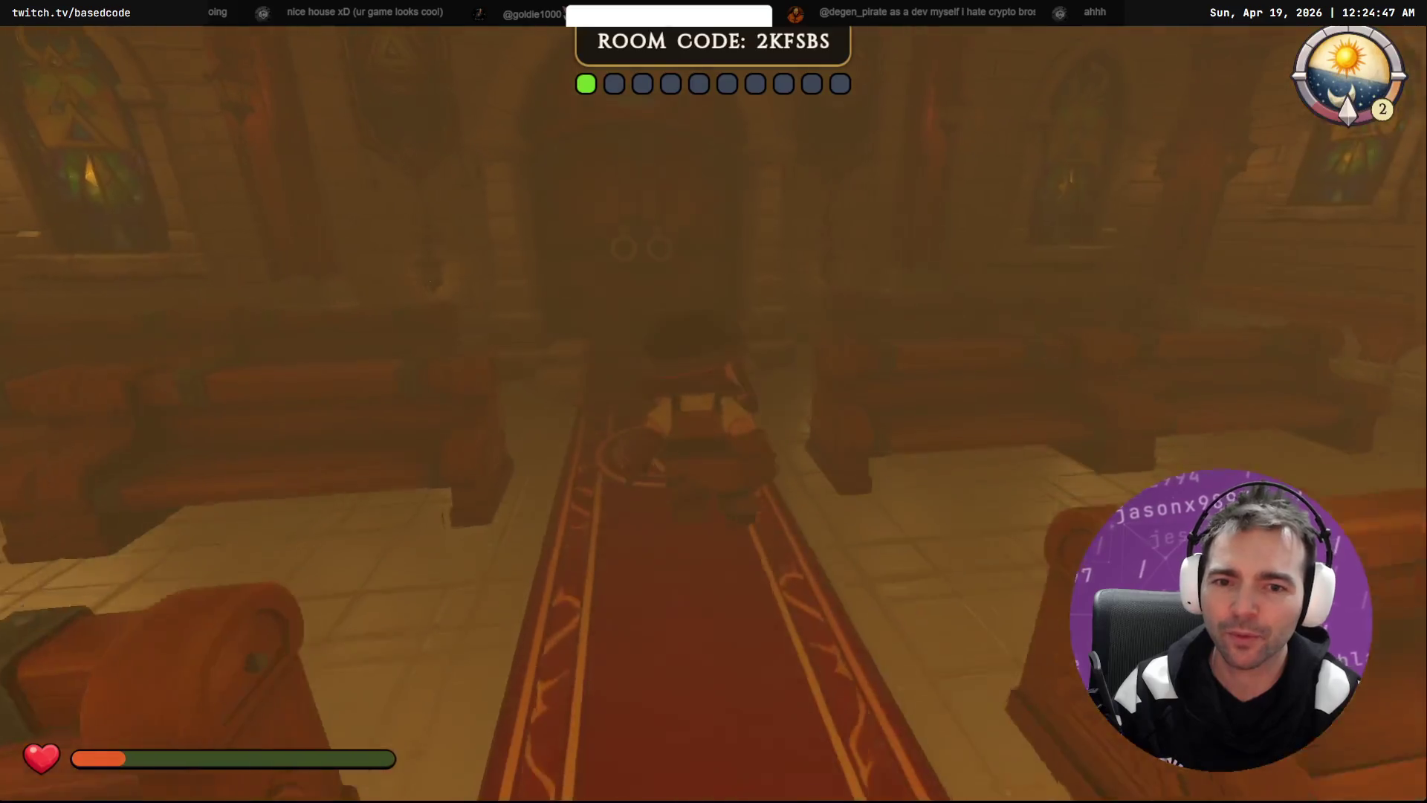
pyautogui.press('w')
pyautogui.press('f')
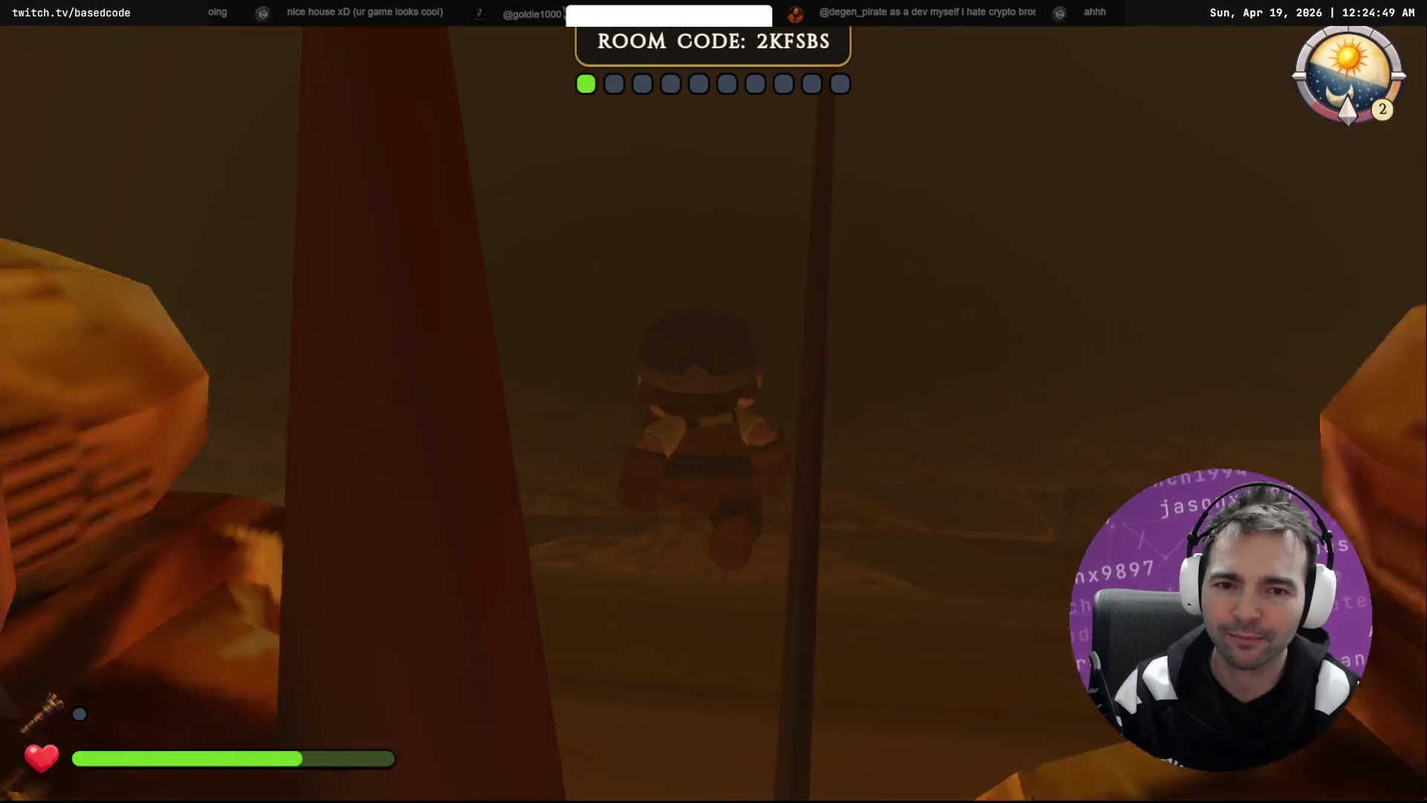
# Step: Walk through the fog and along the lantern-lit walkway back to the forge archway
pyautogui.press('w')
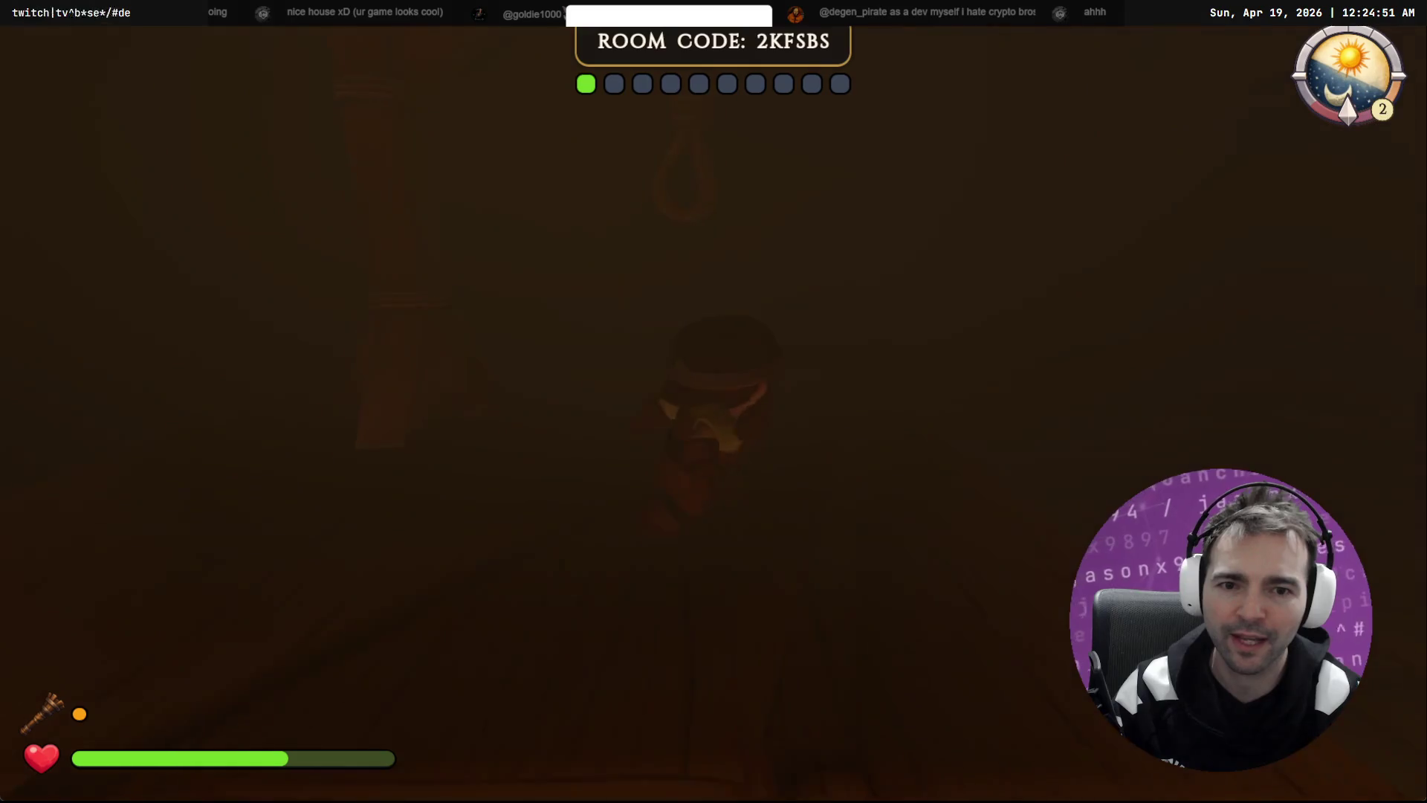
pyautogui.press('w')
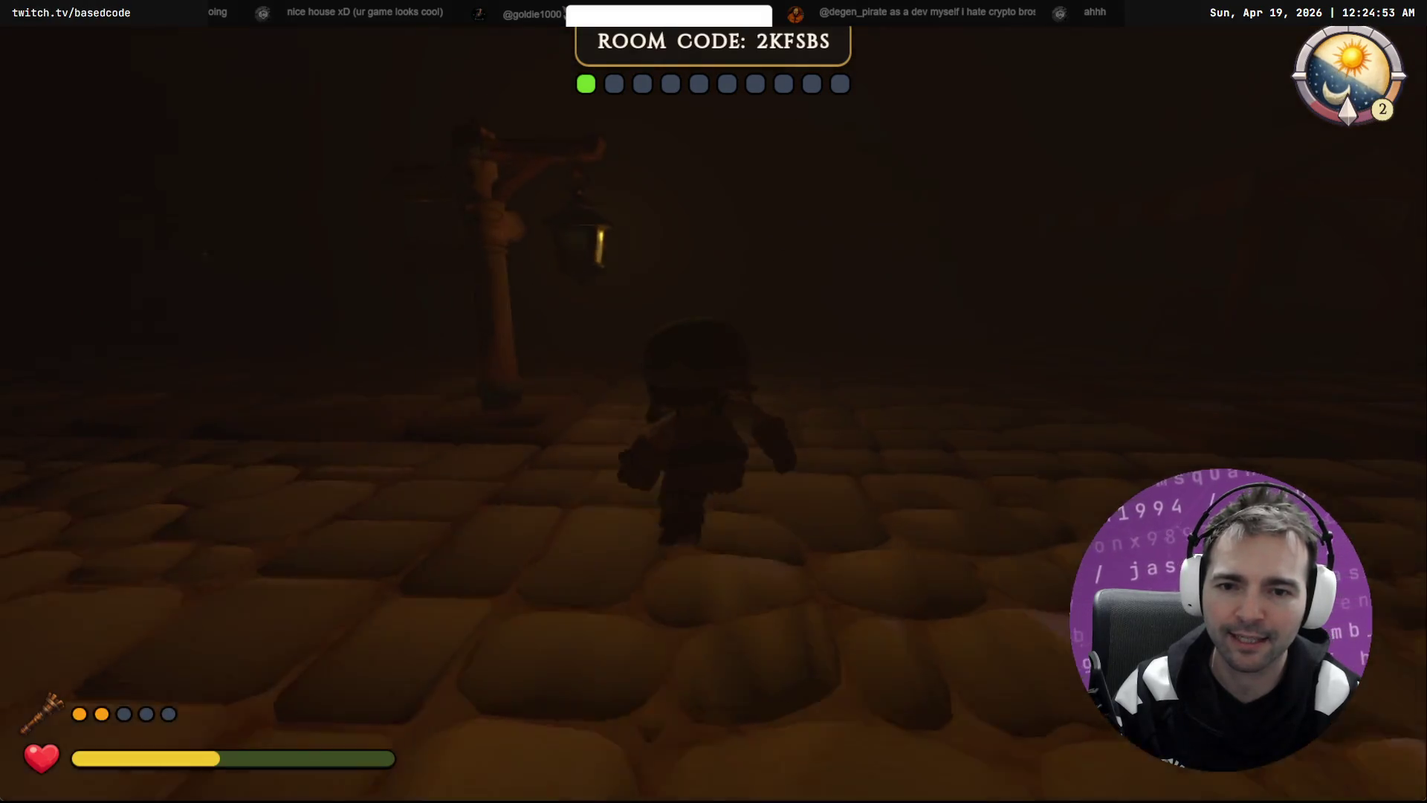
pyautogui.press('w')
pyautogui.press('w')
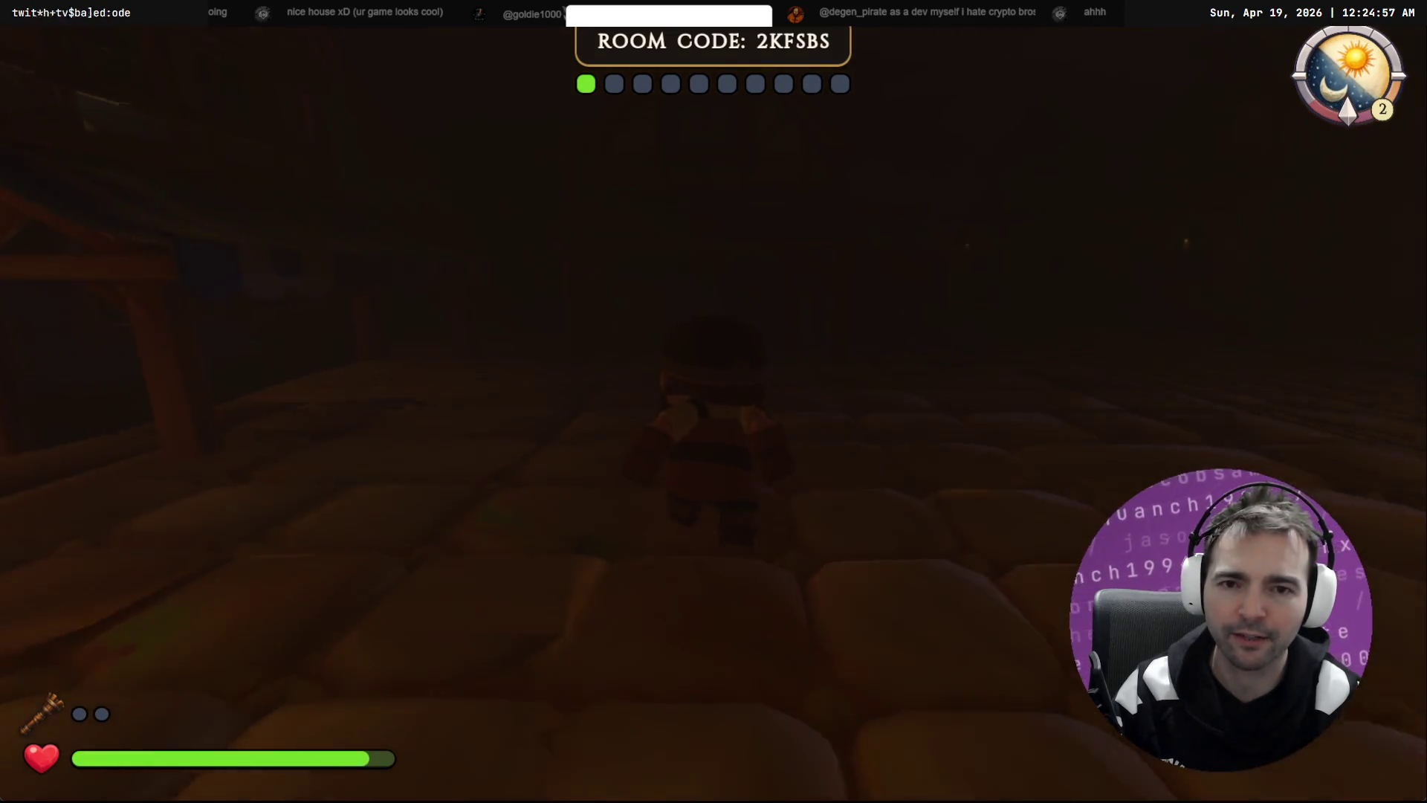
# Step: Walk up to the forge door, enter the forge, then exit back onto the street
pyautogui.press('w')
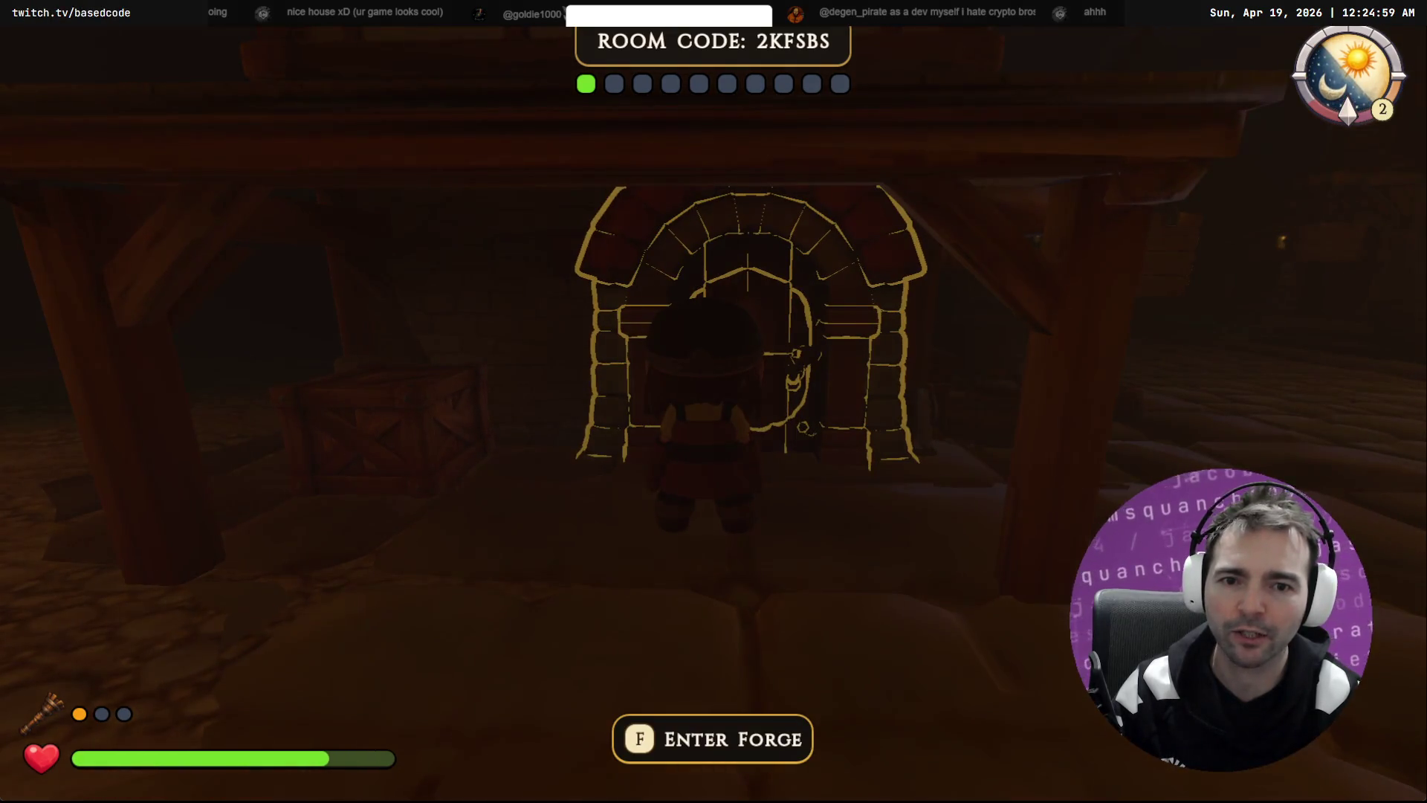
pyautogui.press('f')
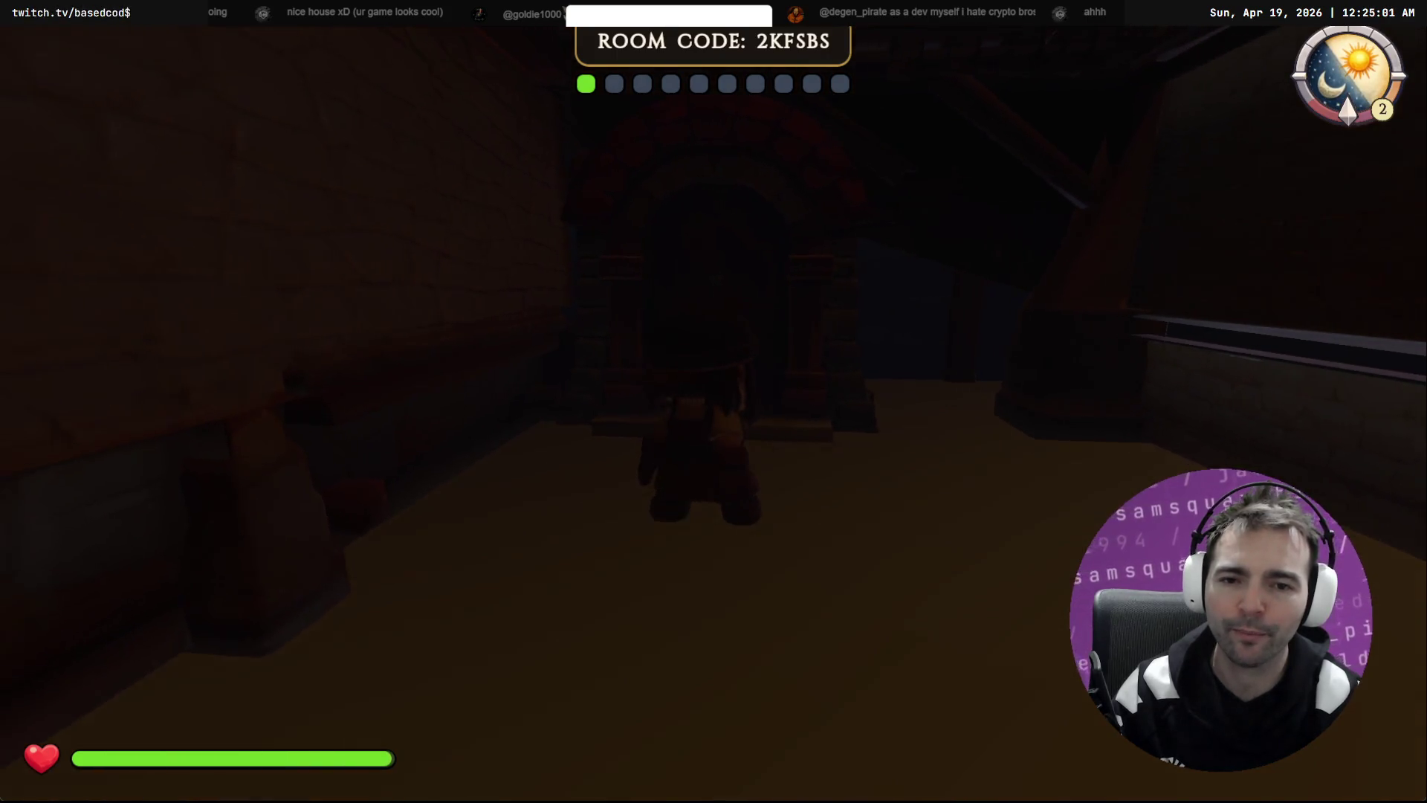
pyautogui.press('f')
pyautogui.press('s')
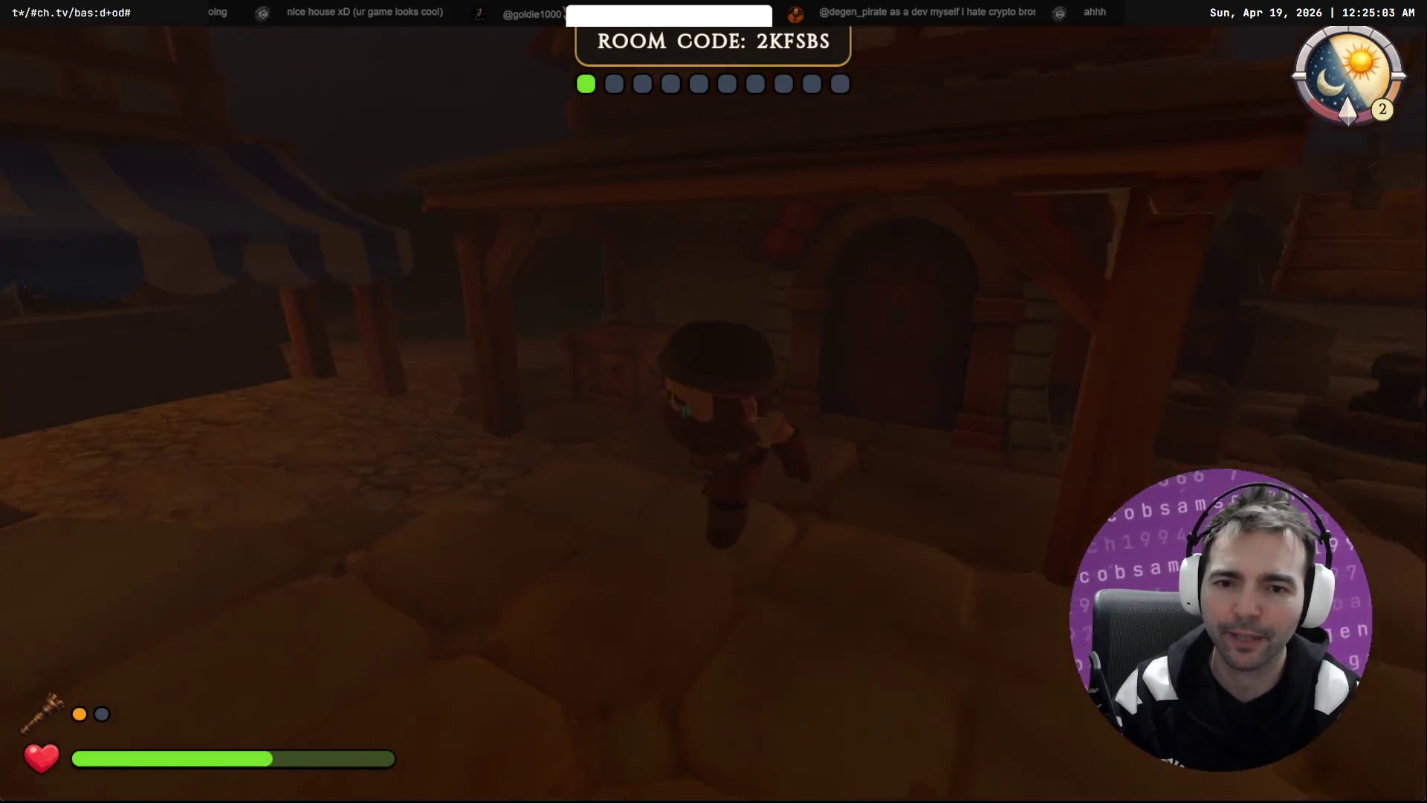
# Step: Run up the street toward the castle and jump onto the wooden table
pyautogui.press('w')
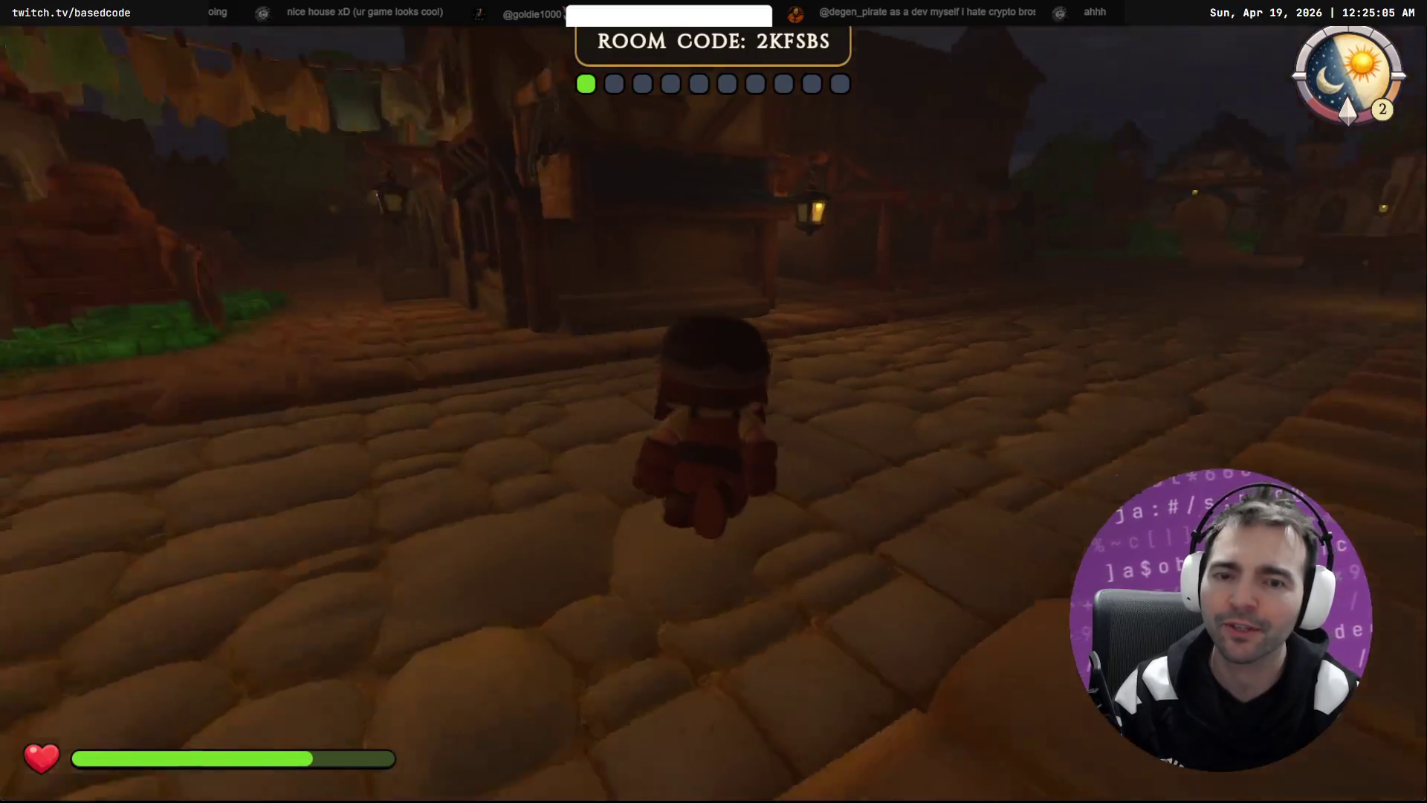
pyautogui.press('w')
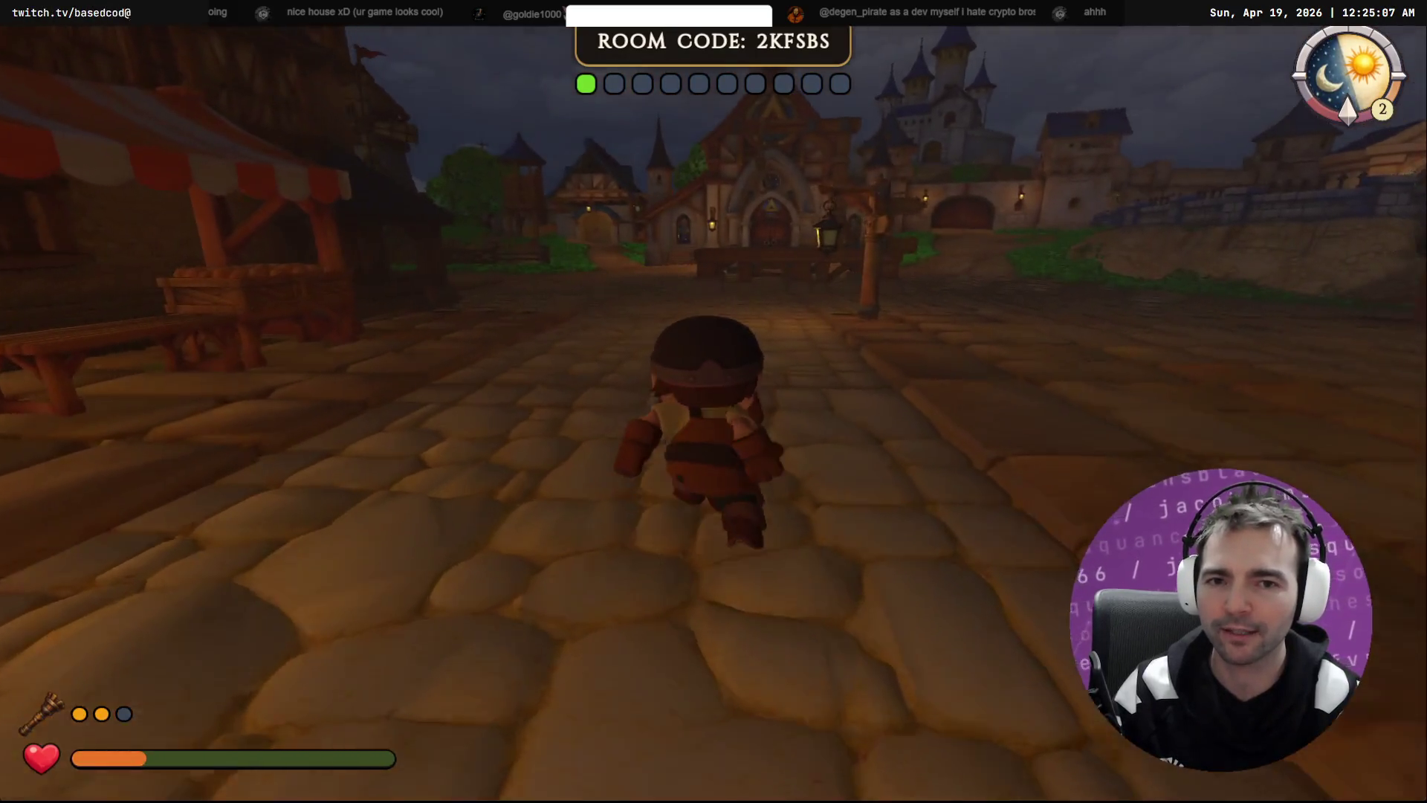
pyautogui.press('w')
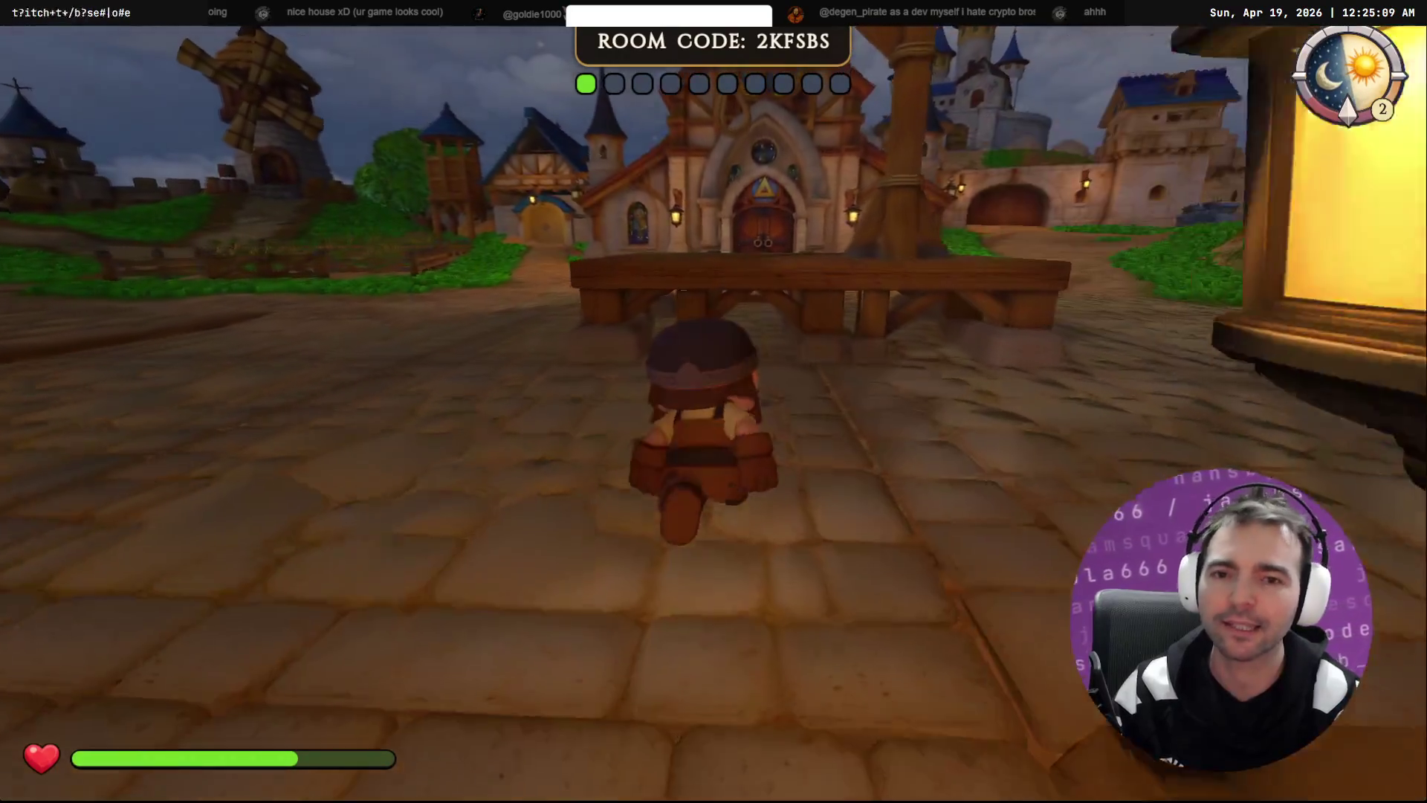
pyautogui.press('space')
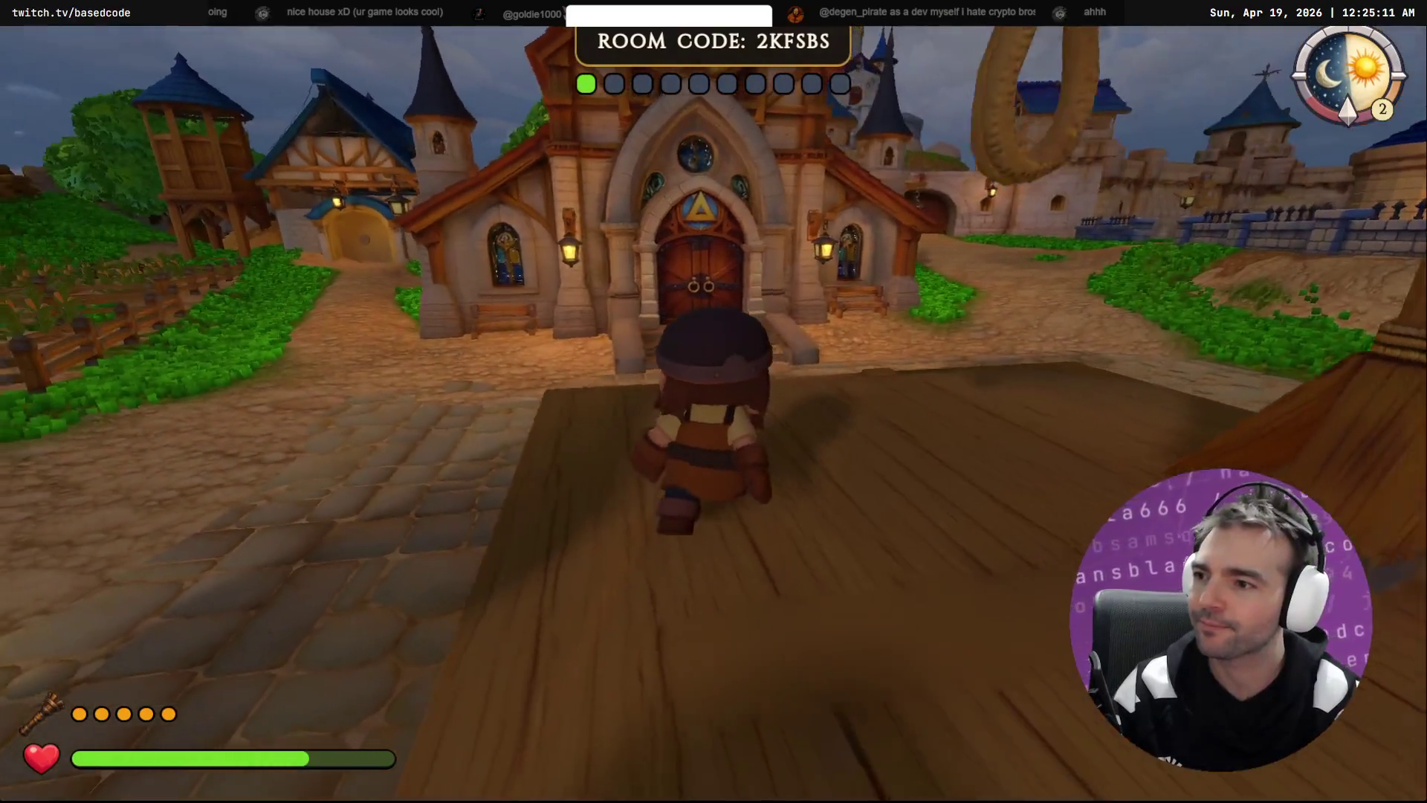
# Step: Jump down into the cobbled plaza, run past the lamp post, and pause the game
pyautogui.press('w')
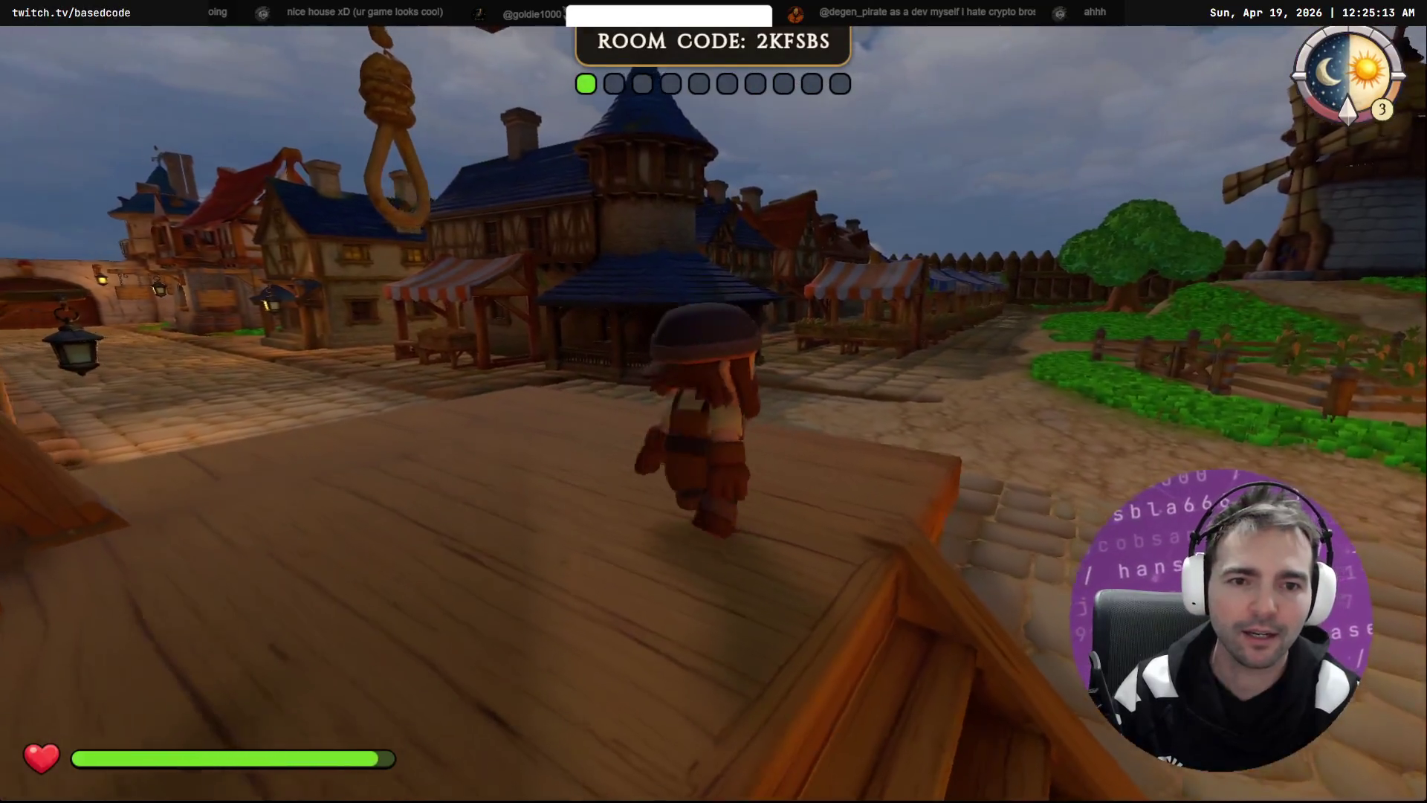
pyautogui.press('space')
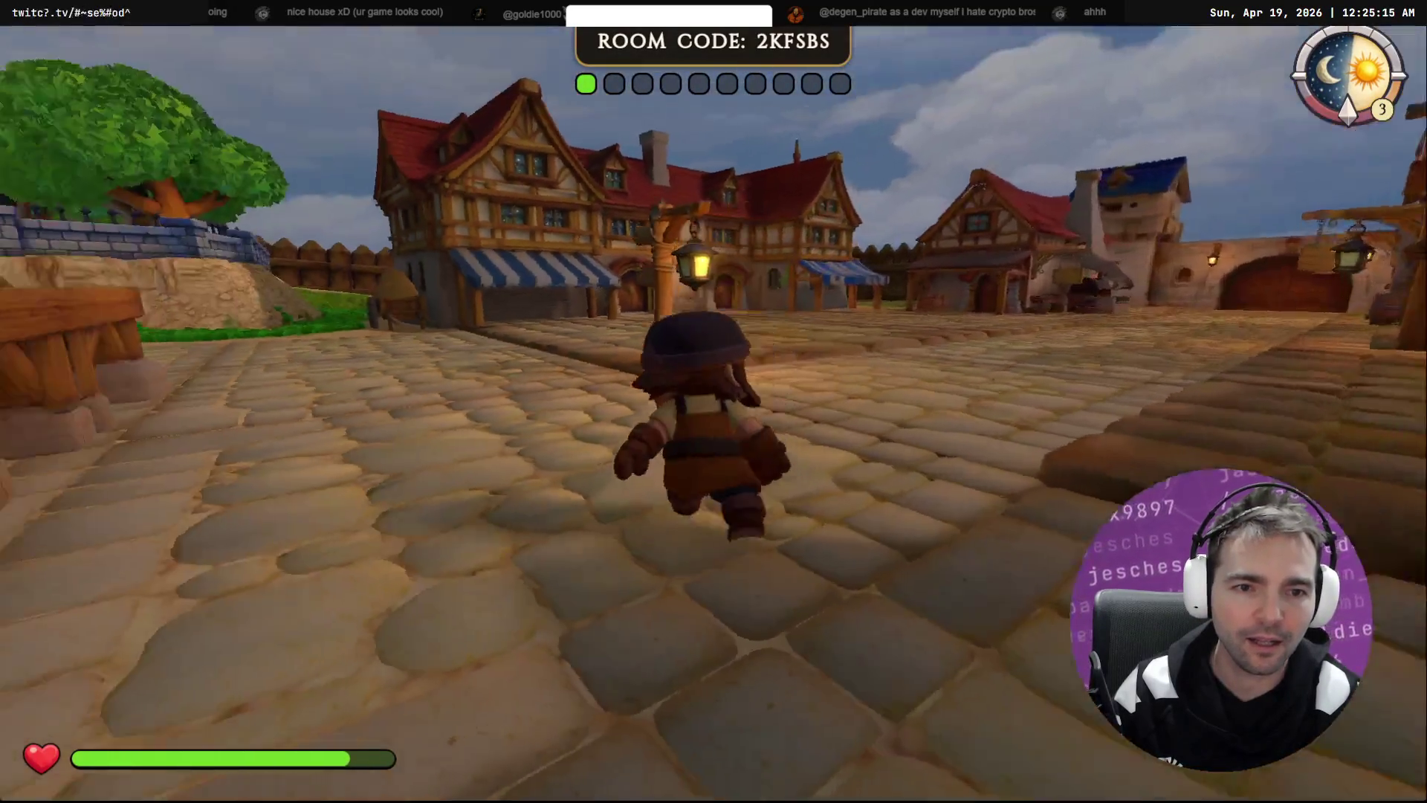
pyautogui.press('w')
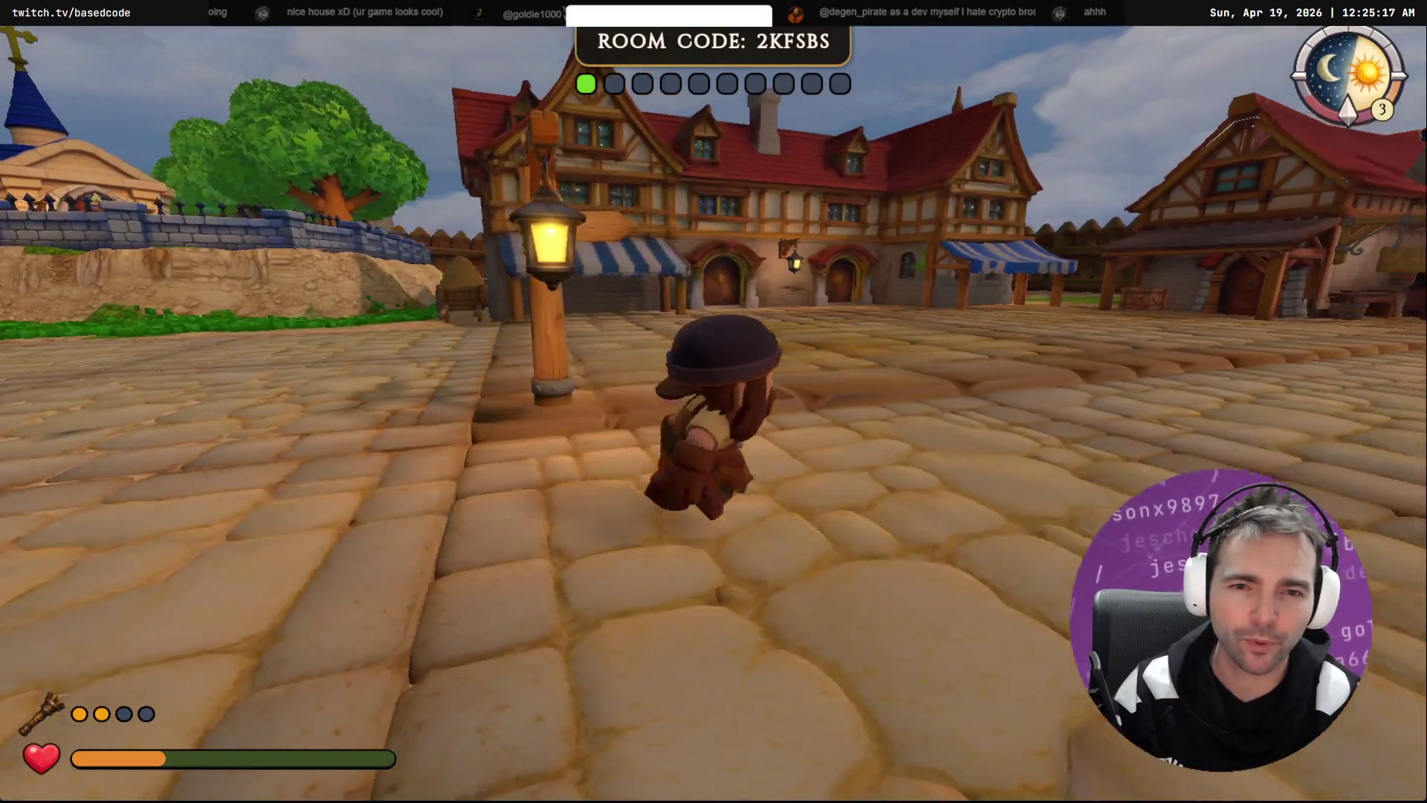
pyautogui.press('w')
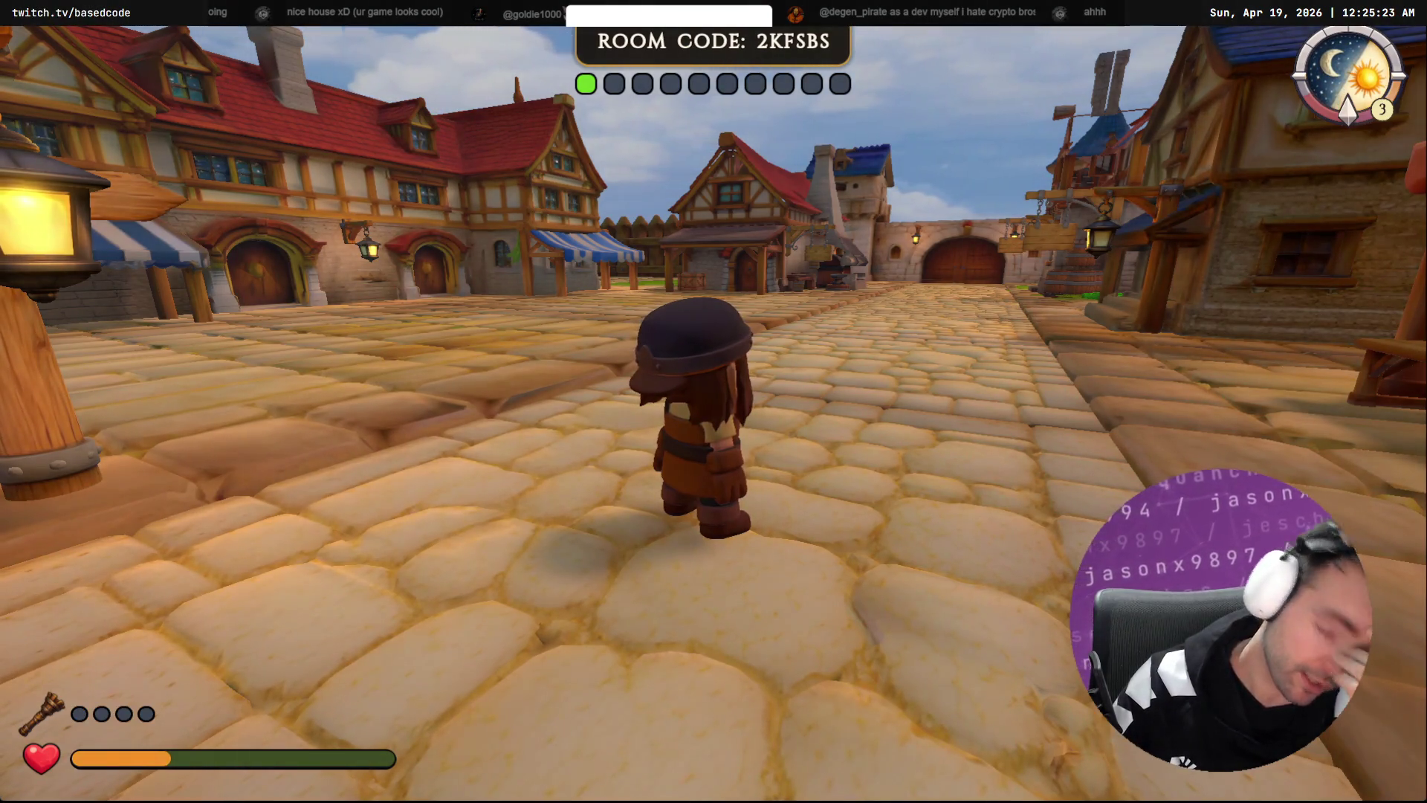
pyautogui.press('Escape')
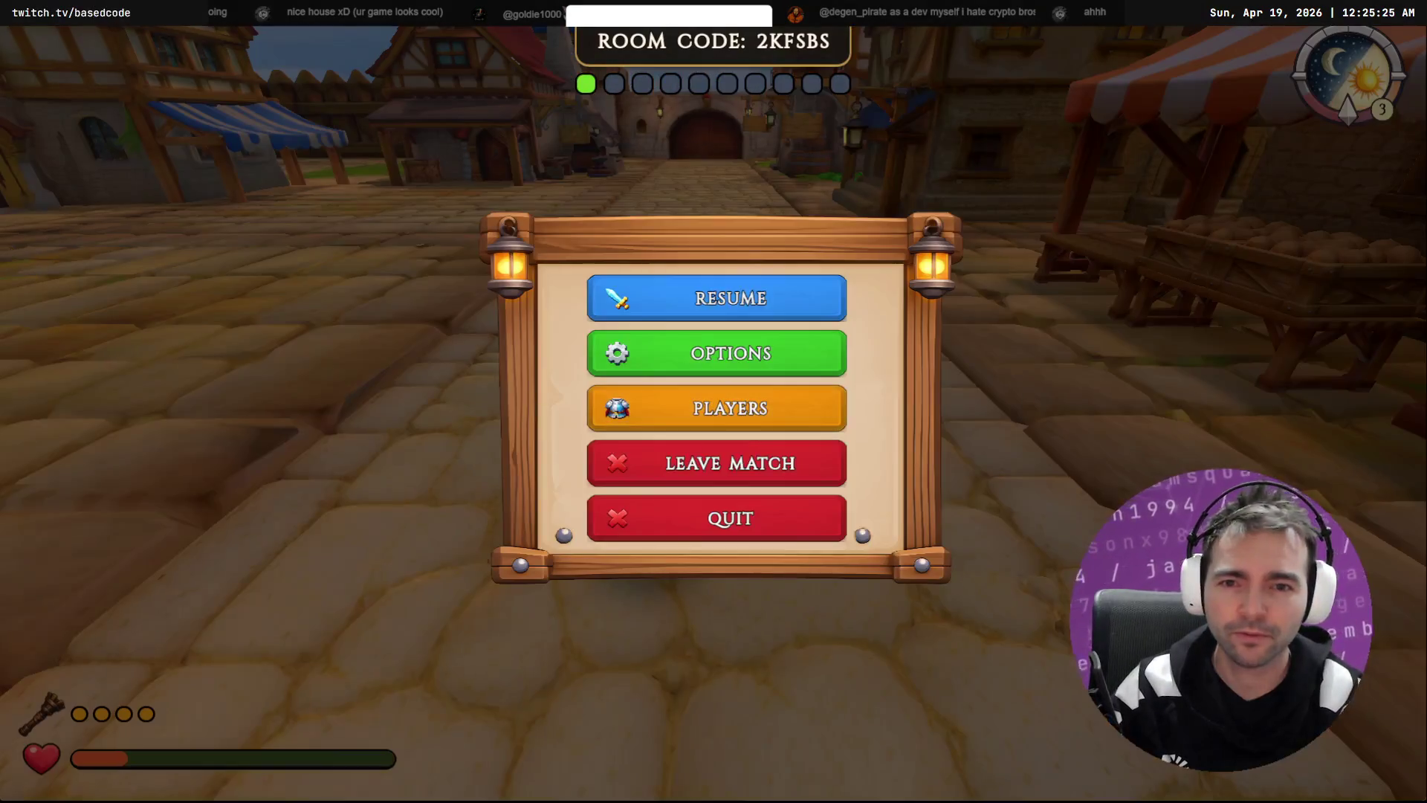
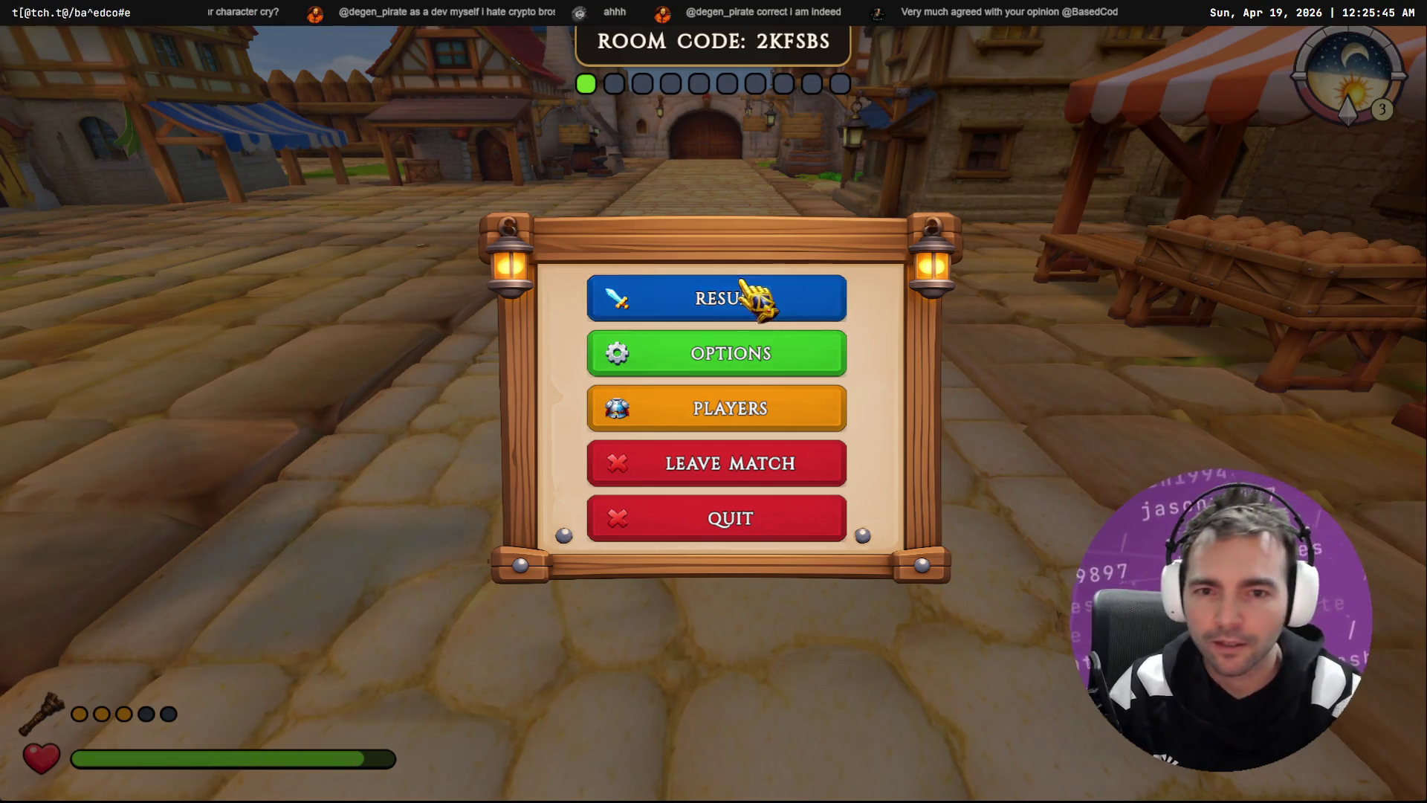
# Step: Resume the game and run the character along the town street
pyautogui.click(680, 287)
pyautogui.press('w')
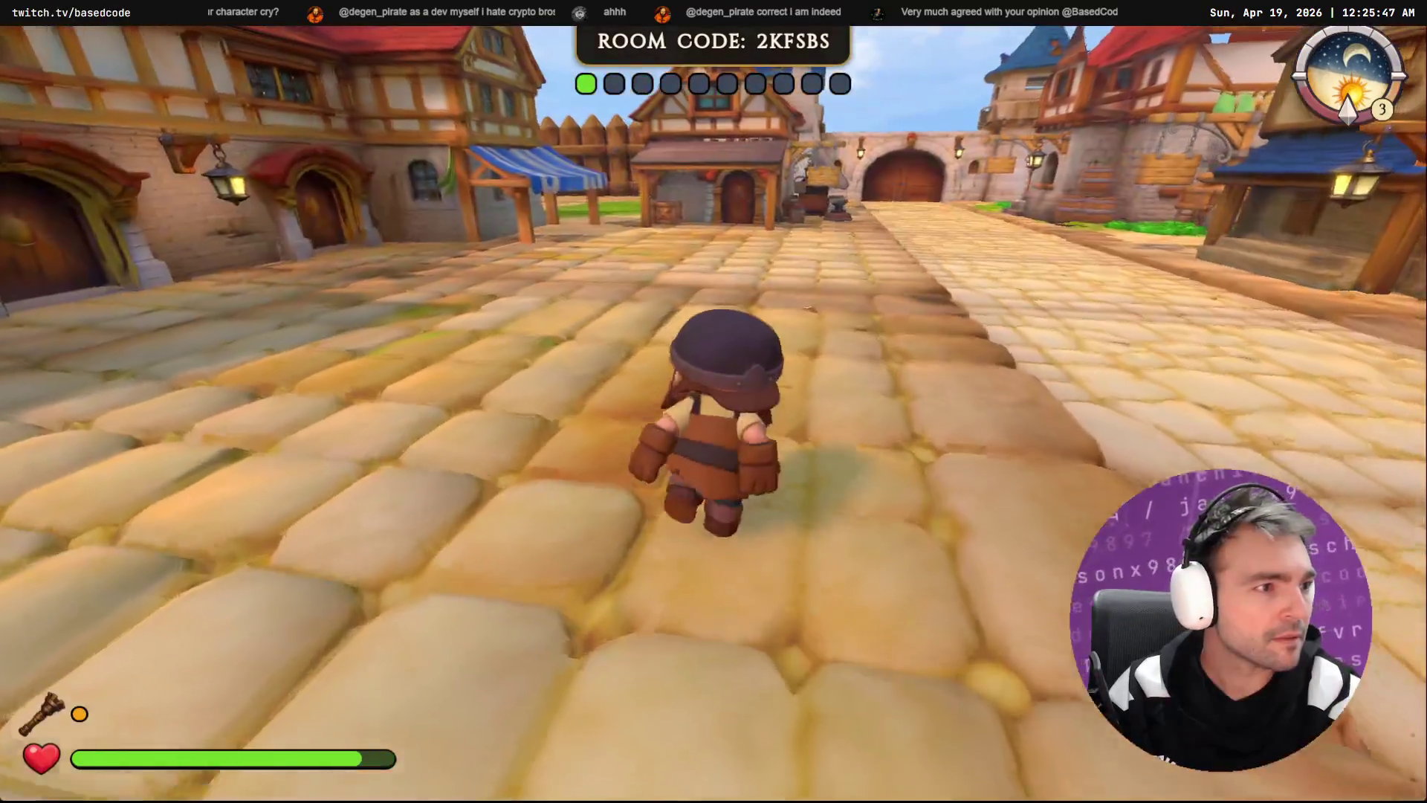
pyautogui.press('s')
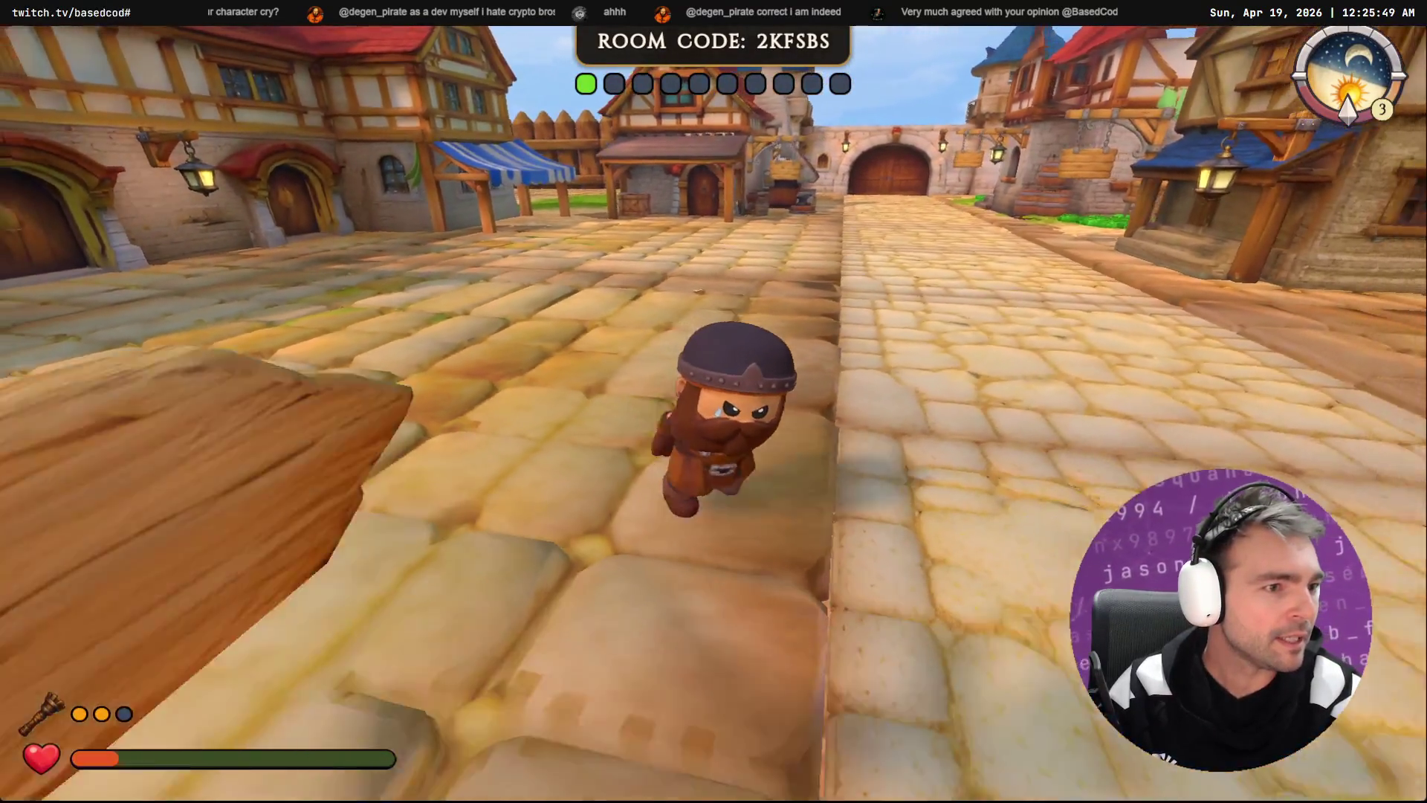
# Step: Pause the game and switch to the ChatGPT answer window
pyautogui.press('Escape')
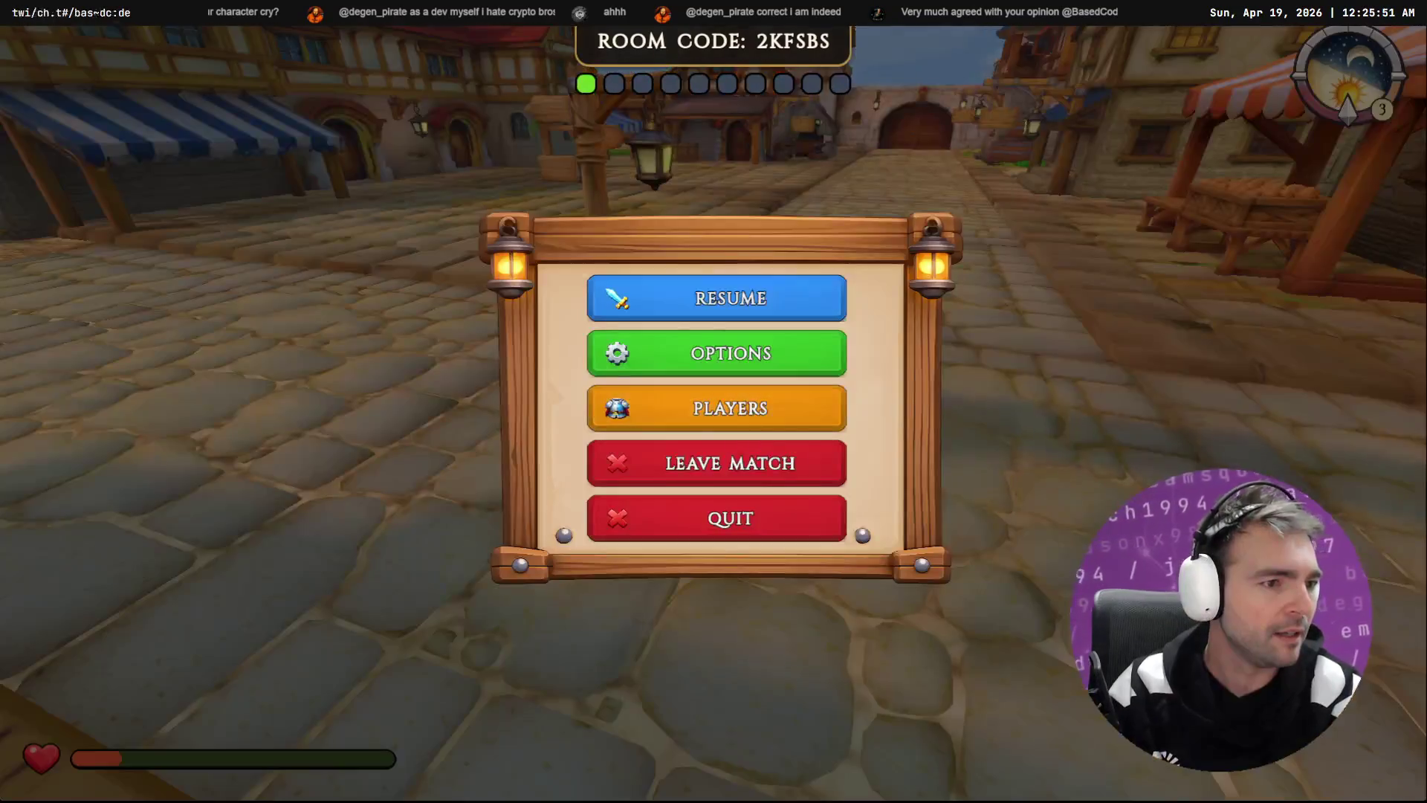
pyautogui.hotkey('alt', 'Tab')
pyautogui.scroll(-4, 467, 438)
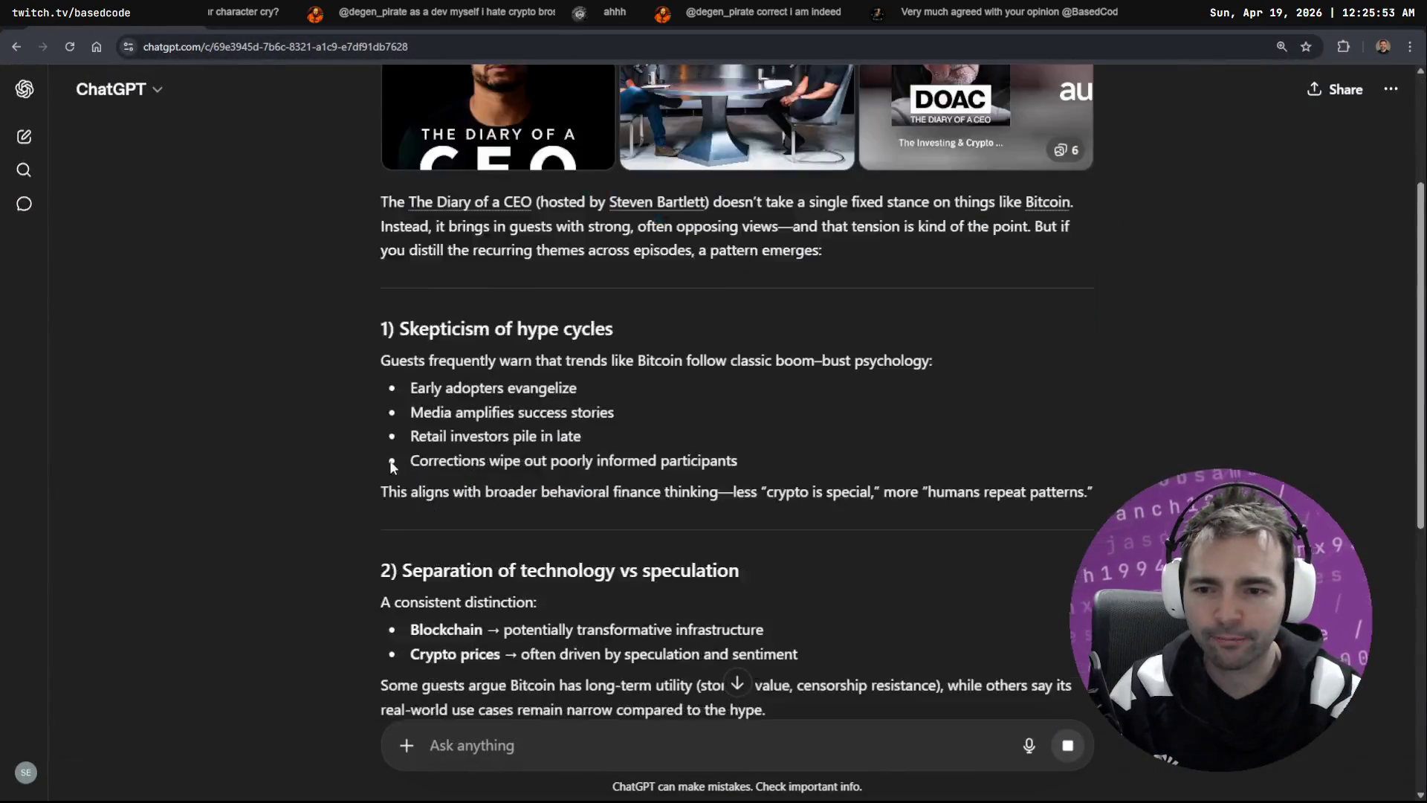
pyautogui.scroll(-3, 691, 253)
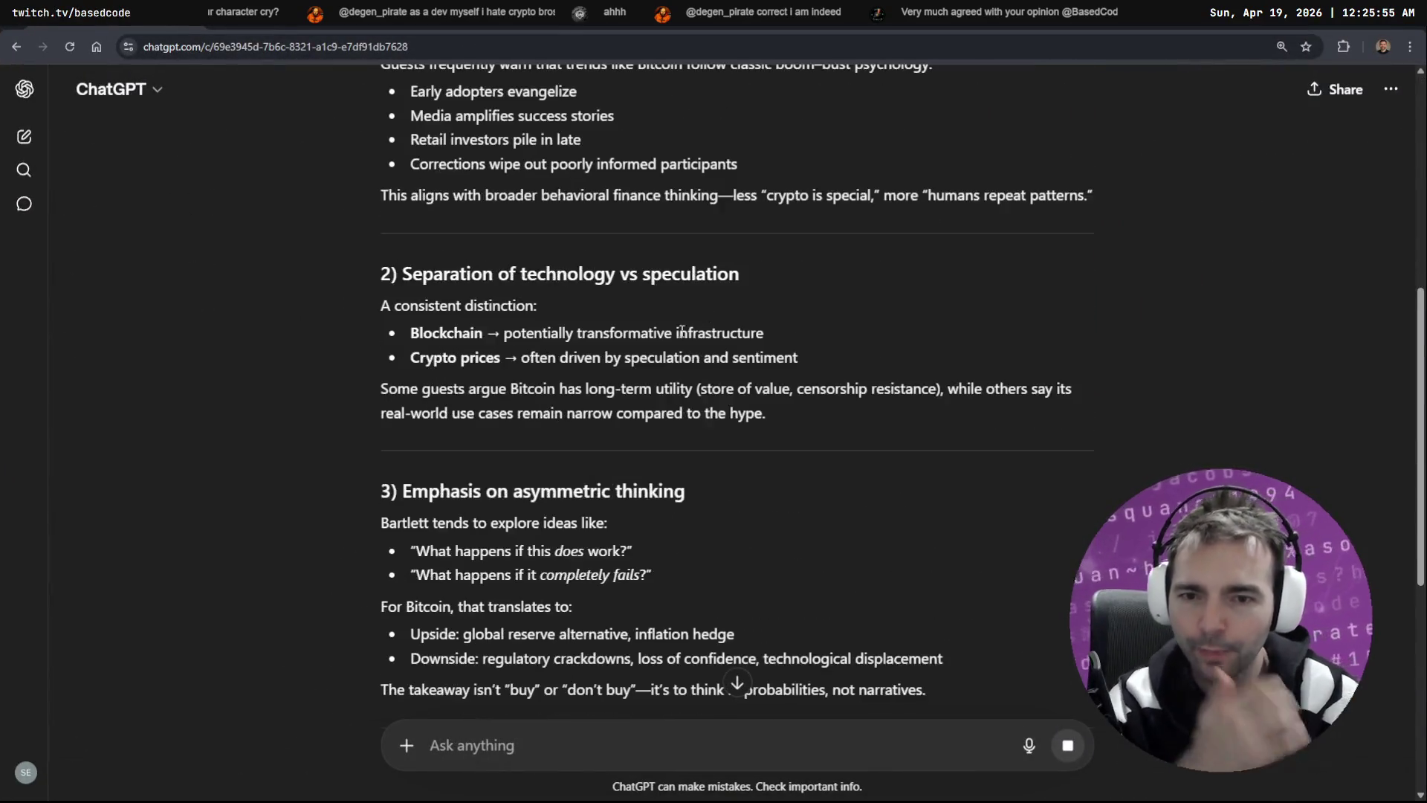
pyautogui.moveTo(402, 274); pyautogui.dragTo(710, 273)
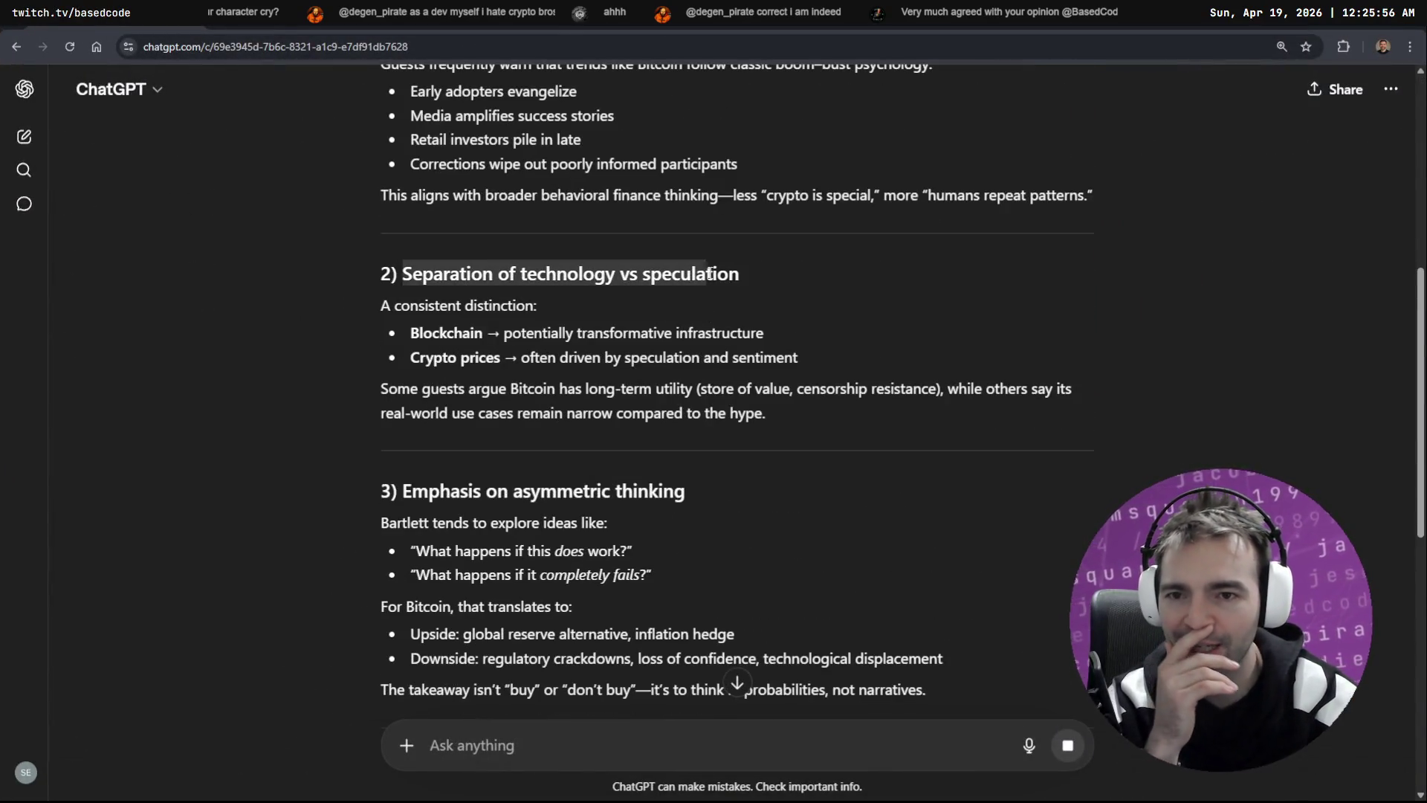
pyautogui.click(773, 283)
pyautogui.scroll(-2, 553, 327)
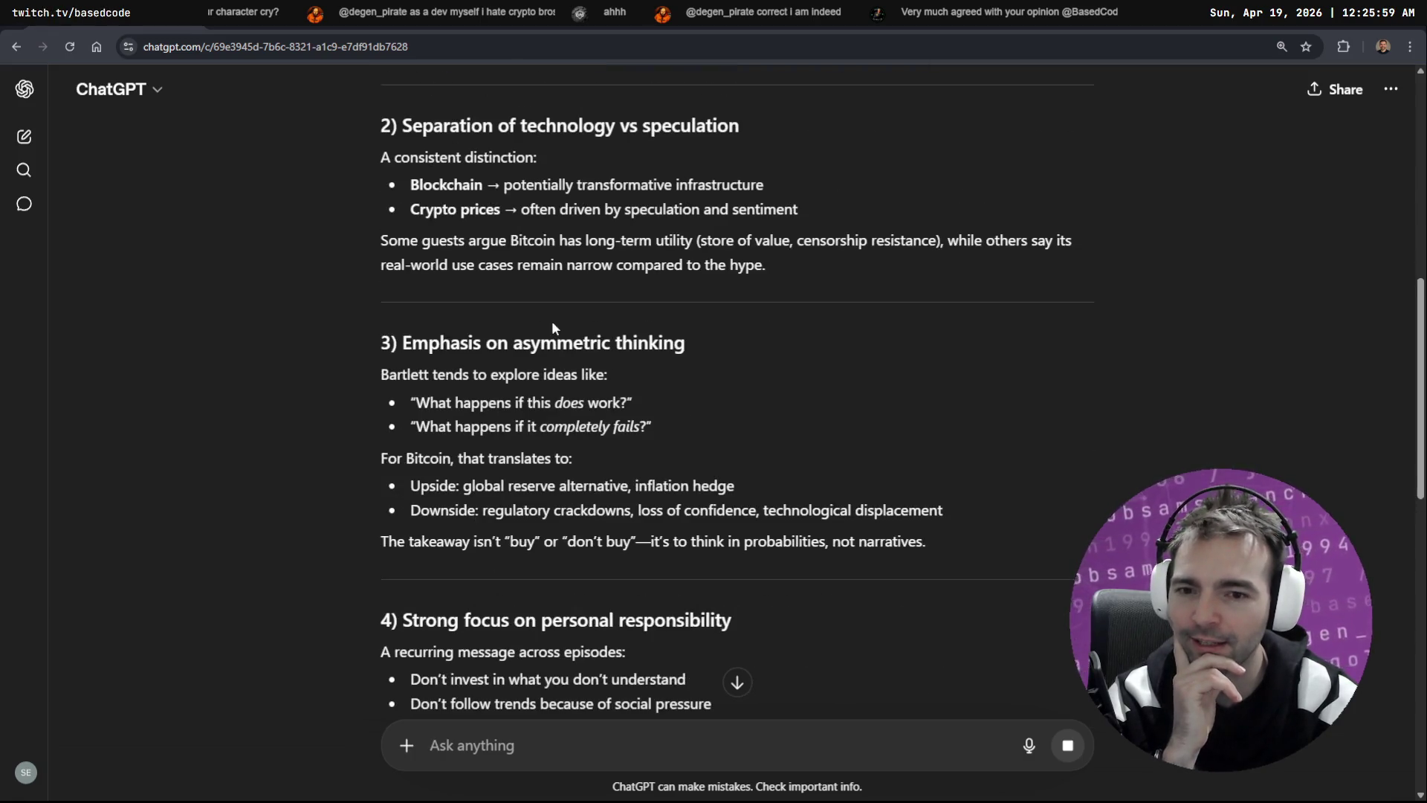
pyautogui.scroll(1, 712, 370)
pyautogui.moveTo(650, 494); pyautogui.dragTo(394, 491)
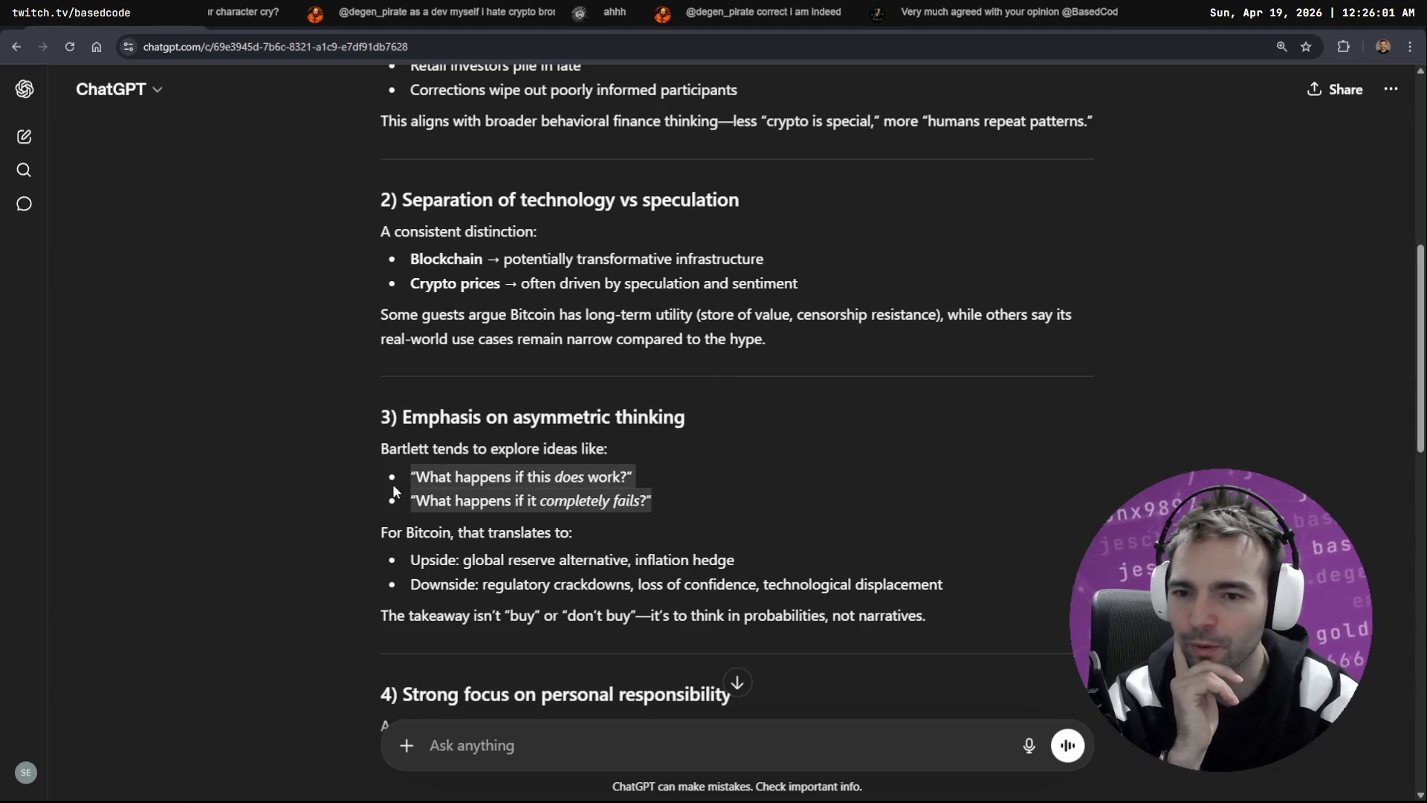
pyautogui.scroll(-2, 616, 400)
pyautogui.click(686, 330)
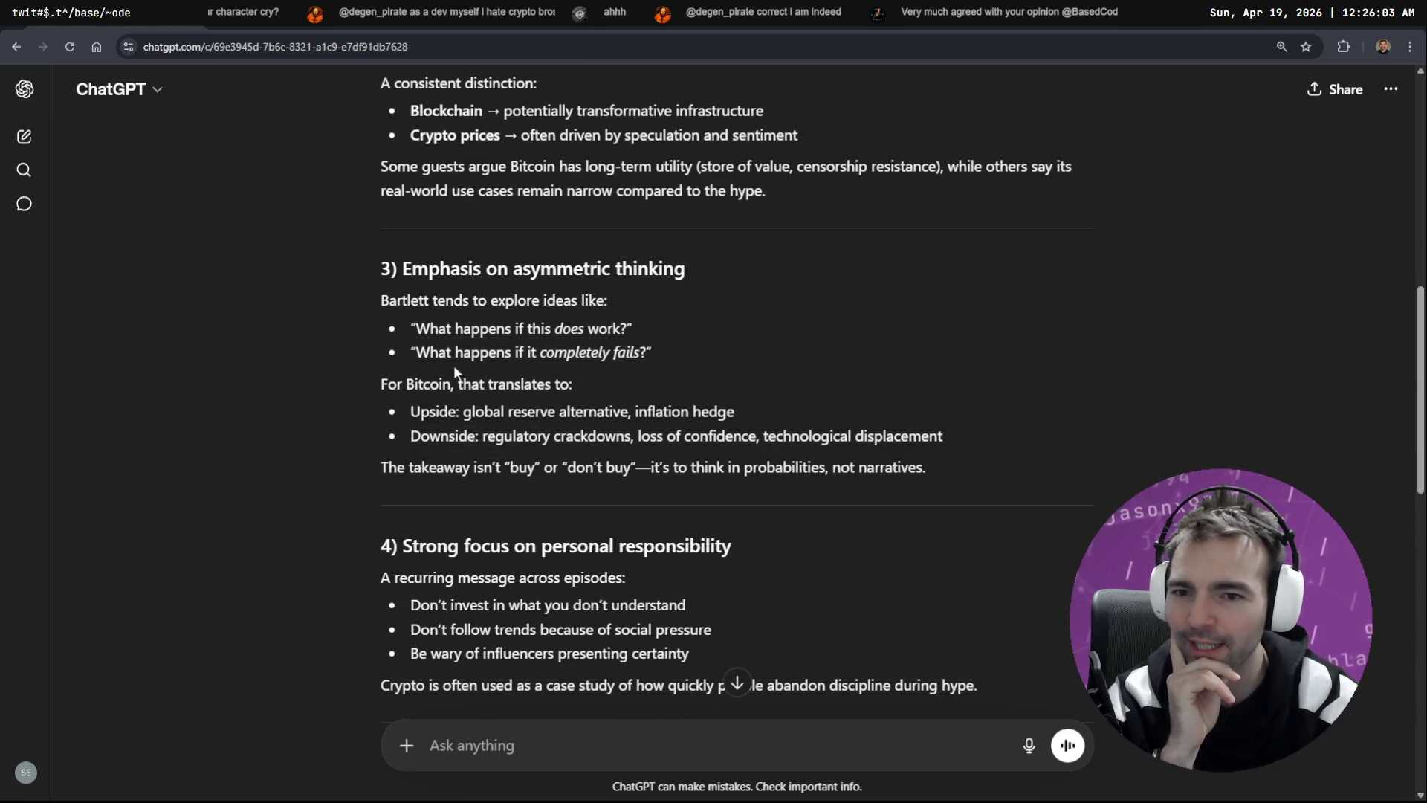
pyautogui.scroll(-1, 678, 319)
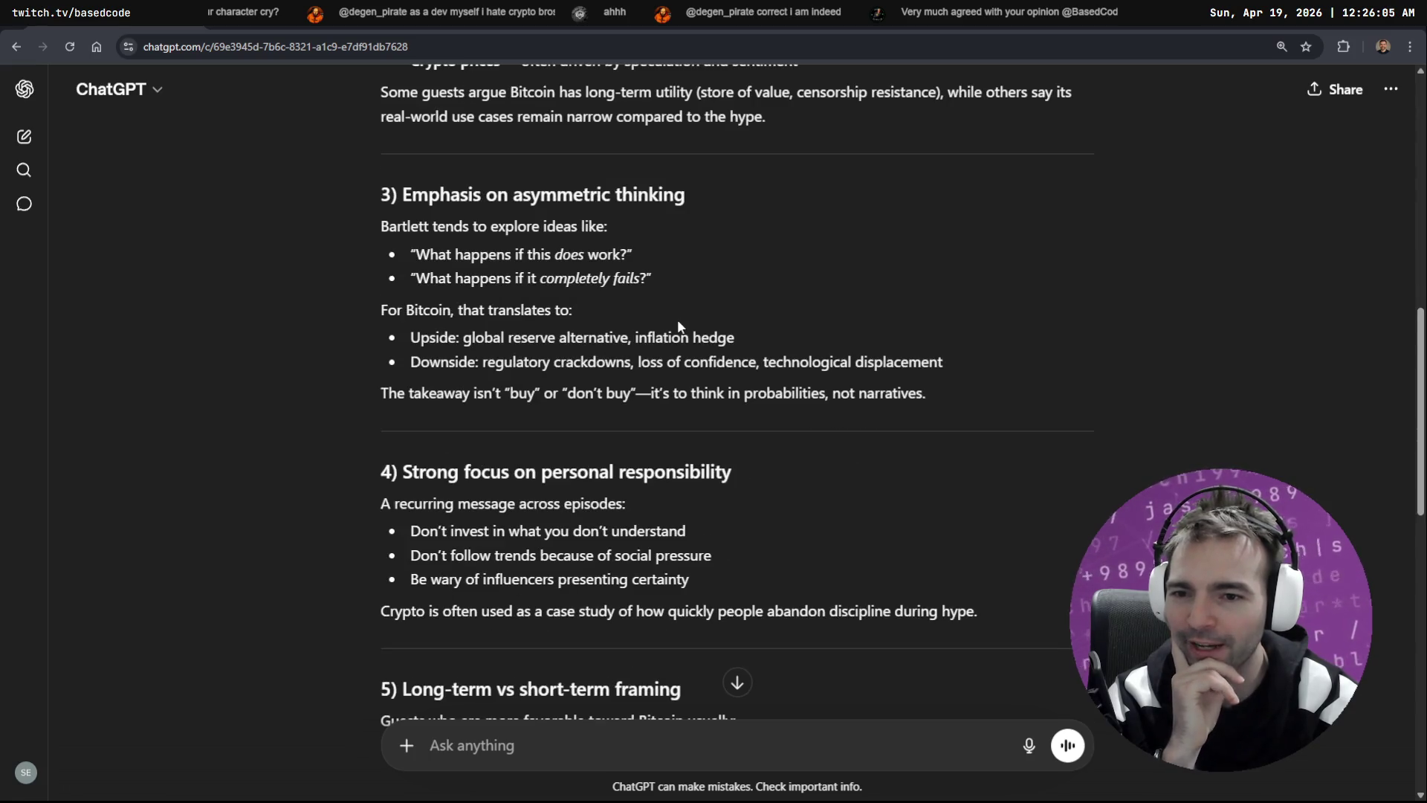
pyautogui.scroll(-2, 677, 319)
pyautogui.scroll(8, 638, 278)
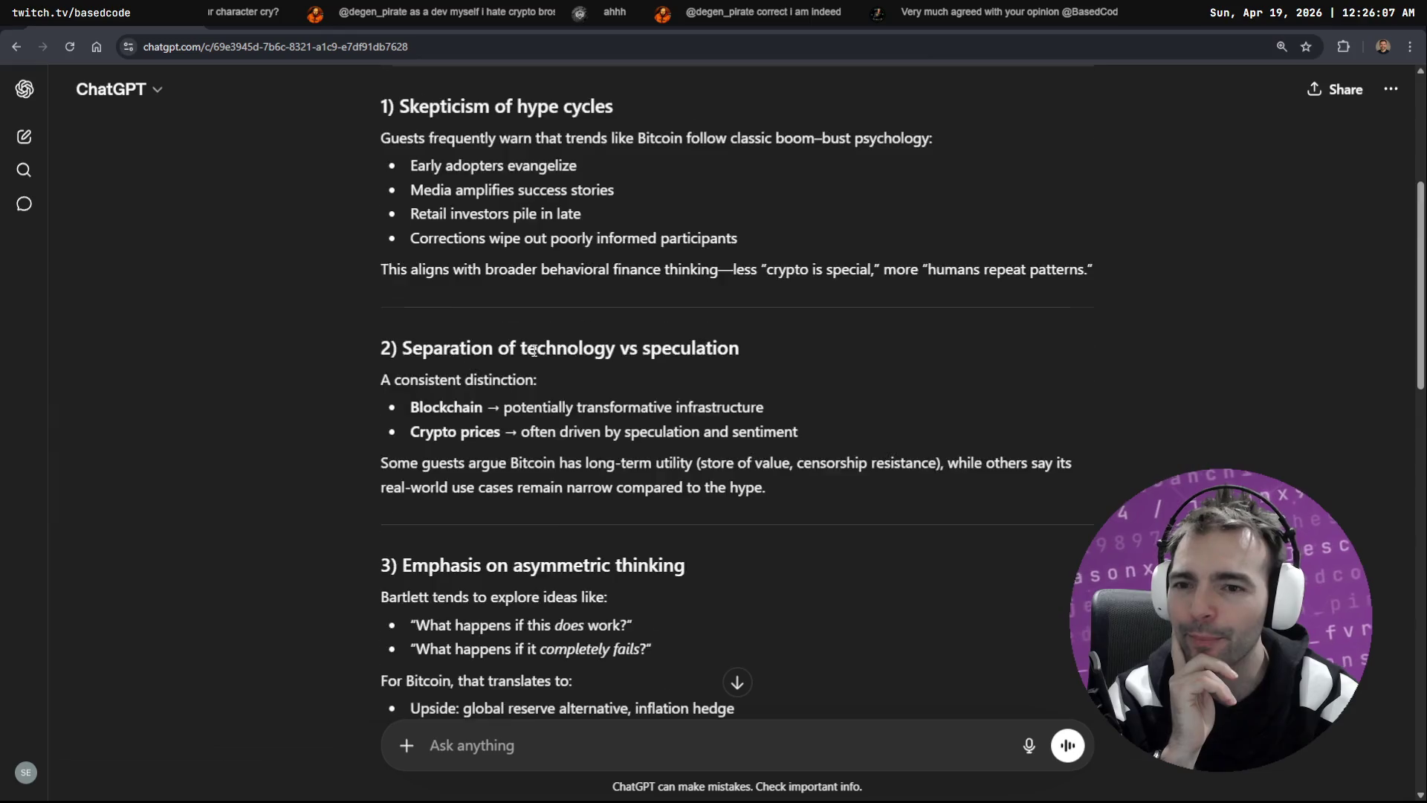
pyautogui.moveTo(506, 483)
pyautogui.mouseDown()
pyautogui.moveTo(787, 486)
pyautogui.moveTo(518, 481)
pyautogui.mouseUp()
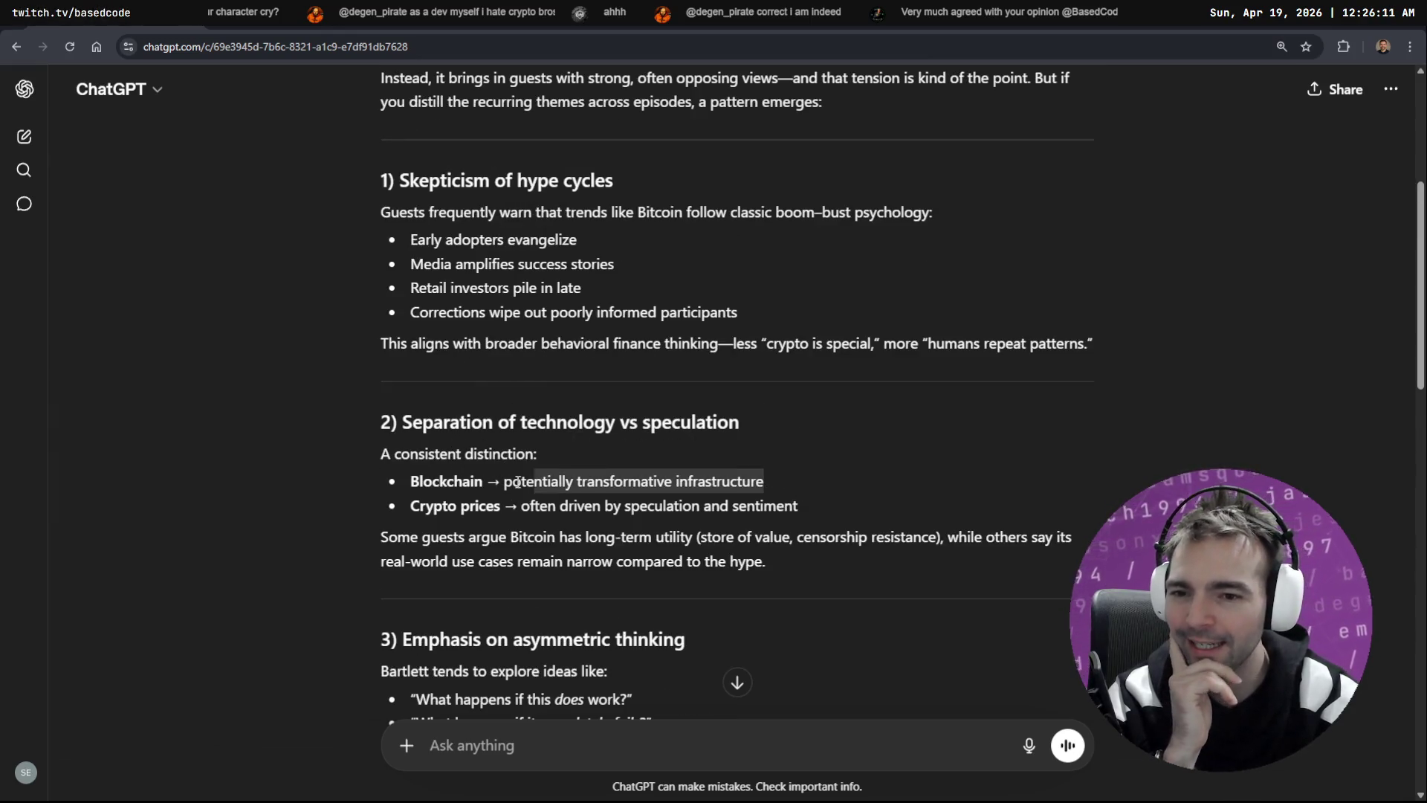
pyautogui.click(725, 498)
pyautogui.moveTo(845, 512); pyautogui.dragTo(367, 501)
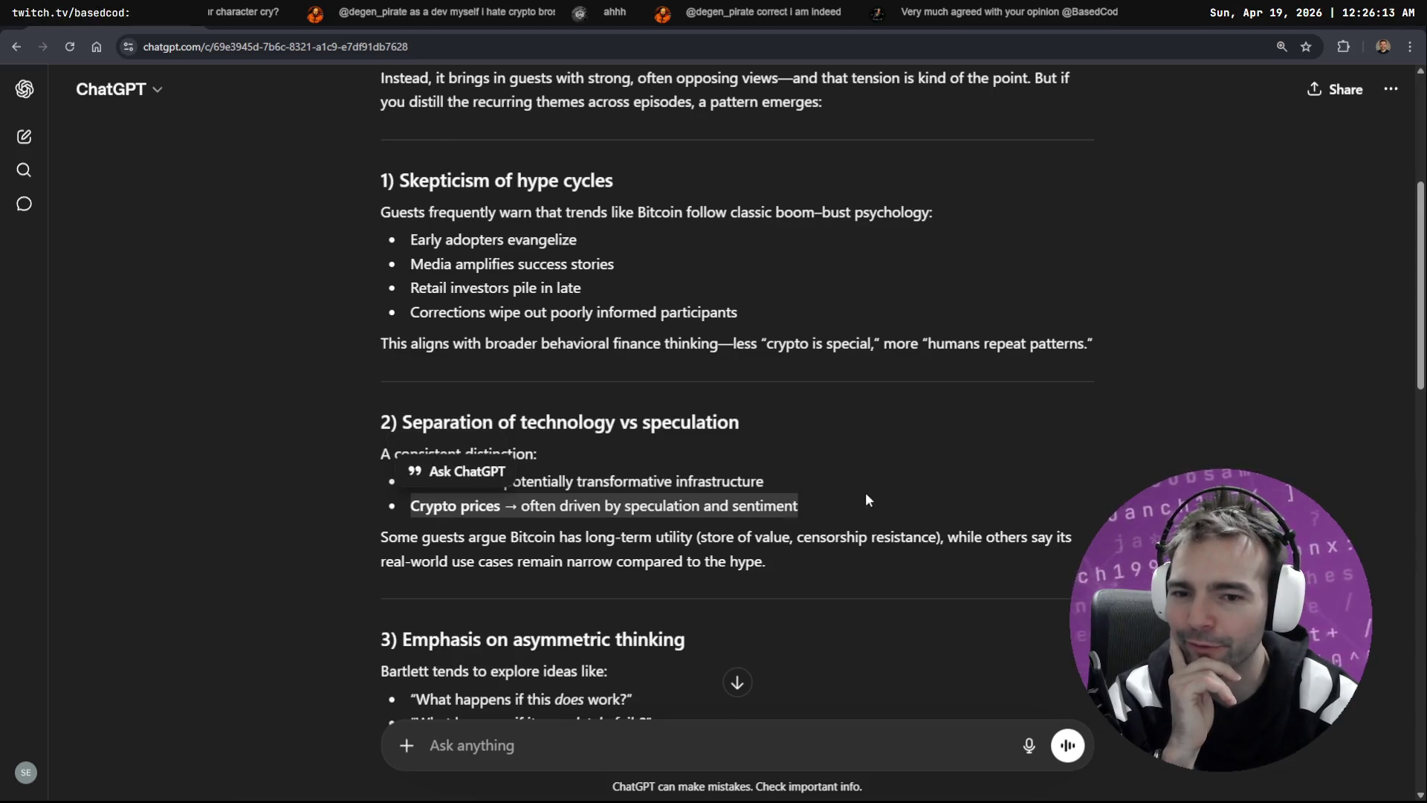
pyautogui.scroll(-2, 867, 487)
pyautogui.click(873, 341)
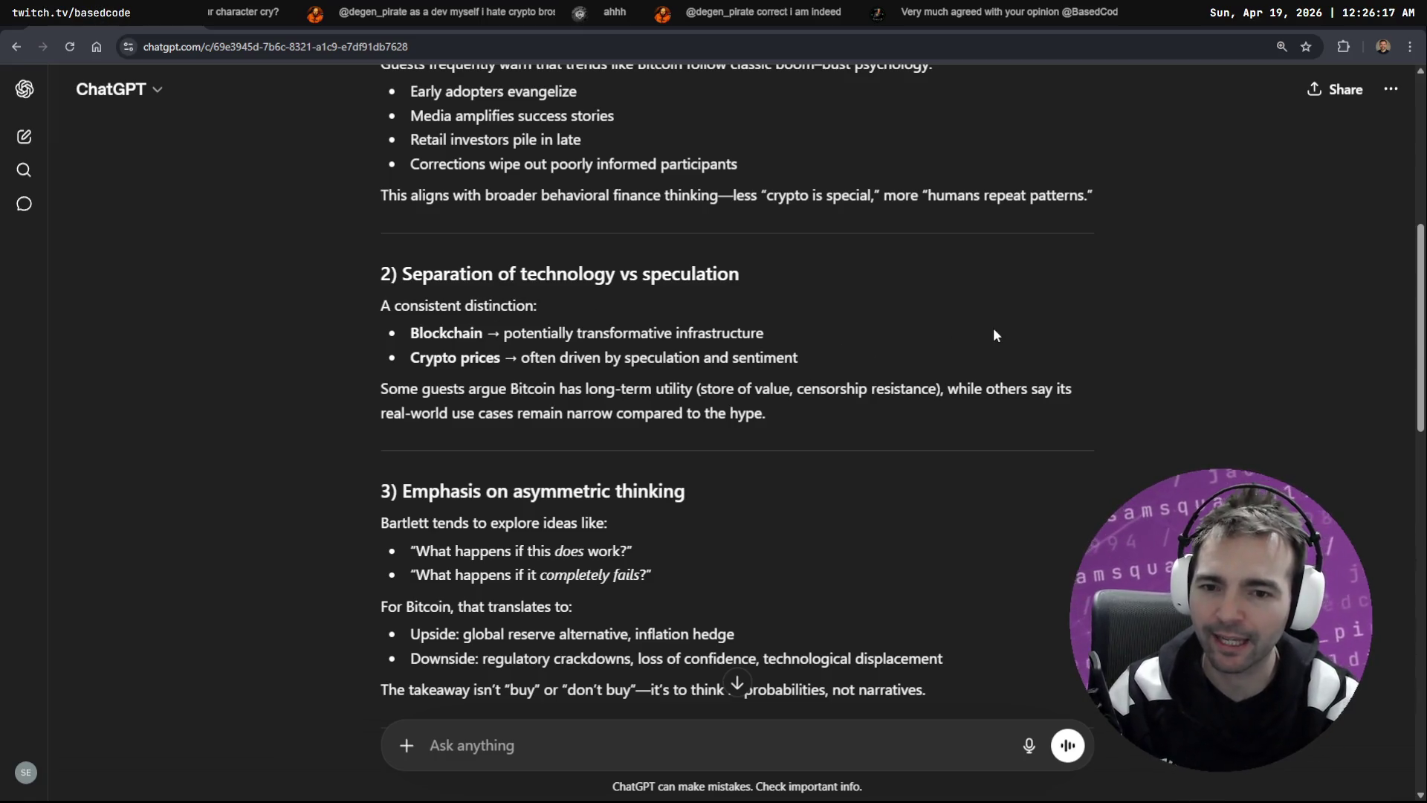
pyautogui.scroll(-8, 996, 338)
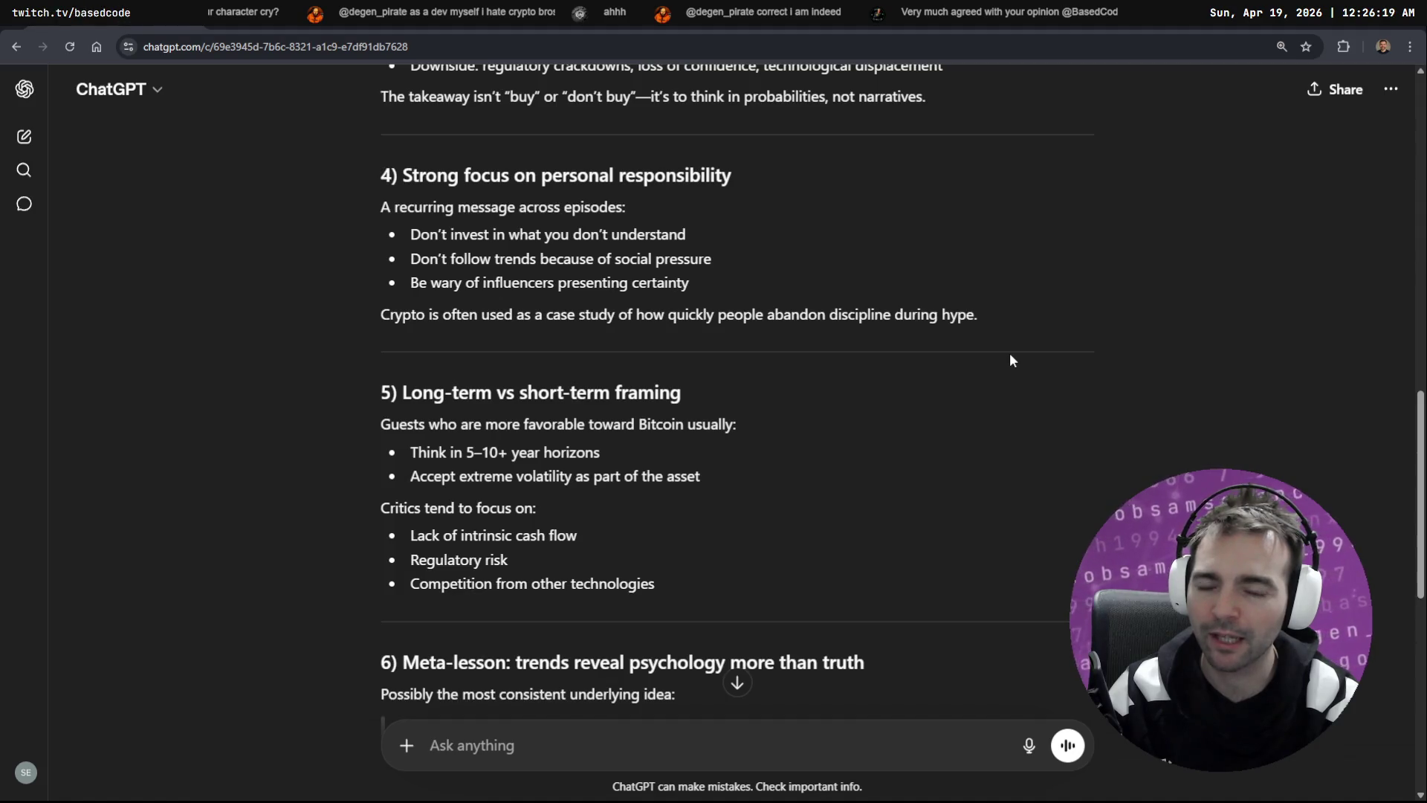
pyautogui.scroll(-5, 1009, 356)
pyautogui.scroll(-4, 996, 349)
pyautogui.scroll(8, 996, 349)
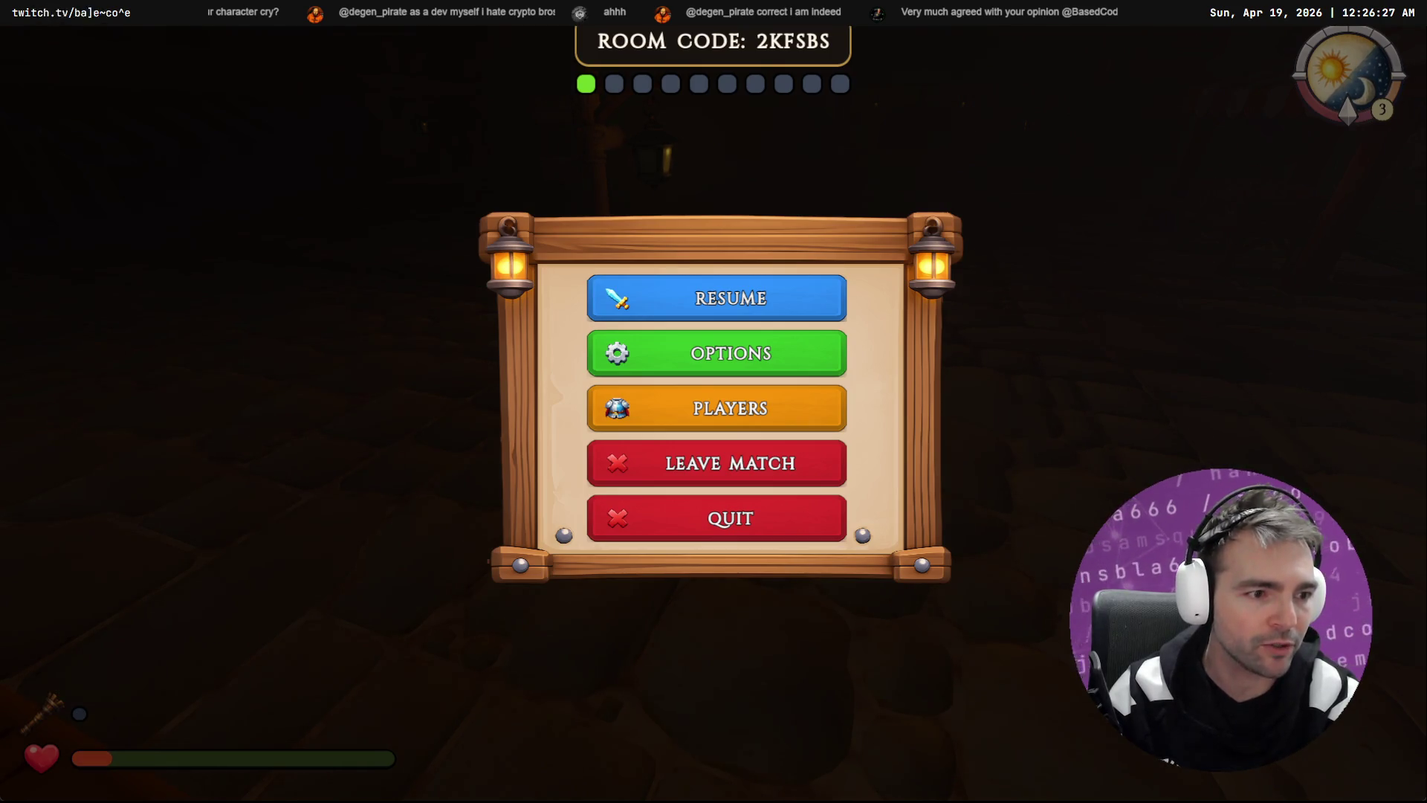
# Step: Search Google for 'Diary of a CEO book' and view a larger image of its cover
pyautogui.hotkey('ctrl', 't')
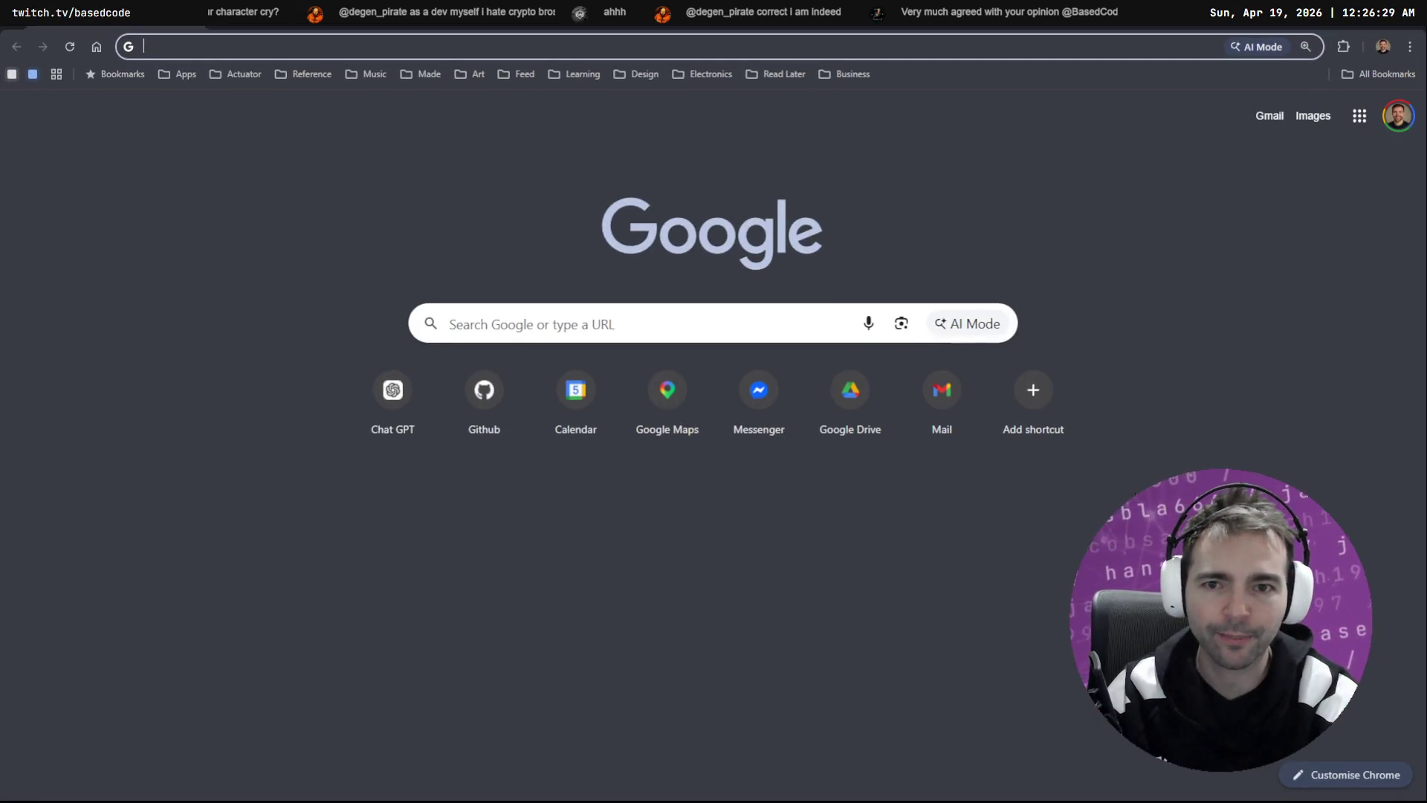
pyautogui.write('Dia')
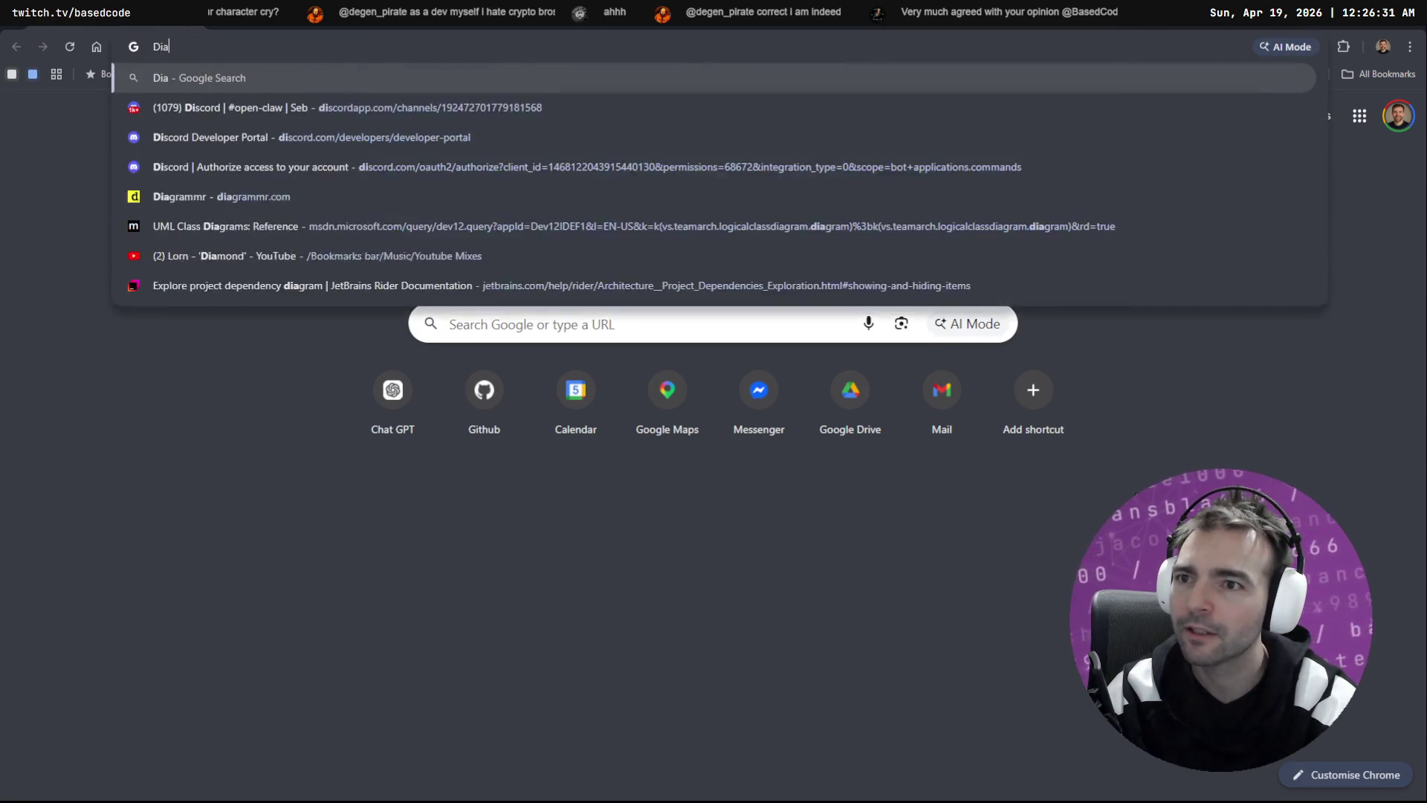
pyautogui.write('ry of a CEO book')
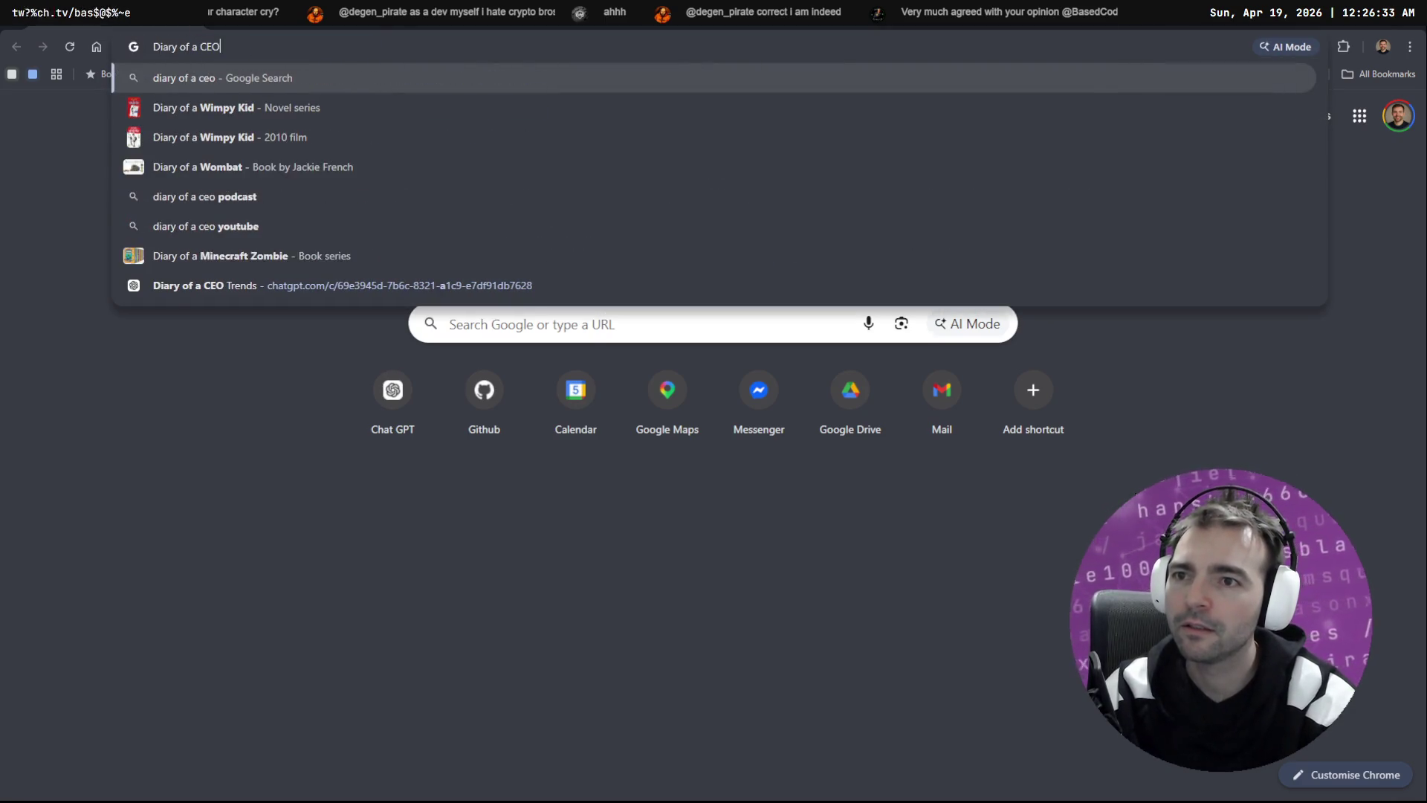
pyautogui.press('Return')
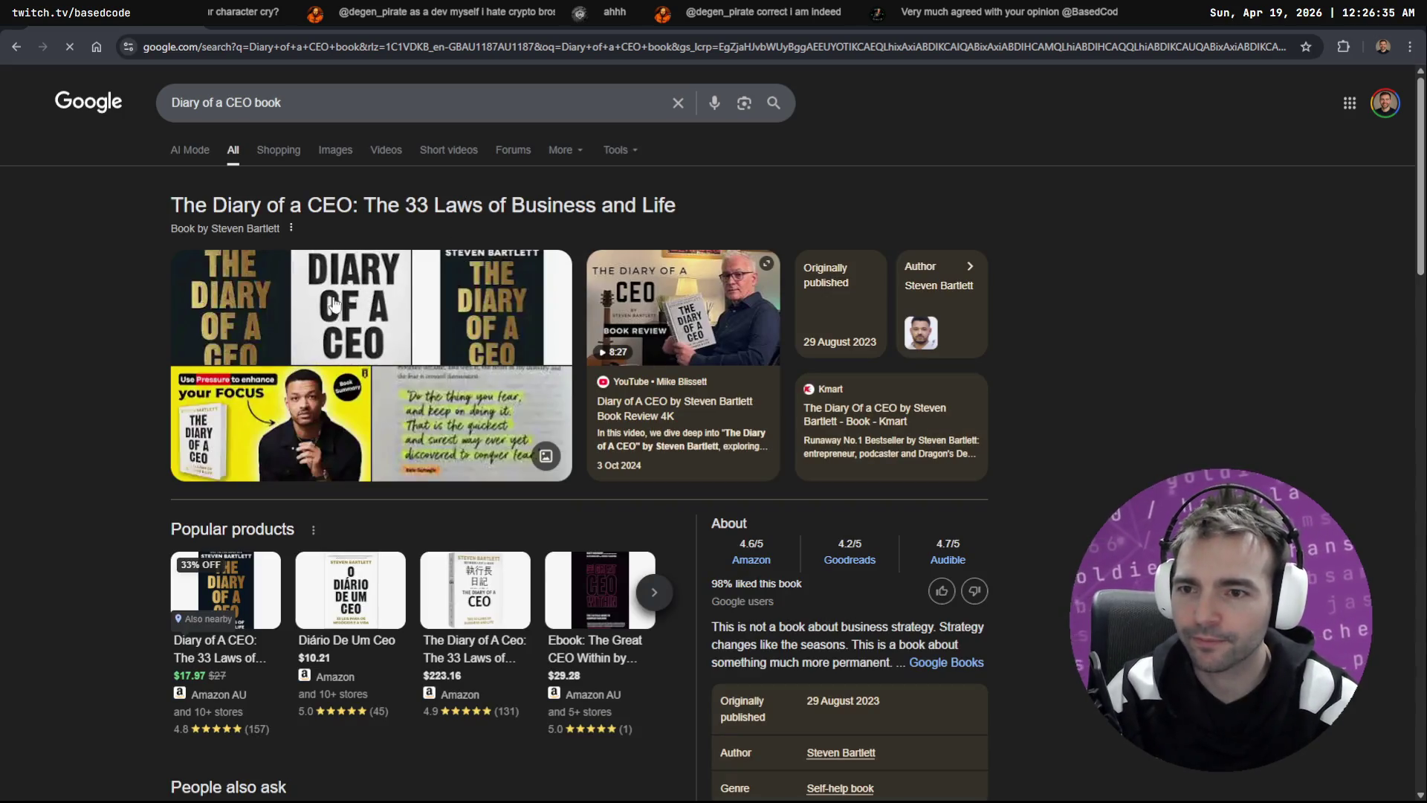
pyautogui.click(351, 312)
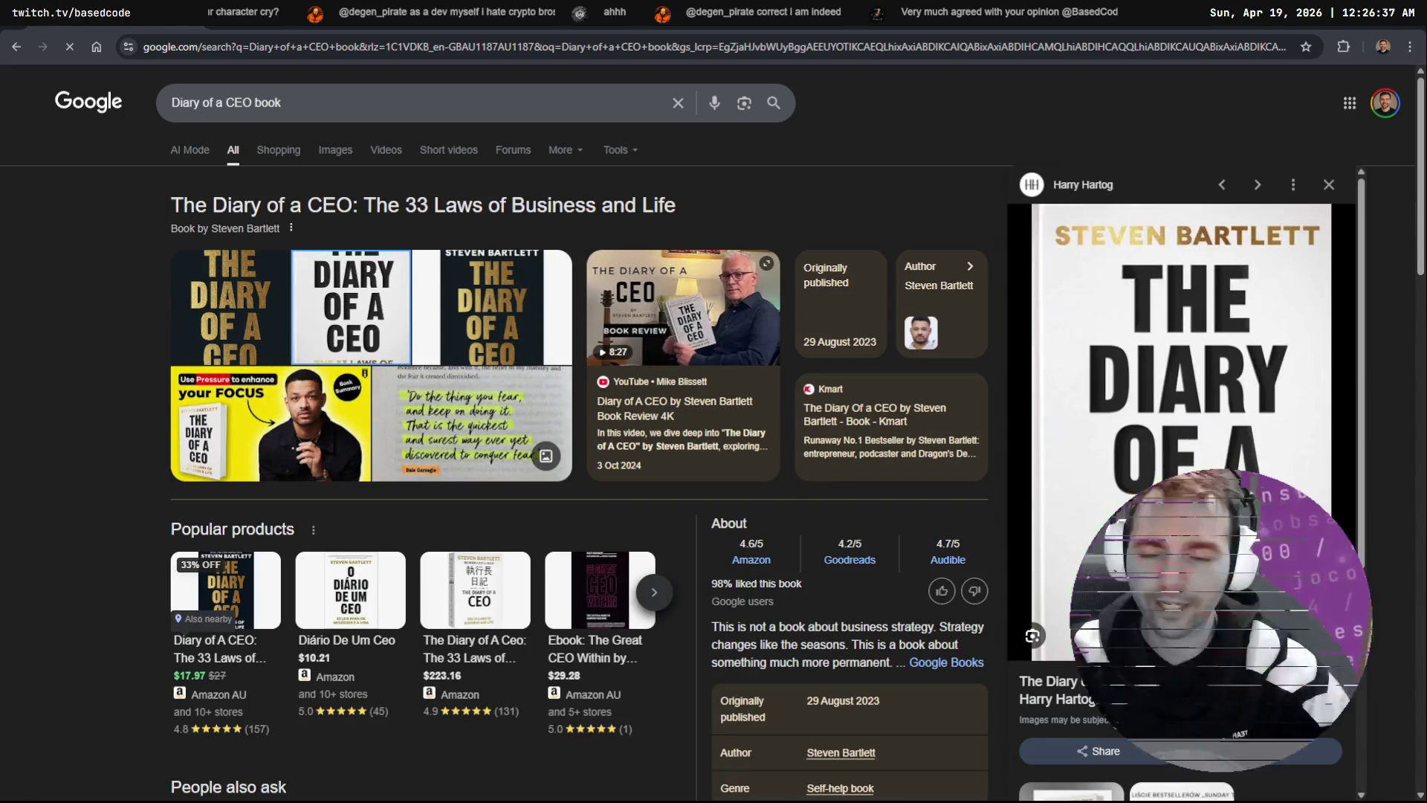
# Step: Close the search window, go back to the game and quit to the editor
pyautogui.moveTo(944, 15)
pyautogui.mouseDown()
pyautogui.moveTo(778, 74)
pyautogui.moveTo(532, 29)
pyautogui.mouseUp()
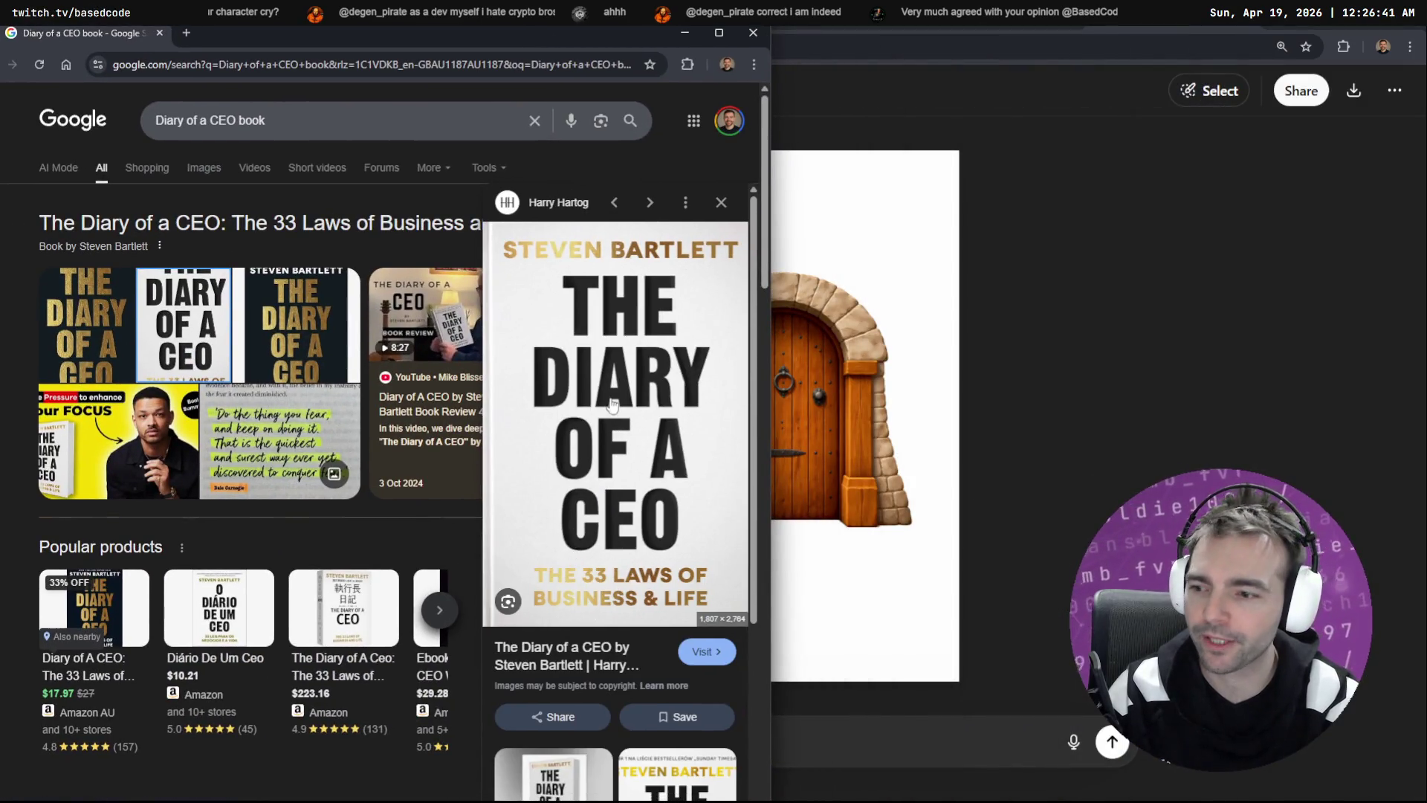
pyautogui.click(777, 213)
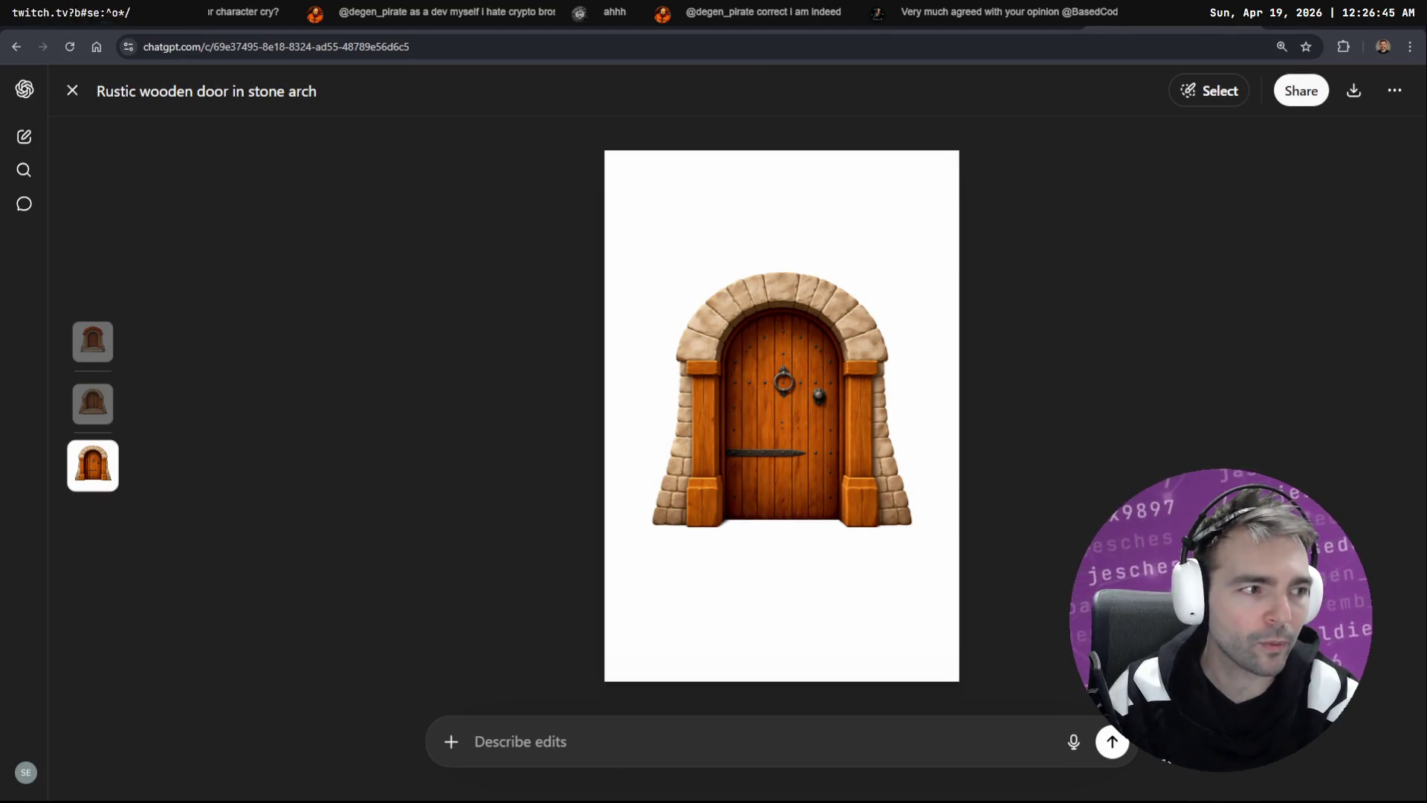
pyautogui.hotkey('alt', 'Tab')
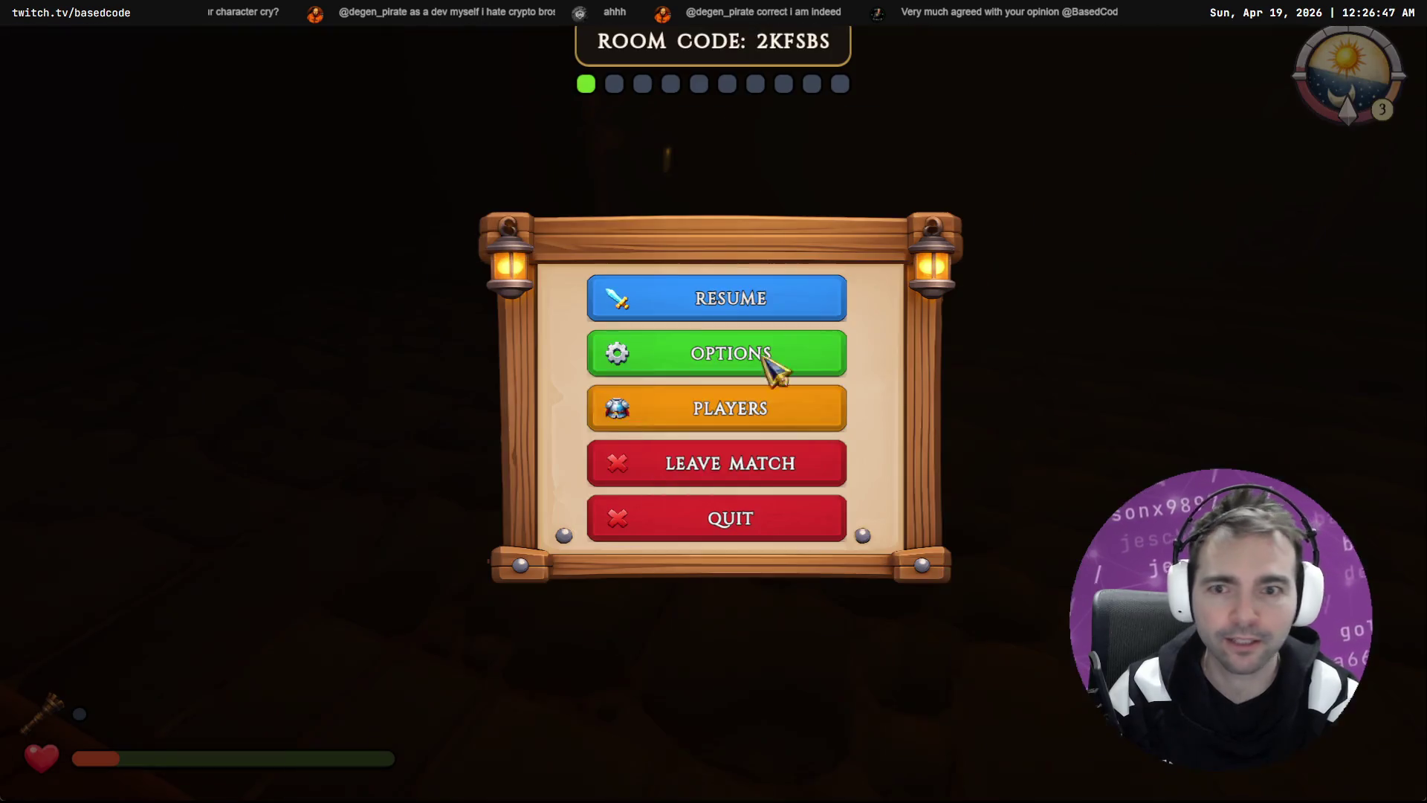
pyautogui.click(743, 520)
pyautogui.press('Return')
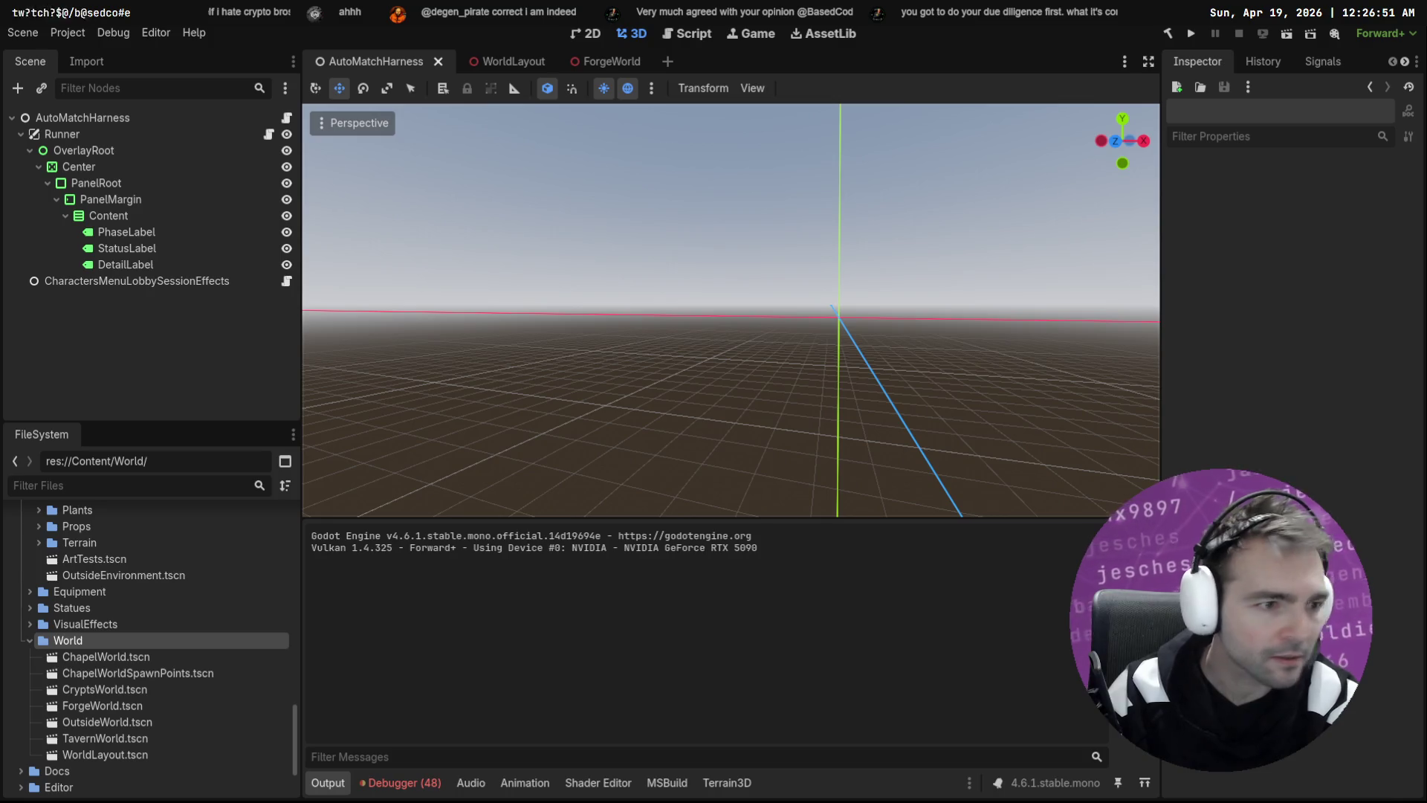
# Step: Collapse the World, Interior, Castle, Achitecture and Environment folders in the FileSystem dock
pyautogui.click(30, 640)
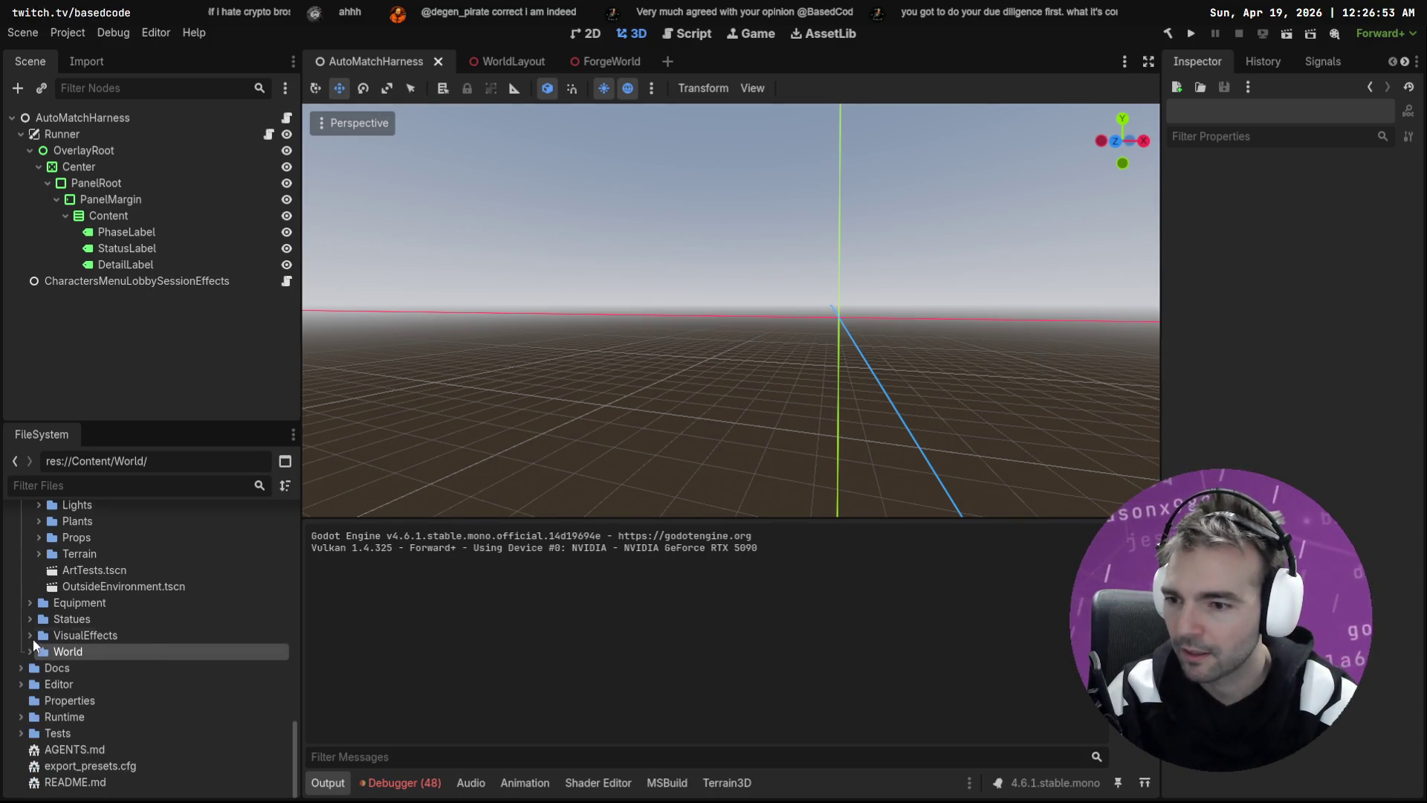
pyautogui.scroll(10, 110, 615)
pyautogui.click(46, 730)
pyautogui.scroll(2, 50, 669)
pyautogui.scroll(10, 52, 581)
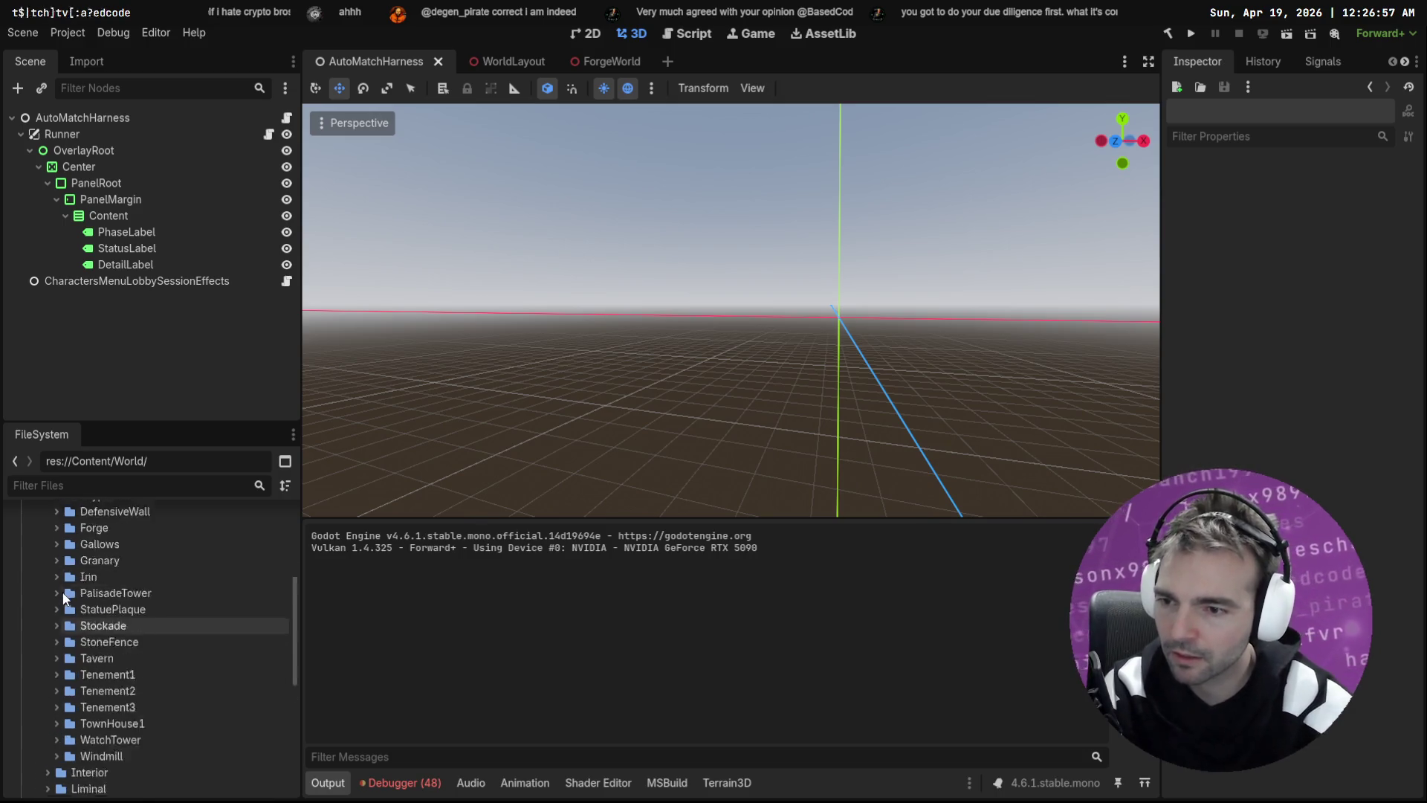
pyautogui.click(49, 557)
pyautogui.scroll(4, 53, 564)
pyautogui.click(36, 540)
pyautogui.scroll(4, 47, 555)
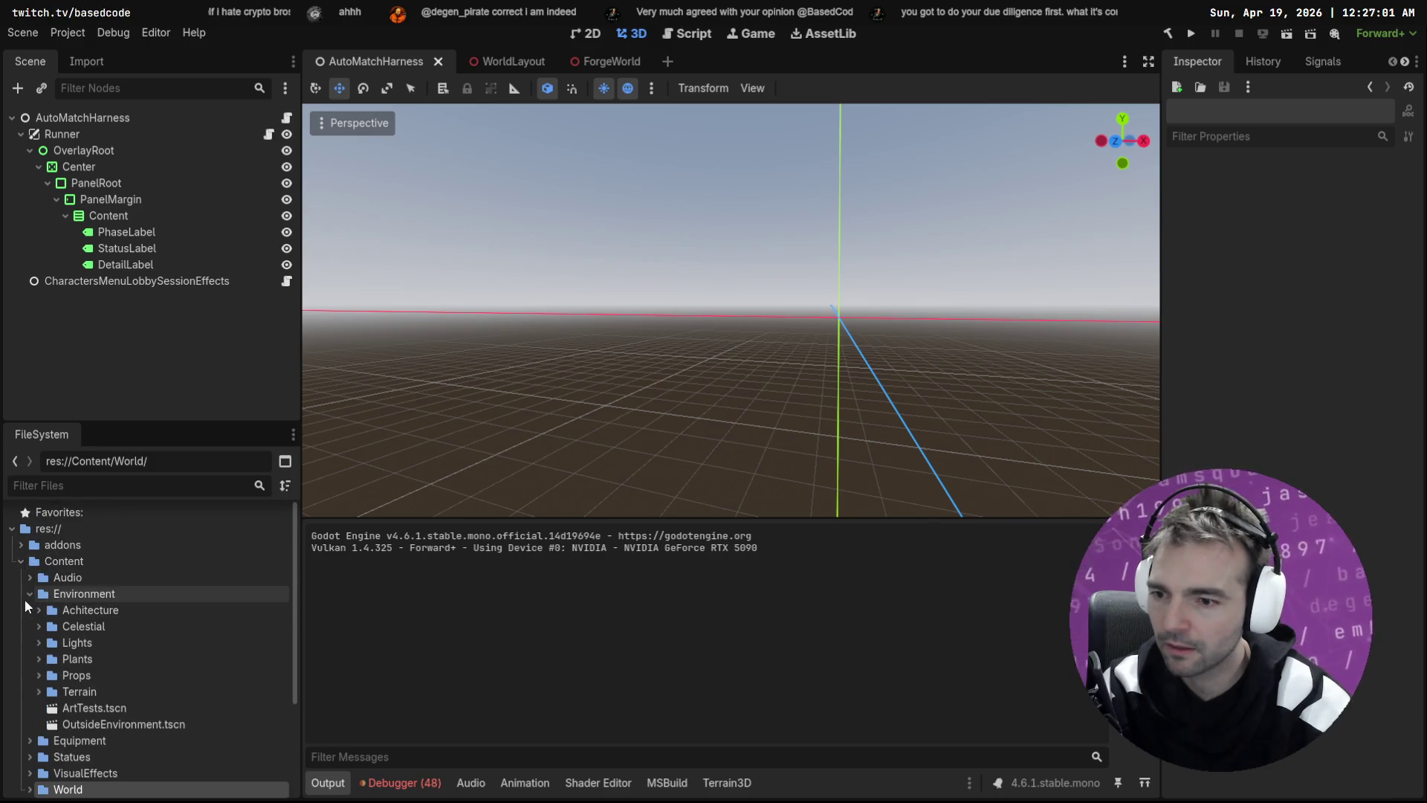
pyautogui.click(29, 594)
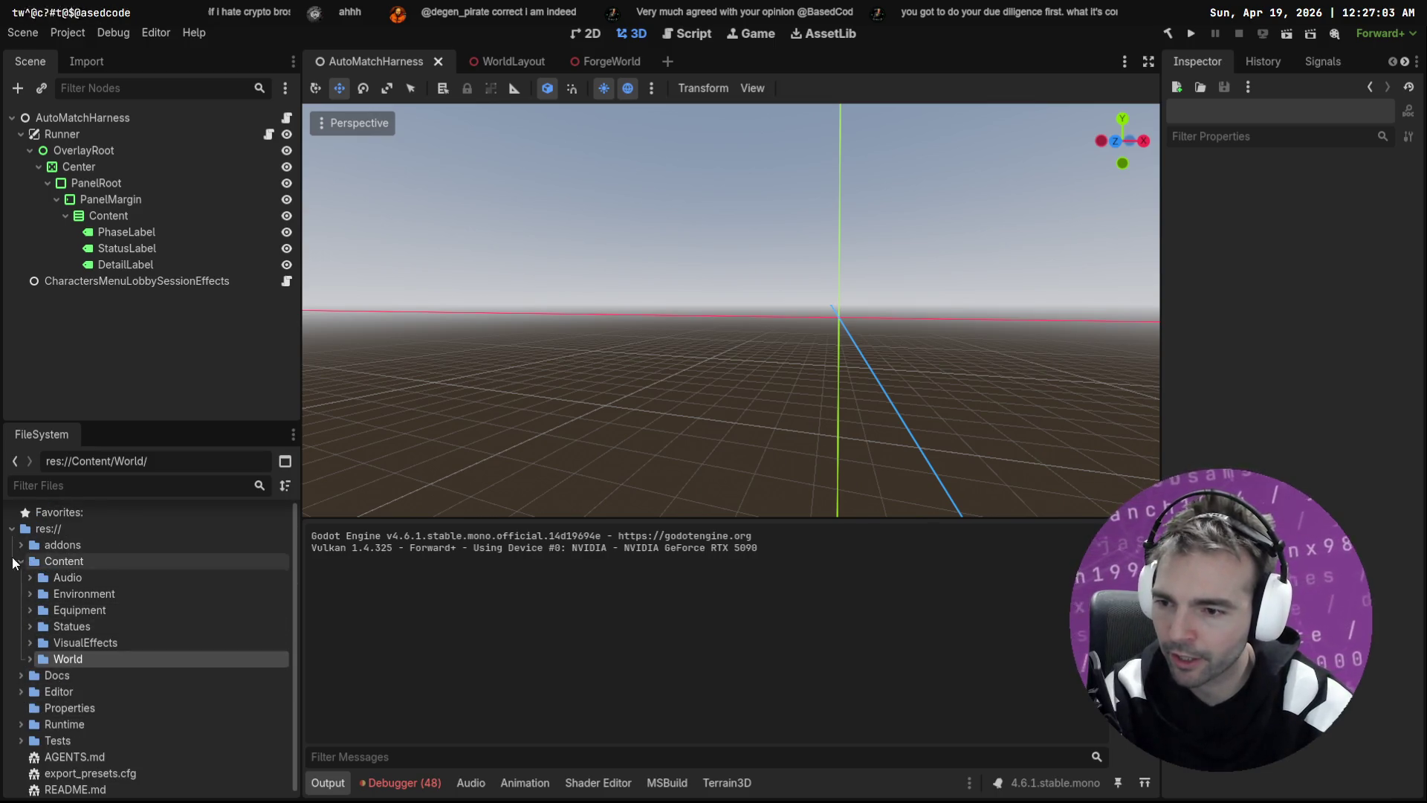
# Step: Expand Environment > Achitecture > Liminal and start a new folder inside Liminal
pyautogui.click(30, 594)
pyautogui.click(37, 610)
pyautogui.click(47, 660)
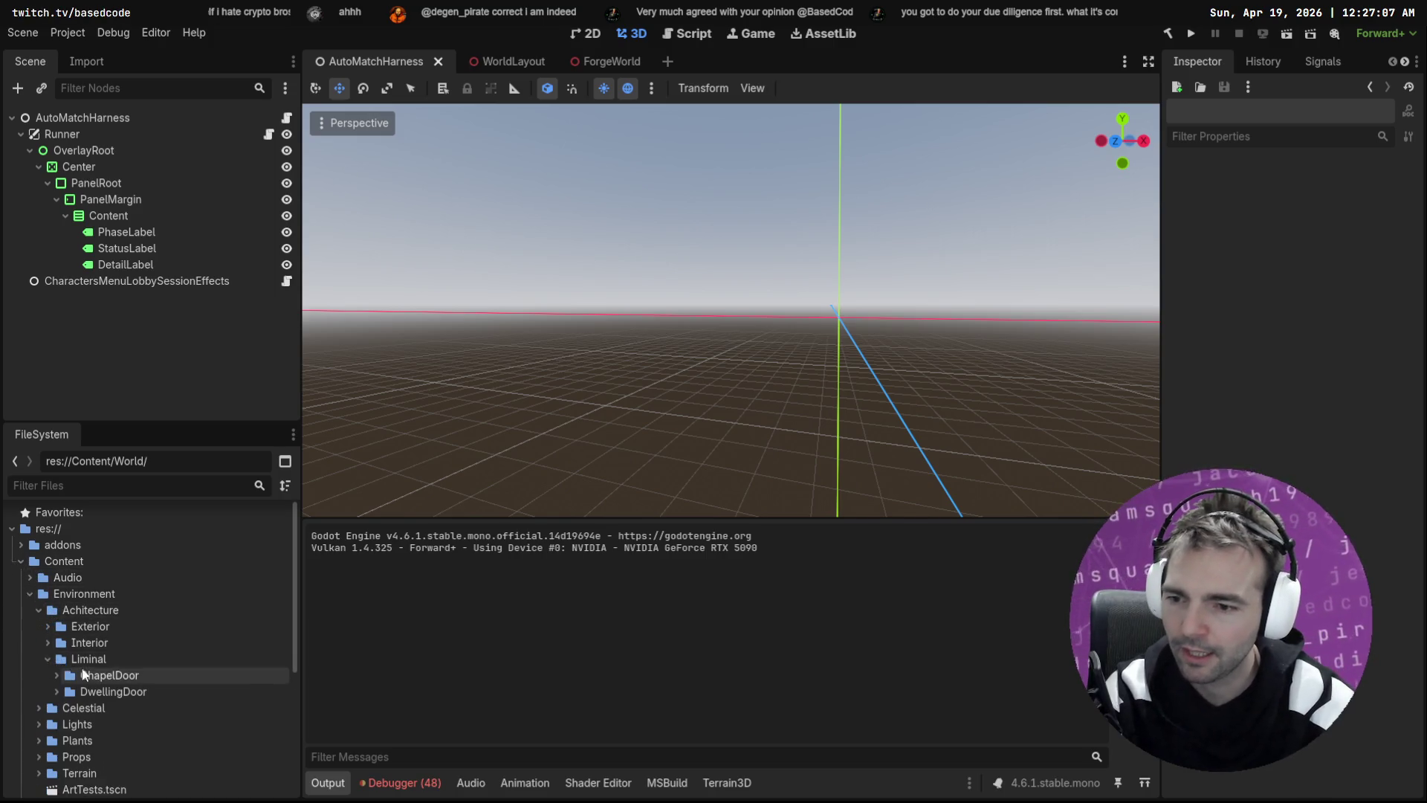
pyautogui.scroll(-1, 48, 661)
pyautogui.rightClick(101, 624)
pyautogui.moveTo(209, 534)
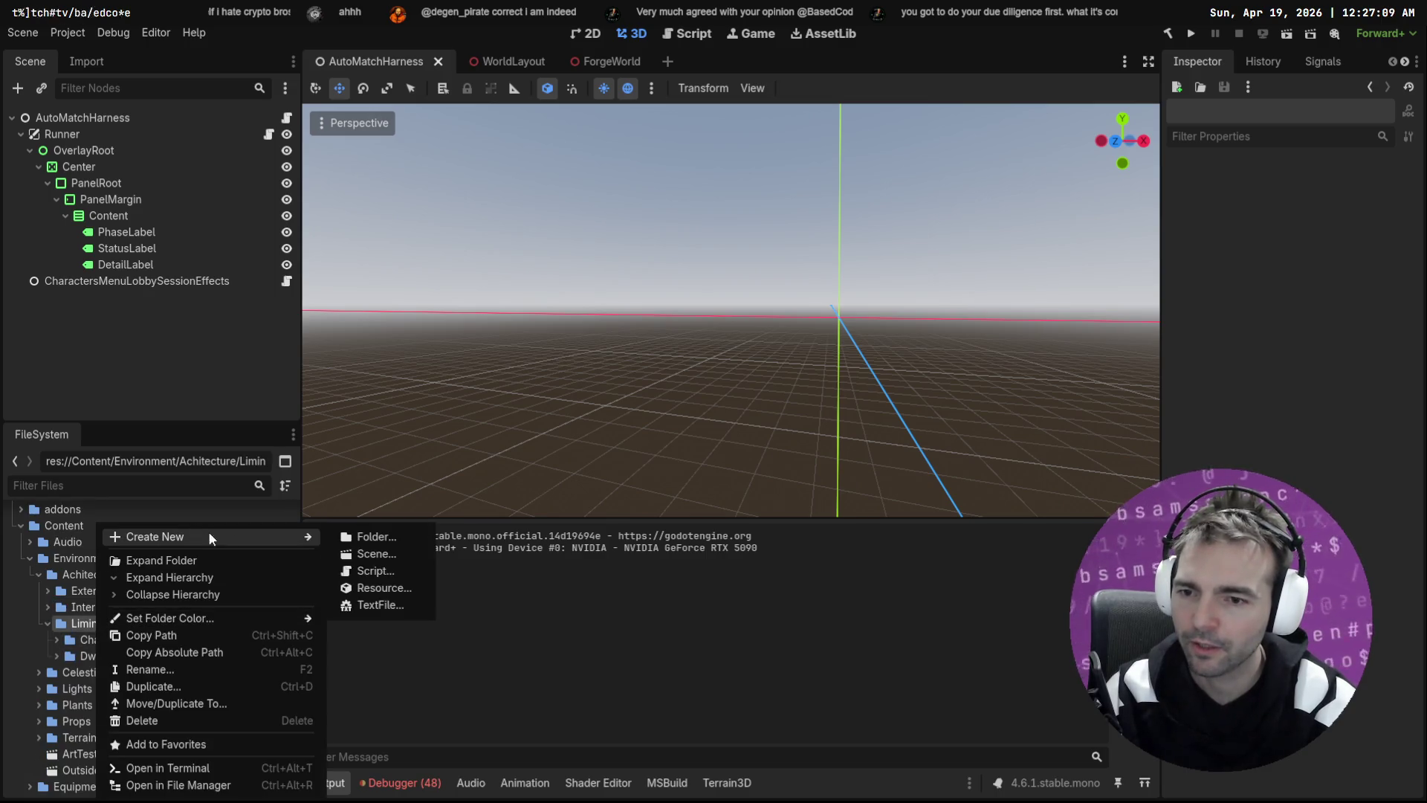
pyautogui.click(376, 539)
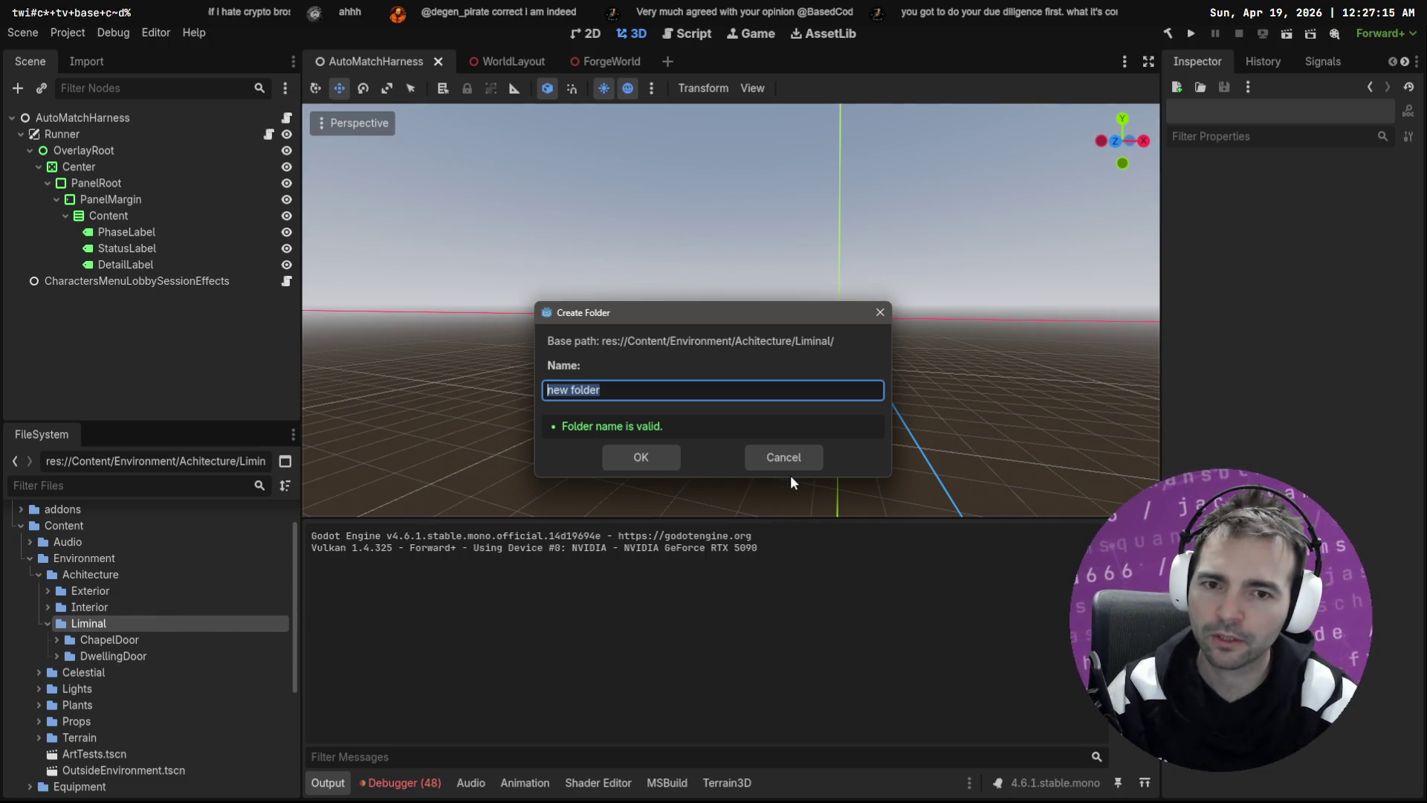
# Step: Switch to ChatGPT and flip through the generated door image variants
pyautogui.hotkey('alt', 'Tab')
pyautogui.press('Up')
pyautogui.press('Down')
pyautogui.press('Up')
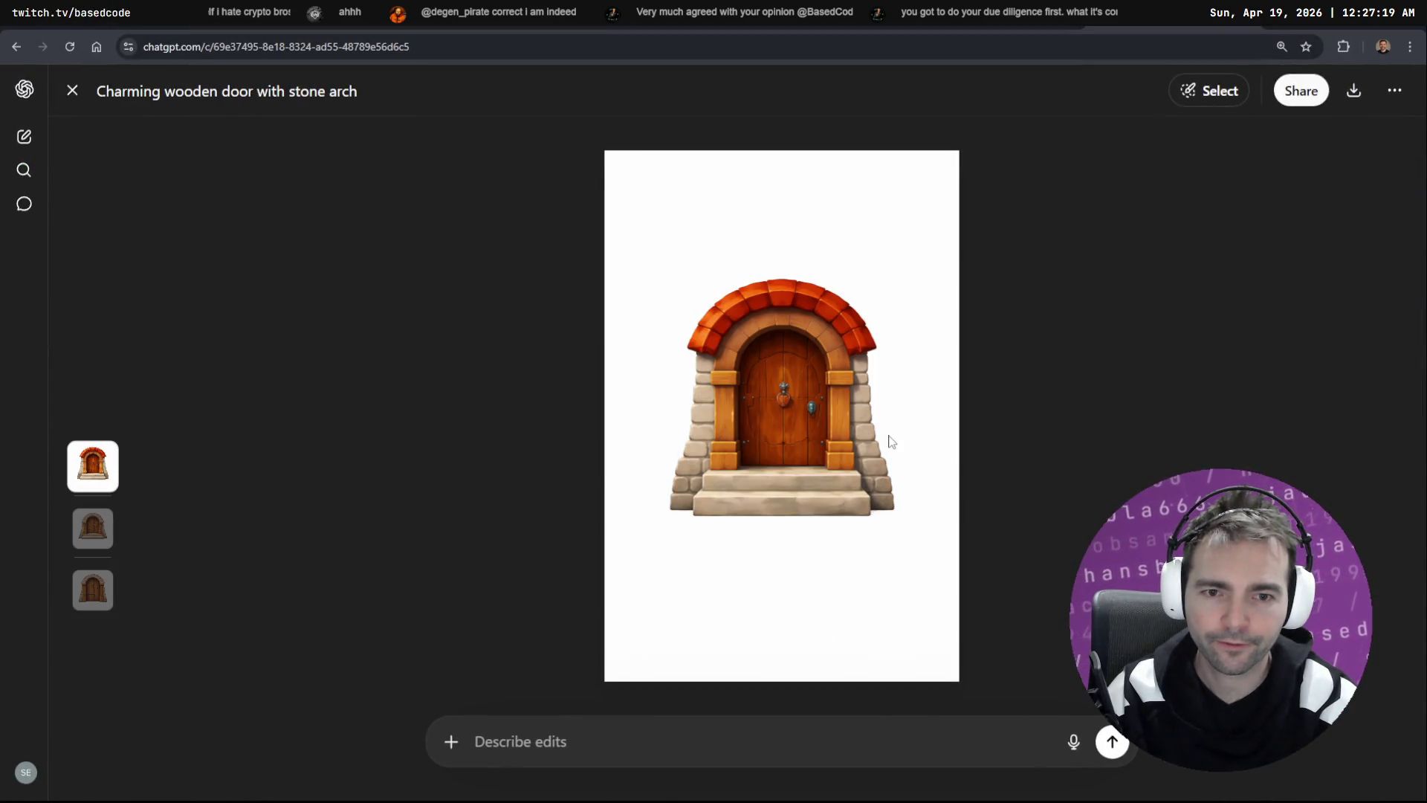
# Step: On the third door image, dictate and send a question about what to name it next to the dwelling door
pyautogui.press('Down')
pyautogui.press('Down')
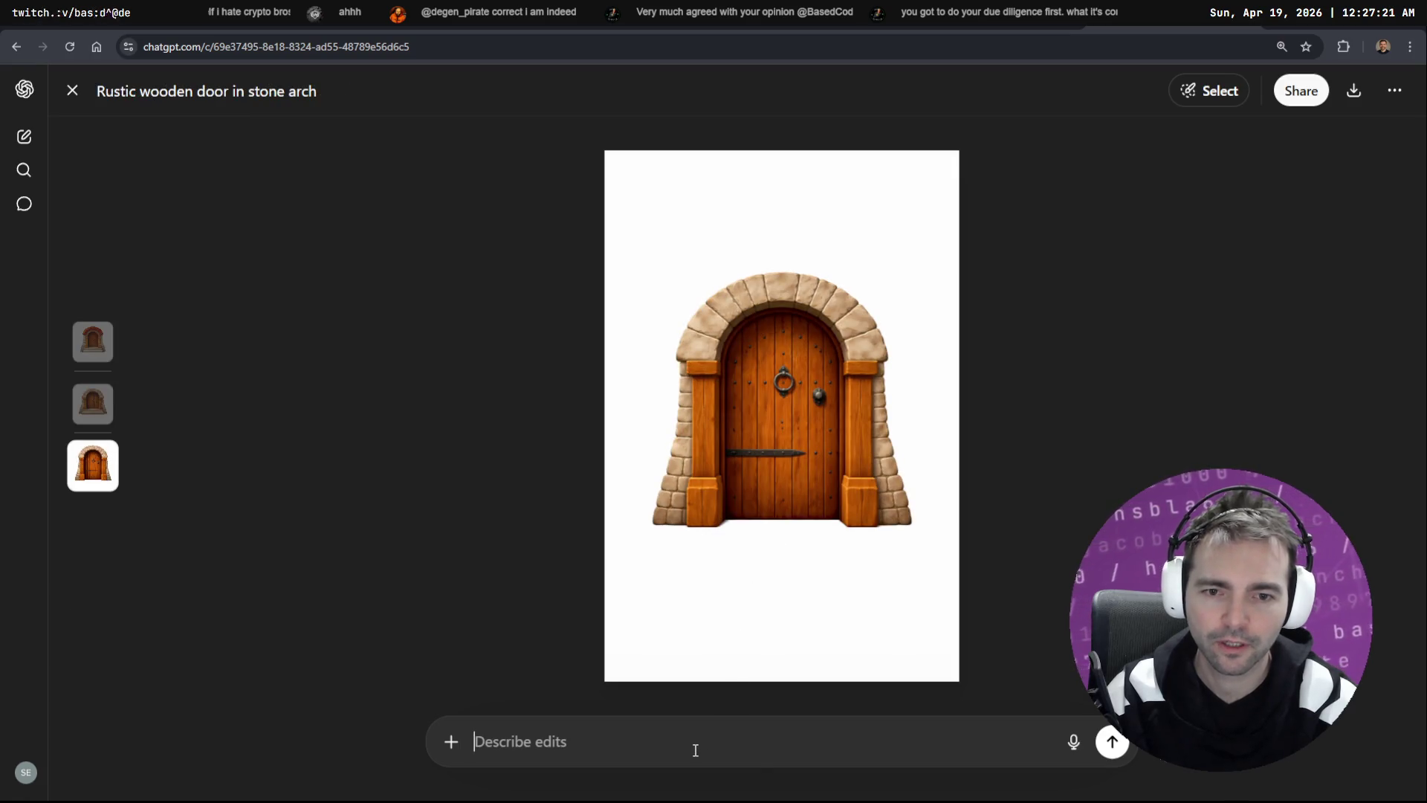
pyautogui.press('super+h')
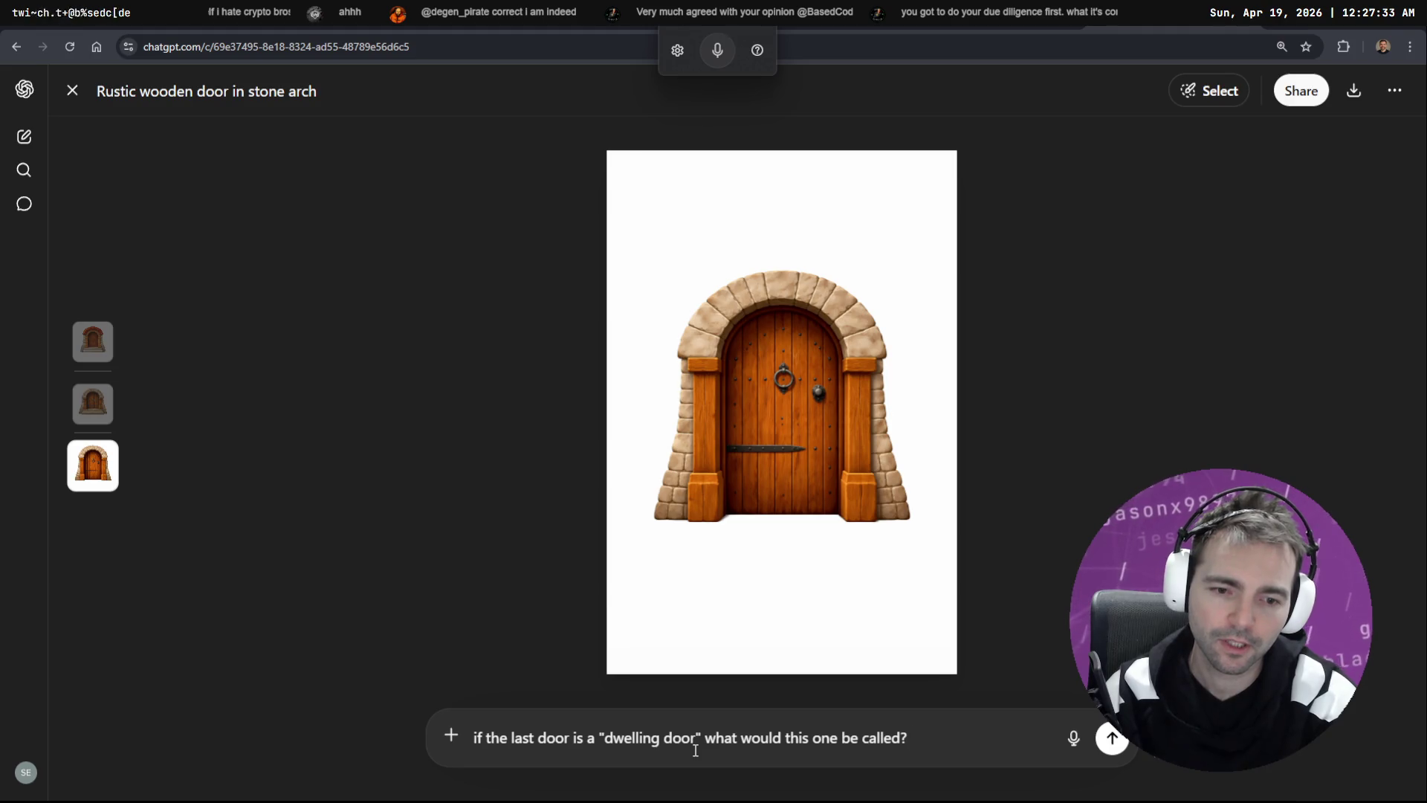
pyautogui.press('super+h')
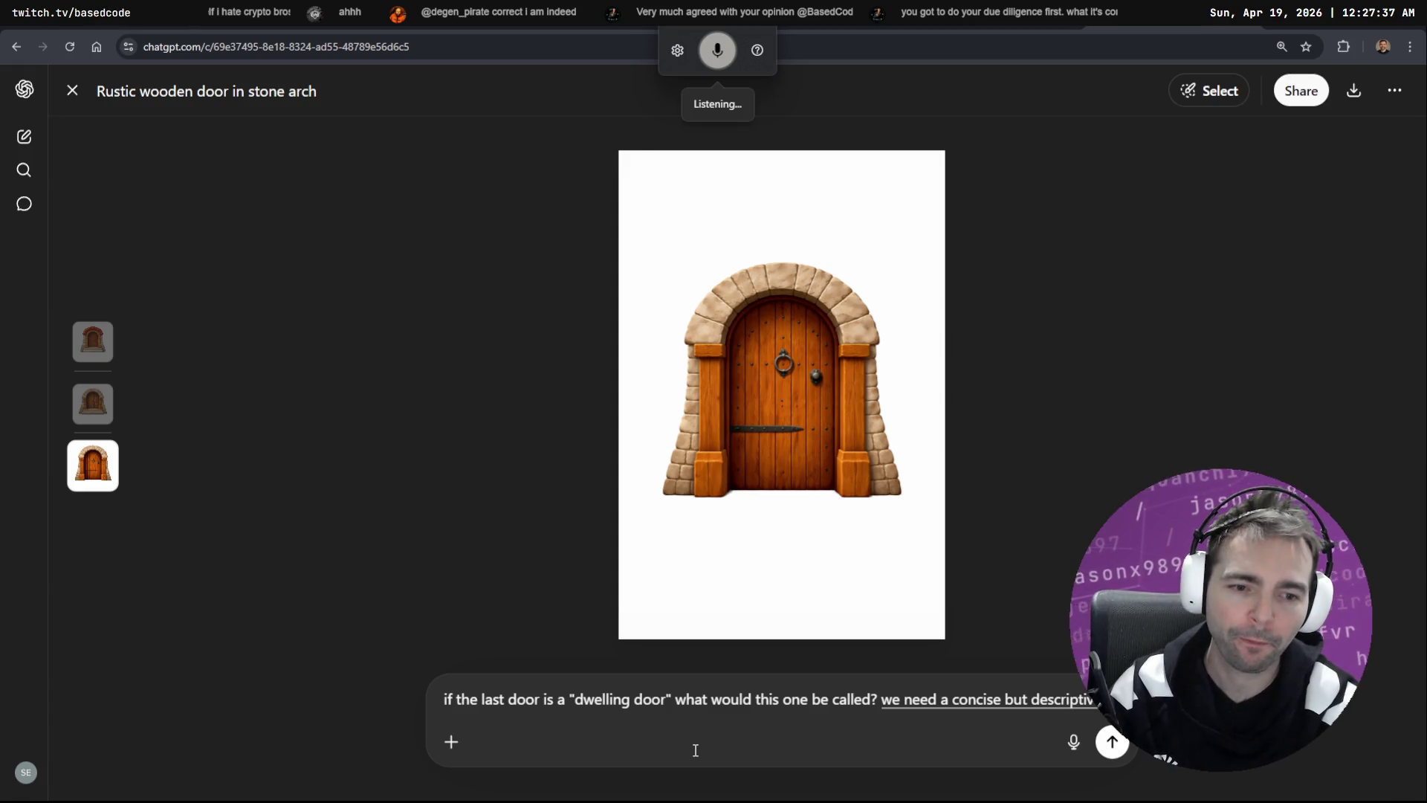
pyautogui.press('Return')
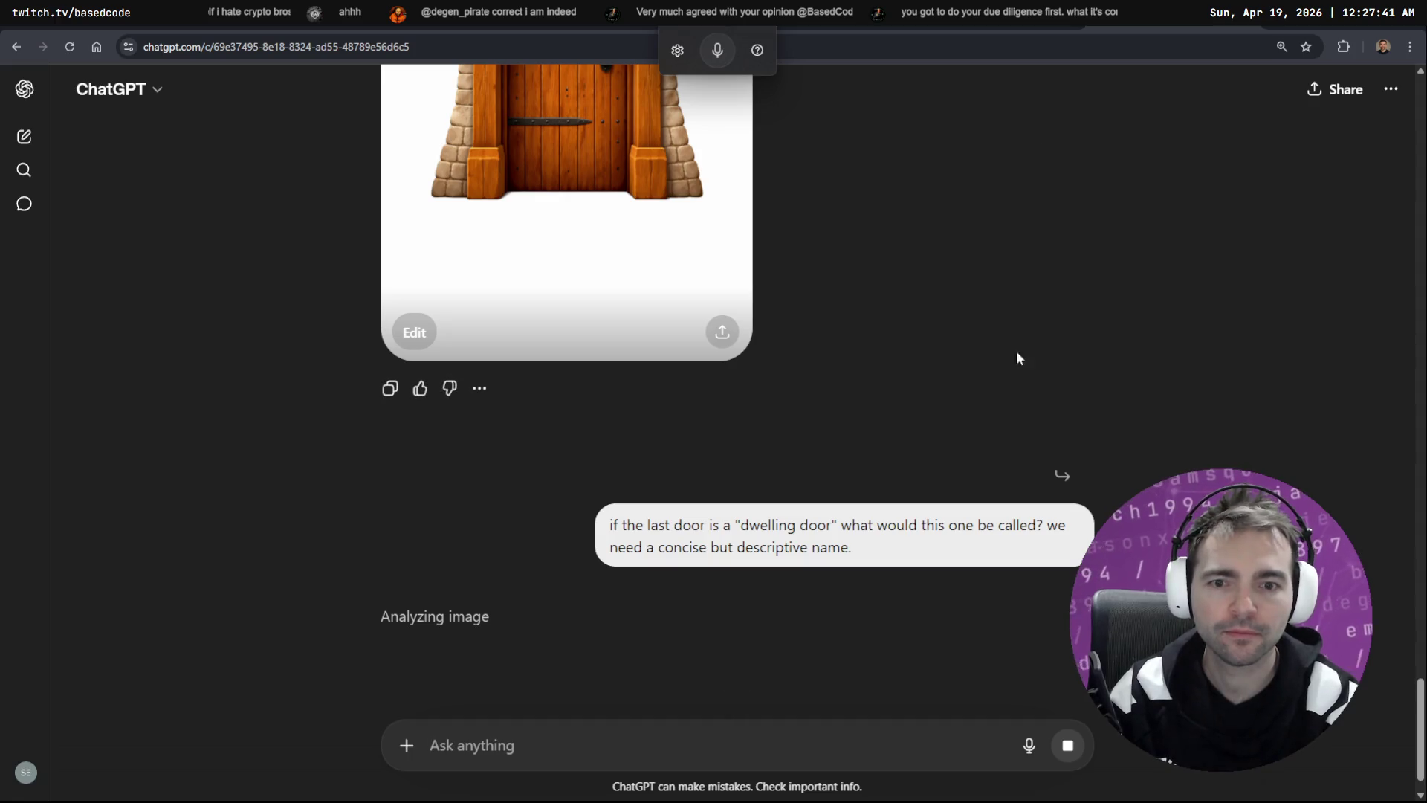
# Step: Select the suggested name 'Workshop door' in ChatGPT's reply
pyautogui.scroll(4, 706, 297)
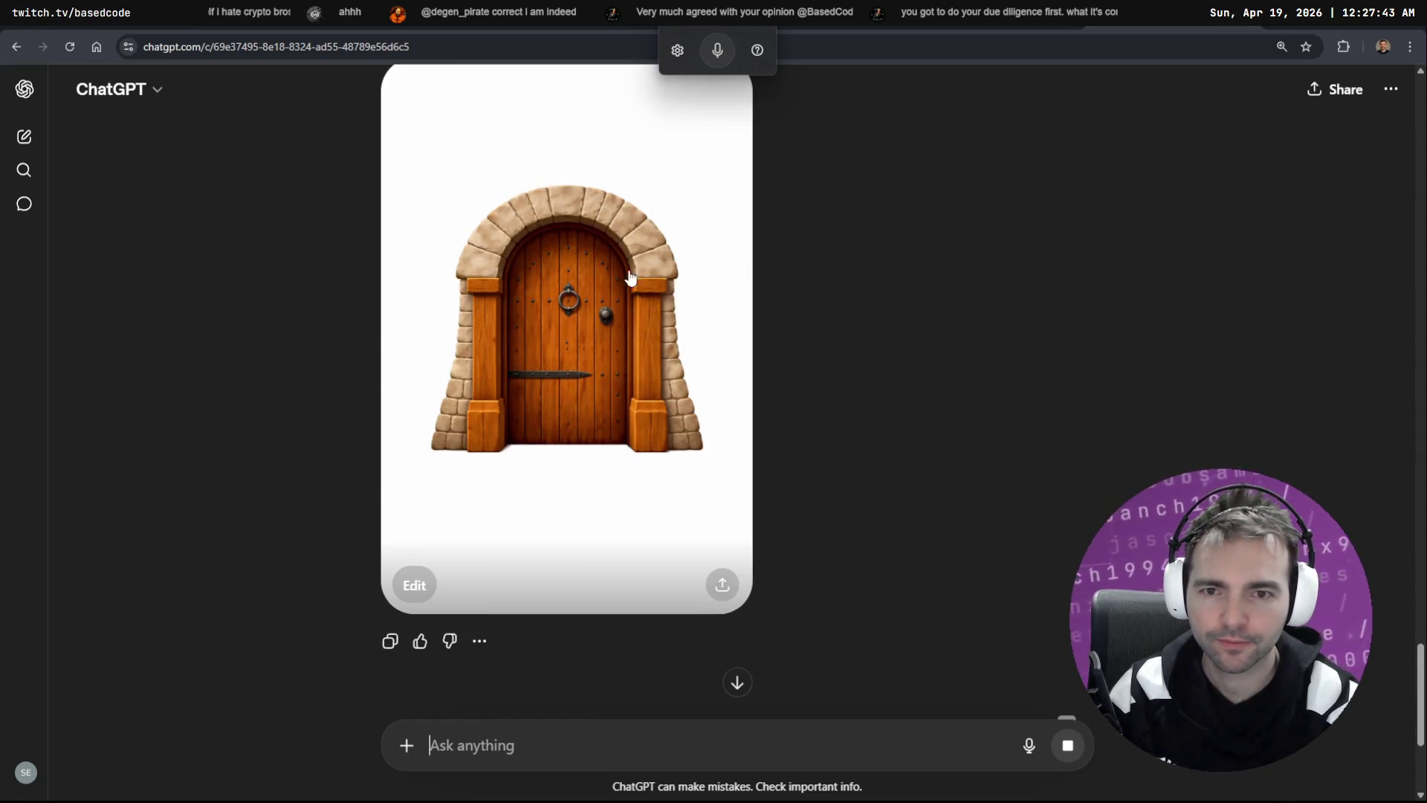
pyautogui.scroll(1, 513, 342)
pyautogui.scroll(2, 512, 342)
pyautogui.scroll(-3, 520, 312)
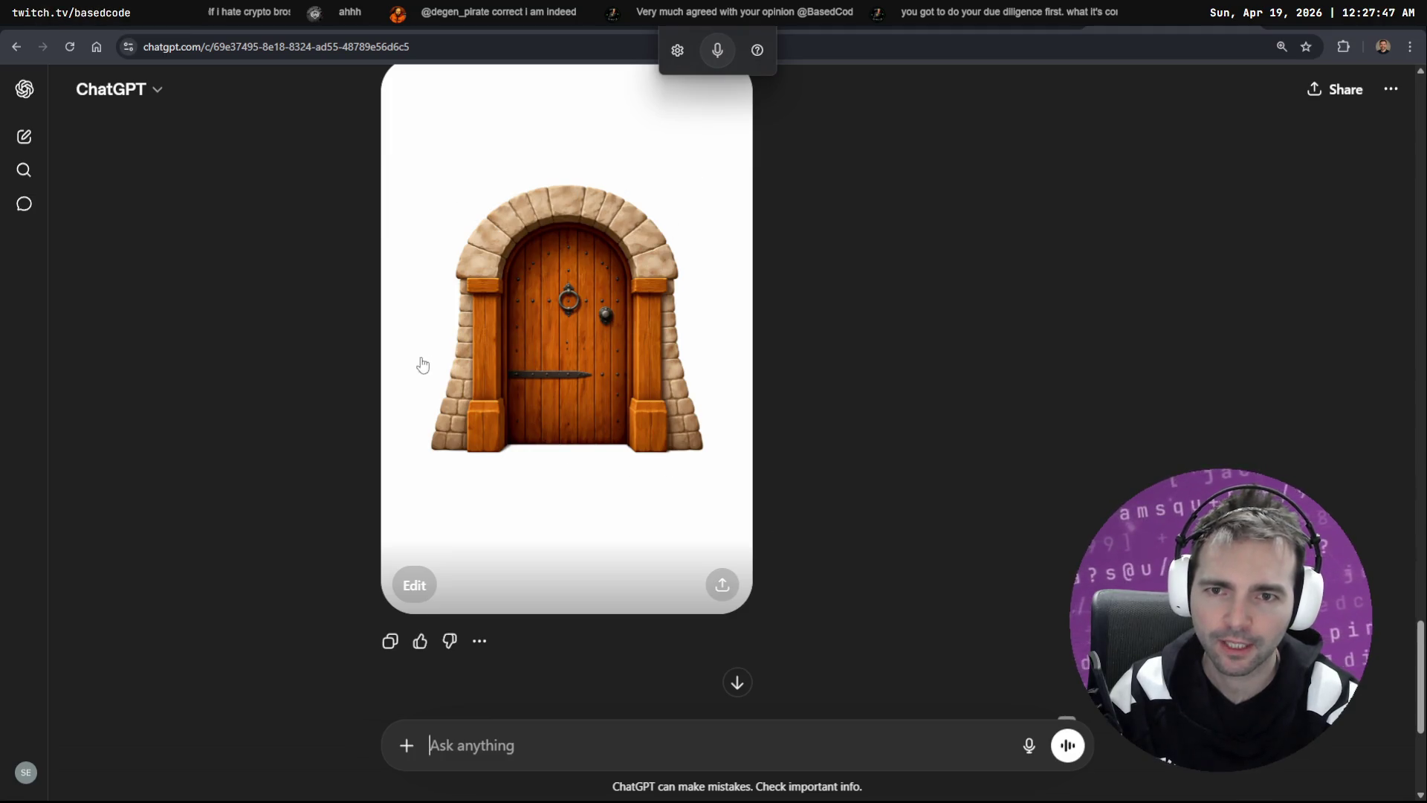
pyautogui.scroll(-5, 818, 461)
pyautogui.tripleClick(501, 520)
pyautogui.scroll(1, 550, 473)
pyautogui.scroll(2, 549, 473)
pyautogui.hotkey('alt', 'Tab')
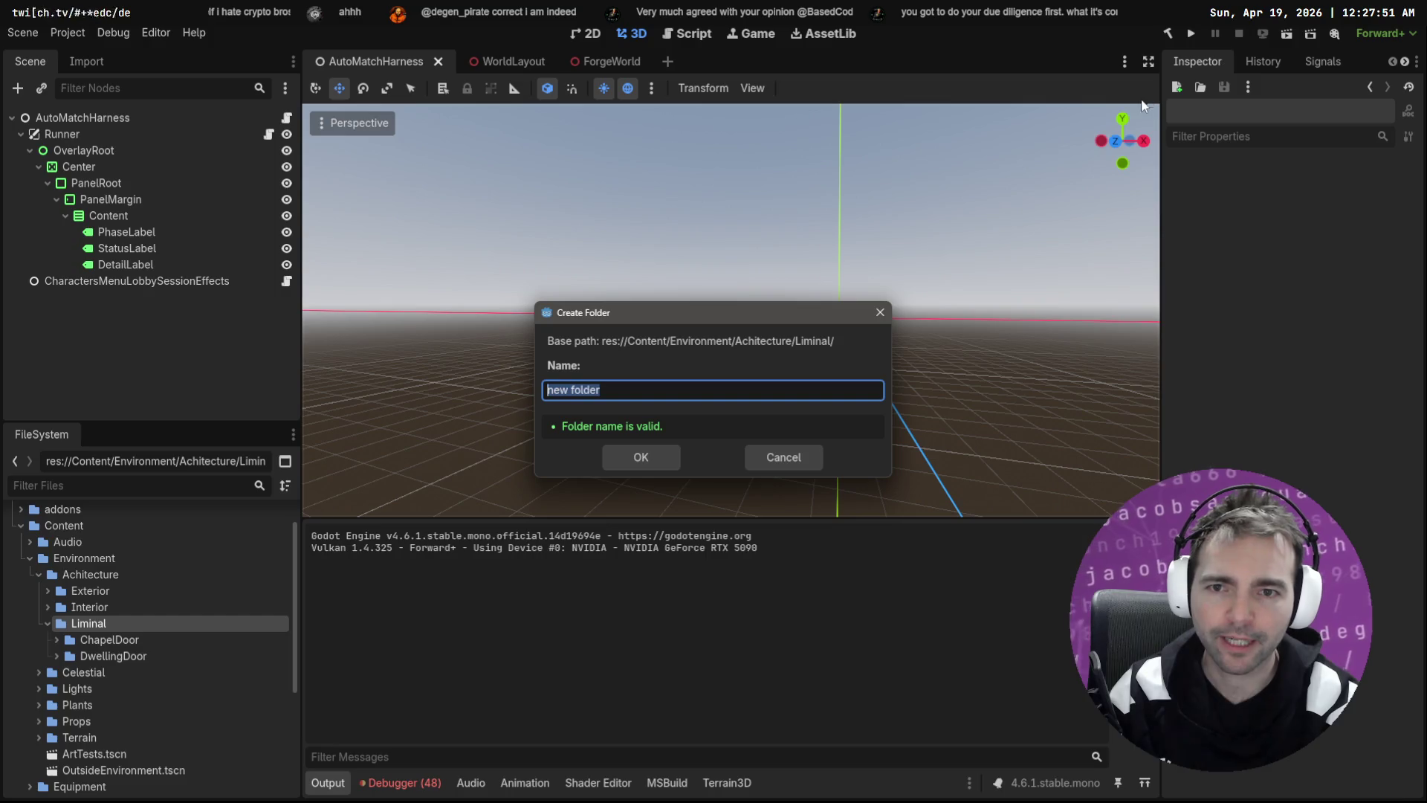
# Step: Name the new Liminal folder WorkshopDoor, select it, and open Downloads in File Explorer
pyautogui.hotkey('alt', 'Tab')
pyautogui.hotkey('alt', 'Tab')
pyautogui.write('Wor')
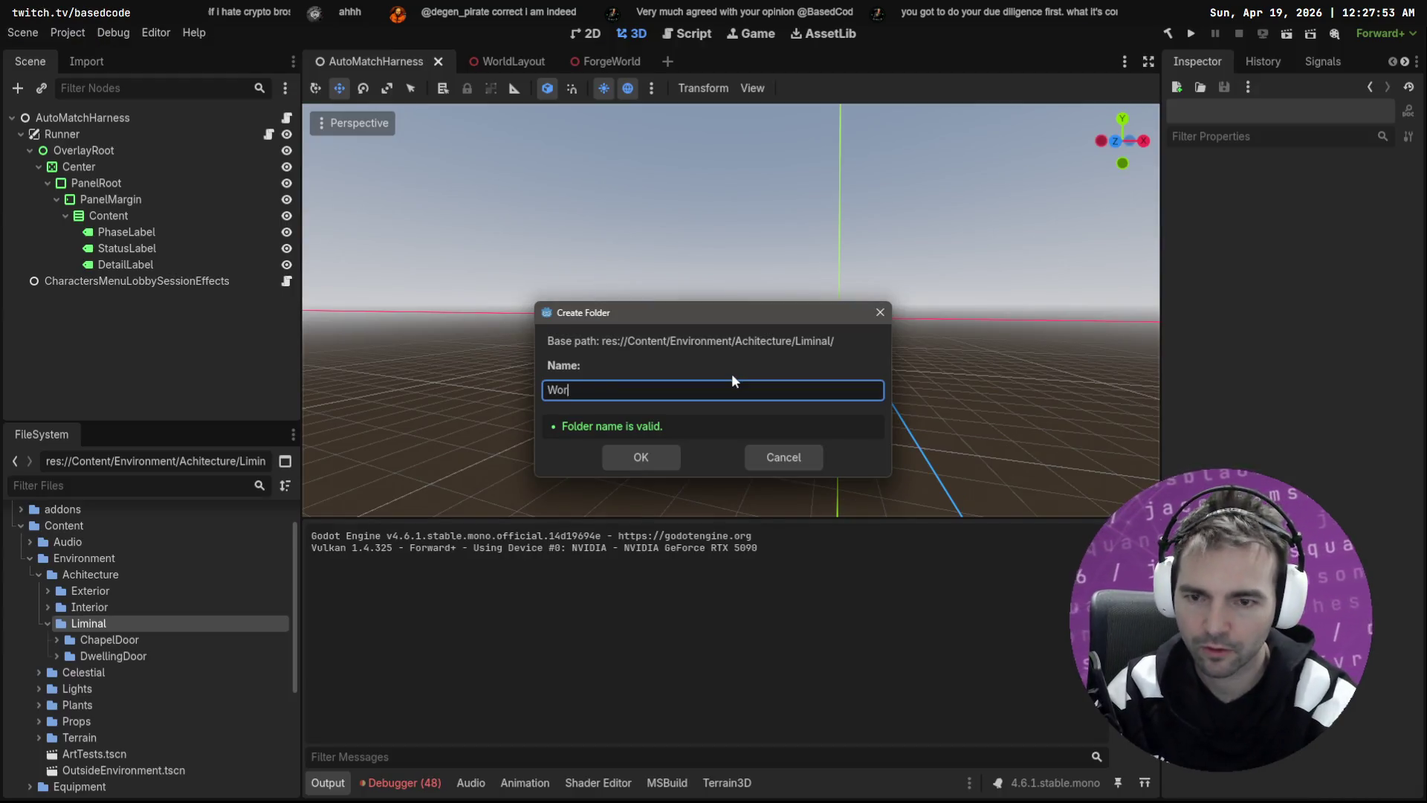
pyautogui.write('kshopDoor')
pyautogui.press('Return')
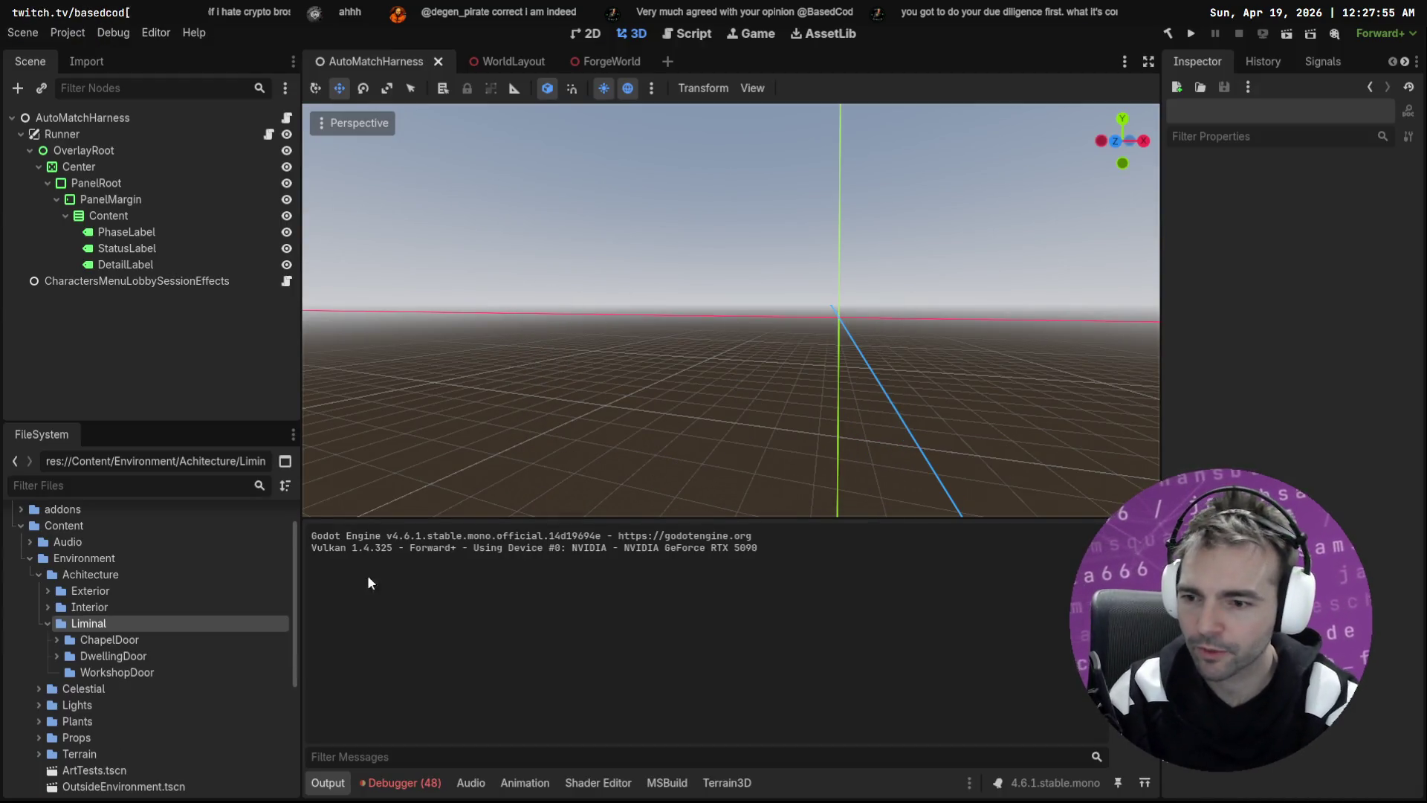
pyautogui.click(159, 670)
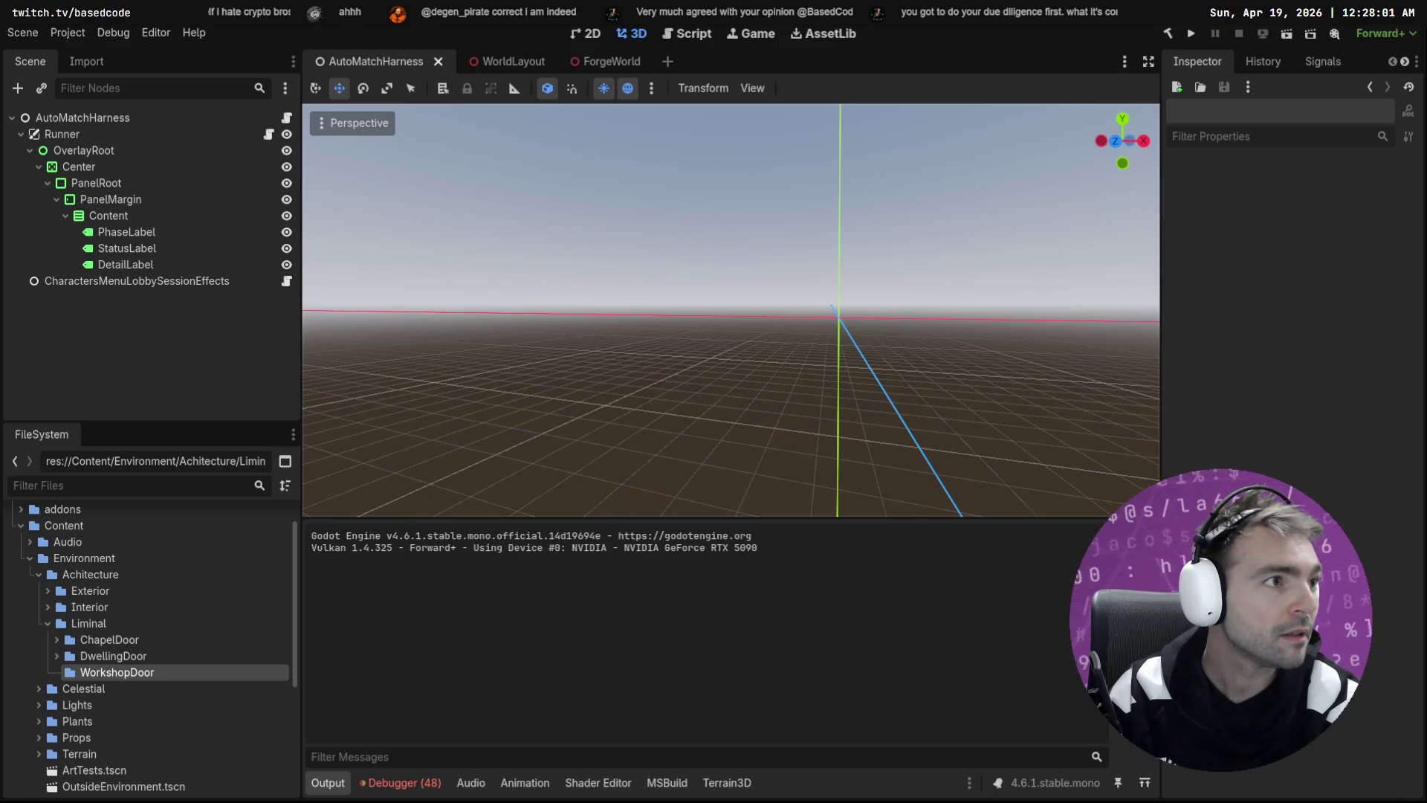
pyautogui.press('super+e')
pyautogui.click(407, 363)
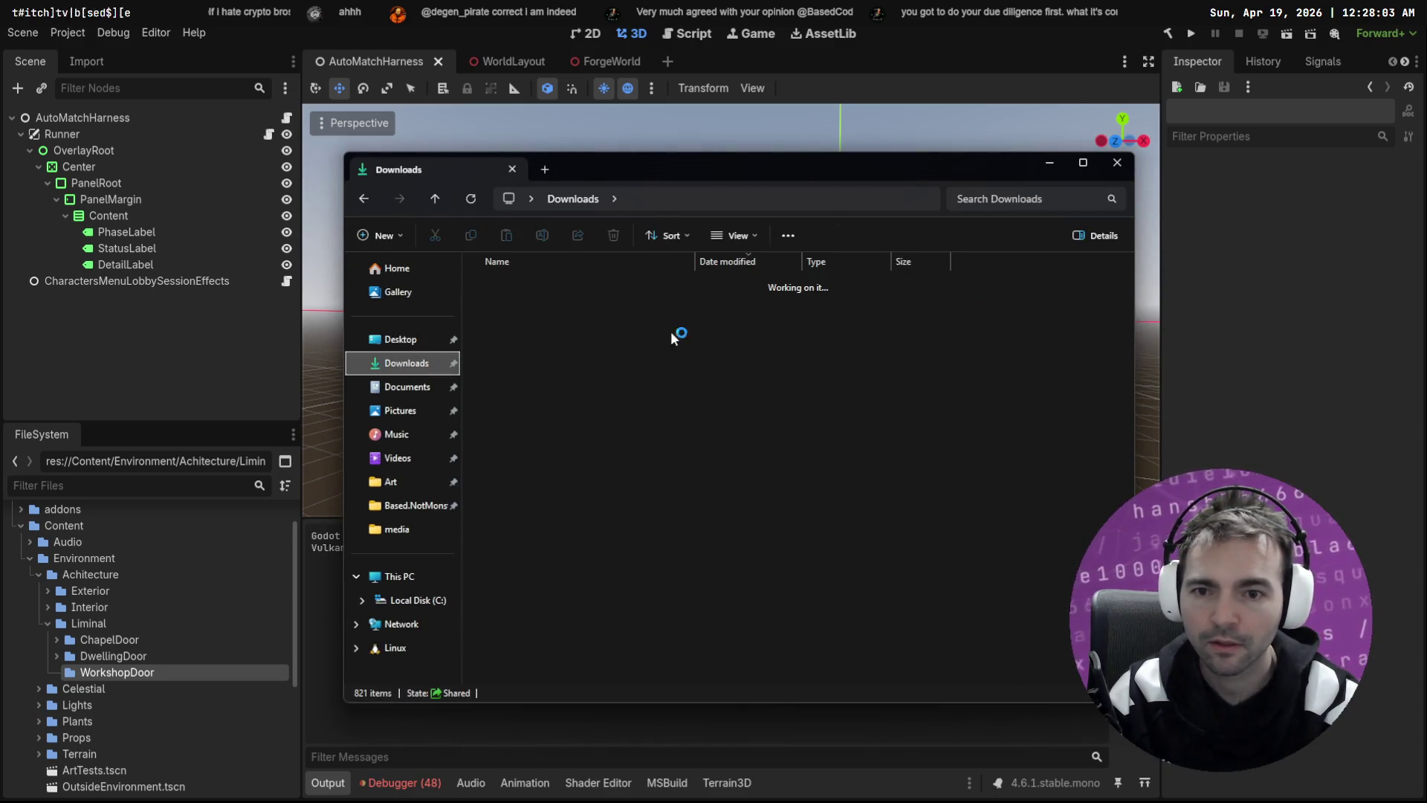
# Step: Rename the newest download to WorkshopDoor.zip and move it into Based.NotMonsters/Art/_To Process
pyautogui.click(544, 305)
pyautogui.press('F2')
pyautogui.write('WorkshopDoor')
pyautogui.press('Return')
pyautogui.moveTo(550, 307)
pyautogui.mouseDown()
pyautogui.moveTo(414, 453)
pyautogui.moveTo(399, 513)
pyautogui.mouseUp()
pyautogui.click(415, 506)
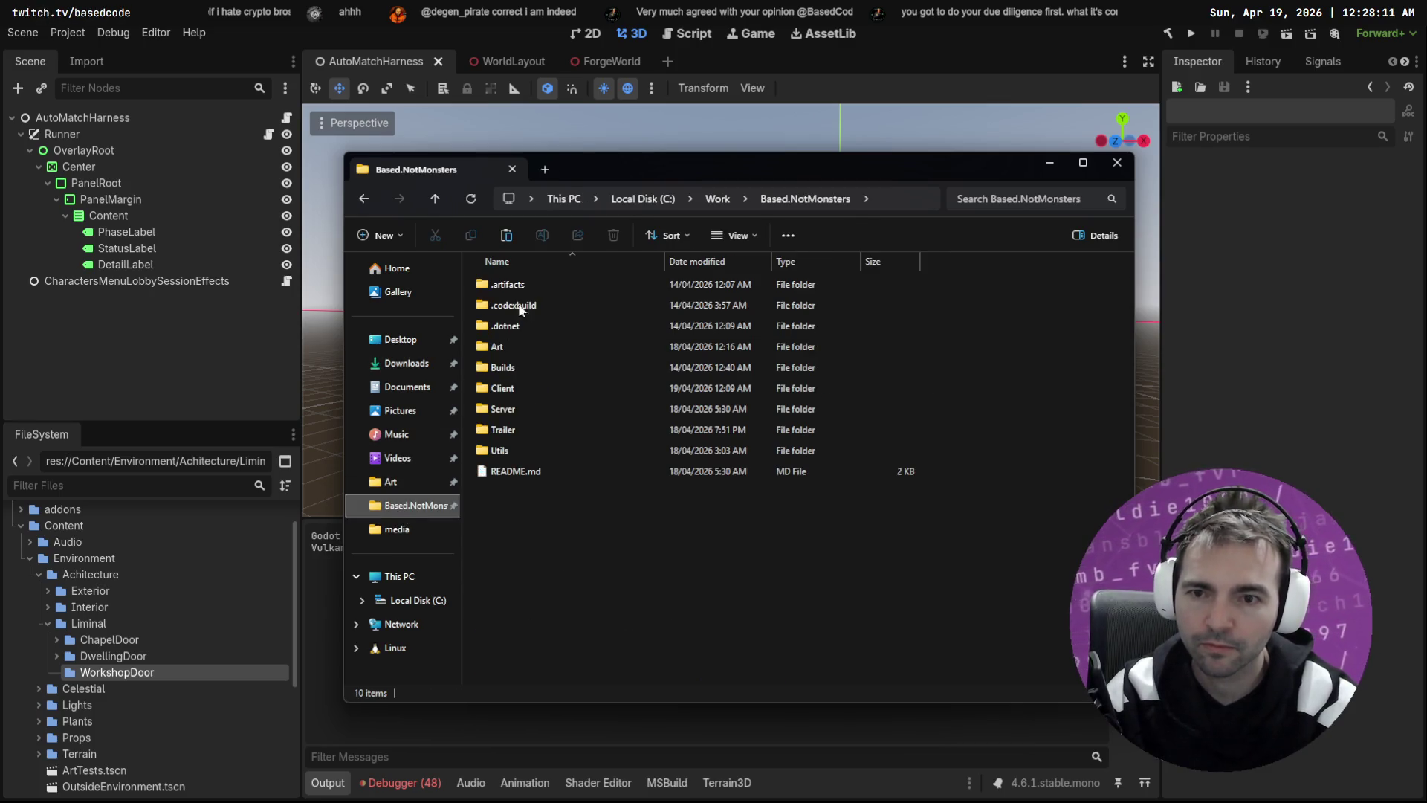
pyautogui.doubleClick(532, 346)
pyautogui.doubleClick(553, 284)
pyautogui.moveTo(640, 675); pyautogui.dragTo(996, 587)
pyautogui.click(1022, 666)
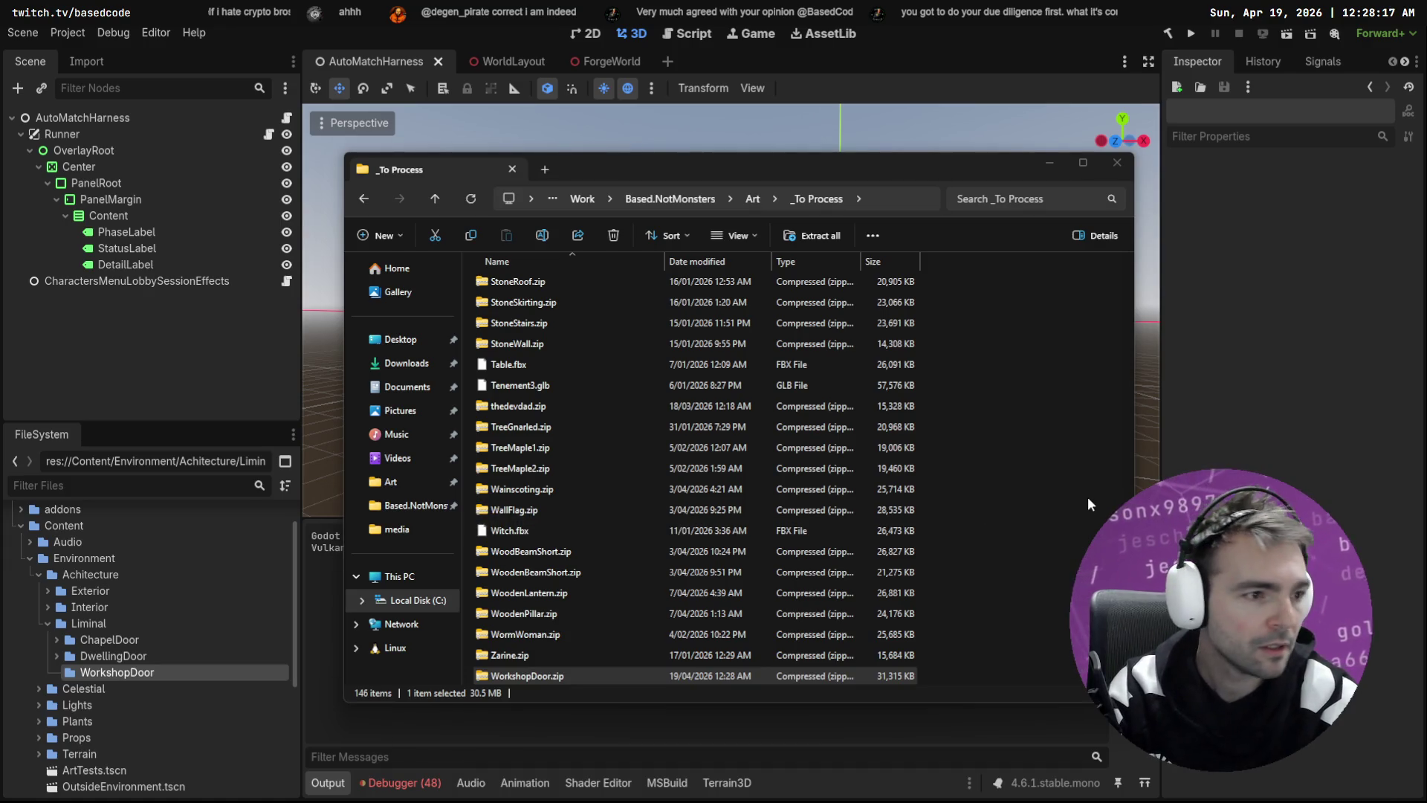
# Step: Rename the model to WorkshopDoor.obj and drag all six asset files onto Godot's WorkshopDoor folder
pyautogui.click(526, 355)
pyautogui.press('F2')
pyautogui.write('WorkshopDoor.obj')
pyautogui.press('Return')
pyautogui.moveTo(1063, 348); pyautogui.dragTo(510, 382)
pyautogui.moveTo(659, 366)
pyautogui.mouseDown()
pyautogui.moveTo(297, 595)
pyautogui.moveTo(117, 672)
pyautogui.mouseUp()
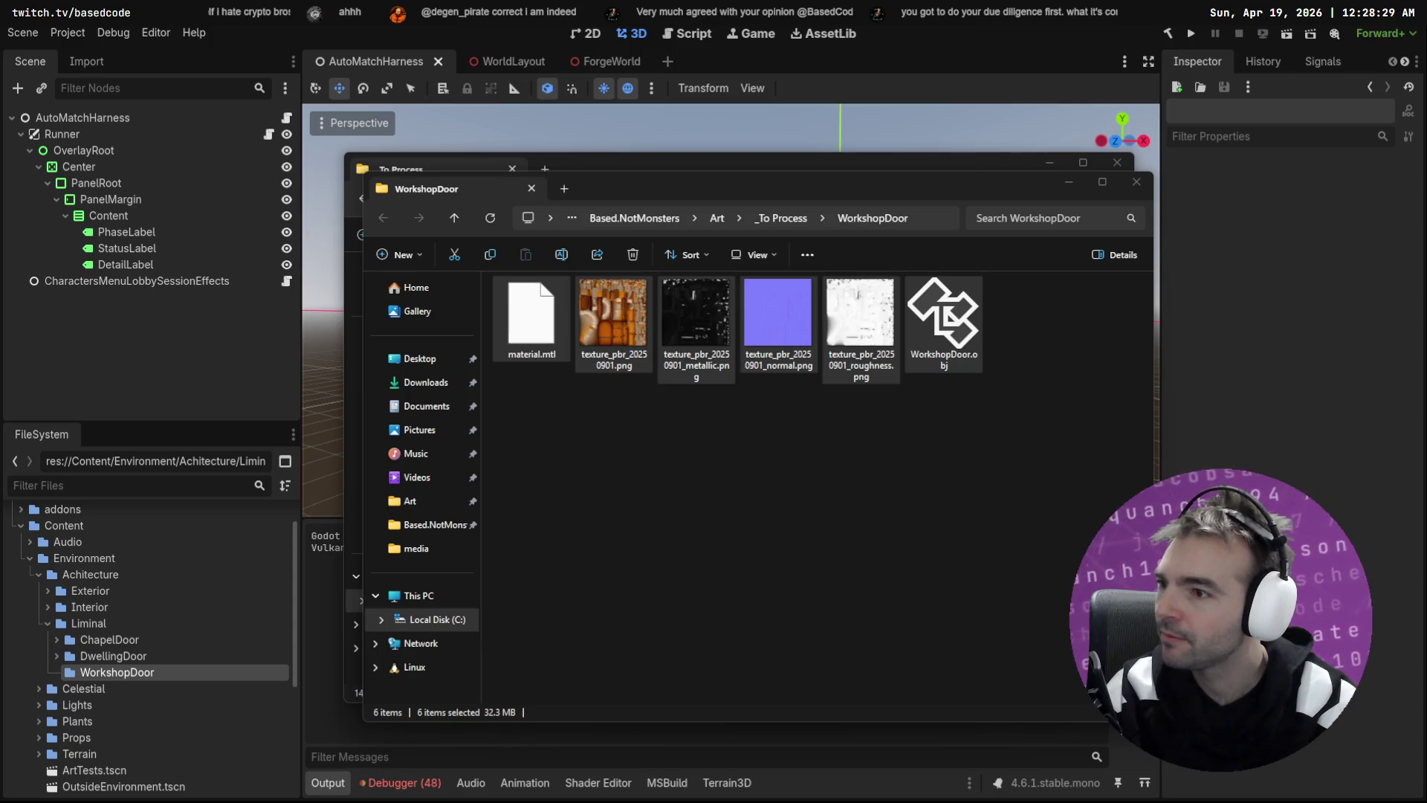
pyautogui.click(890, 537)
pyautogui.hotkey('ctrl', 'w')
pyautogui.hotkey('ctrl', 'w')
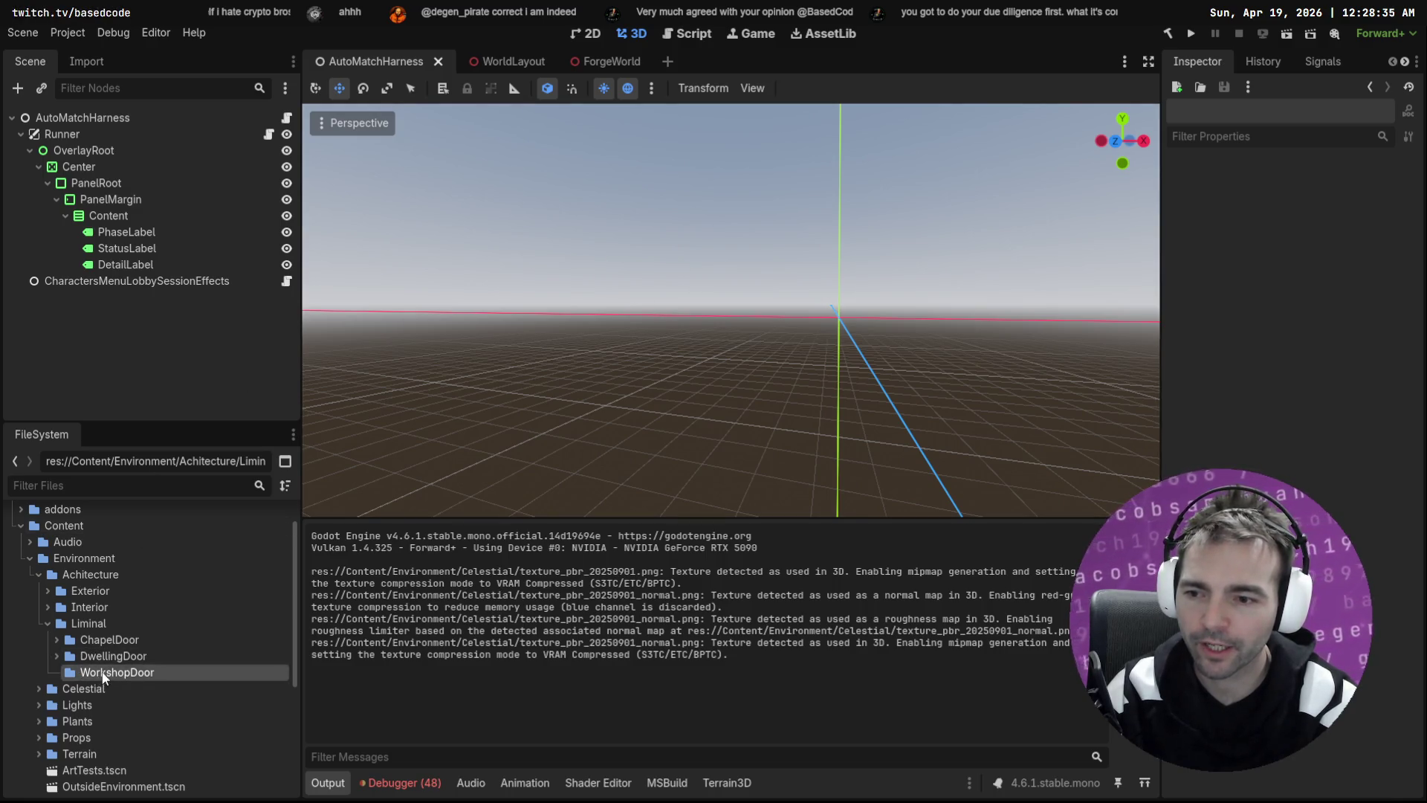
pyautogui.click(400, 783)
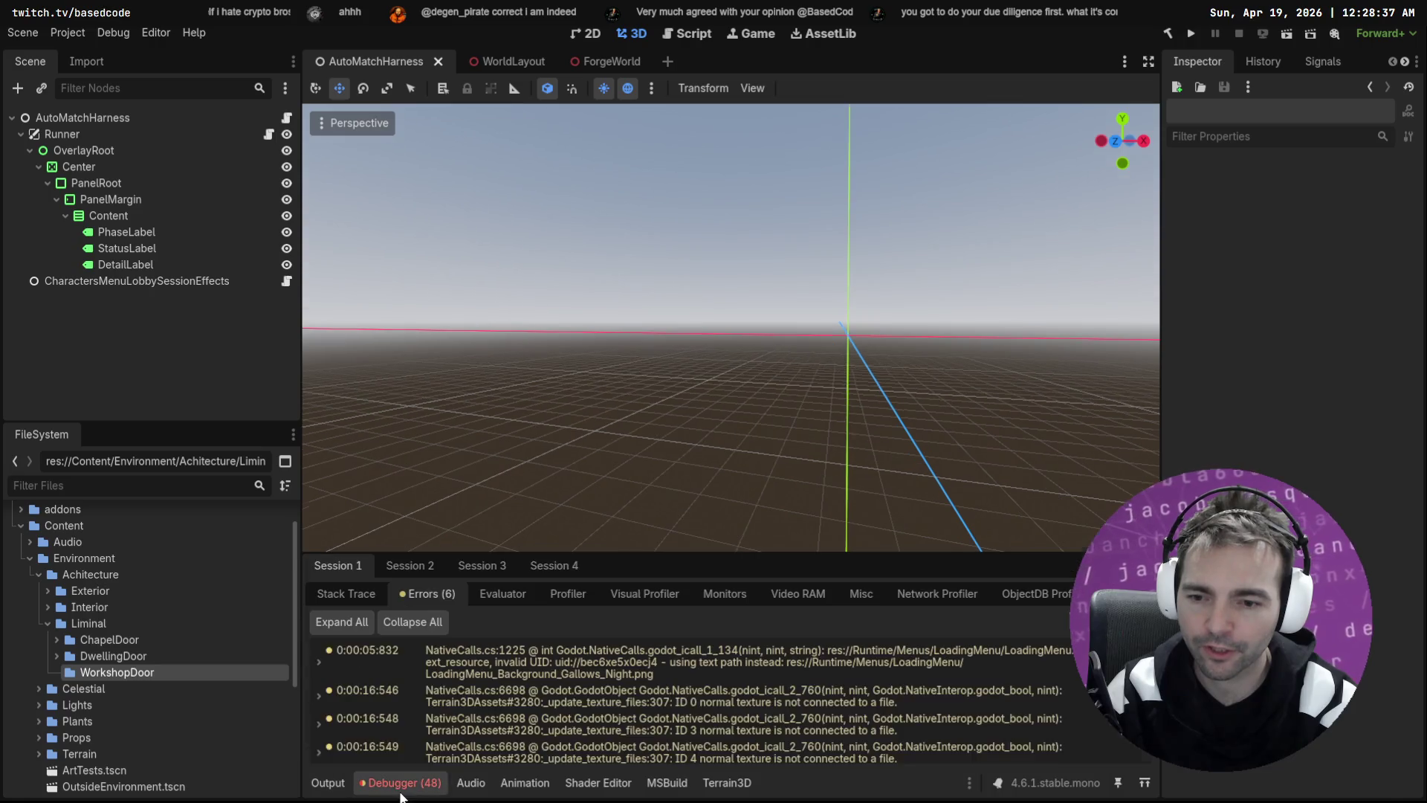
# Step: Open Godot's WorkshopDoor folder in the system file browser
pyautogui.click(126, 639)
pyautogui.click(137, 657)
pyautogui.click(136, 671)
pyautogui.rightClick(136, 672)
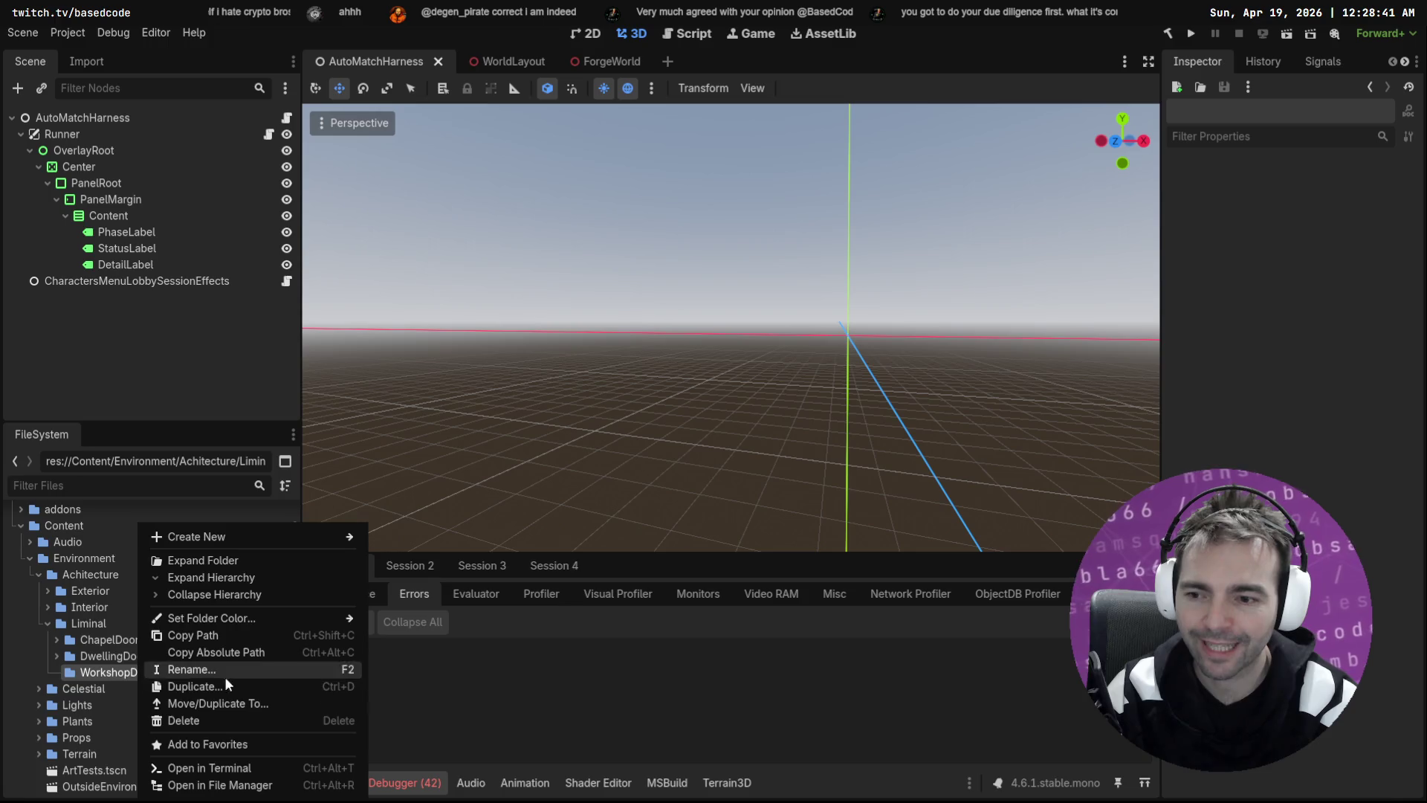
pyautogui.click(287, 779)
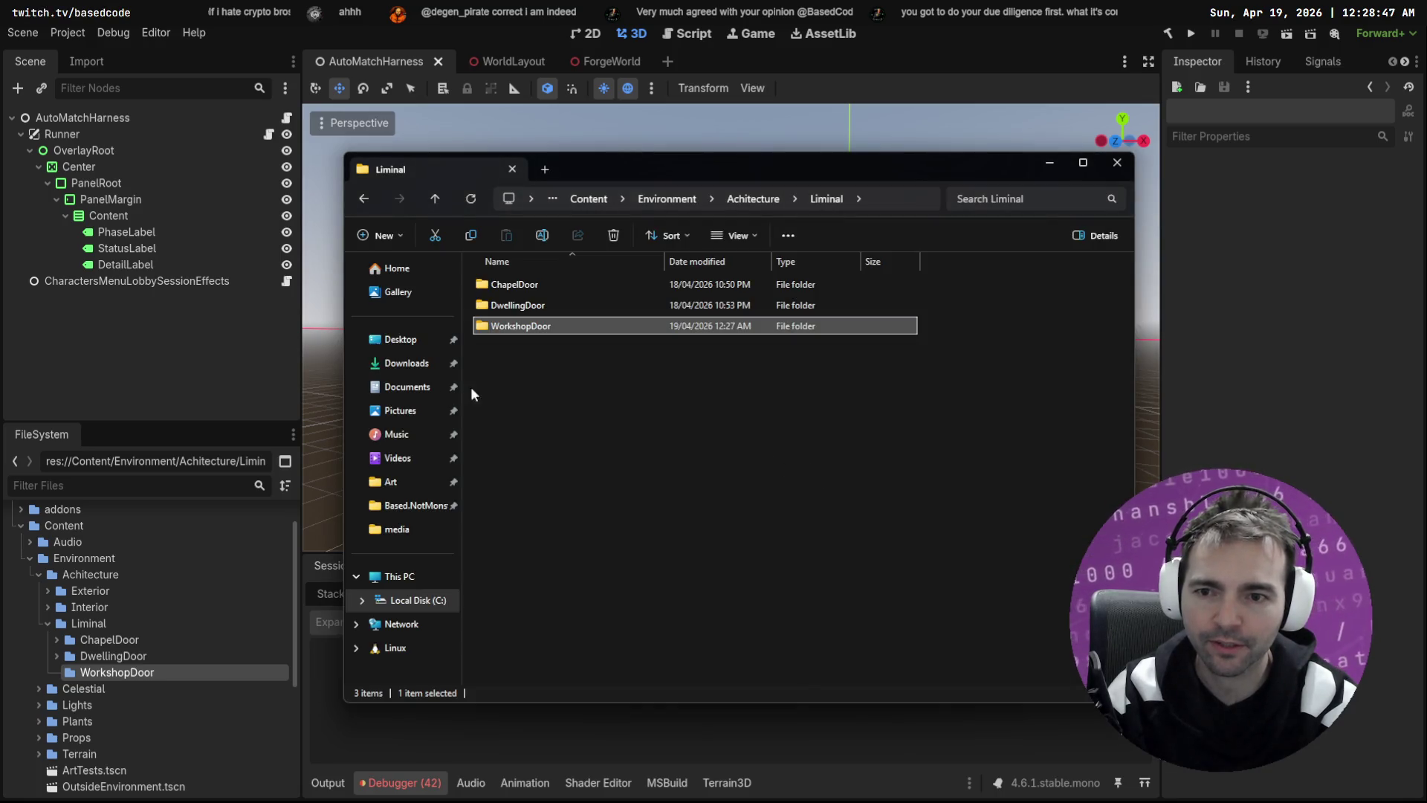
# Step: Navigate to Based.NotMonsters/Art/_To Process and open its WorkshopDoor folder by typing 'workshop'
pyautogui.click(416, 505)
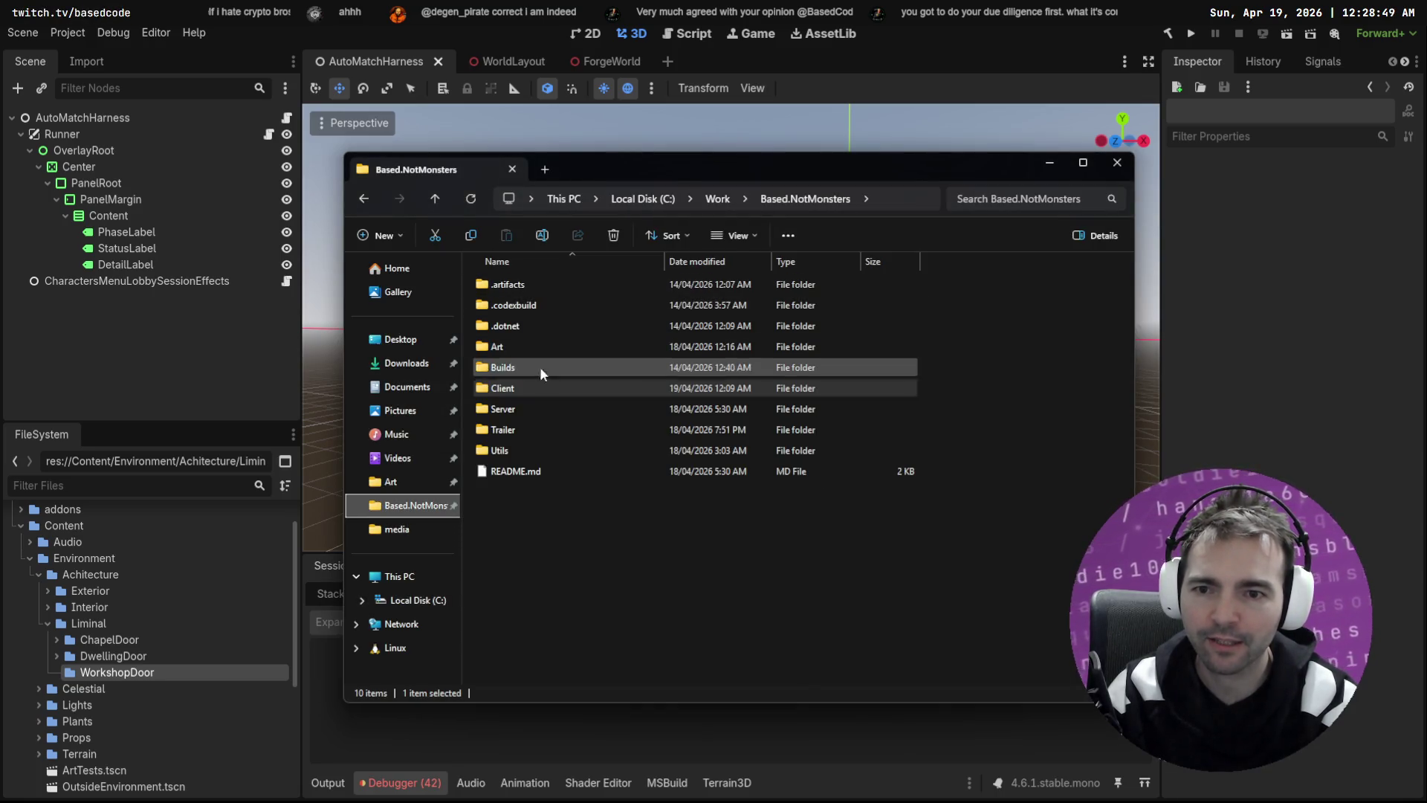
pyautogui.doubleClick(518, 346)
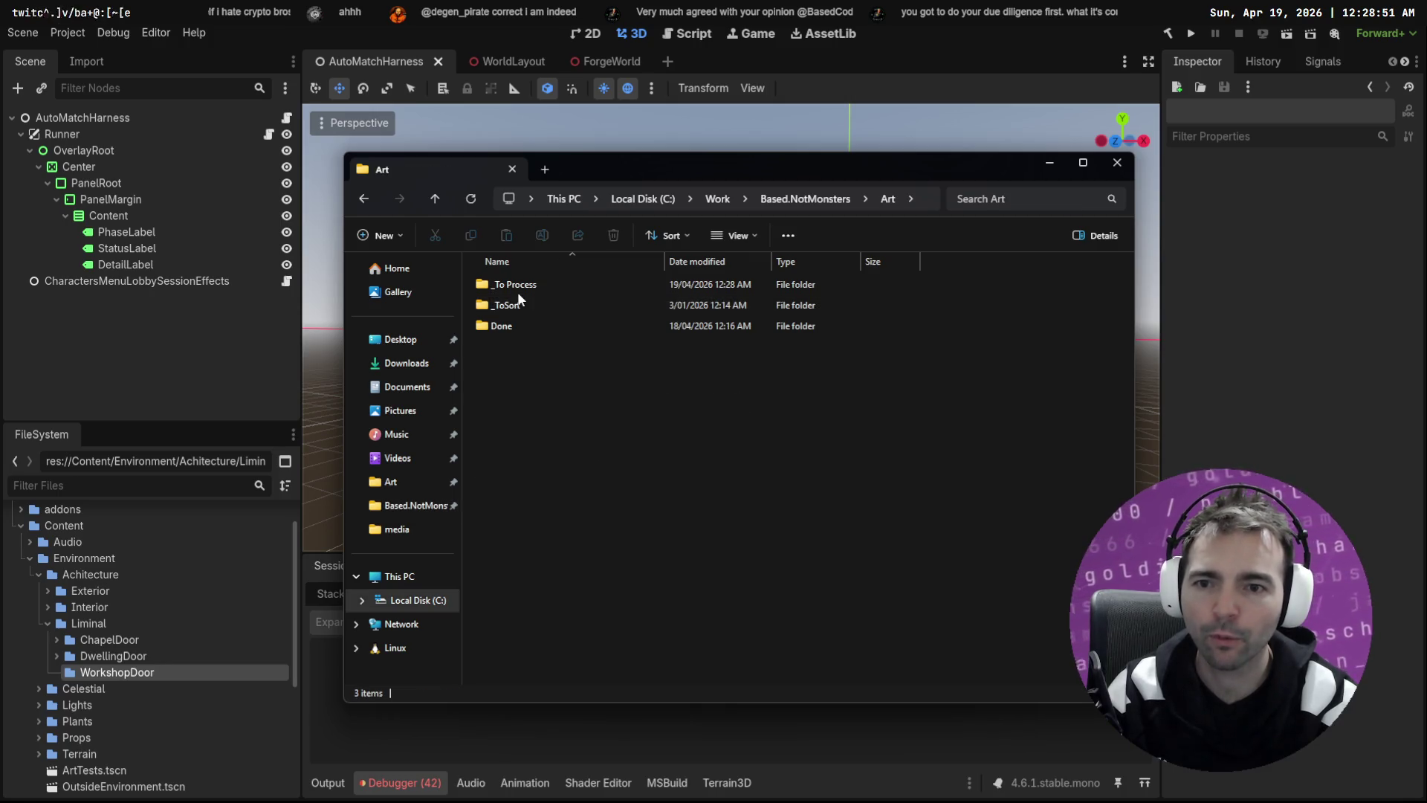
pyautogui.doubleClick(520, 284)
pyautogui.scroll(-8, 685, 382)
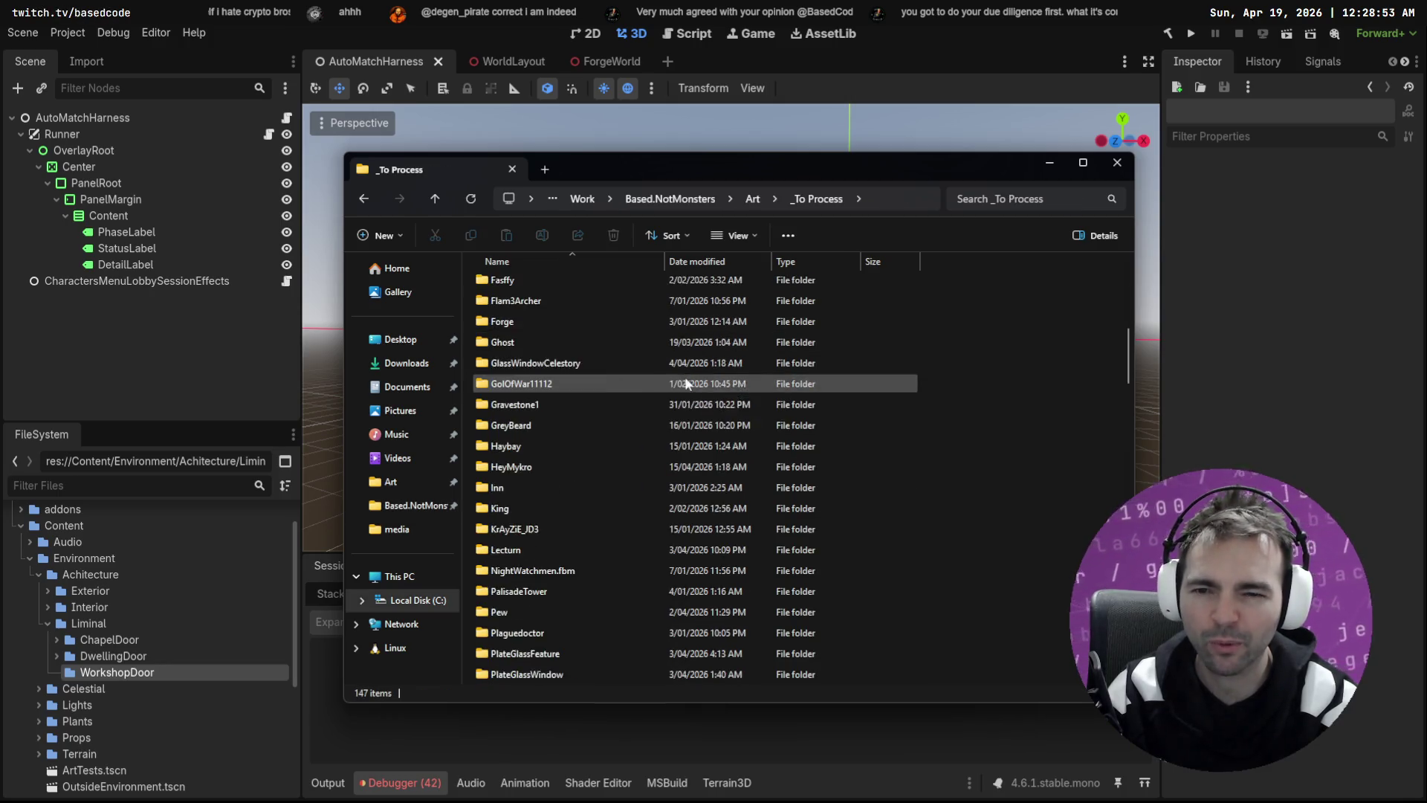
pyautogui.scroll(-15, 943, 399)
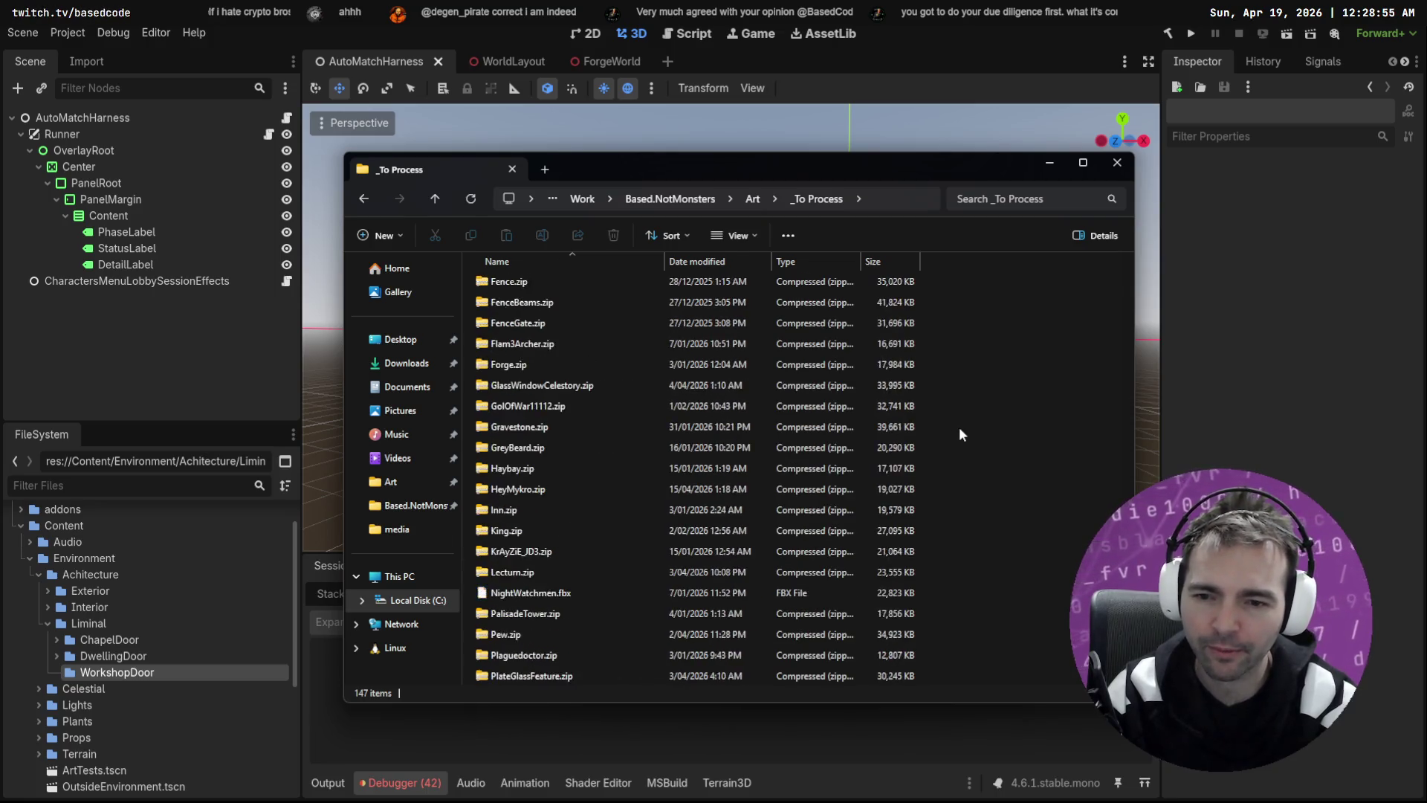
pyautogui.scroll(15, 958, 429)
pyautogui.scroll(-8, 954, 428)
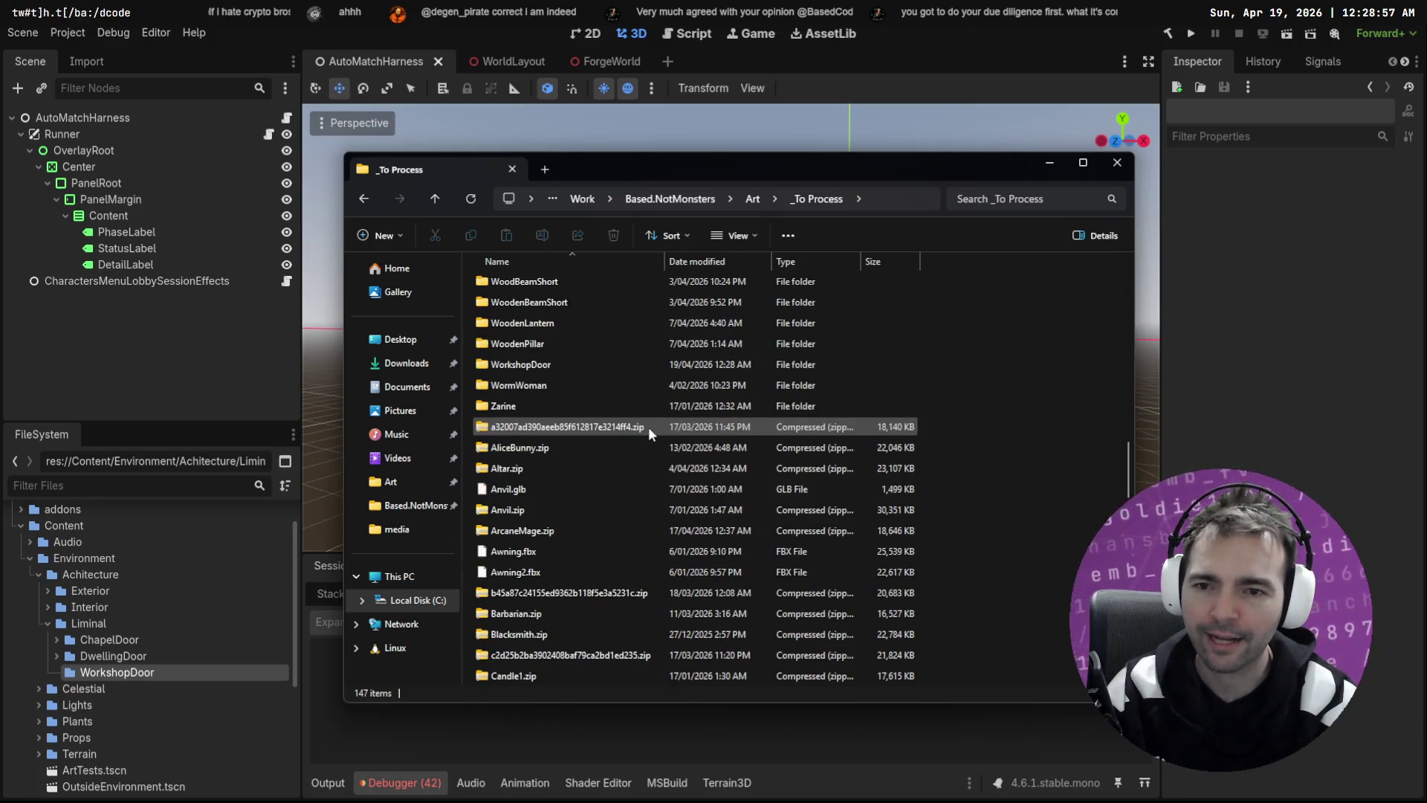
pyautogui.click(551, 412)
pyautogui.scroll(2, 552, 414)
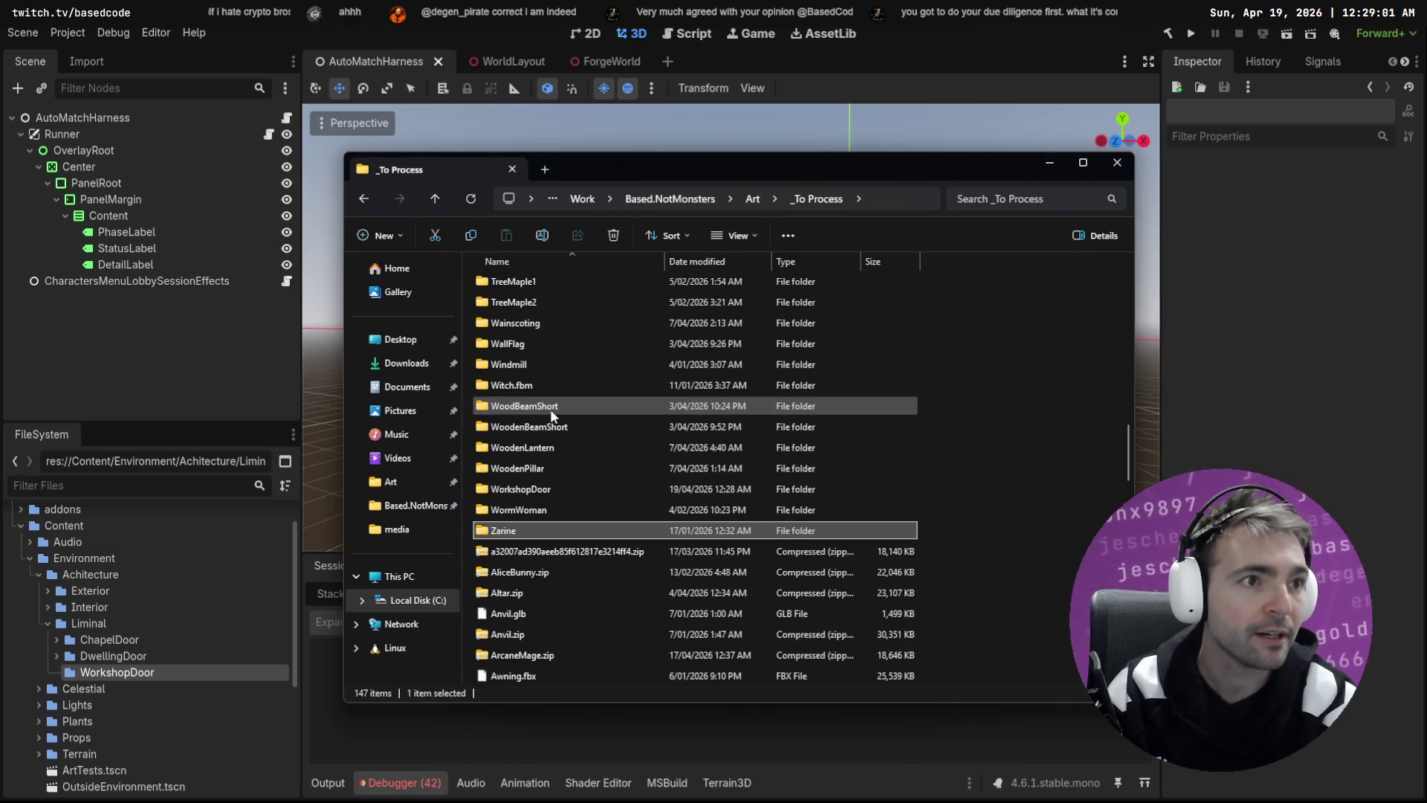
pyautogui.scroll(2, 549, 409)
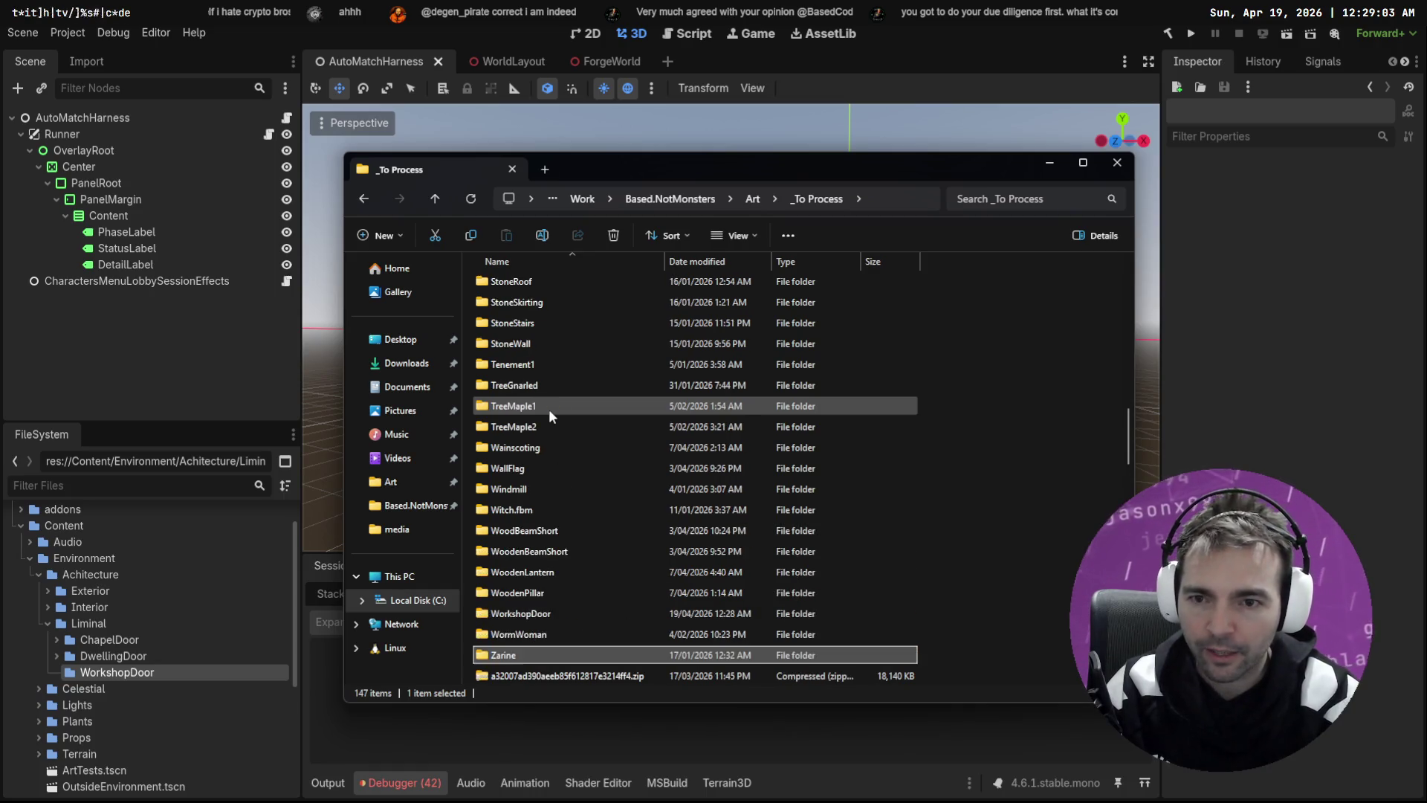
pyautogui.click(548, 409)
pyautogui.write('workshop')
pyautogui.press('Return')
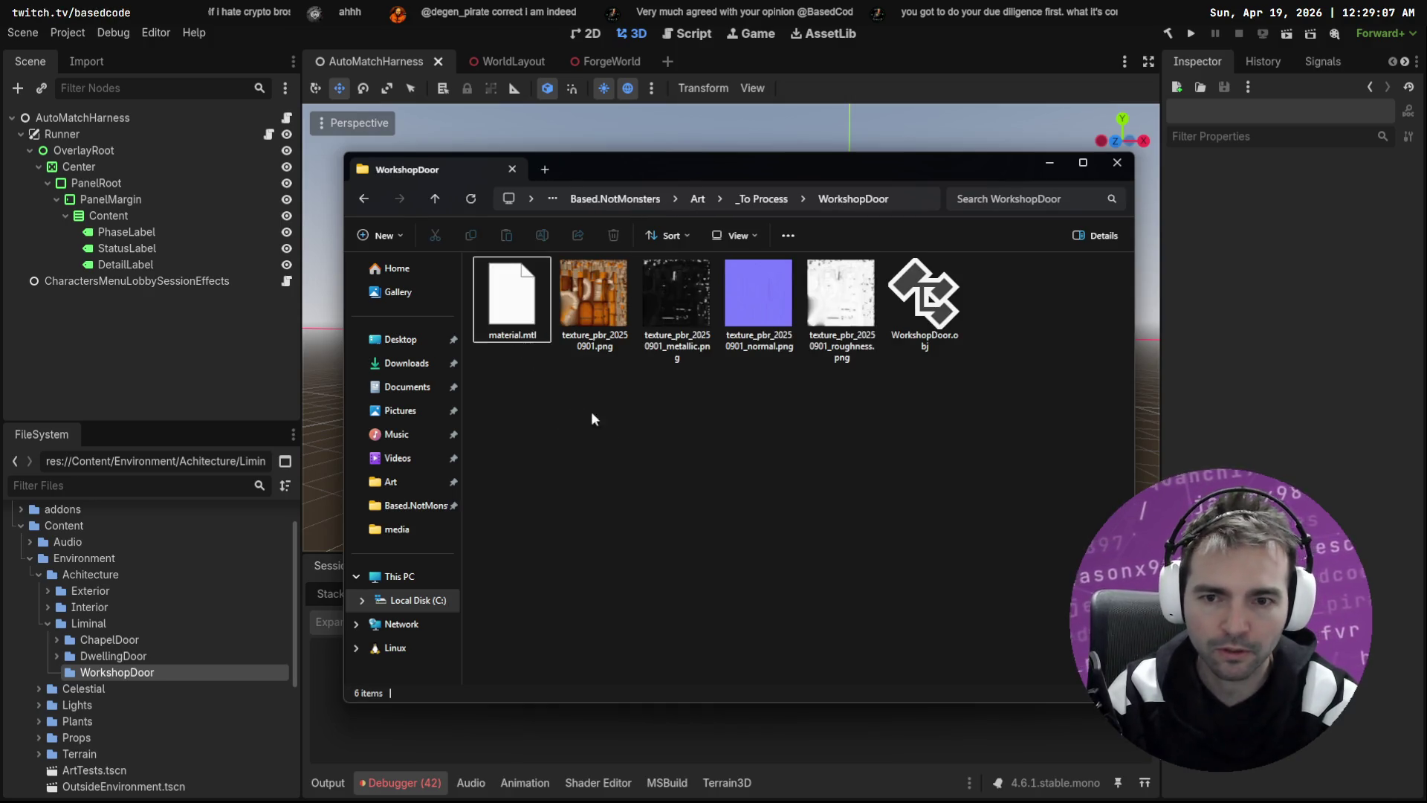
# Step: Drag the four door textures and WorkshopDoor.obj into the project's WorkshopDoor folder
pyautogui.moveTo(1035, 301); pyautogui.dragTo(520, 320)
pyautogui.moveTo(131, 674); pyautogui.dragTo(179, 675)
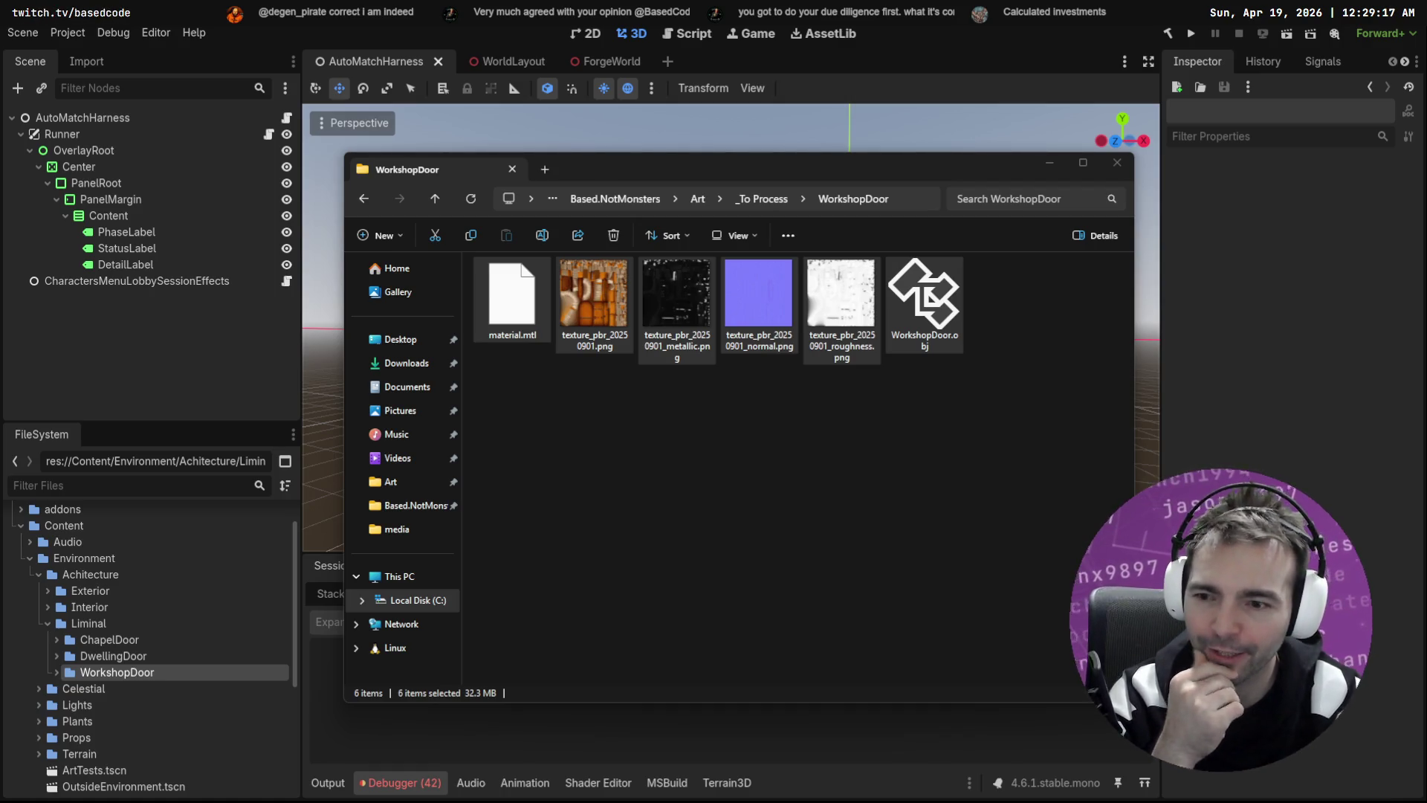
pyautogui.click(57, 672)
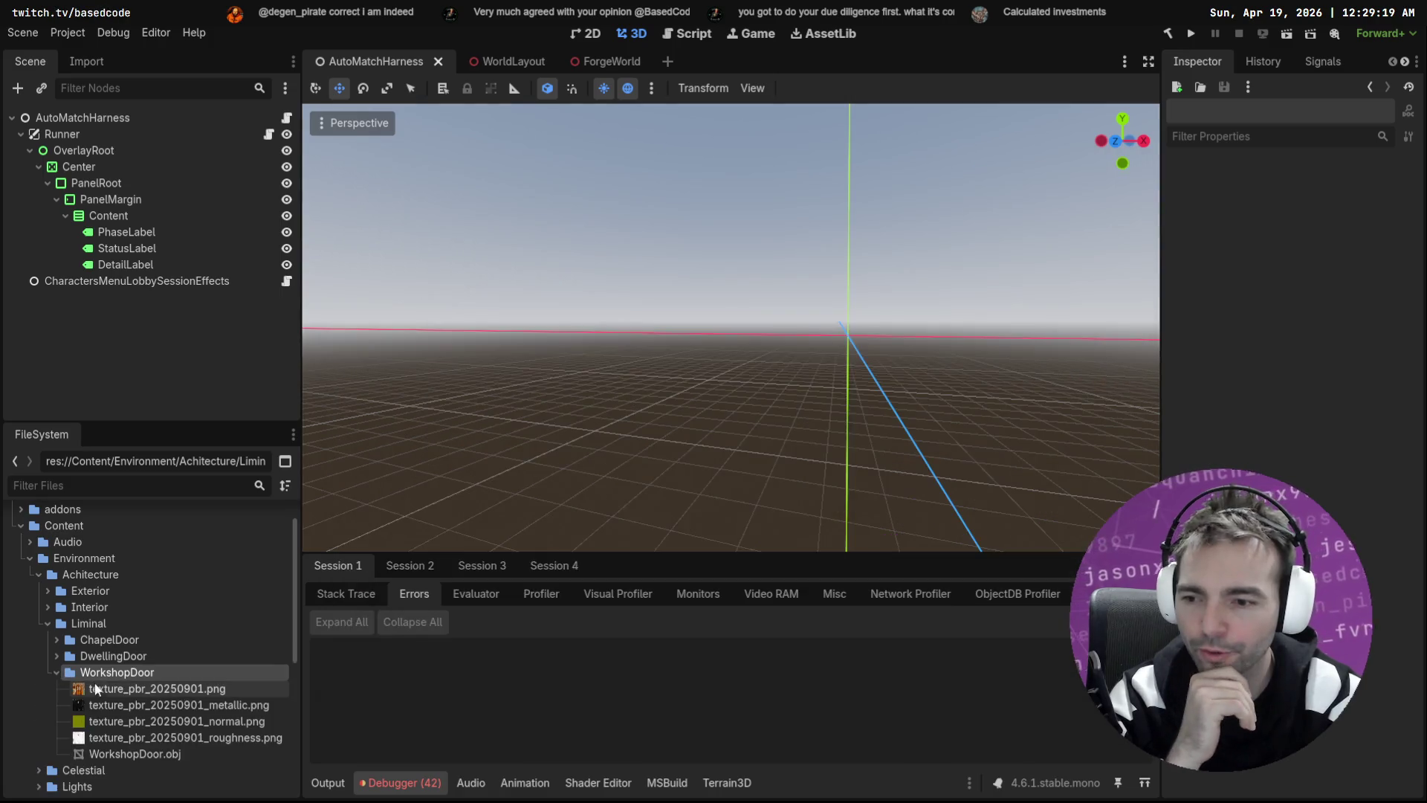
# Step: Create a new scene named WorkshopDoor inside the WorkshopDoor folder
pyautogui.click(128, 754)
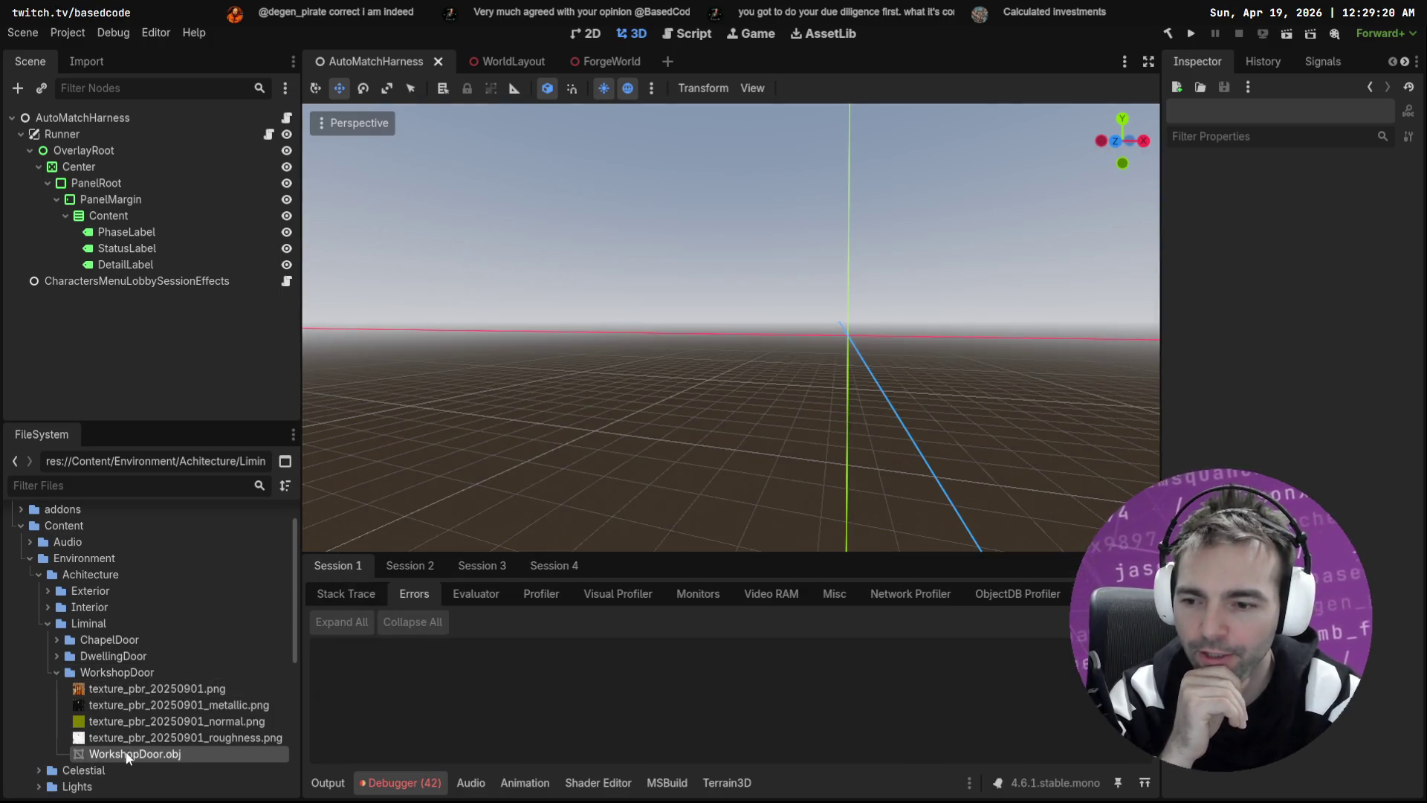
pyautogui.click(56, 655)
pyautogui.scroll(-5, 130, 691)
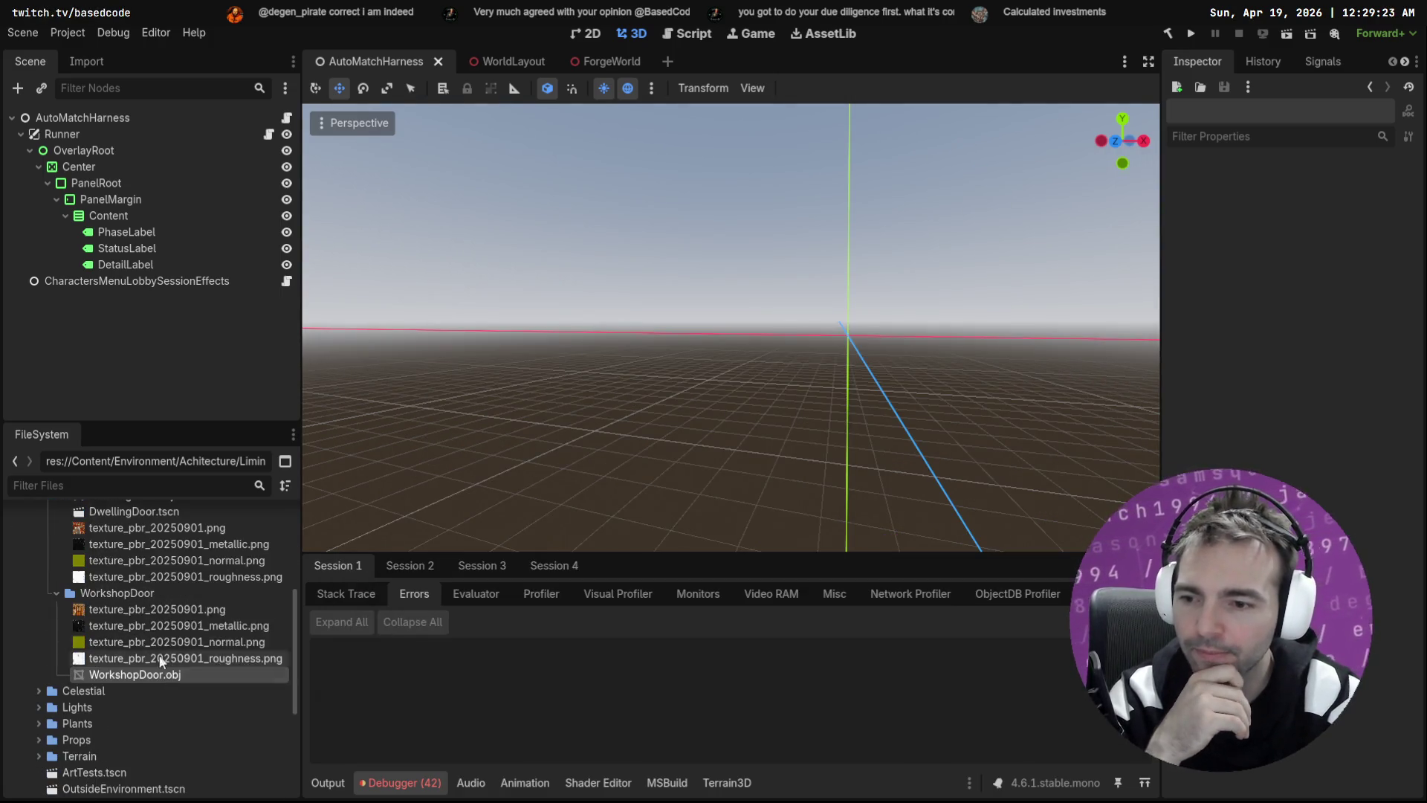
pyautogui.rightClick(134, 591)
pyautogui.moveTo(307, 541)
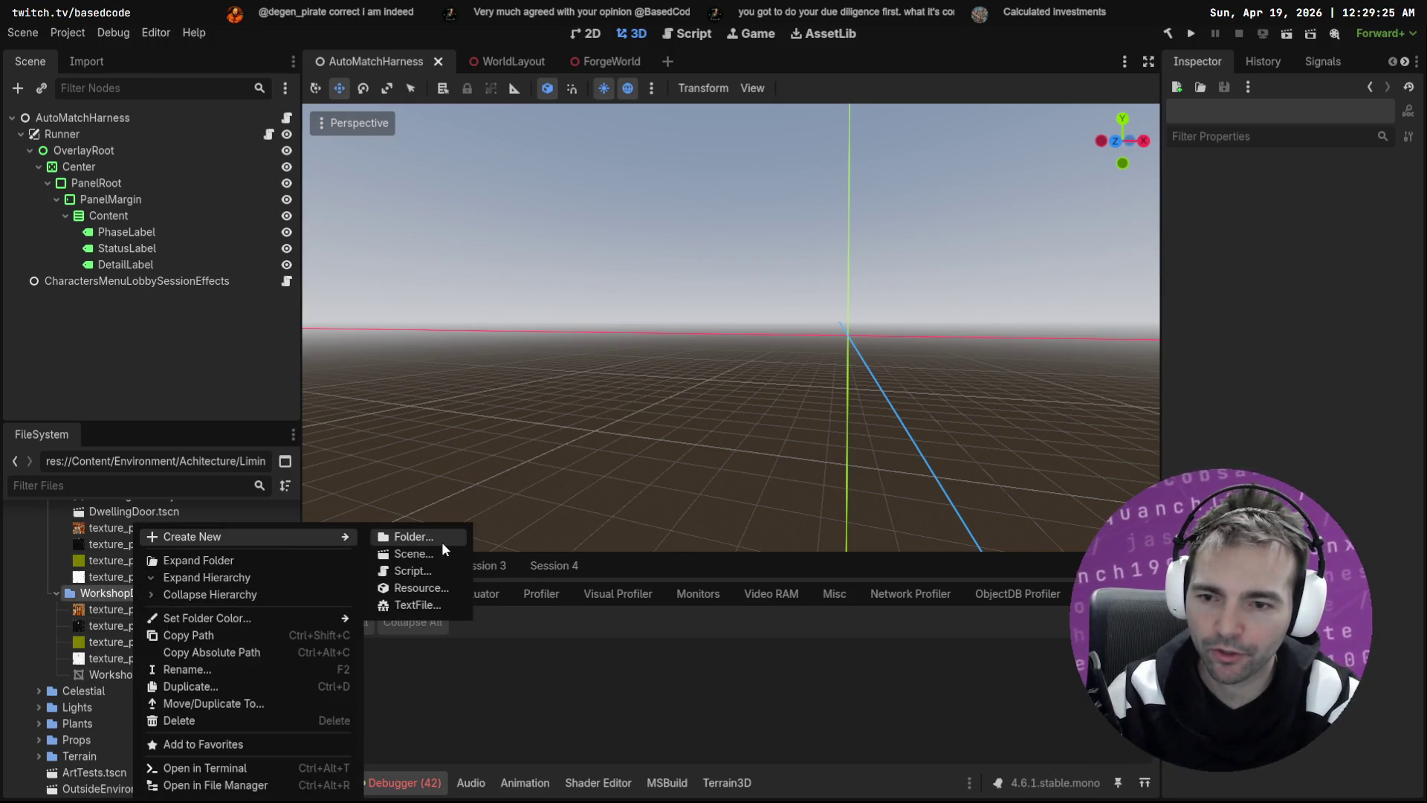
pyautogui.click(437, 553)
pyautogui.write('Work')
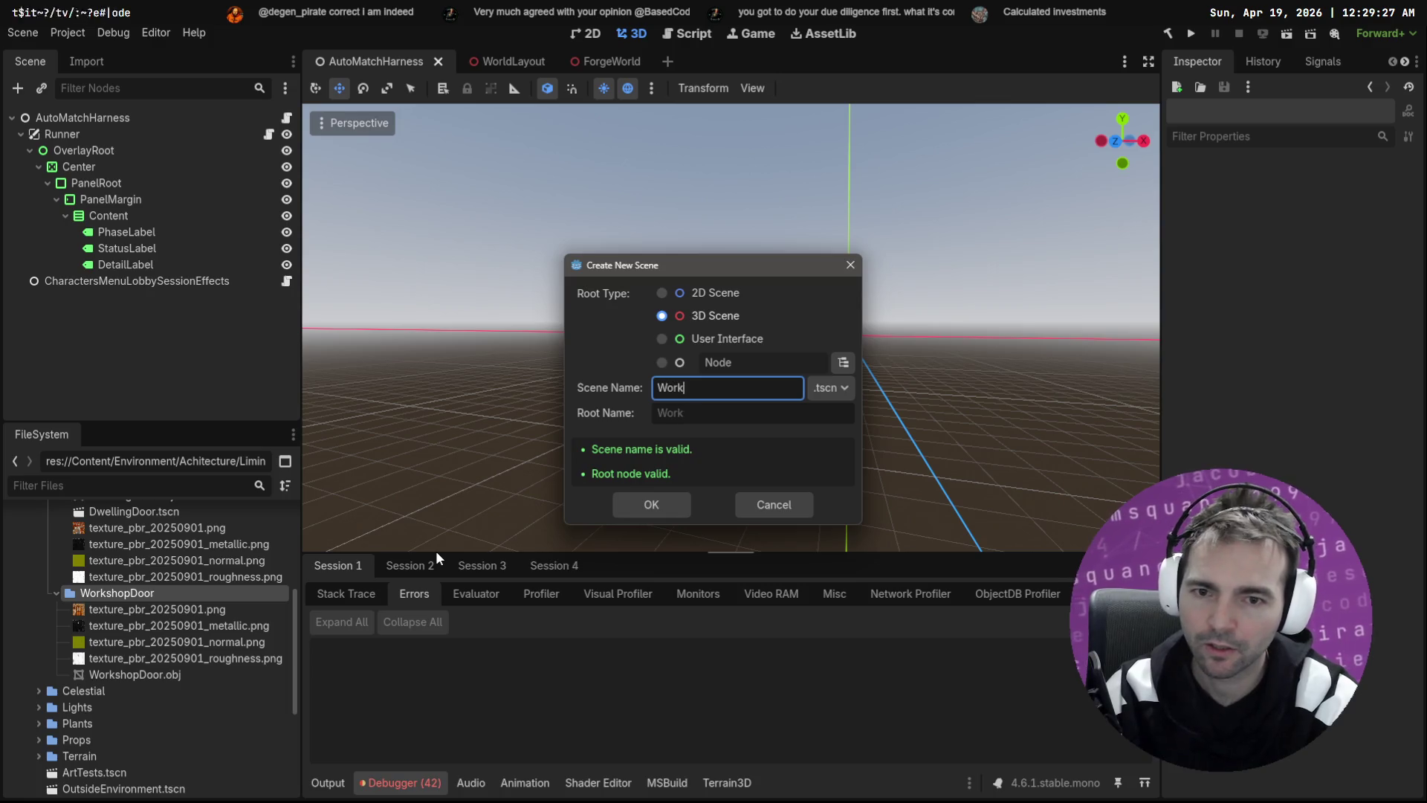
pyautogui.write('shopDoor')
pyautogui.press('Return')
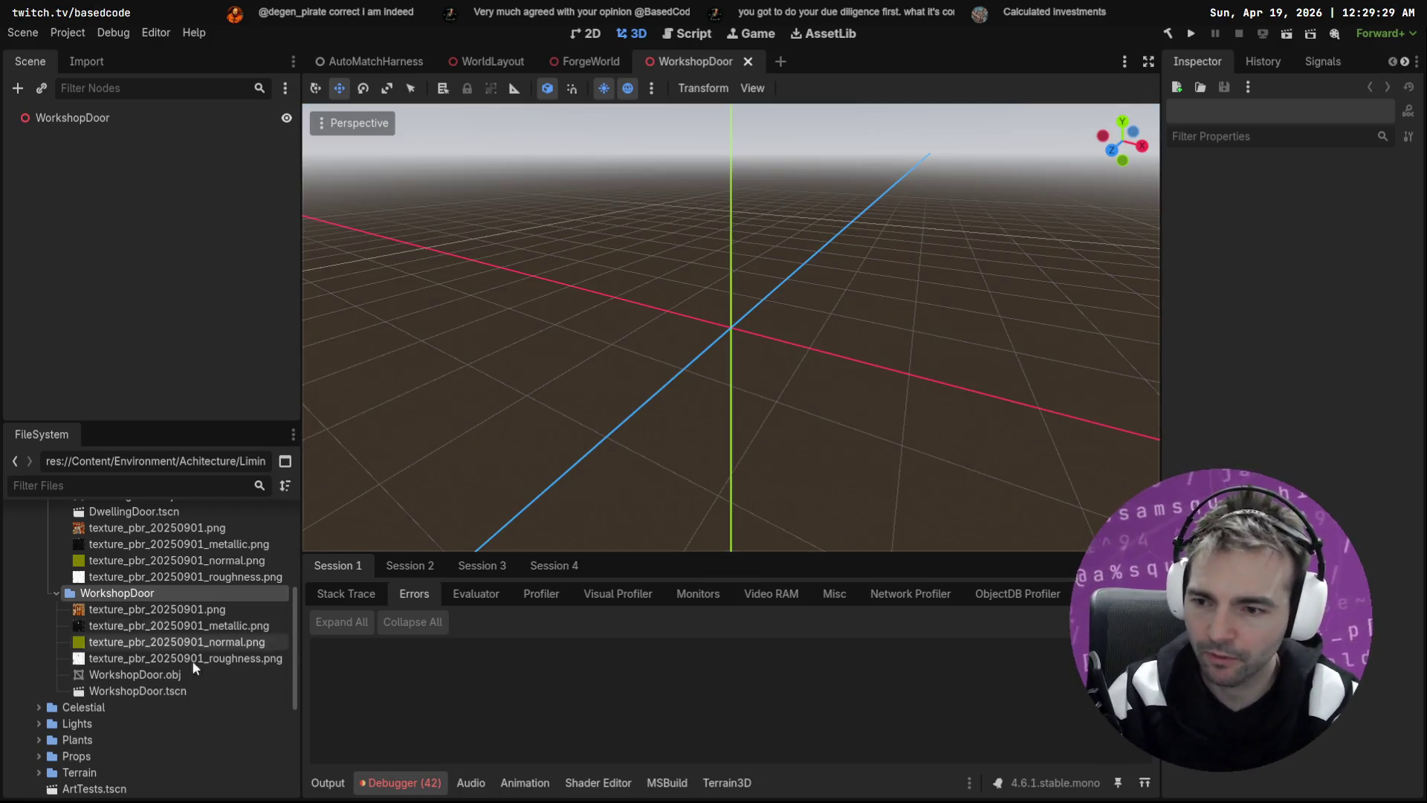
# Step: Add the WorkshopDoor.obj mesh, reset it to the origin, raise it 0.829 onto the ground, and save
pyautogui.moveTo(166, 682)
pyautogui.mouseDown()
pyautogui.moveTo(394, 349)
pyautogui.moveTo(104, 131)
pyautogui.moveTo(104, 153)
pyautogui.mouseUp()
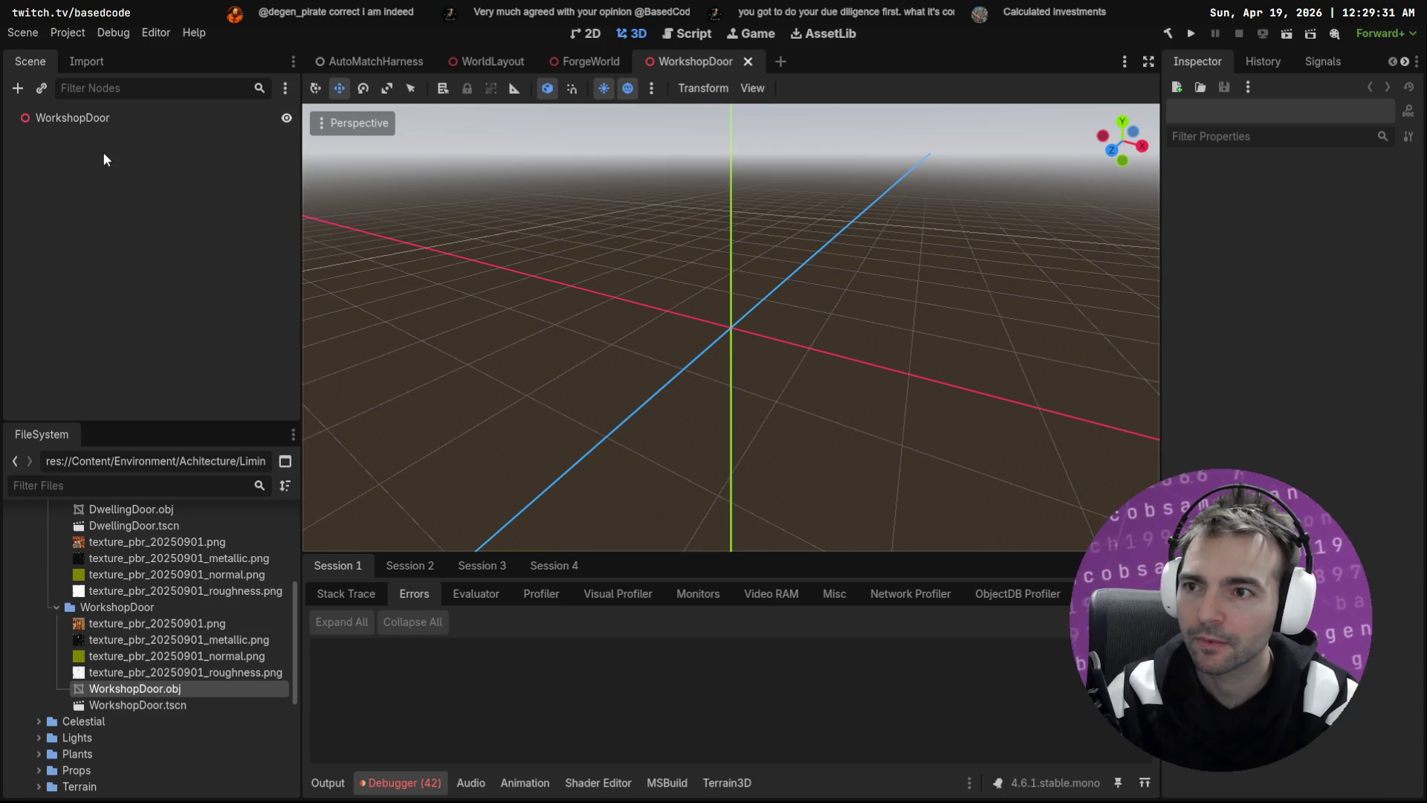
pyautogui.moveTo(159, 688)
pyautogui.mouseDown()
pyautogui.moveTo(617, 478)
pyautogui.moveTo(699, 401)
pyautogui.mouseUp()
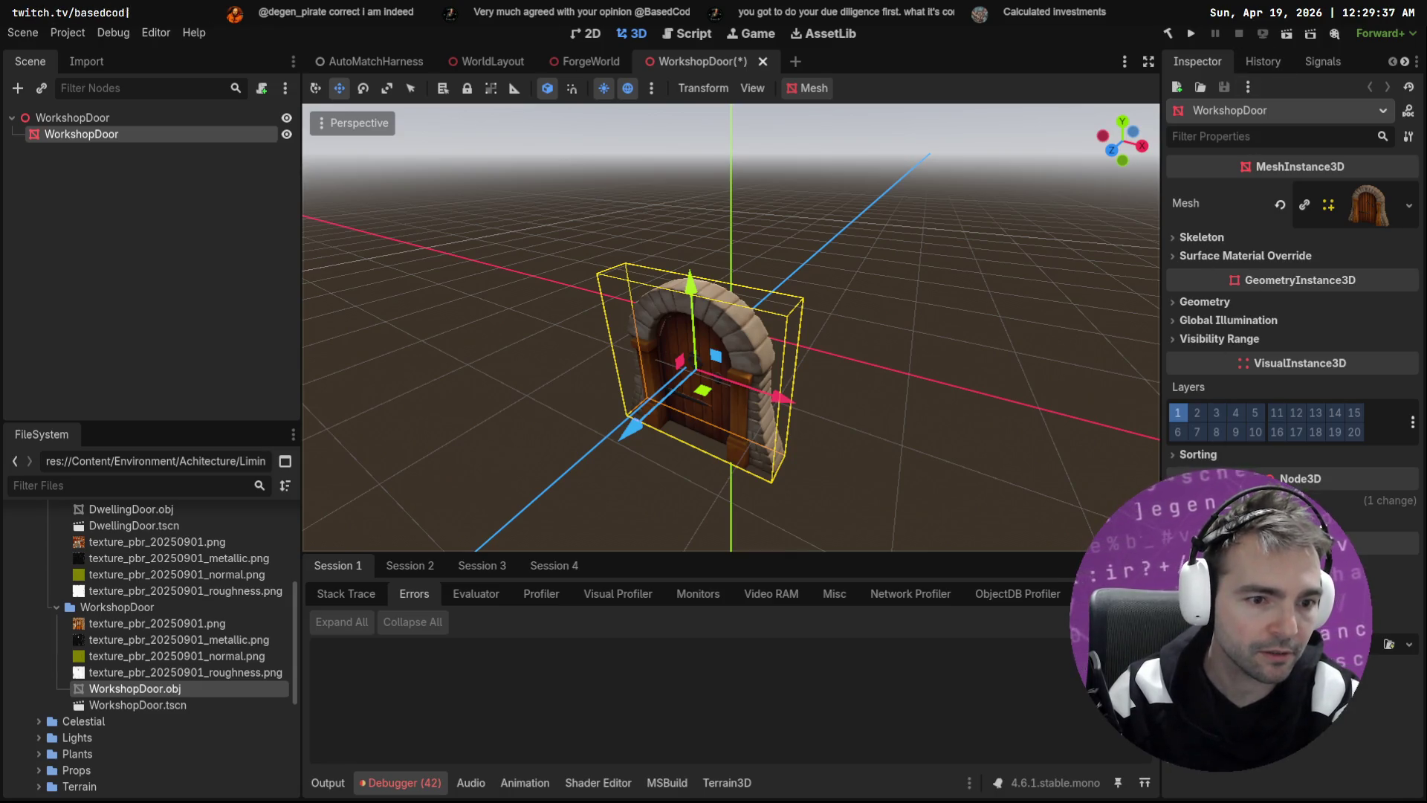
pyautogui.click(1399, 521)
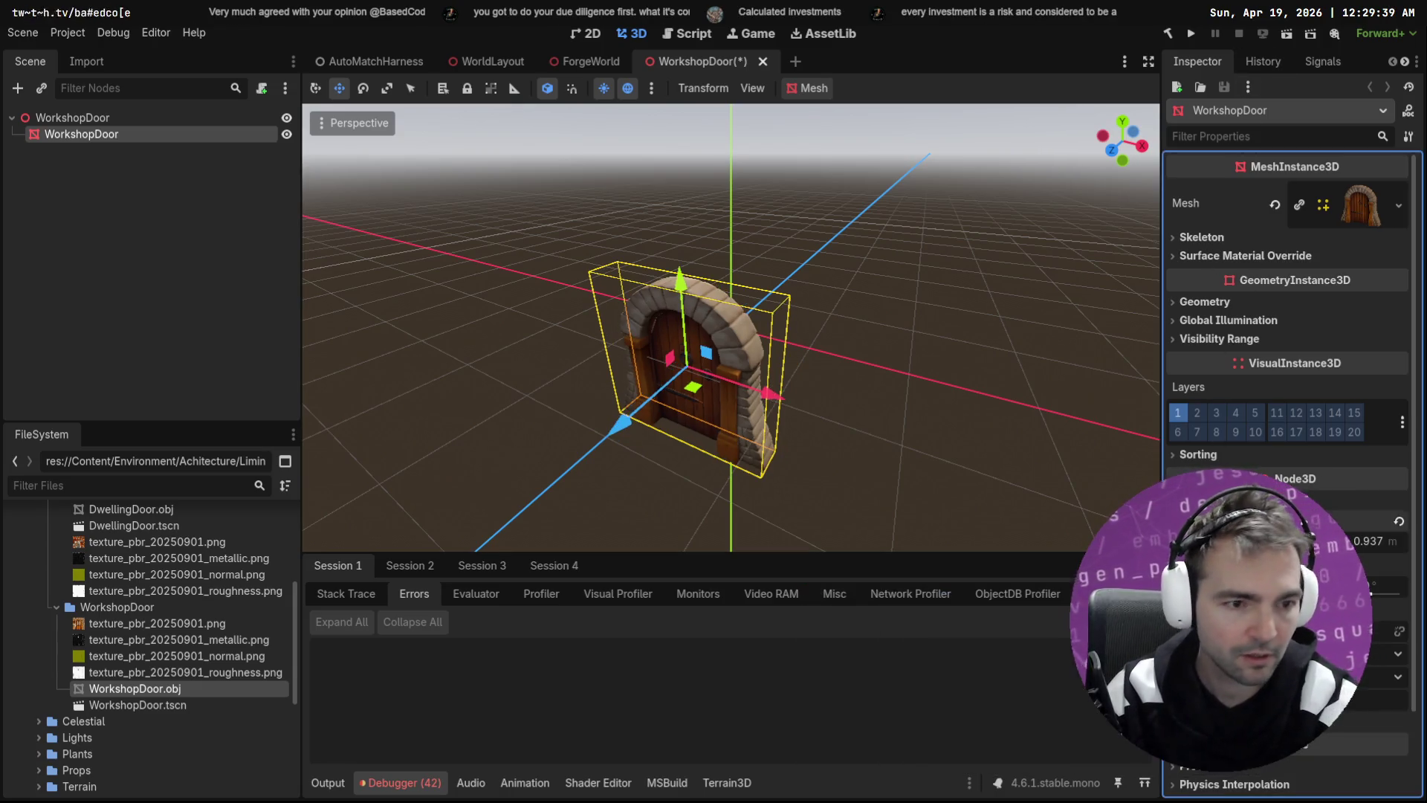
pyautogui.moveTo(731, 237)
pyautogui.mouseDown()
pyautogui.moveTo(761, 149)
pyautogui.moveTo(777, 152)
pyautogui.mouseUp()
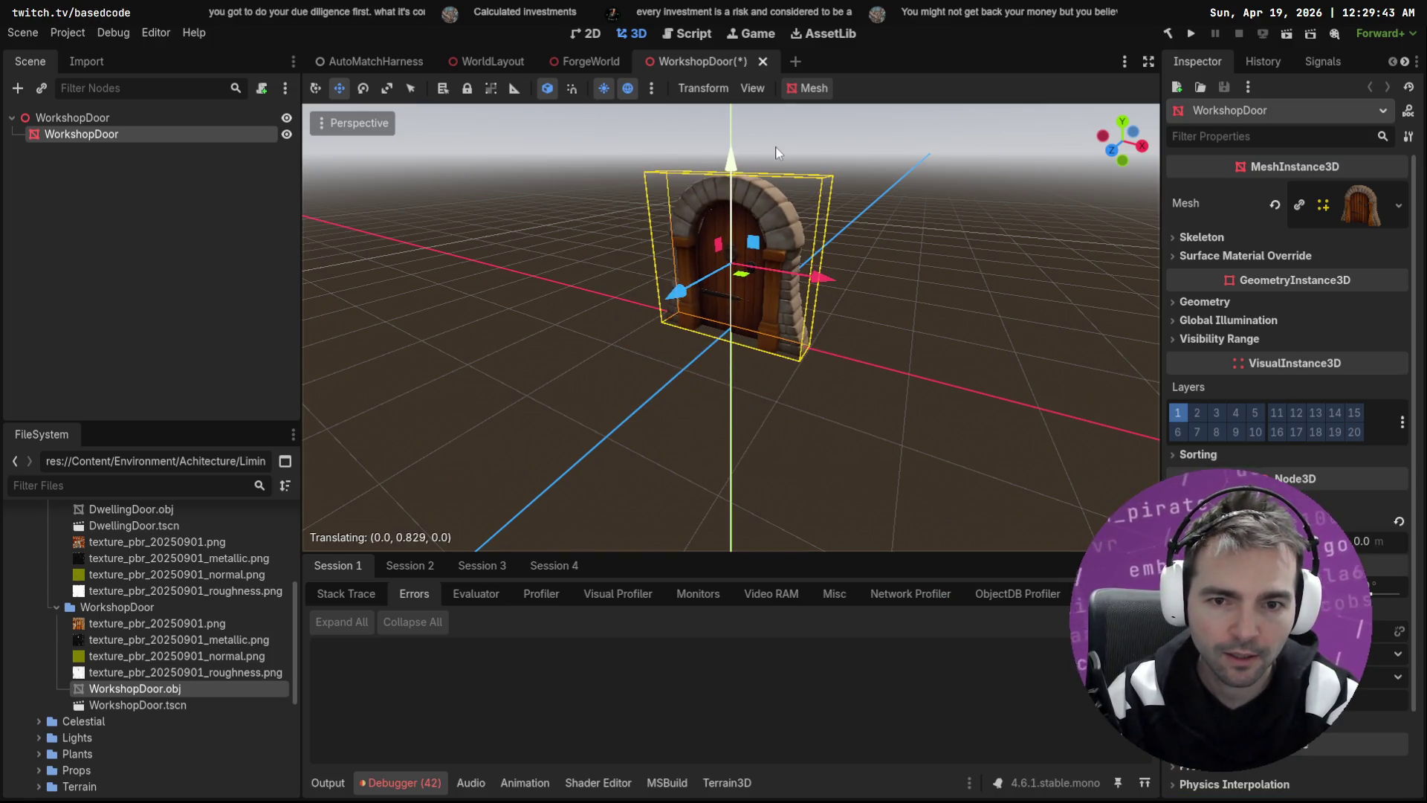
pyautogui.click(916, 196)
pyautogui.hotkey('ctrl', 's')
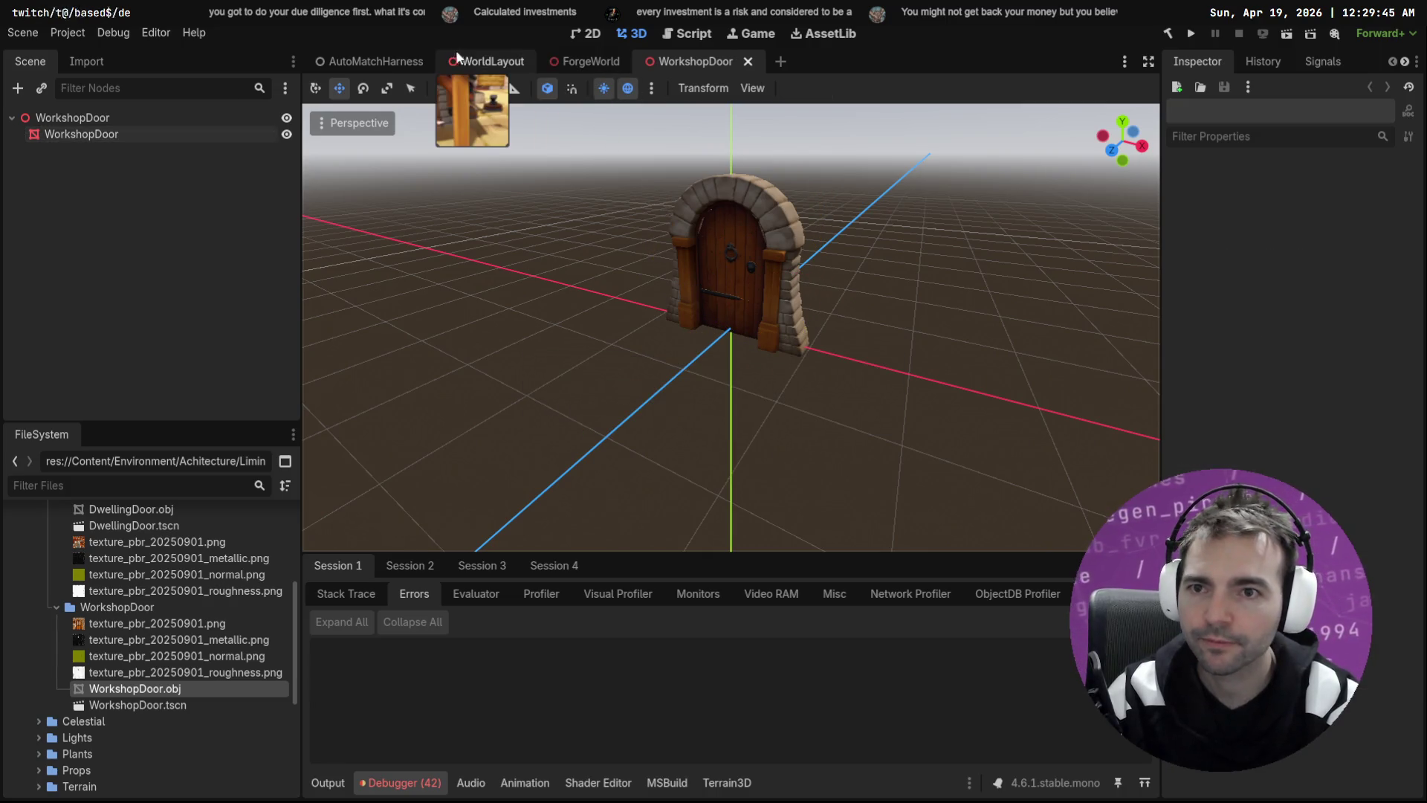
# Step: Open the ArtTests scene by filtering the FileSystem for 'ArtTest'
pyautogui.hotkey('ctrl', 'shift', 'o')
pyautogui.press('Escape')
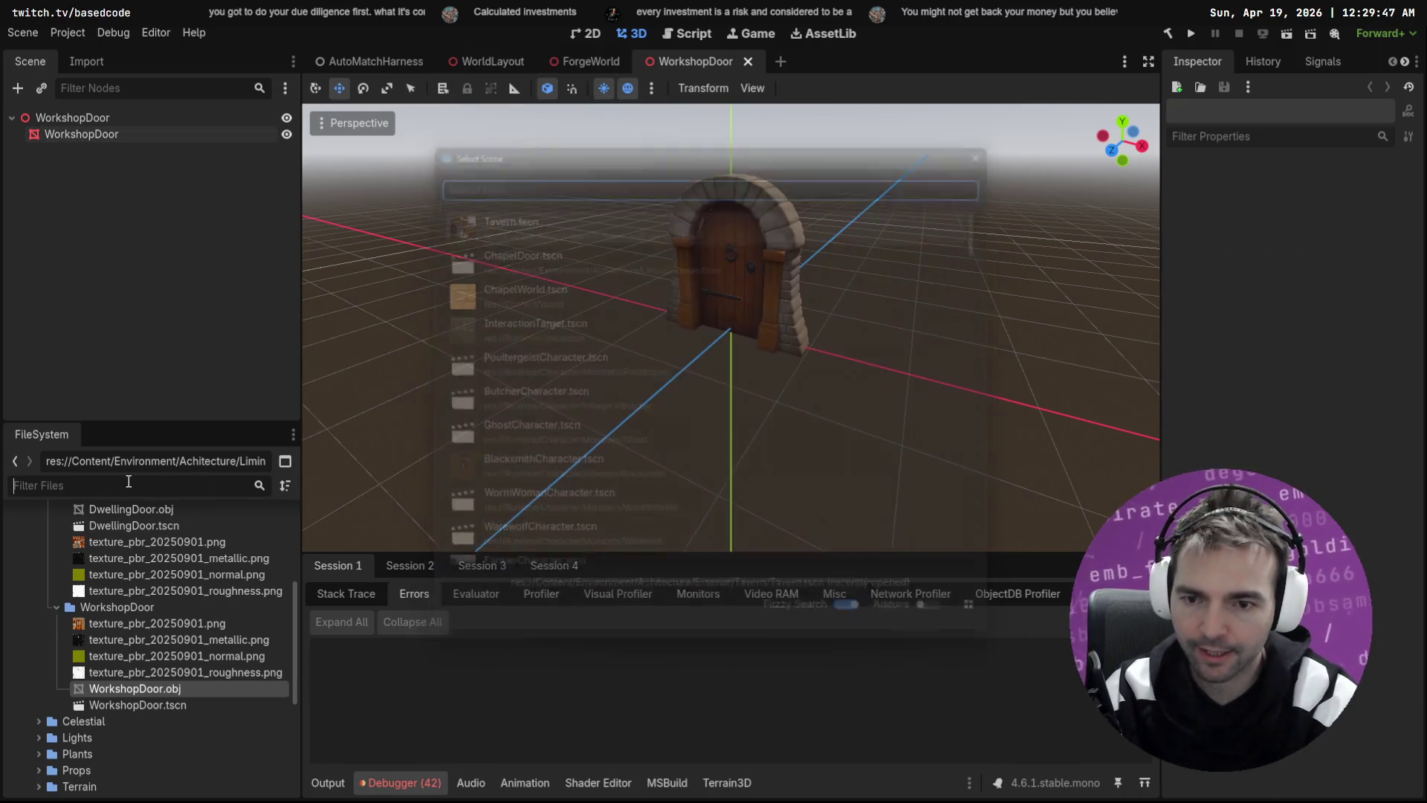
pyautogui.write('ArtTest')
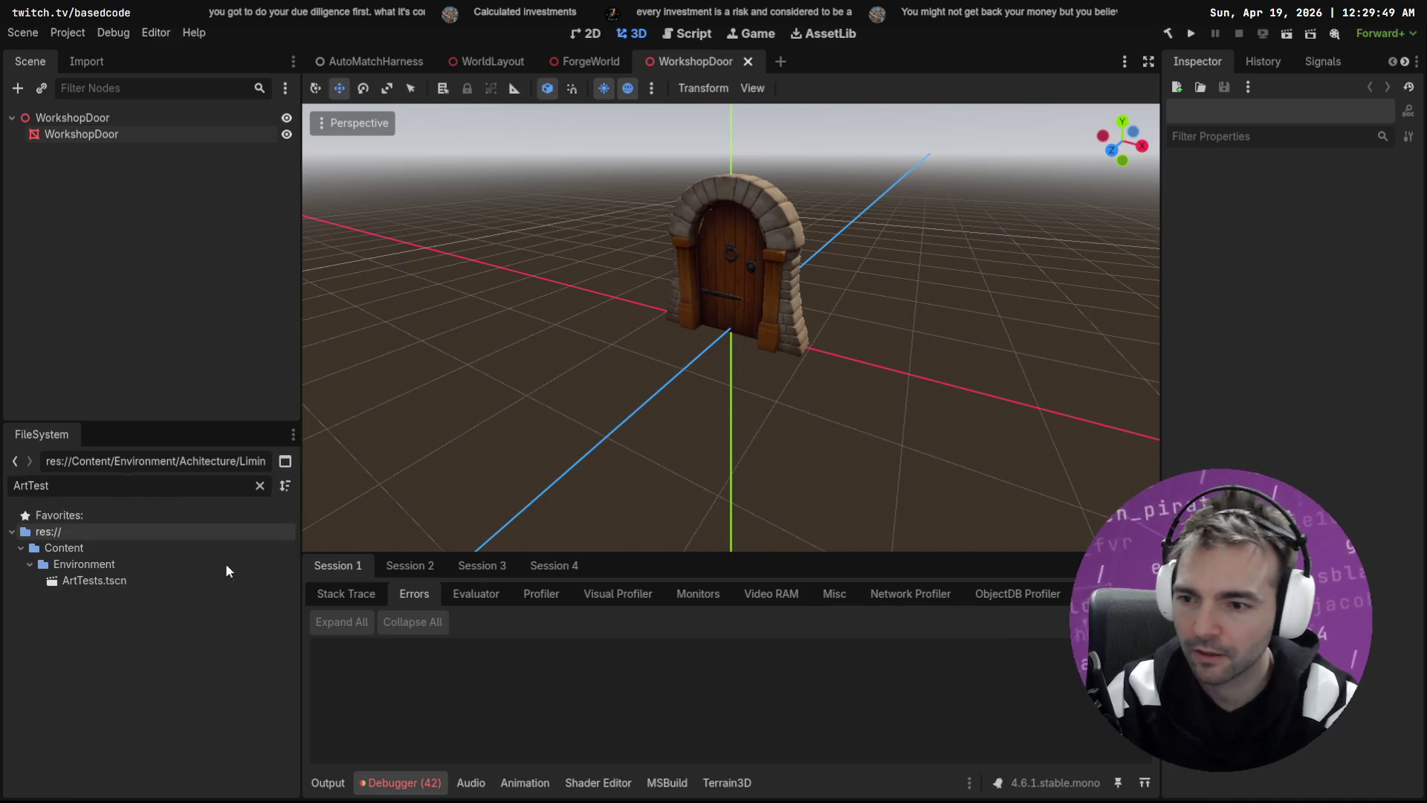
pyautogui.click(110, 580)
pyautogui.press('Return')
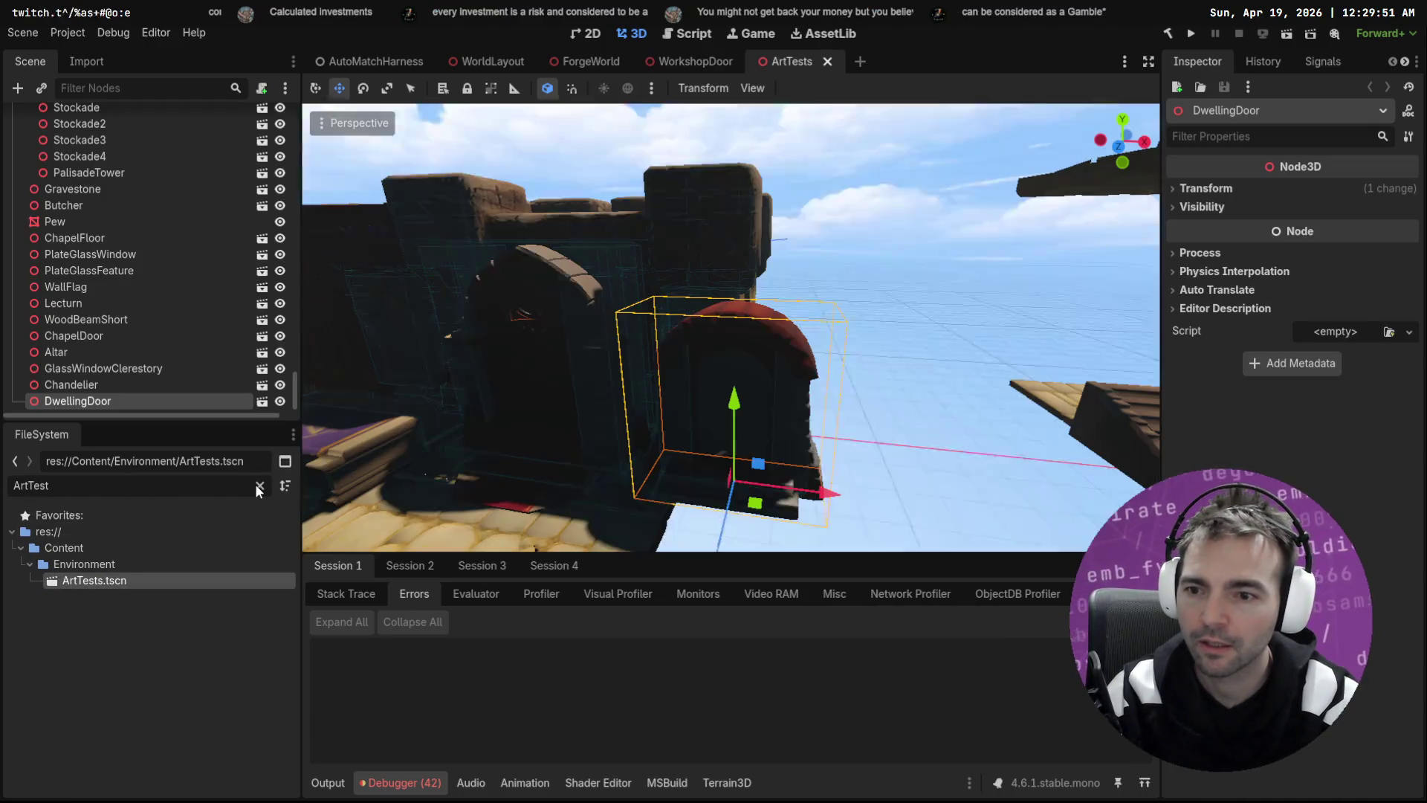
pyautogui.click(259, 486)
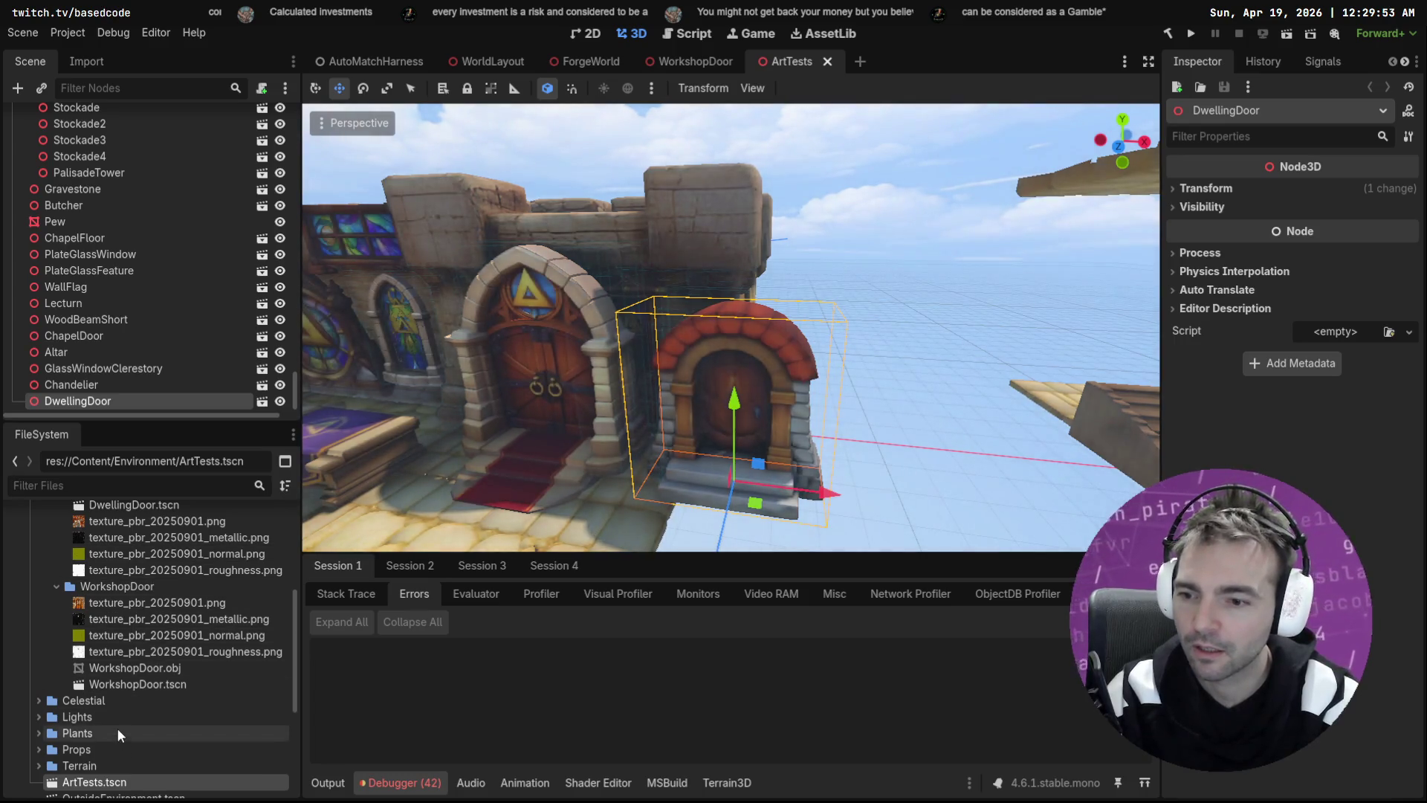
# Step: Instance WorkshopDoor.tscn beside DwellingDoor and show WorkshopDoor.obj's import settings
pyautogui.moveTo(138, 684); pyautogui.dragTo(873, 516)
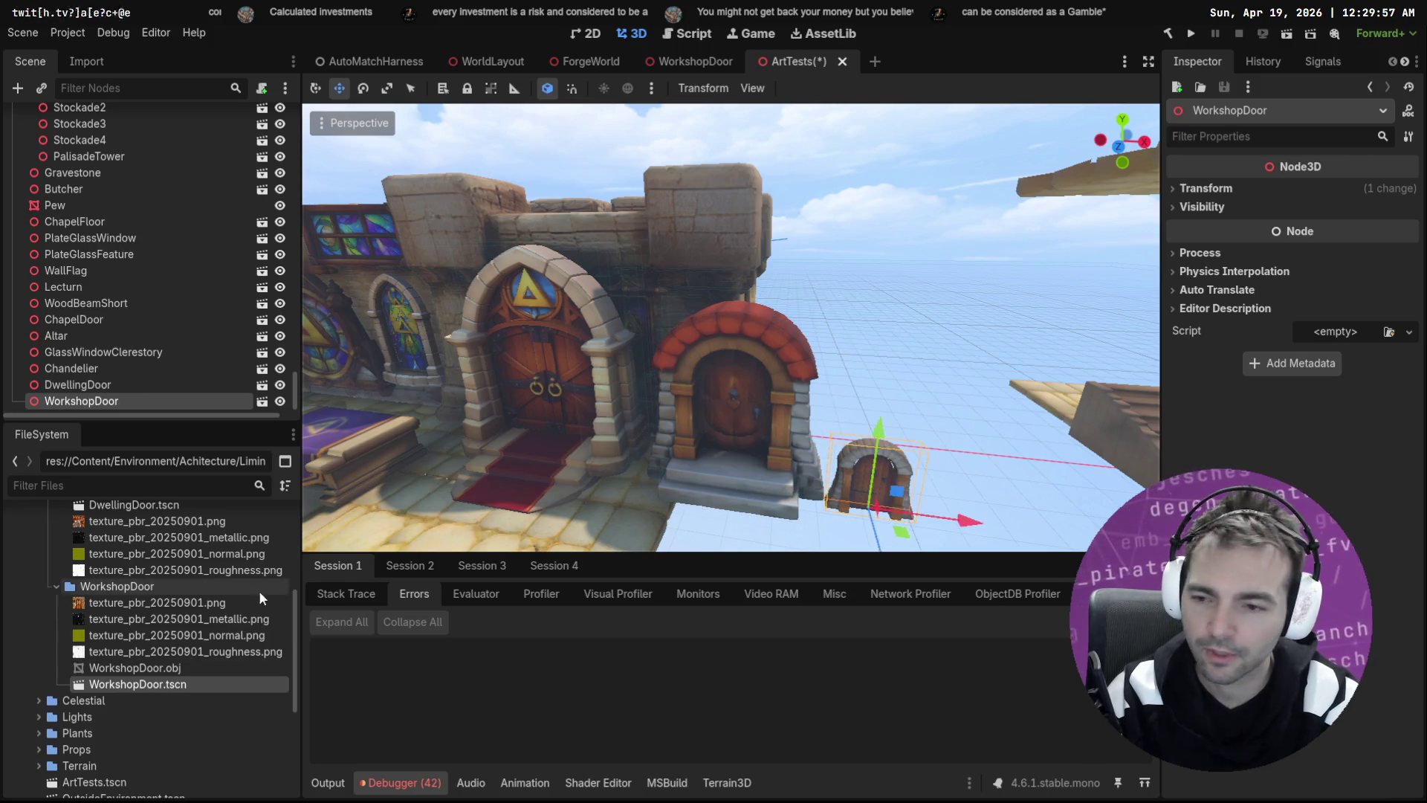
pyautogui.click(154, 669)
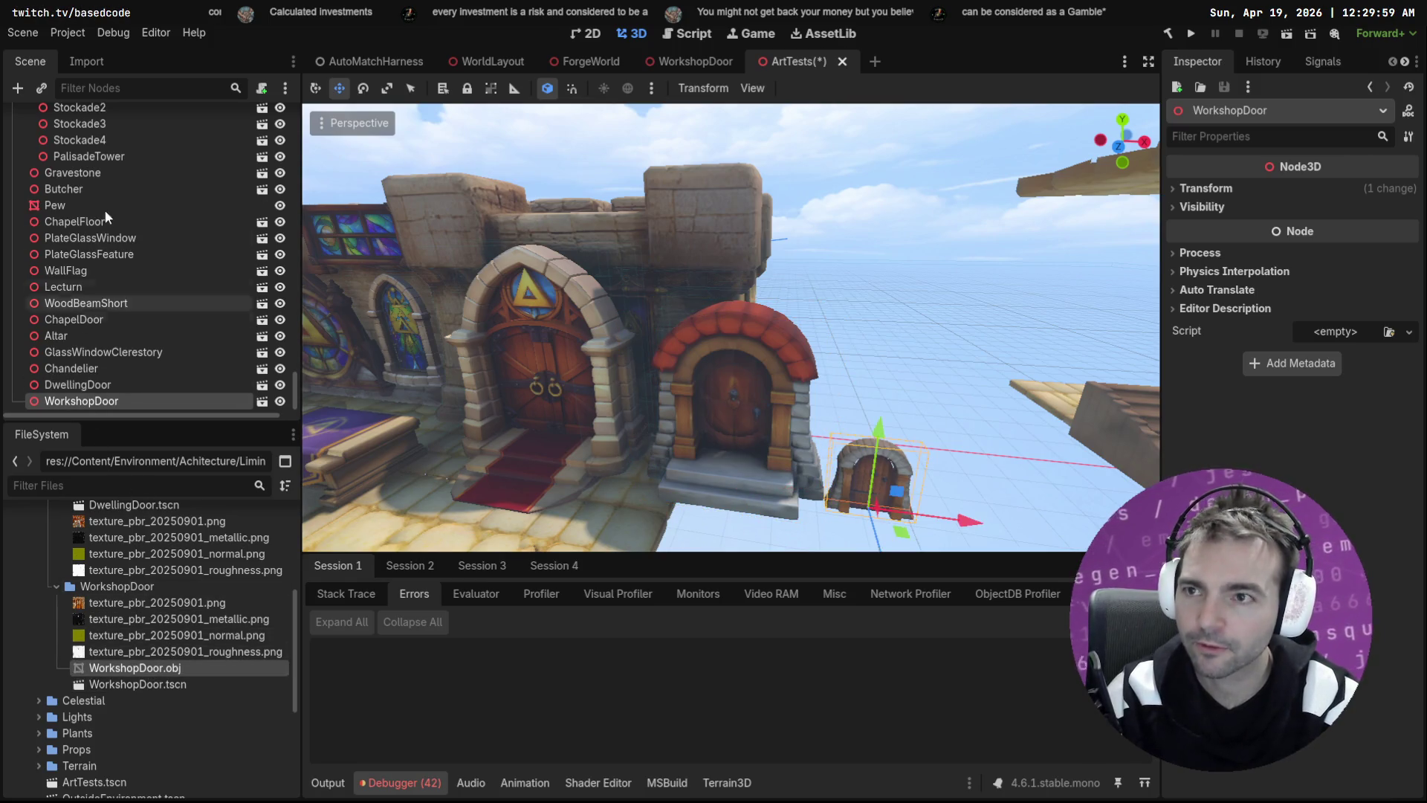
pyautogui.click(87, 62)
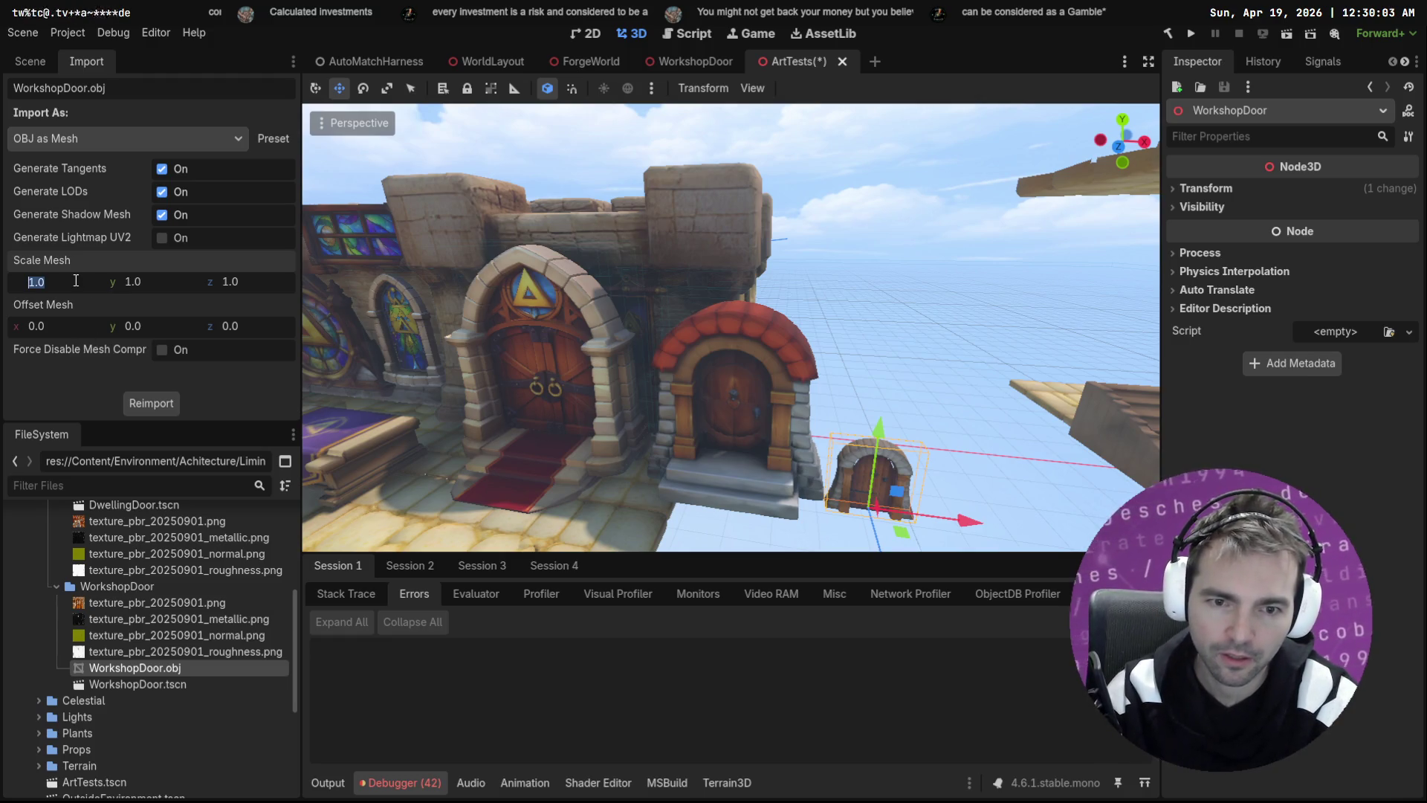
# Step: Reimport the WorkshopDoor at a 2.5 mesh scale and raise it out of the ground
pyautogui.press('Tab')
pyautogui.write('2.5')
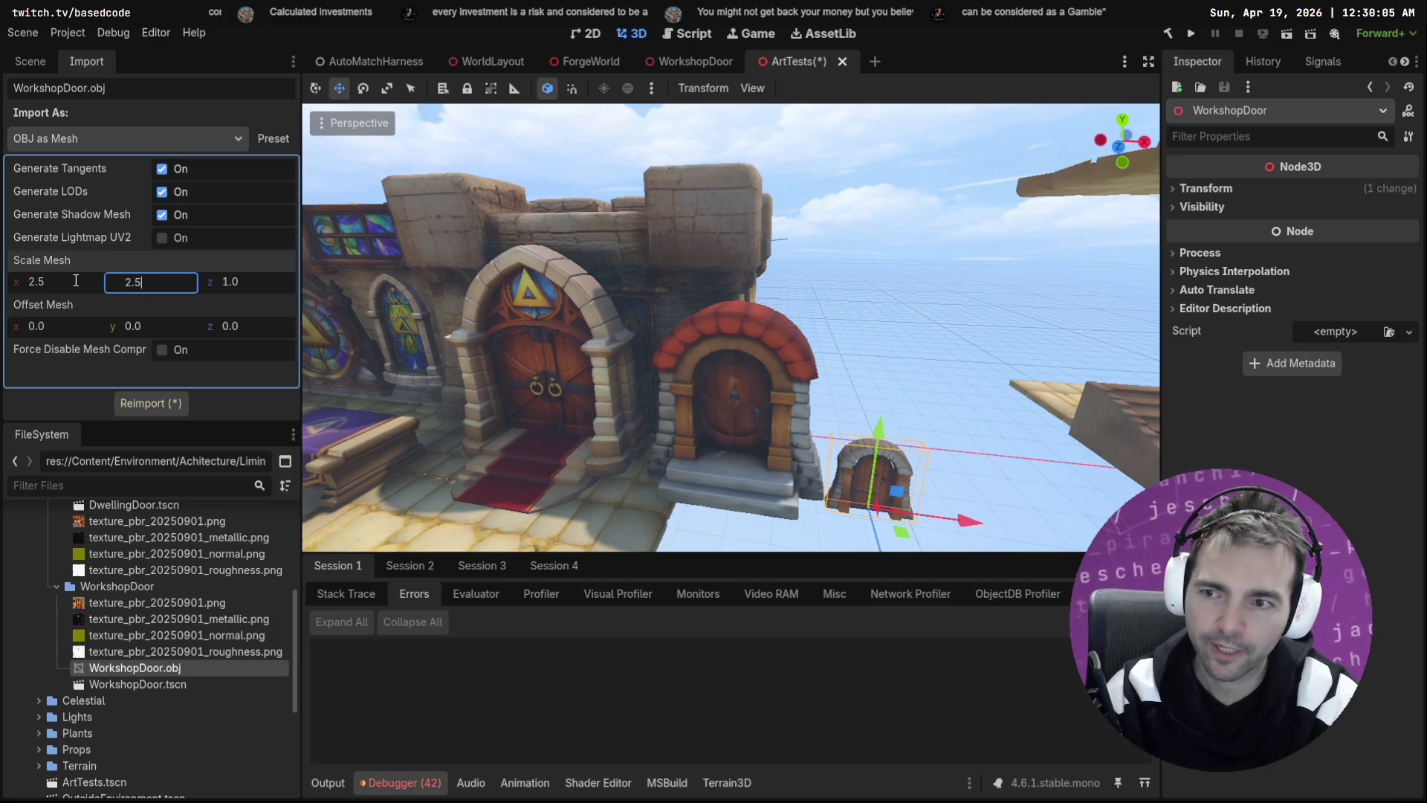
pyautogui.click(165, 402)
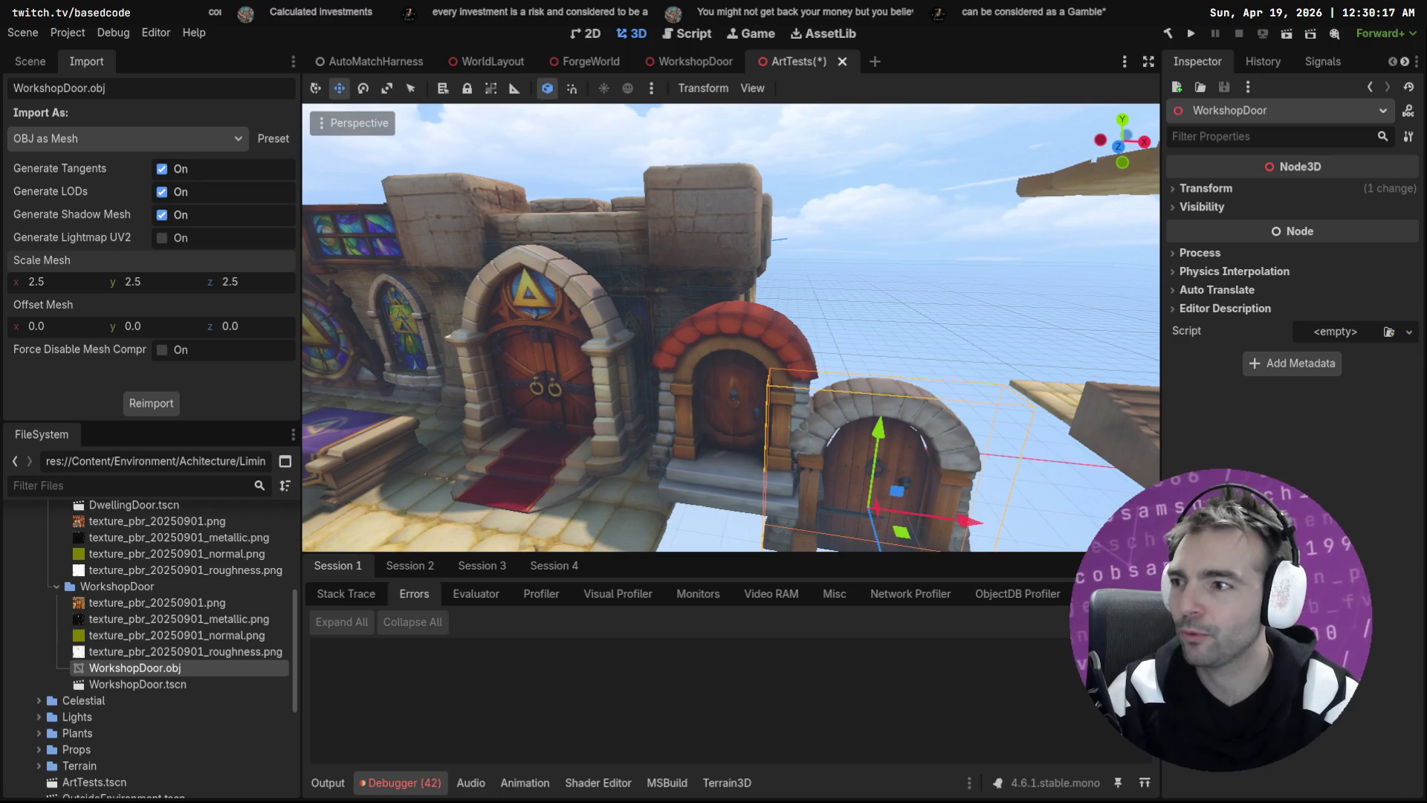
pyautogui.moveTo(881, 443)
pyautogui.mouseDown()
pyautogui.moveTo(904, 351)
pyautogui.moveTo(1011, 462)
pyautogui.mouseUp()
pyautogui.press('f')
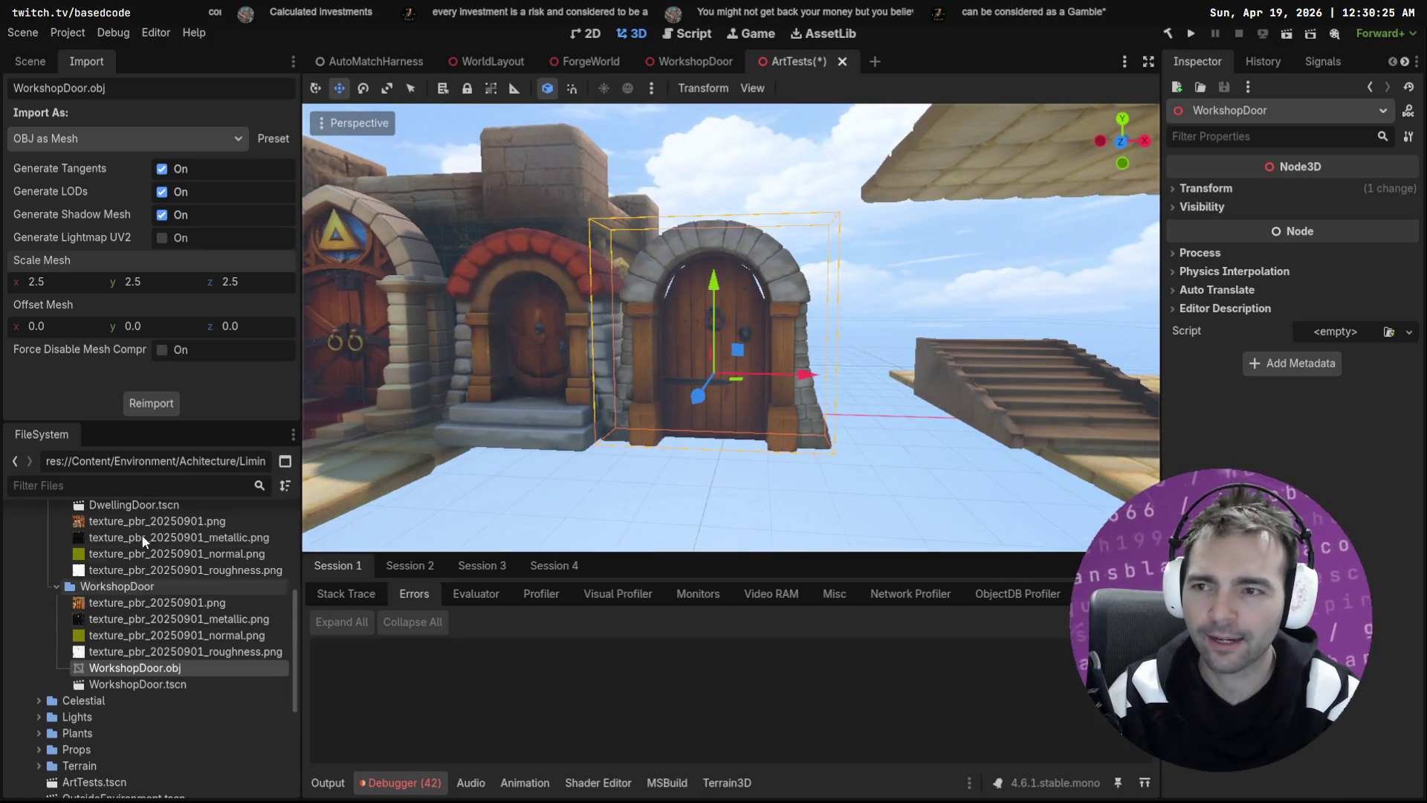
# Step: Reimport the WorkshopDoor at a 2.0 mesh scale
pyautogui.write('2')
pyautogui.press('Tab')
pyautogui.write('2')
pyautogui.press('Tab')
pyautogui.write('2')
pyautogui.click(160, 405)
# Step: Move the door onto the DwellingDoor, forward to the wall front, and down onto the step
pyautogui.moveTo(714, 281); pyautogui.dragTo(723, 299)
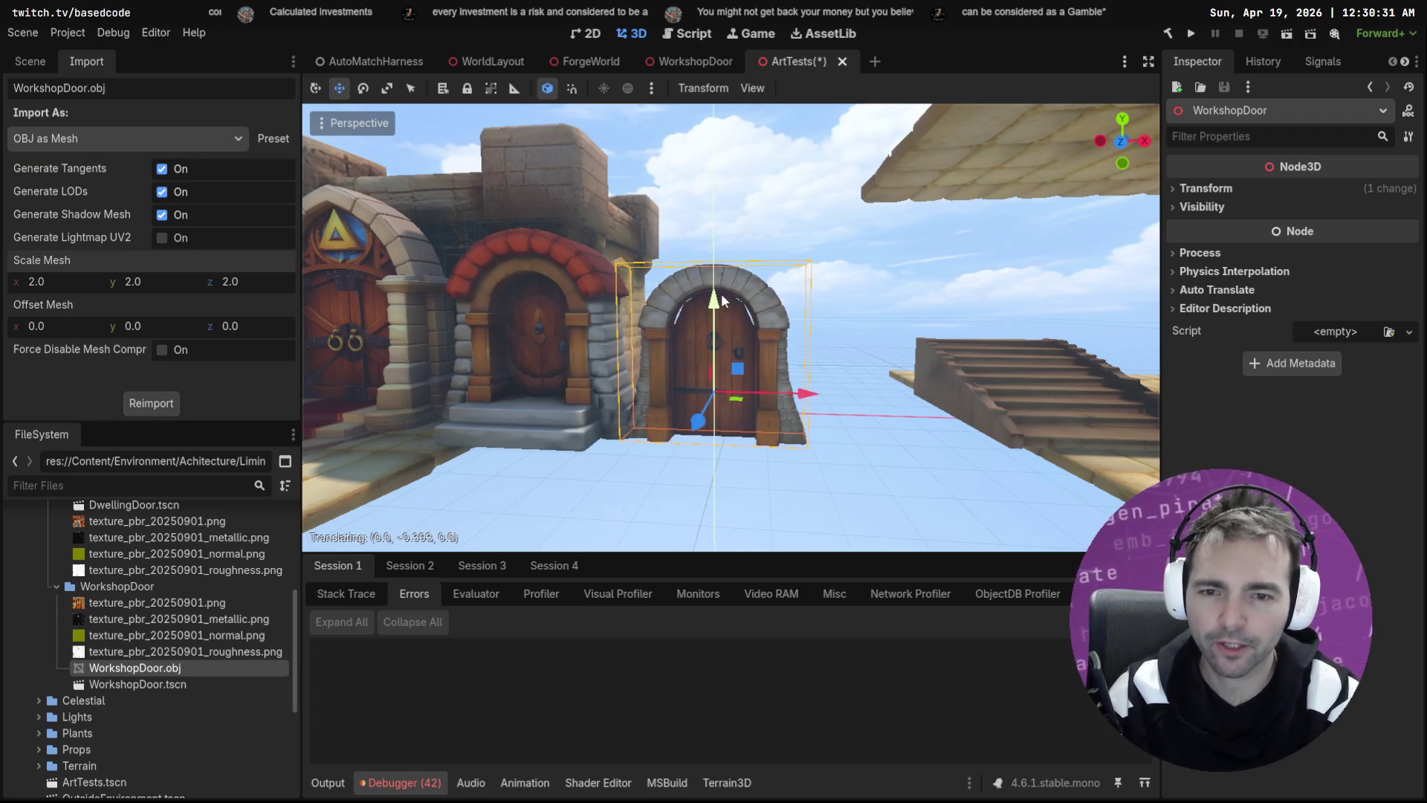
pyautogui.press('w')
pyautogui.press('a')
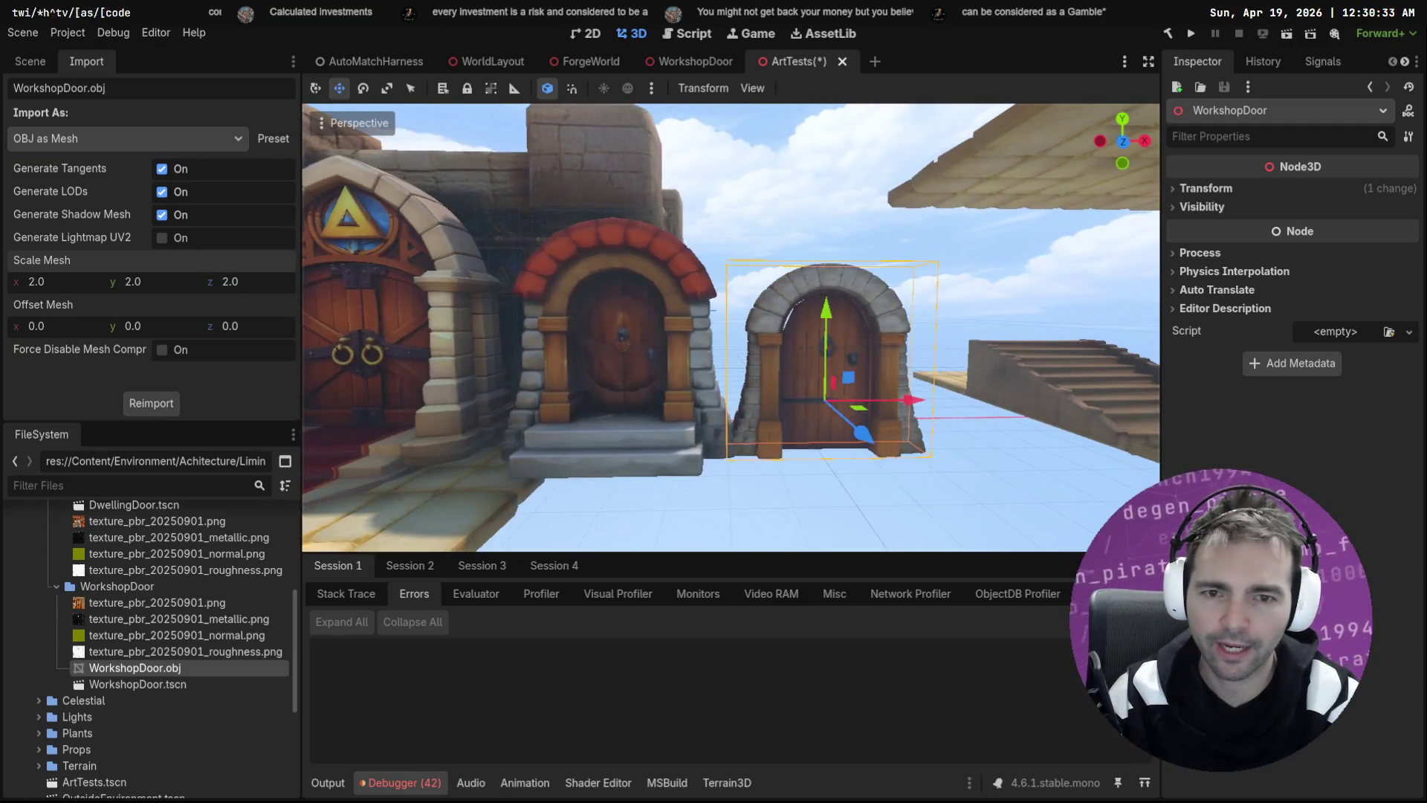
pyautogui.moveTo(921, 405); pyautogui.dragTo(723, 401)
pyautogui.moveTo(621, 321); pyautogui.dragTo(623, 297)
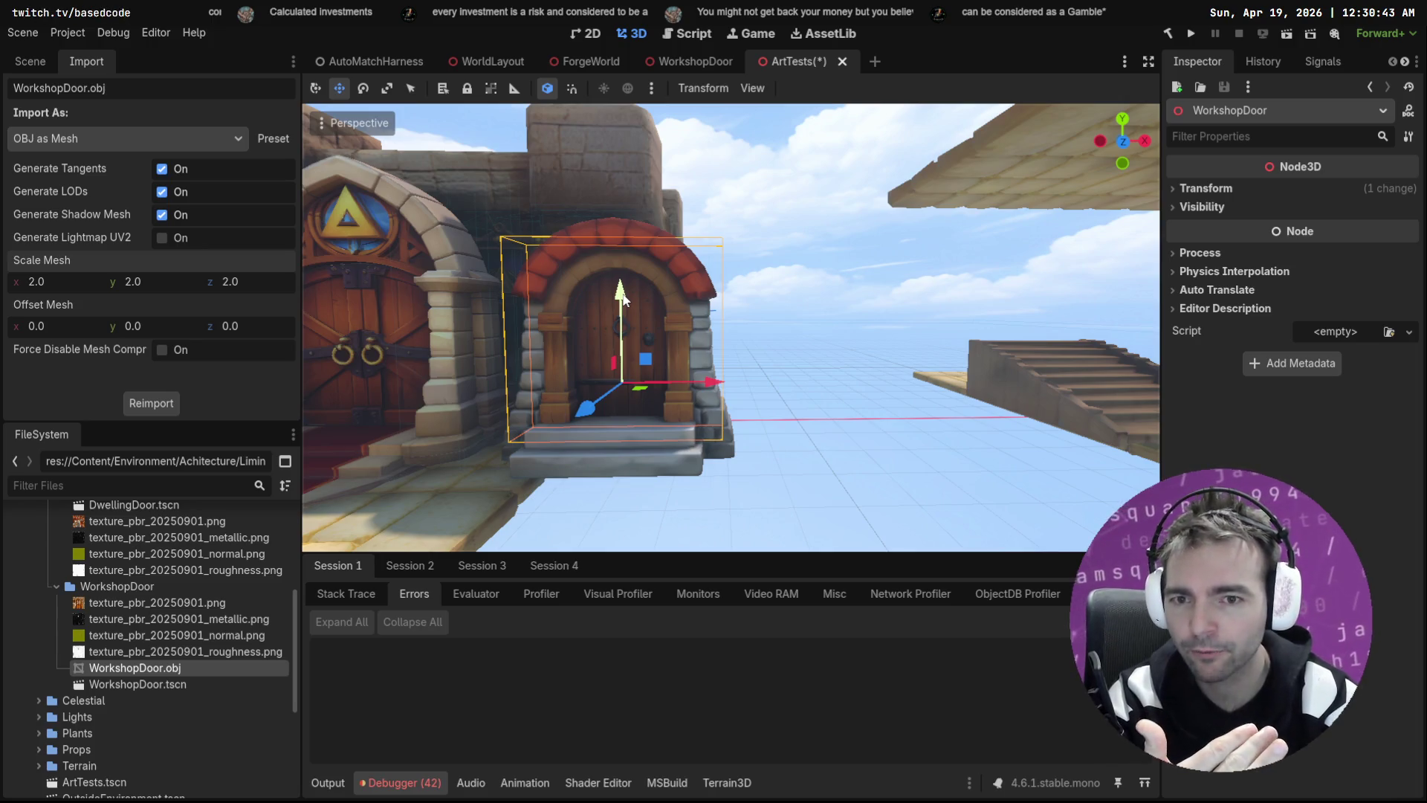
pyautogui.moveTo(585, 411)
pyautogui.mouseDown()
pyautogui.moveTo(562, 422)
pyautogui.moveTo(602, 402)
pyautogui.mouseUp()
pyautogui.moveTo(622, 312); pyautogui.dragTo(619, 308)
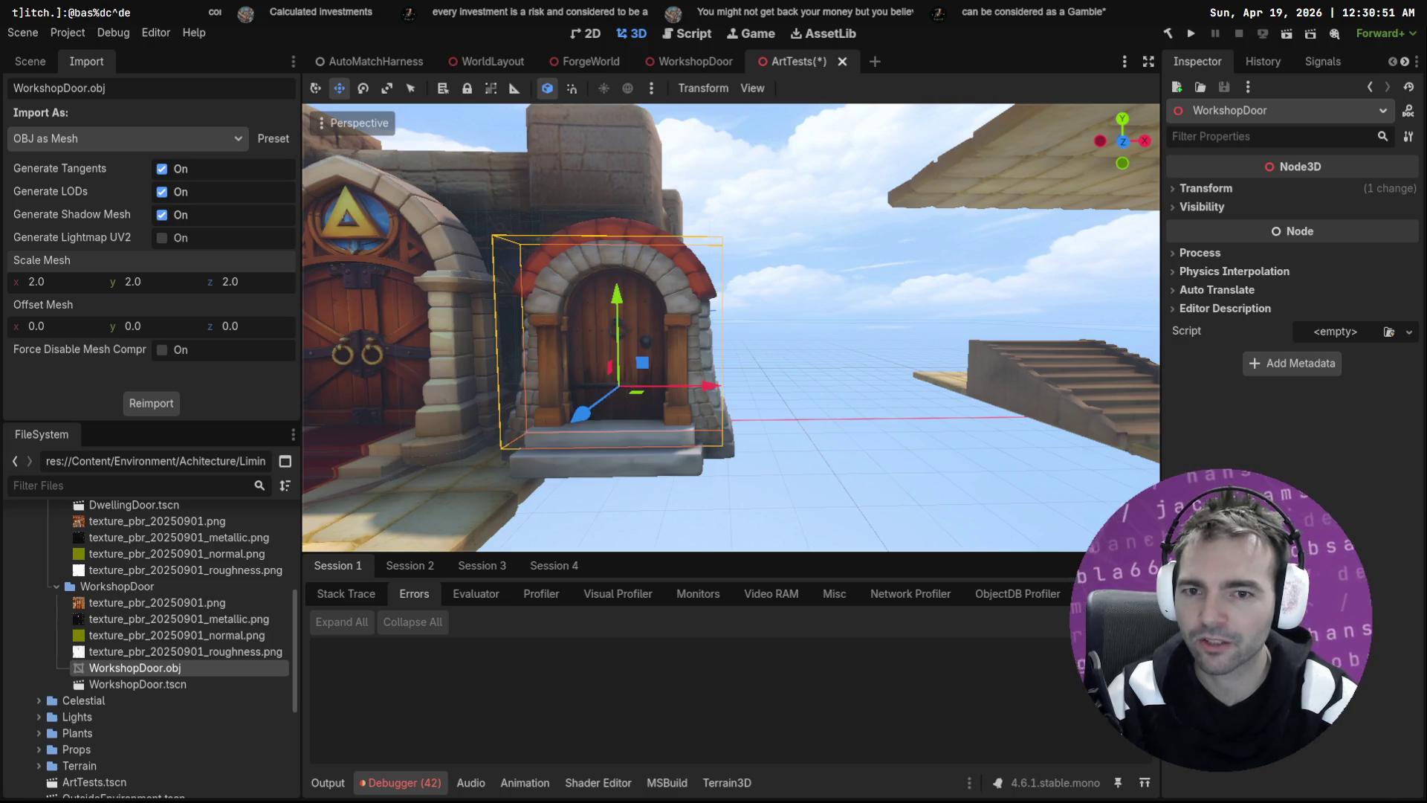
# Step: Slide the door along X beside the other doors and save ArtTests with Ctrl+S
pyautogui.press('s')
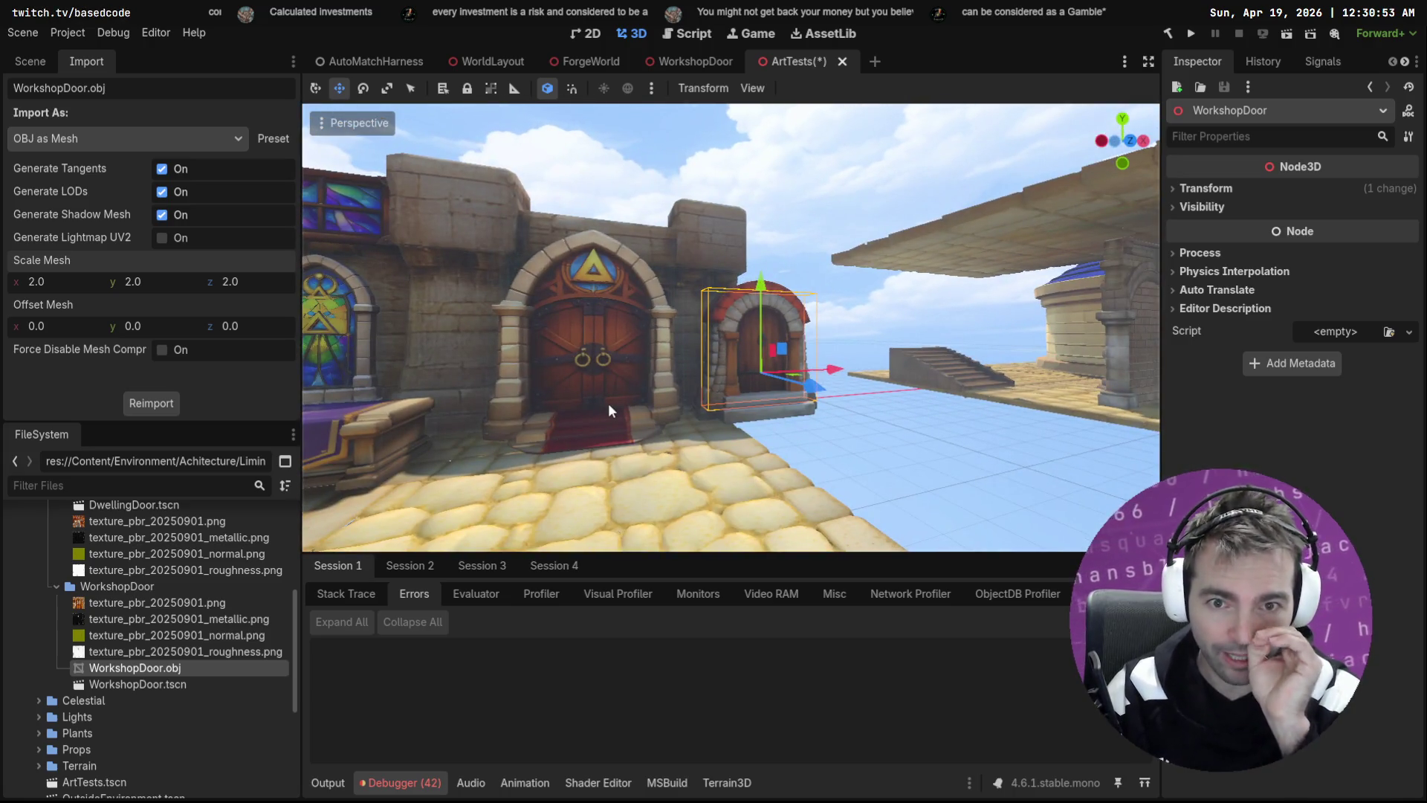
pyautogui.moveTo(833, 370); pyautogui.dragTo(850, 374)
pyautogui.rightClick(849, 375)
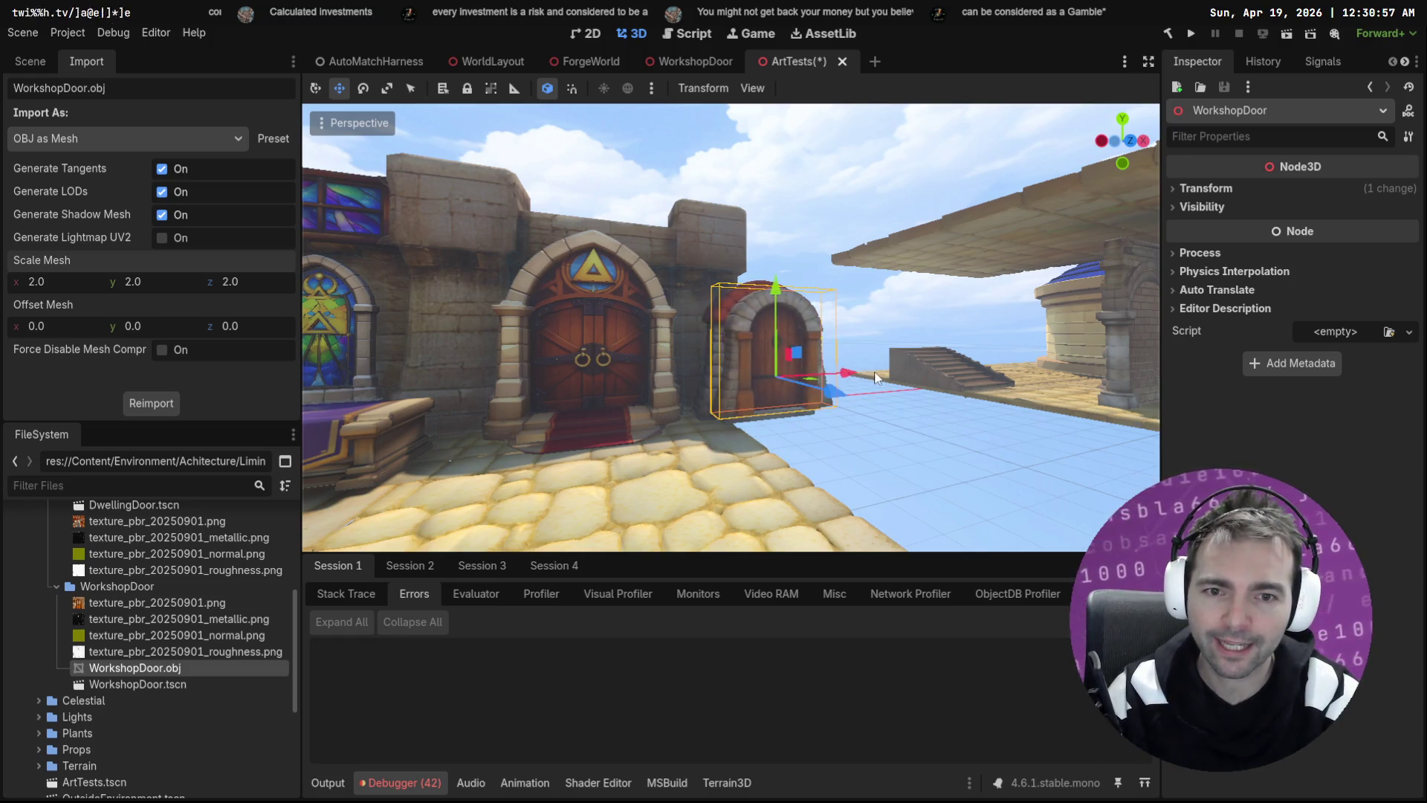
pyautogui.press('w')
pyautogui.press('w')
pyautogui.moveTo(795, 395); pyautogui.dragTo(965, 393)
pyautogui.press('w')
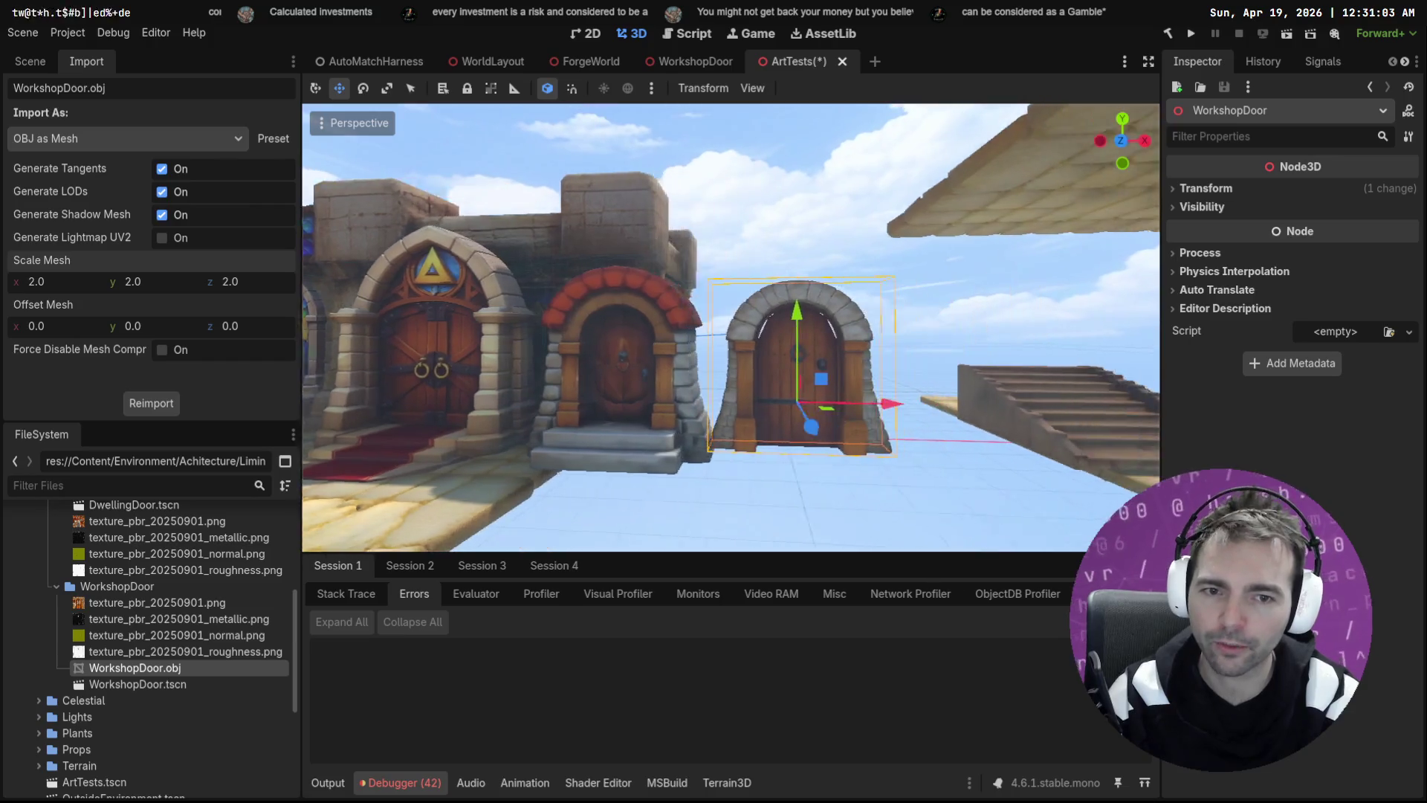
pyautogui.press('Escape')
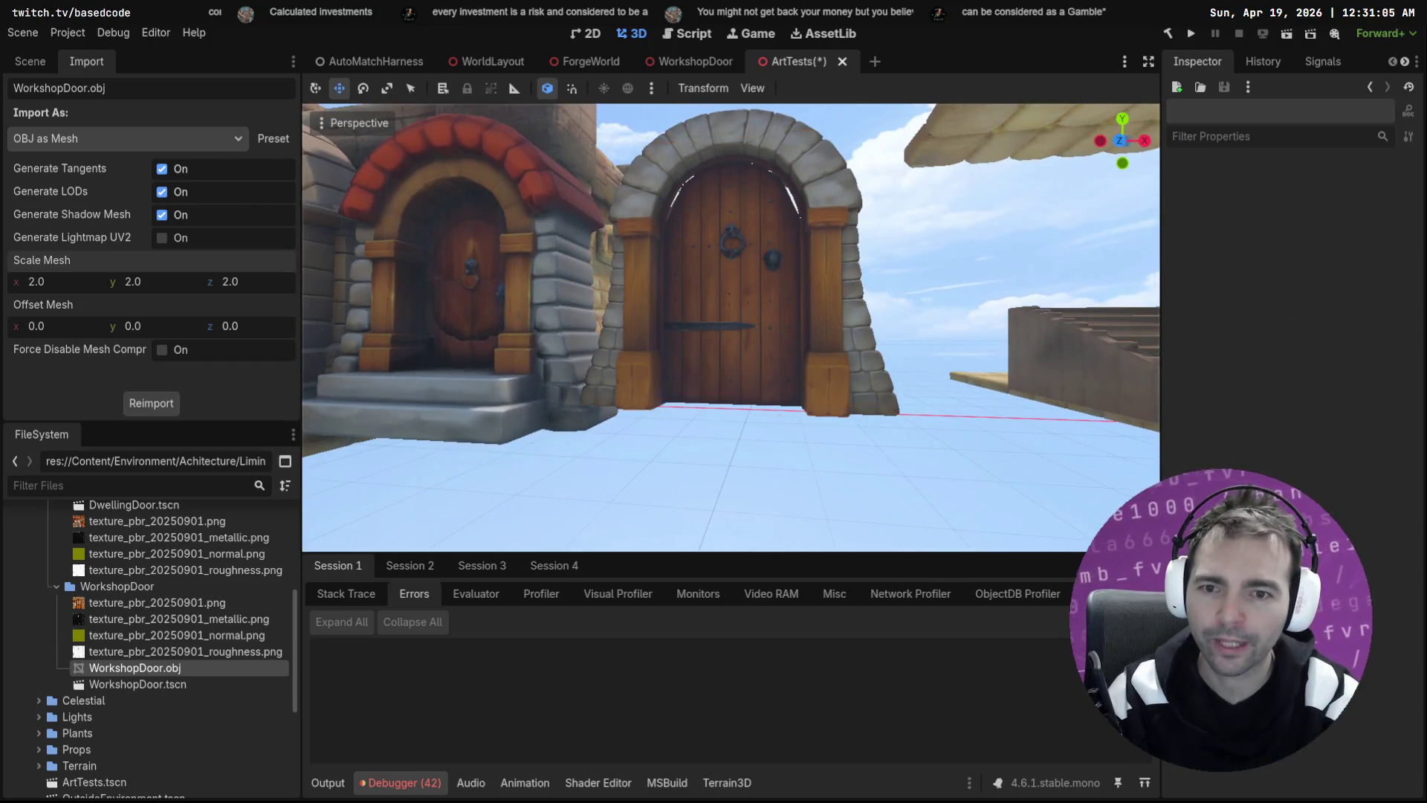
pyautogui.press('s')
pyautogui.hotkey('ctrl', 's')
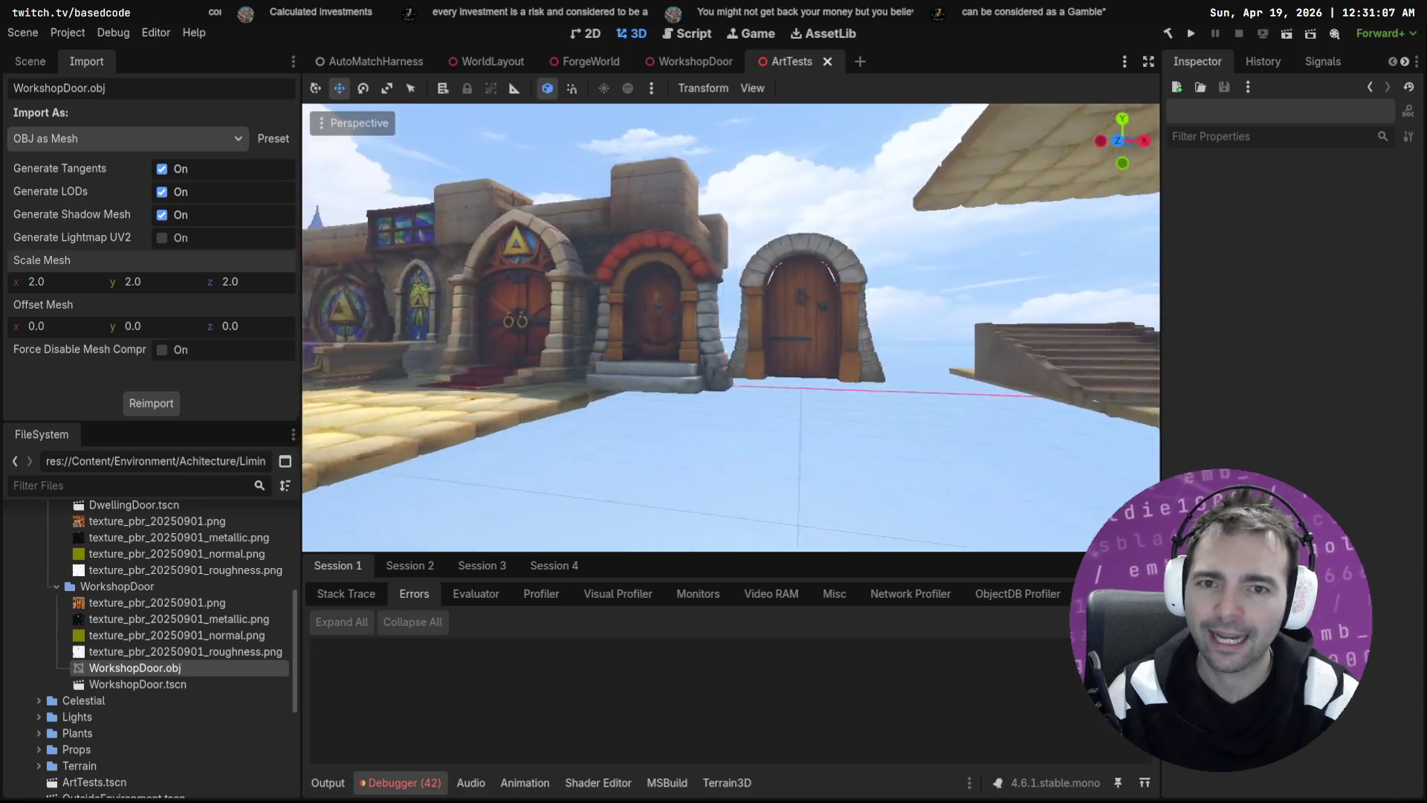
# Step: Select the DwellingDoor scene's StaticBody3D to copy it
pyautogui.press('d')
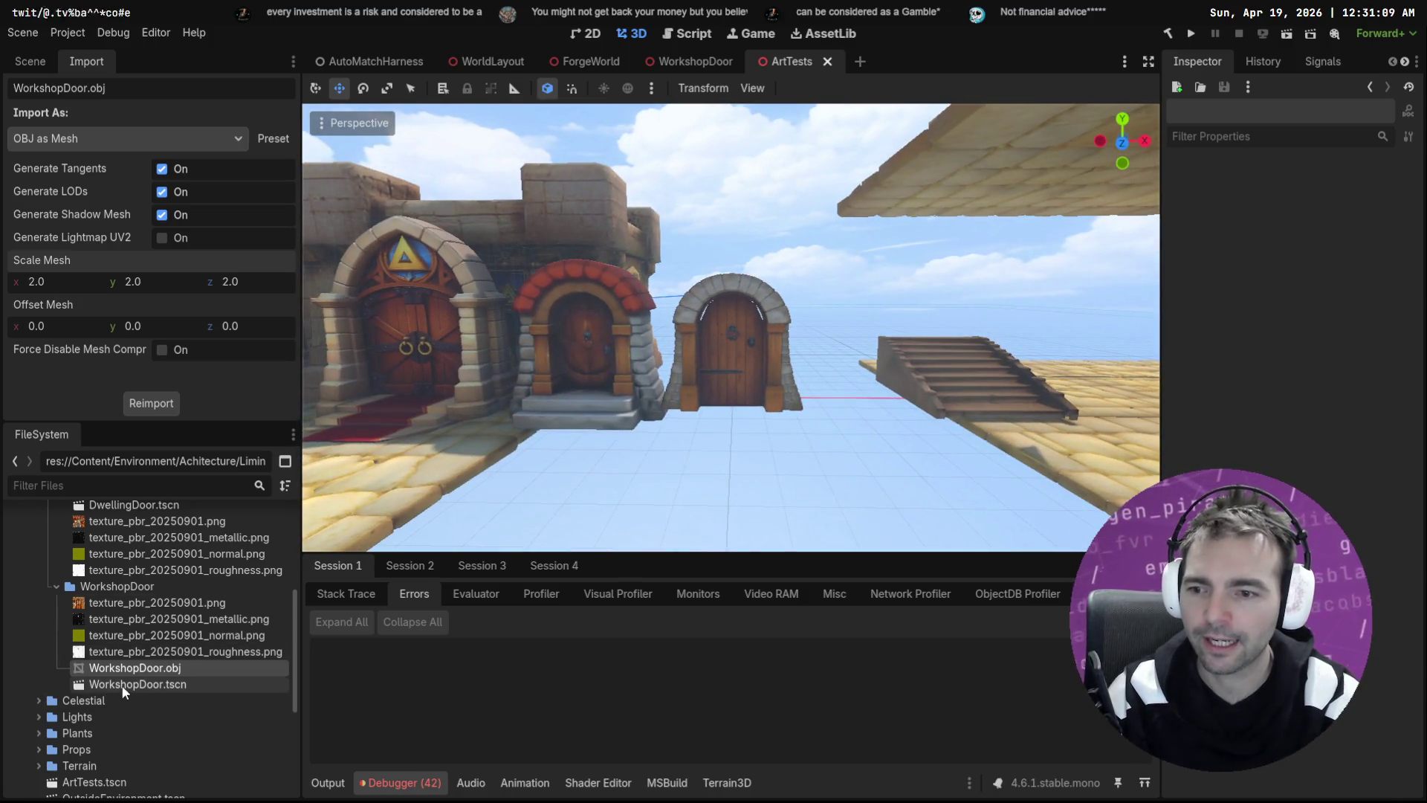
pyautogui.doubleClick(124, 685)
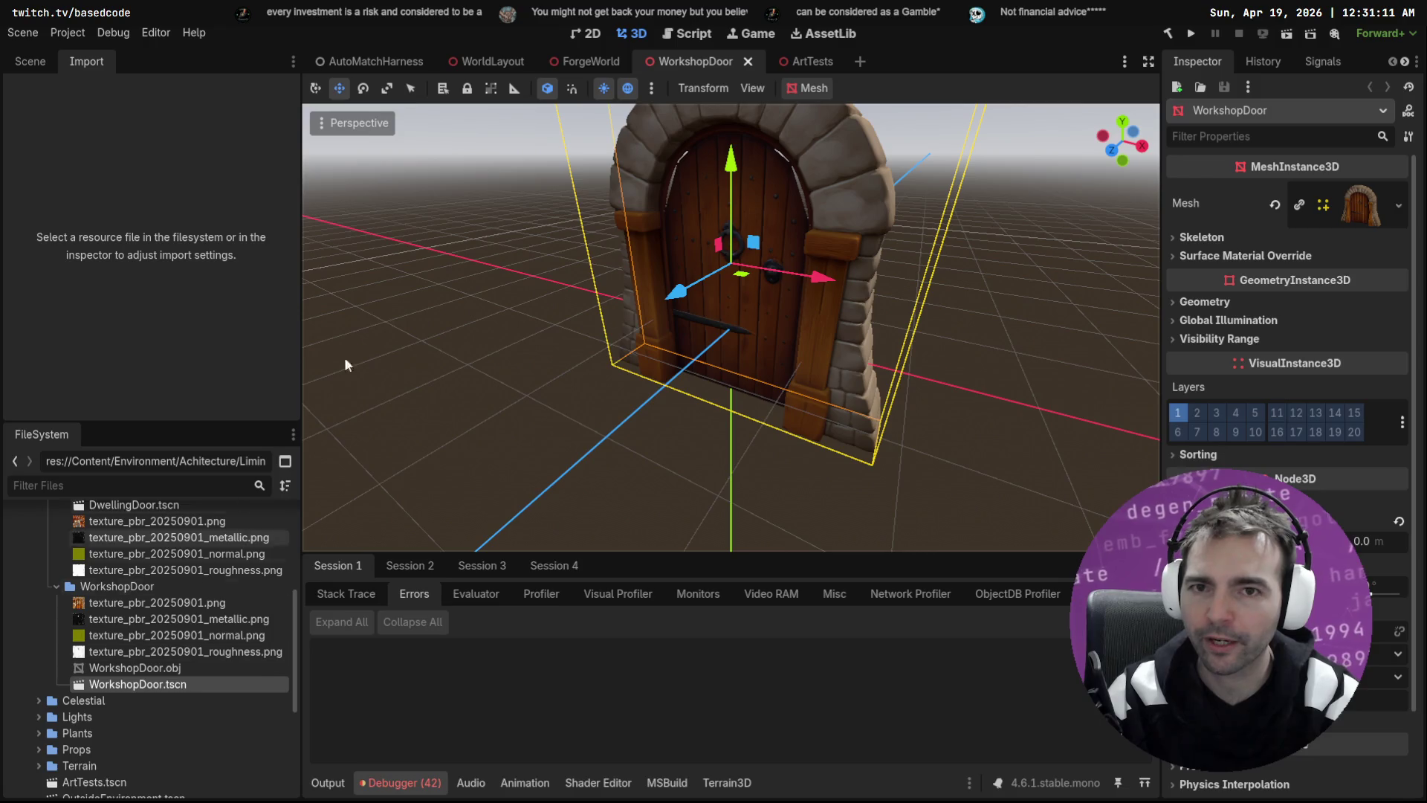
pyautogui.scroll(2, 153, 556)
pyautogui.doubleClick(154, 544)
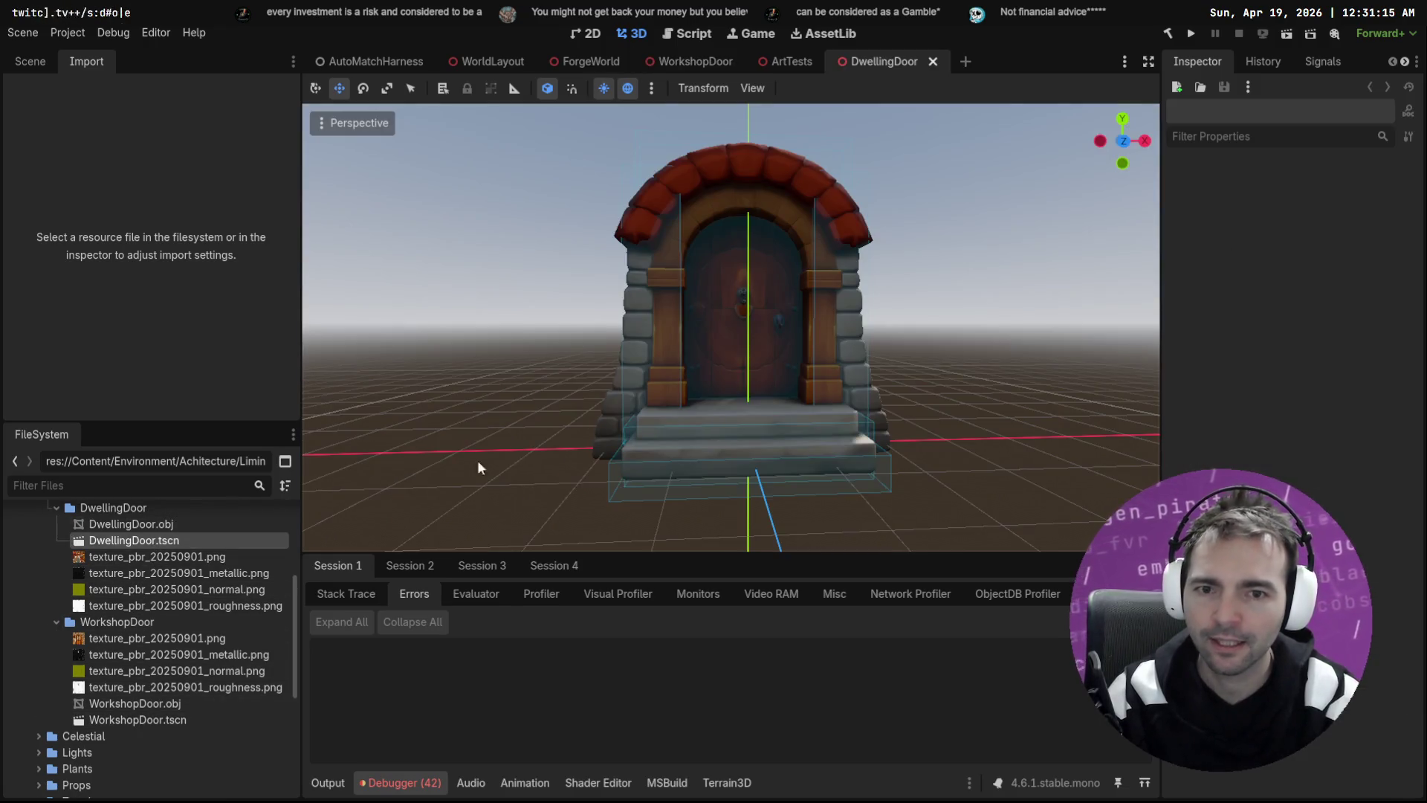
pyautogui.click(34, 62)
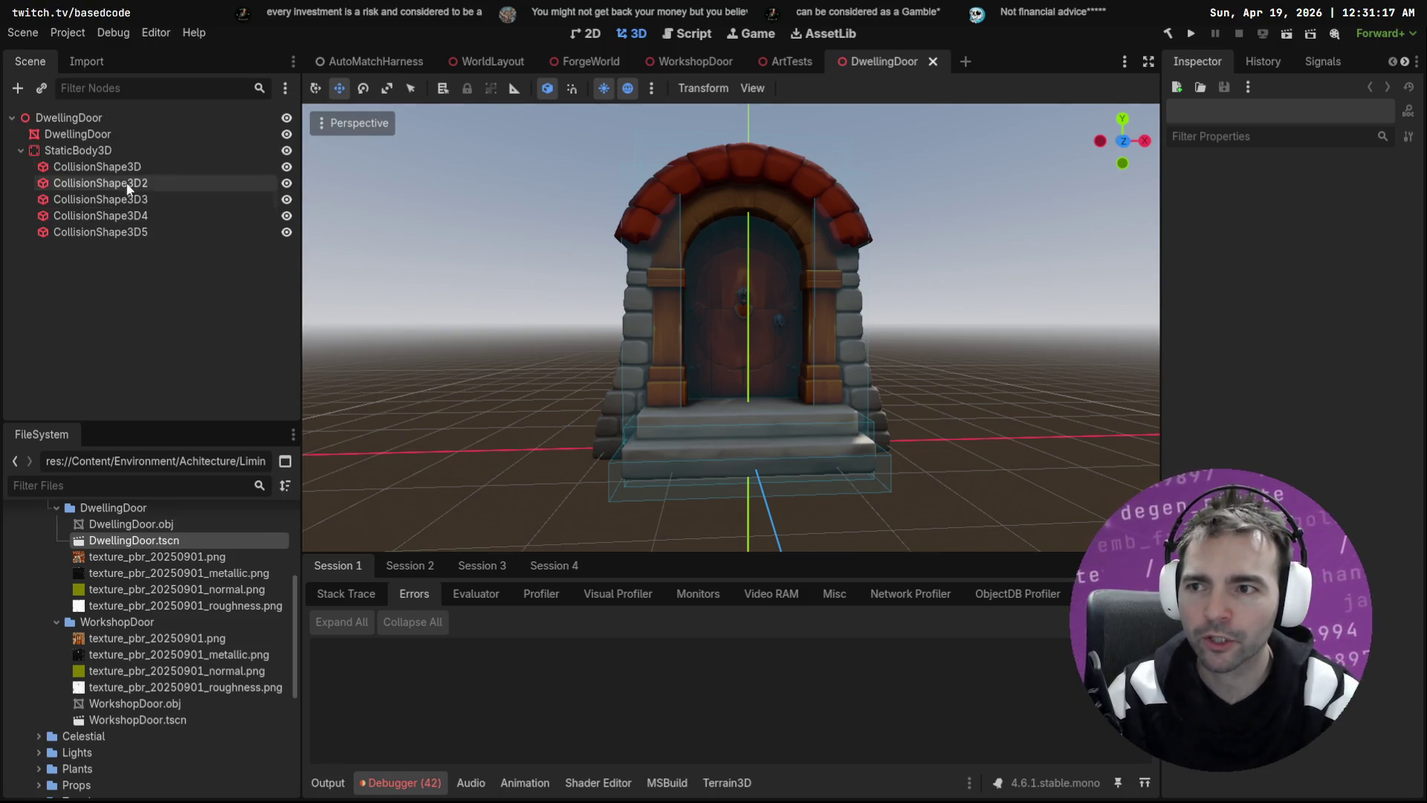
pyautogui.click(148, 150)
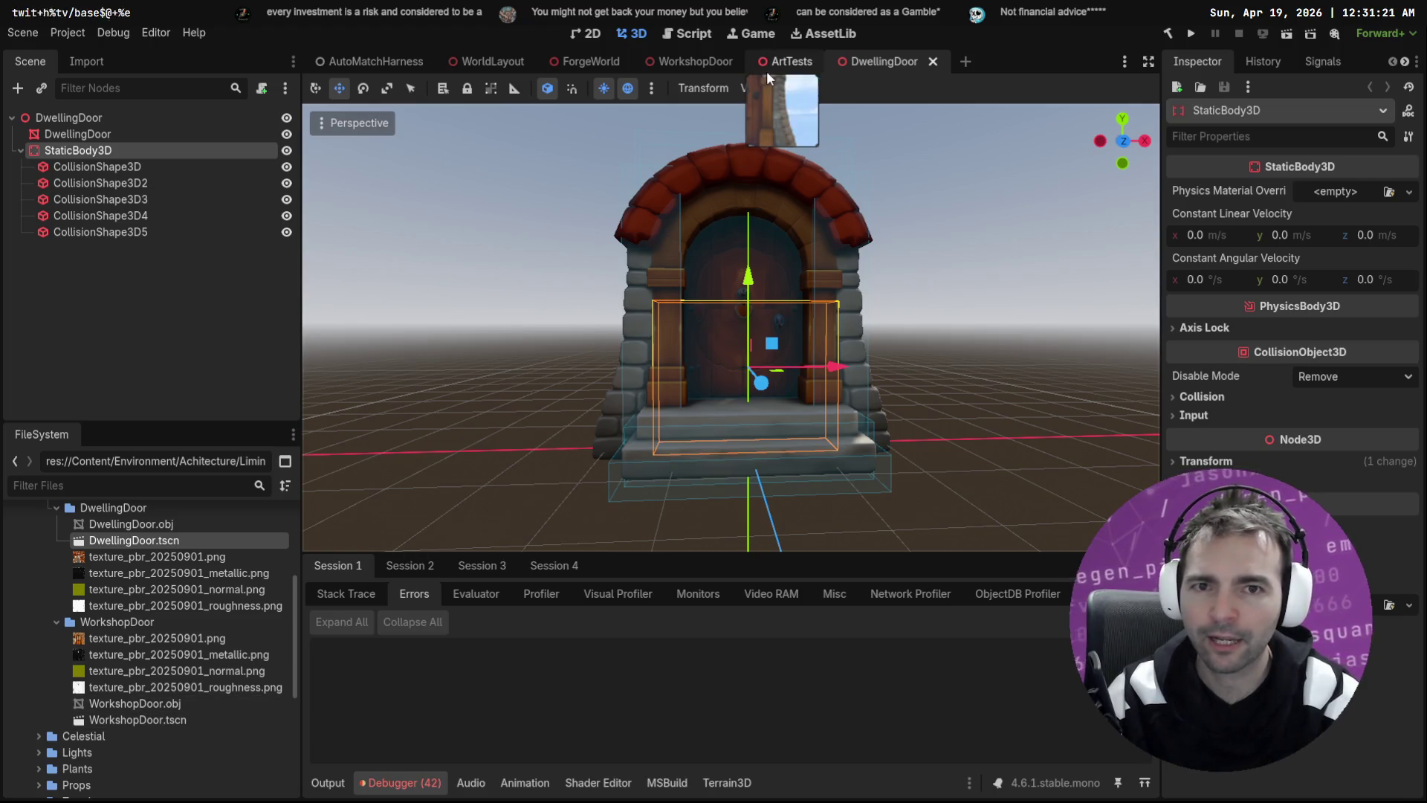
# Step: Paste the StaticBody3D under the WorkshopDoor root and lower it toward the door's base
pyautogui.doubleClick(138, 720)
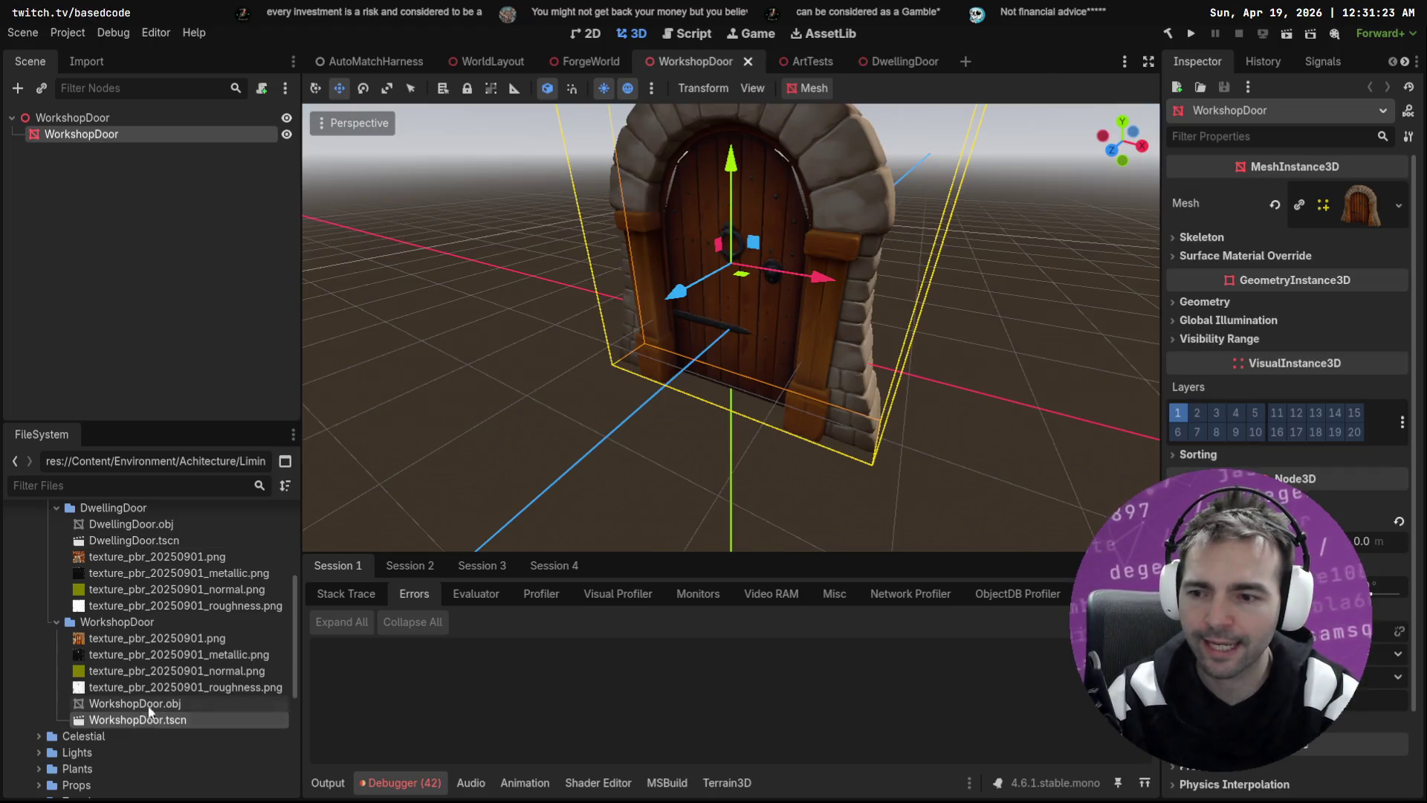
pyautogui.click(109, 119)
pyautogui.hotkey('ctrl', 'v')
pyautogui.press('f')
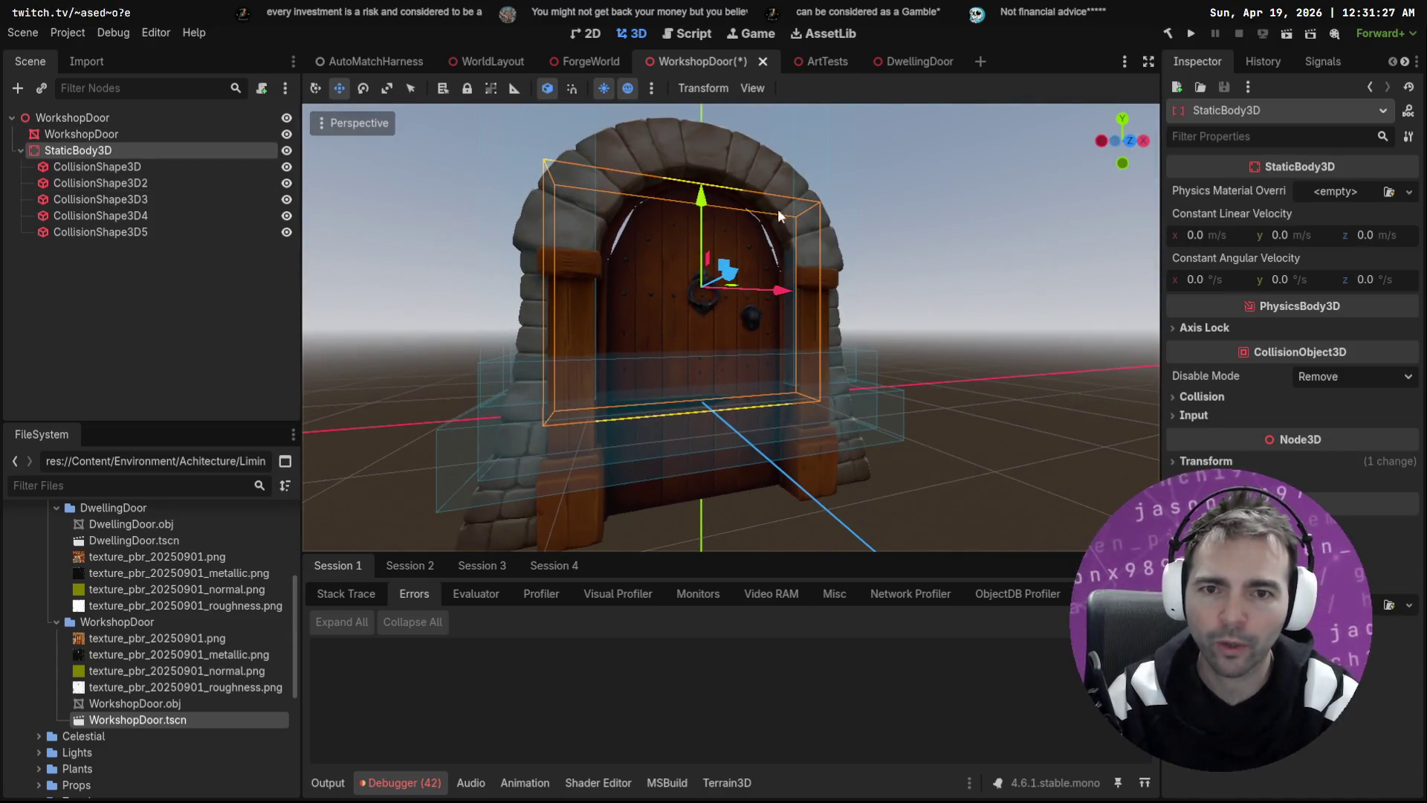
pyautogui.moveTo(699, 199)
pyautogui.mouseDown()
pyautogui.moveTo(711, 291)
pyautogui.moveTo(713, 256)
pyautogui.mouseUp()
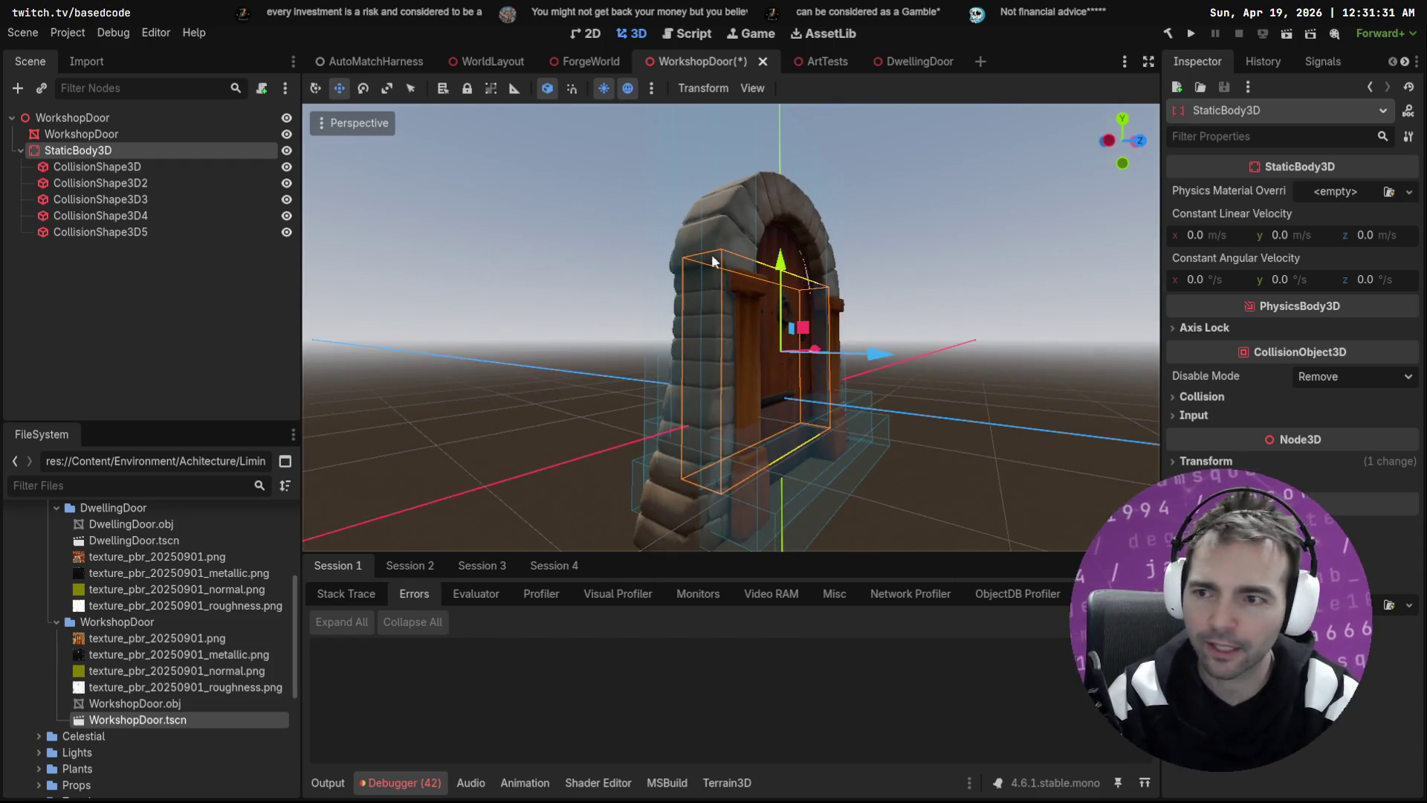
# Step: Delete CollisionShape3D4 and CollisionShape3D5, leaving three collision shapes
pyautogui.click(23, 214)
pyautogui.press('Delete')
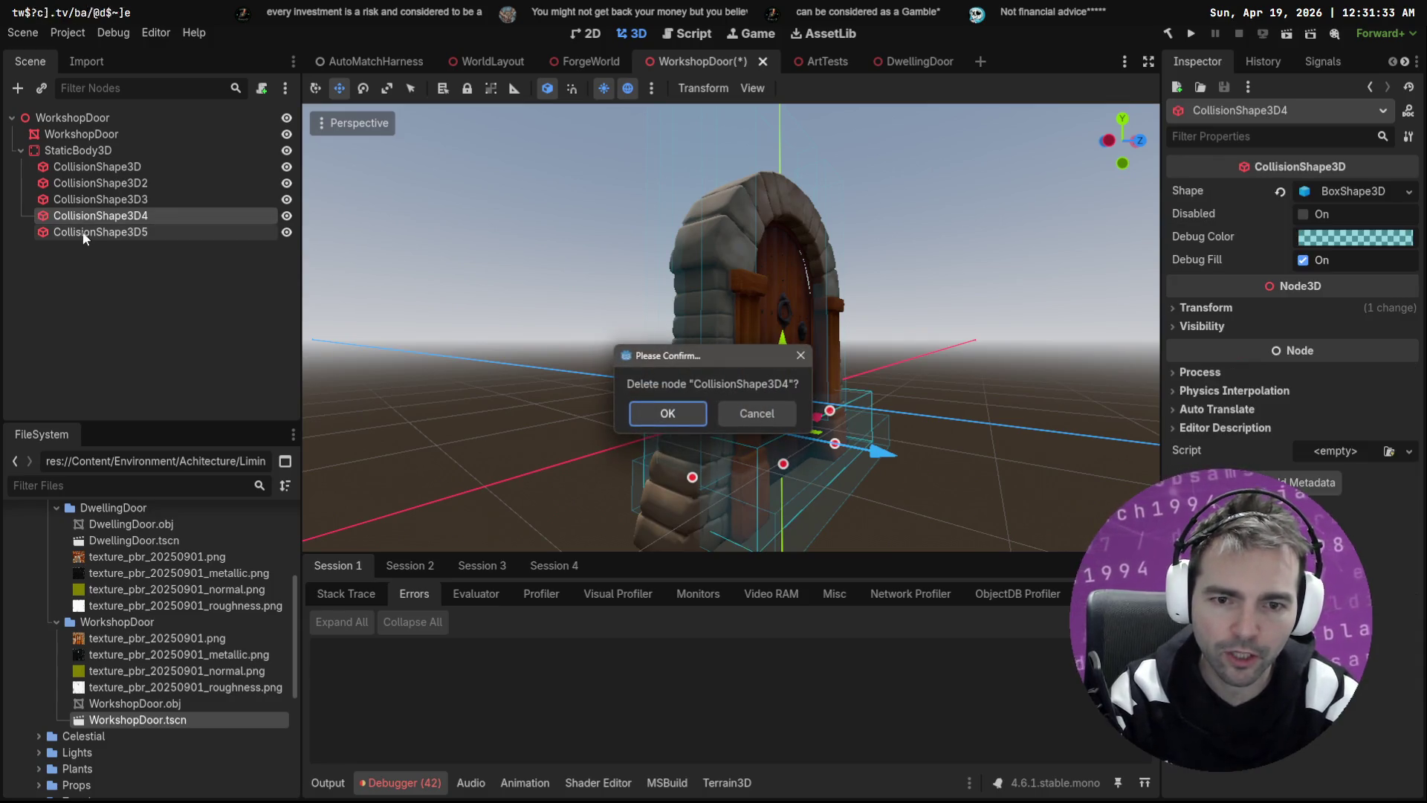
pyautogui.click(649, 407)
pyautogui.click(134, 217)
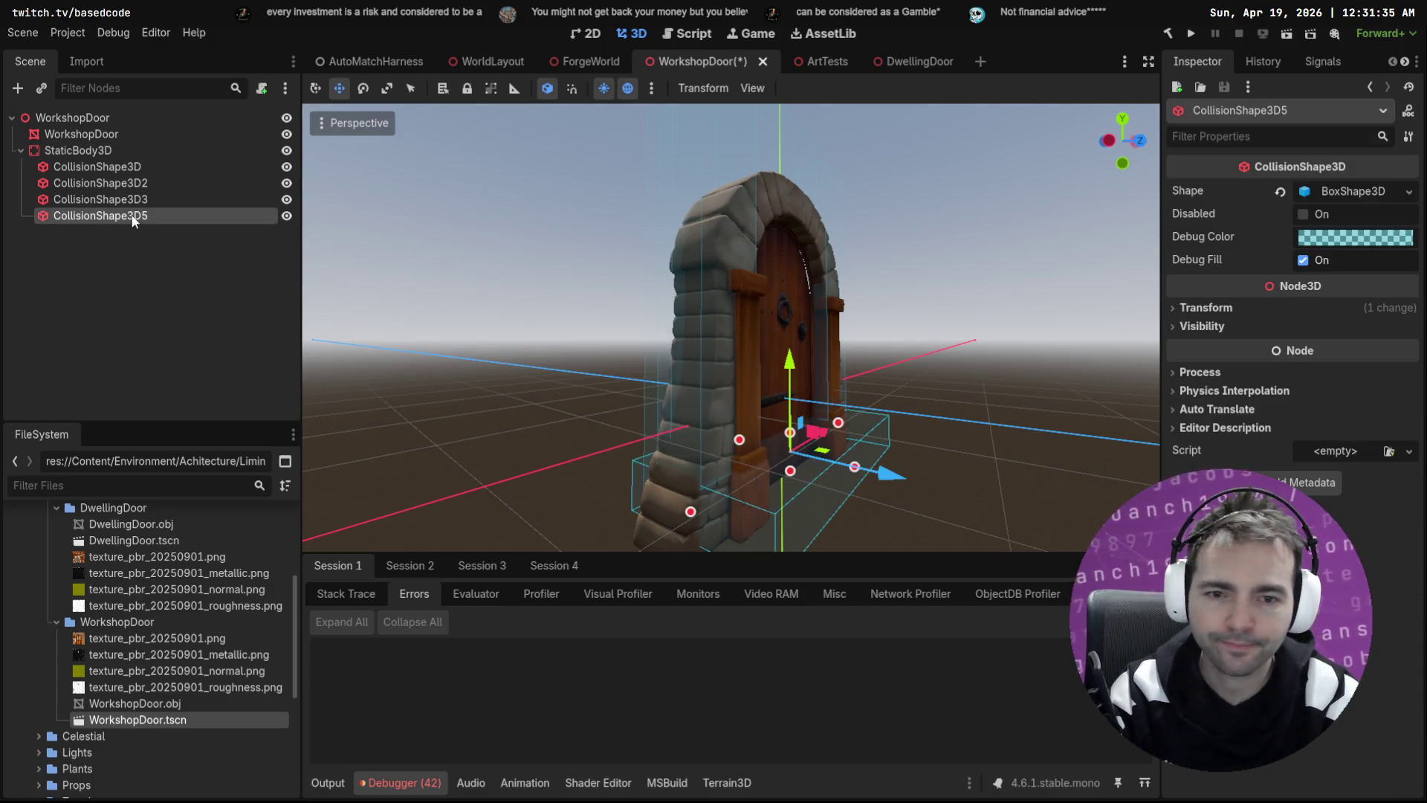
pyautogui.press('Delete')
pyautogui.click(662, 411)
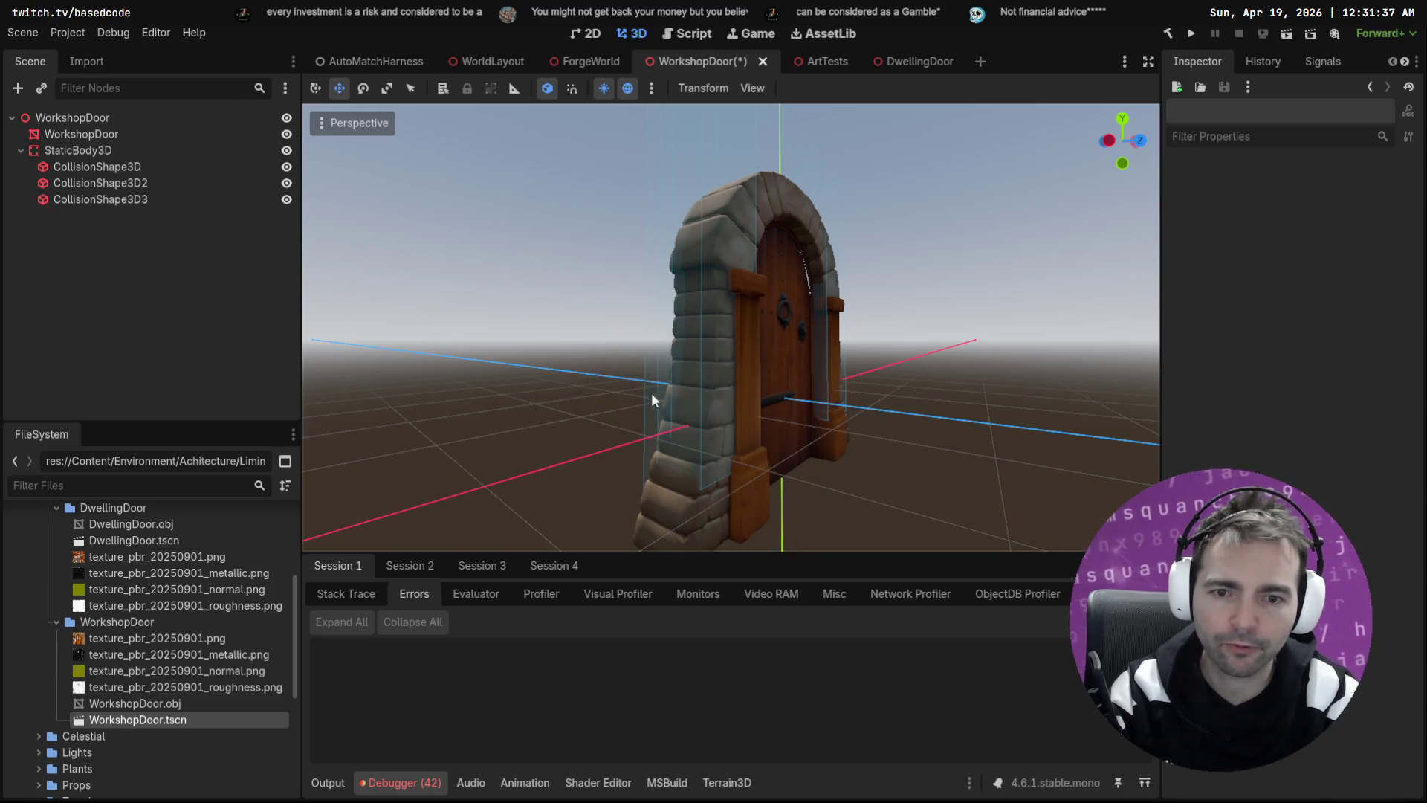
pyautogui.click(117, 150)
# Step: Lower StaticBody3D, resize its main CollisionShape3D to 3.25 × 3.91 × 0.36, and save WorkshopDoor
pyautogui.moveTo(785, 261)
pyautogui.mouseDown()
pyautogui.moveTo(798, 307)
pyautogui.moveTo(861, 323)
pyautogui.mouseUp()
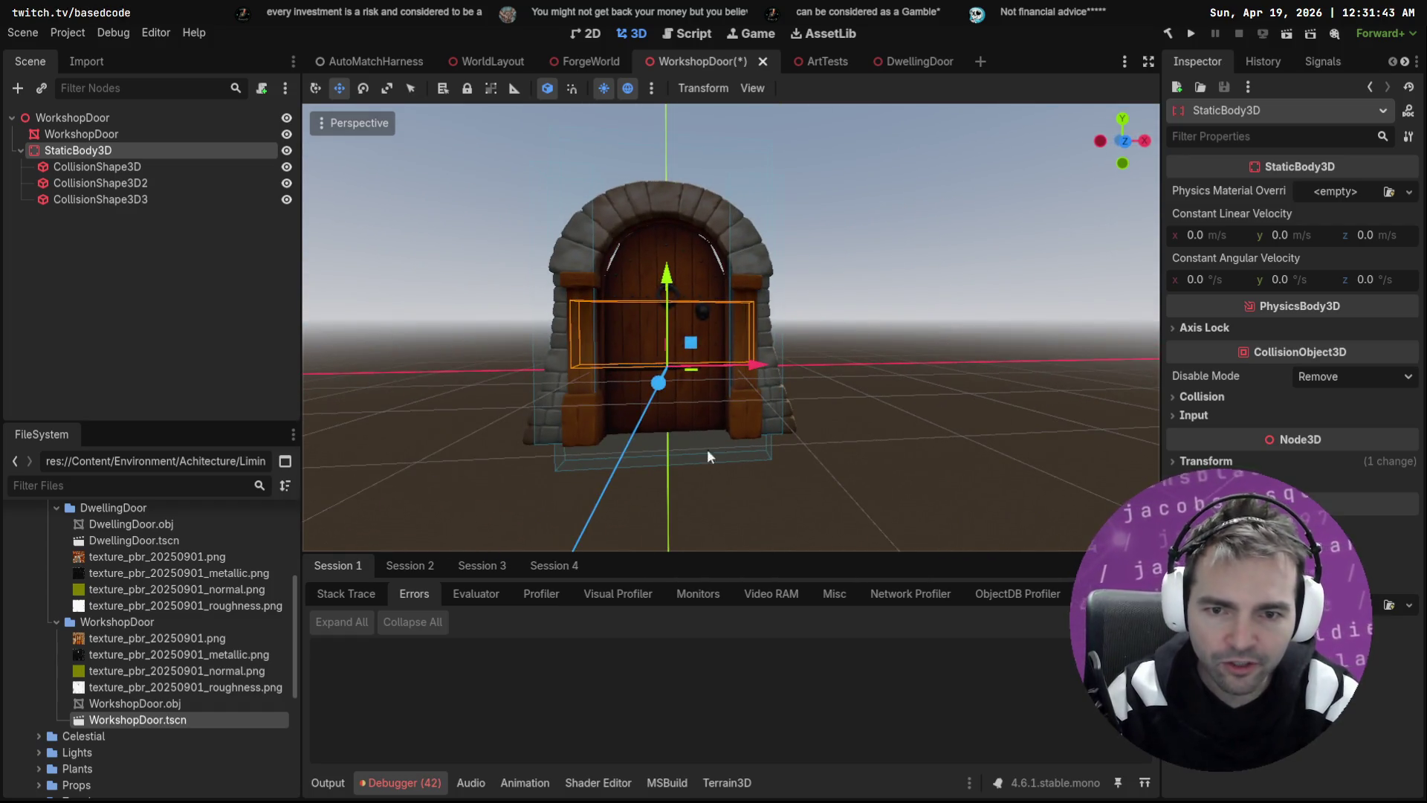
pyautogui.click(155, 166)
pyautogui.moveTo(674, 221); pyautogui.dragTo(676, 184)
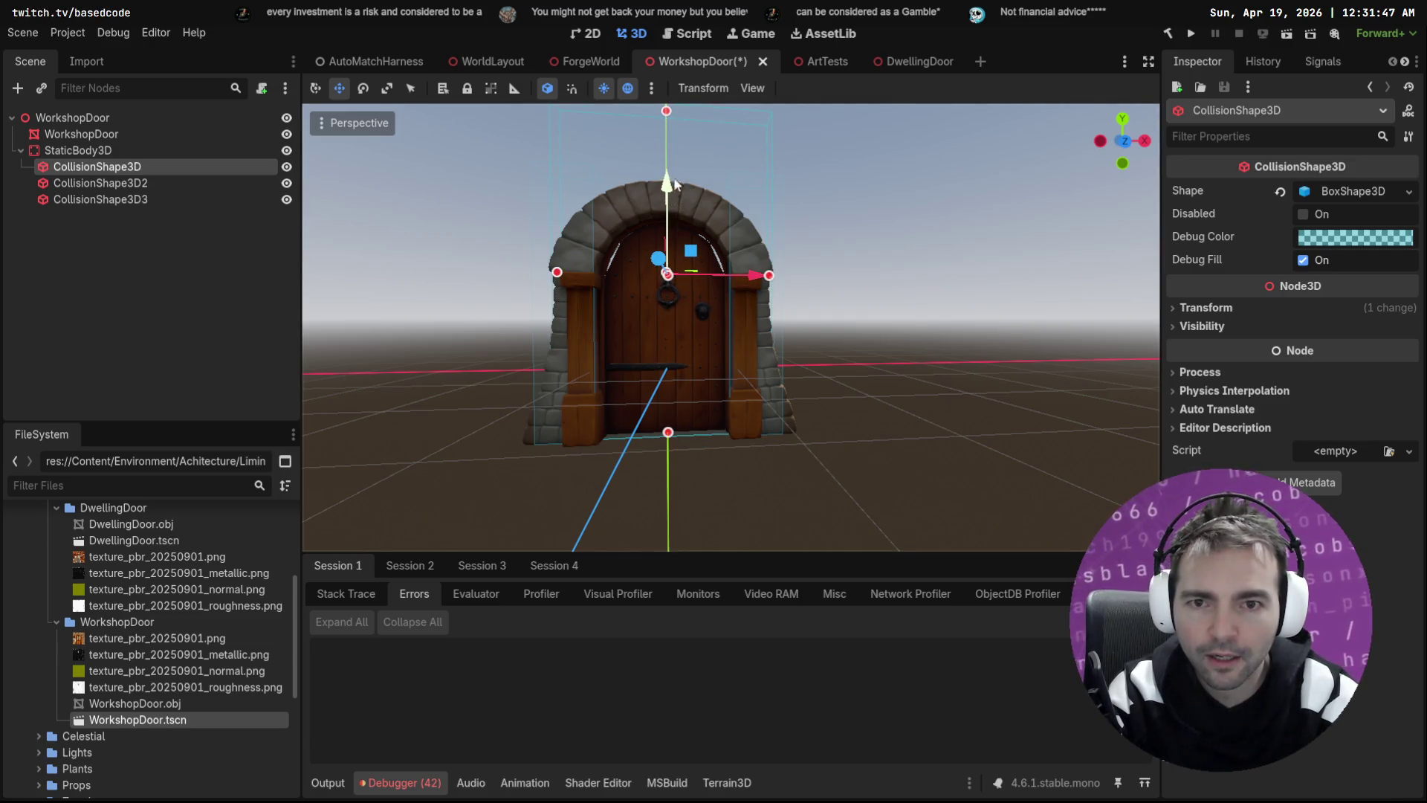
pyautogui.moveTo(666, 110); pyautogui.dragTo(676, 181)
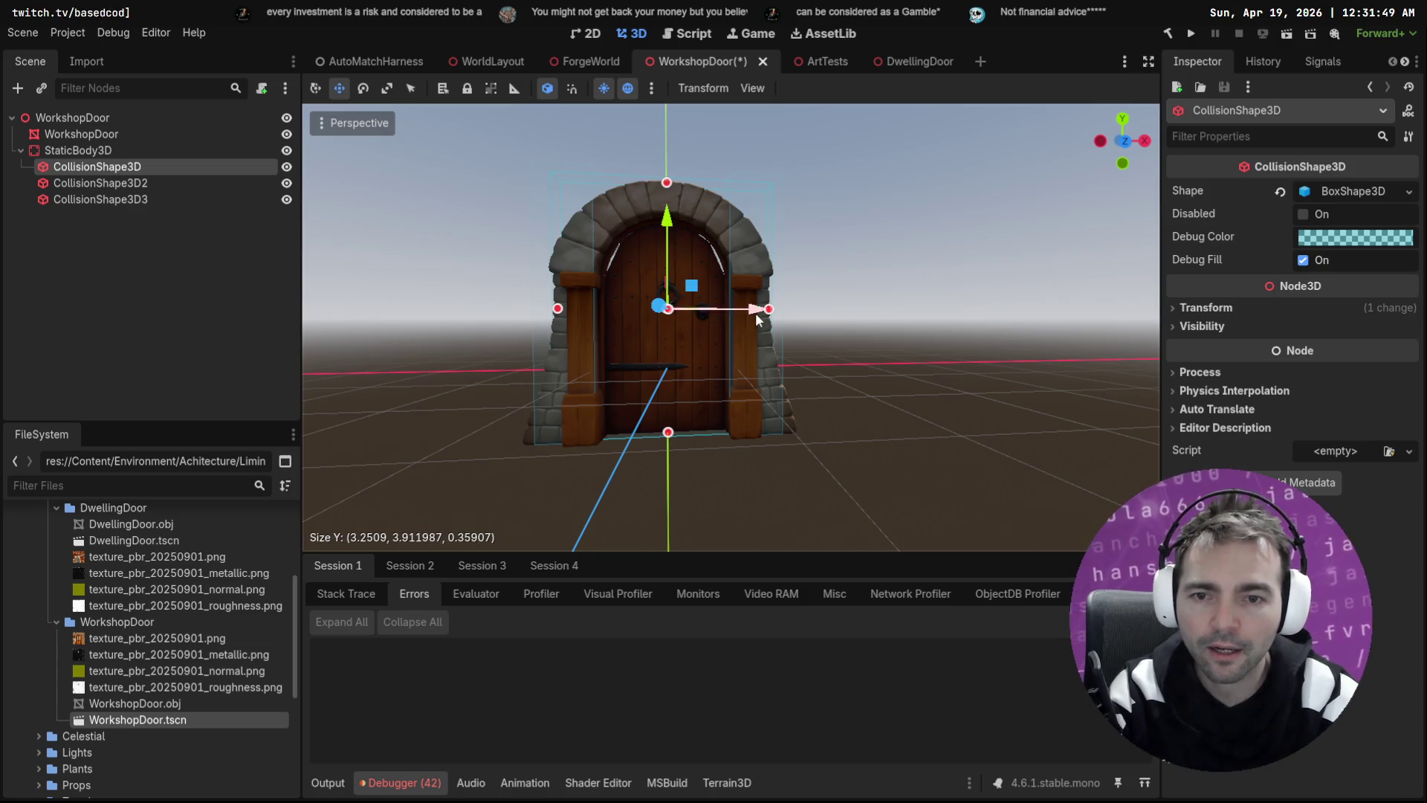
pyautogui.scroll(3, 756, 320)
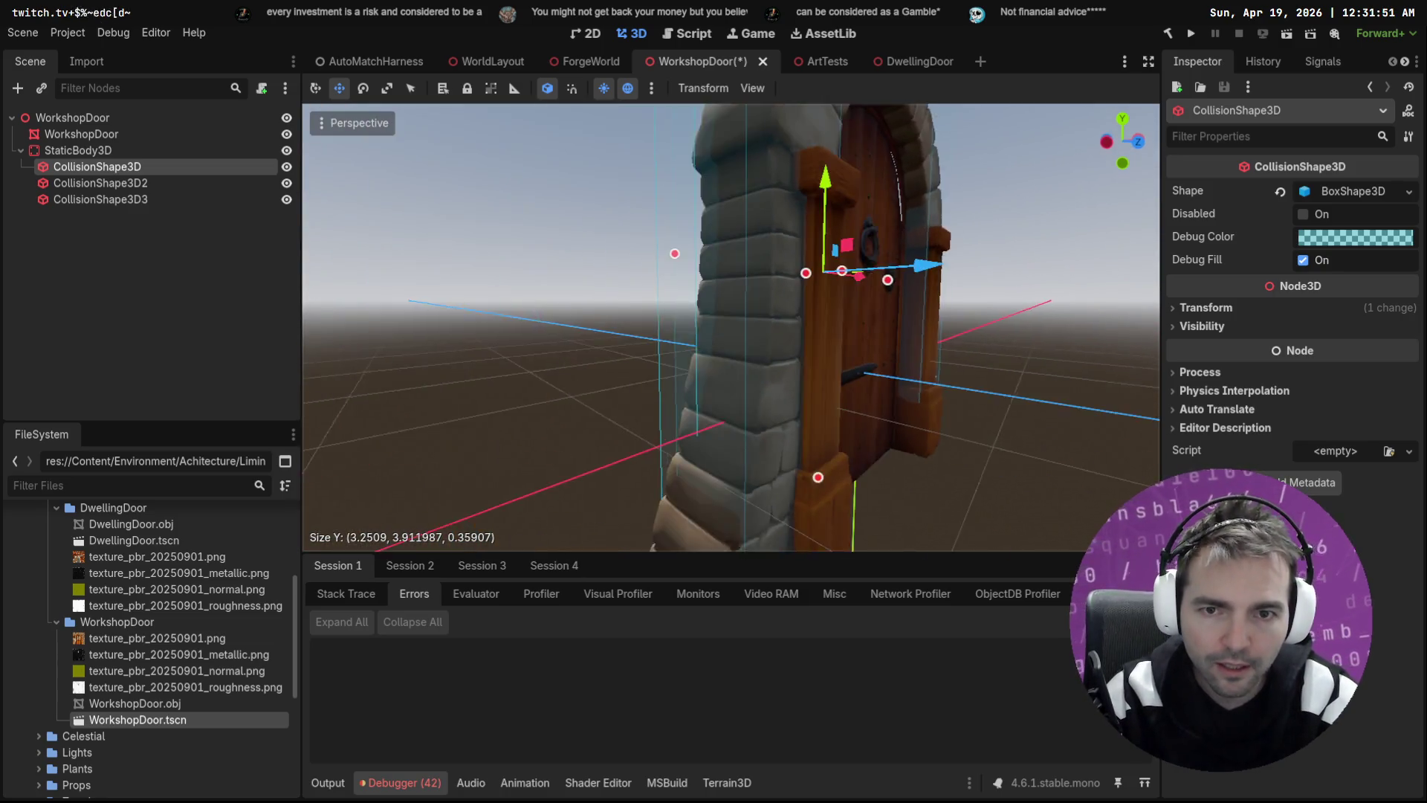
pyautogui.hotkey('ctrl', 's')
pyautogui.click(78, 150)
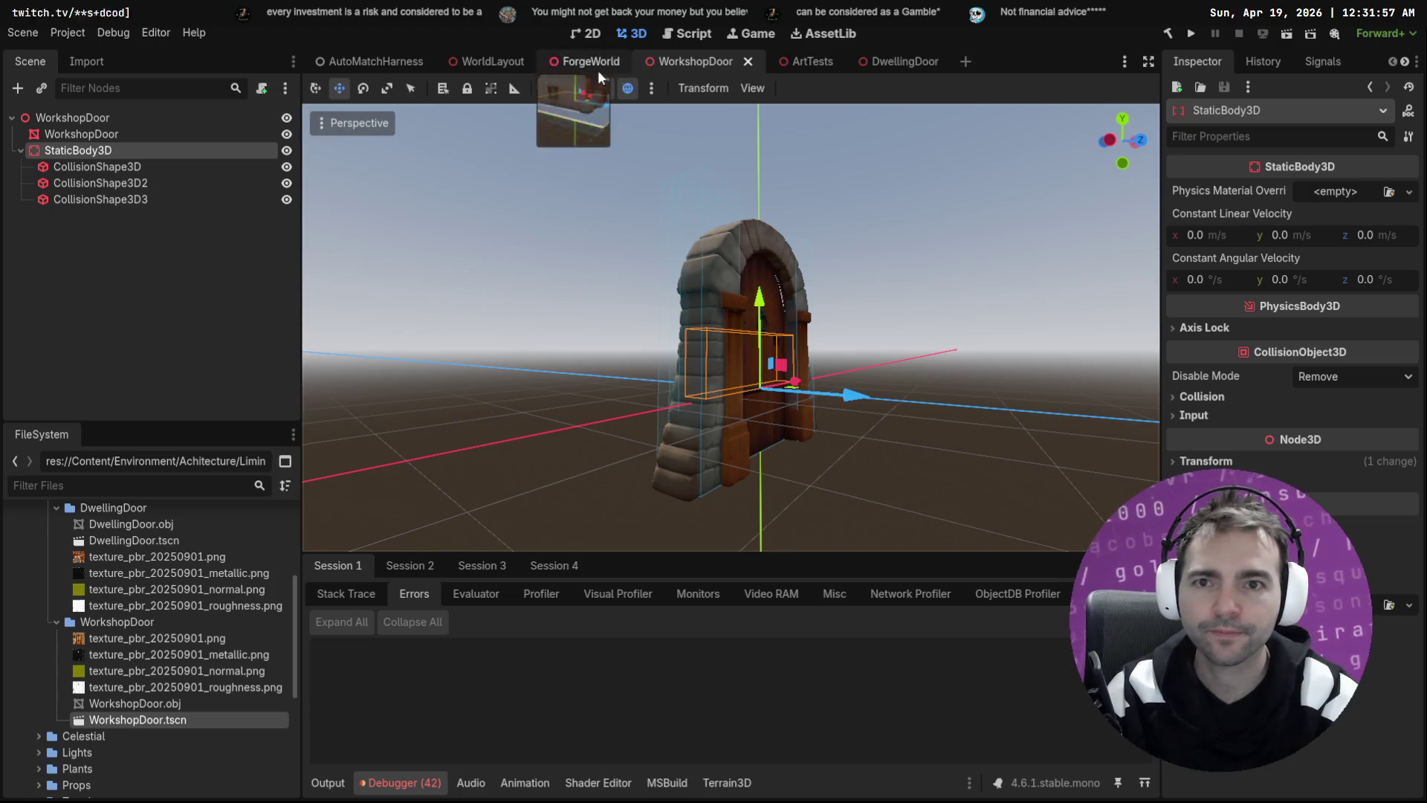
# Step: Close the ArtTests, DwellingDoor, ForgeWorld and WorldLayout scene tabs
pyautogui.middleClick(797, 60)
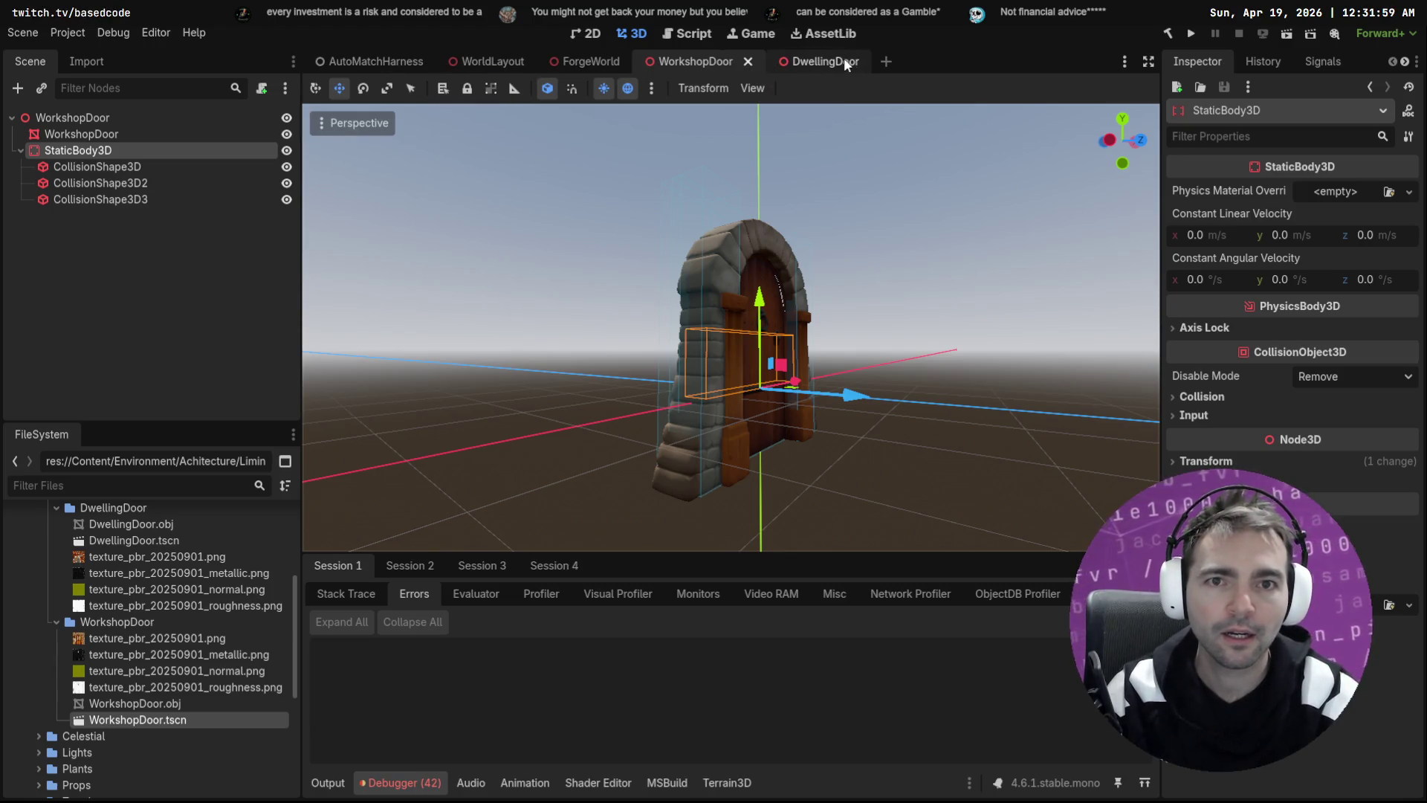
pyautogui.middleClick(844, 57)
pyautogui.middleClick(603, 57)
pyautogui.middleClick(487, 60)
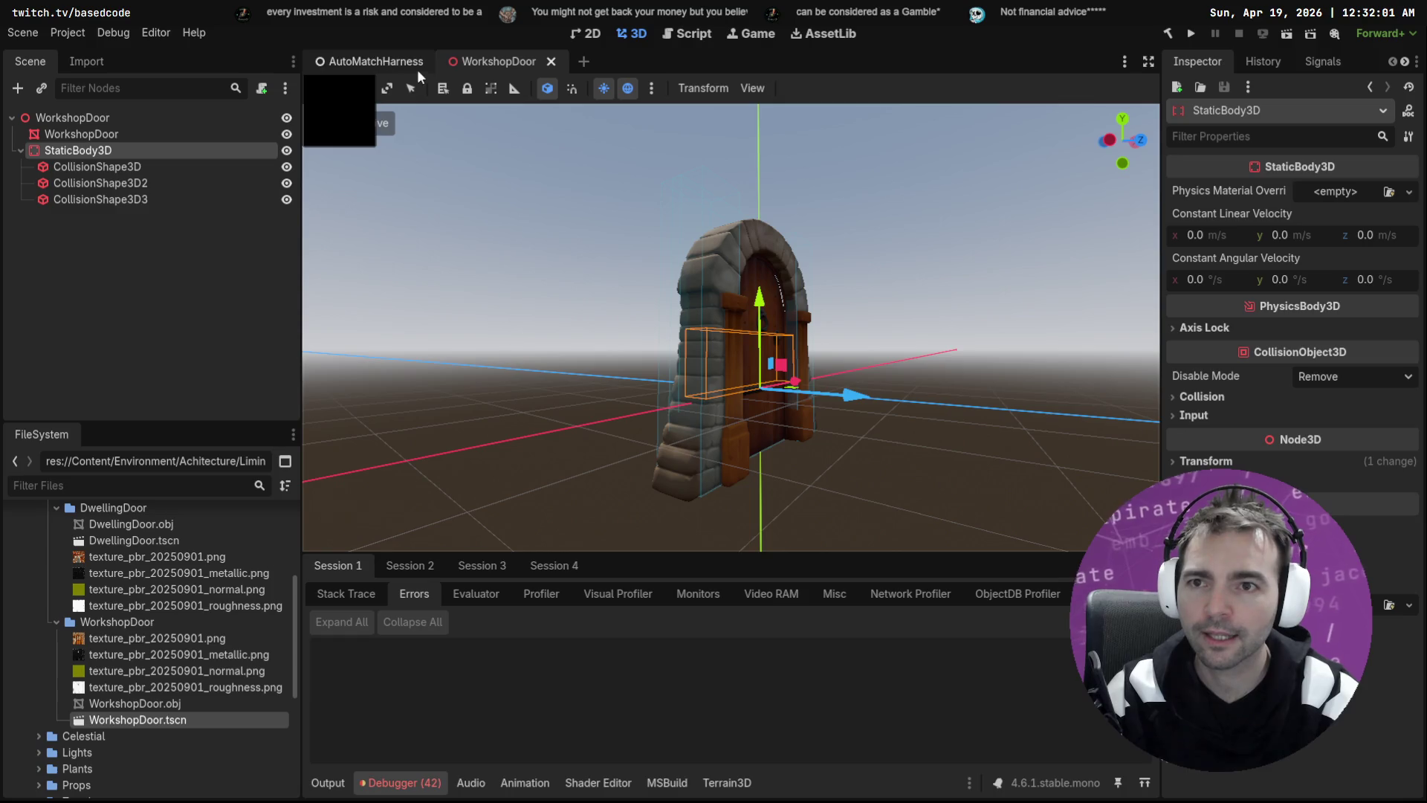
# Step: Filter FileSystem for 'Worl' and open the WorldLayout.tscn scene
pyautogui.write('Worl')
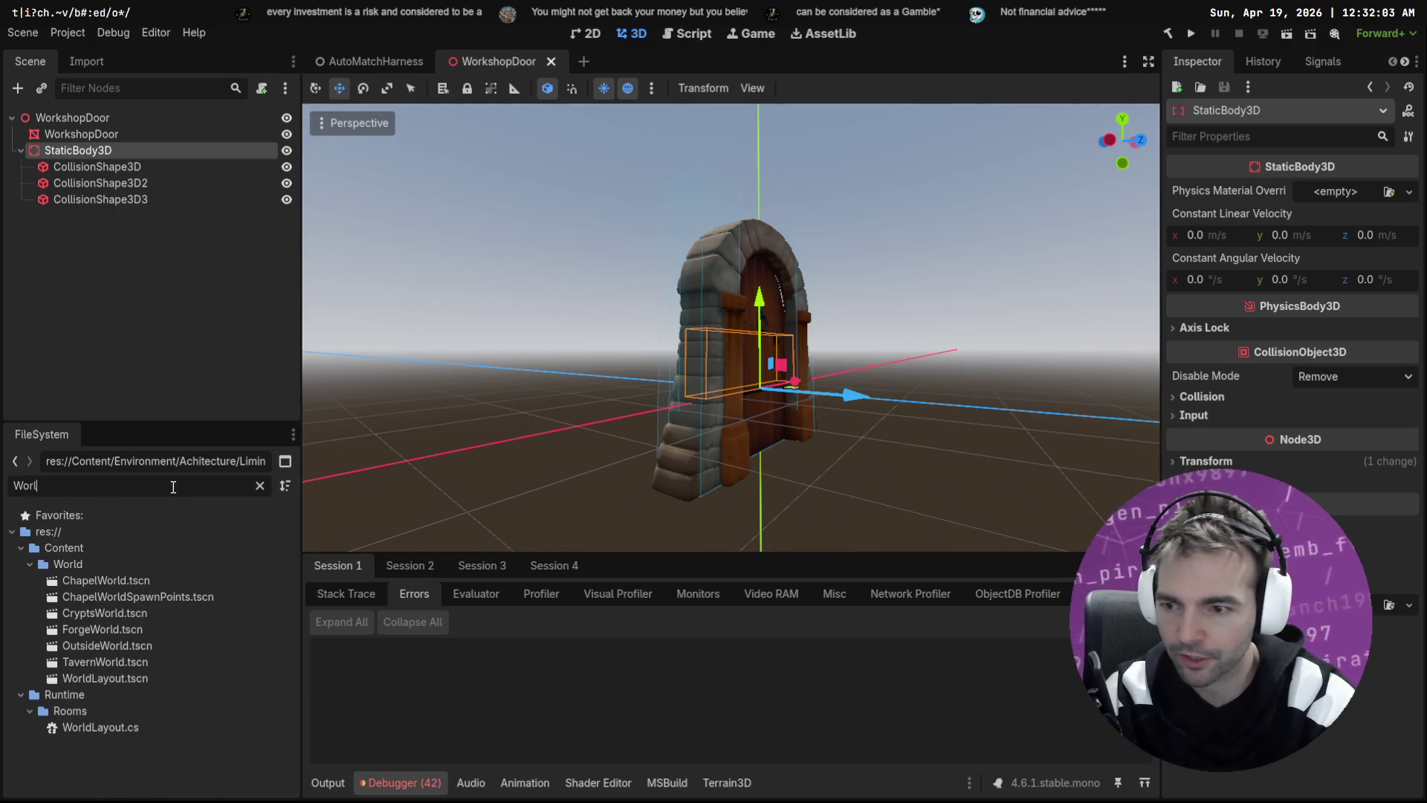
pyautogui.doubleClick(110, 733)
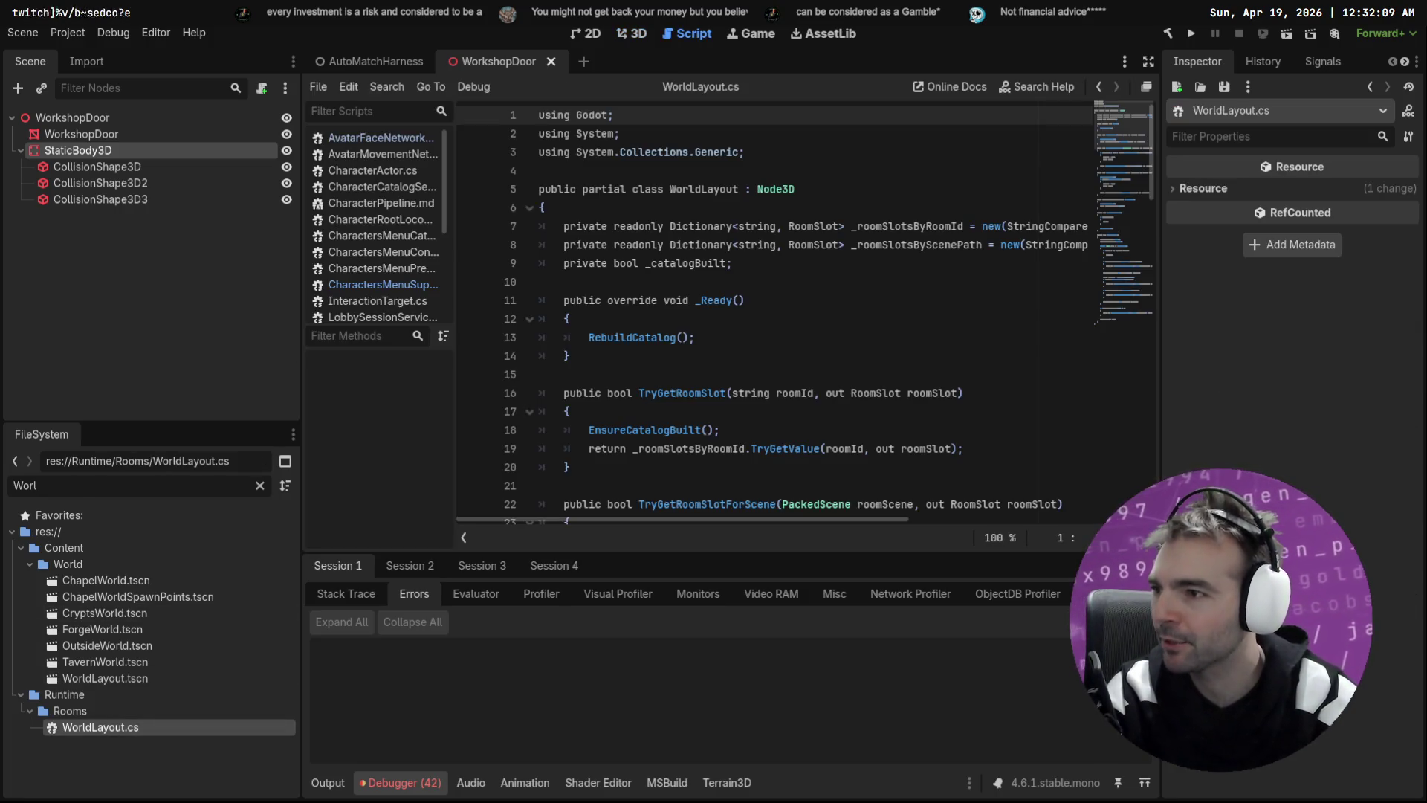
pyautogui.click(625, 36)
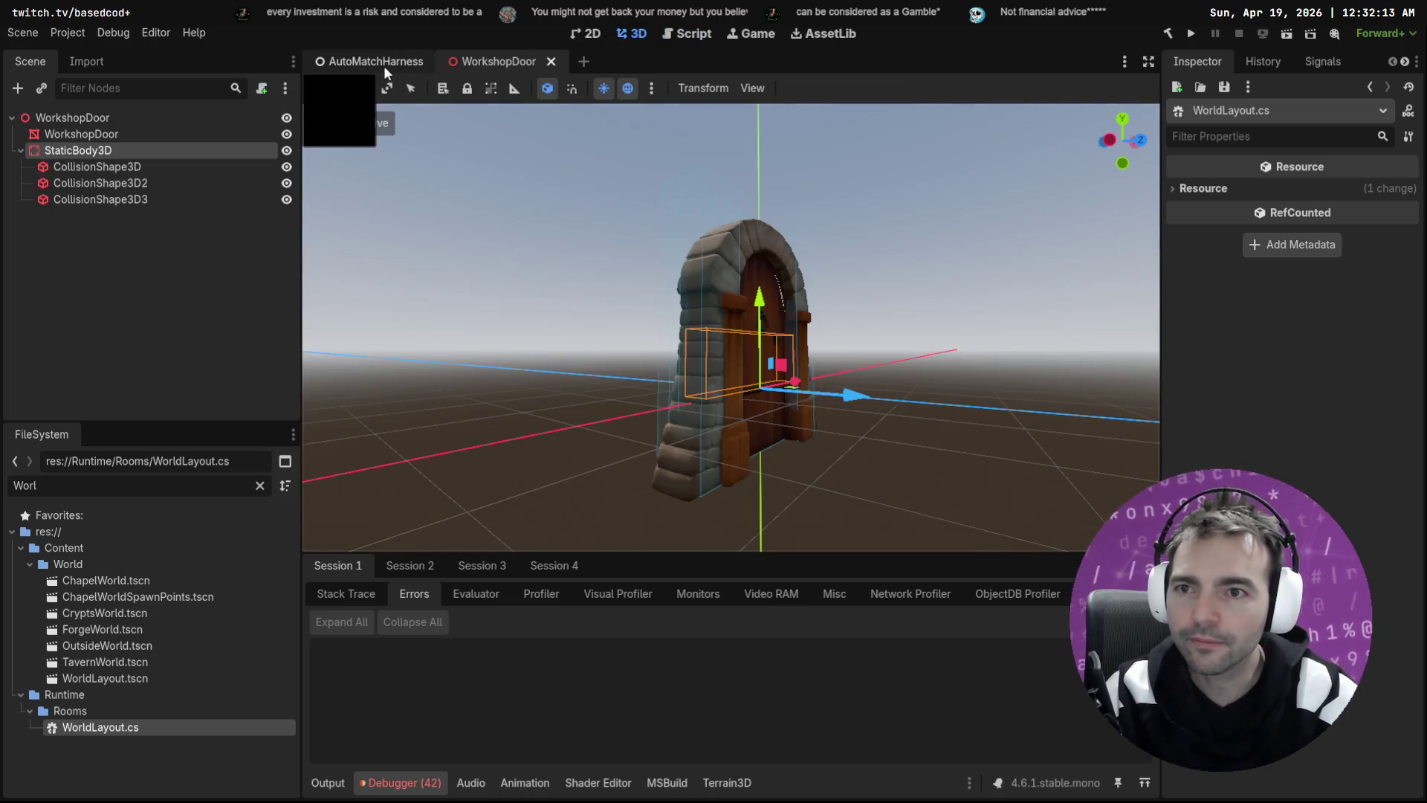
pyautogui.click(383, 64)
pyautogui.moveTo(724, 211); pyautogui.dragTo(882, 220)
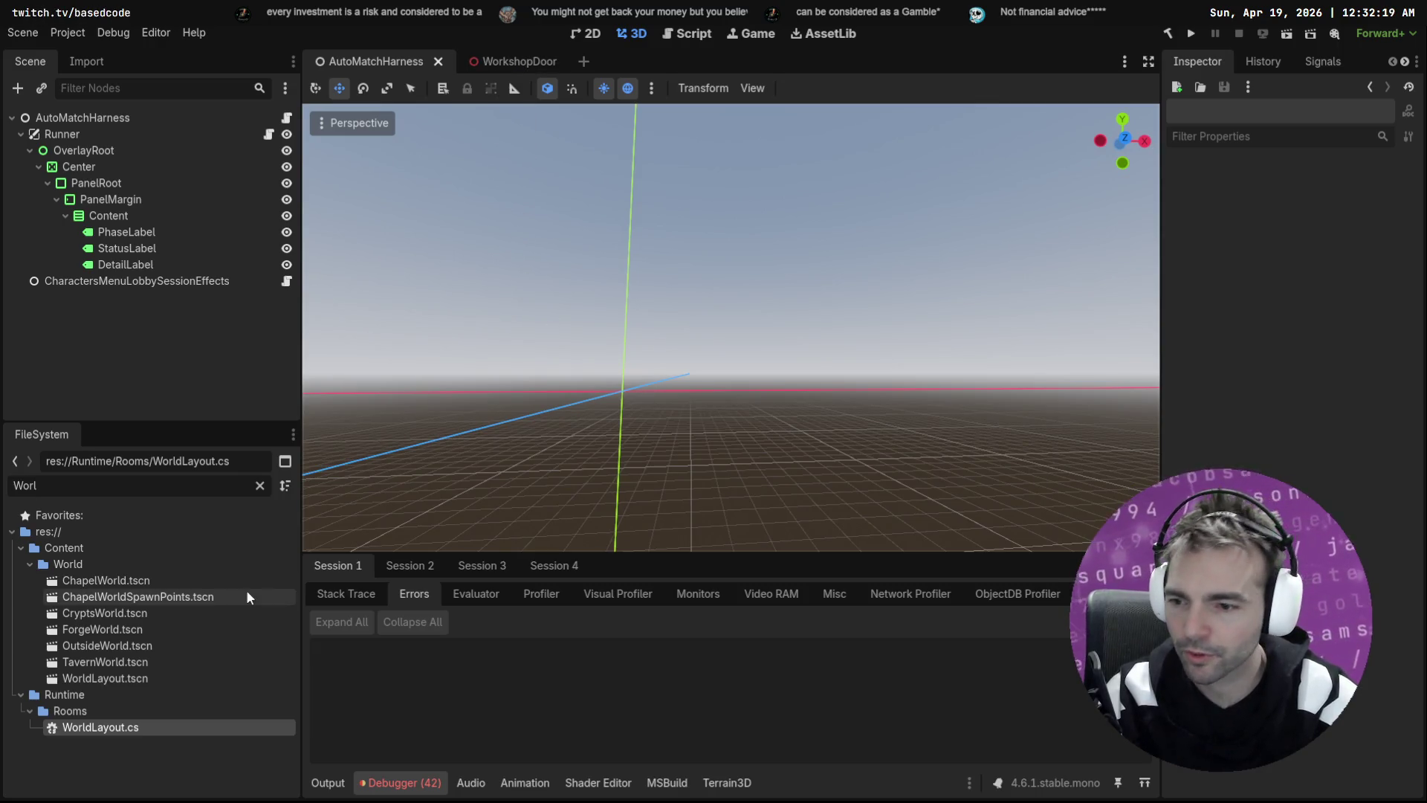
pyautogui.click(164, 678)
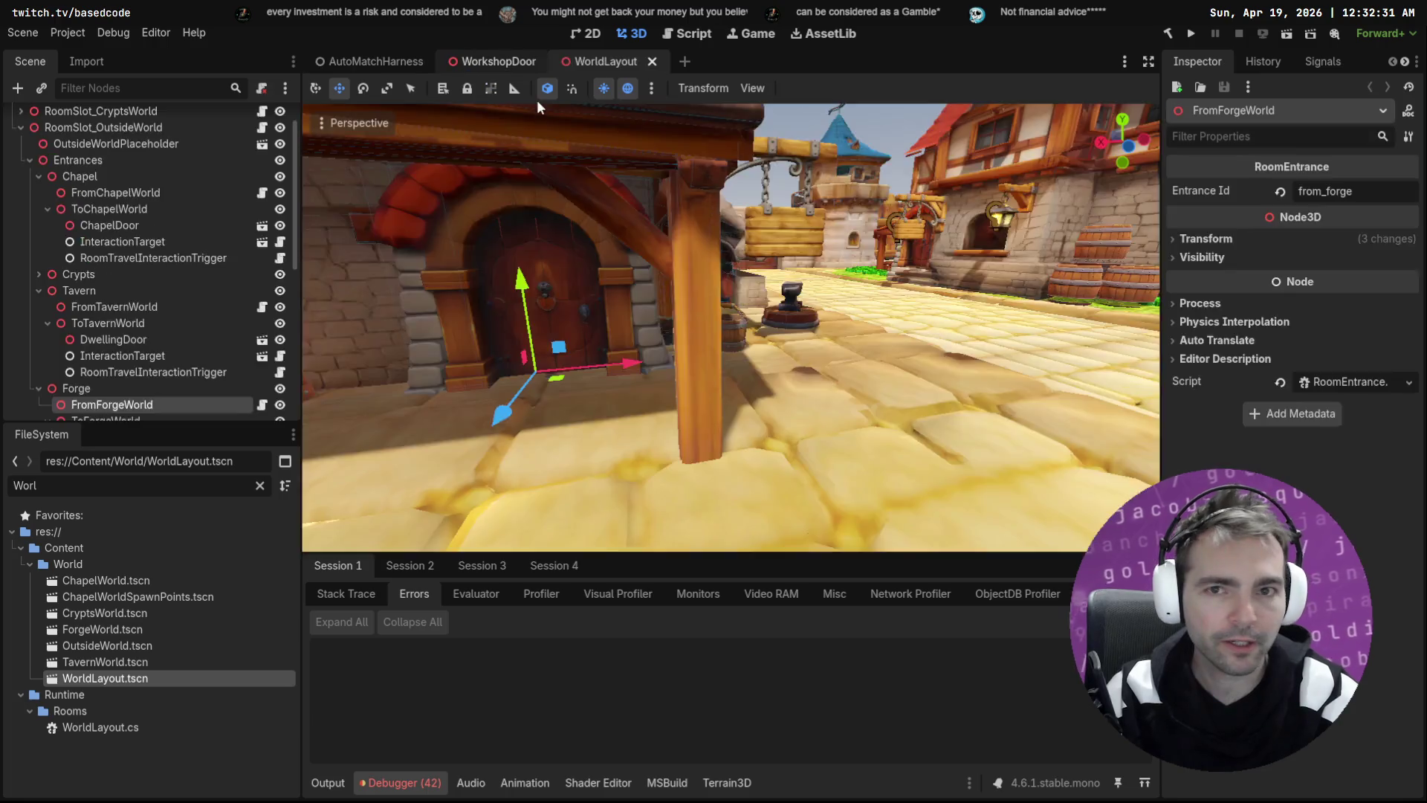
# Step: Switch to the WorldLayout scene and clear the FileSystem filter
pyautogui.click(510, 61)
pyautogui.moveTo(636, 210); pyautogui.dragTo(372, 182)
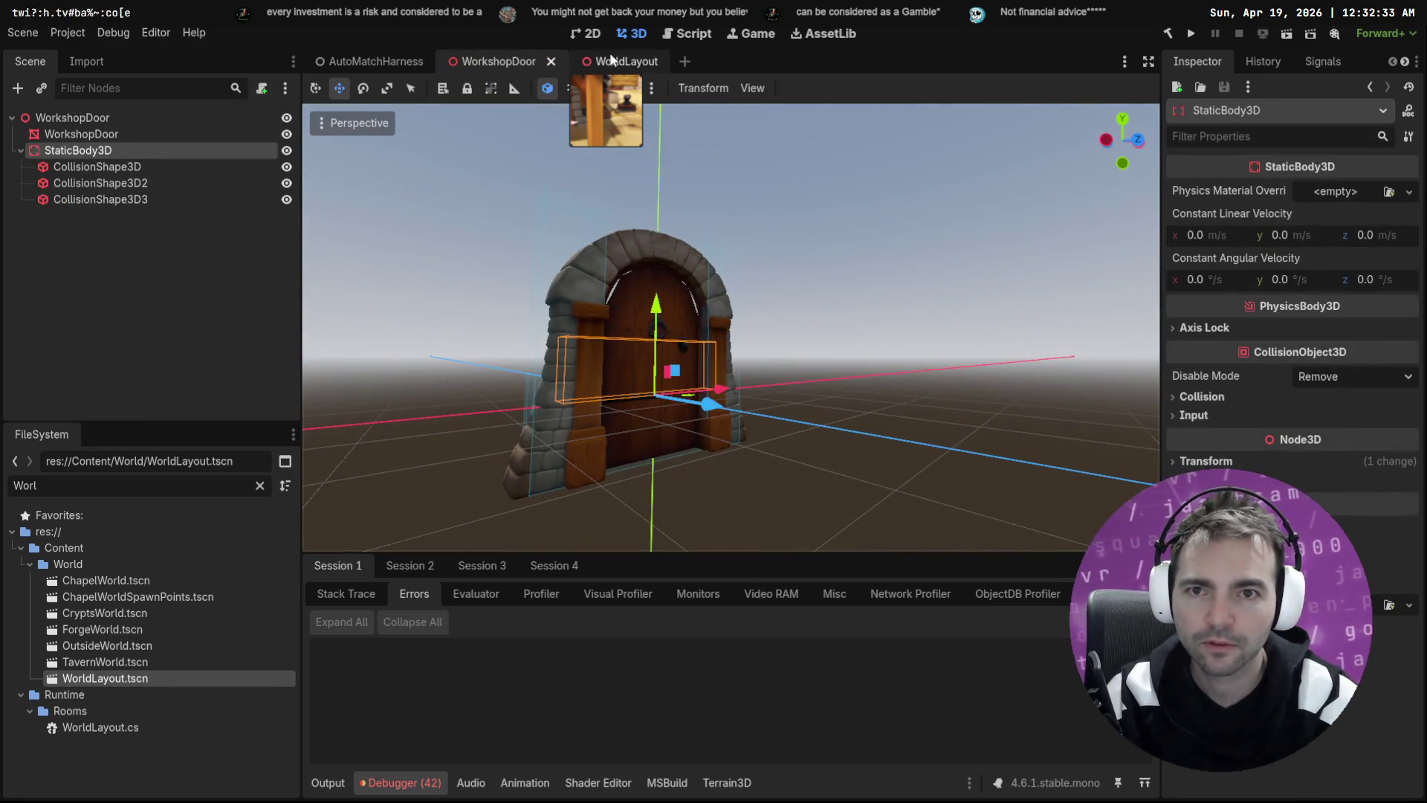
pyautogui.hotkey('ctrl', 'Tab')
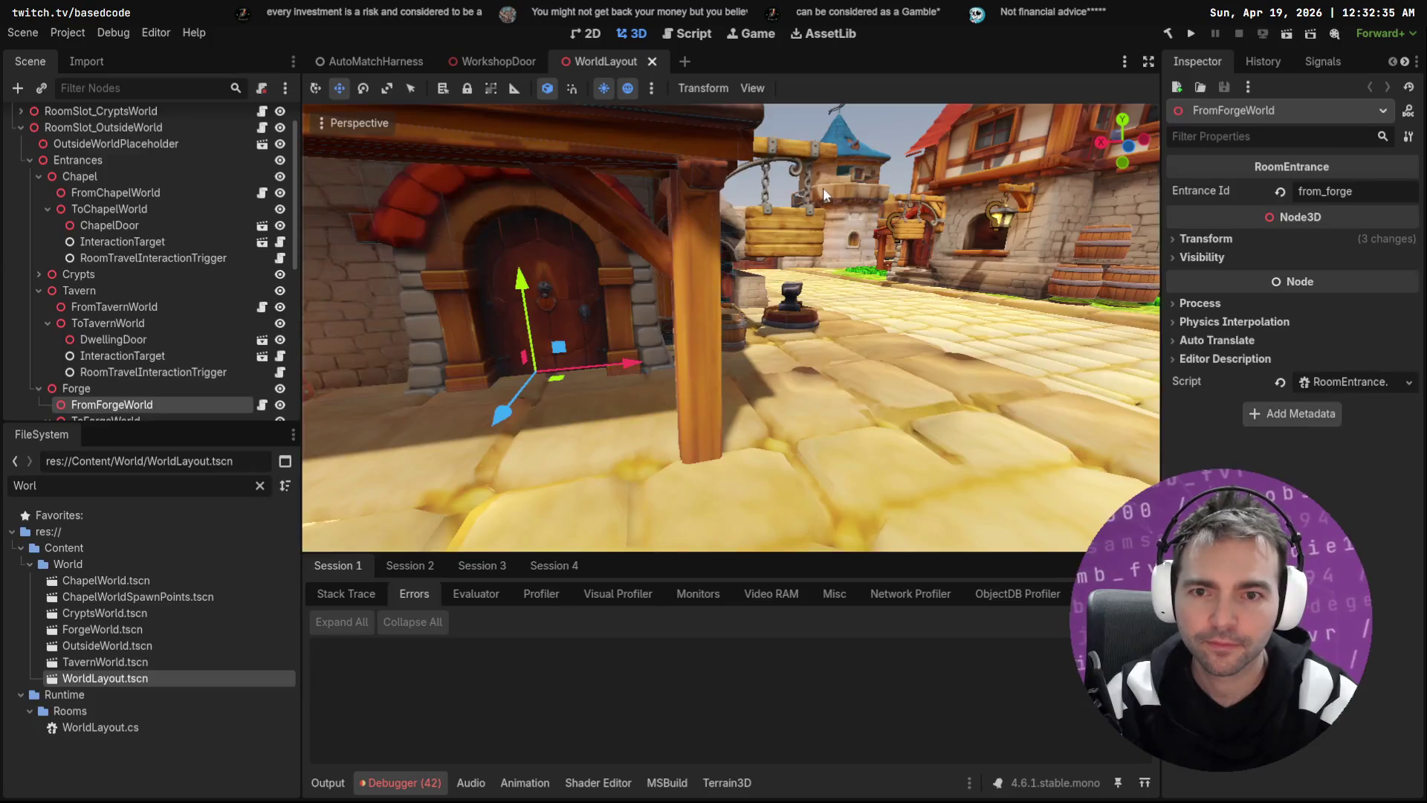
pyautogui.scroll(-5, 149, 298)
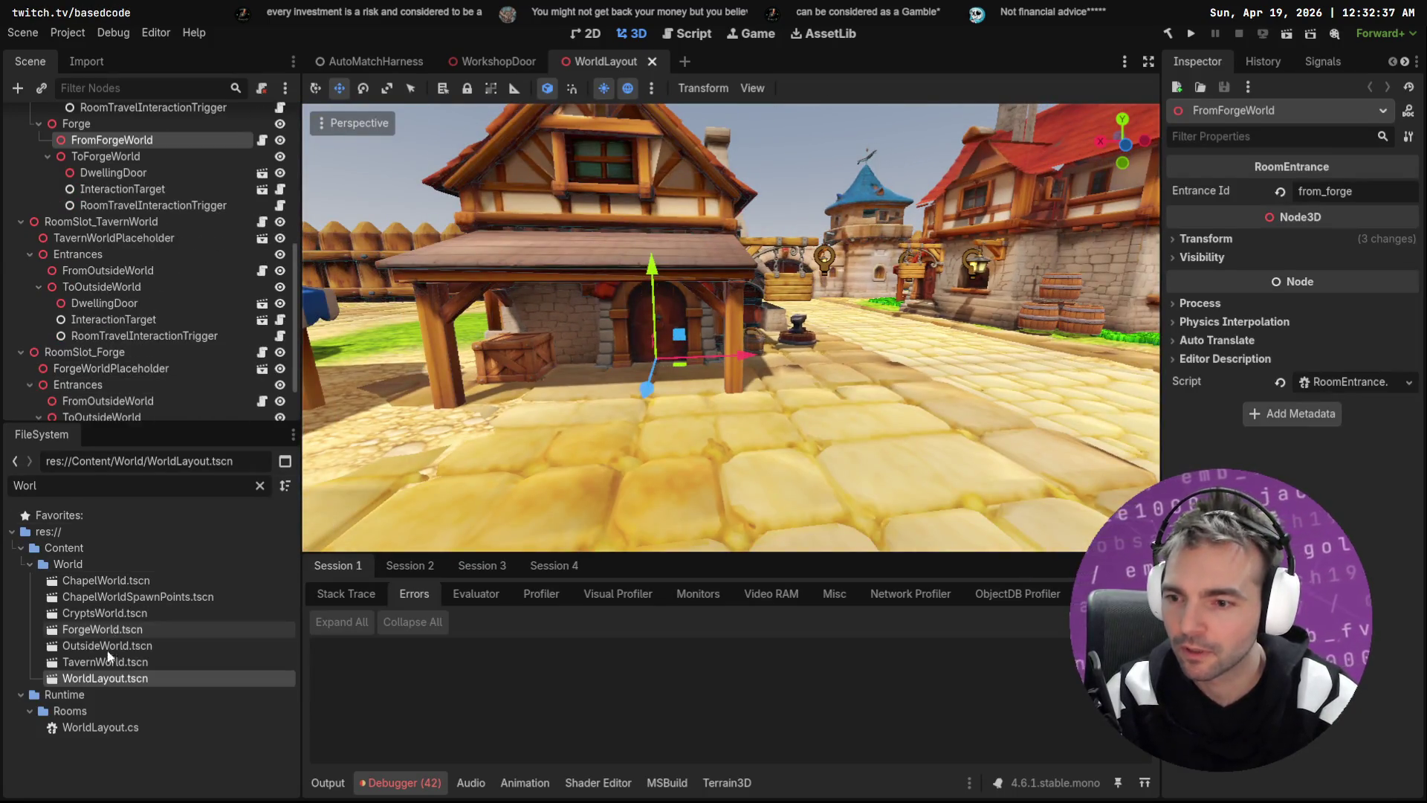
pyautogui.click(260, 484)
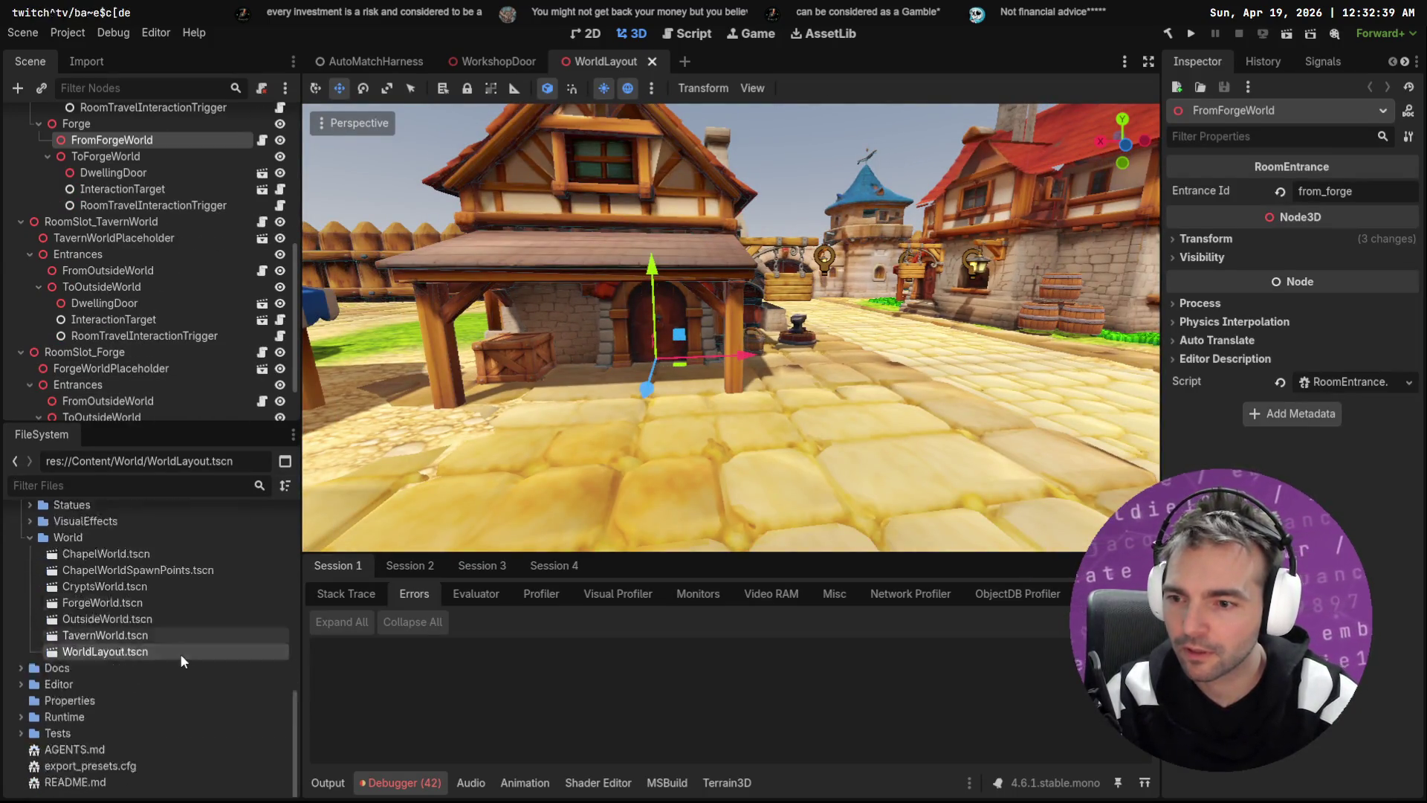
# Step: Select the Forge's ToOutsideWorld DwellingDoor and frame it in the 3D view
pyautogui.scroll(-2, 149, 416)
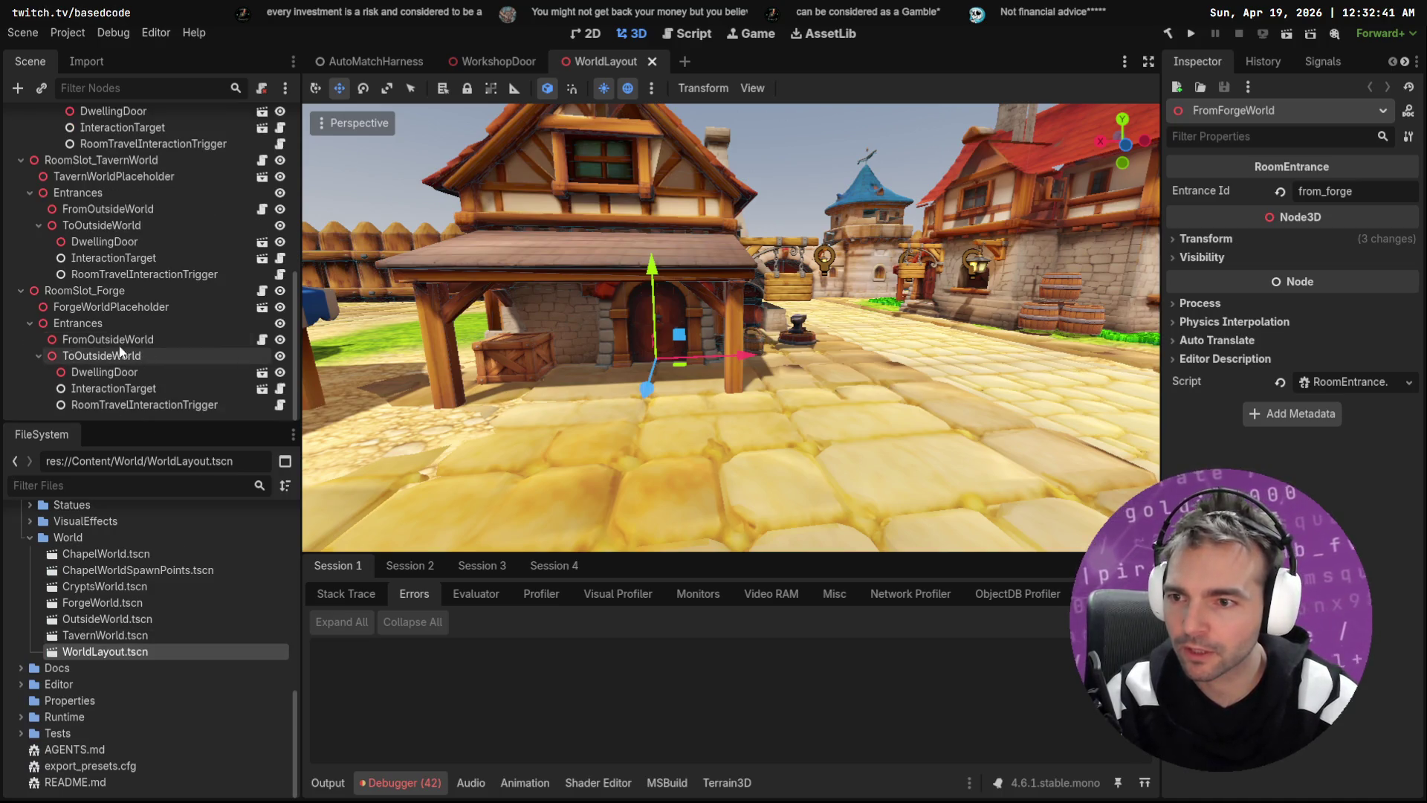
pyautogui.click(112, 338)
pyautogui.click(104, 372)
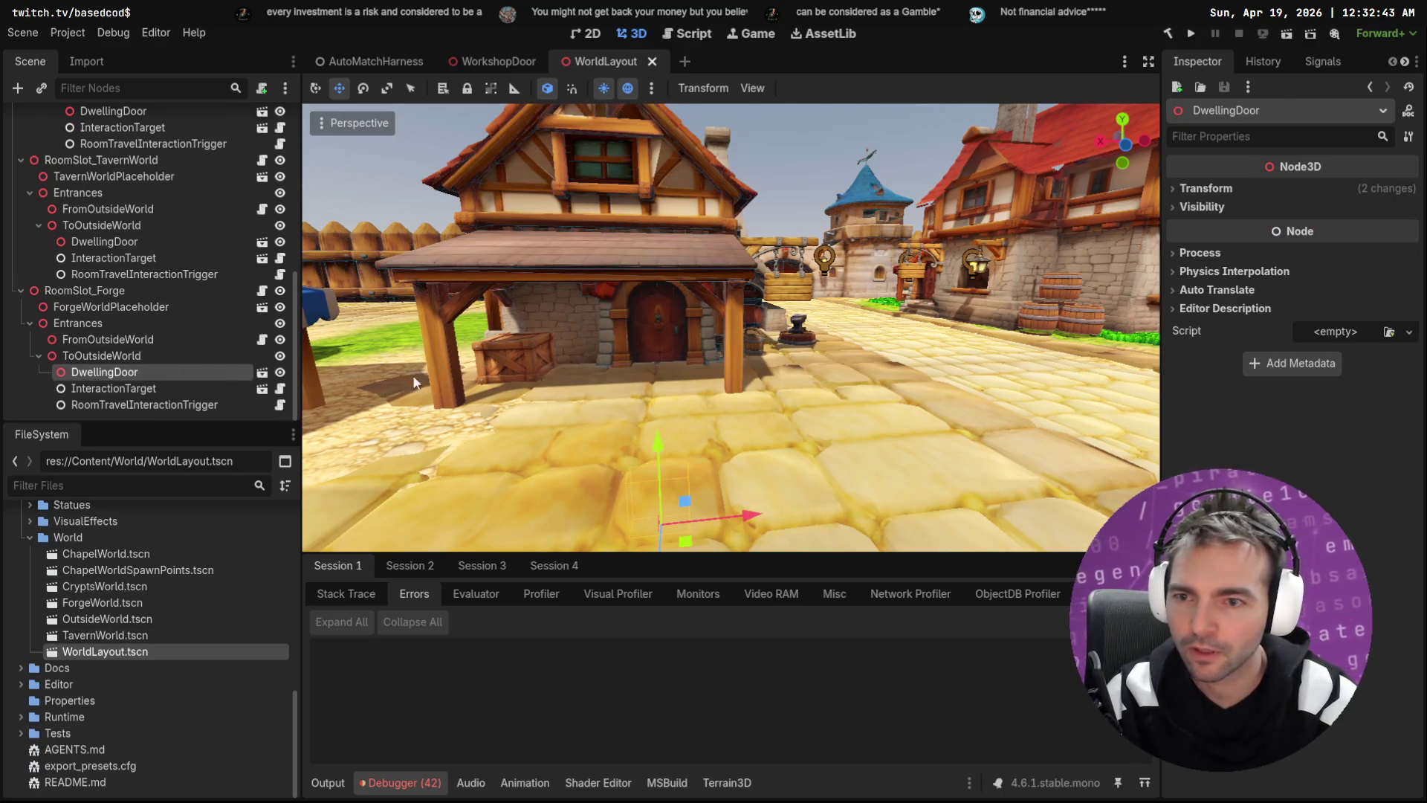
pyautogui.press('f')
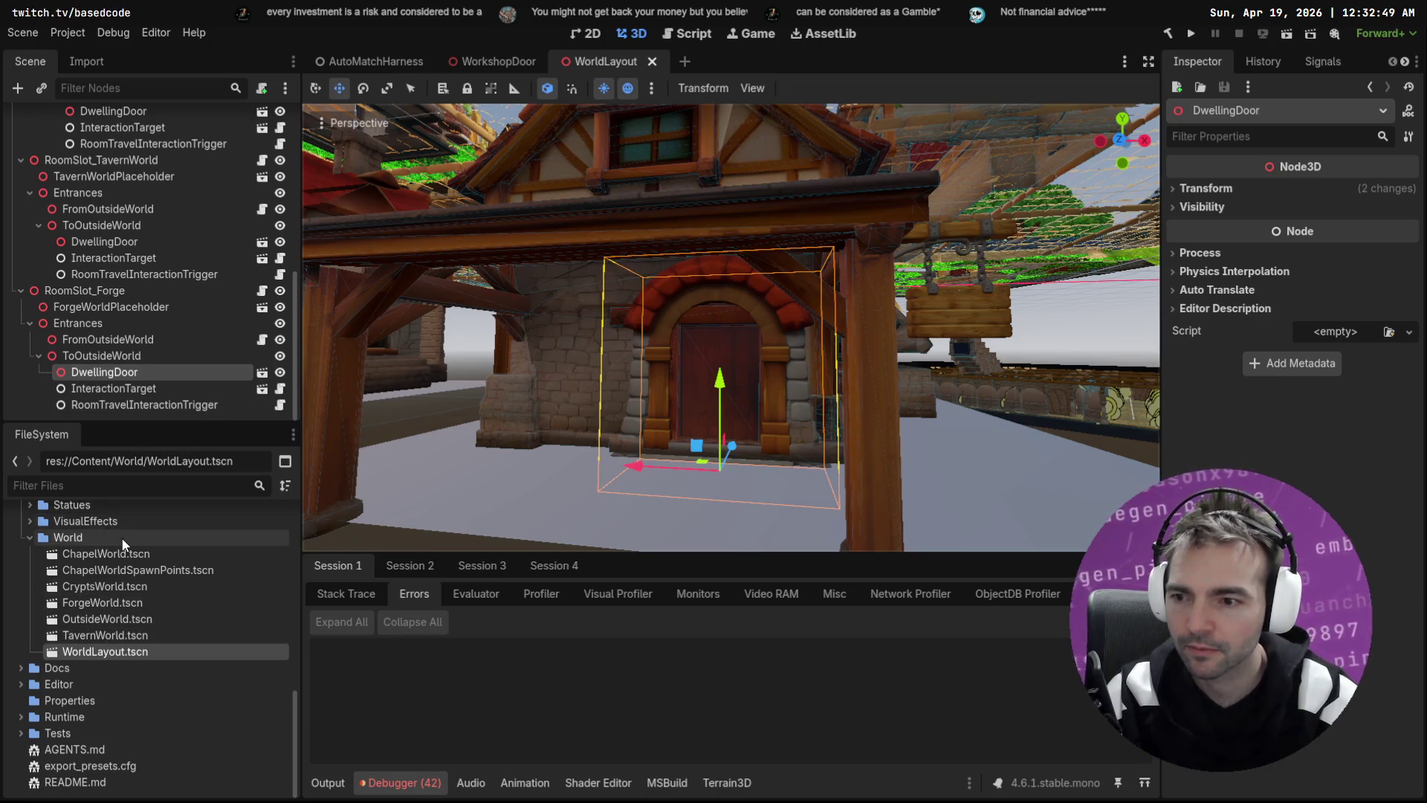
pyautogui.scroll(3, 124, 544)
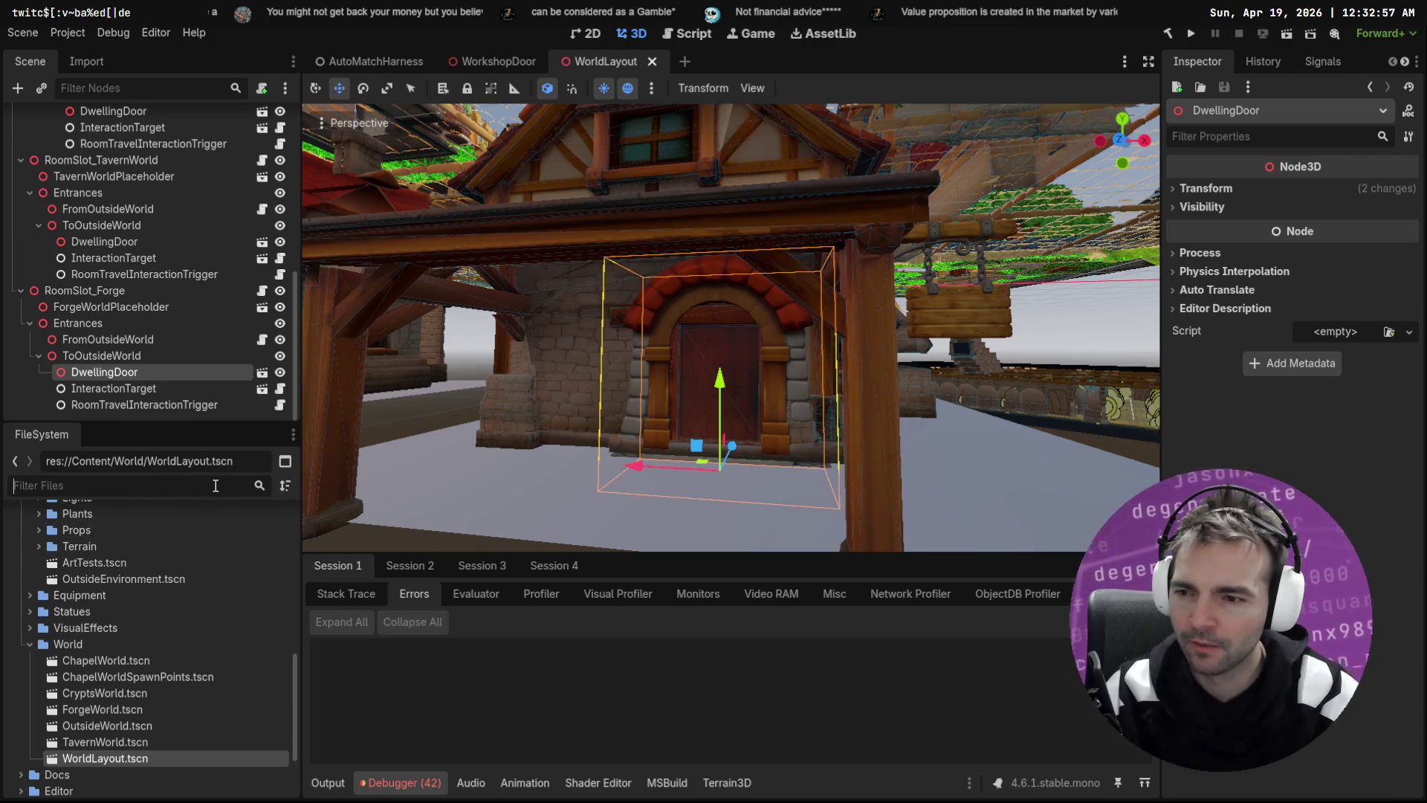
# Step: Instance WorkshopDoor.tscn under ToOutsideWorld and copy the DwellingDoor's Position
pyautogui.write('Worksho')
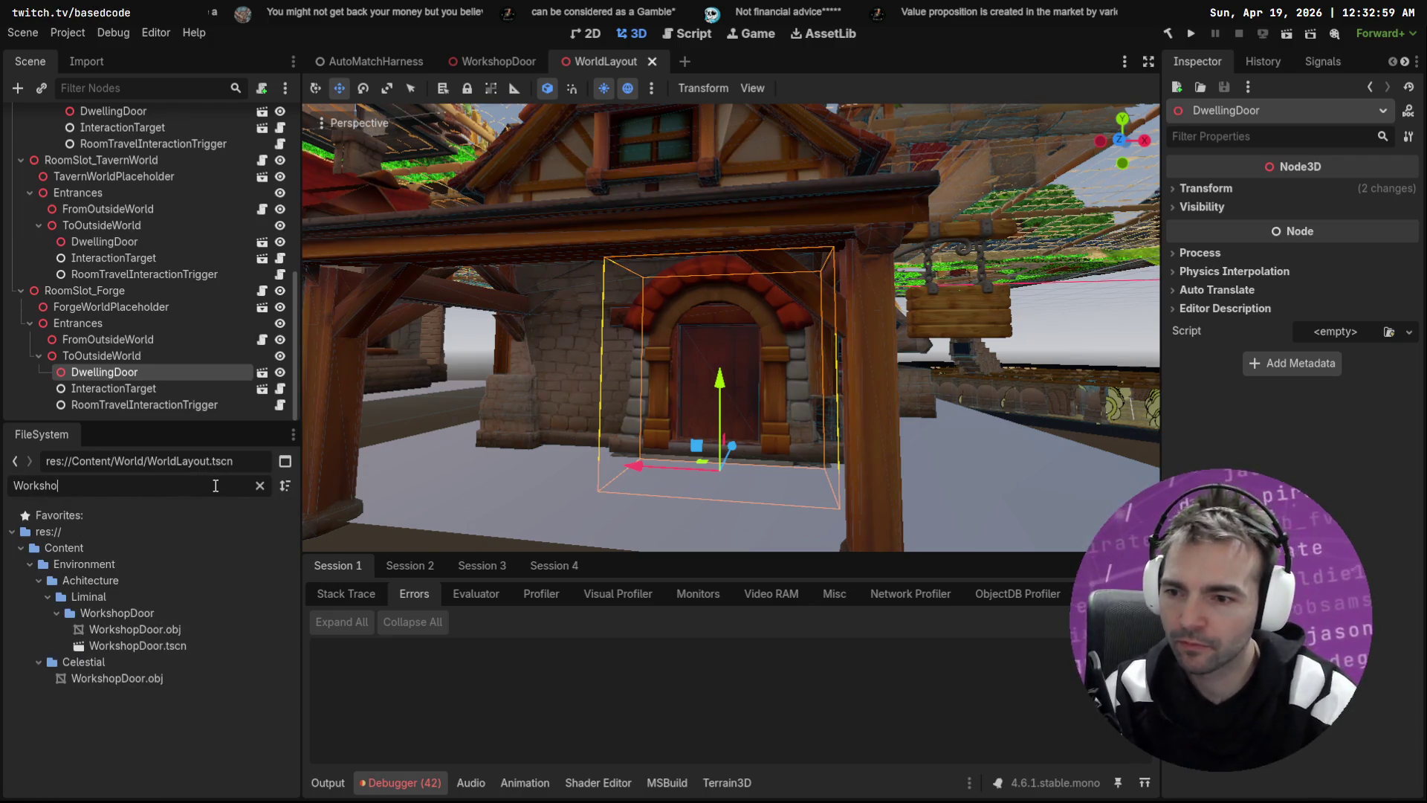
pyautogui.moveTo(143, 651); pyautogui.dragTo(159, 357)
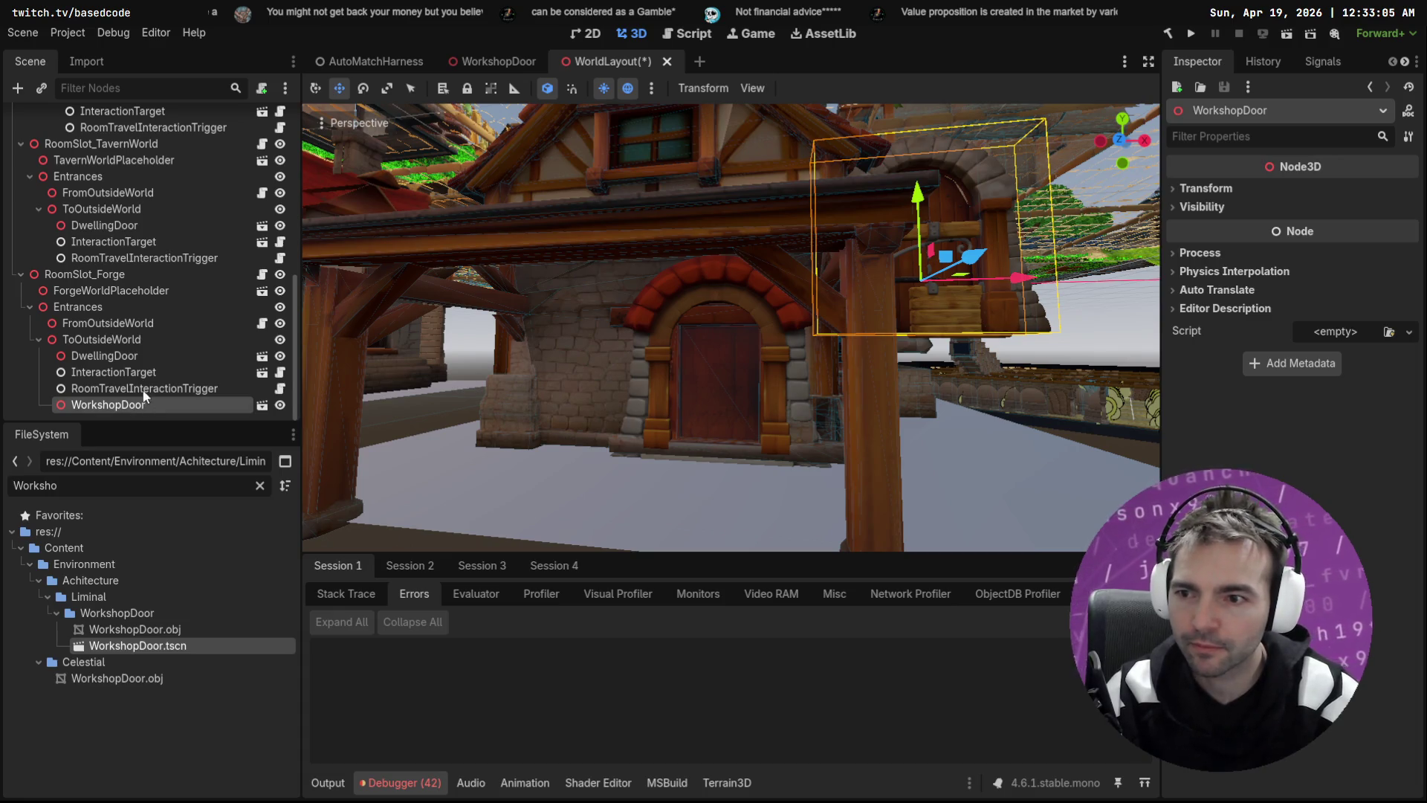
pyautogui.click(145, 371)
pyautogui.click(141, 355)
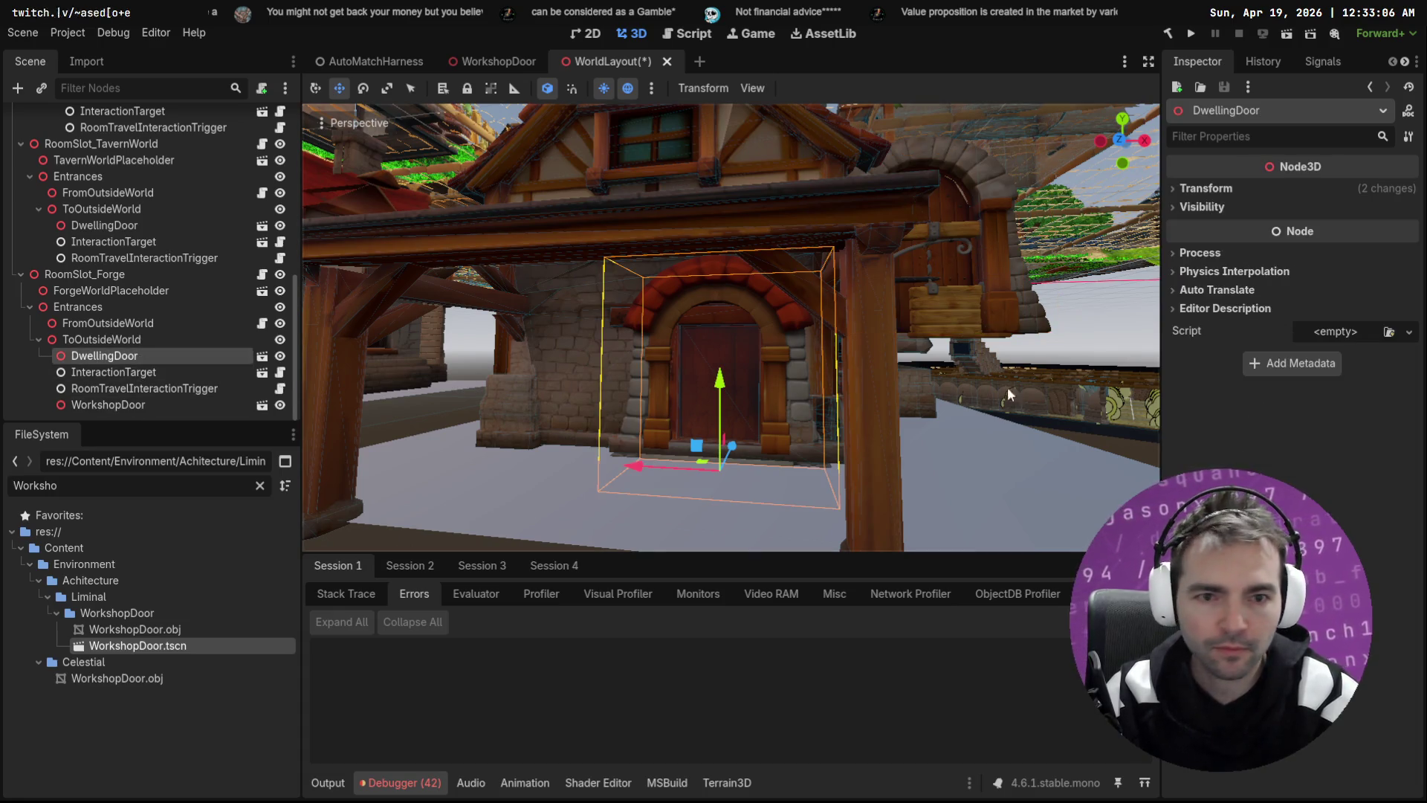
pyautogui.click(1204, 188)
pyautogui.rightClick(1197, 208)
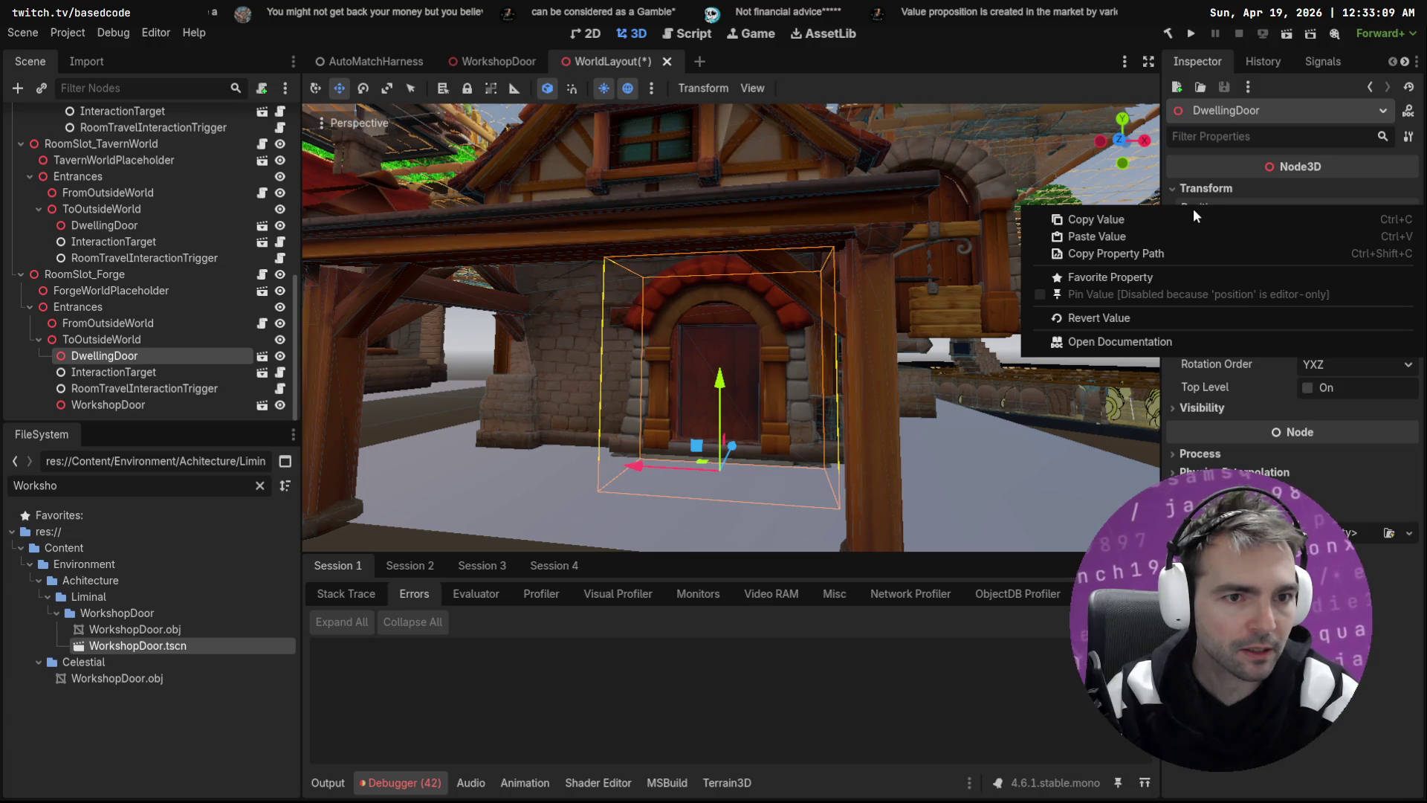
pyautogui.click(1125, 223)
# Step: Place WorkshopDoor below DwellingDoor and paste the copied Position onto it
pyautogui.moveTo(108, 404)
pyautogui.mouseDown()
pyautogui.moveTo(143, 369)
pyautogui.moveTo(117, 366)
pyautogui.mouseUp()
pyautogui.press('F2')
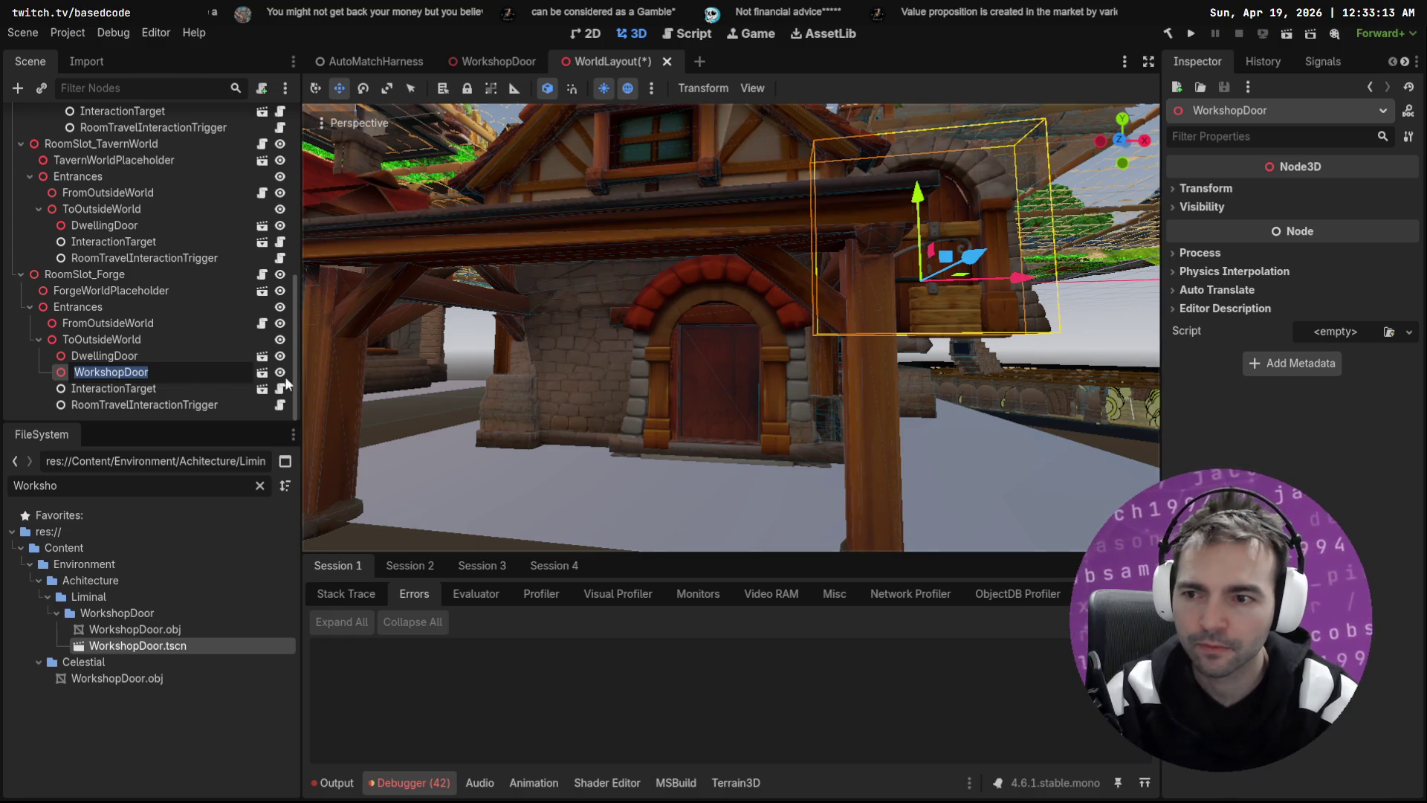
pyautogui.press('Escape')
pyautogui.click(1222, 195)
pyautogui.rightClick(1212, 219)
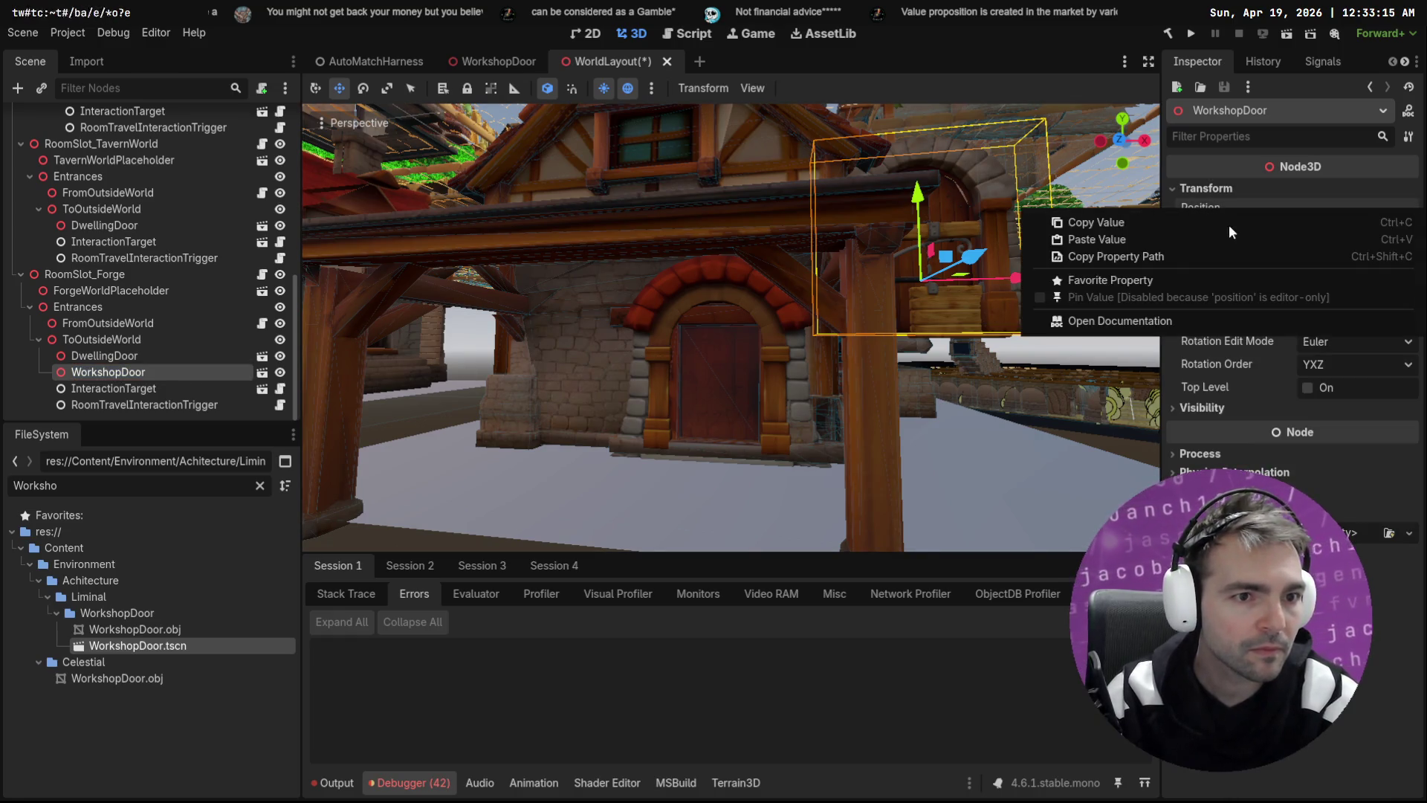
pyautogui.click(1172, 238)
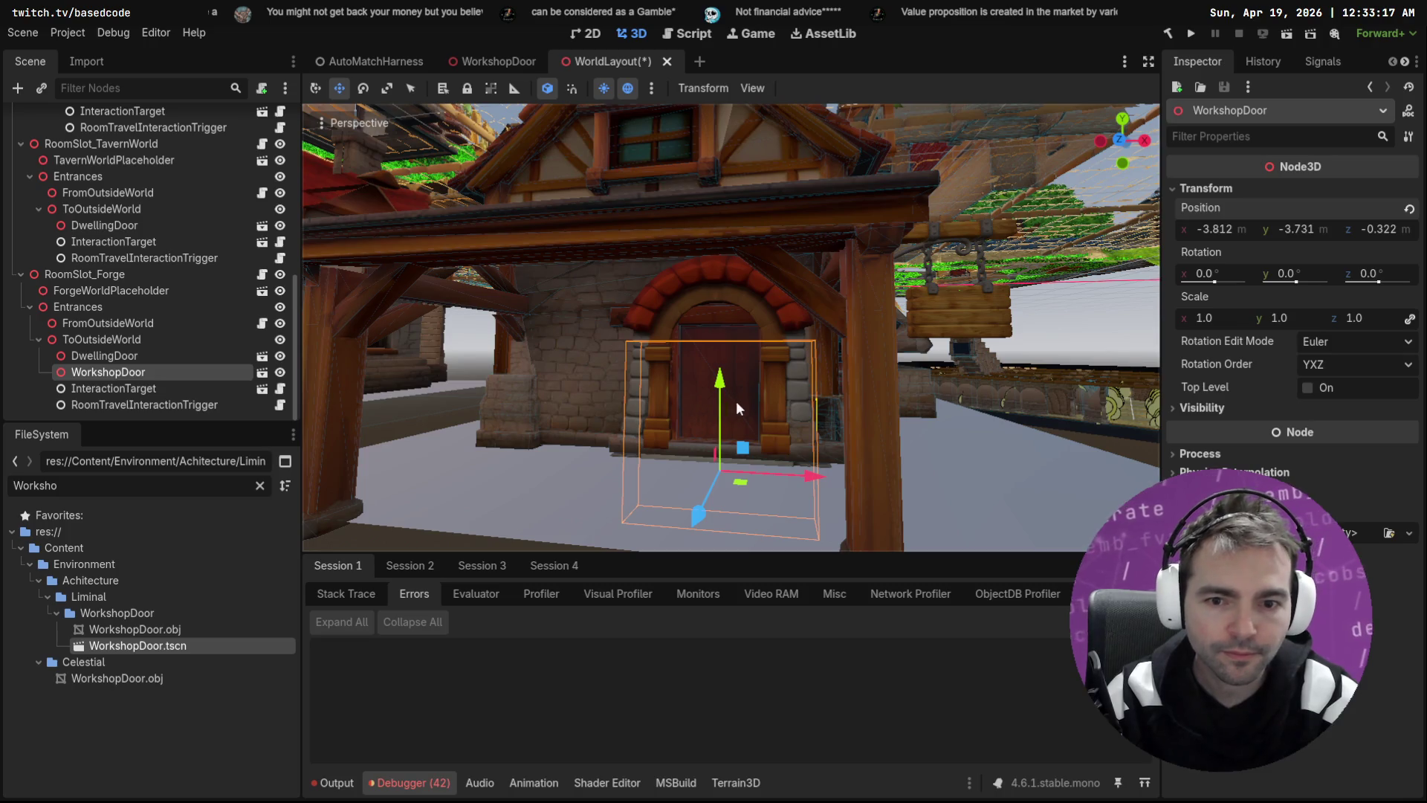
# Step: Fit WorkshopDoor into the arched doorway, near (-3.776, -2.339, 0.306)
pyautogui.rightClick(736, 400)
pyautogui.press('s')
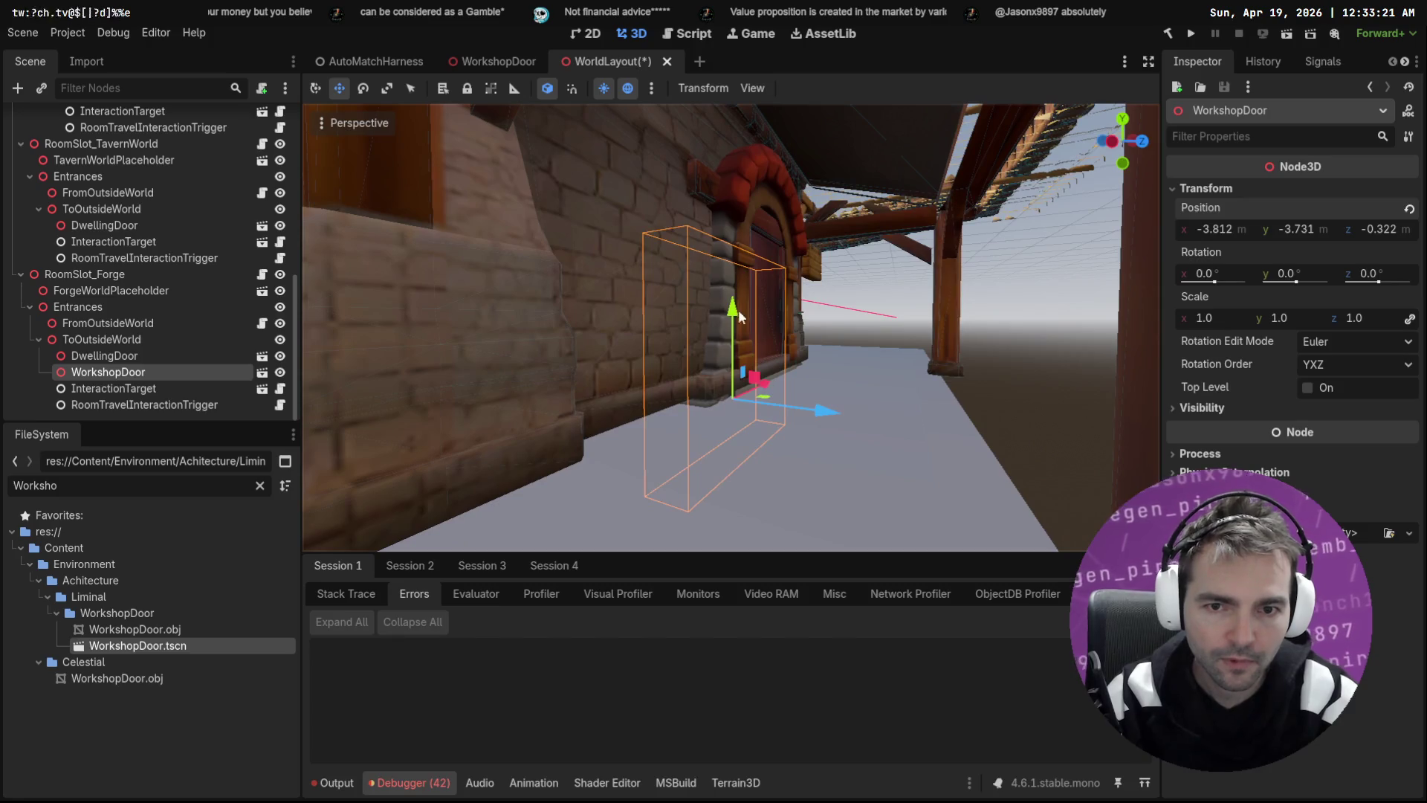
pyautogui.moveTo(735, 312); pyautogui.dragTo(755, 230)
pyautogui.moveTo(822, 321)
pyautogui.mouseDown()
pyautogui.moveTo(884, 332)
pyautogui.moveTo(863, 333)
pyautogui.mouseUp()
pyautogui.press('f')
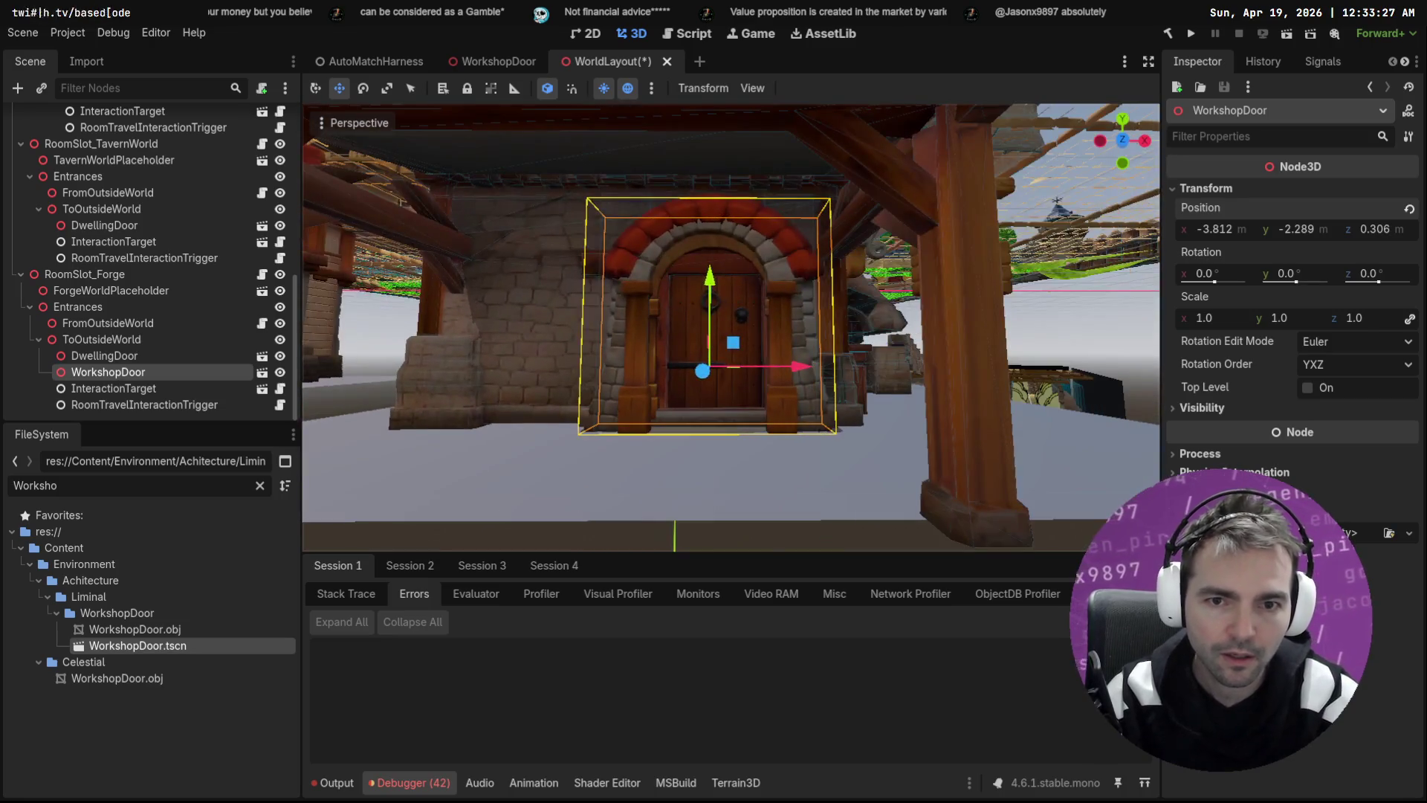
pyautogui.moveTo(799, 365); pyautogui.dragTo(801, 363)
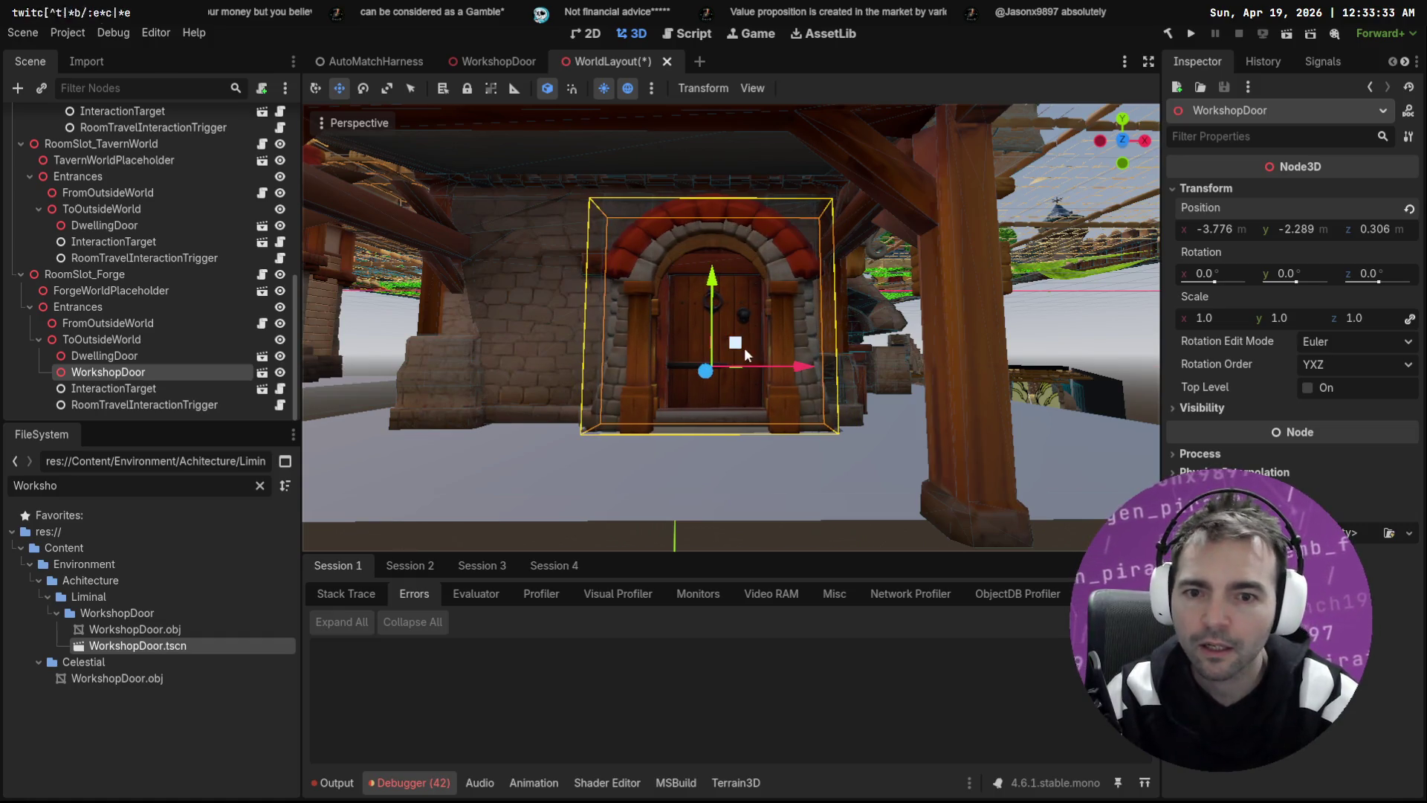
pyautogui.moveTo(716, 280); pyautogui.dragTo(721, 278)
# Step: Set InteractionTarget's Highlight Root to WorkshopDoor and swap Workshop into the Interaction Body path
pyautogui.click(186, 358)
pyautogui.click(182, 388)
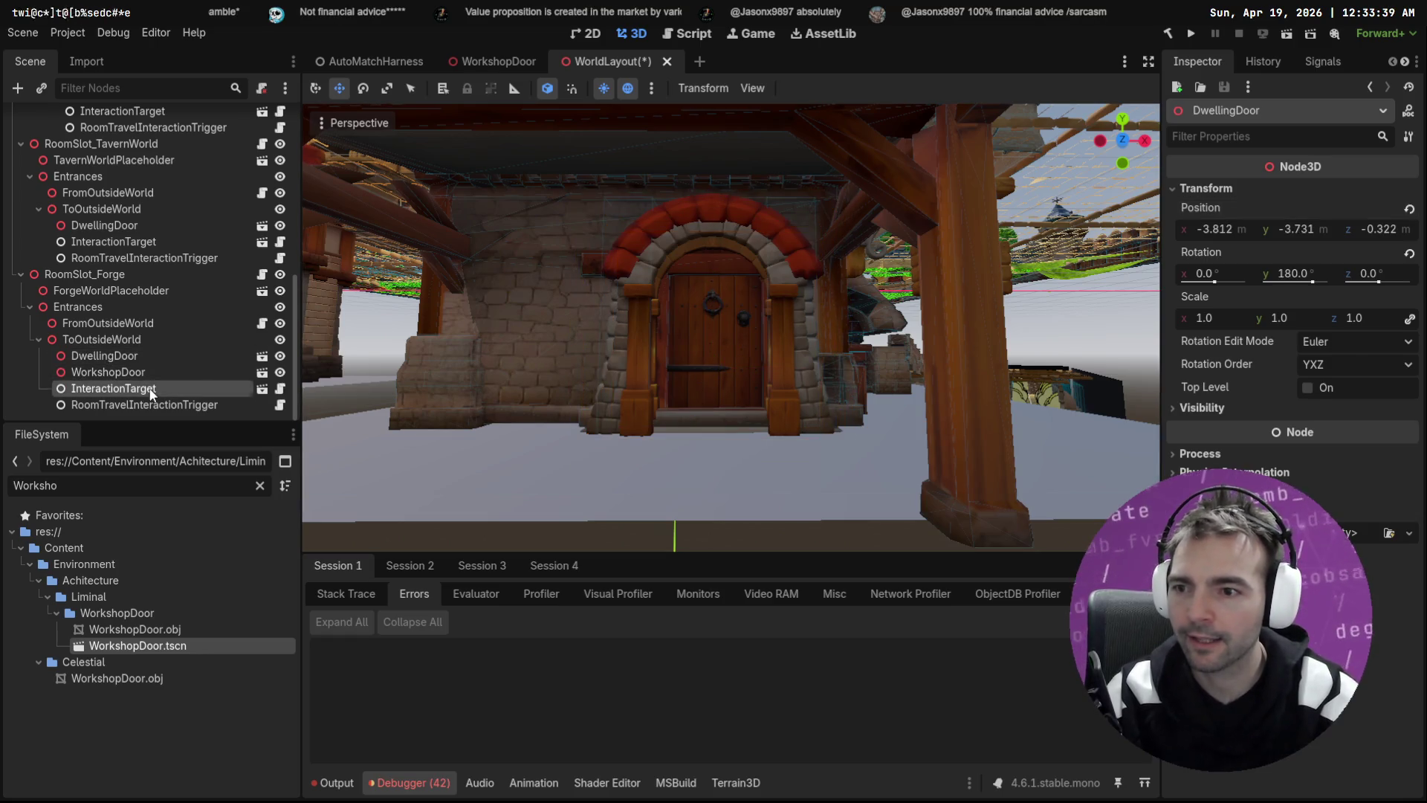
pyautogui.moveTo(111, 372); pyautogui.dragTo(1360, 216)
pyautogui.click(1407, 191)
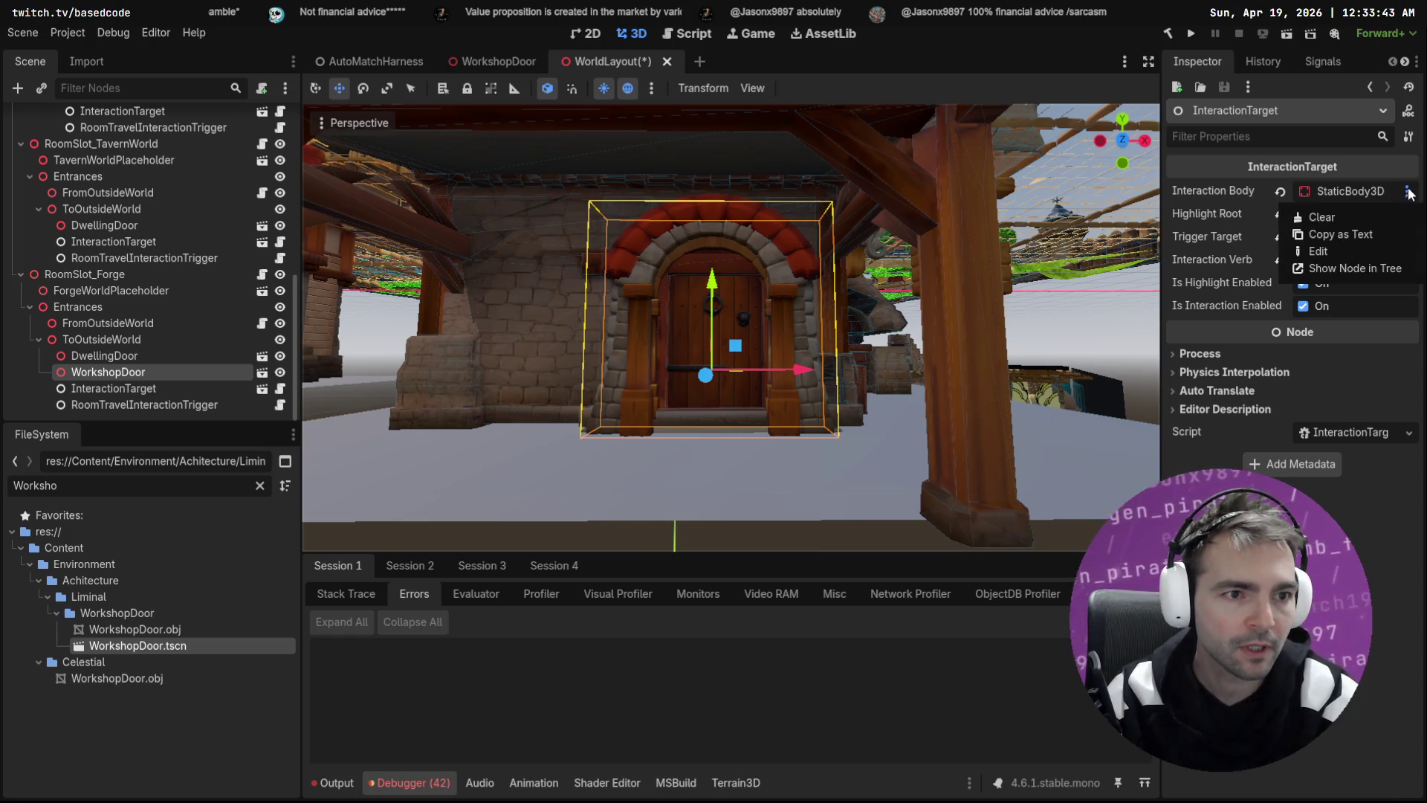
pyautogui.click(1354, 250)
pyautogui.doubleClick(1338, 192)
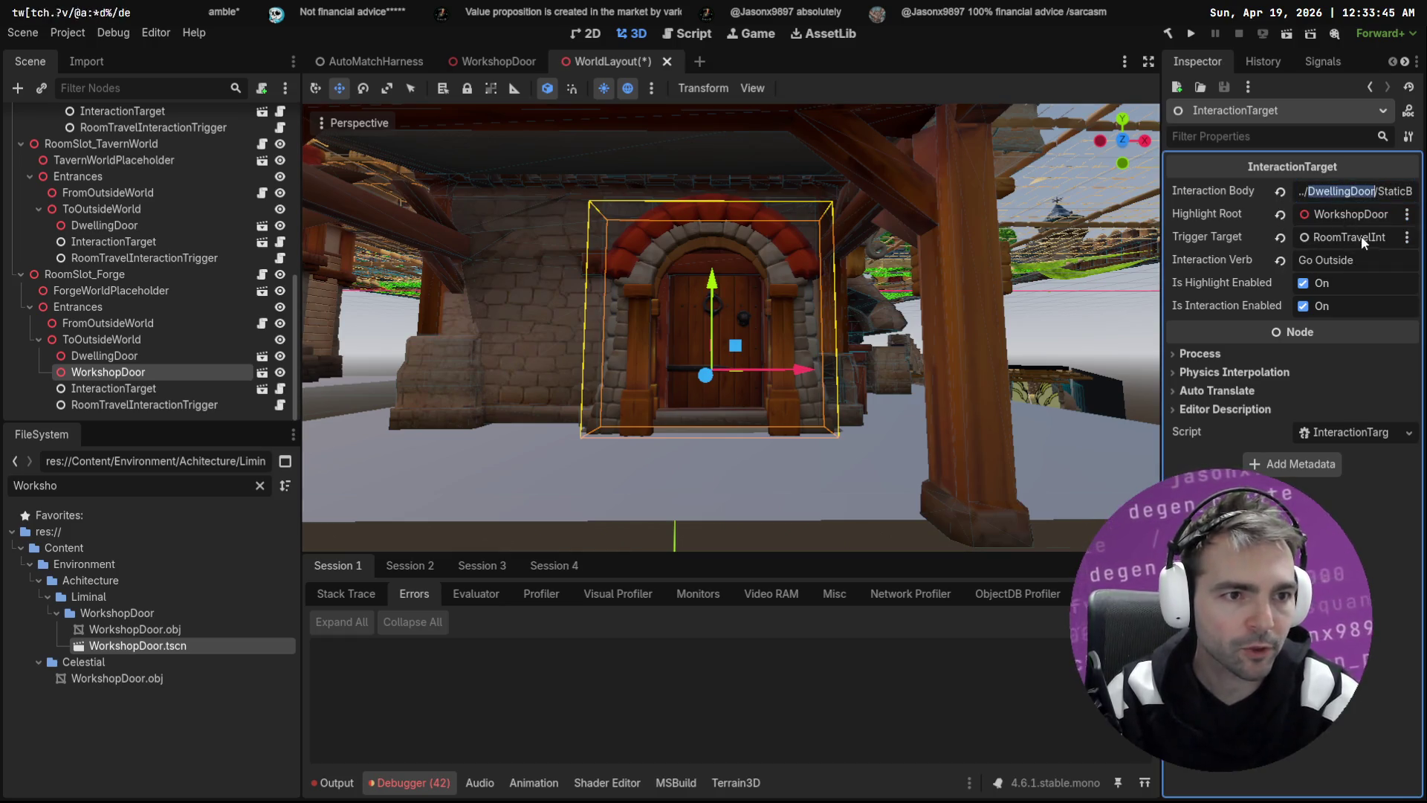
pyautogui.write('Workshop')
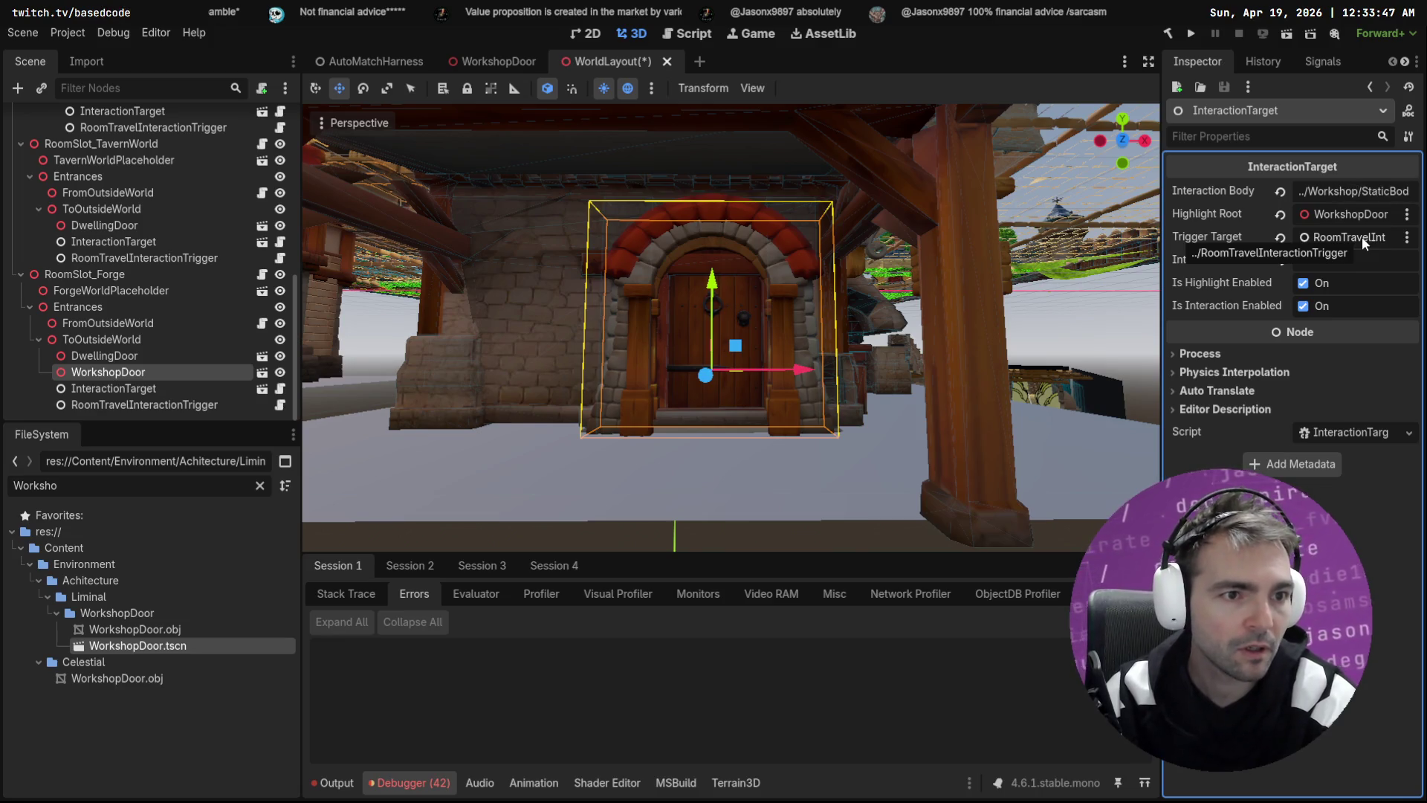
pyautogui.press('Return')
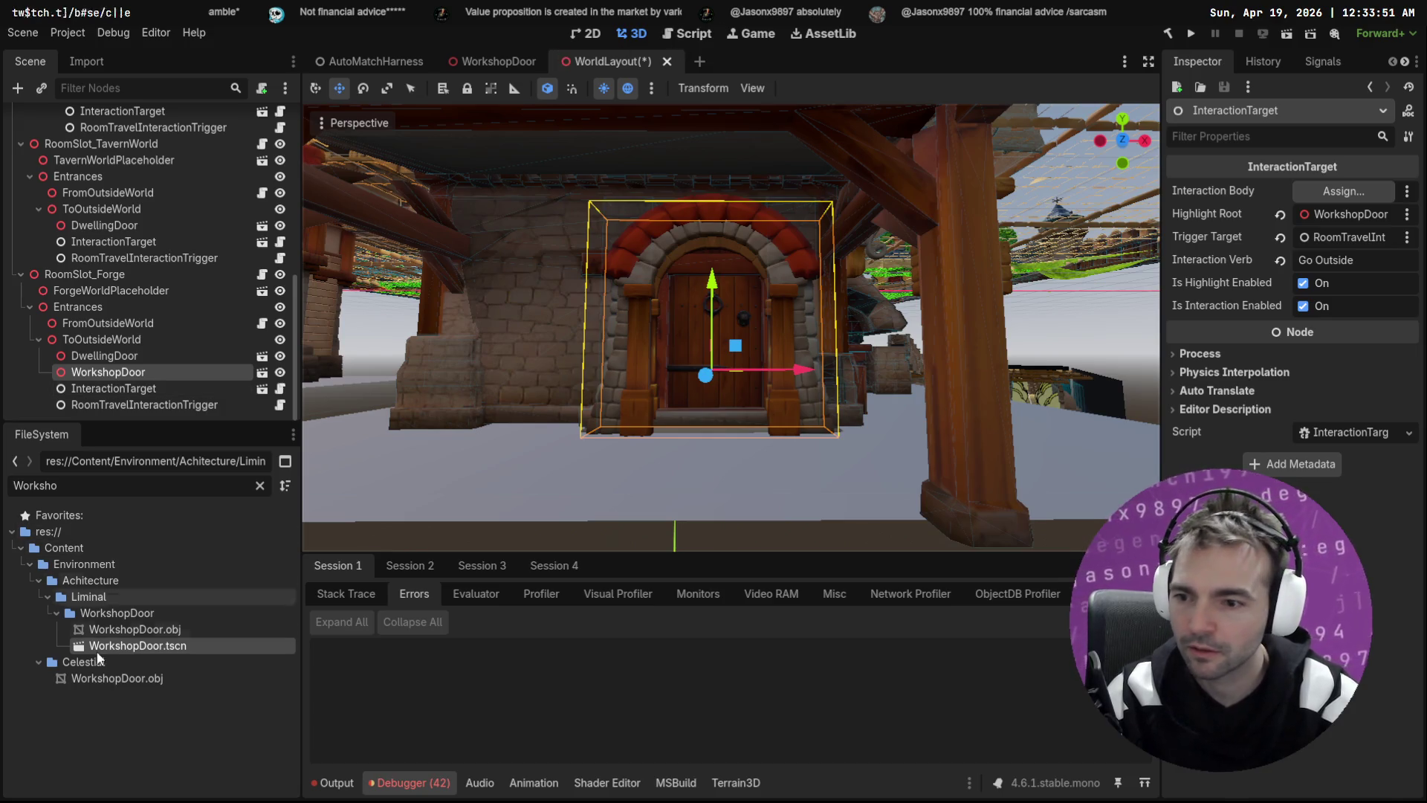
# Step: Enter WorkshopDoor/StaticBody3D as the Interaction Body path, then open its node picker
pyautogui.doubleClick(134, 646)
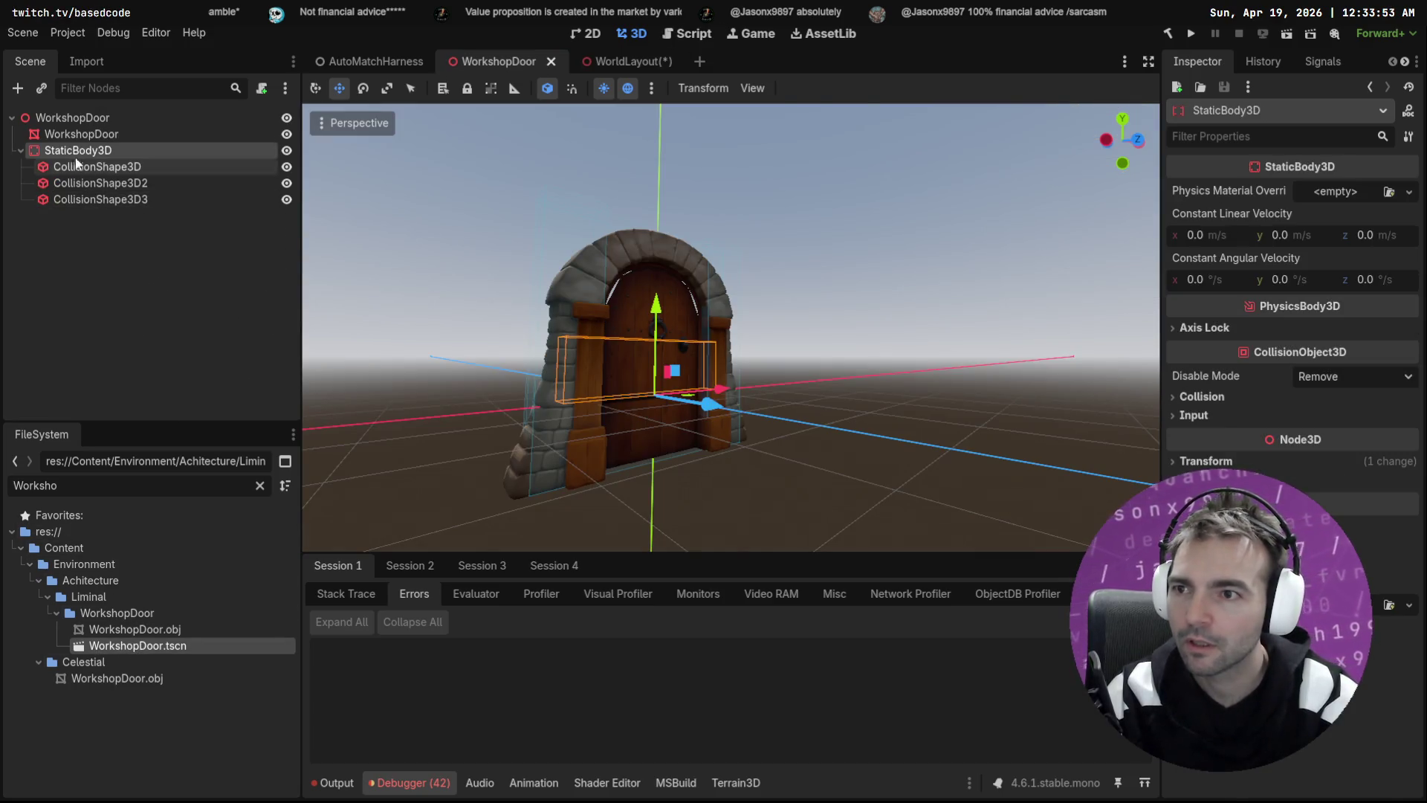
pyautogui.click(93, 117)
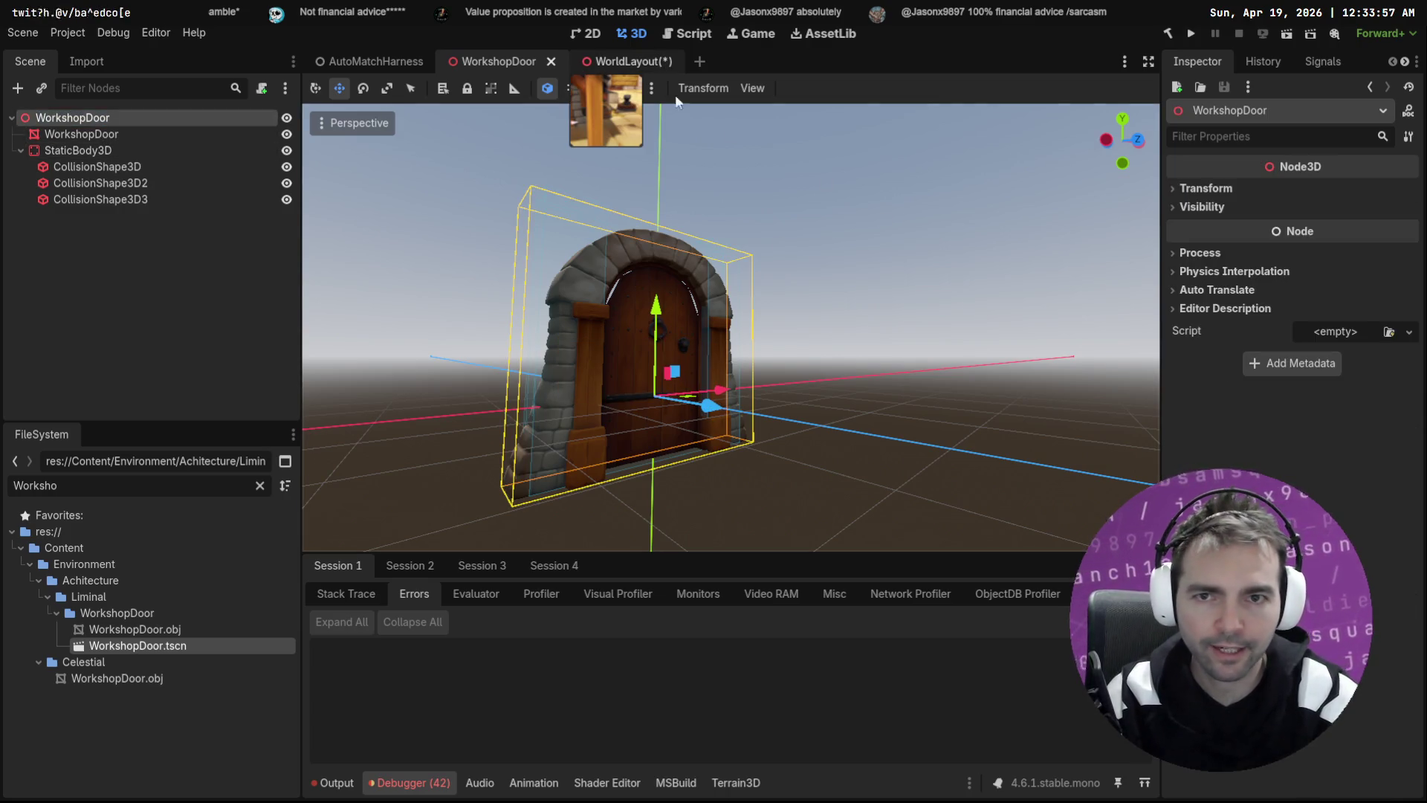
pyautogui.click(625, 63)
pyautogui.click(1407, 192)
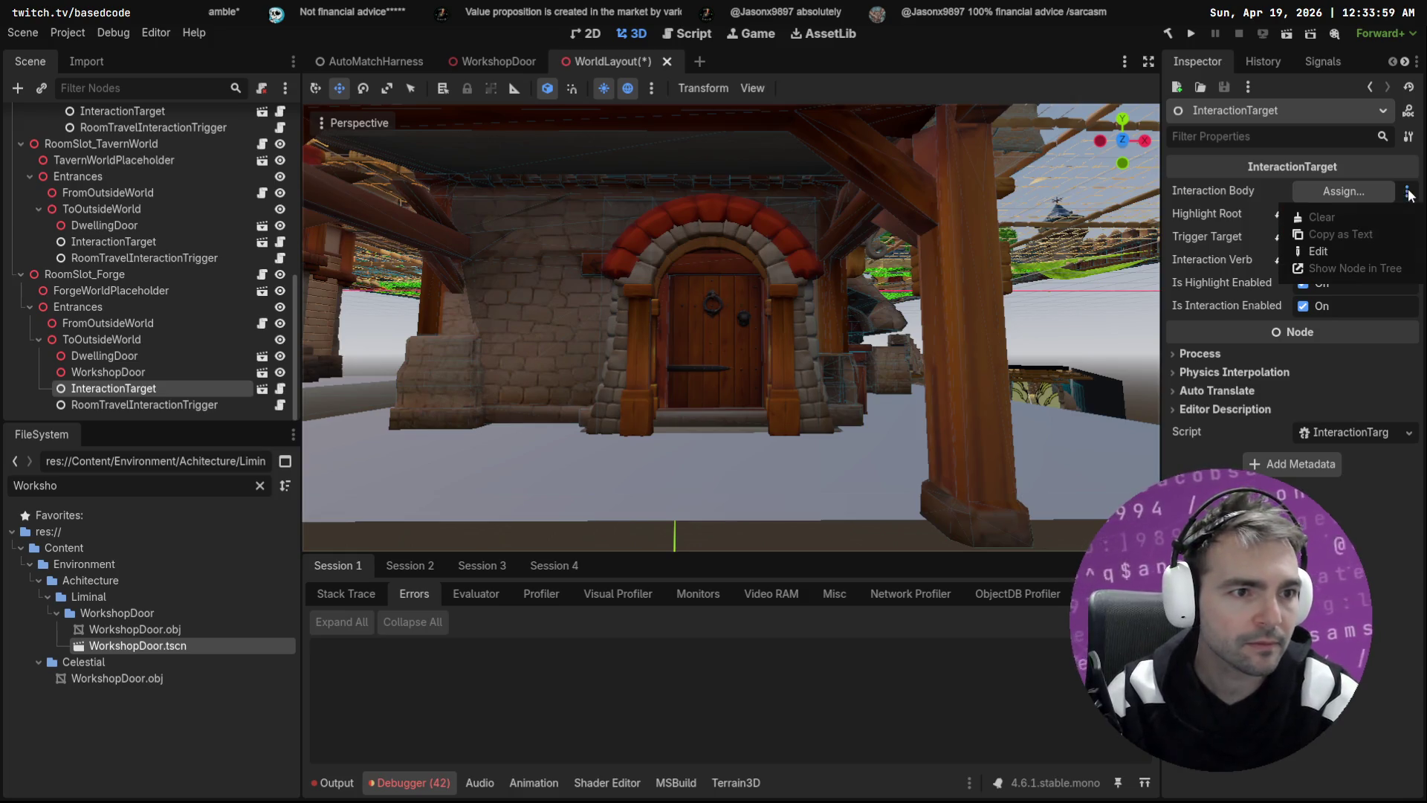
pyautogui.click(1302, 236)
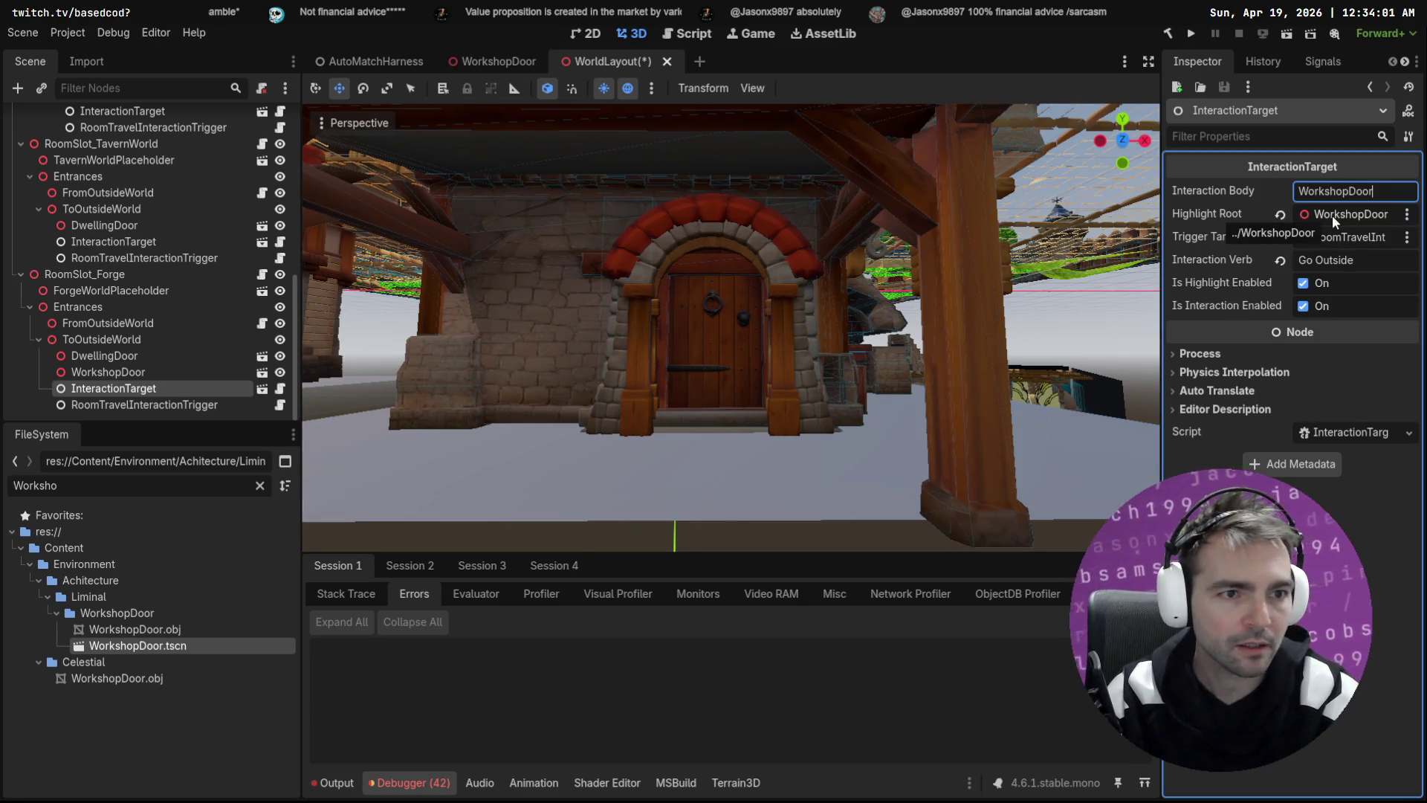
pyautogui.write('WorkshopDoor/')
pyautogui.write('StaticBody3')
pyautogui.write('D')
pyautogui.press('Return')
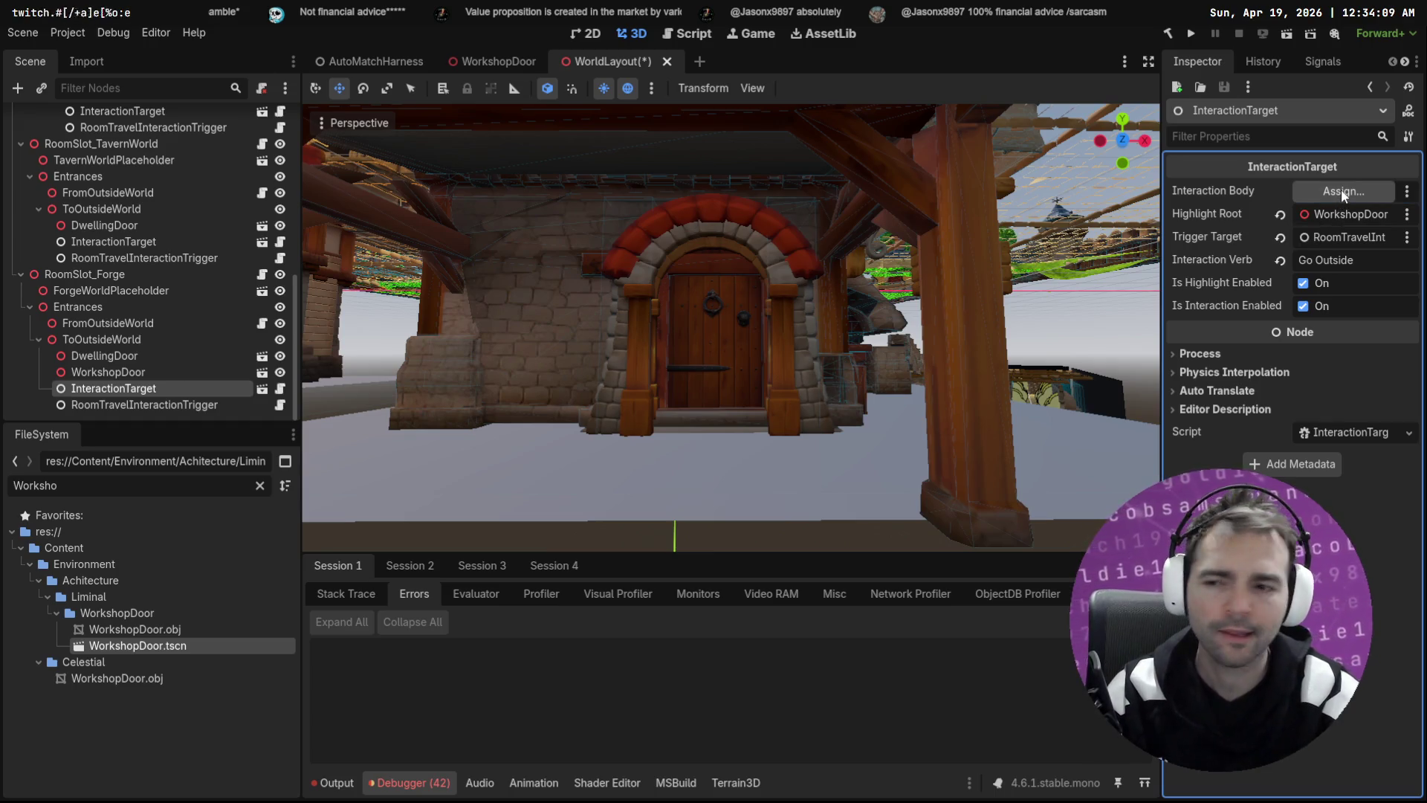
pyautogui.moveTo(130, 355)
pyautogui.mouseDown()
pyautogui.moveTo(1196, 191)
pyautogui.moveTo(1336, 196)
pyautogui.mouseUp()
pyautogui.click(1336, 197)
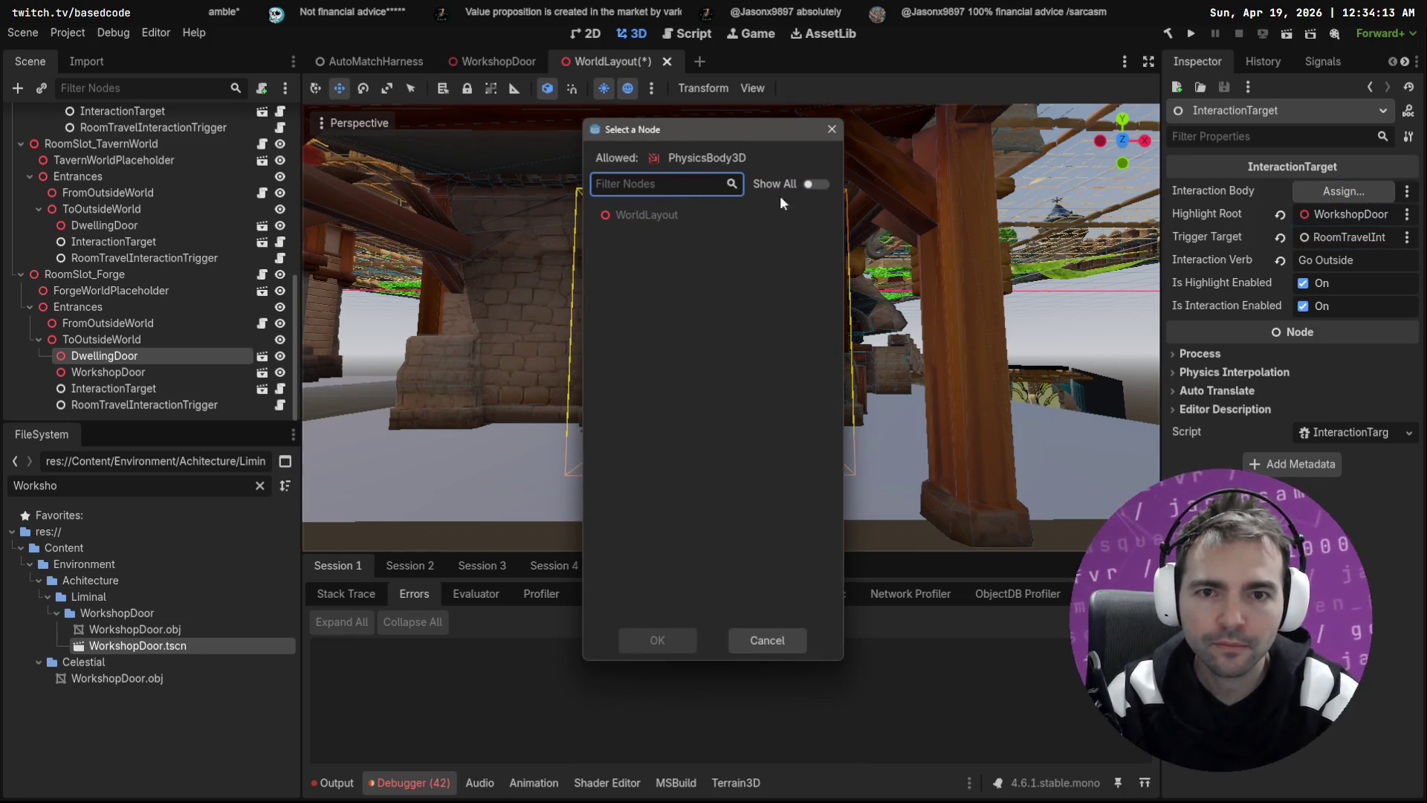
# Step: Browse the node picker, close it unassigned, and make the Interaction Body path editable
pyautogui.click(810, 184)
pyautogui.scroll(-5, 756, 400)
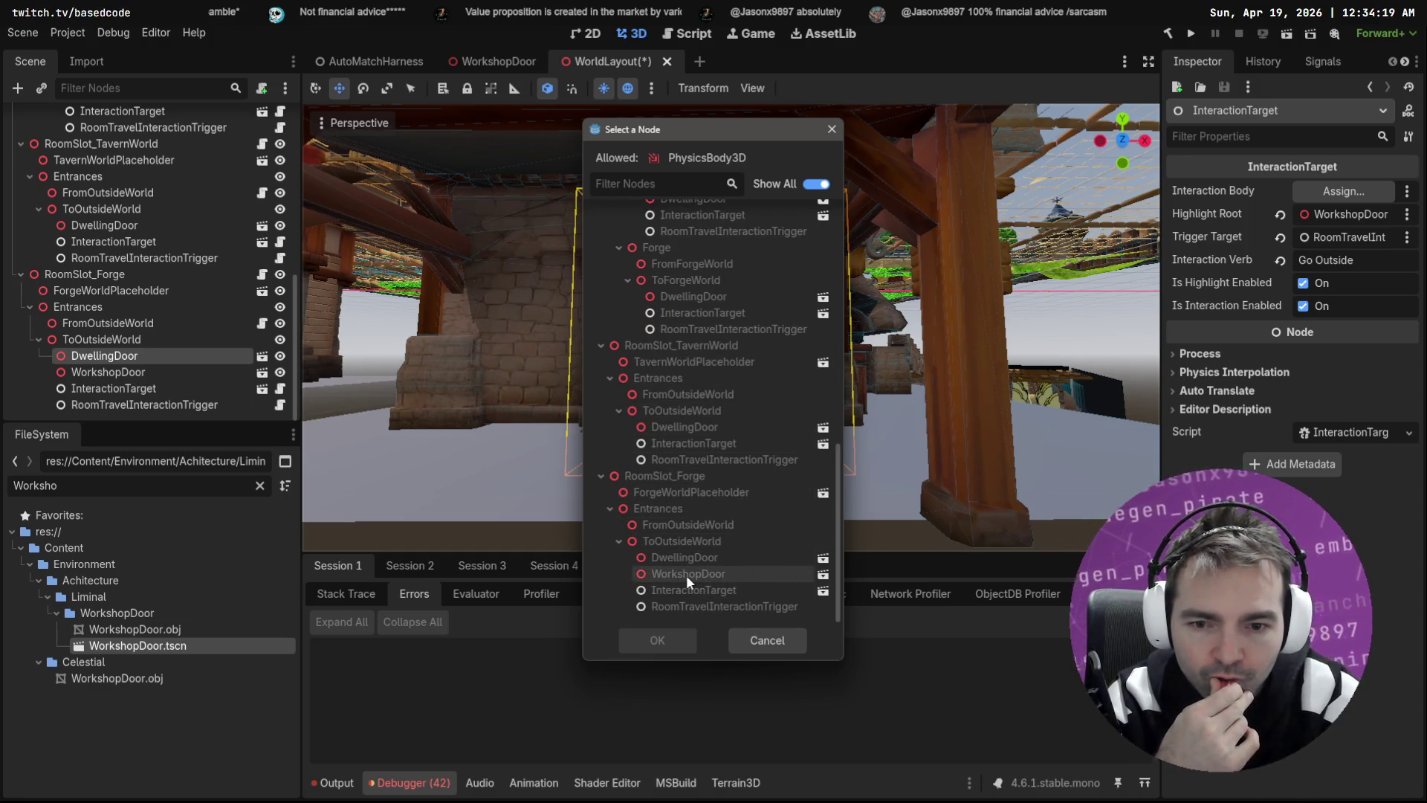
pyautogui.click(766, 640)
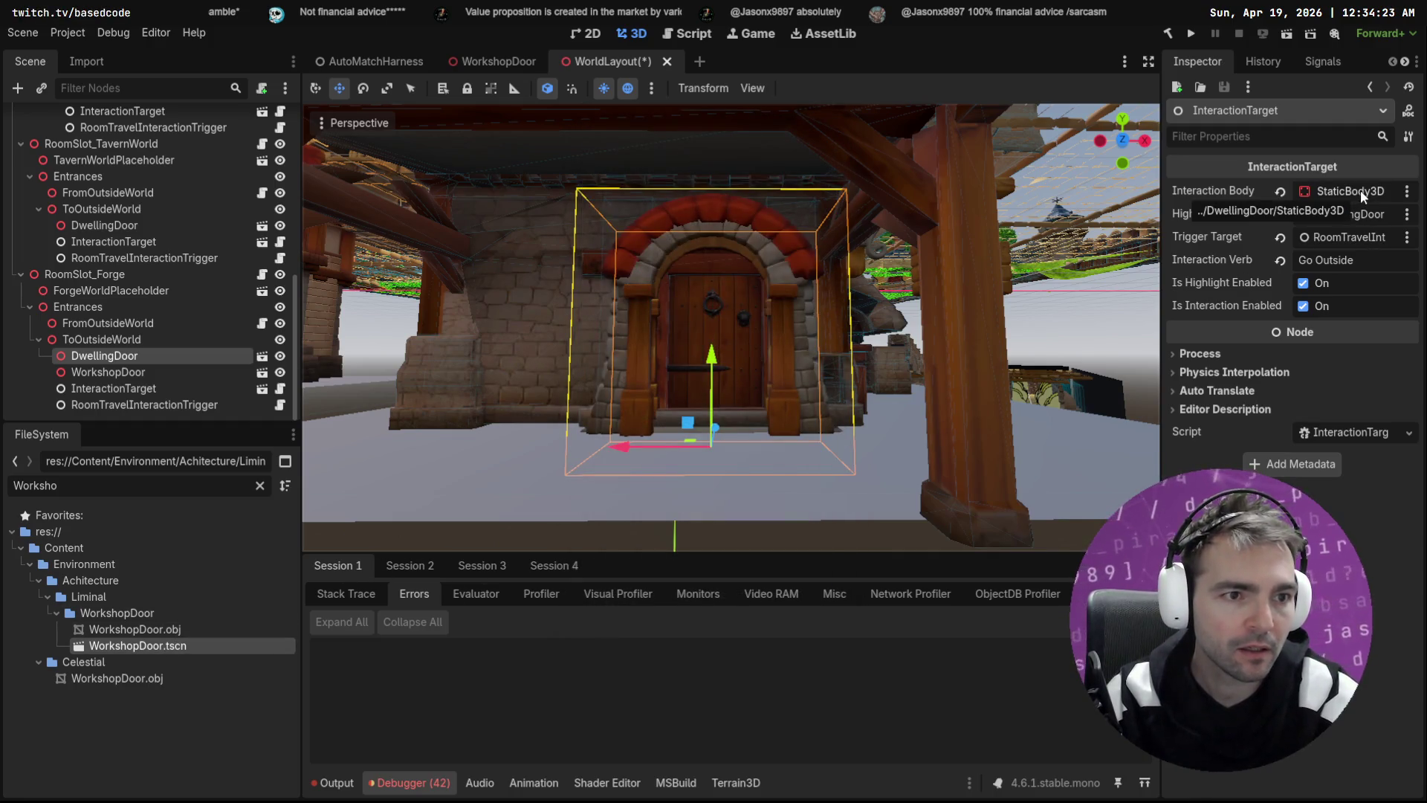
pyautogui.click(1408, 192)
pyautogui.click(1351, 252)
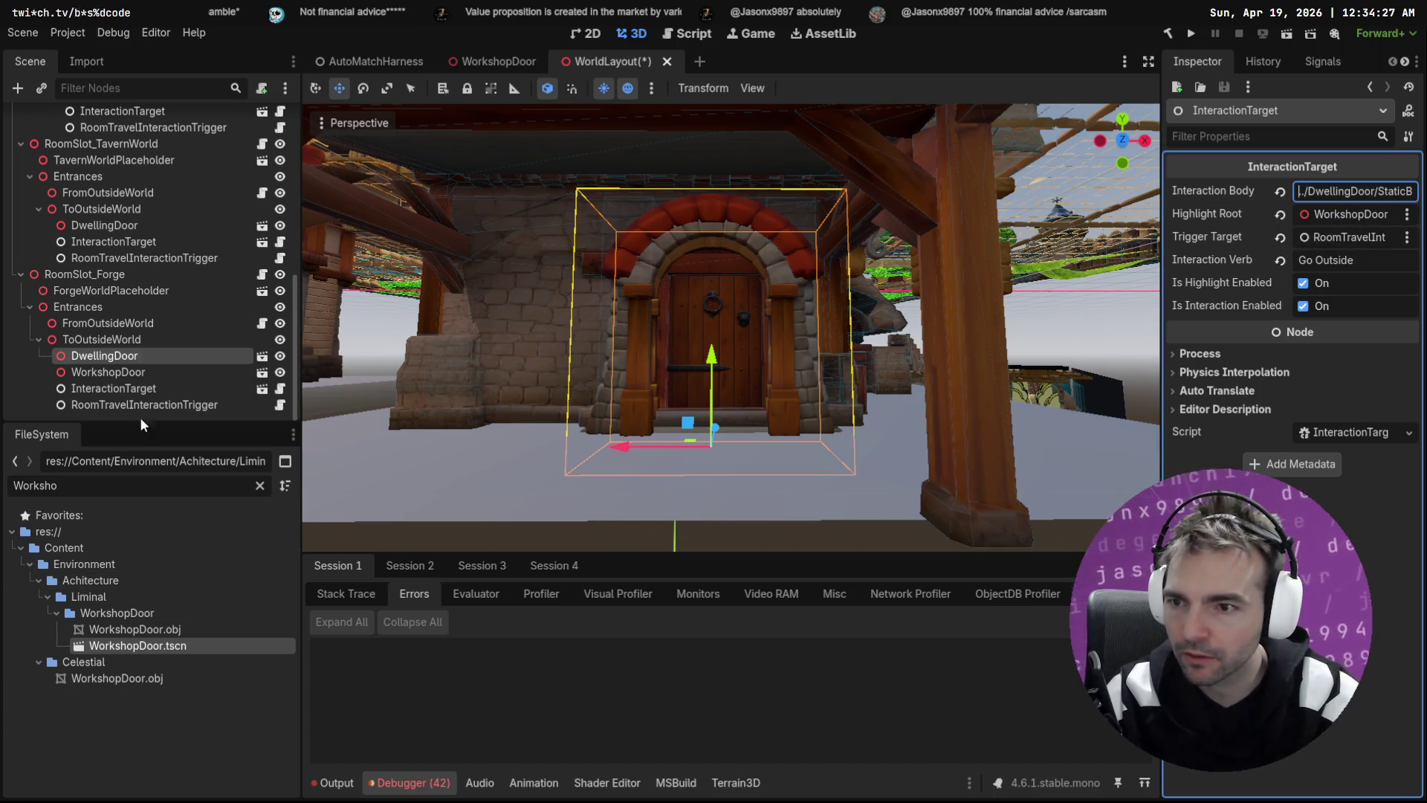
# Step: Reselect the Forge InteractionTarget and change its Interaction Body path from DwellingDoor to WorkshopDoor
pyautogui.click(108, 374)
pyautogui.click(106, 377)
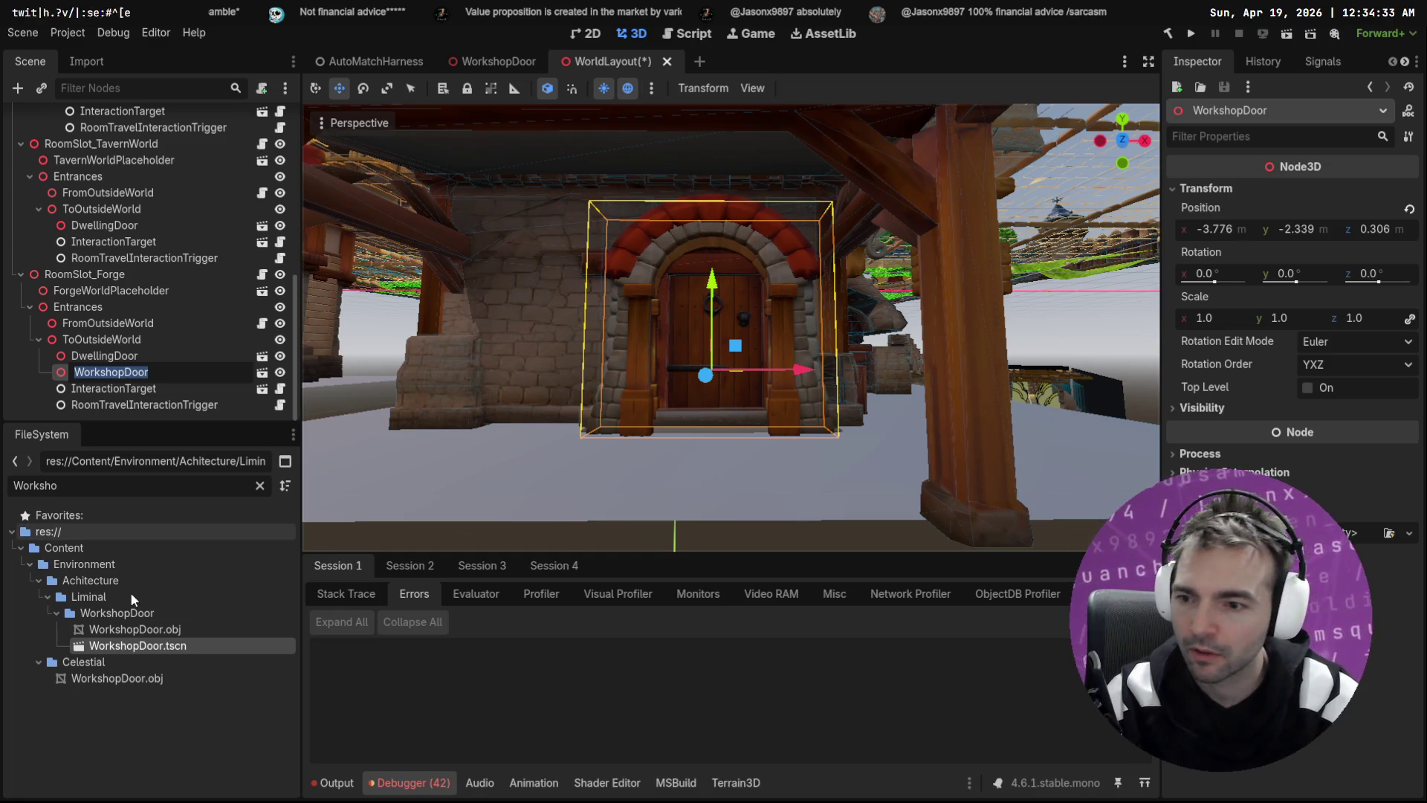
pyautogui.click(138, 391)
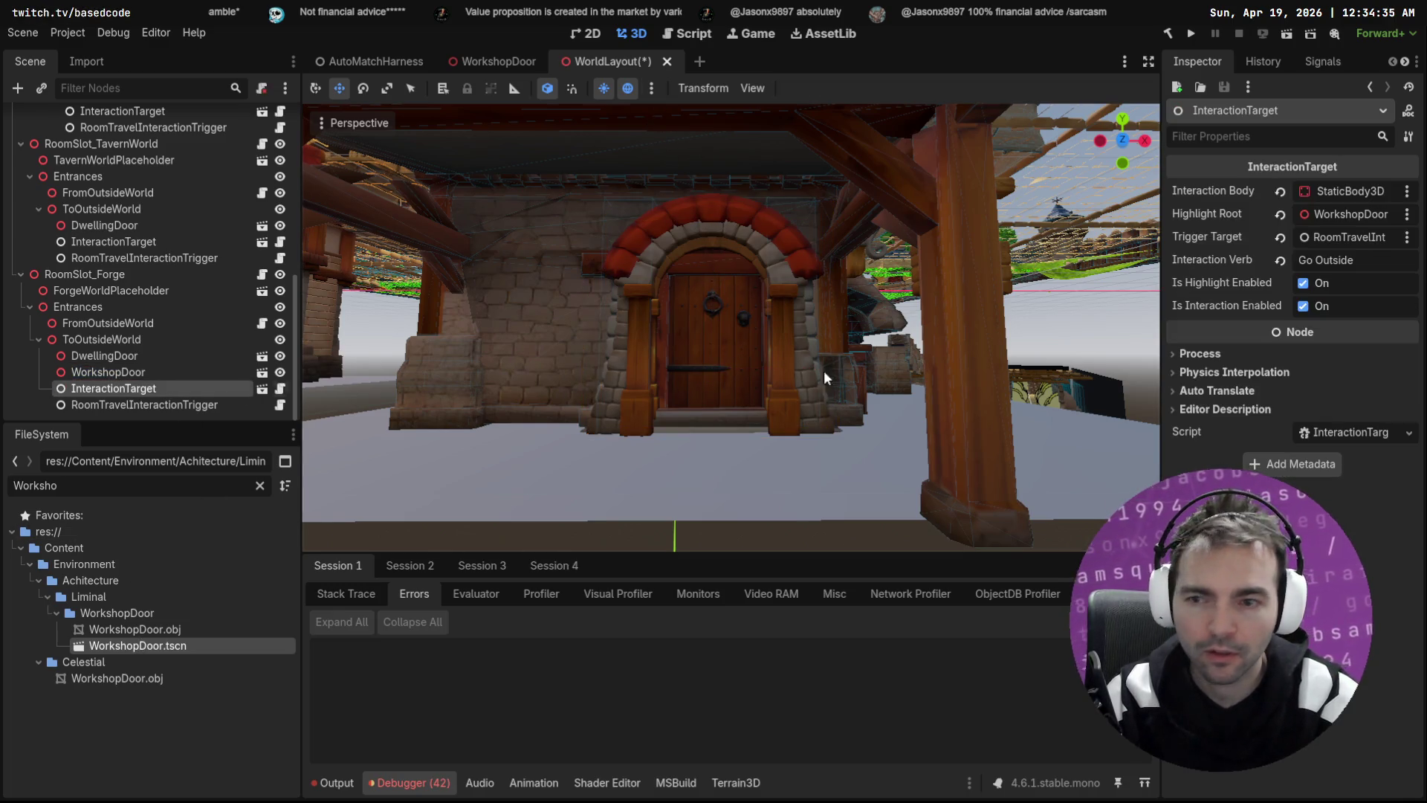
pyautogui.click(1407, 191)
pyautogui.click(1339, 253)
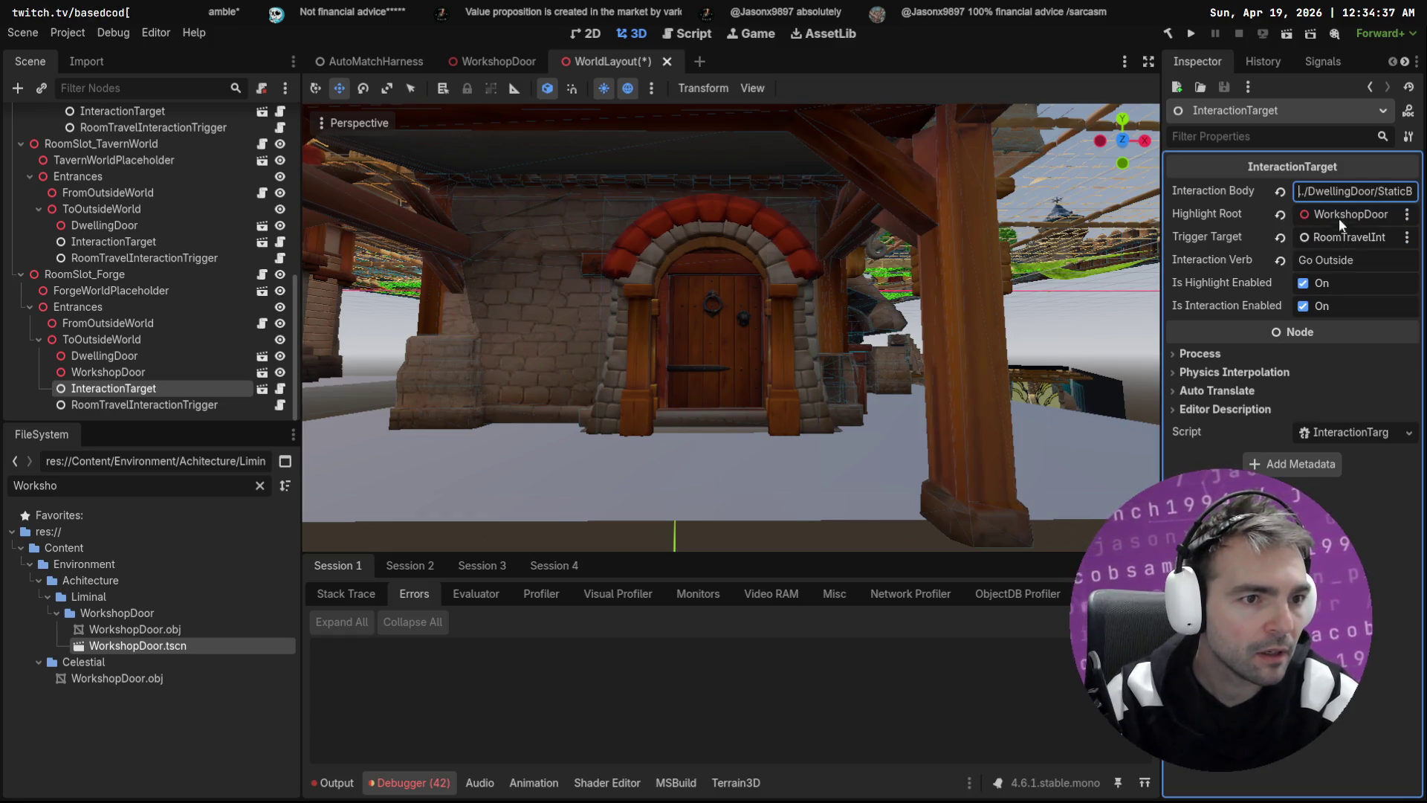
pyautogui.doubleClick(1347, 191)
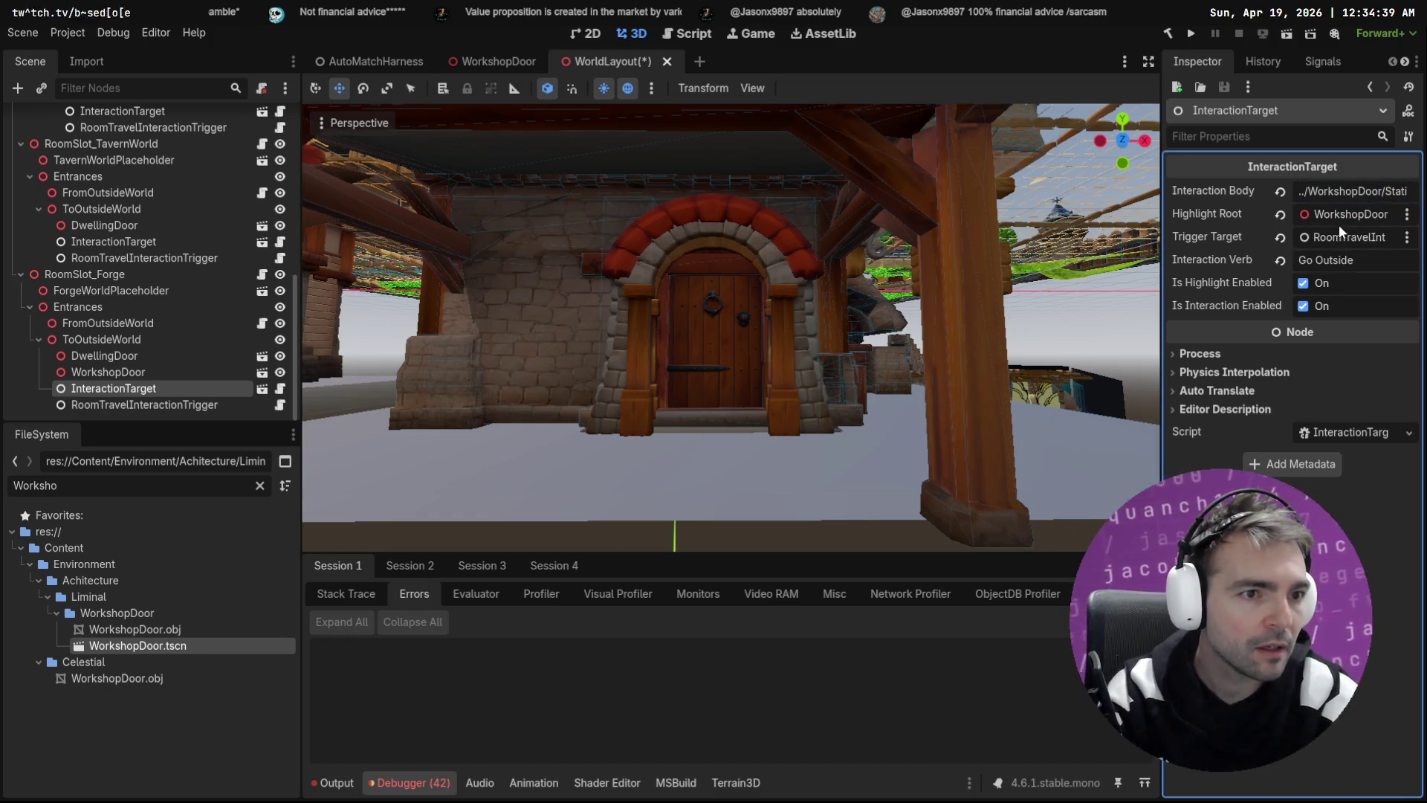
pyautogui.press('Return')
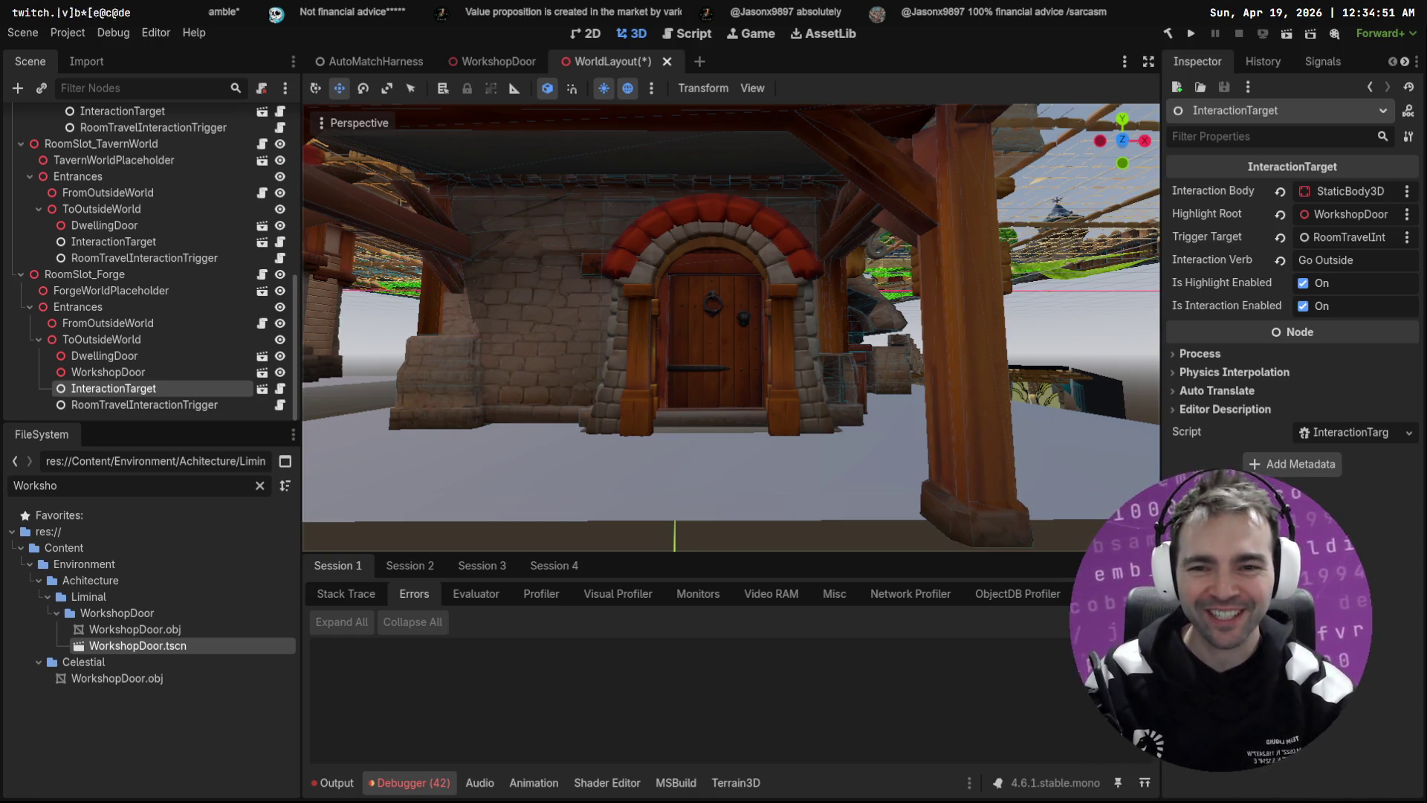
# Step: Inspect the Forge exit's door nodes, then delete the WorkshopDoor under ToOutsideWorld
pyautogui.click(157, 338)
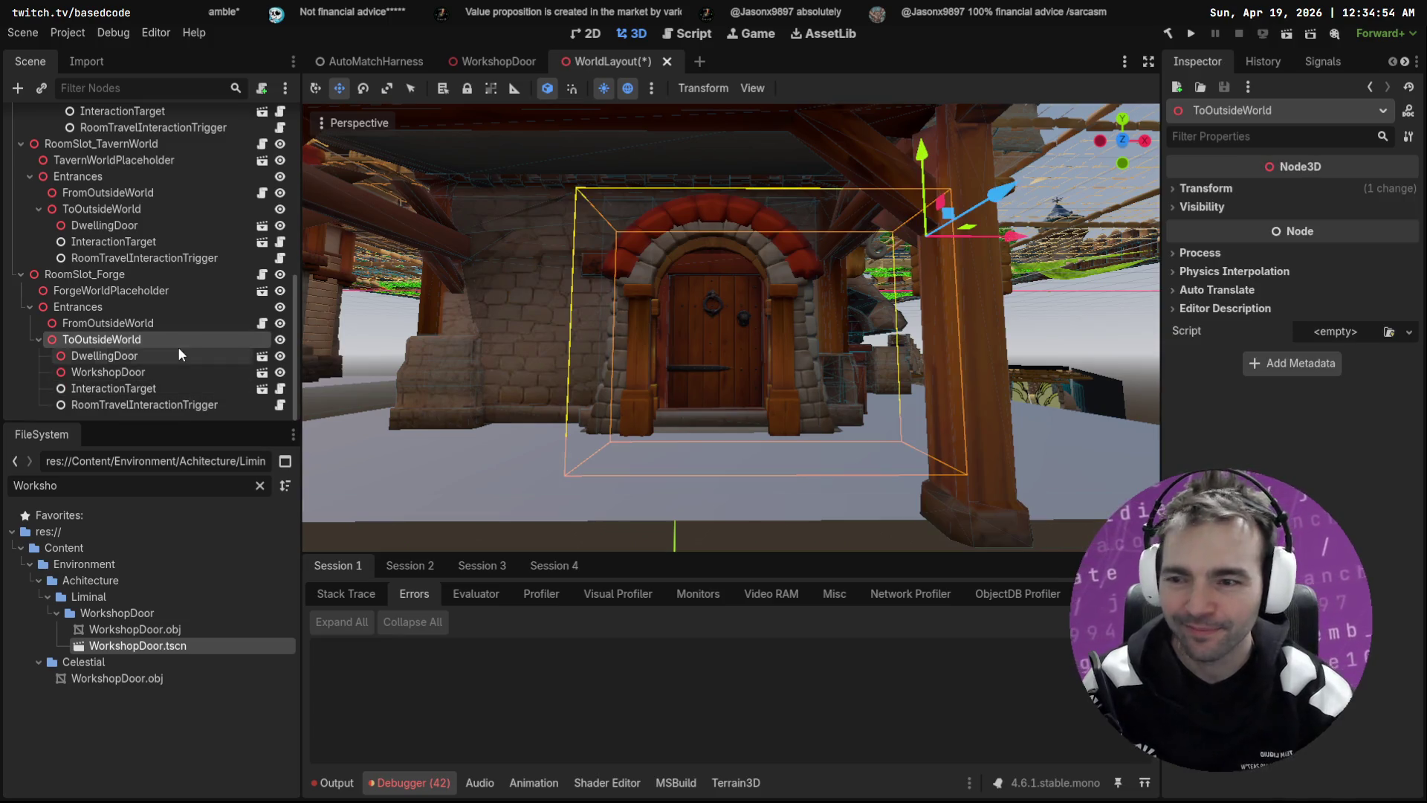
pyautogui.click(160, 389)
pyautogui.click(167, 406)
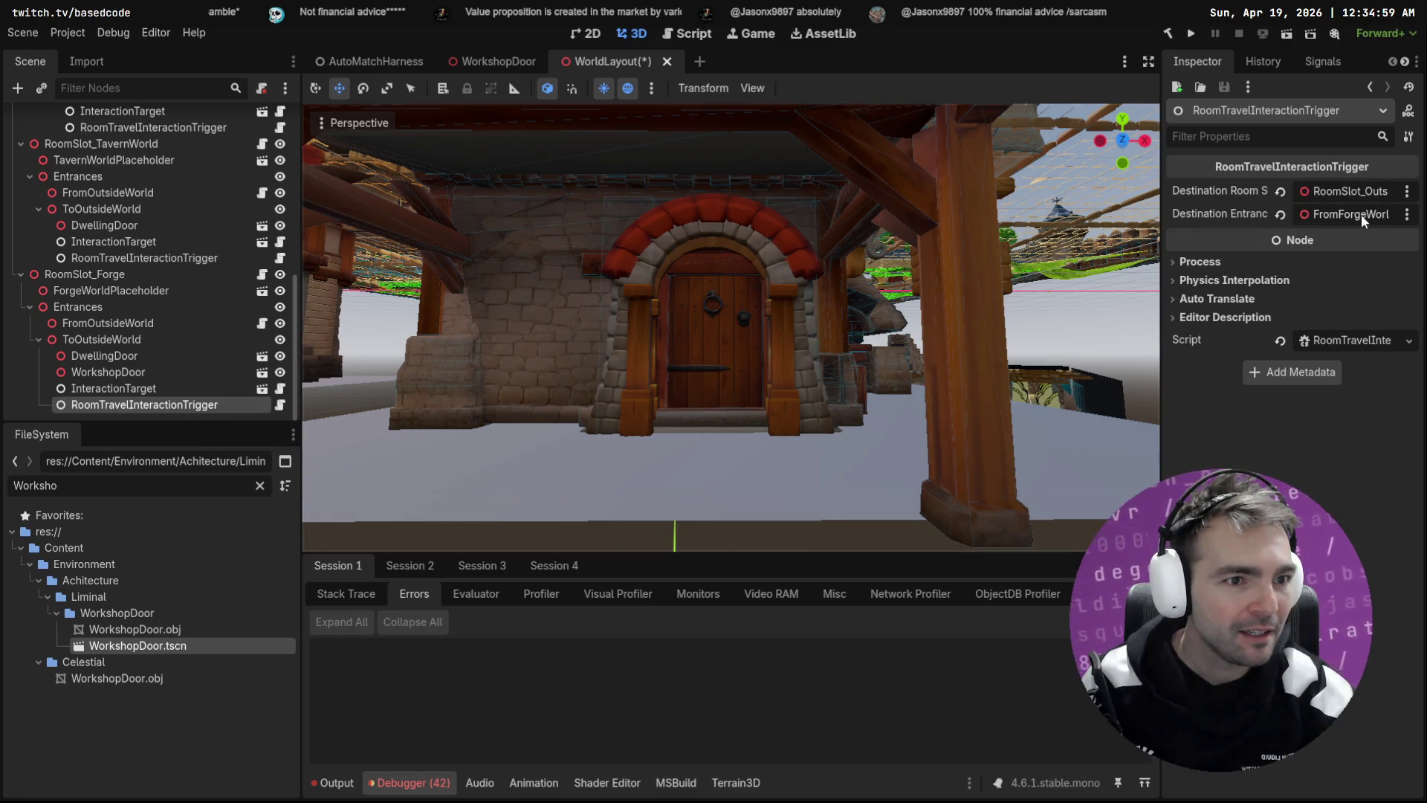
pyautogui.click(123, 356)
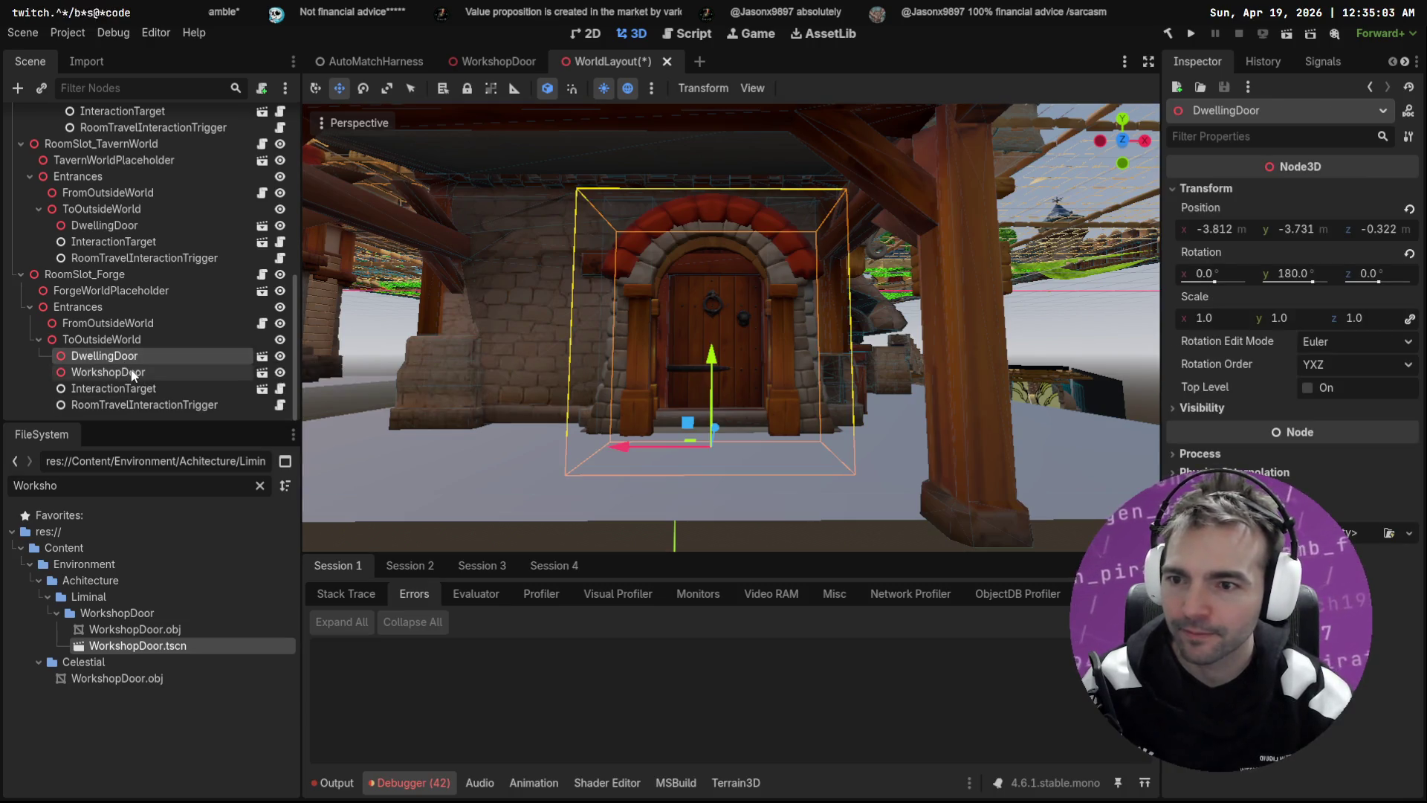
pyautogui.click(133, 372)
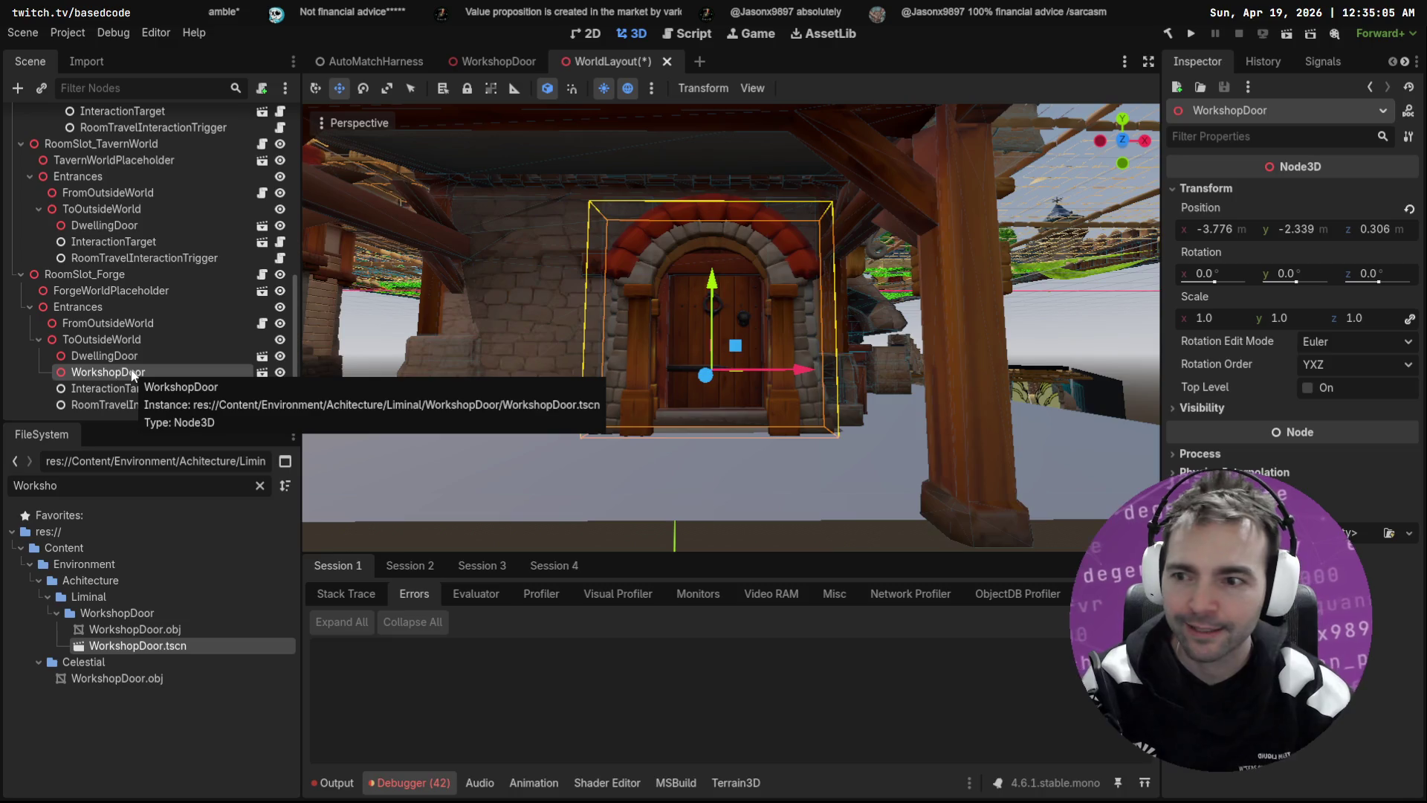
pyautogui.press('Delete')
pyautogui.press('Return')
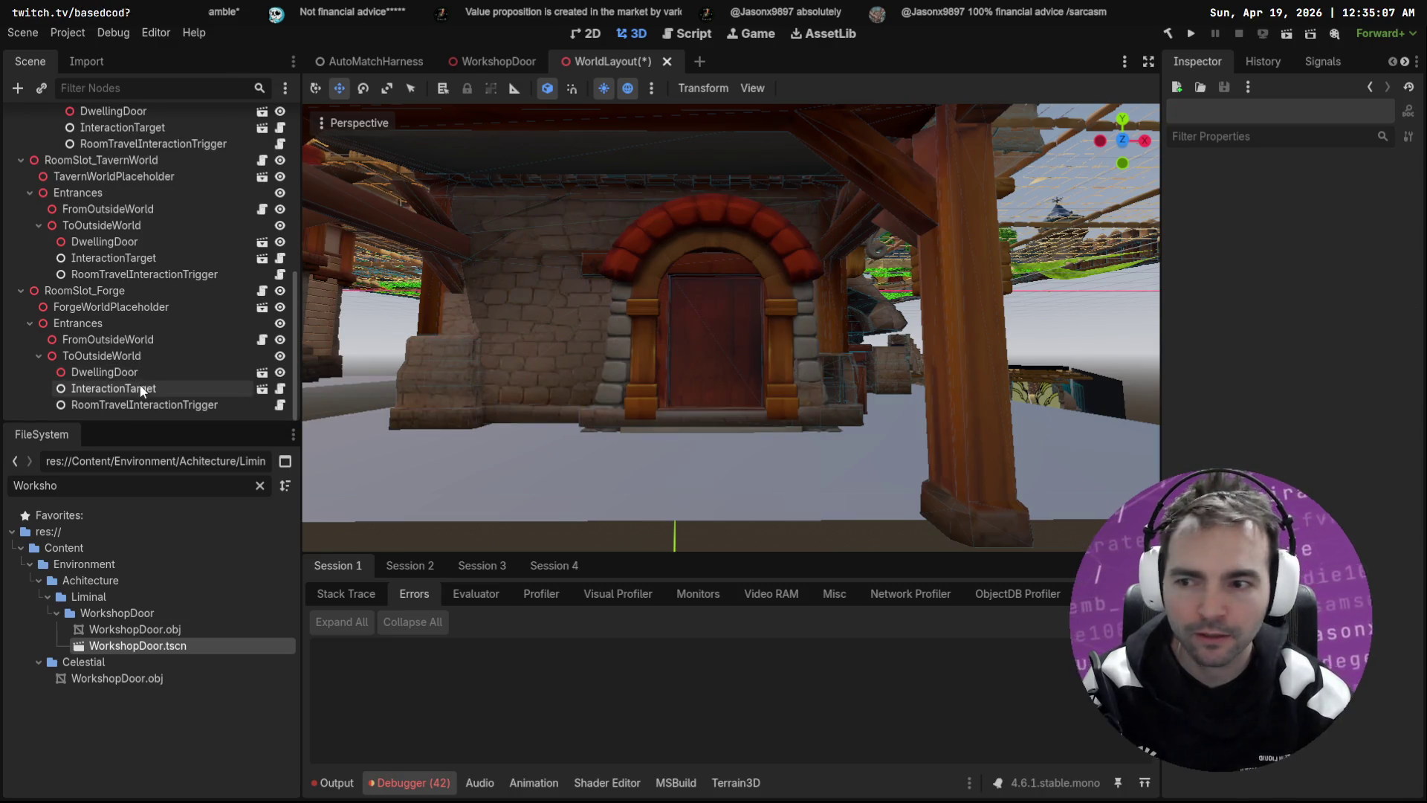
# Step: Undo the WorkshopDoor deletion and review InteractionTarget's references and the travel trigger
pyautogui.click(139, 387)
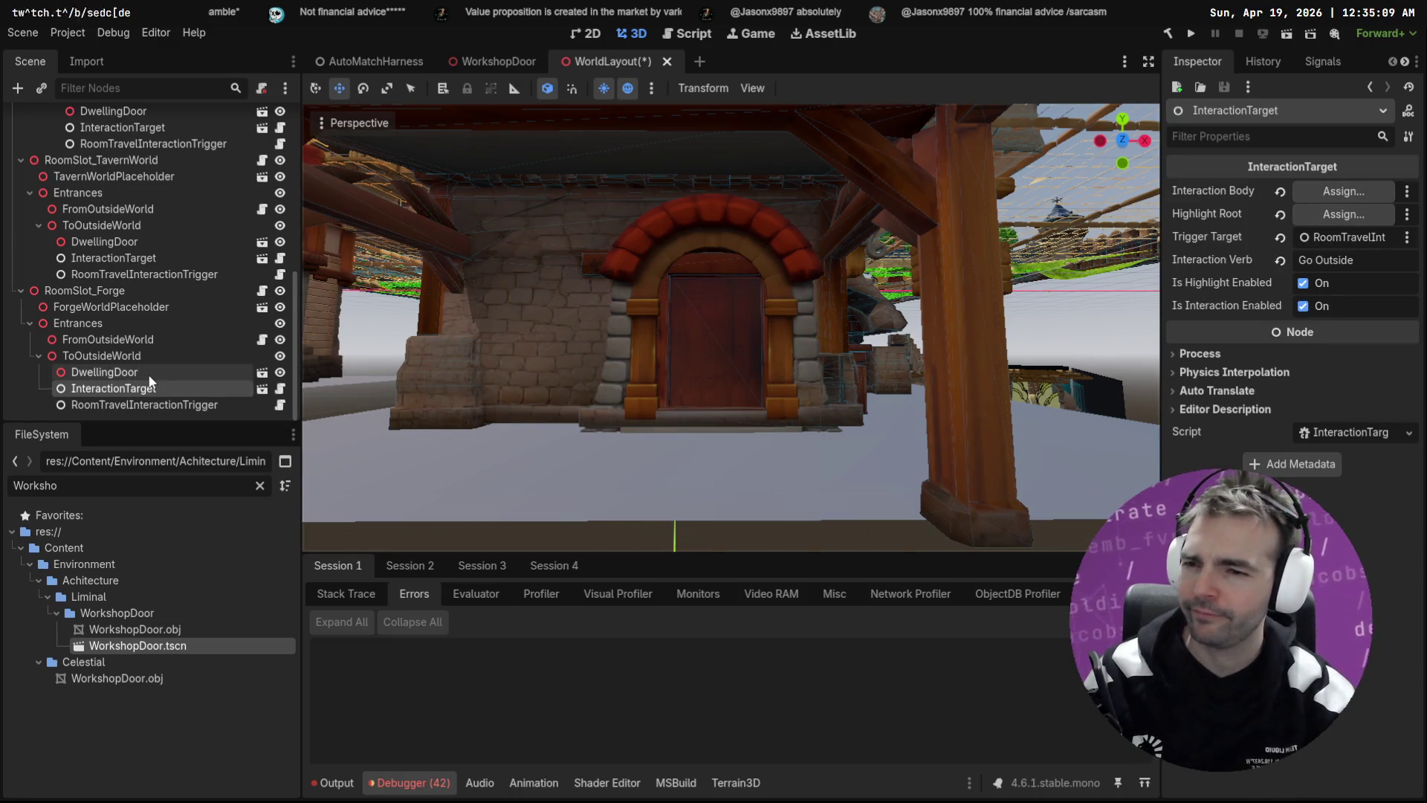
pyautogui.hotkey('ctrl', 'z')
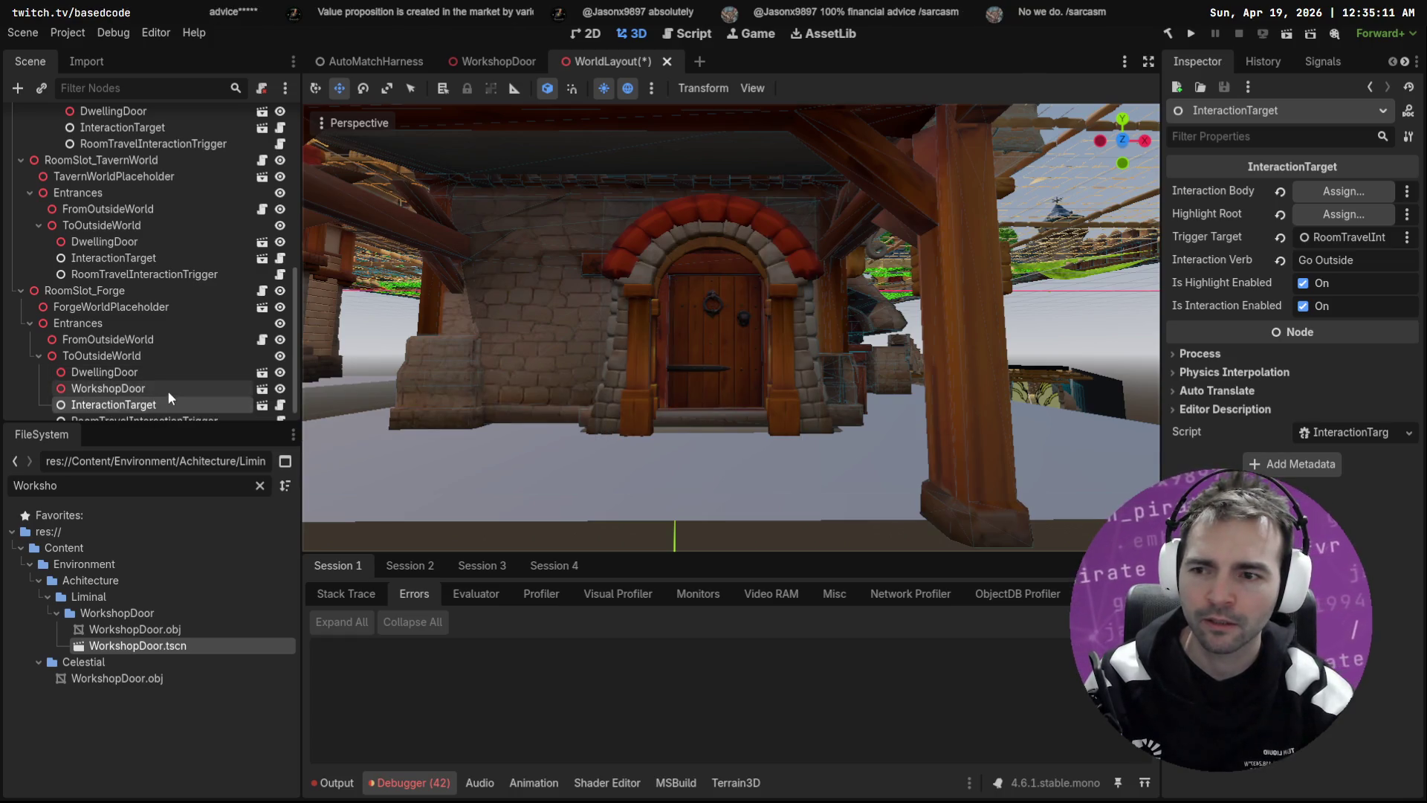
pyautogui.scroll(-1, 168, 398)
pyautogui.click(172, 406)
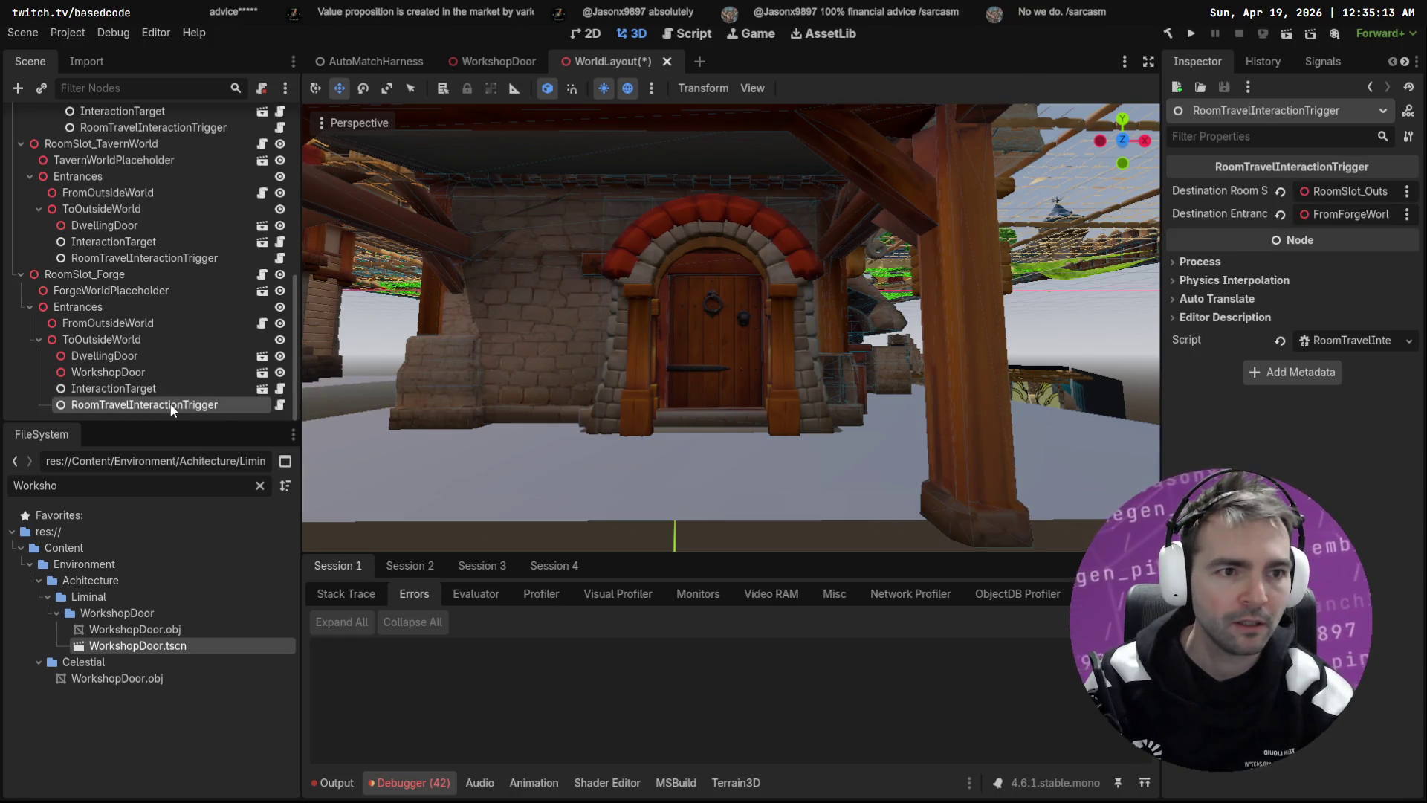
pyautogui.click(155, 370)
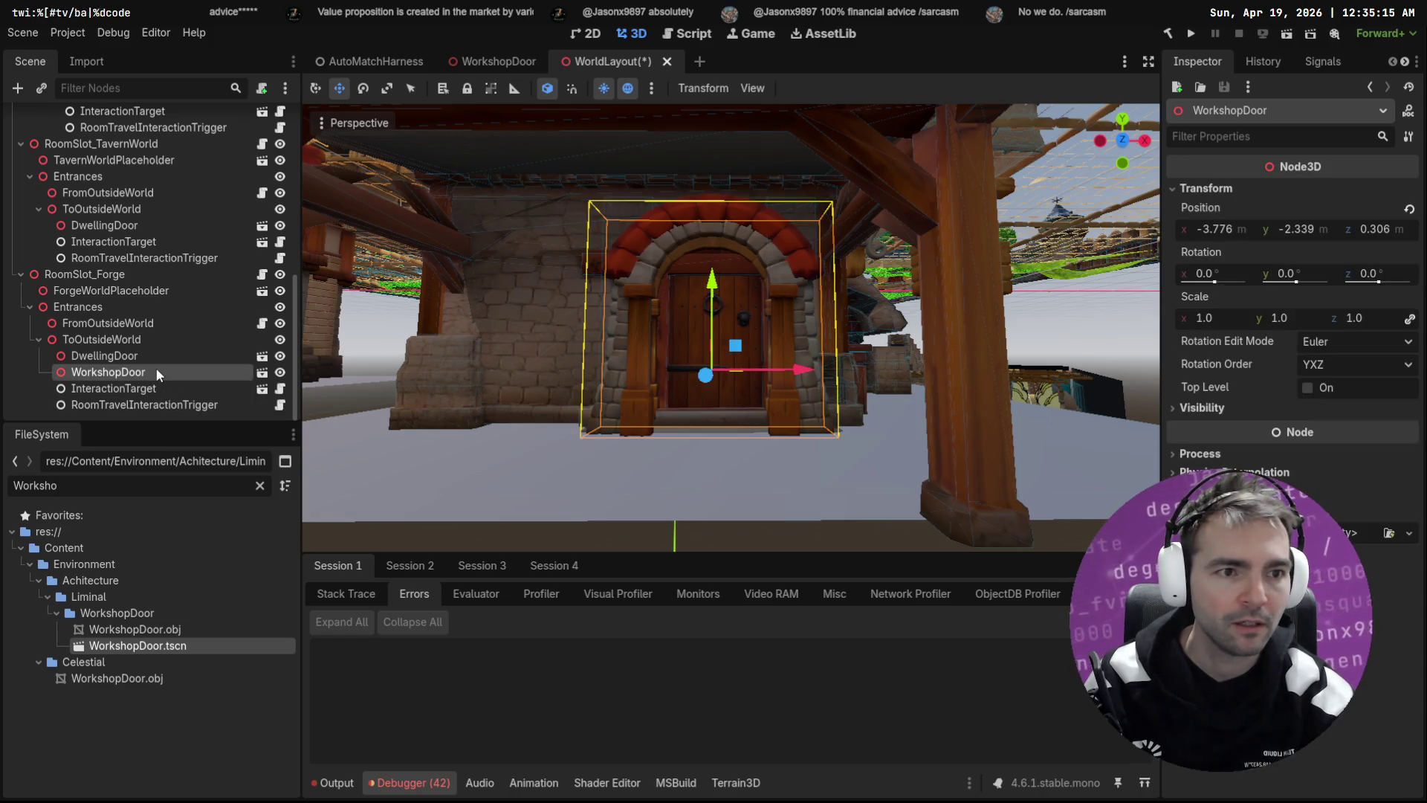
pyautogui.click(148, 388)
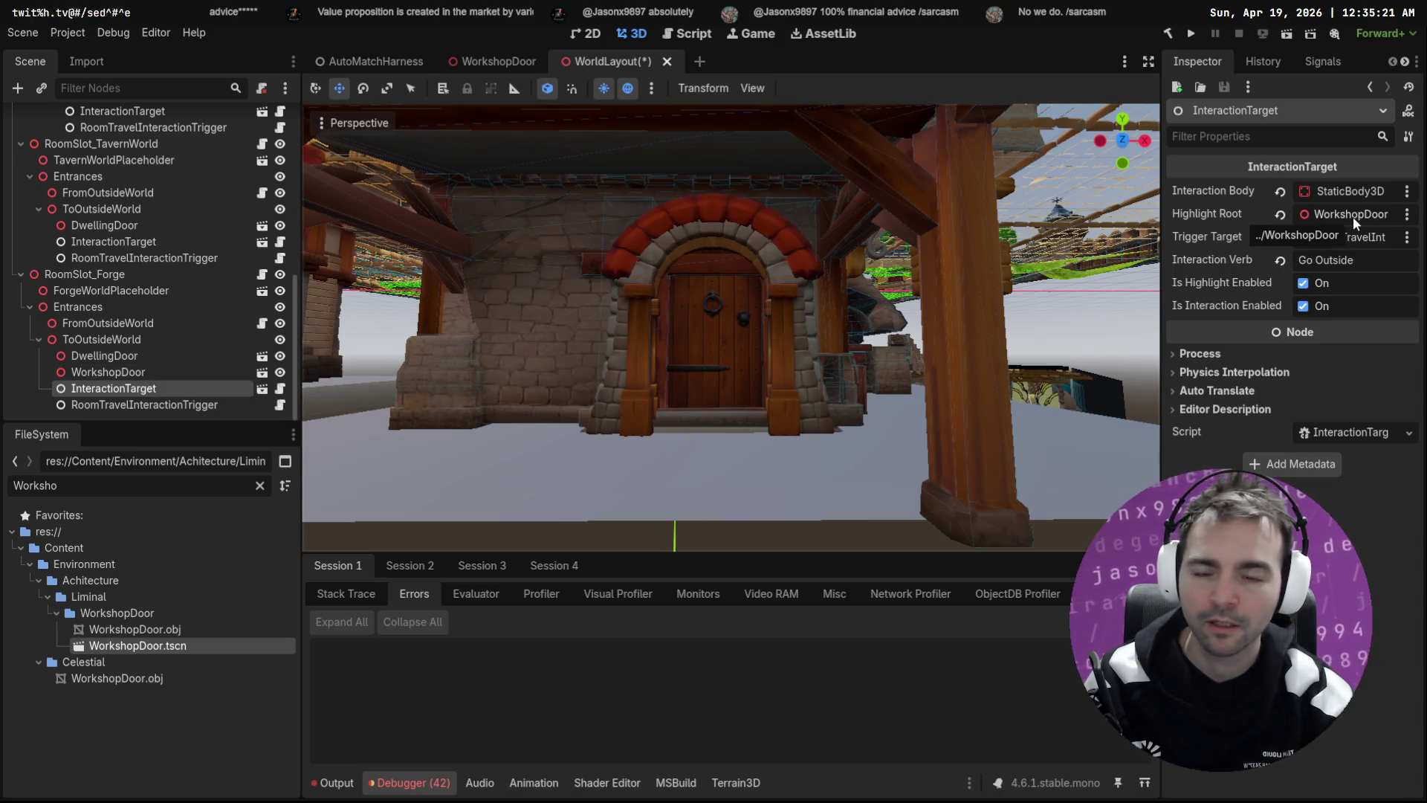
# Step: Delete WorkshopDoor again and assign DwellingDoor as InteractionTarget's Highlight Root
pyautogui.click(153, 354)
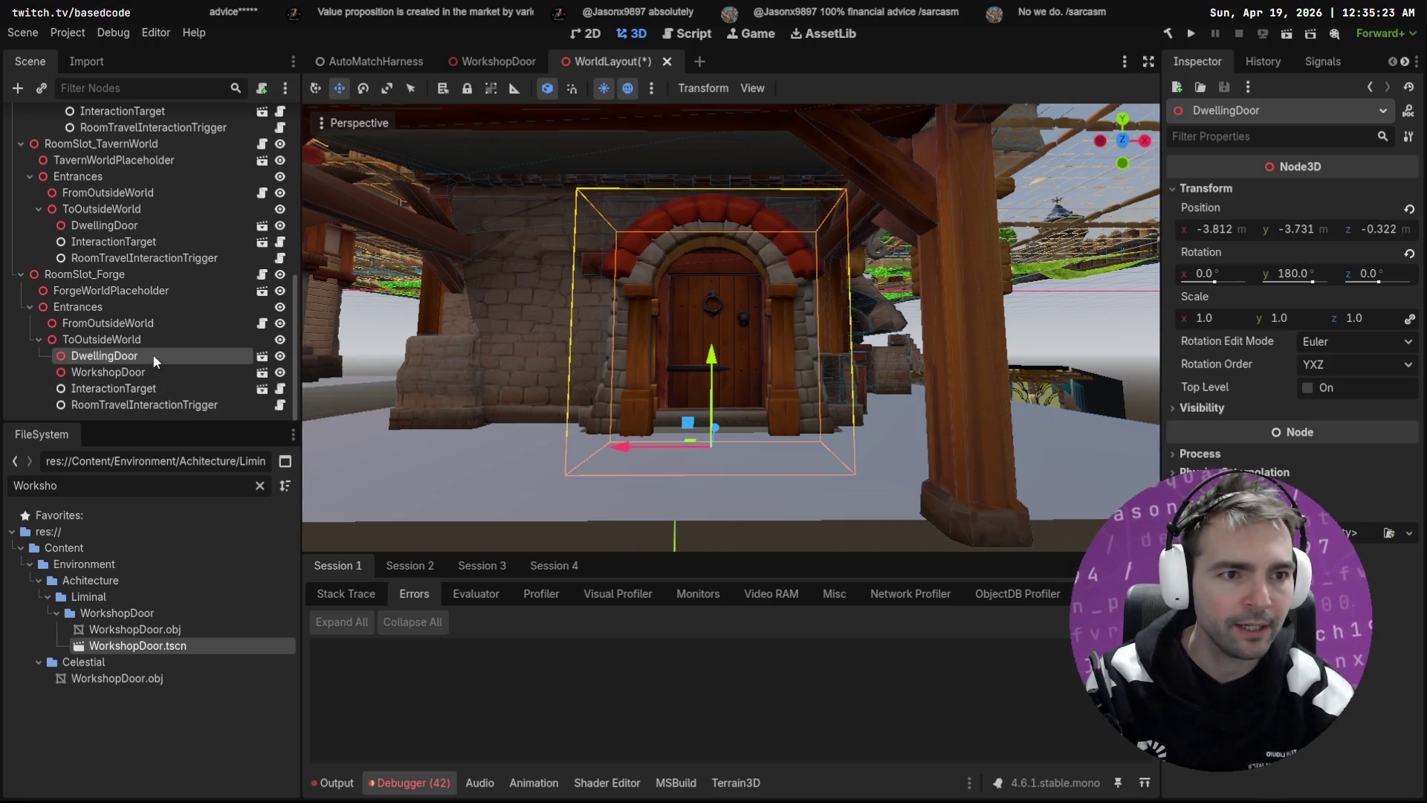
pyautogui.click(145, 374)
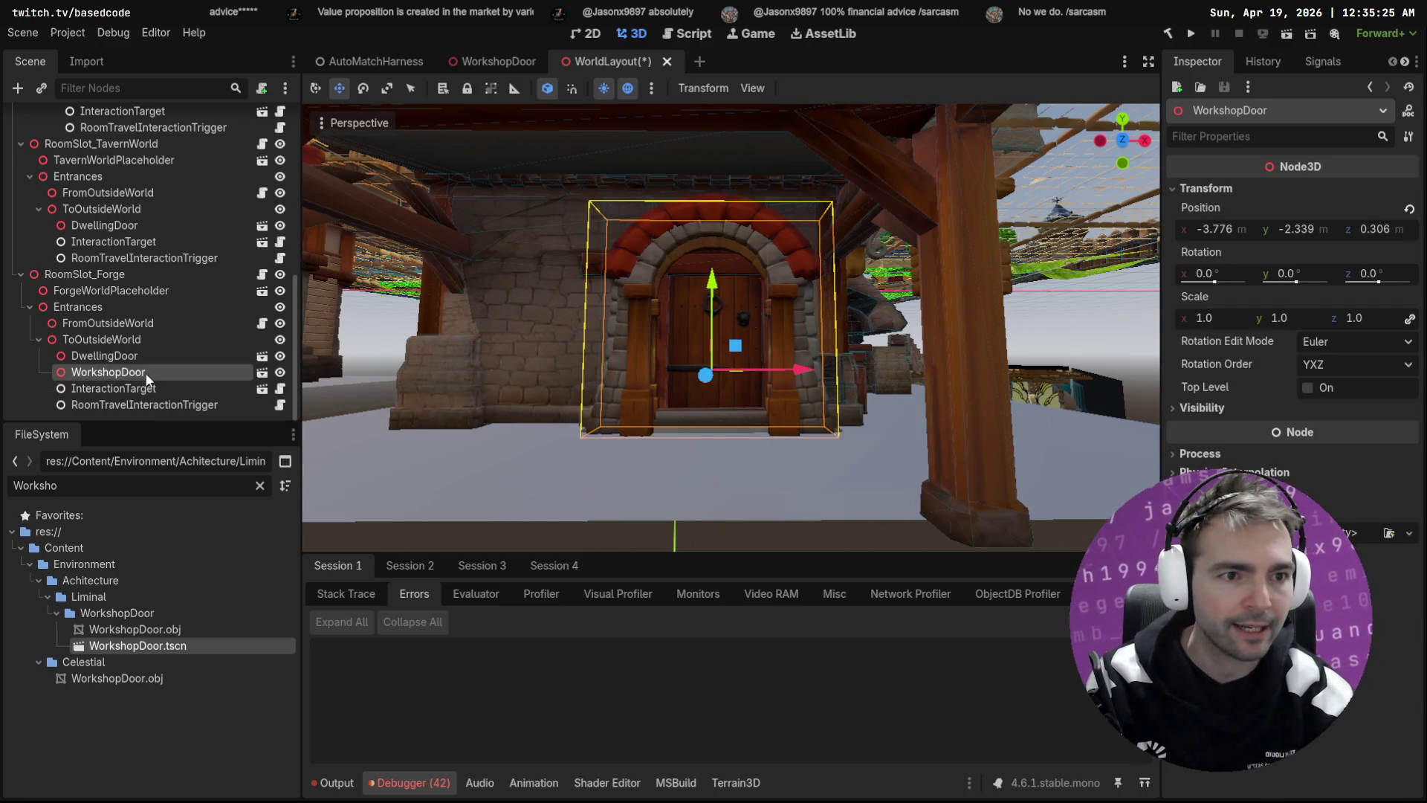
pyautogui.click(147, 388)
pyautogui.click(151, 355)
pyautogui.click(143, 372)
pyautogui.press('Delete')
pyautogui.press('Return')
pyautogui.click(126, 388)
pyautogui.moveTo(111, 372)
pyautogui.mouseDown()
pyautogui.moveTo(1384, 279)
pyautogui.moveTo(1362, 214)
pyautogui.mouseUp()
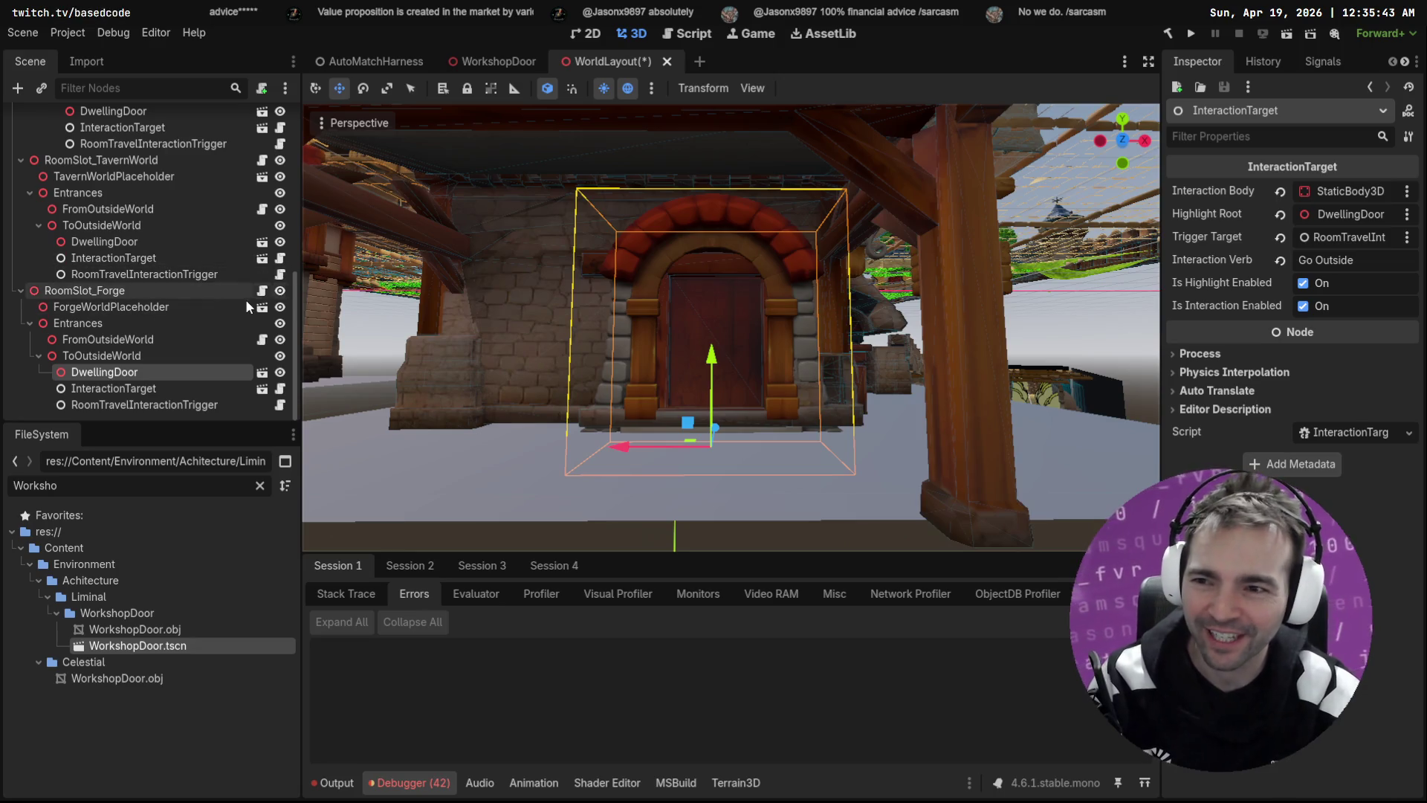
# Step: Paste the WorkshopDoor back under the Forge's ToOutsideWorld and review its nodes
pyautogui.click(172, 353)
pyautogui.hotkey('ctrl', 'v')
pyautogui.click(136, 389)
pyautogui.click(139, 376)
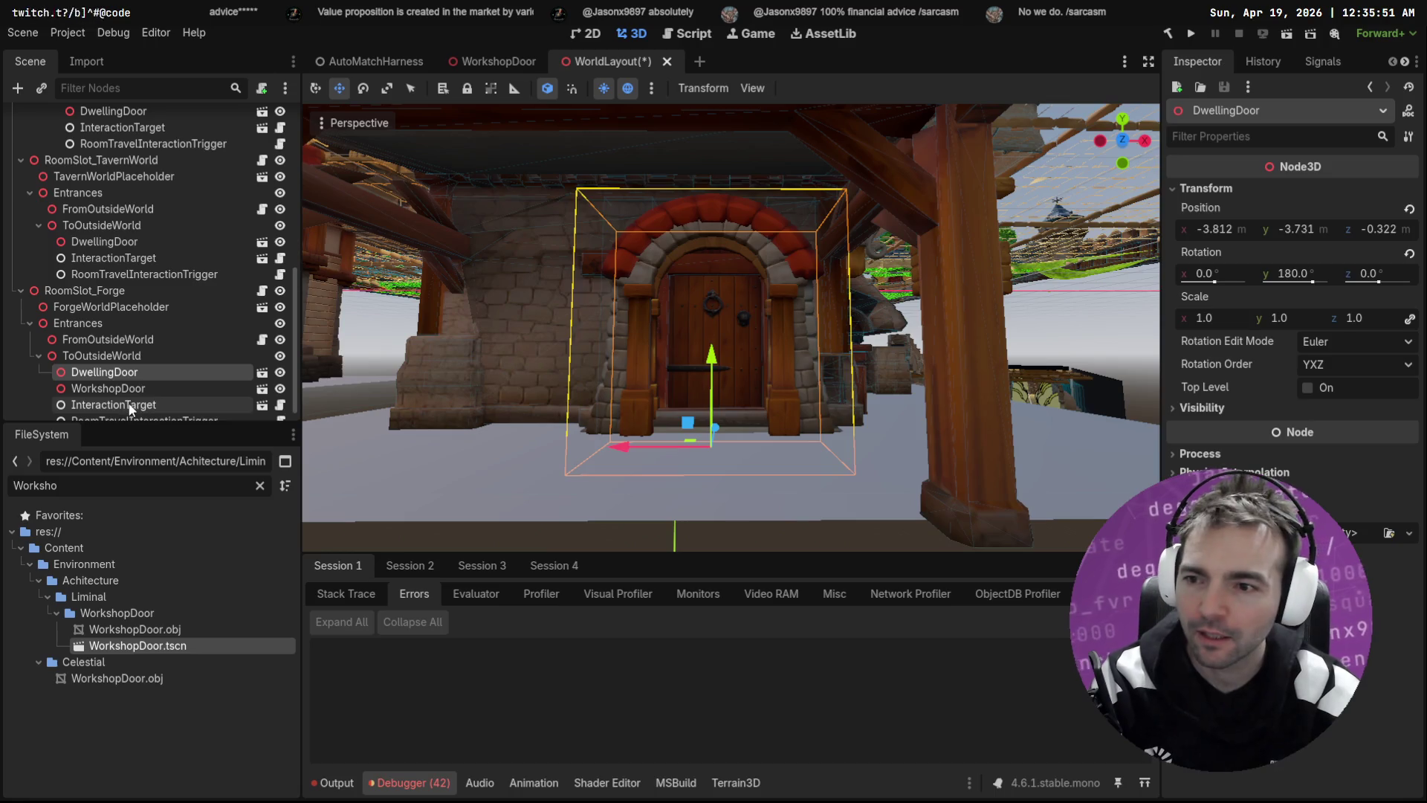
pyautogui.click(137, 404)
pyautogui.click(139, 388)
pyautogui.click(138, 405)
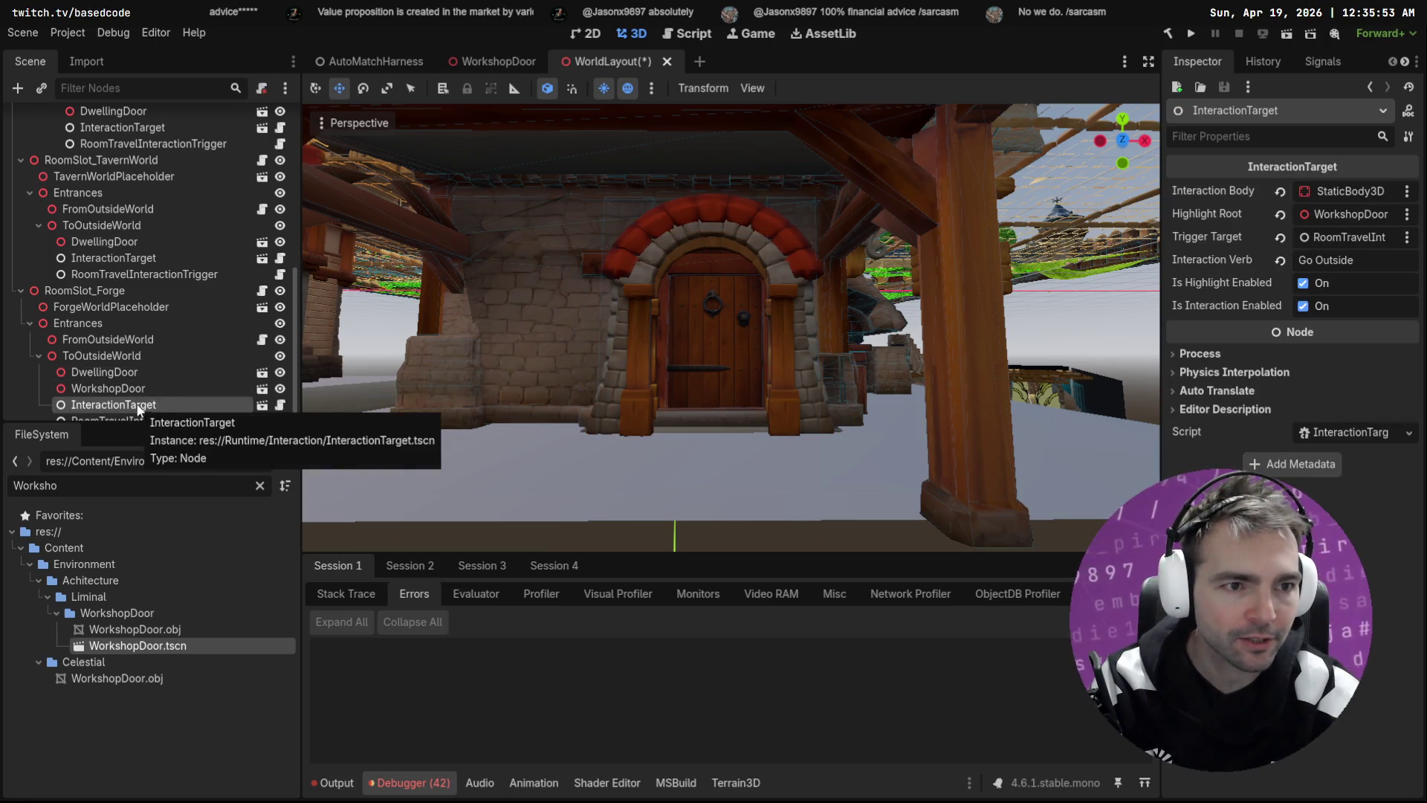
# Step: Edit InteractionTarget's Interaction Body path as text so it points to WorkshopDoor
pyautogui.click(1407, 191)
pyautogui.click(1312, 252)
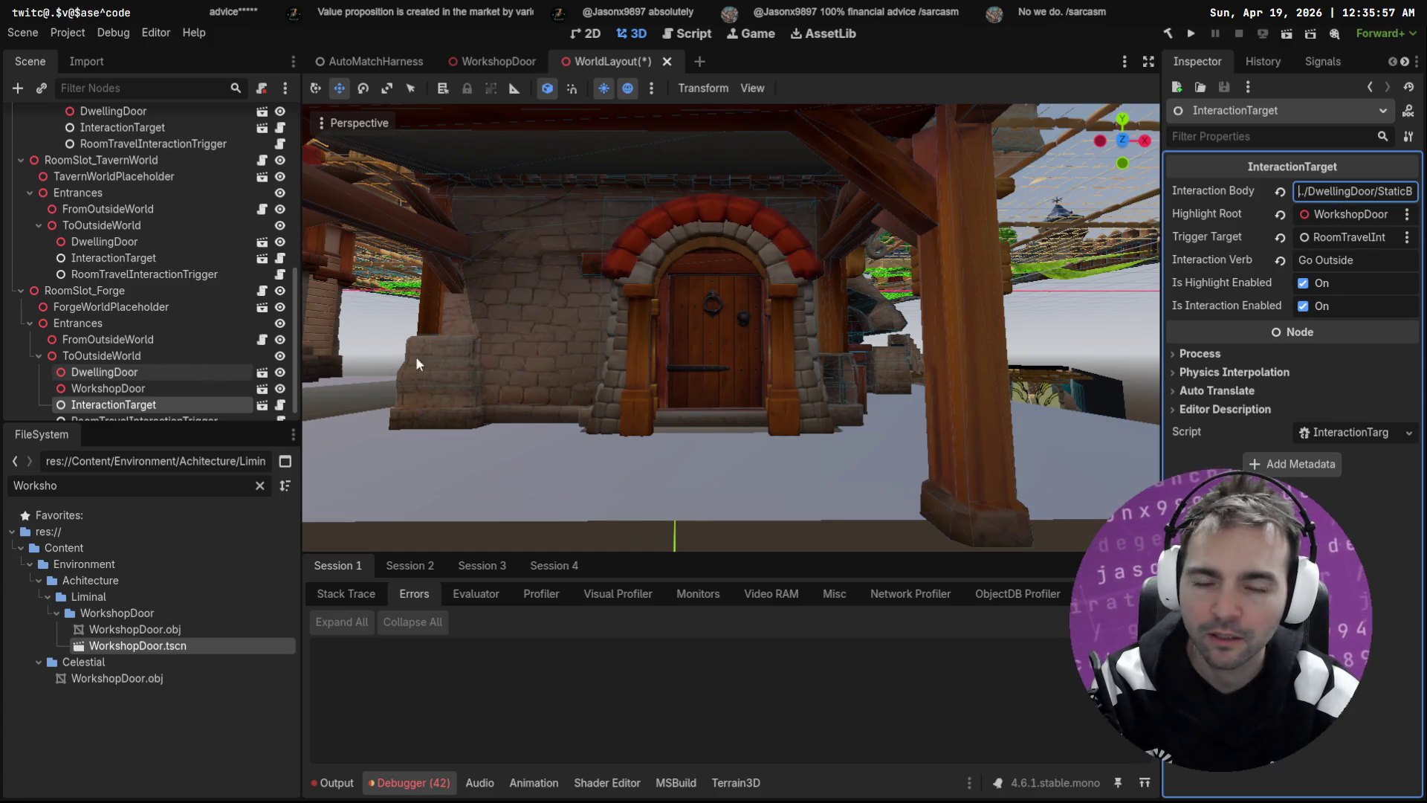
pyautogui.click(117, 388)
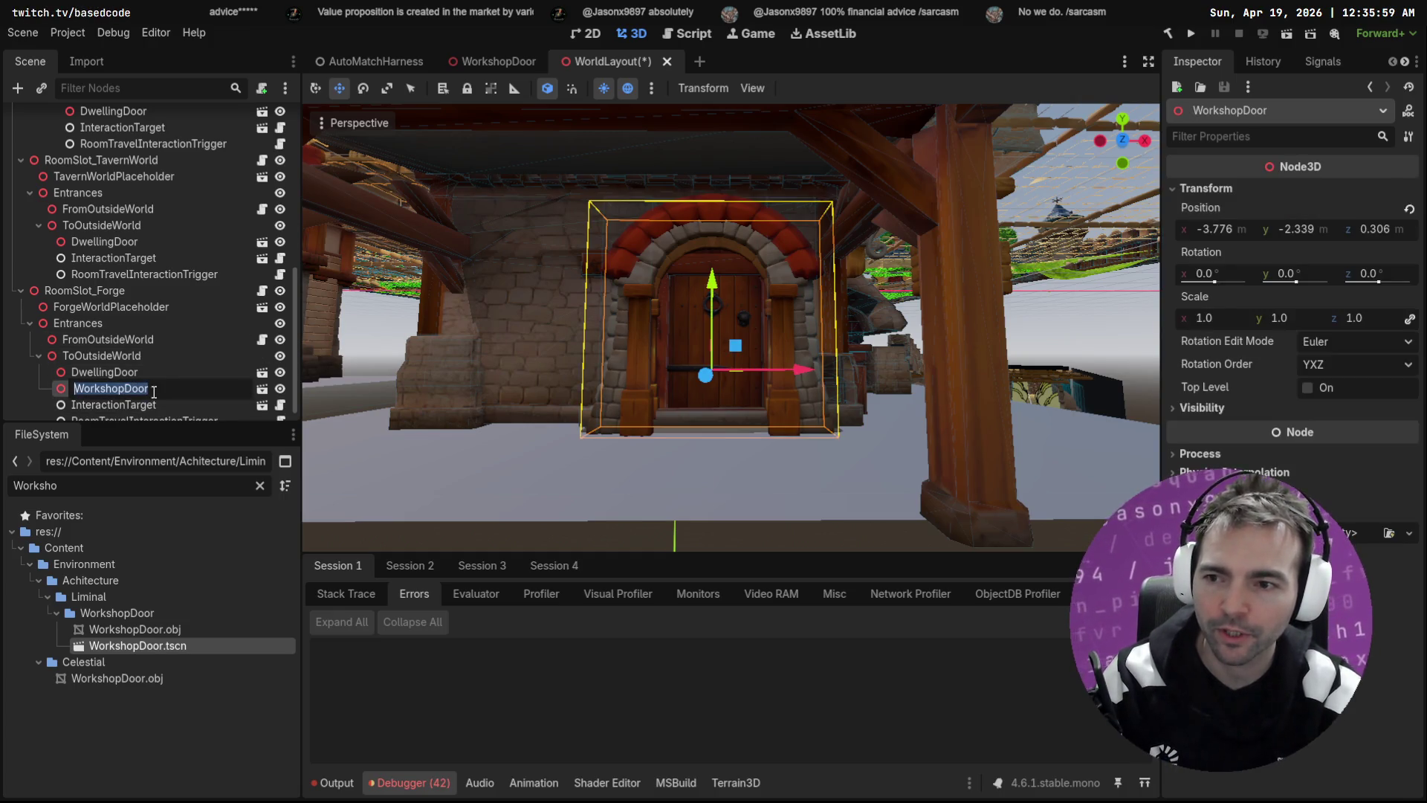
pyautogui.click(139, 406)
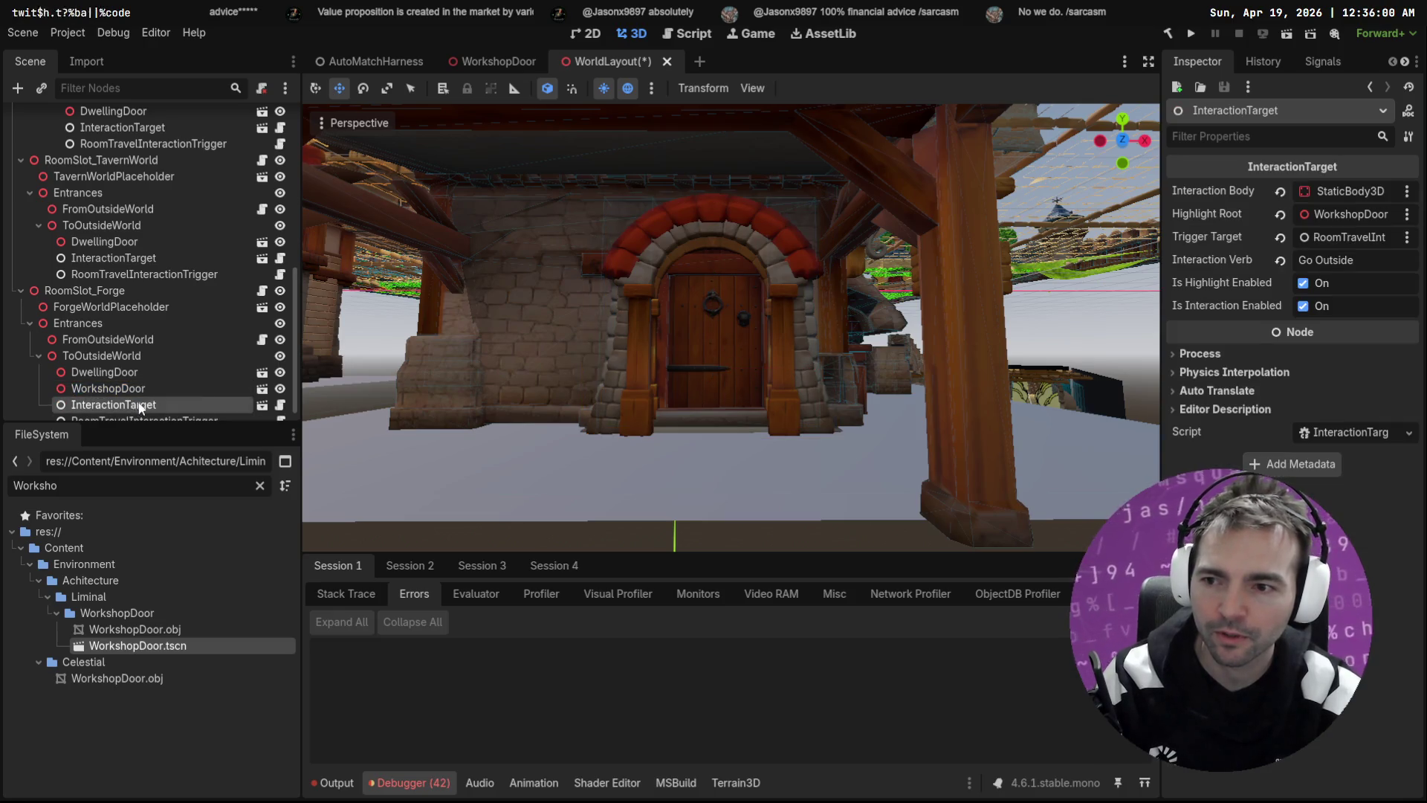
pyautogui.click(1407, 192)
pyautogui.click(1353, 240)
pyautogui.press('Return')
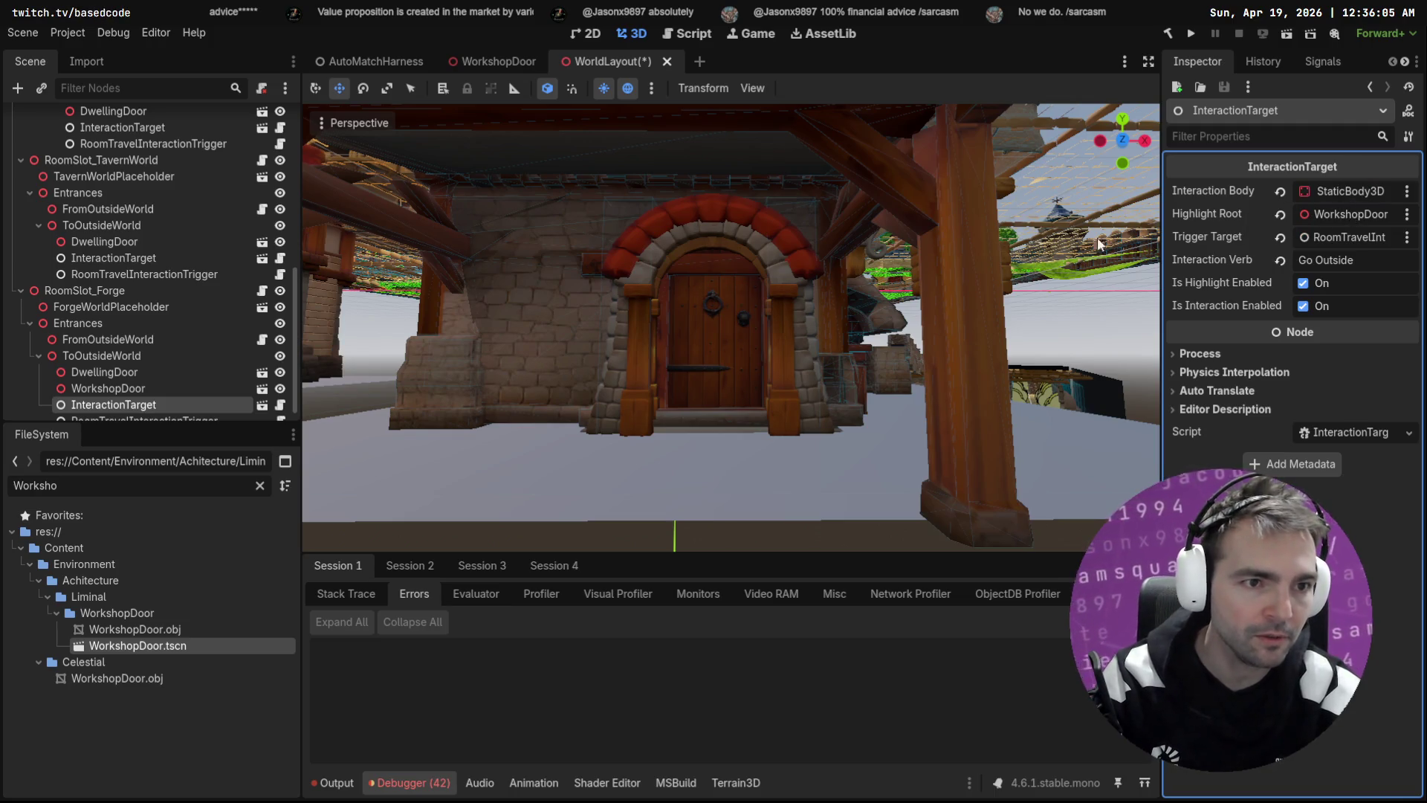
# Step: Delete the old DwellingDoor, leaving WorkshopDoor as the Forge exit's only door
pyautogui.click(146, 370)
pyautogui.press('Delete')
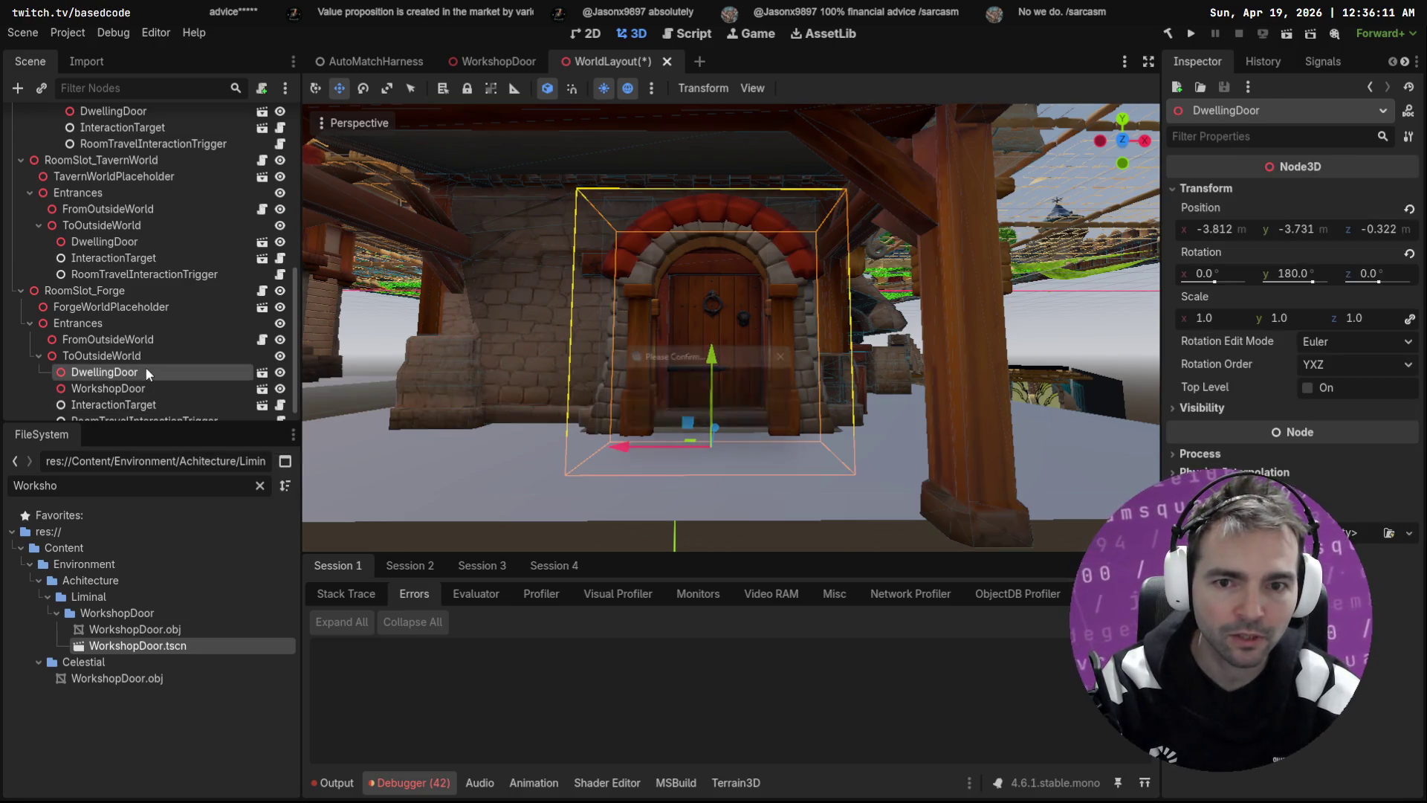
pyautogui.press('Return')
pyautogui.click(140, 388)
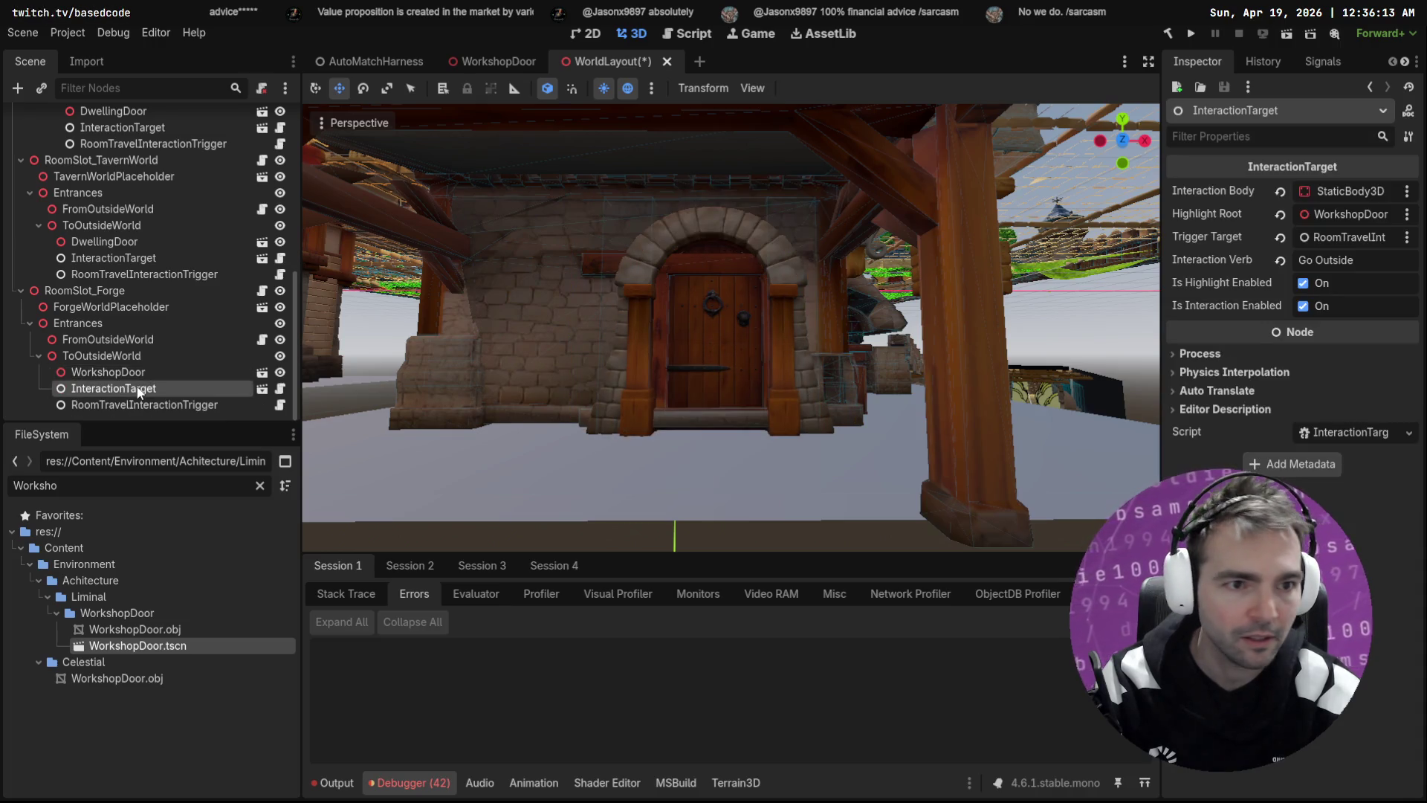
pyautogui.click(158, 372)
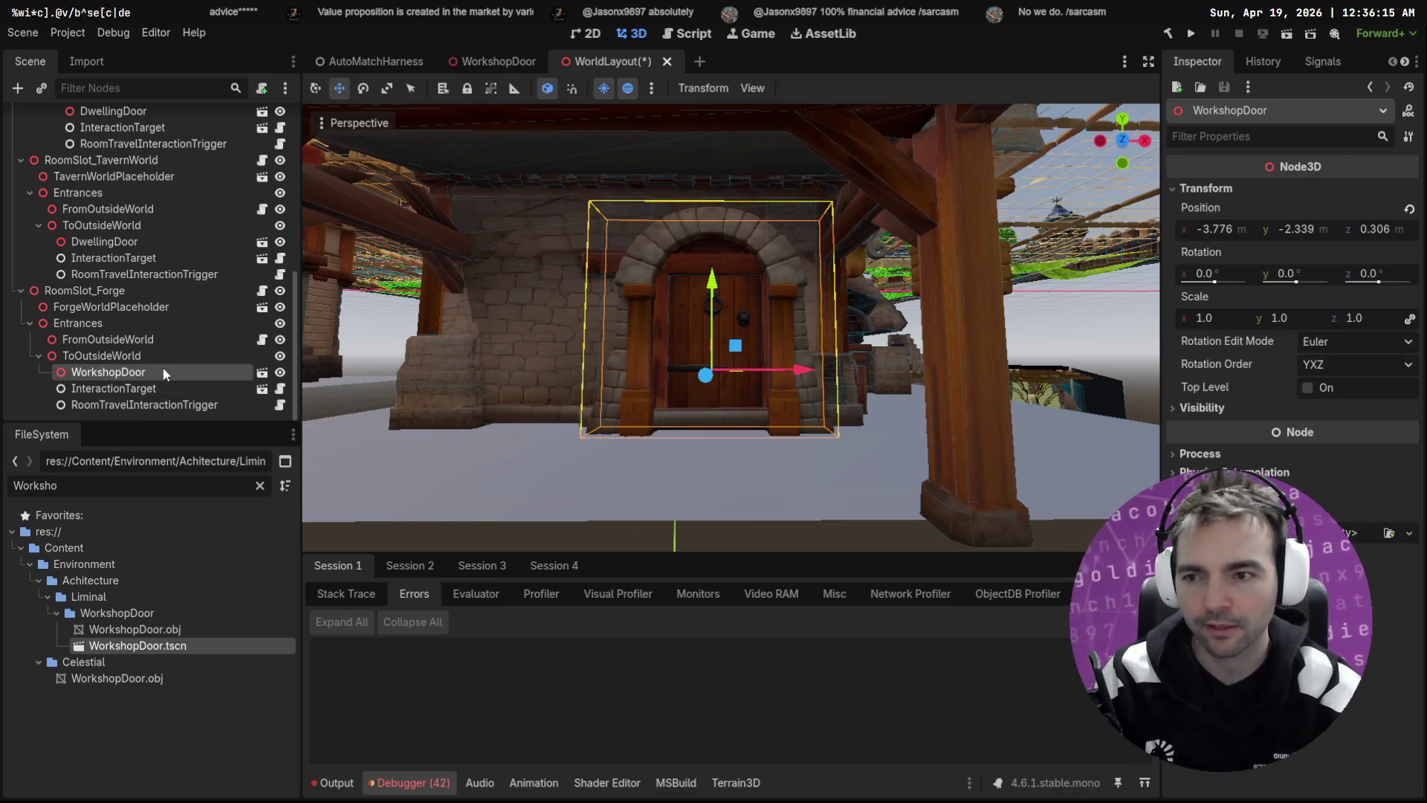
pyautogui.click(158, 388)
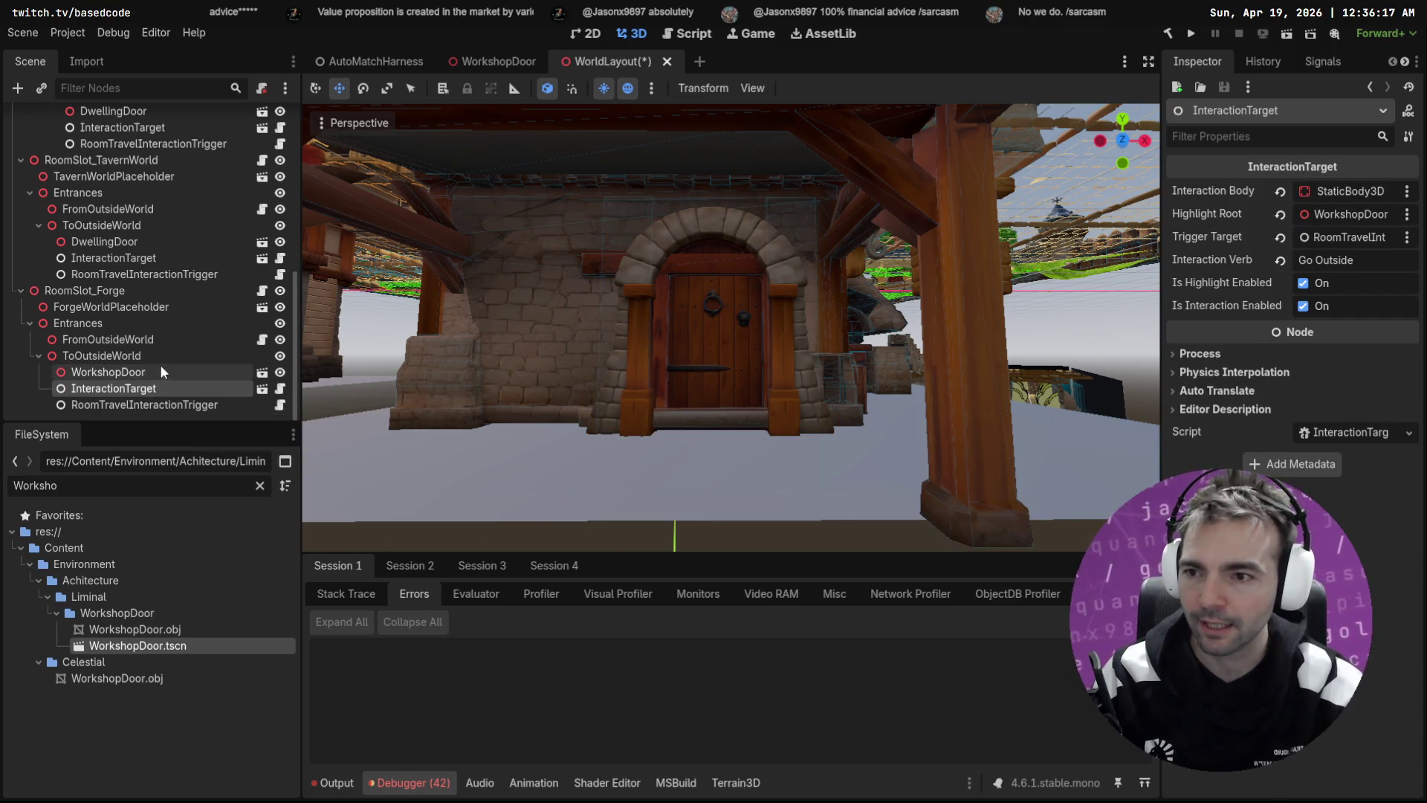
pyautogui.click(167, 339)
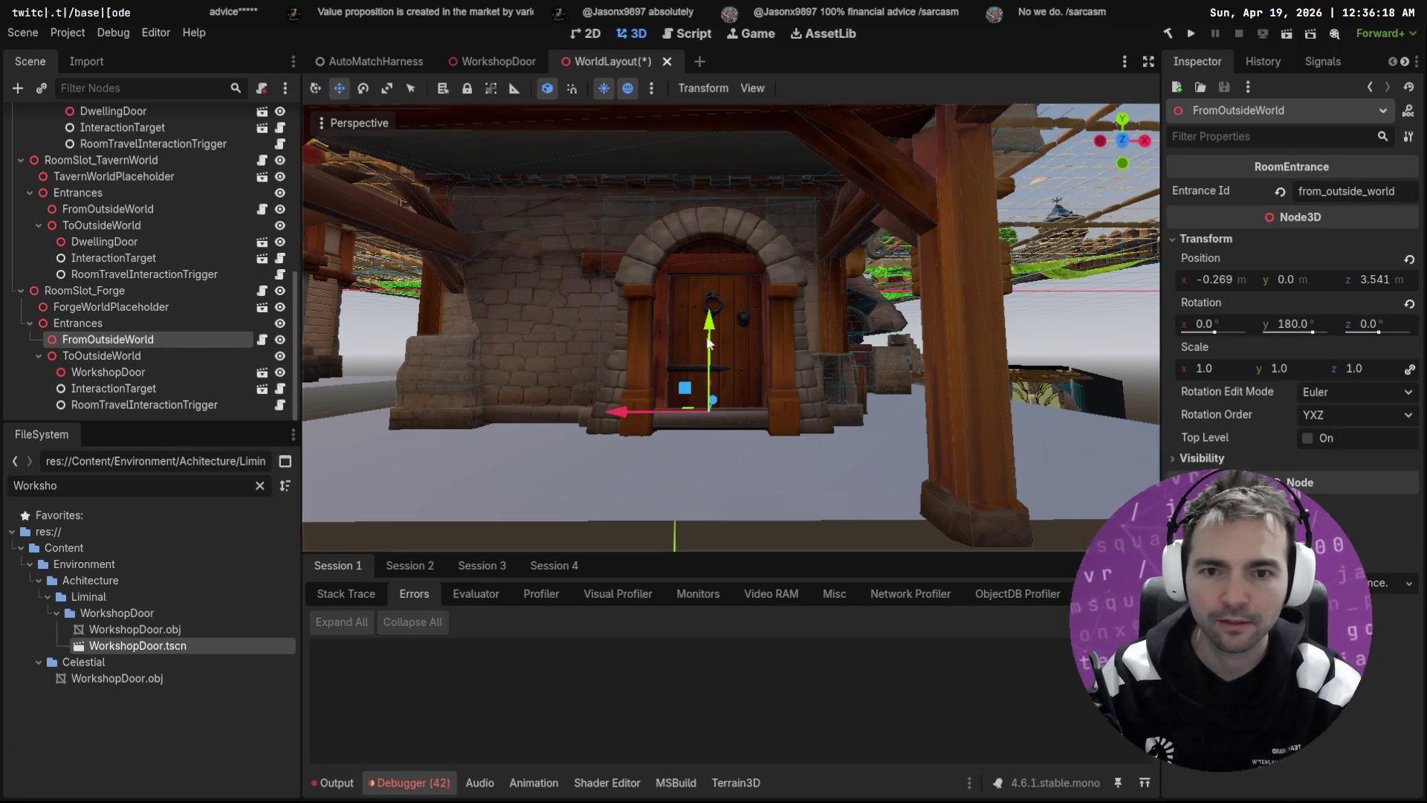
pyautogui.click(137, 371)
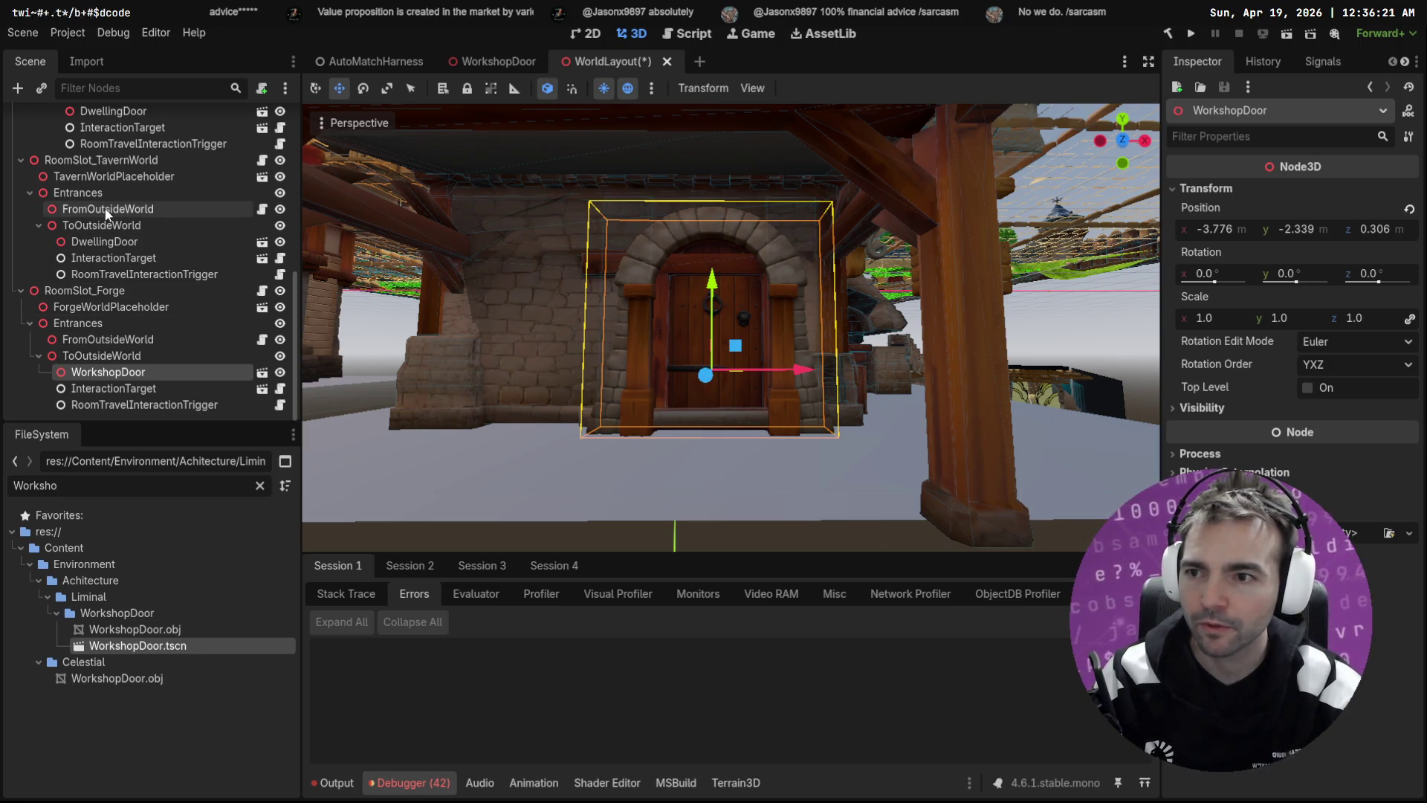
pyautogui.scroll(8, 127, 310)
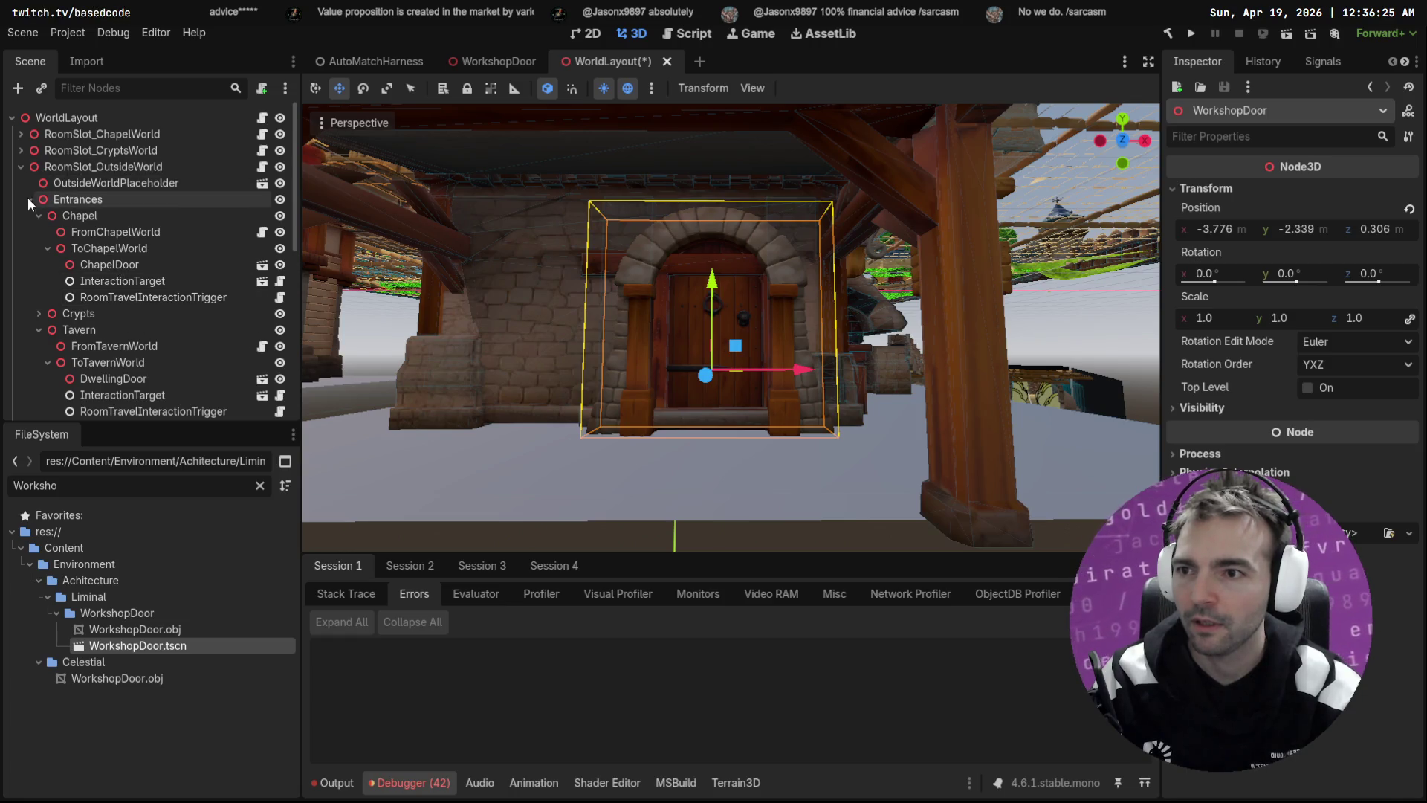
pyautogui.scroll(-3, 97, 208)
pyautogui.scroll(-7, 88, 235)
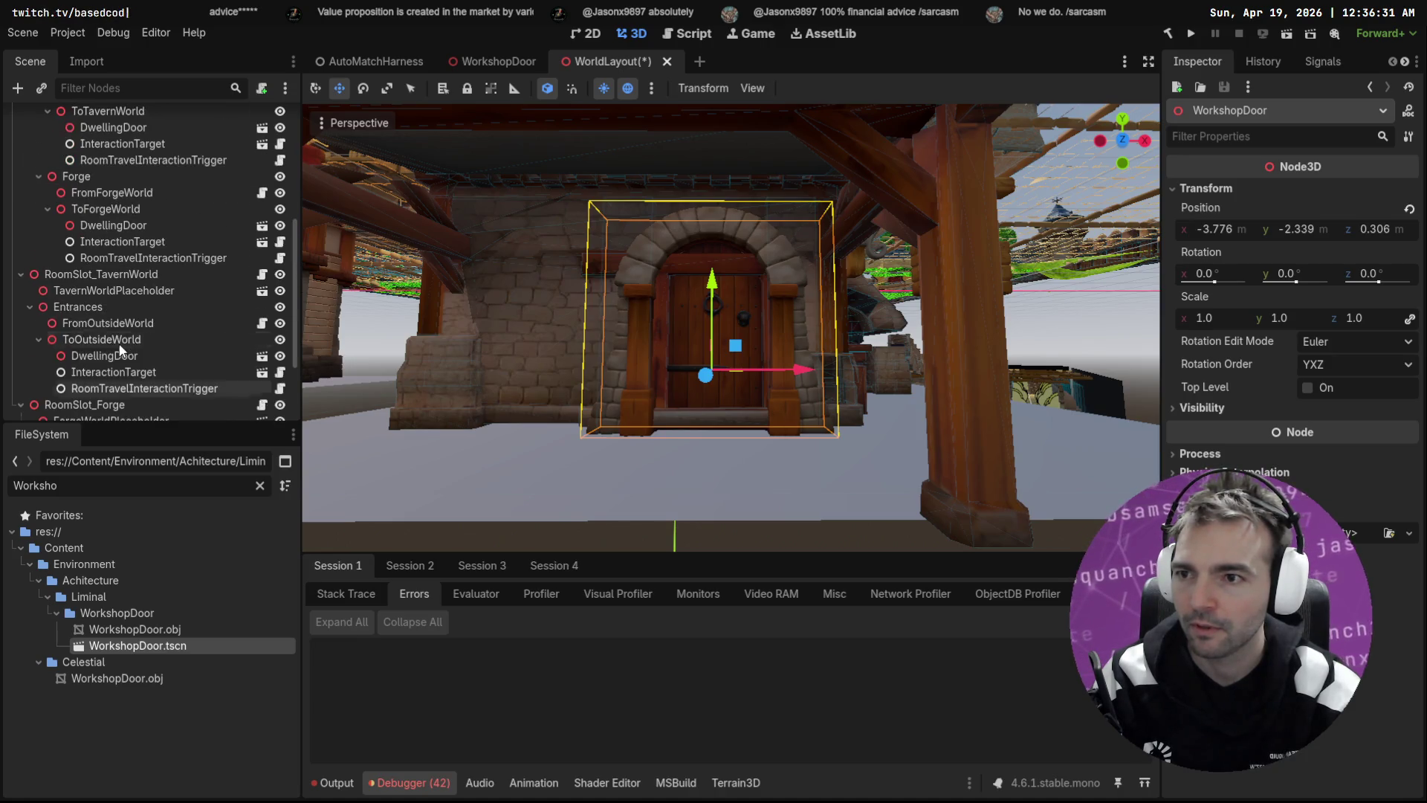
pyautogui.click(88, 293)
pyautogui.scroll(4, 88, 294)
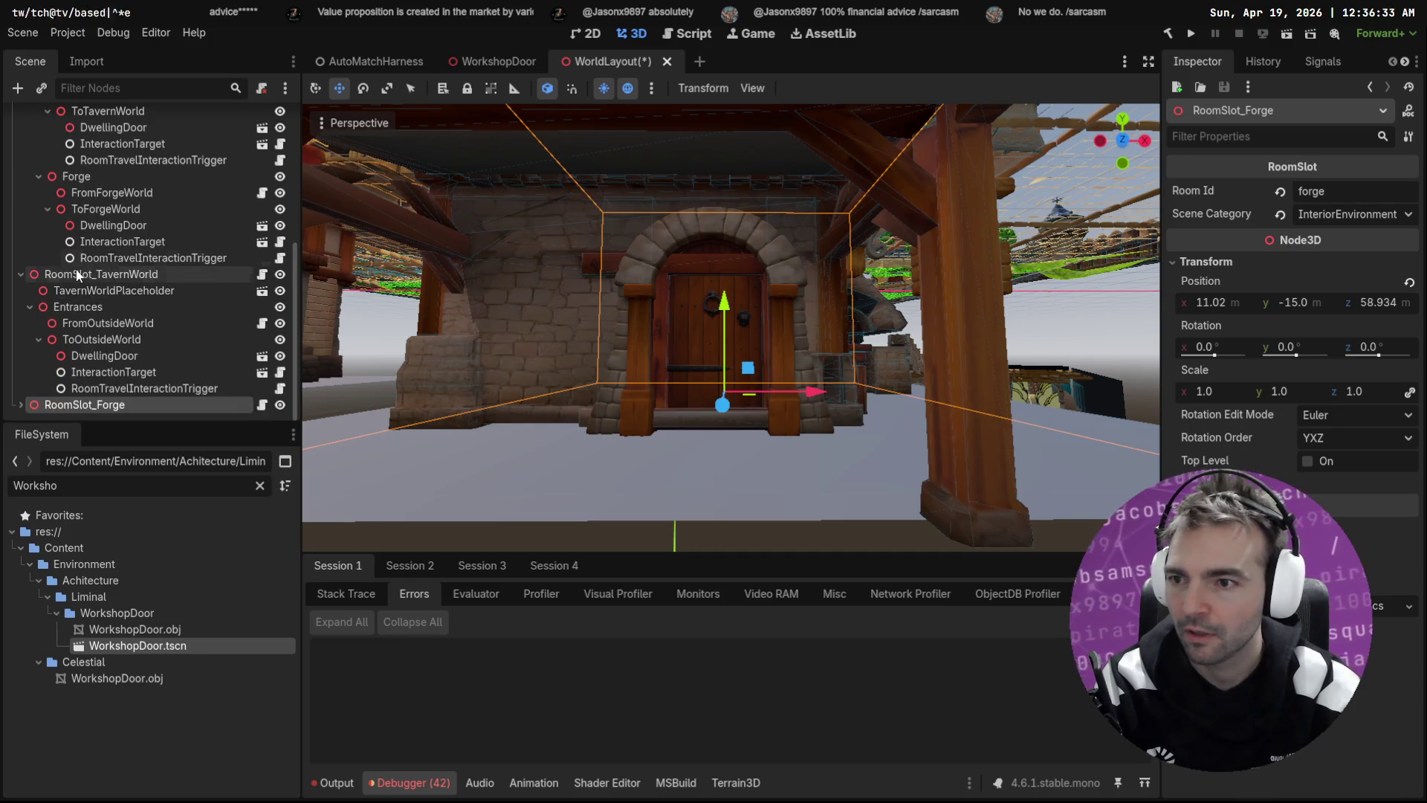
# Step: Move RoomSlot_OutsideWorld to the top of WorldLayout, collapse Chapel and Tavern, and select ToForgeWorld
pyautogui.click(88, 277)
pyautogui.scroll(10, 112, 305)
pyautogui.scroll(3, 137, 319)
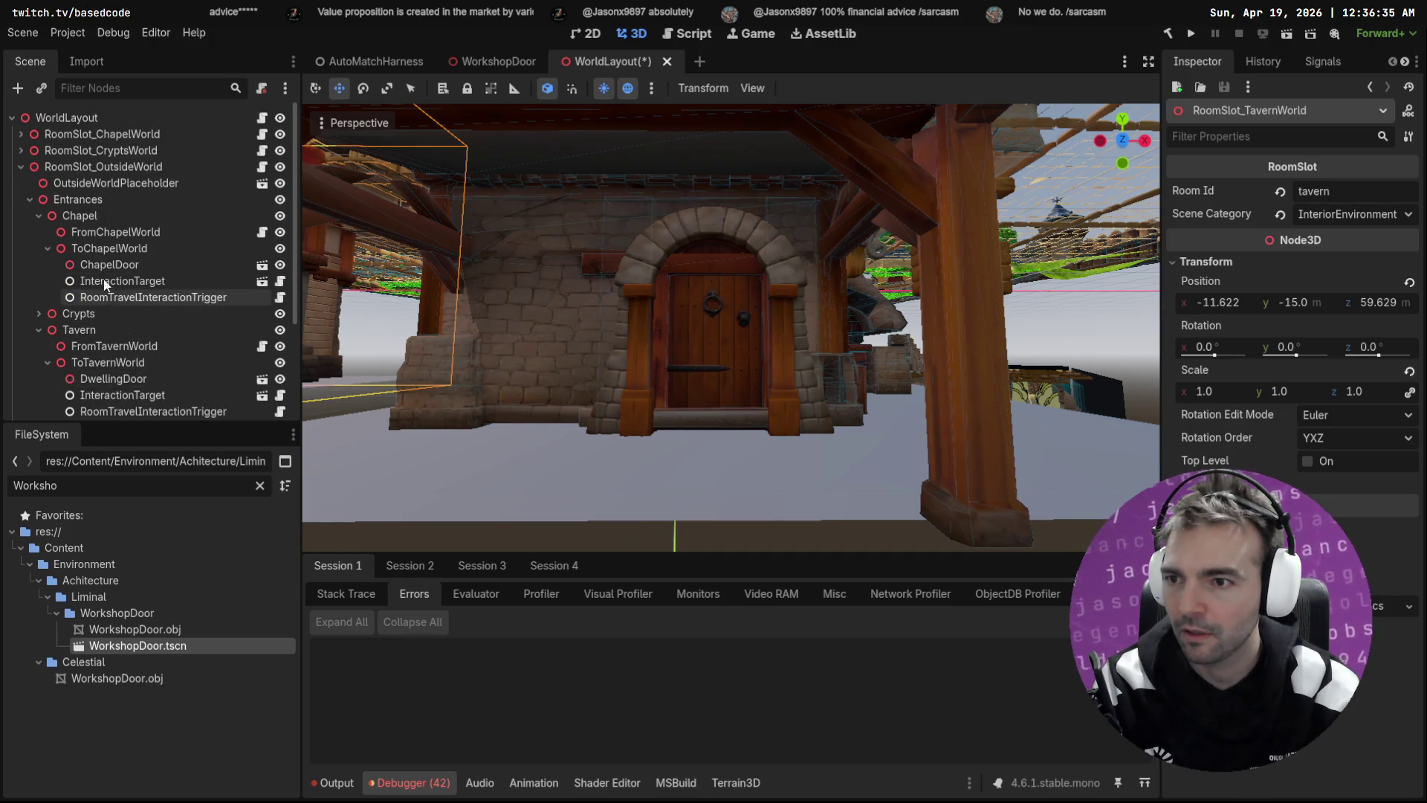
pyautogui.click(104, 168)
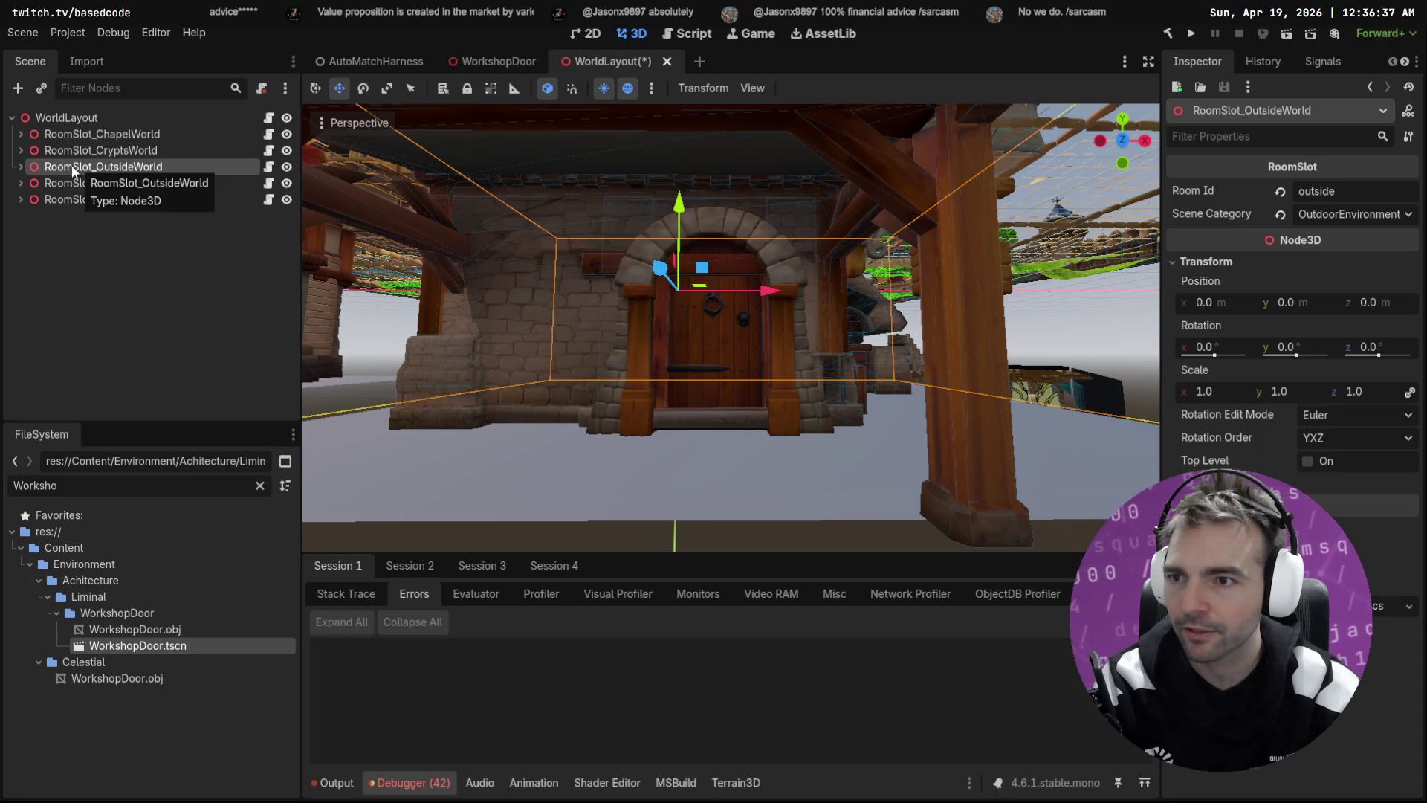
pyautogui.moveTo(78, 171); pyautogui.dragTo(88, 131)
pyautogui.click(21, 134)
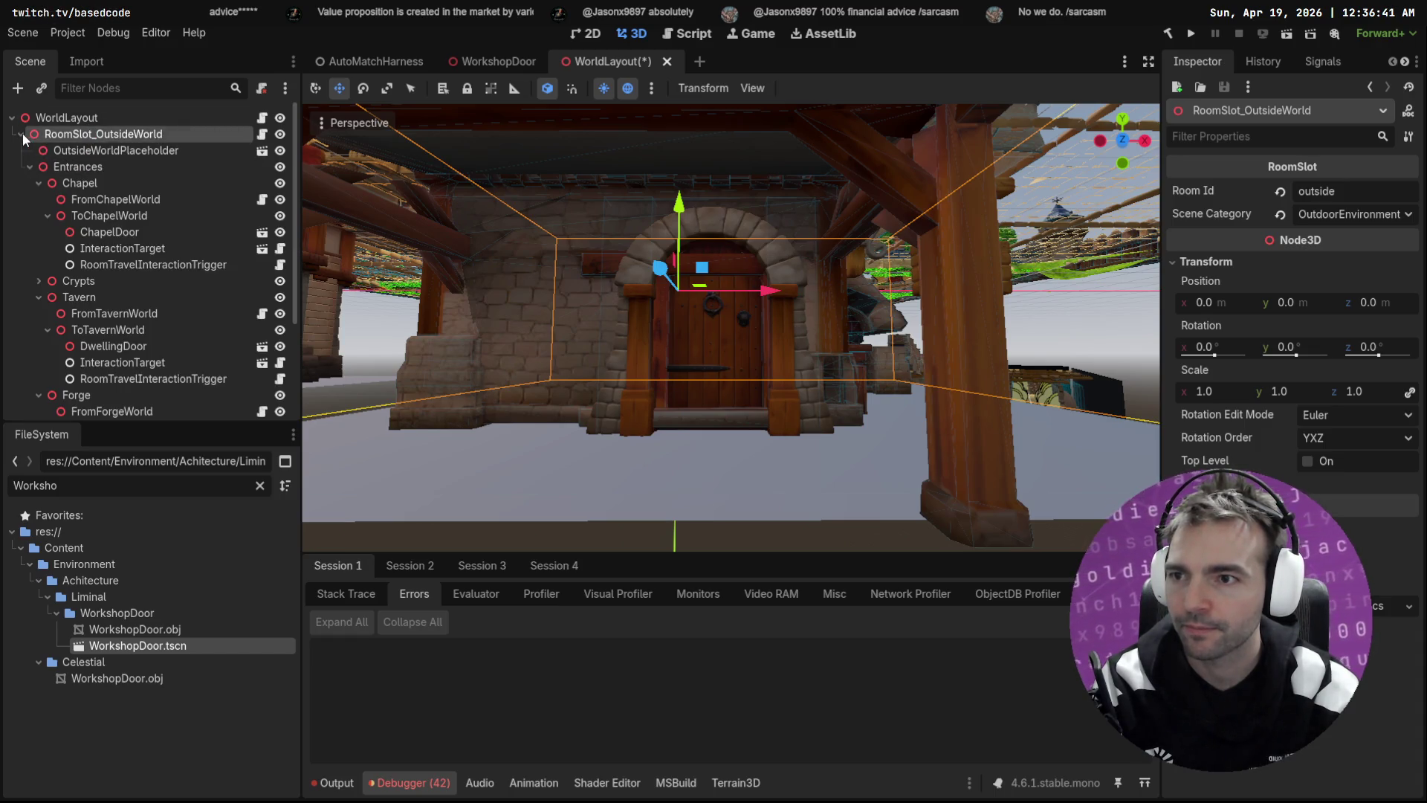
pyautogui.click(38, 183)
pyautogui.click(32, 216)
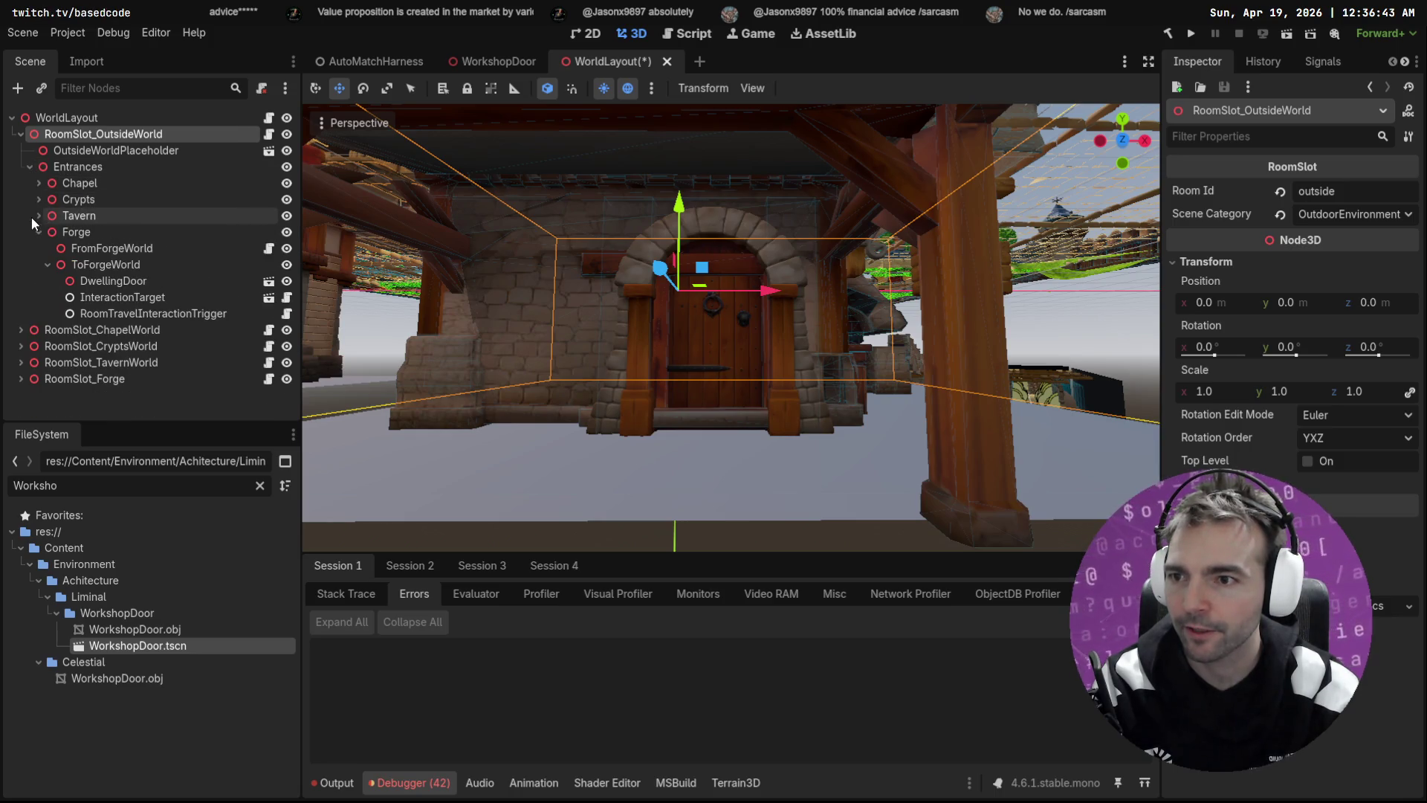
pyautogui.click(111, 264)
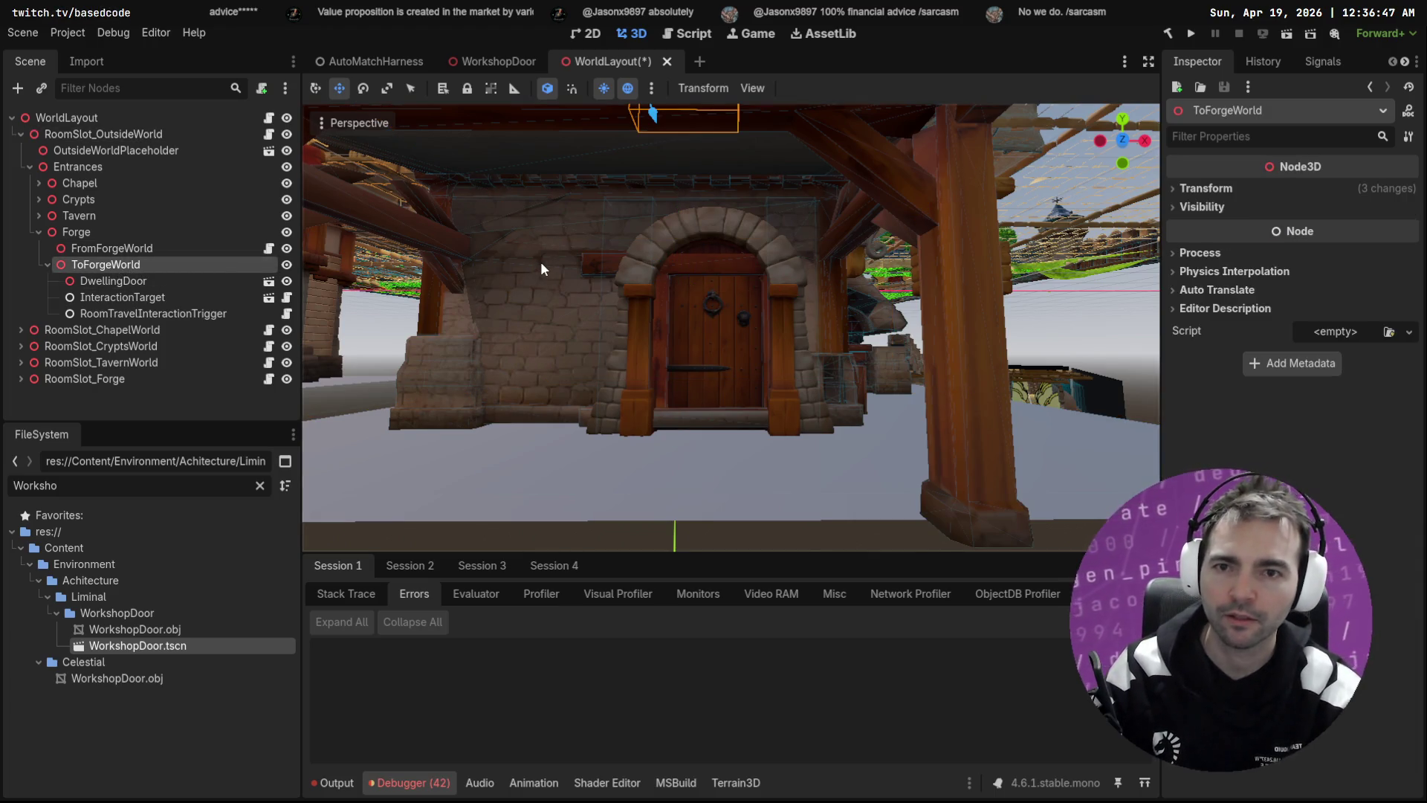
# Step: Instance WorkshopDoor under ToForgeWorld and paste DwellingDoor's position (-3.751, -3.782, 0.591) onto it
pyautogui.moveTo(541, 268); pyautogui.dragTo(542, 269)
pyautogui.press('Up')
pyautogui.press('Up')
pyautogui.press('Up')
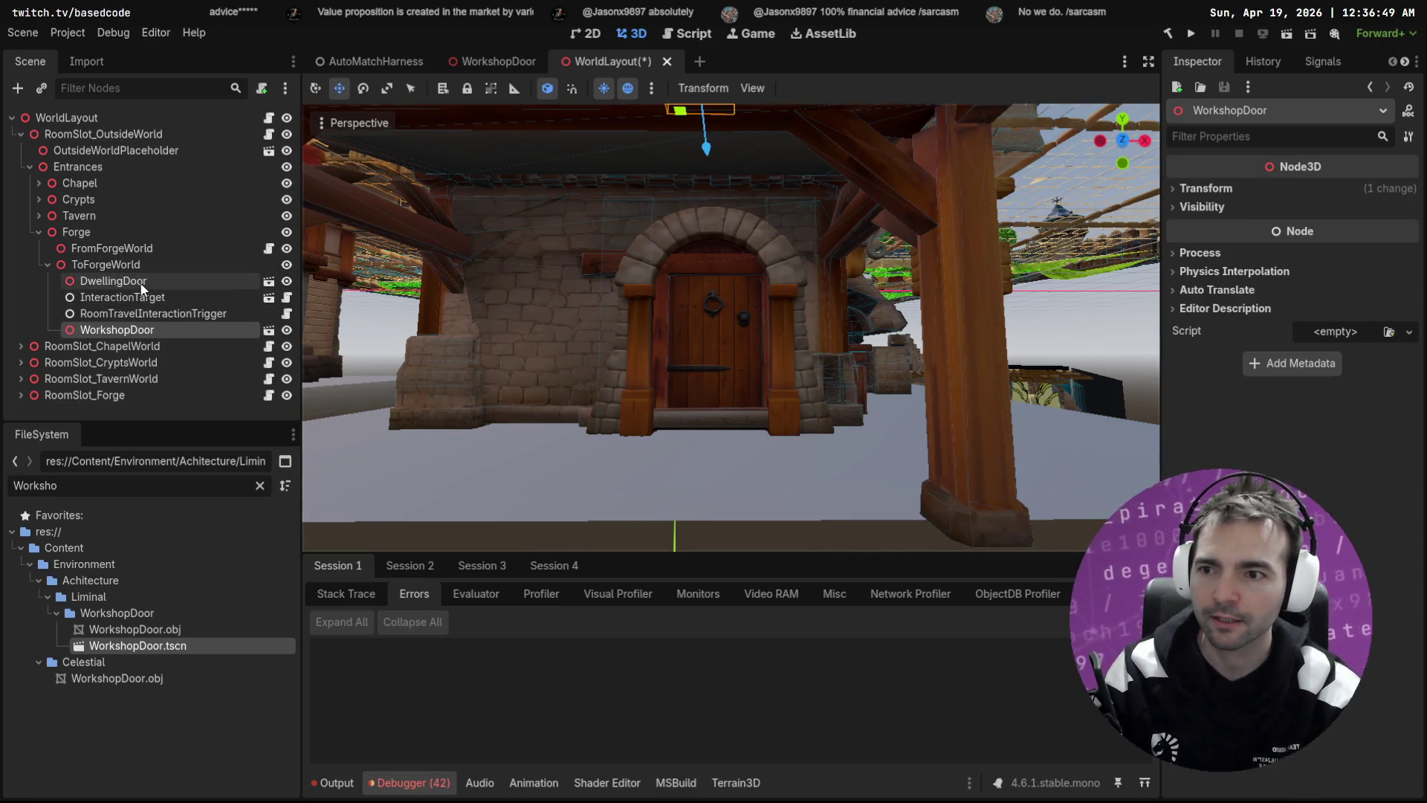
pyautogui.click(1206, 188)
pyautogui.rightClick(1213, 208)
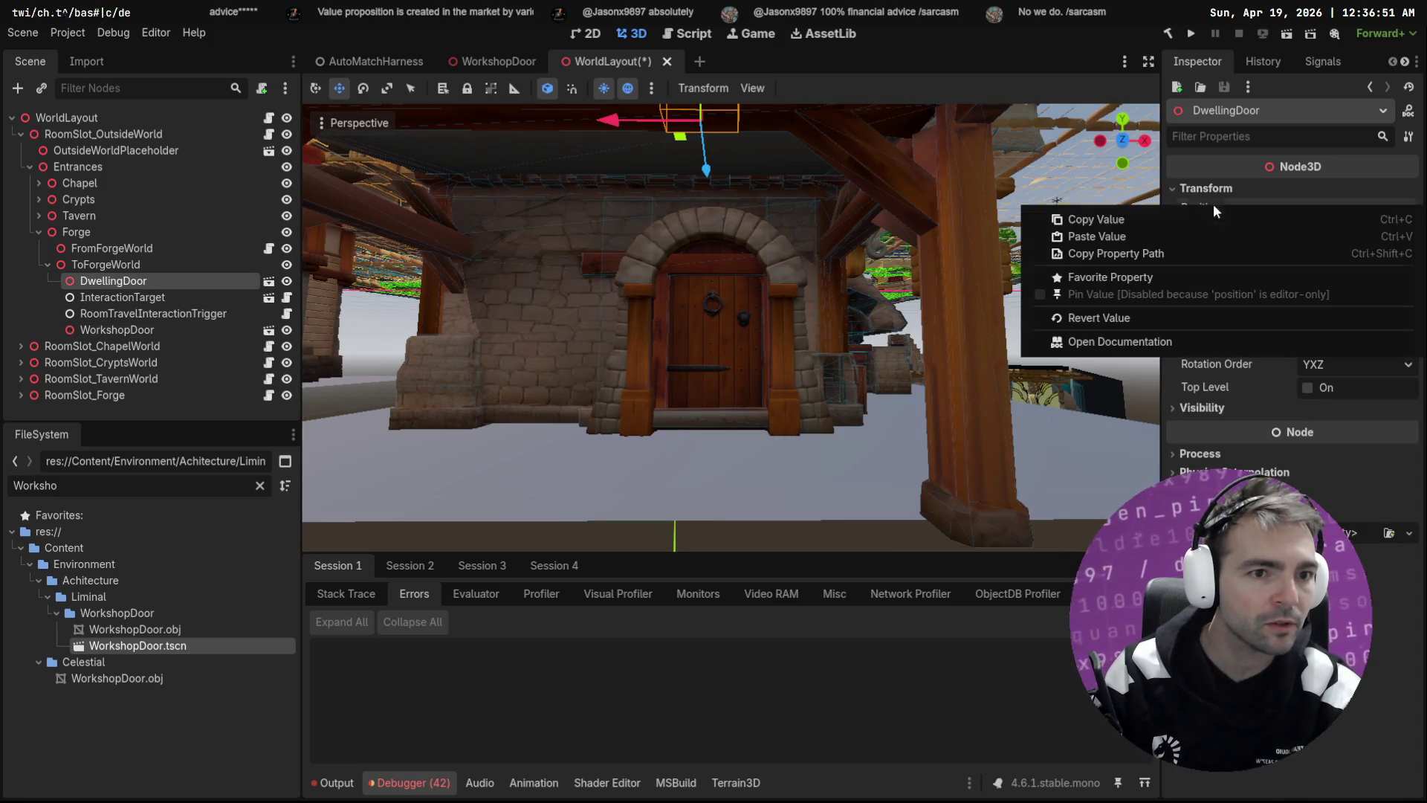
pyautogui.click(1234, 218)
pyautogui.click(137, 329)
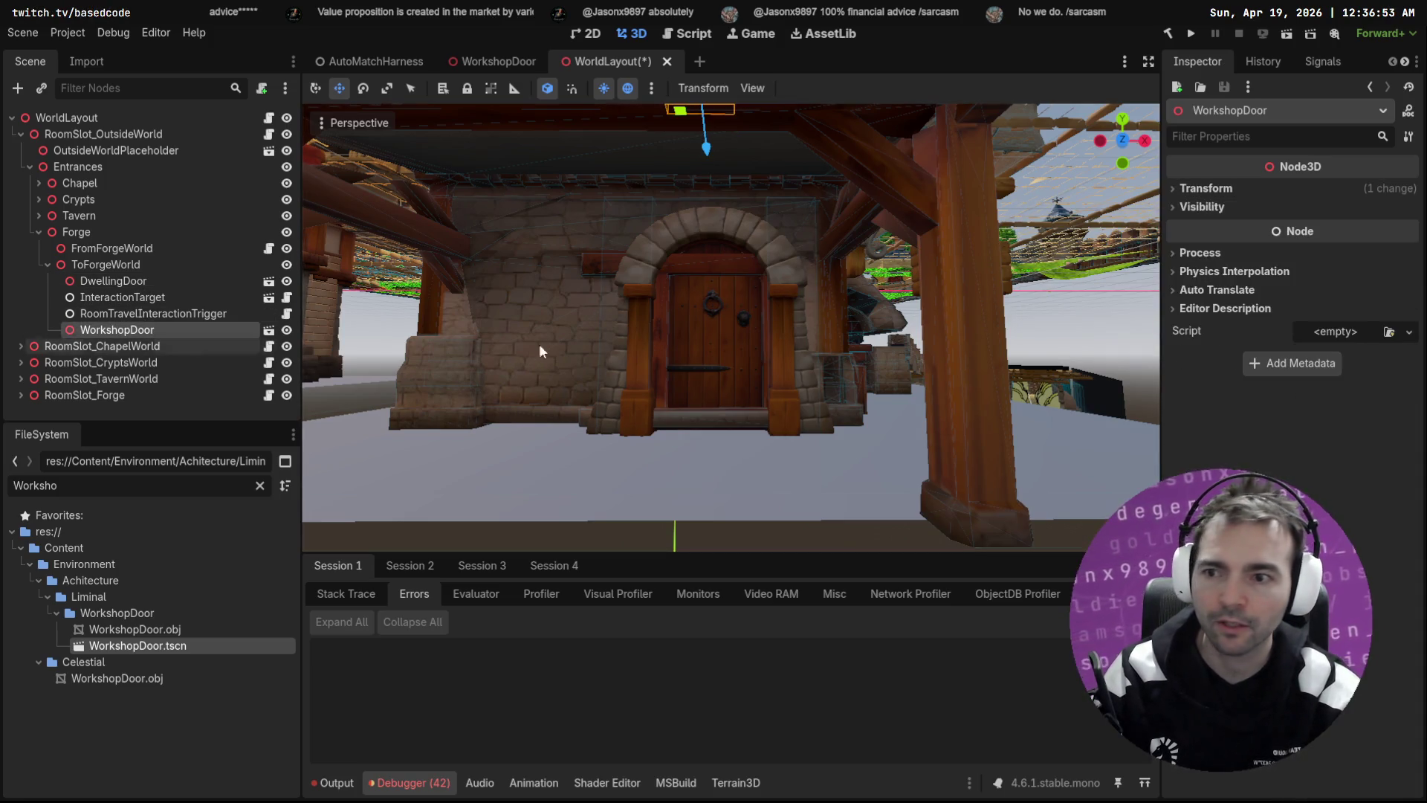
pyautogui.click(1210, 189)
pyautogui.rightClick(1213, 208)
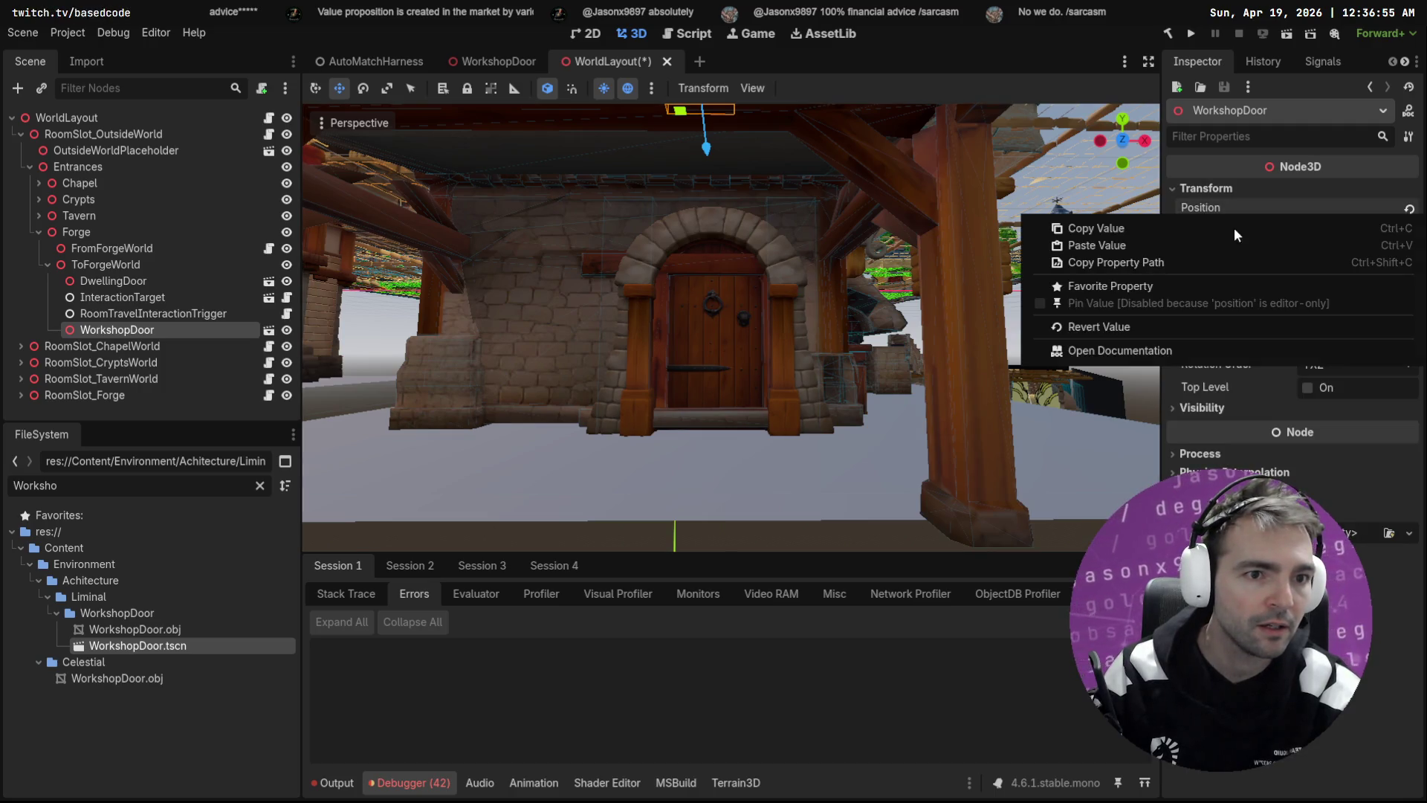
pyautogui.click(1141, 247)
pyautogui.moveTo(588, 274)
pyautogui.mouseDown()
pyautogui.moveTo(676, 178)
pyautogui.moveTo(691, 223)
pyautogui.moveTo(765, 232)
pyautogui.mouseUp()
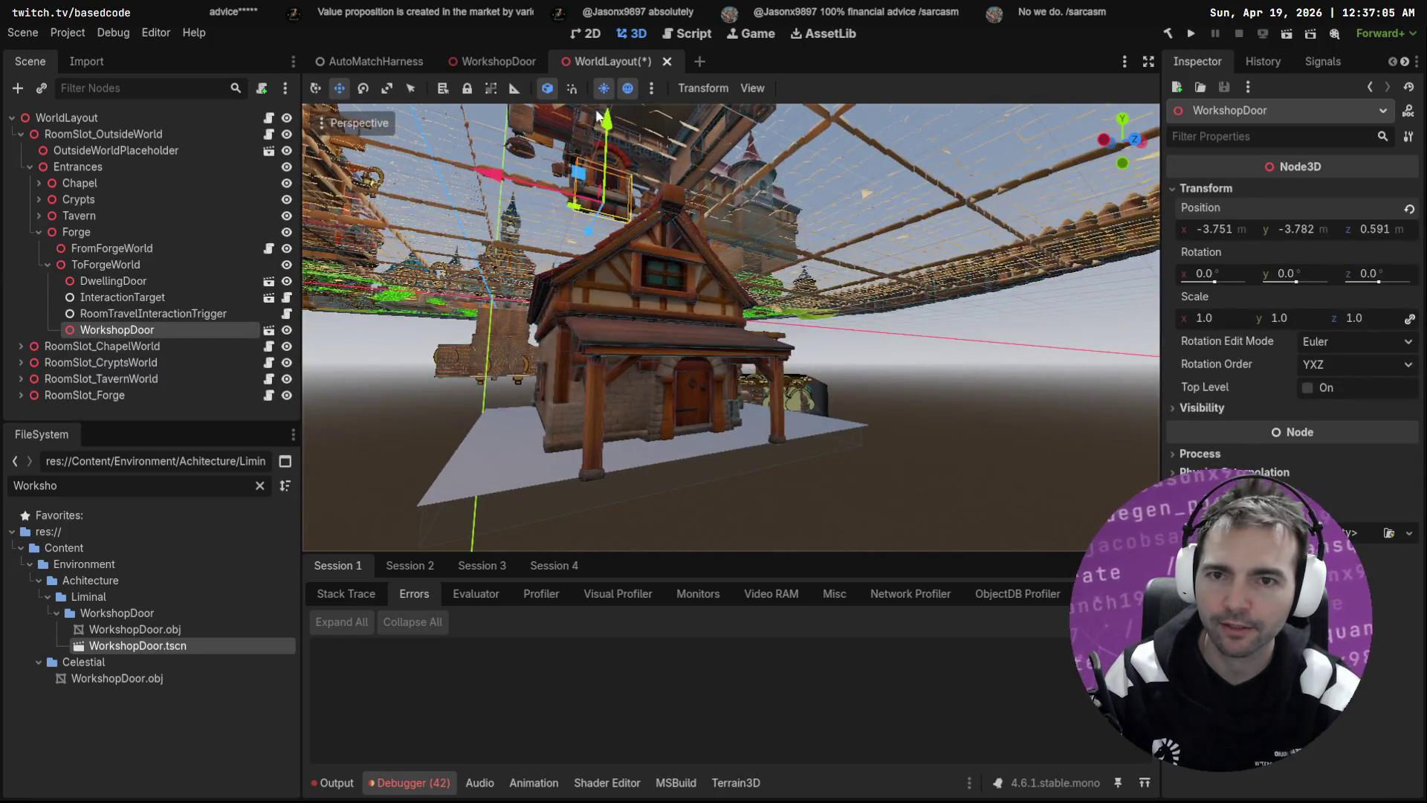
# Step: Delete the WorkshopDoor, paste one back and try moving it, then undo both changes
pyautogui.press('Delete')
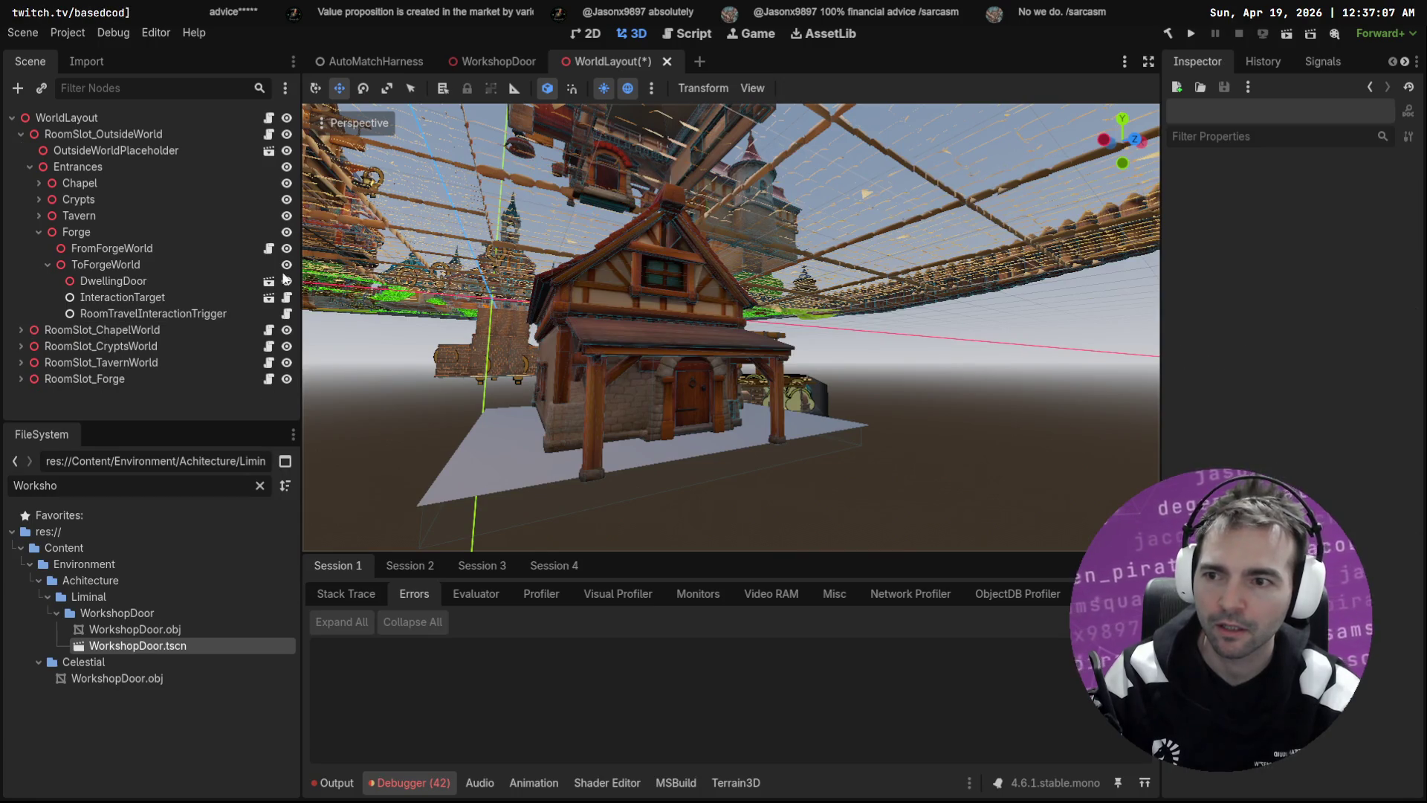
pyautogui.click(223, 281)
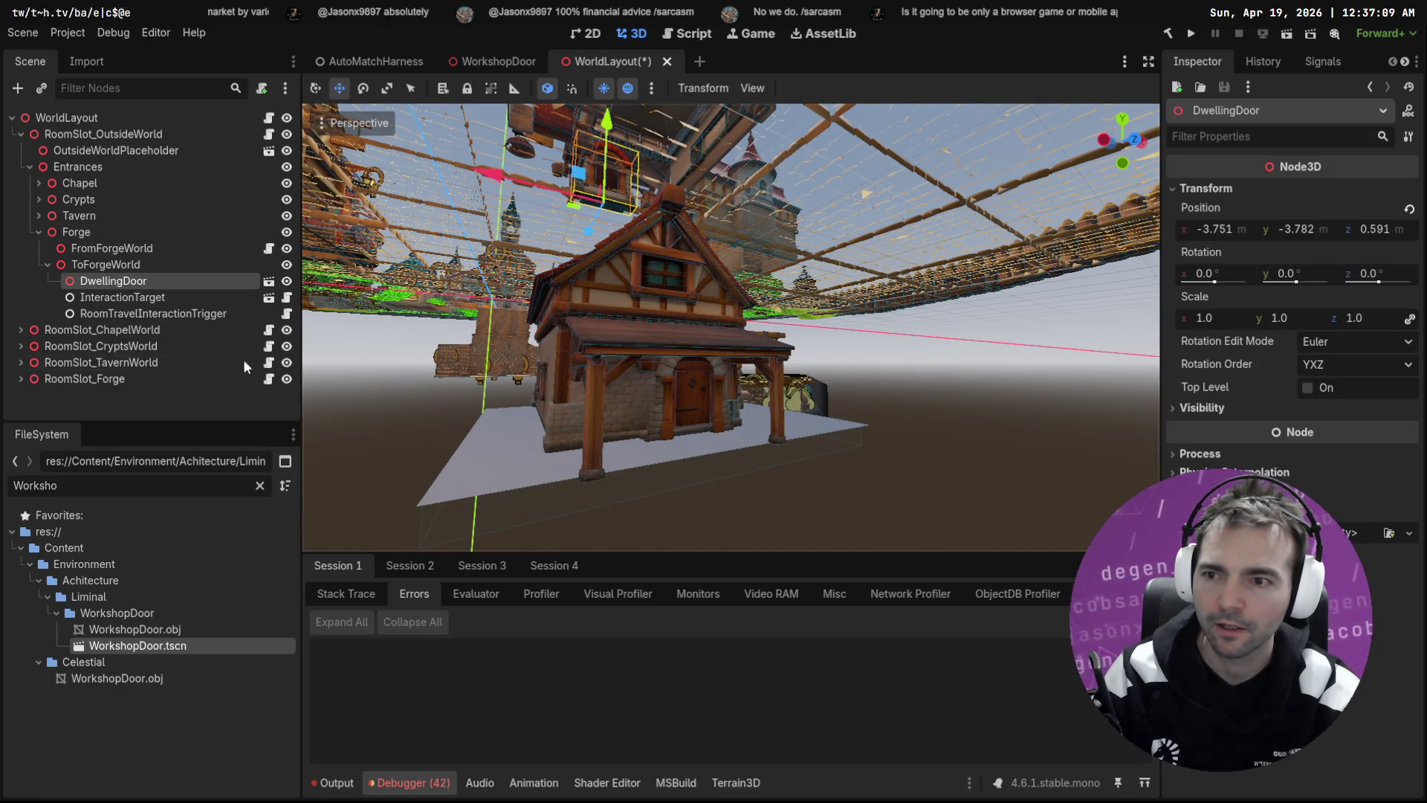
pyautogui.click(149, 265)
pyautogui.hotkey('ctrl', 'v')
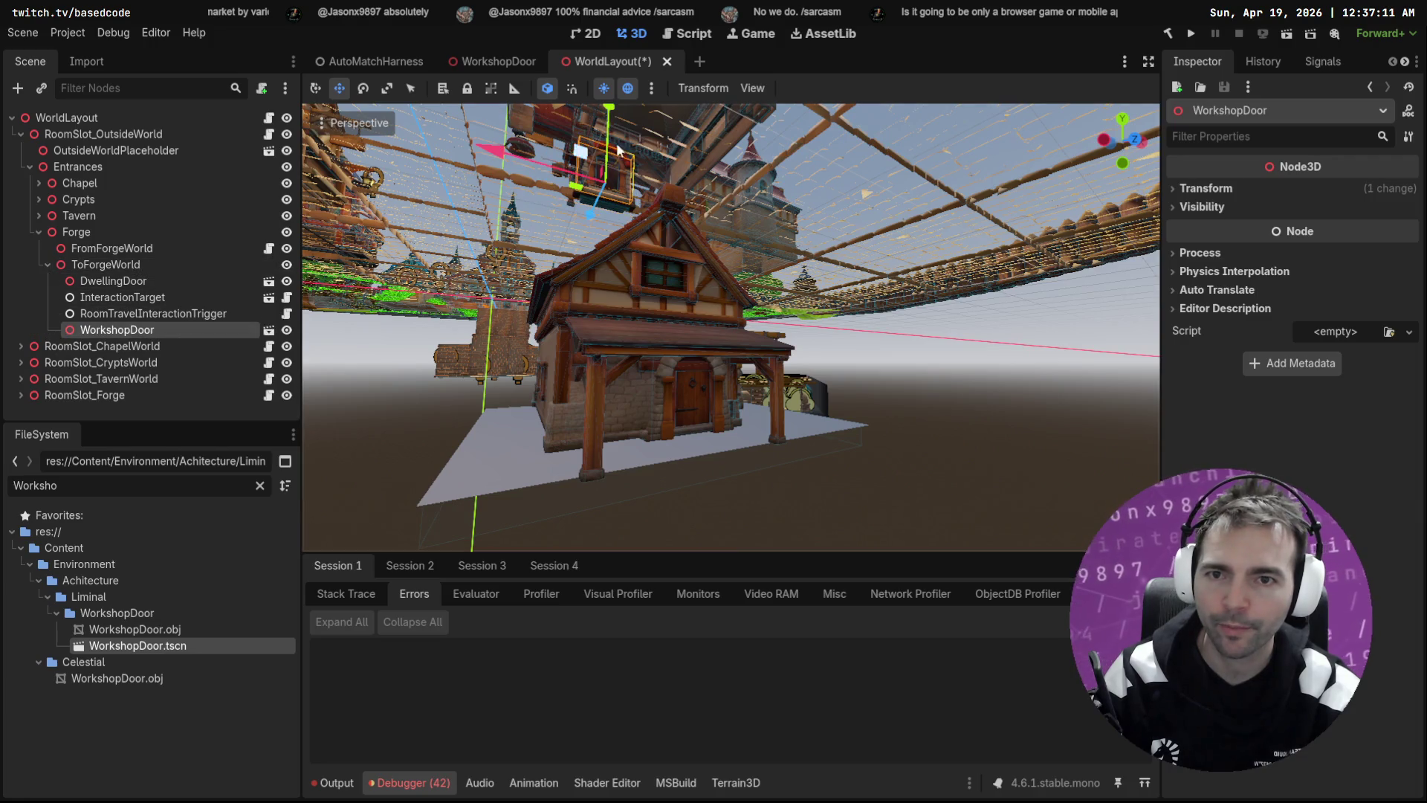
pyautogui.moveTo(610, 130); pyautogui.dragTo(583, 386)
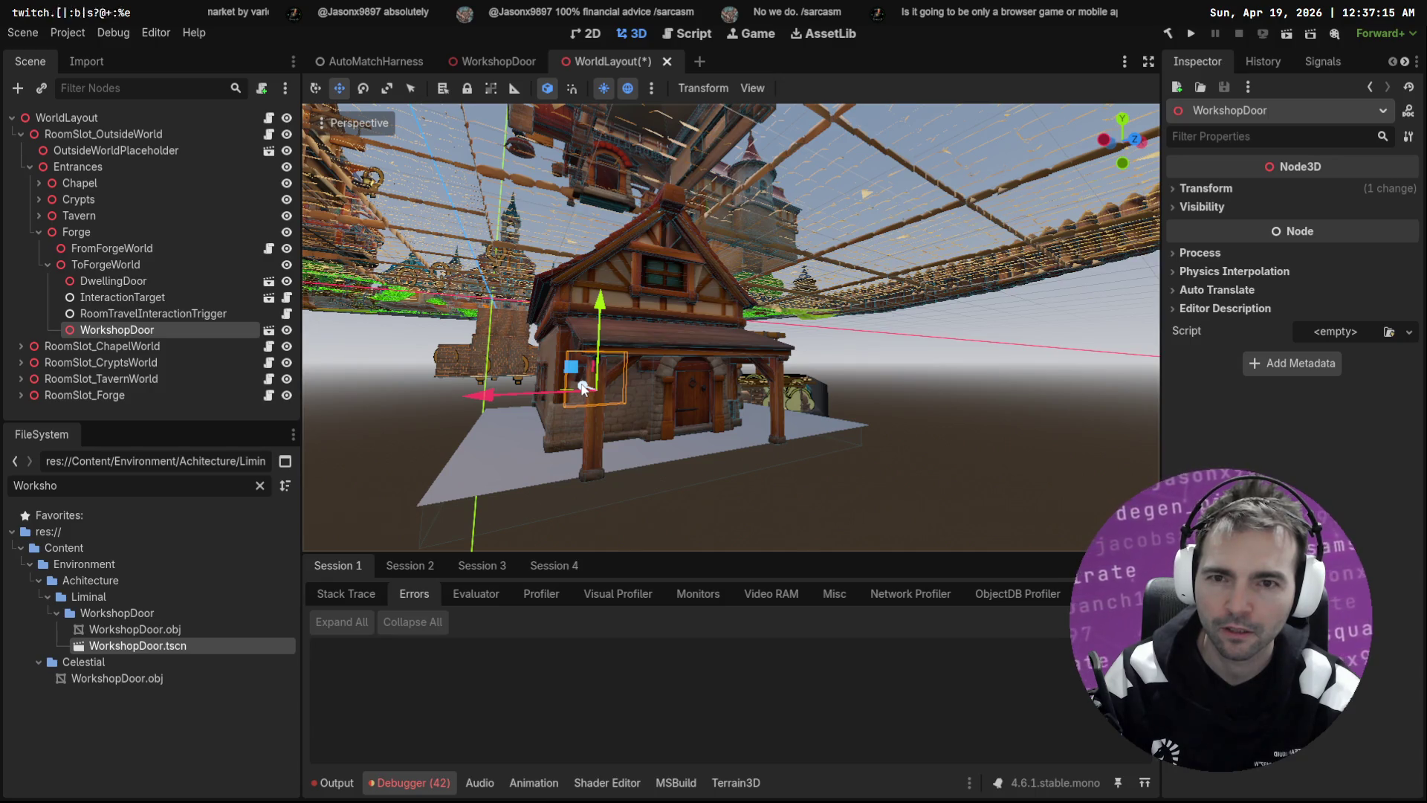
pyautogui.hotkey('ctrl', 'z')
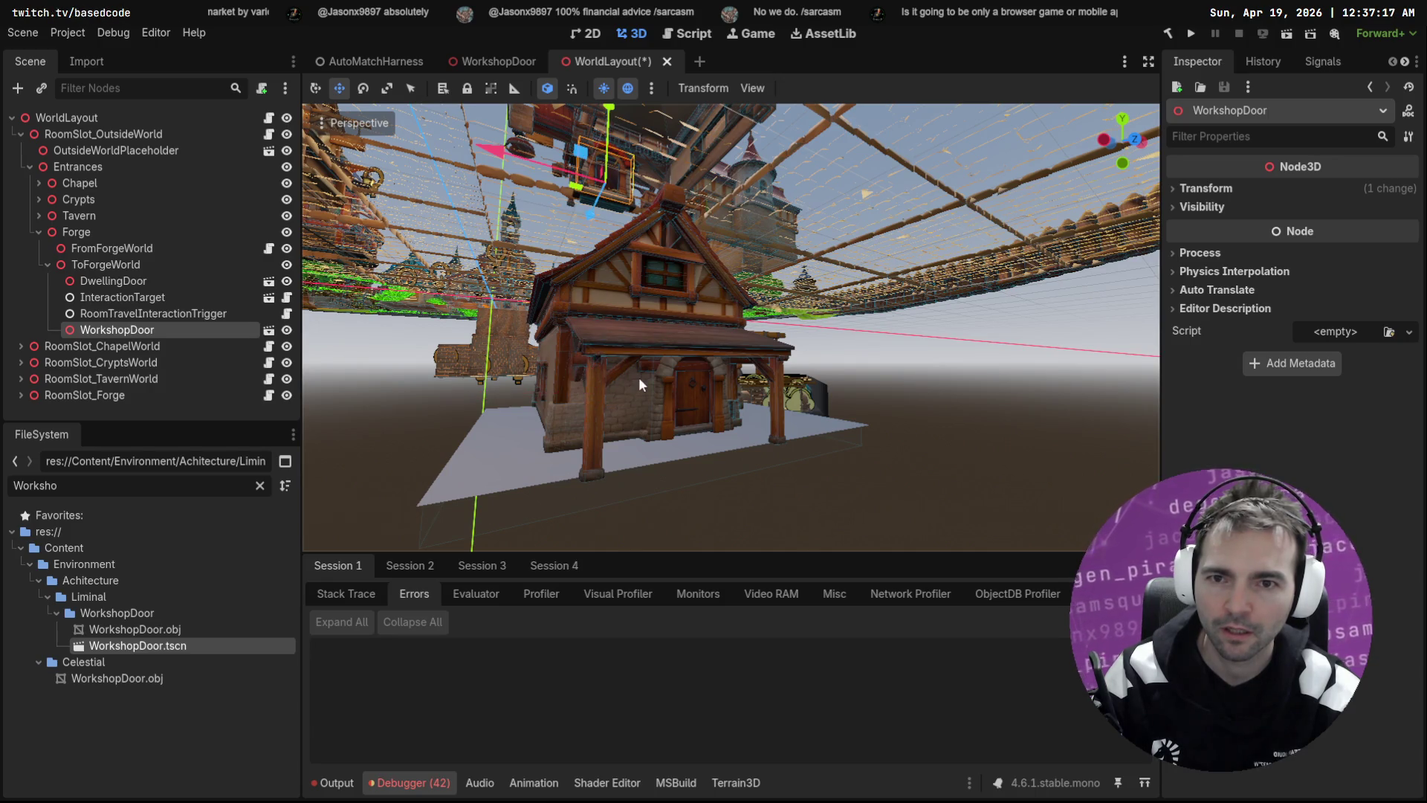
pyautogui.hotkey('ctrl', 'z')
# Step: Frame the Forge entrance's InteractionTarget in the 3D view and select DwellingDoor
pyautogui.moveTo(712, 408); pyautogui.dragTo(712, 408)
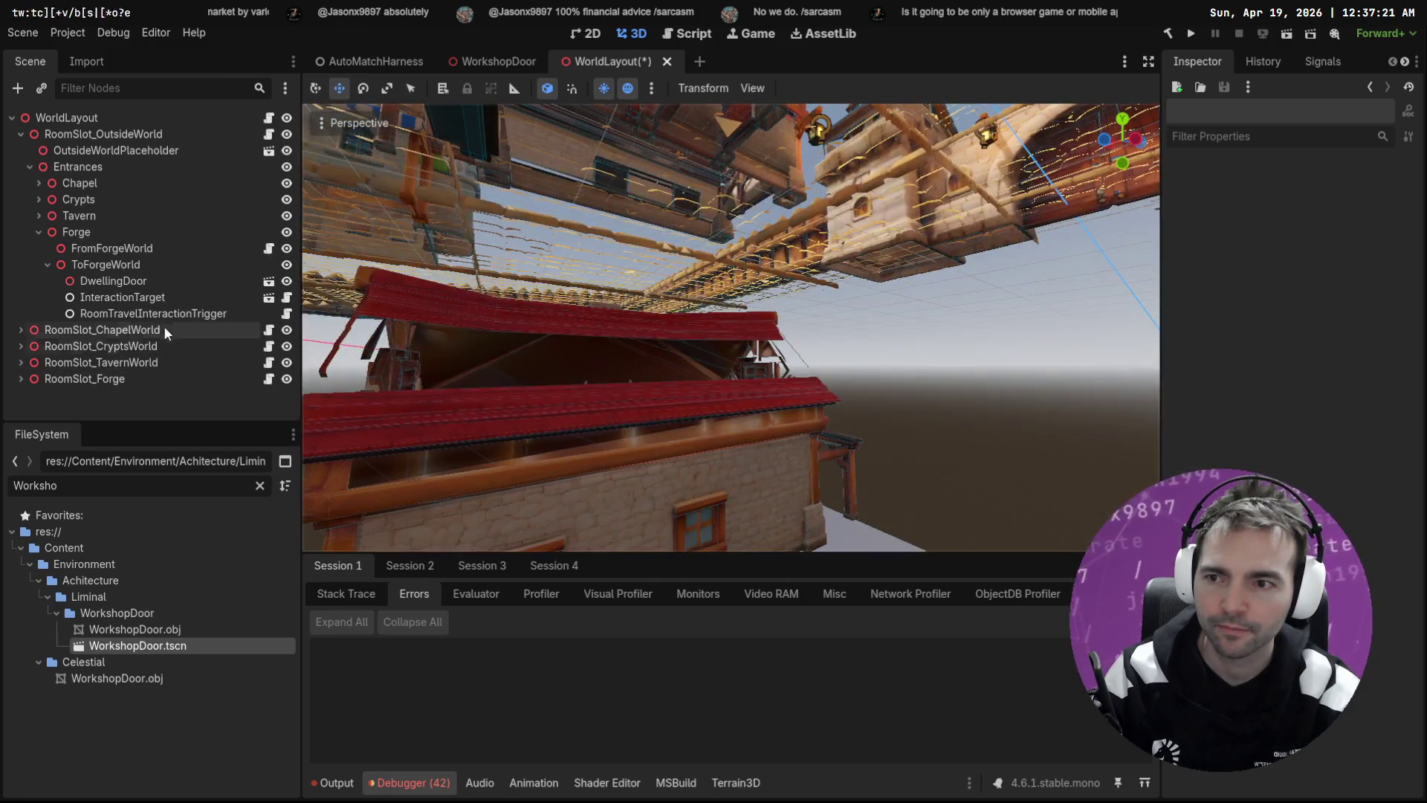
pyautogui.click(123, 297)
pyautogui.press('f')
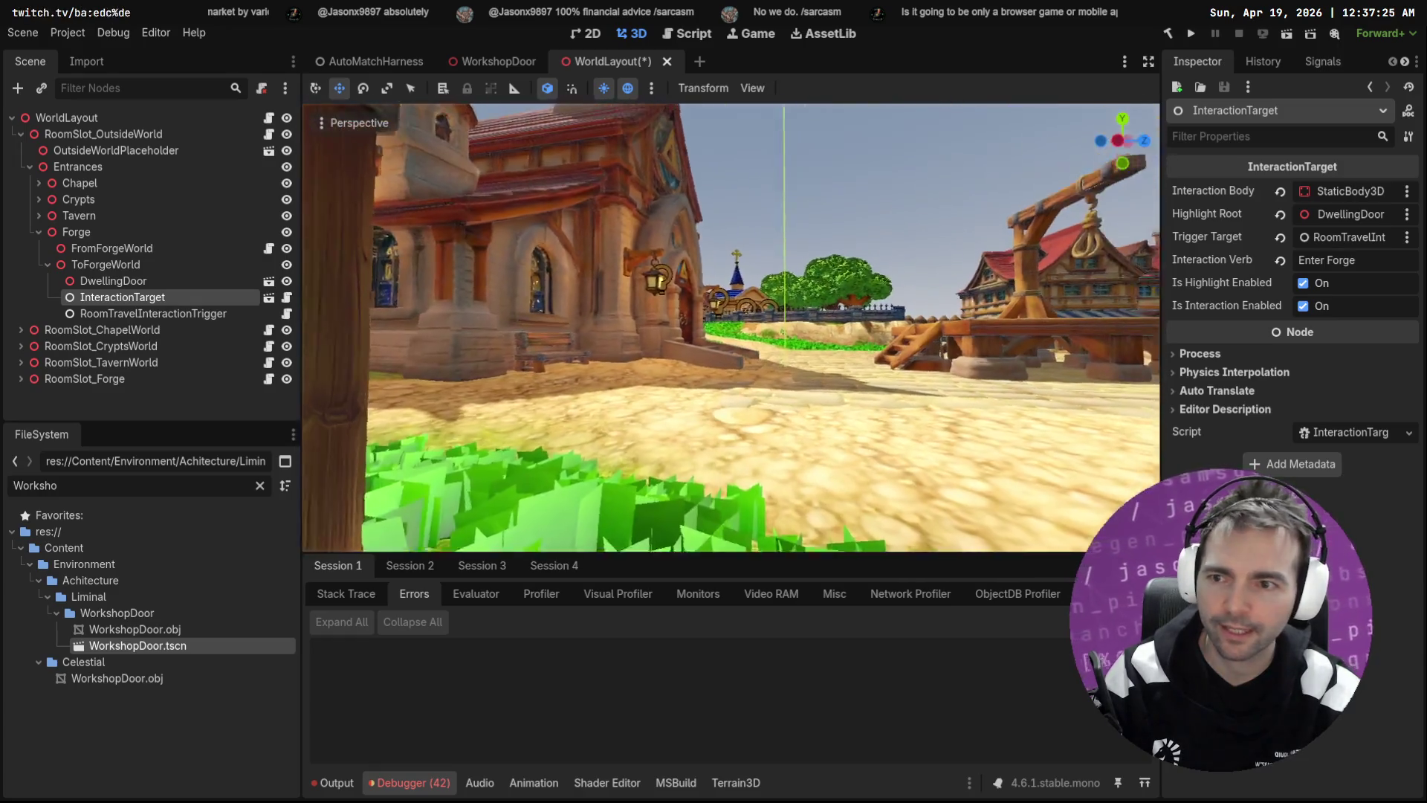
pyautogui.moveTo(707, 362); pyautogui.dragTo(707, 363)
pyautogui.click(128, 287)
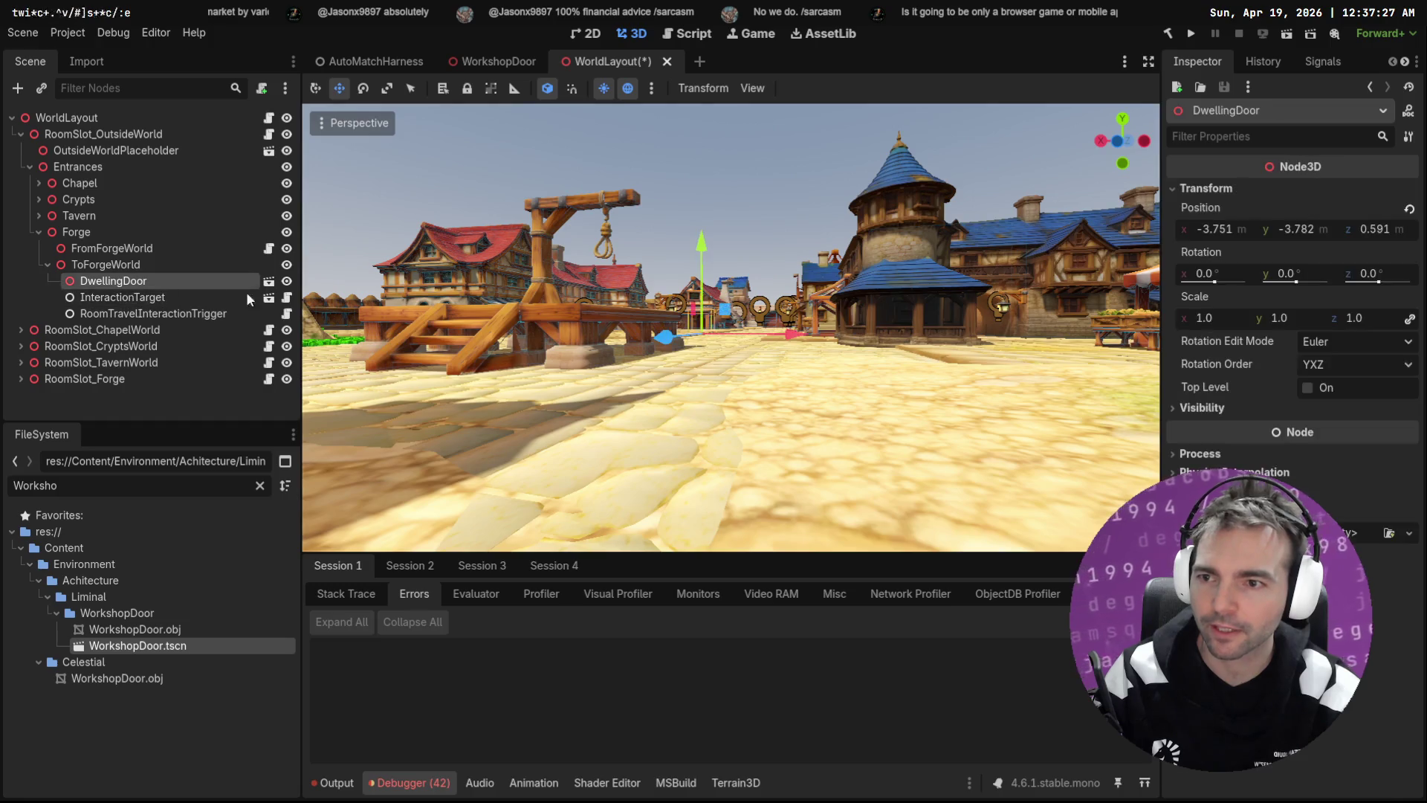
# Step: Check the Forge room's FromOutsideWorld entrance, its WorkshopDoor and InteractionTarget
pyautogui.press('f')
pyautogui.click(144, 254)
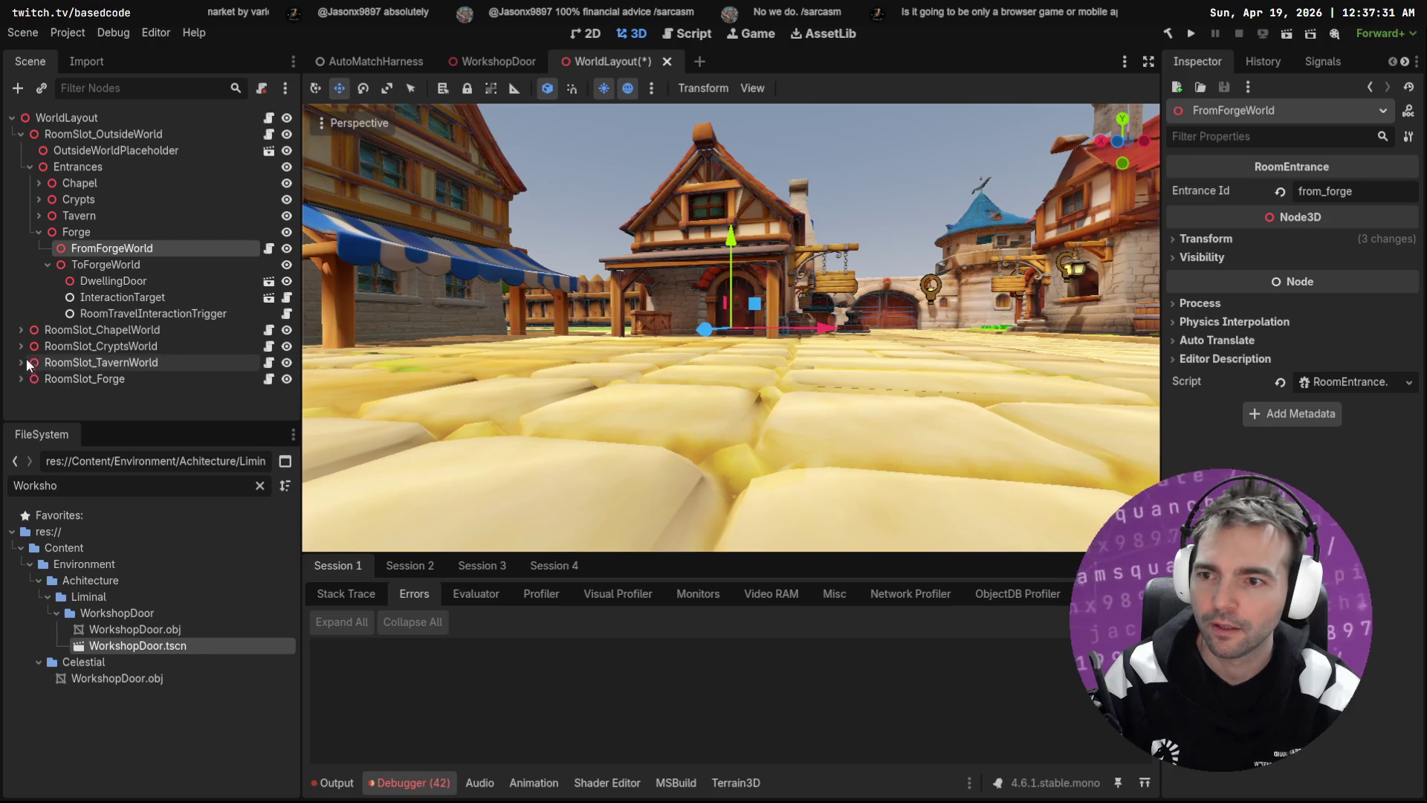
pyautogui.click(22, 380)
pyautogui.scroll(-2, 90, 384)
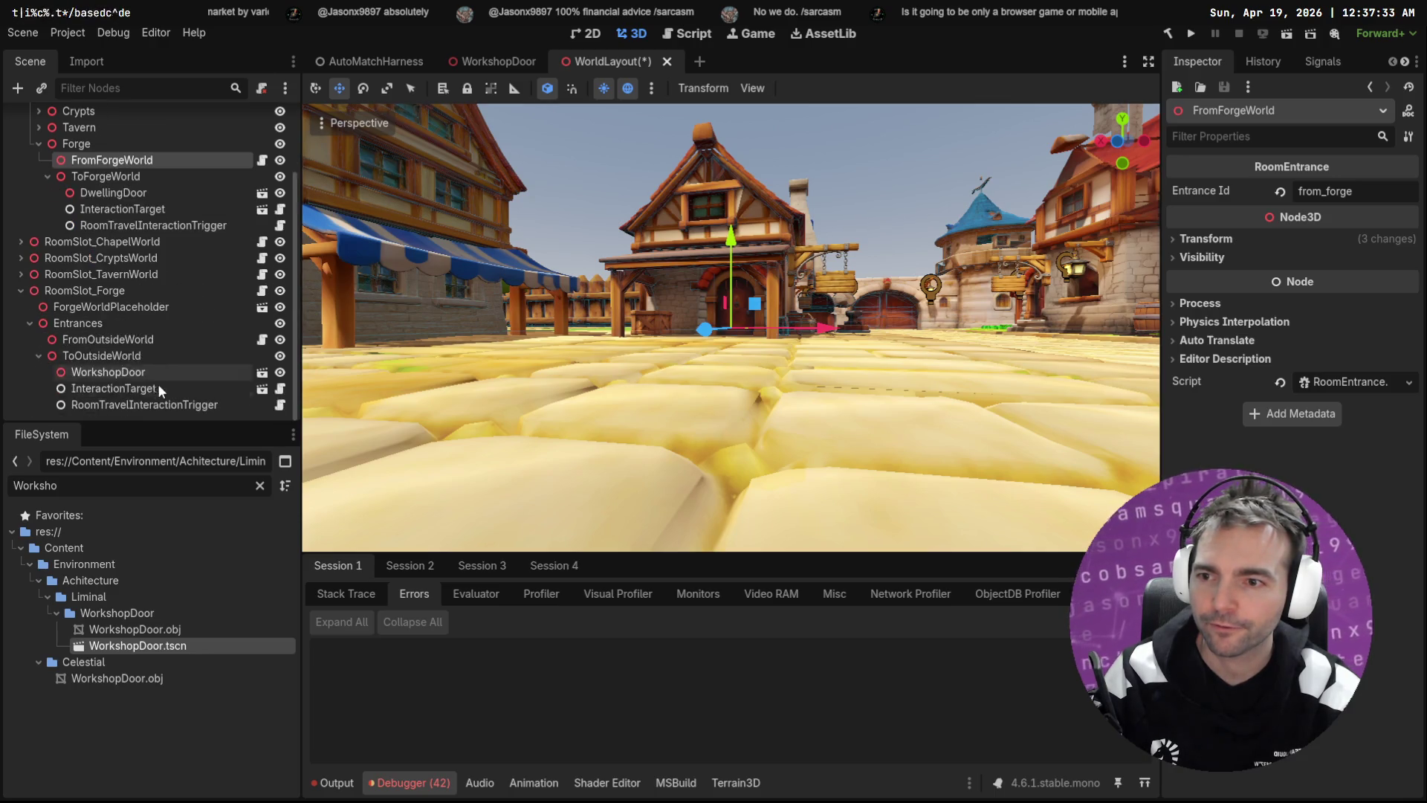
pyautogui.click(108, 339)
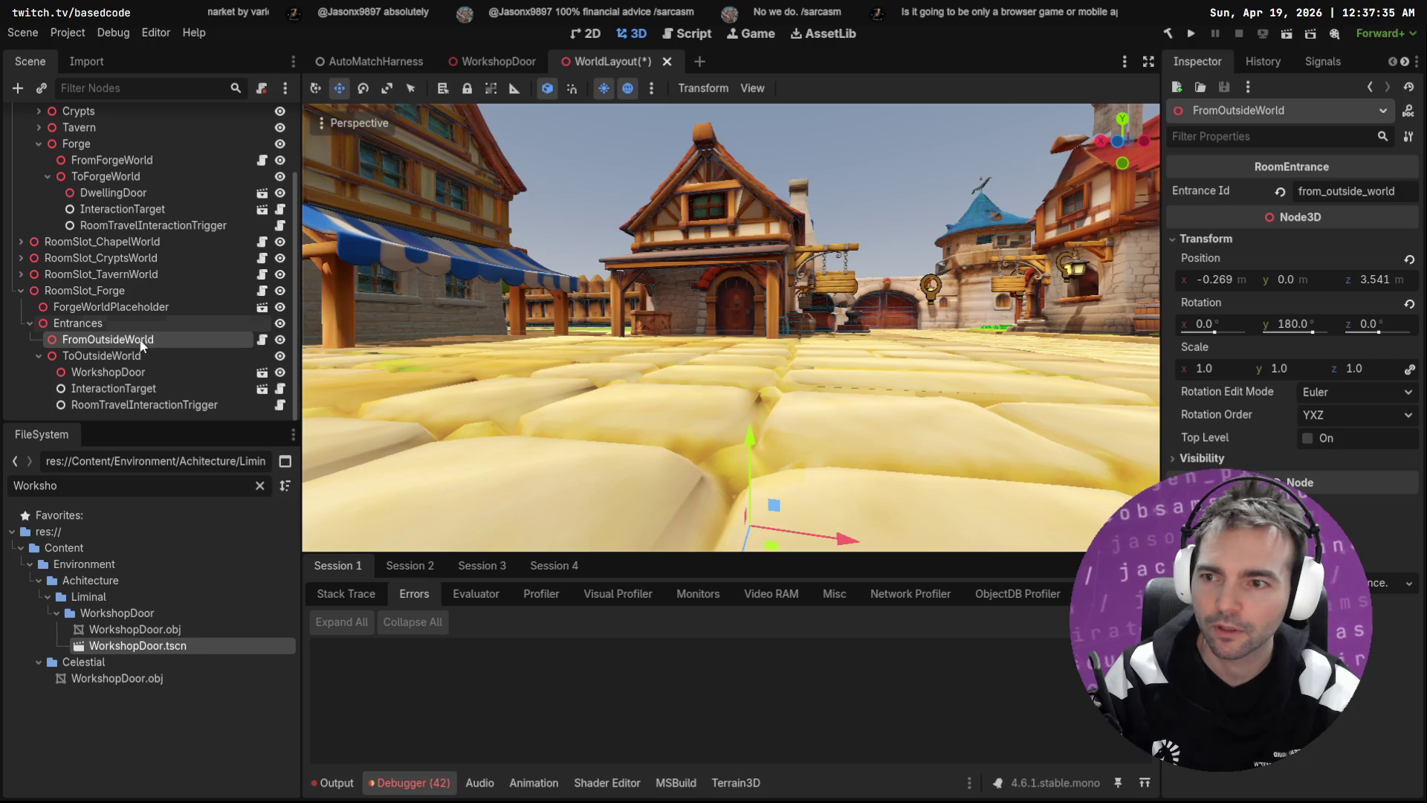
pyautogui.click(150, 372)
pyautogui.scroll(3, 704, 371)
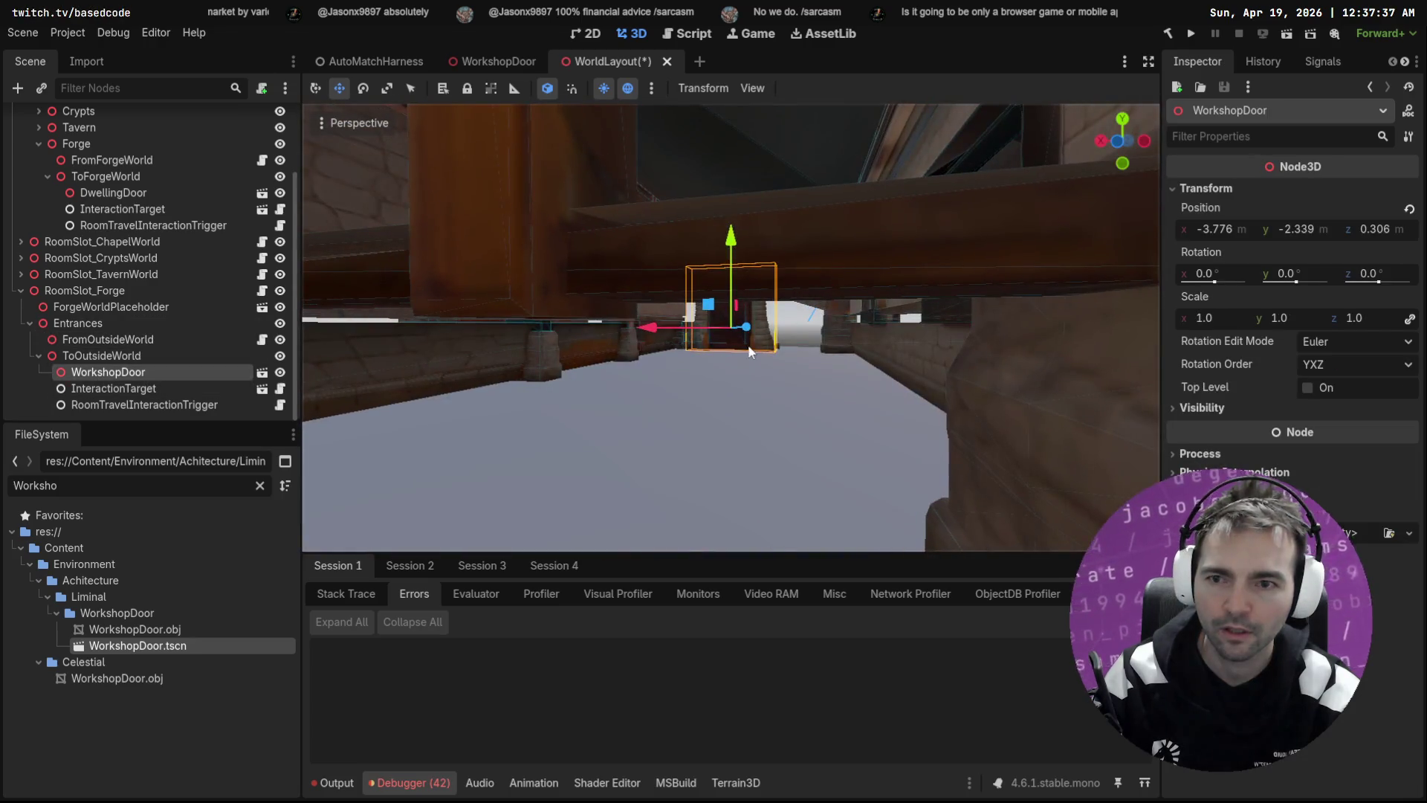
pyautogui.click(147, 390)
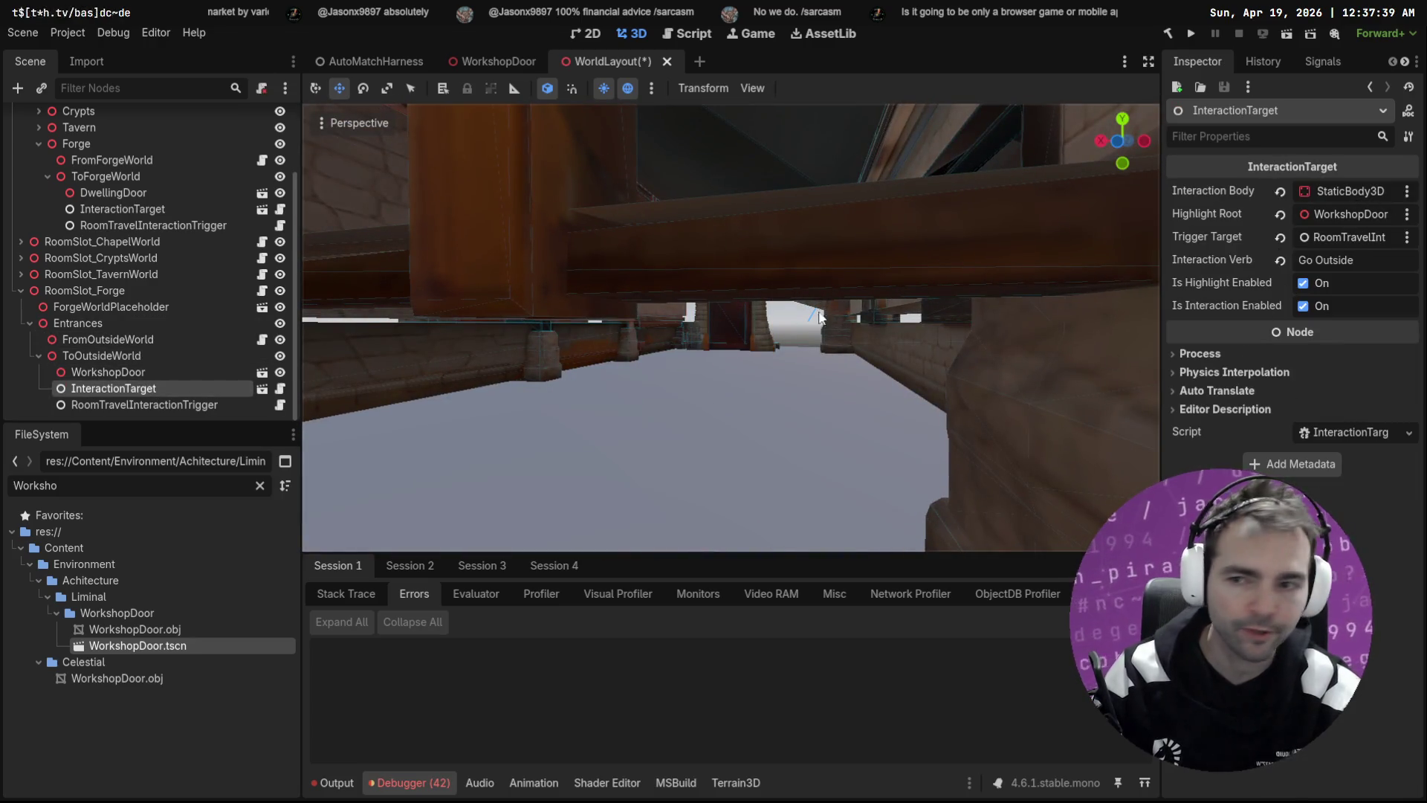
# Step: Select the outside world's DwellingDoor and zoom the 3D view in on it
pyautogui.click(137, 195)
pyautogui.press('f')
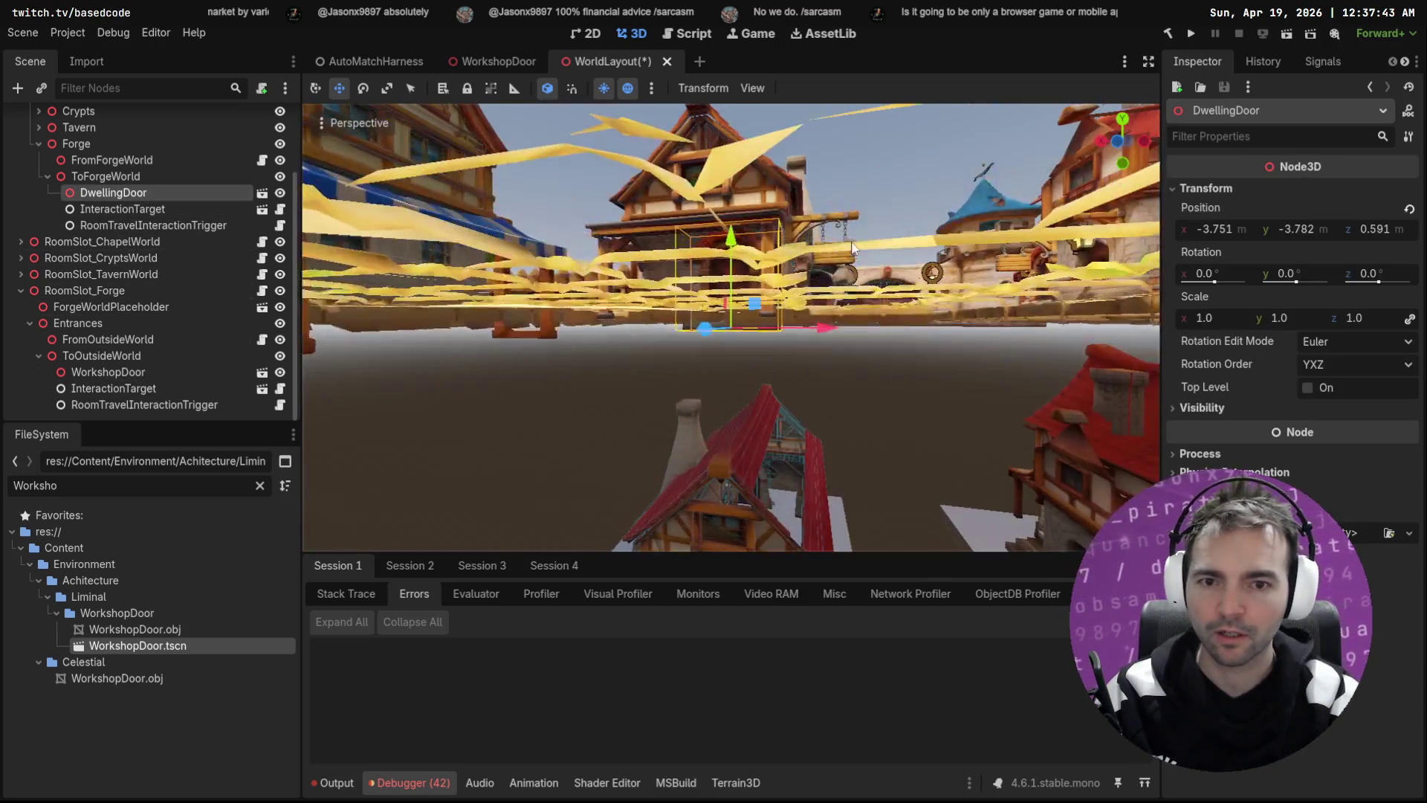
pyautogui.doubleClick(113, 192)
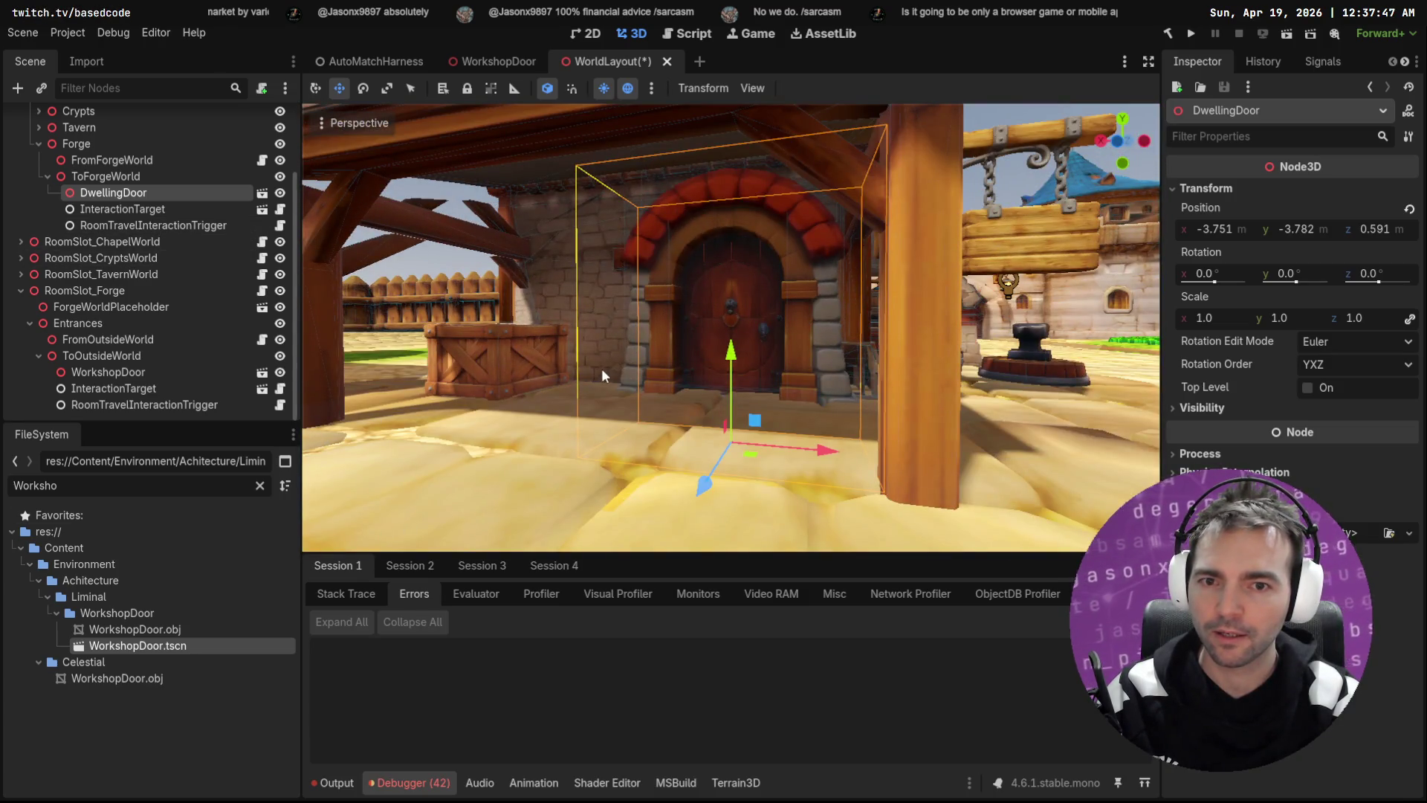
pyautogui.hotkey('shift', 'f')
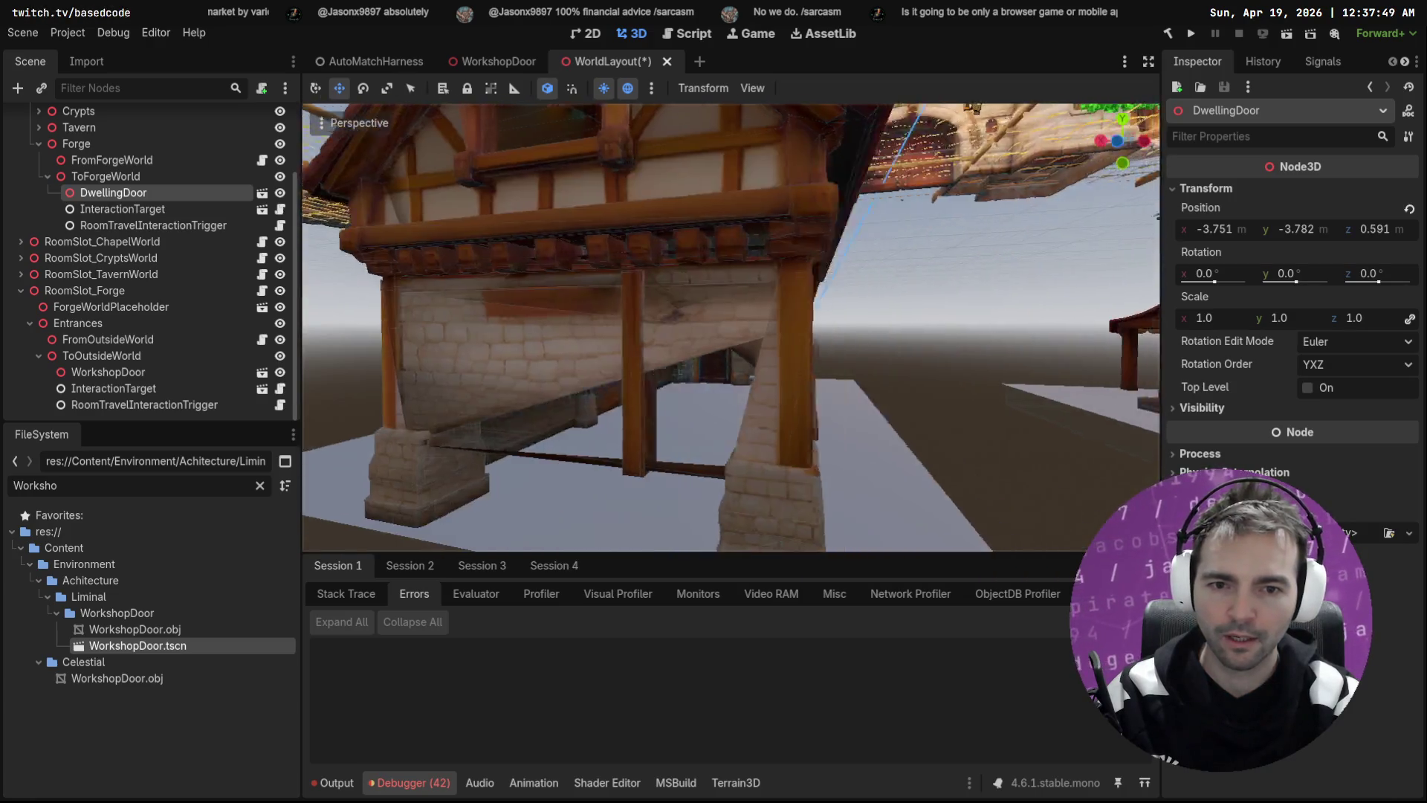
pyautogui.press('s')
pyautogui.hotkey('shift', 'f')
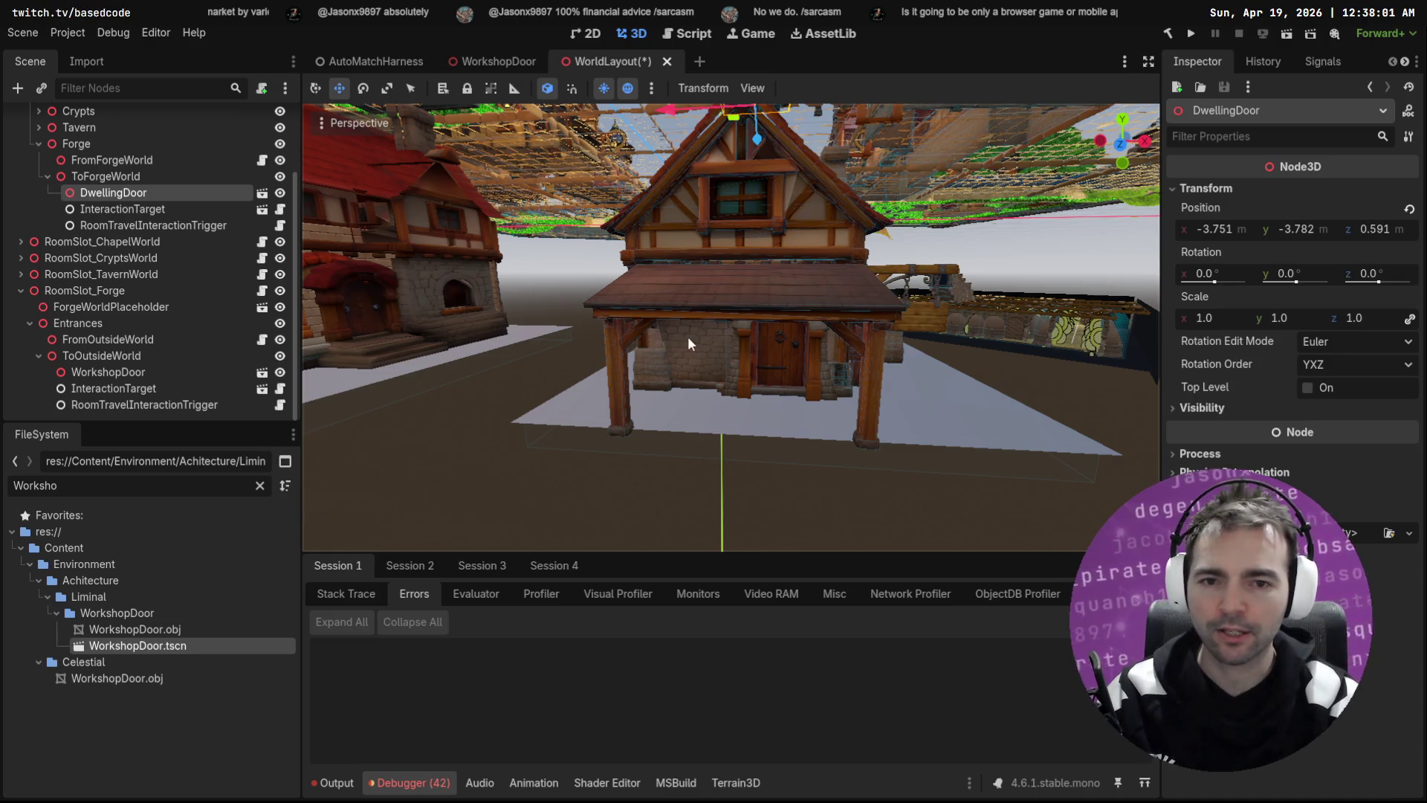
pyautogui.click(575, 276)
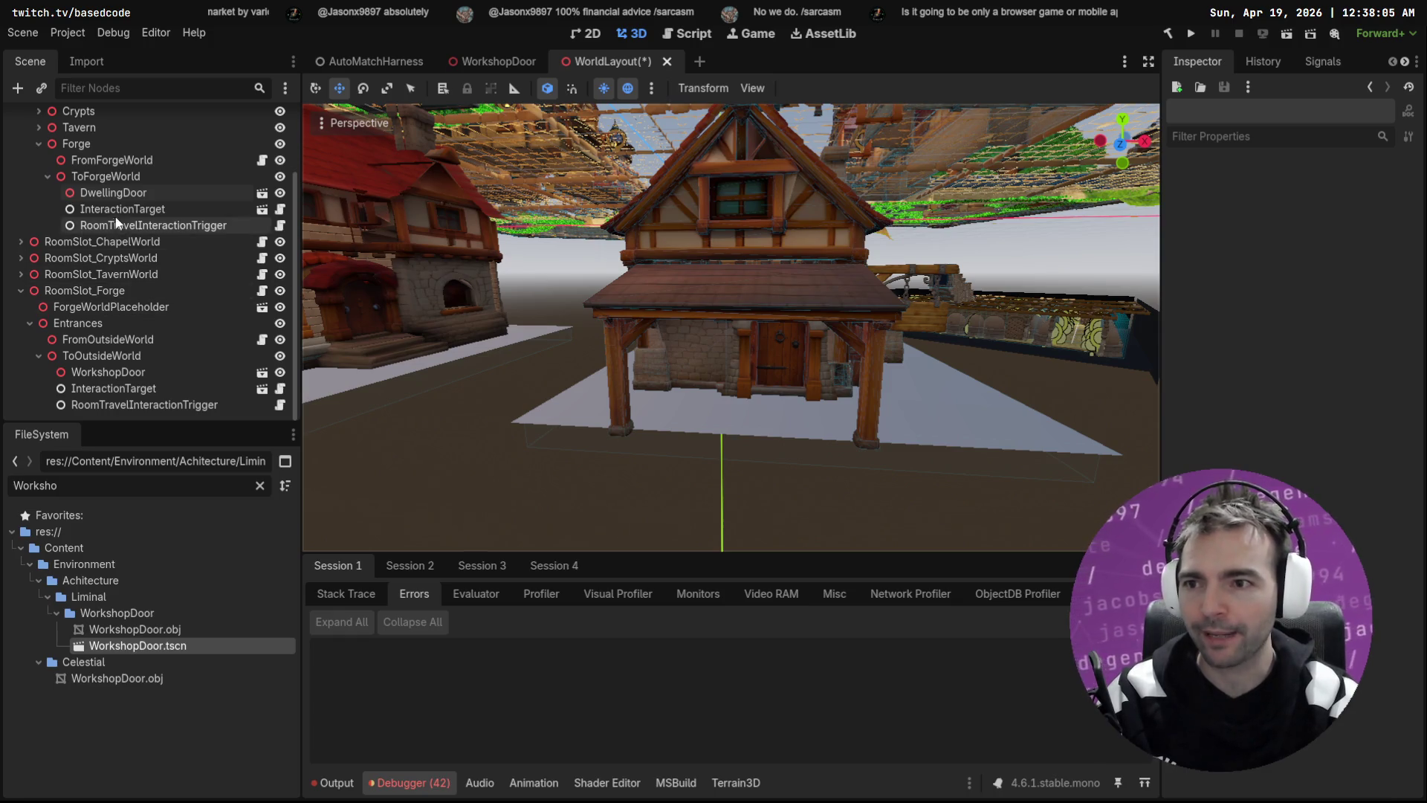
pyautogui.press('w')
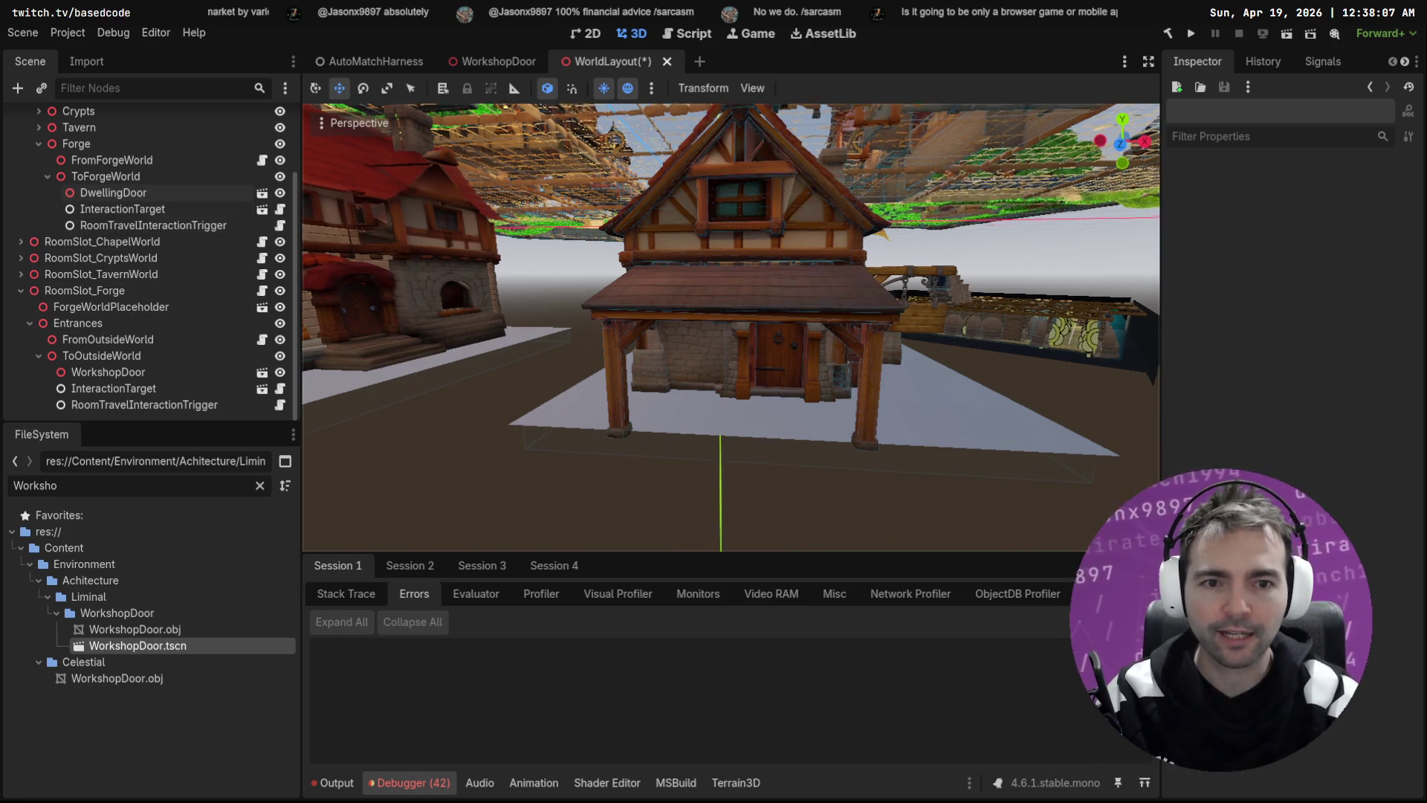
pyautogui.press('w')
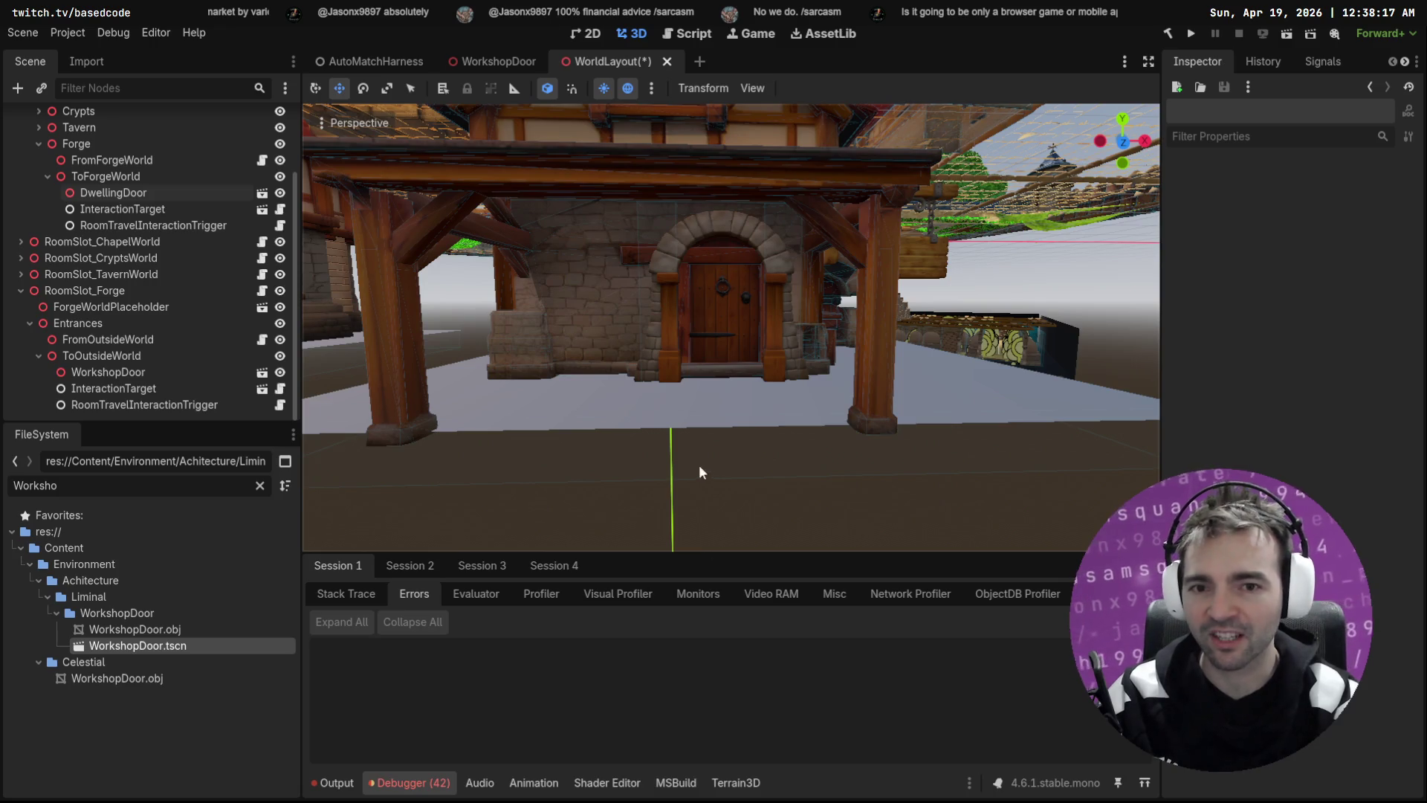
pyautogui.moveTo(851, 364); pyautogui.dragTo(617, 171)
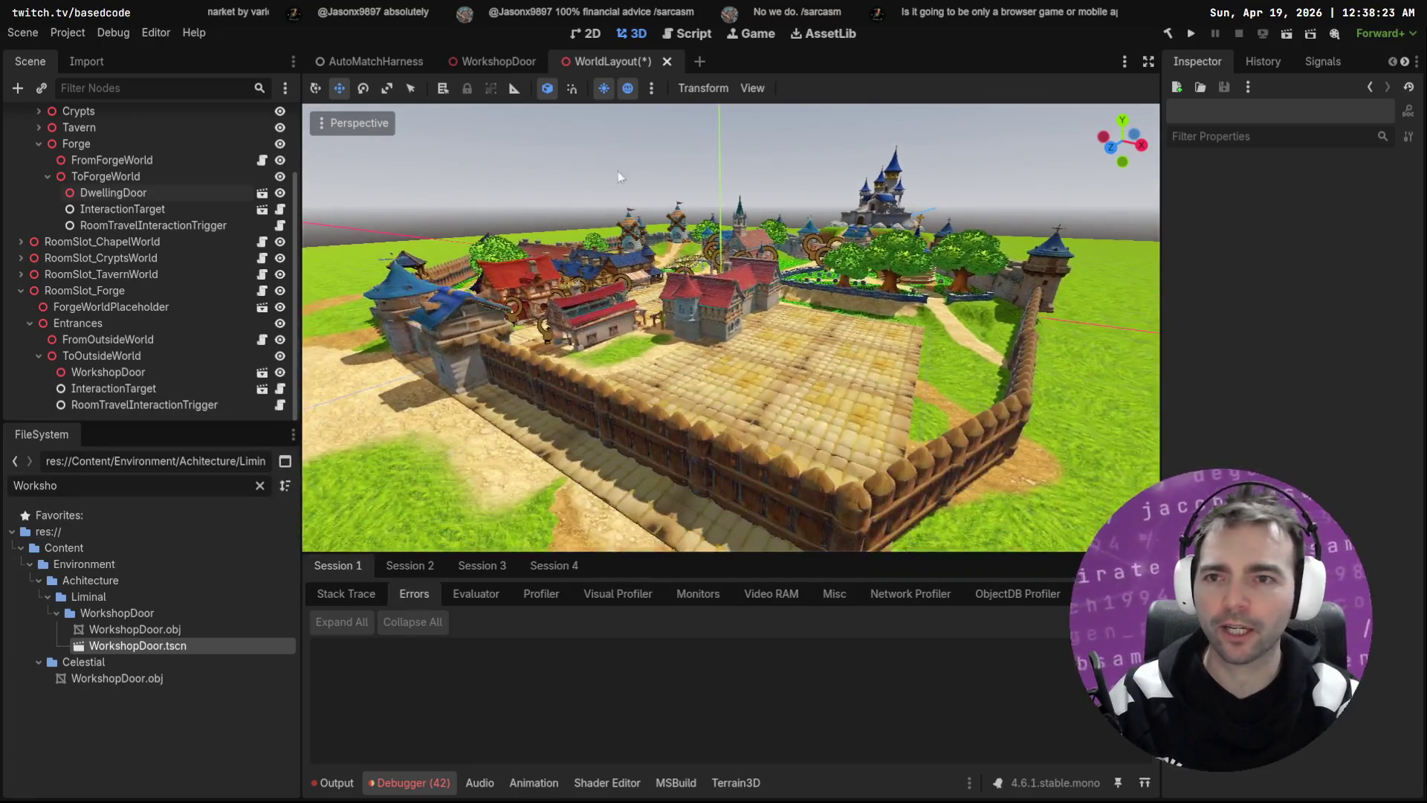
# Step: Switch the viewport to Display Wireframe and orbit over the village
pyautogui.click(329, 127)
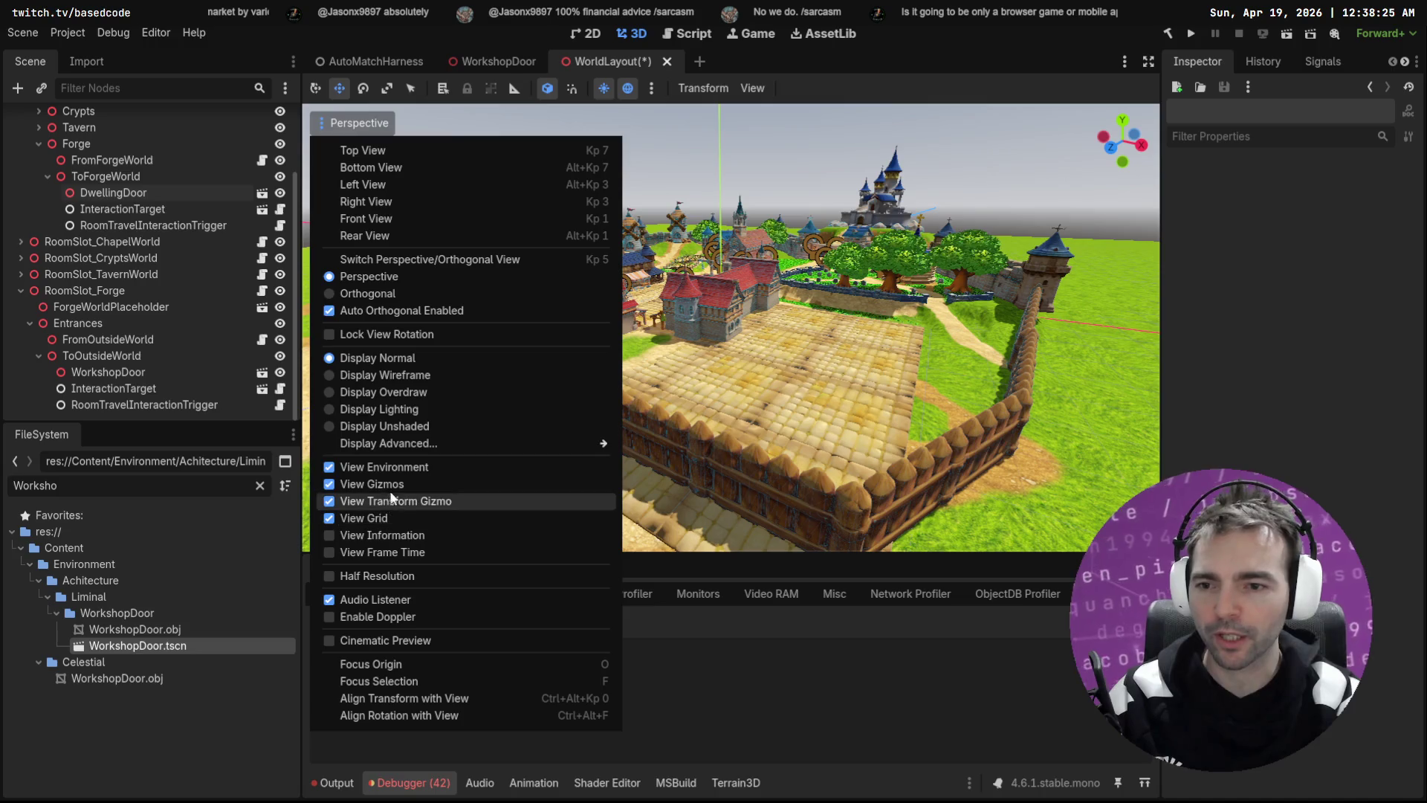
pyautogui.click(406, 376)
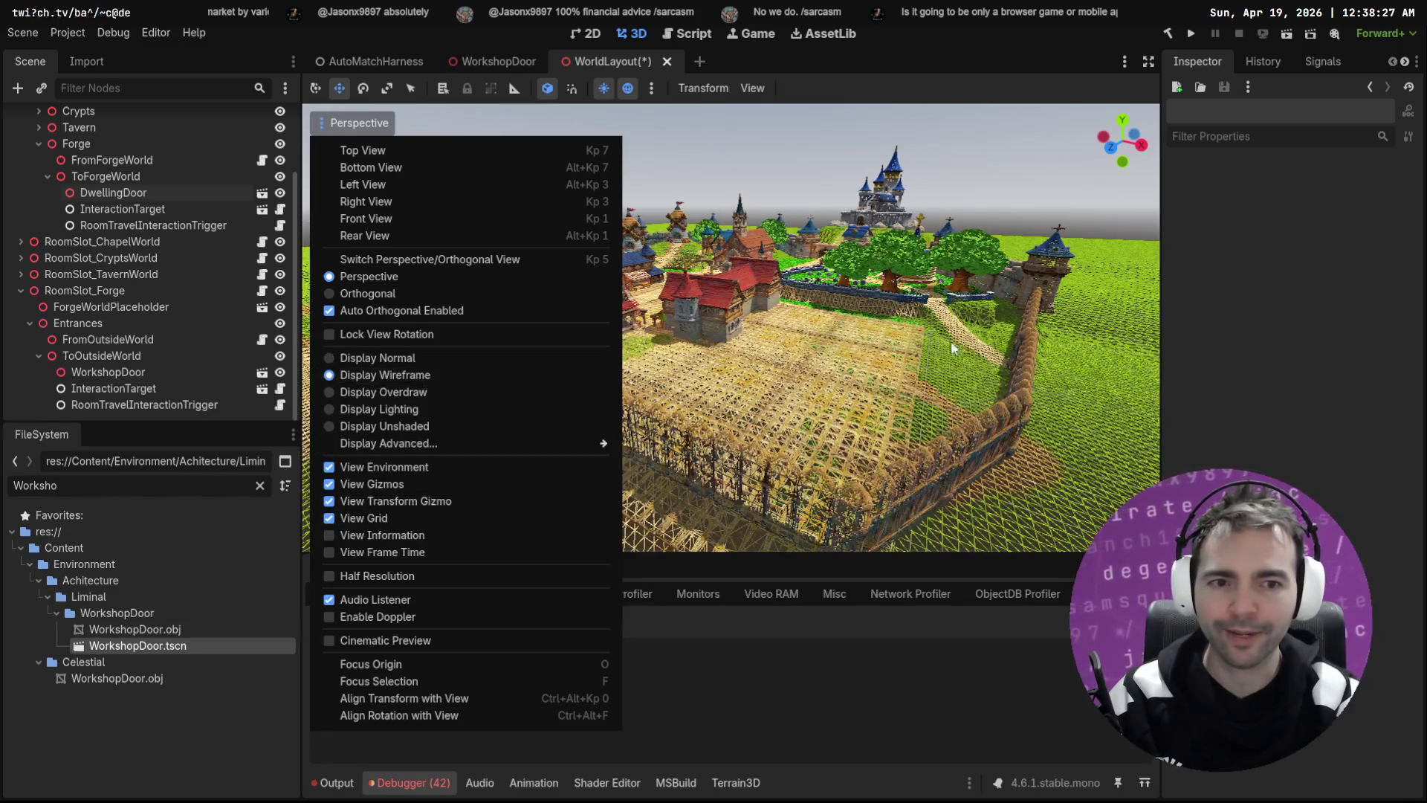
pyautogui.click(972, 382)
pyautogui.moveTo(972, 382); pyautogui.dragTo(795, 336)
# Step: Return the viewport to Display Normal and frame DwellingDoor under ToForgeWorld
pyautogui.click(354, 122)
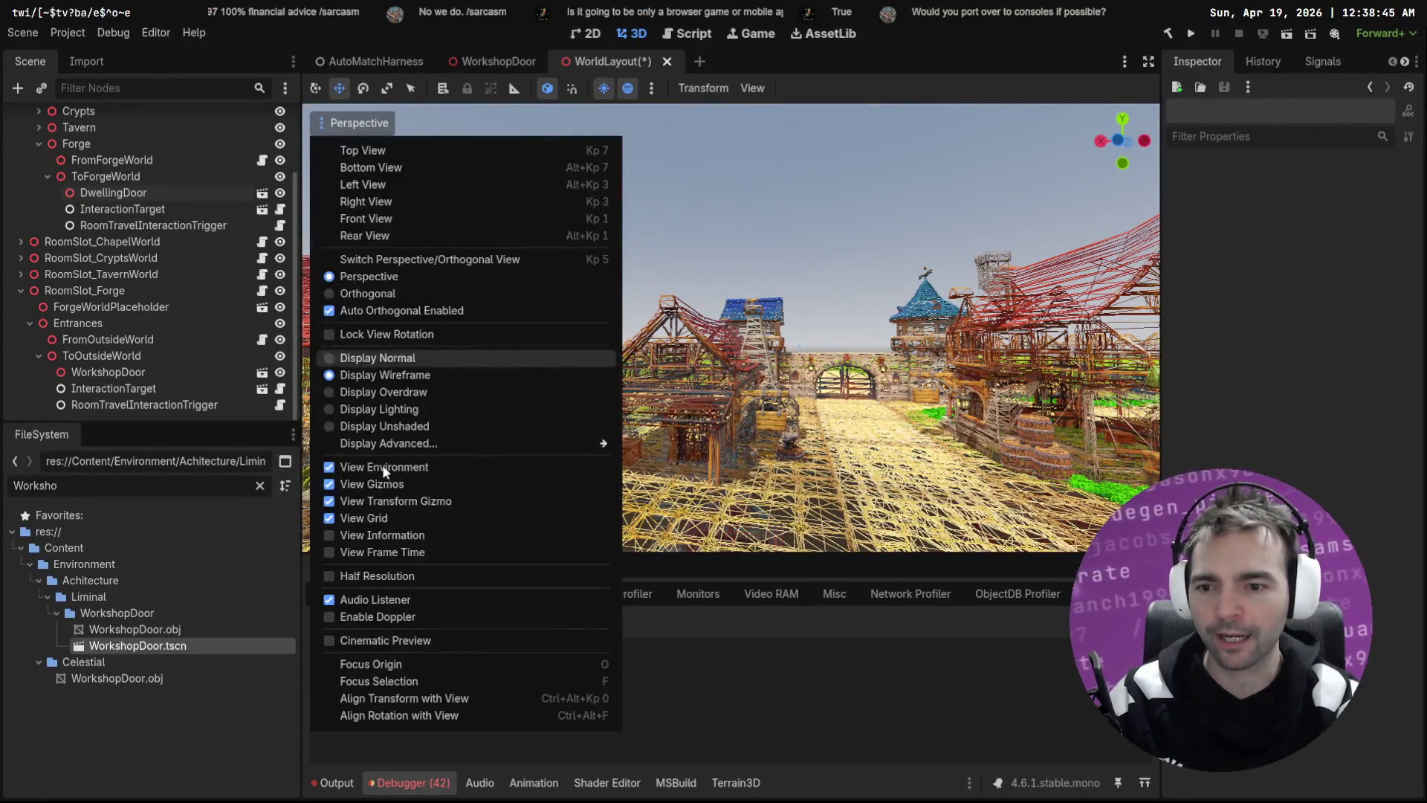
pyautogui.click(403, 358)
pyautogui.click(817, 229)
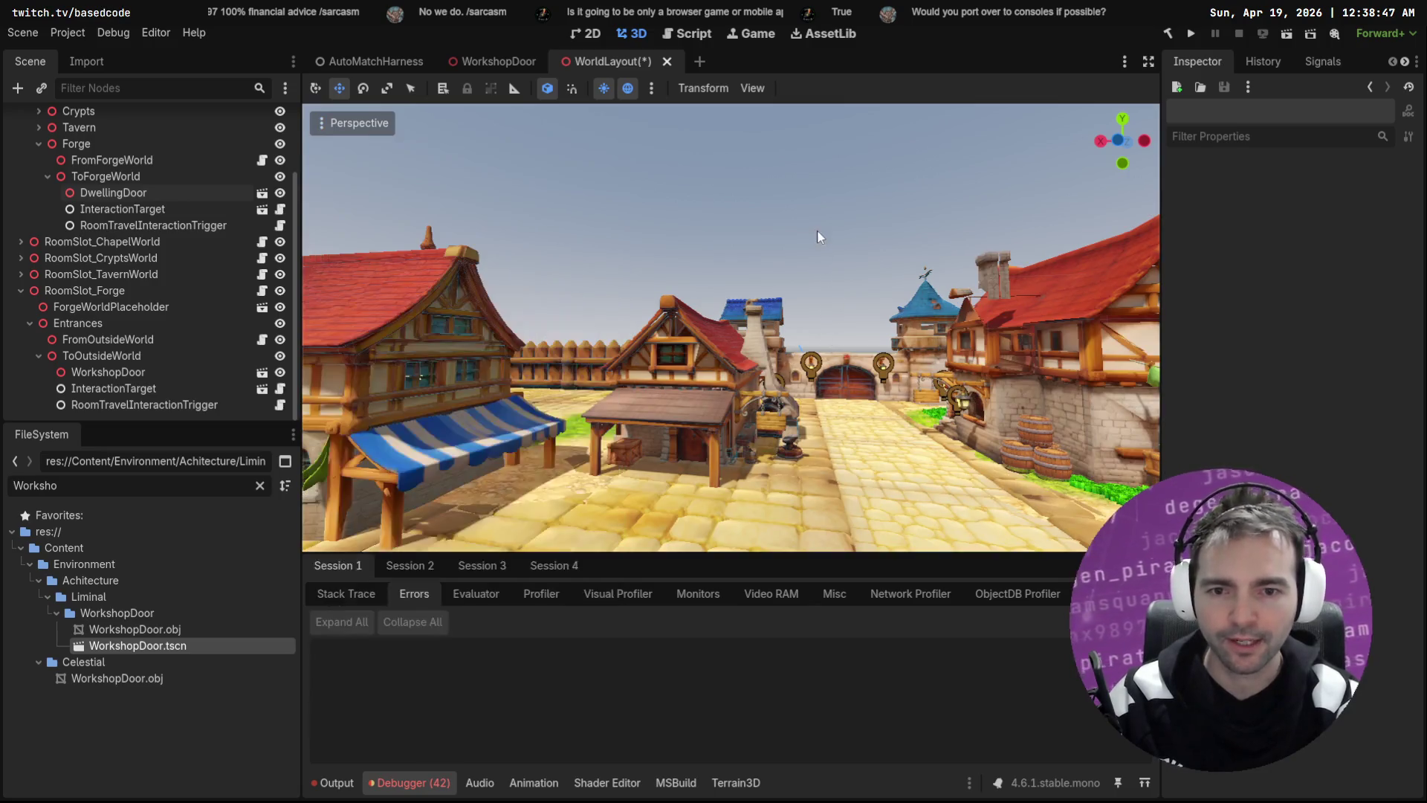
pyautogui.click(105, 176)
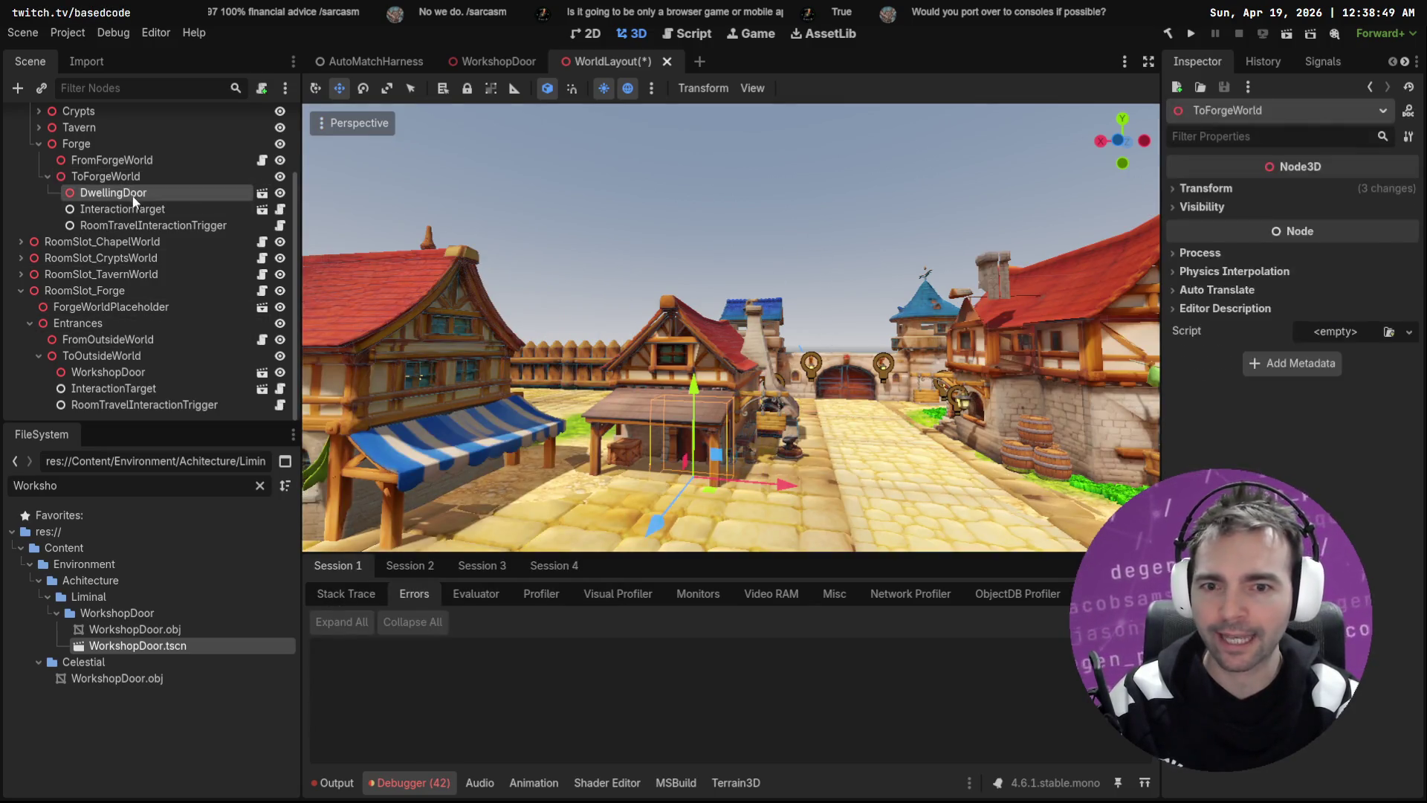
pyautogui.doubleClick(113, 193)
# Step: Instance WorkshopDoor under ToForgeWorld above DwellingDoor and nudge it back into the house doorway
pyautogui.press('w')
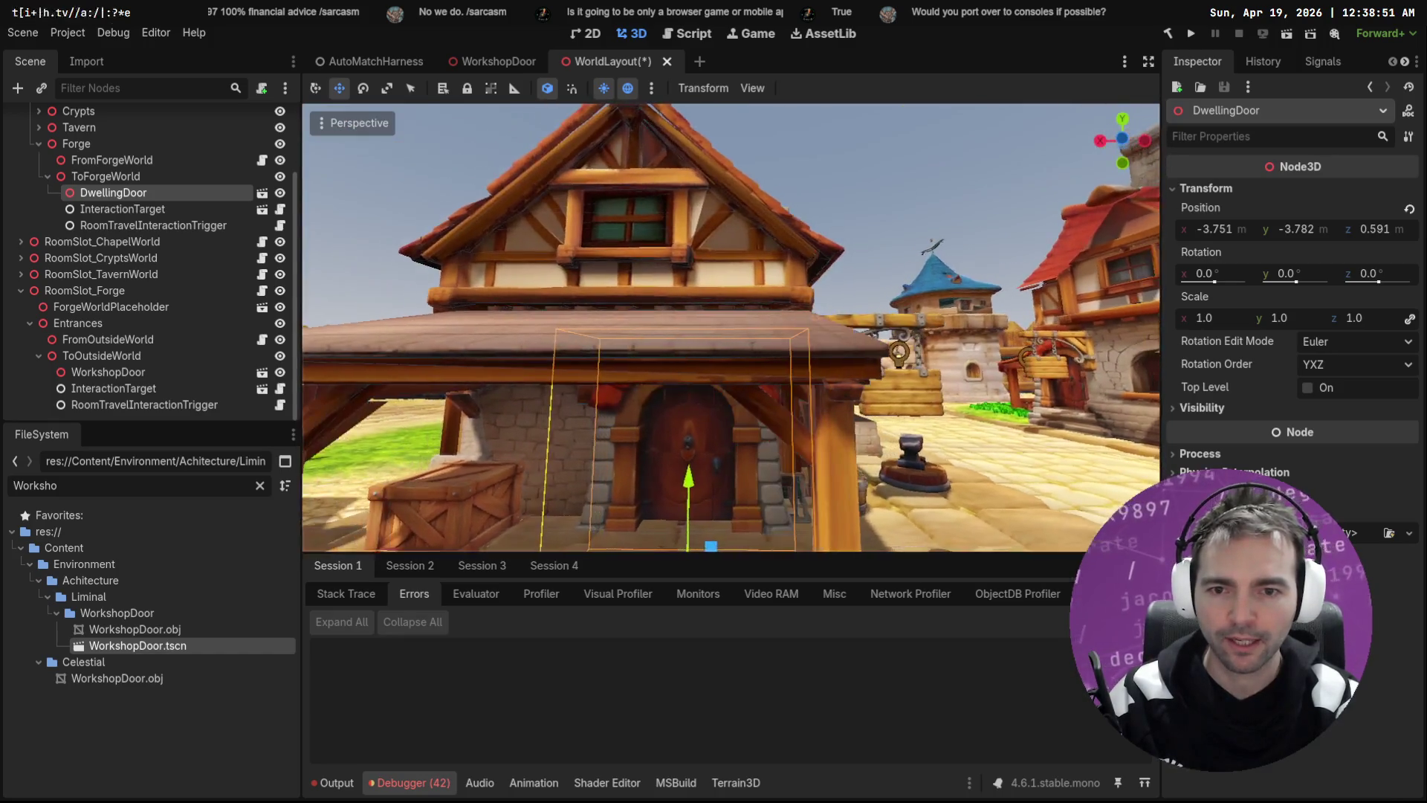
pyautogui.press('q')
pyautogui.press('e')
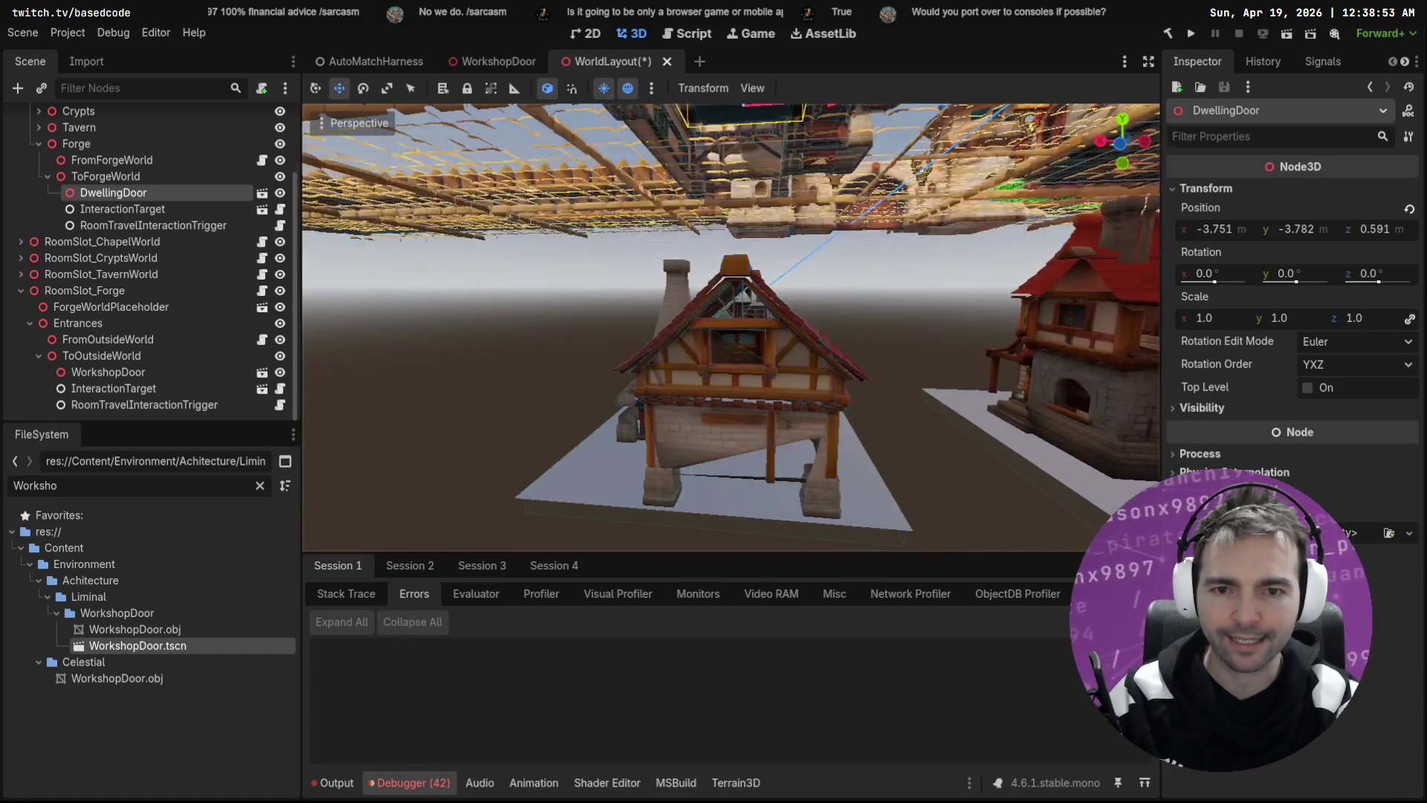
pyautogui.click(112, 176)
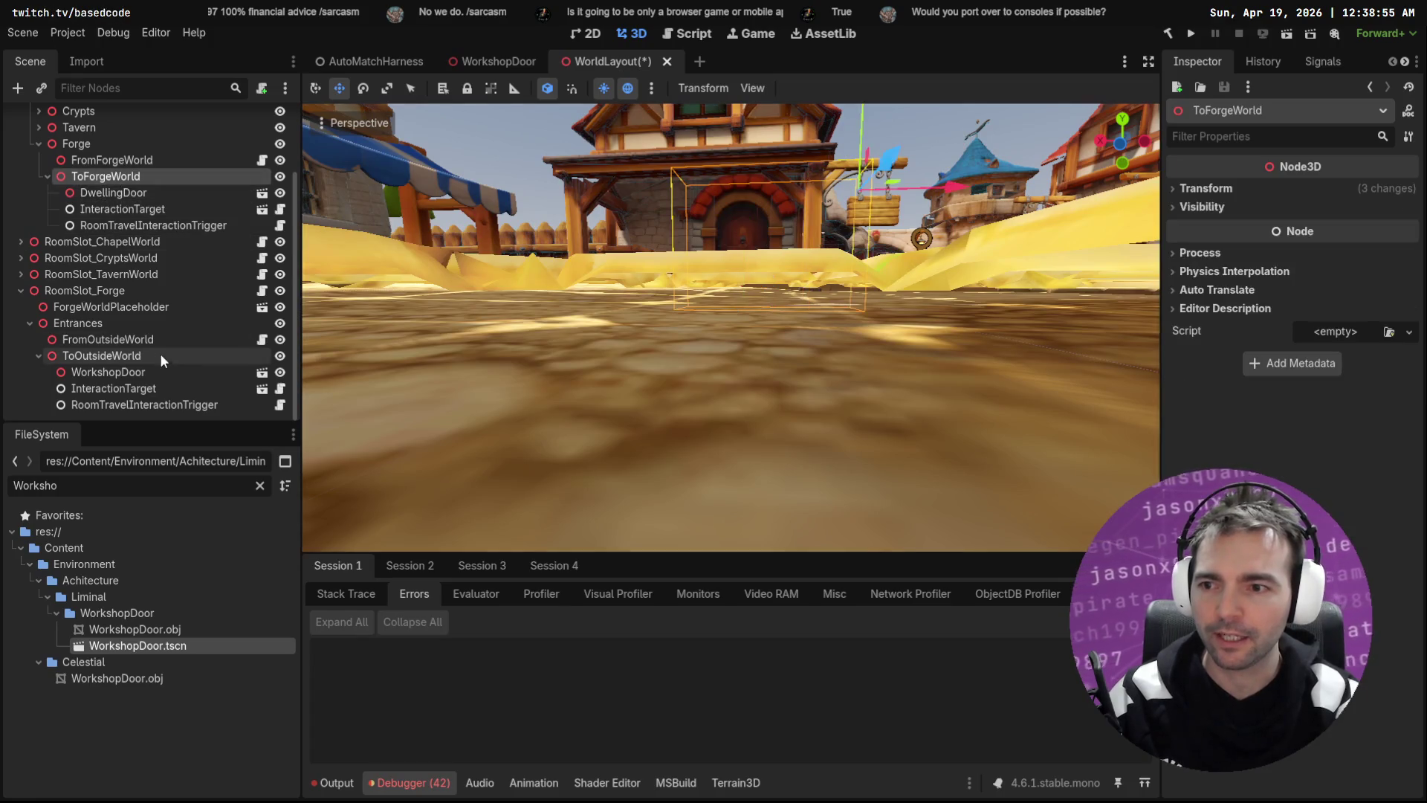
pyautogui.moveTo(161, 372)
pyautogui.mouseDown()
pyautogui.moveTo(123, 168)
pyautogui.moveTo(117, 180)
pyautogui.mouseUp()
pyautogui.moveTo(147, 244); pyautogui.dragTo(162, 186)
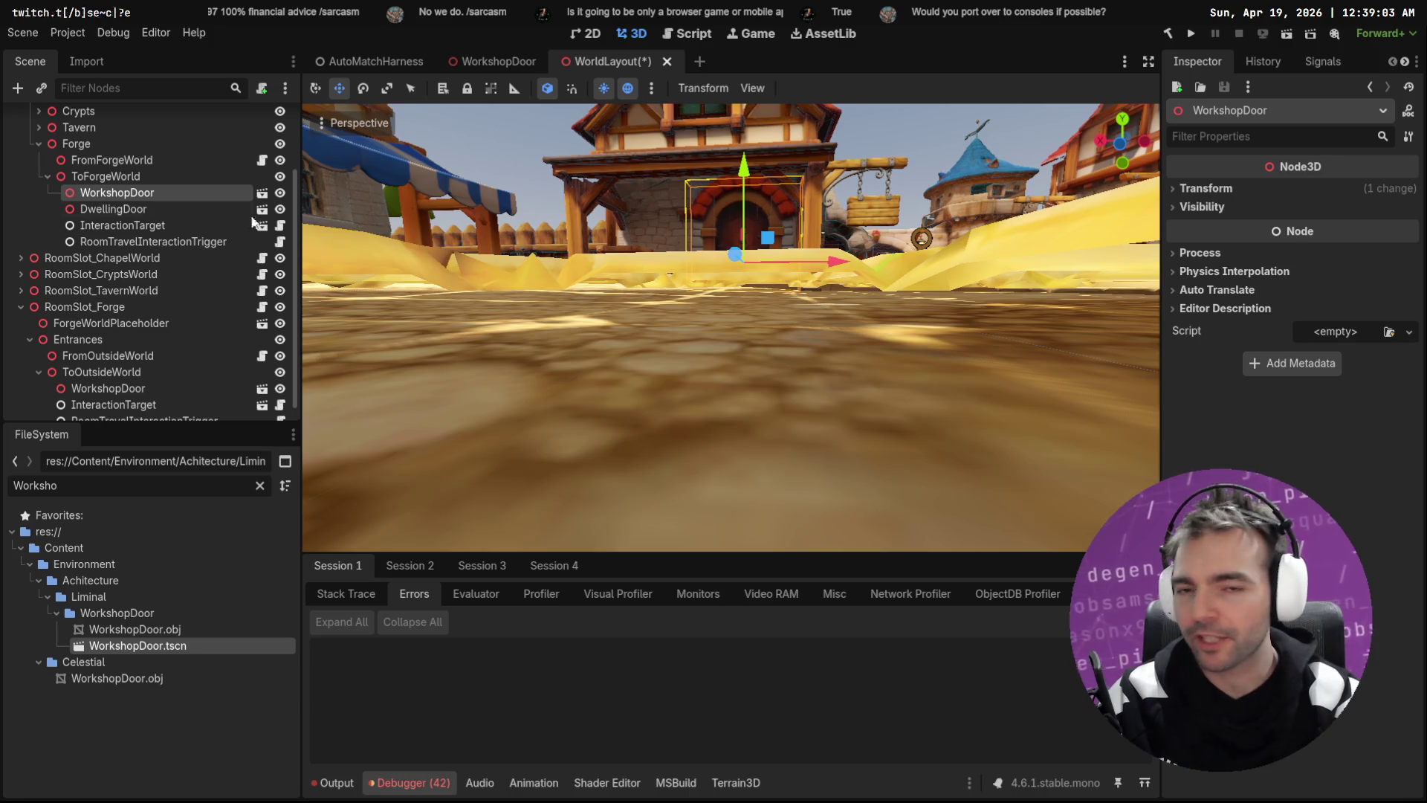
pyautogui.press('f')
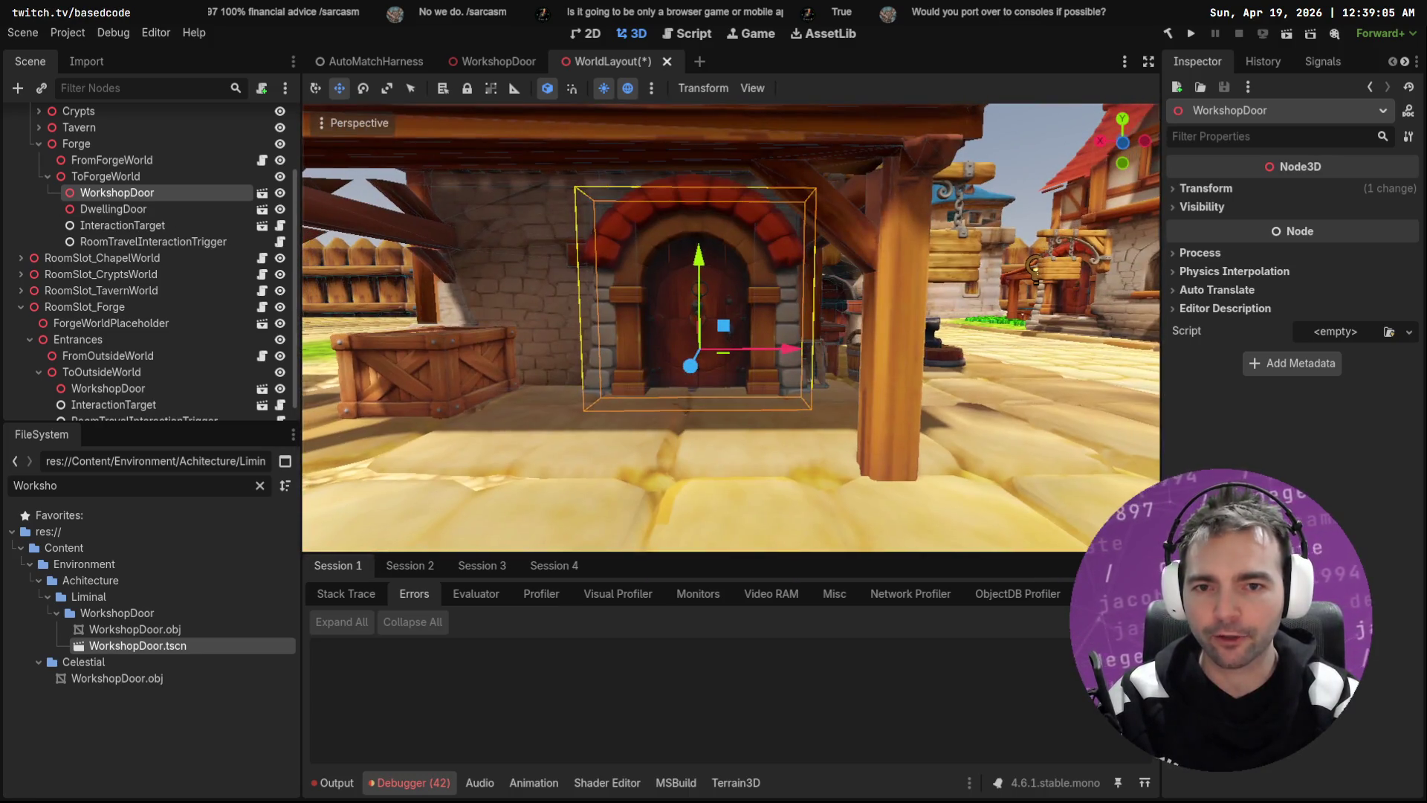
pyautogui.moveTo(689, 366); pyautogui.dragTo(690, 366)
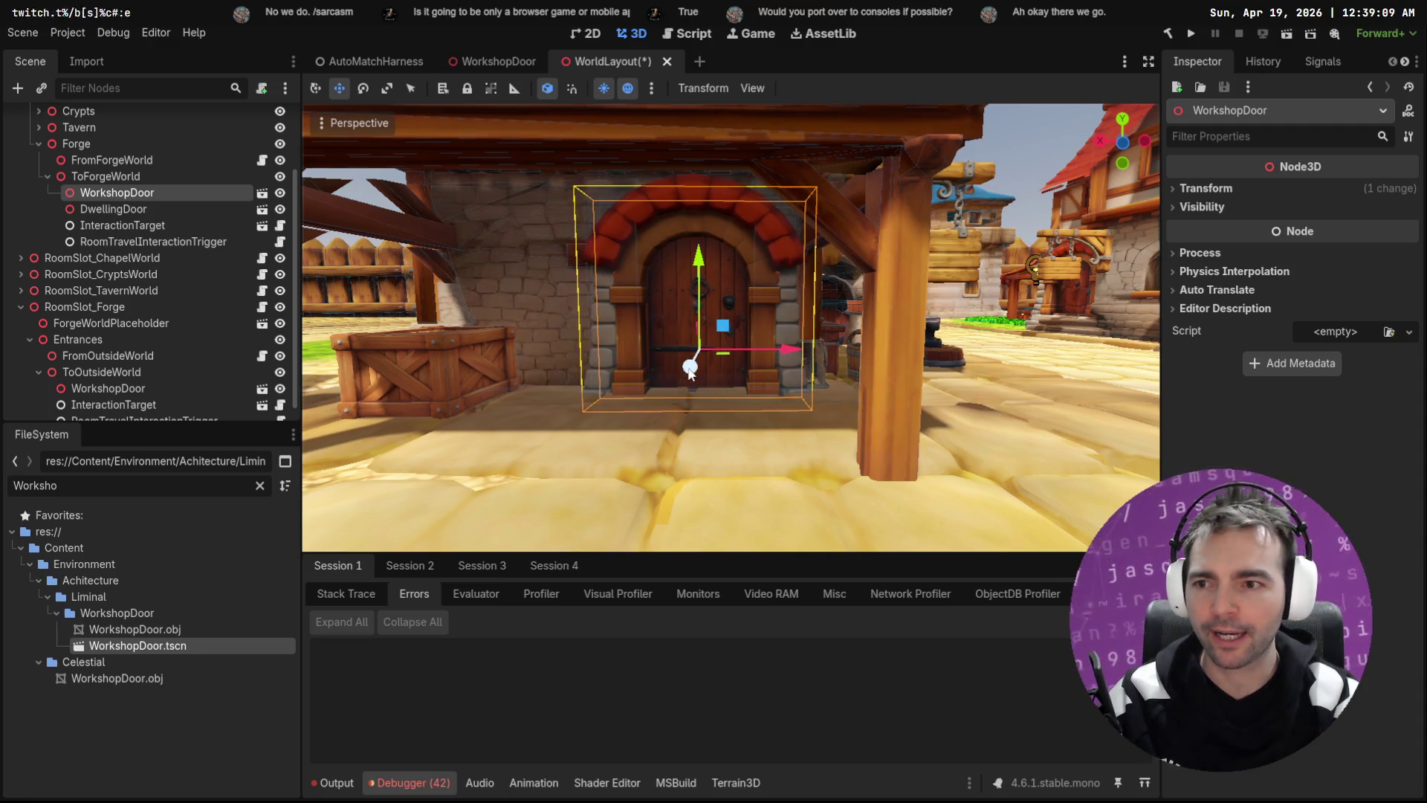
pyautogui.click(111, 225)
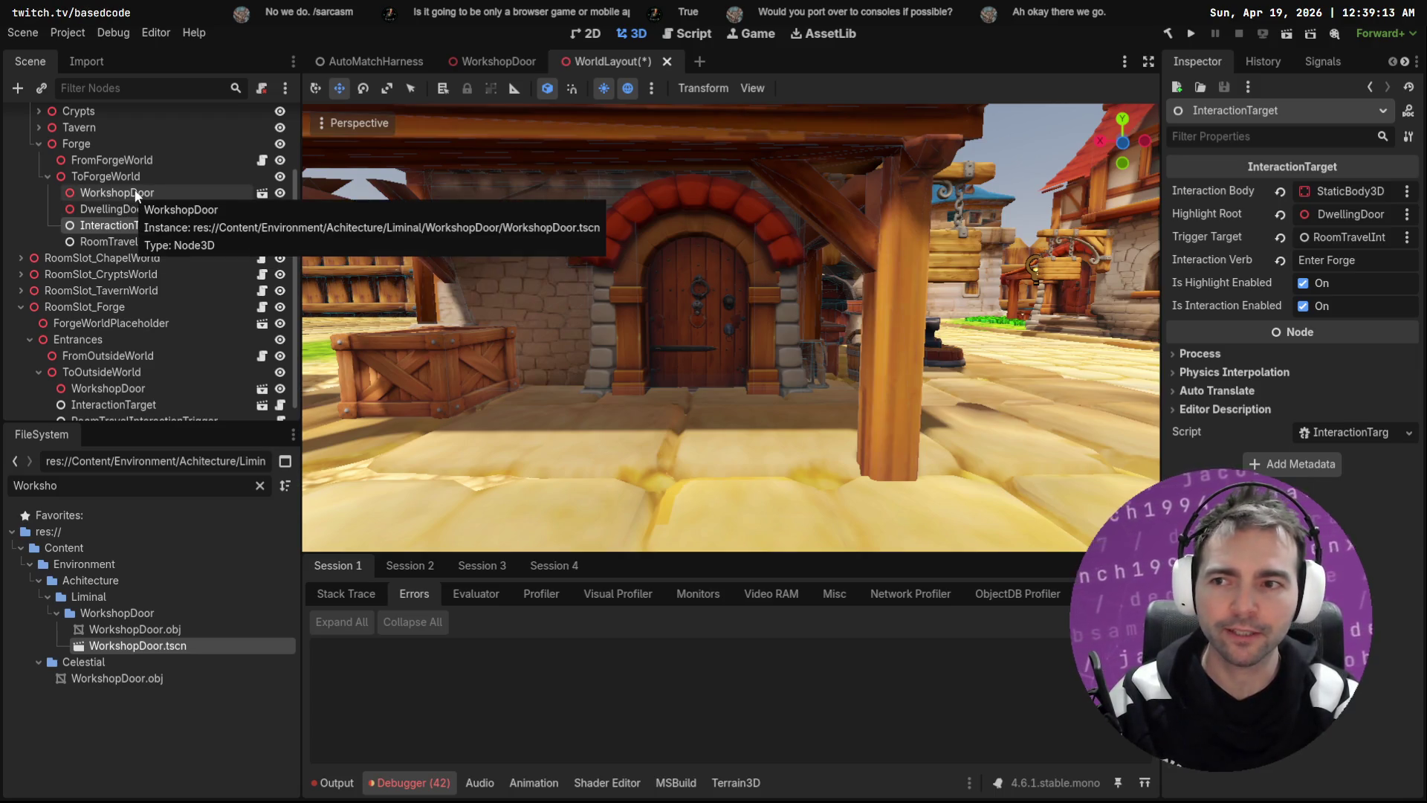
# Step: Set WorkshopDoor as InteractionTarget's Highlight Root and update the Interaction Body path
pyautogui.moveTo(136, 195); pyautogui.dragTo(1348, 217)
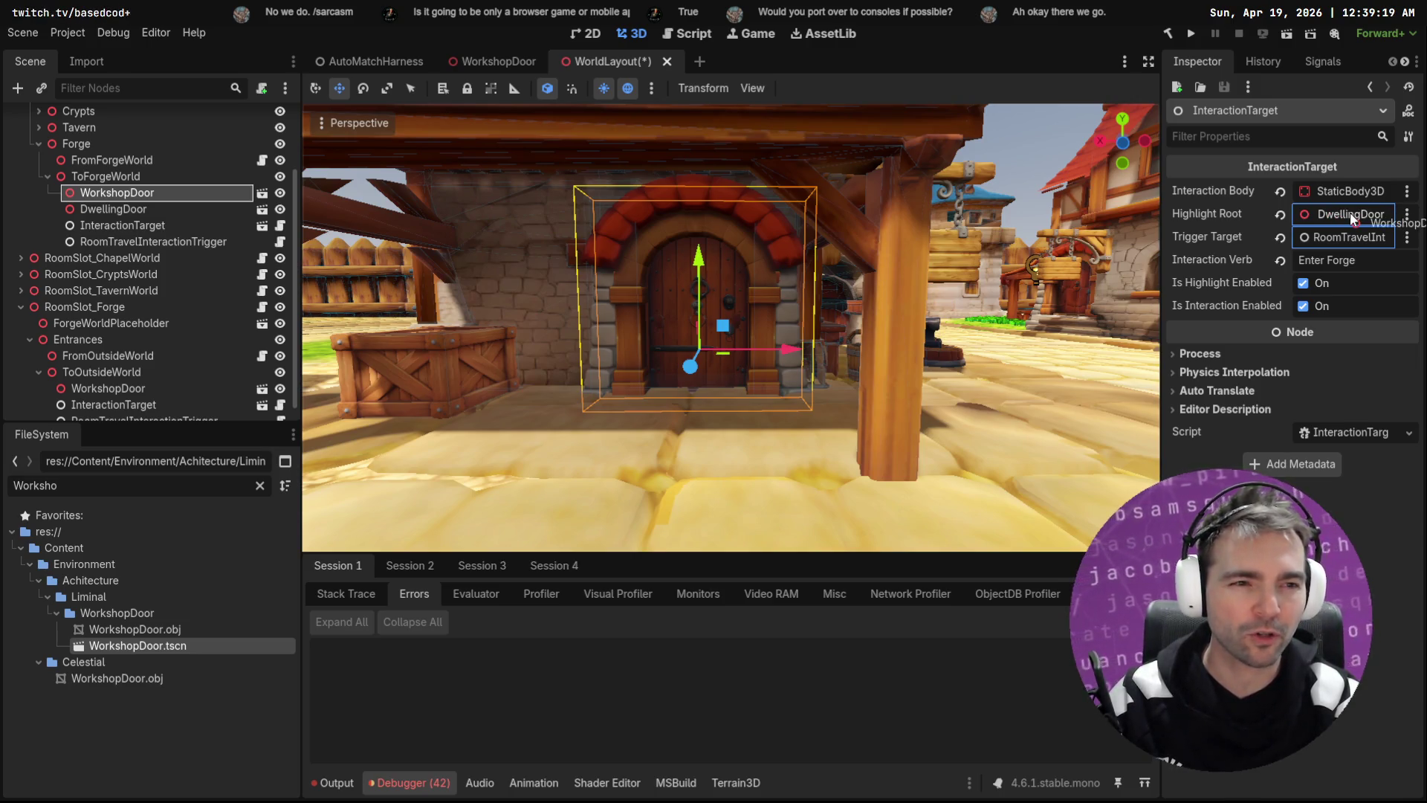
pyautogui.moveTo(1350, 213); pyautogui.dragTo(1349, 213)
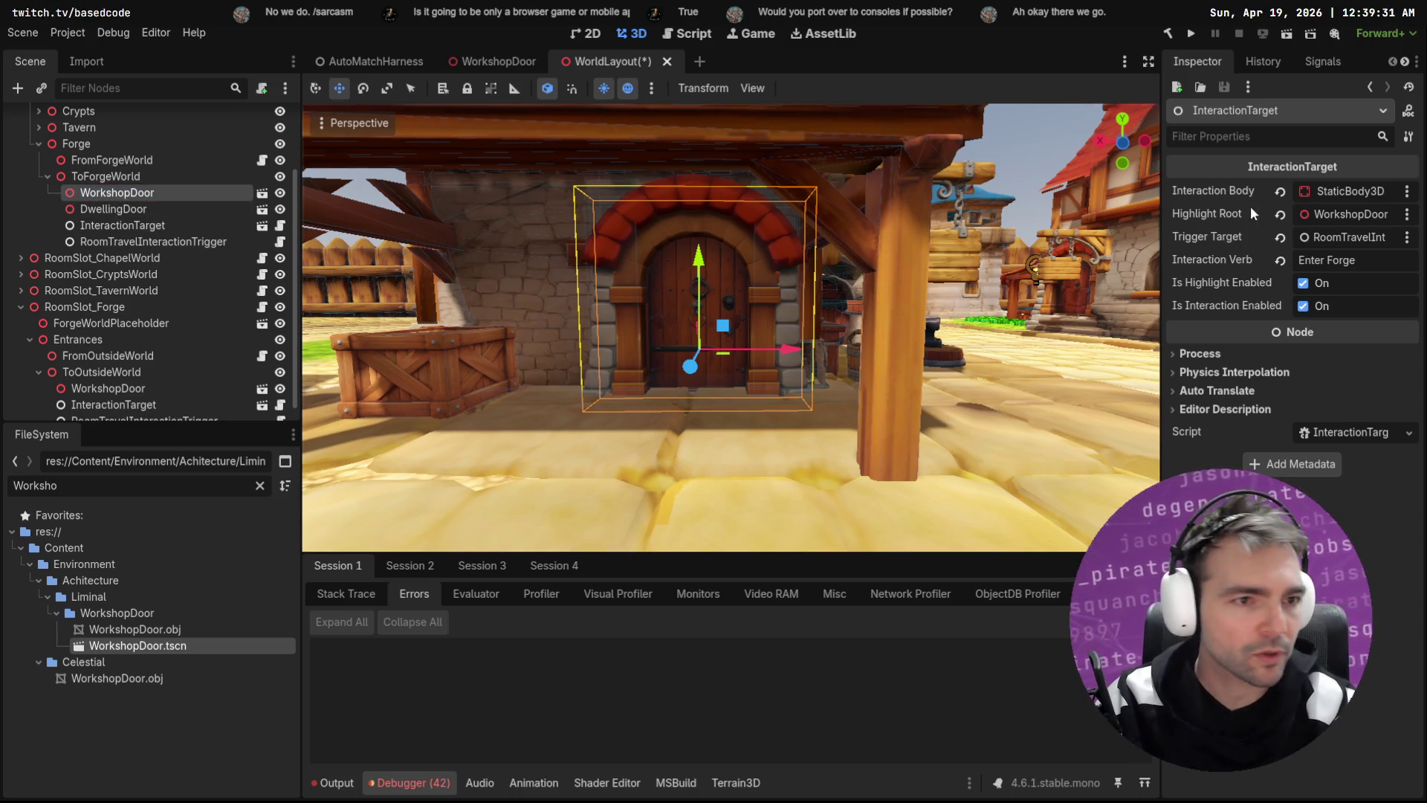
pyautogui.click(1407, 192)
pyautogui.click(1319, 250)
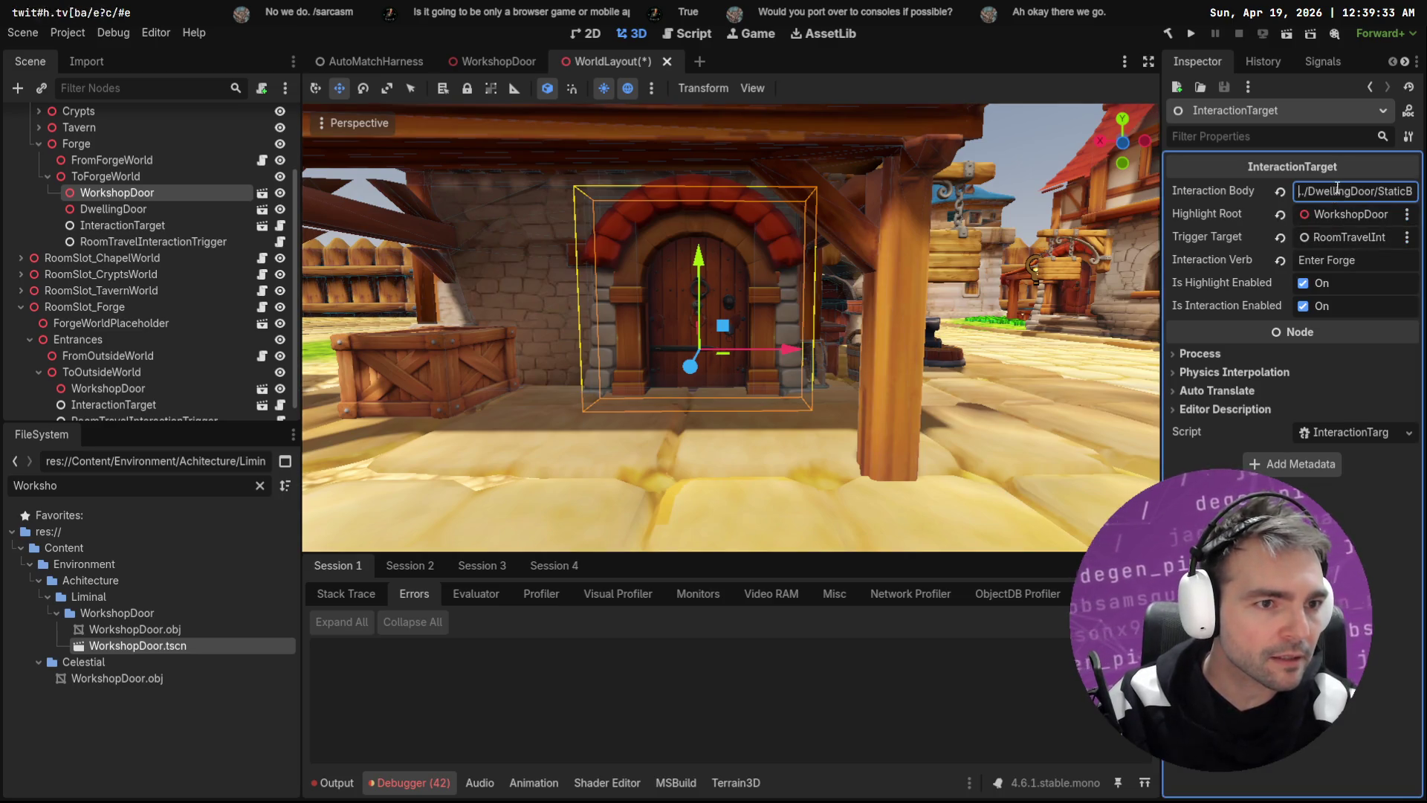
pyautogui.press('Return')
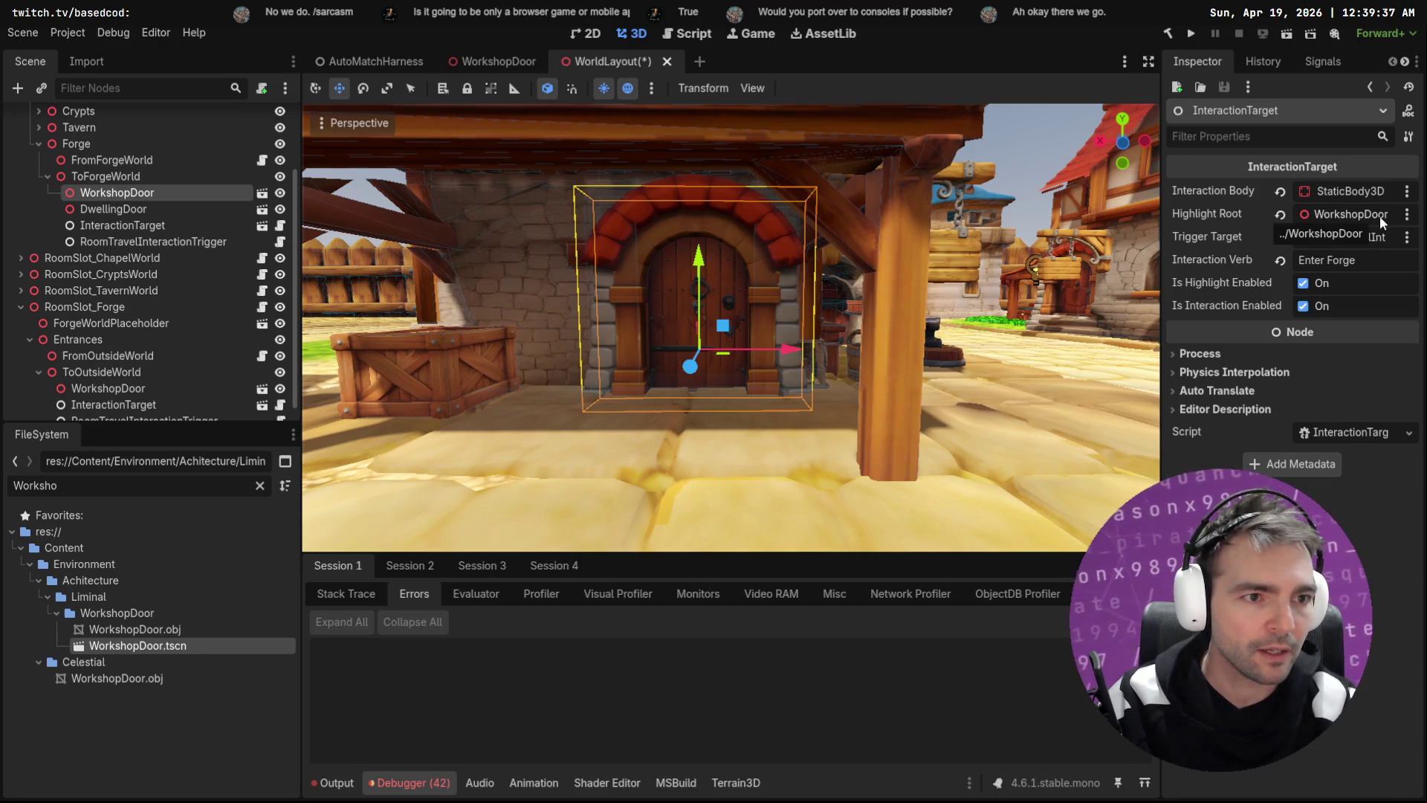
pyautogui.click(137, 229)
pyautogui.click(141, 243)
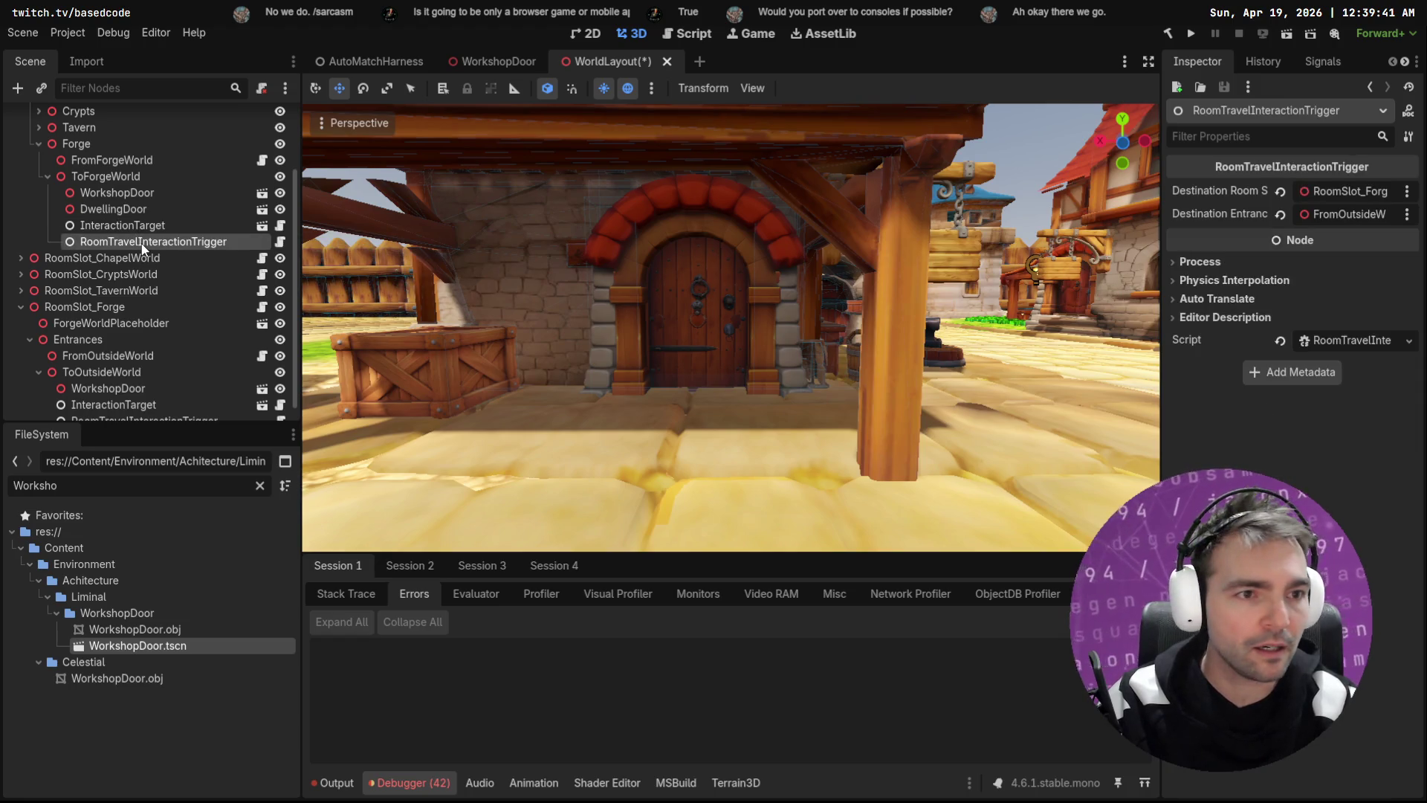
pyautogui.click(144, 224)
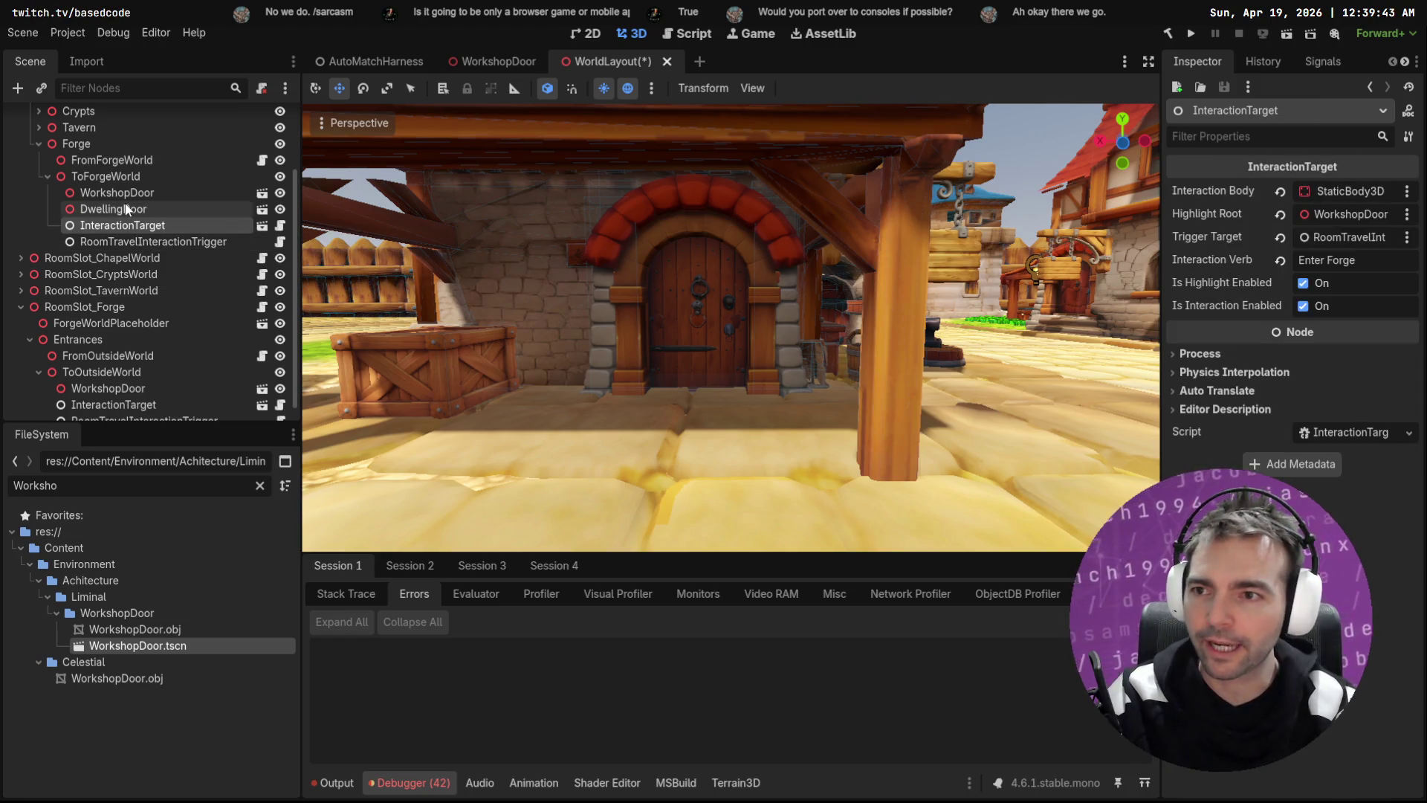
# Step: Delete the old DwellingDoor and save the WorldLayout scene
pyautogui.click(136, 210)
pyautogui.press('Delete')
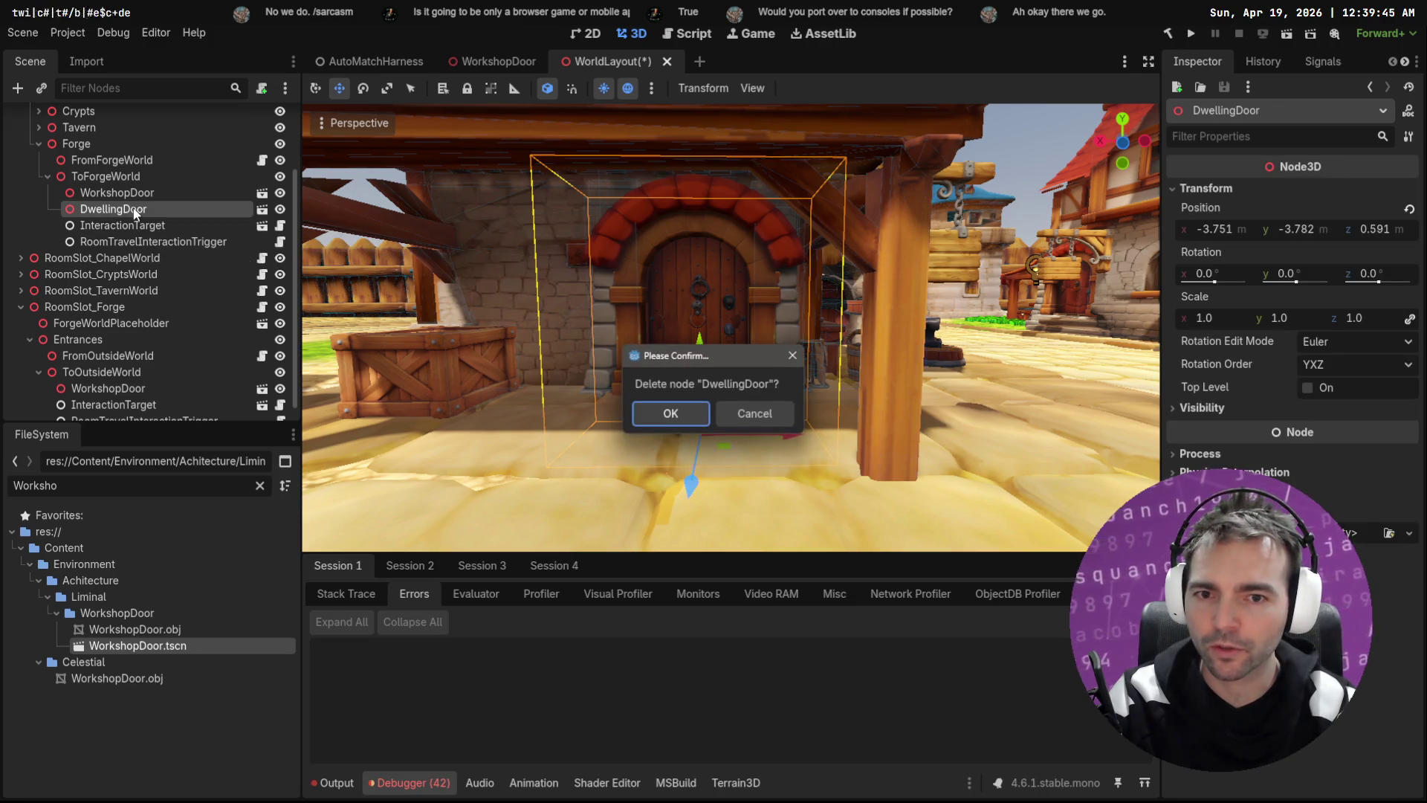
pyautogui.click(689, 418)
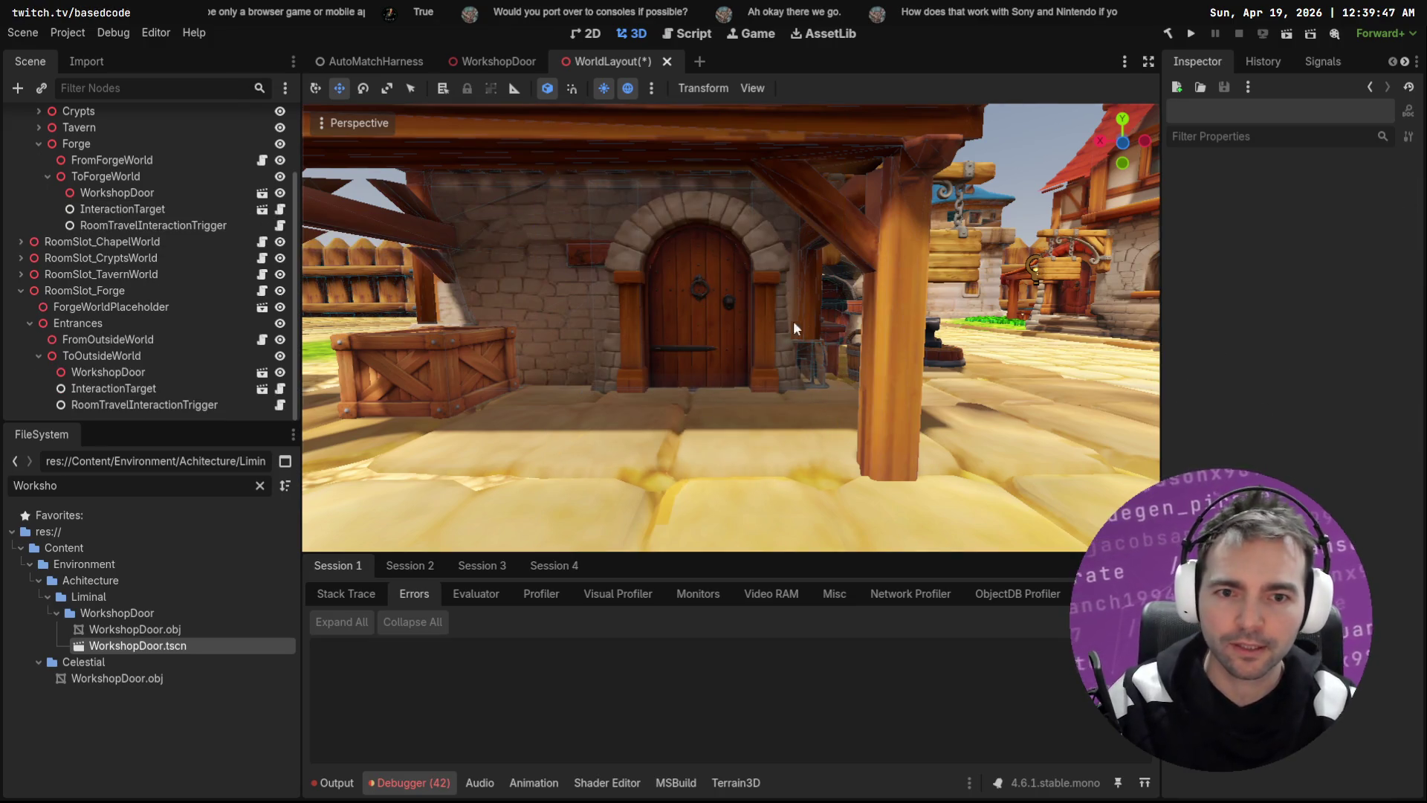
pyautogui.scroll(-5, 801, 317)
pyautogui.hotkey('ctrl', 's')
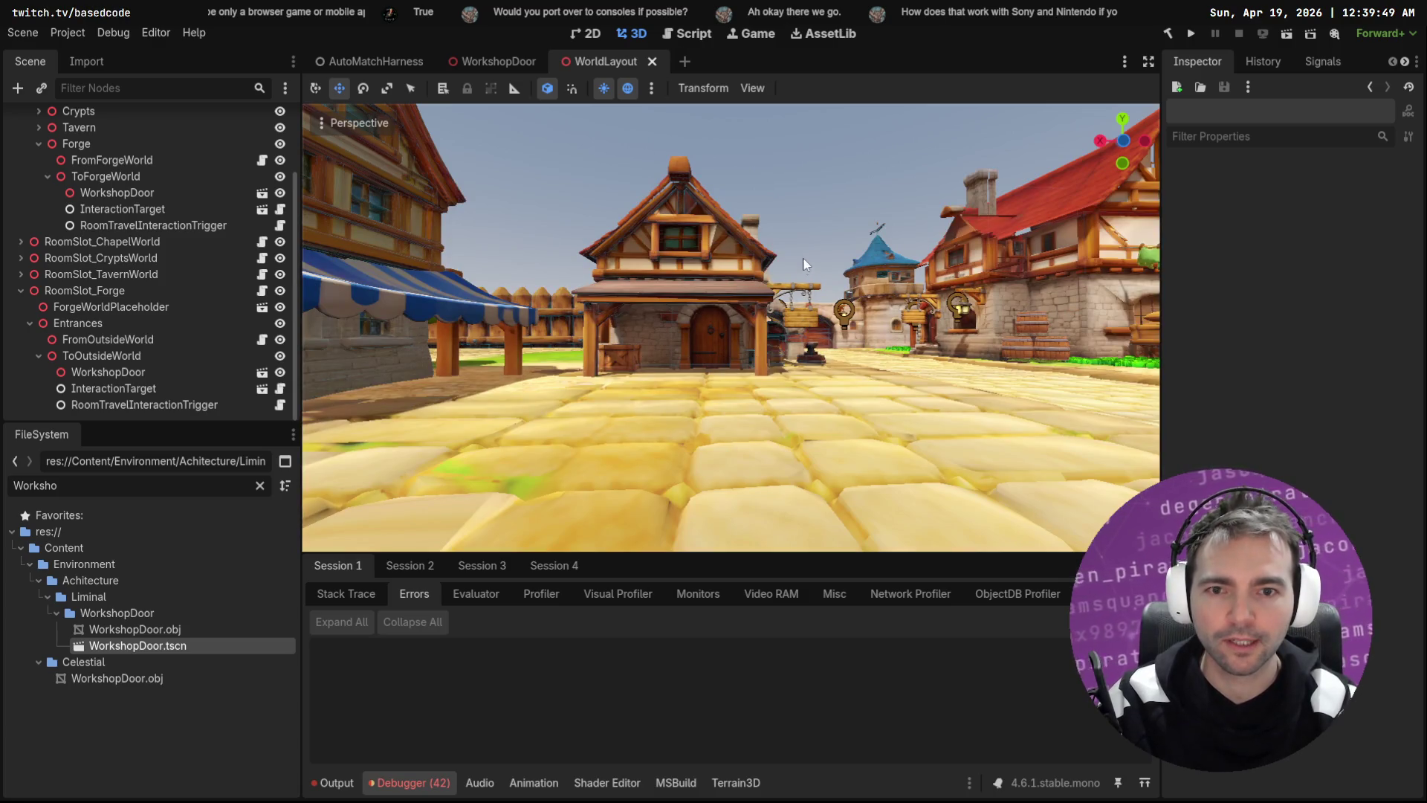
pyautogui.click(372, 66)
# Step: Run the game with F6, leave the chapel, and run down the street to the forge door
pyautogui.press('F6')
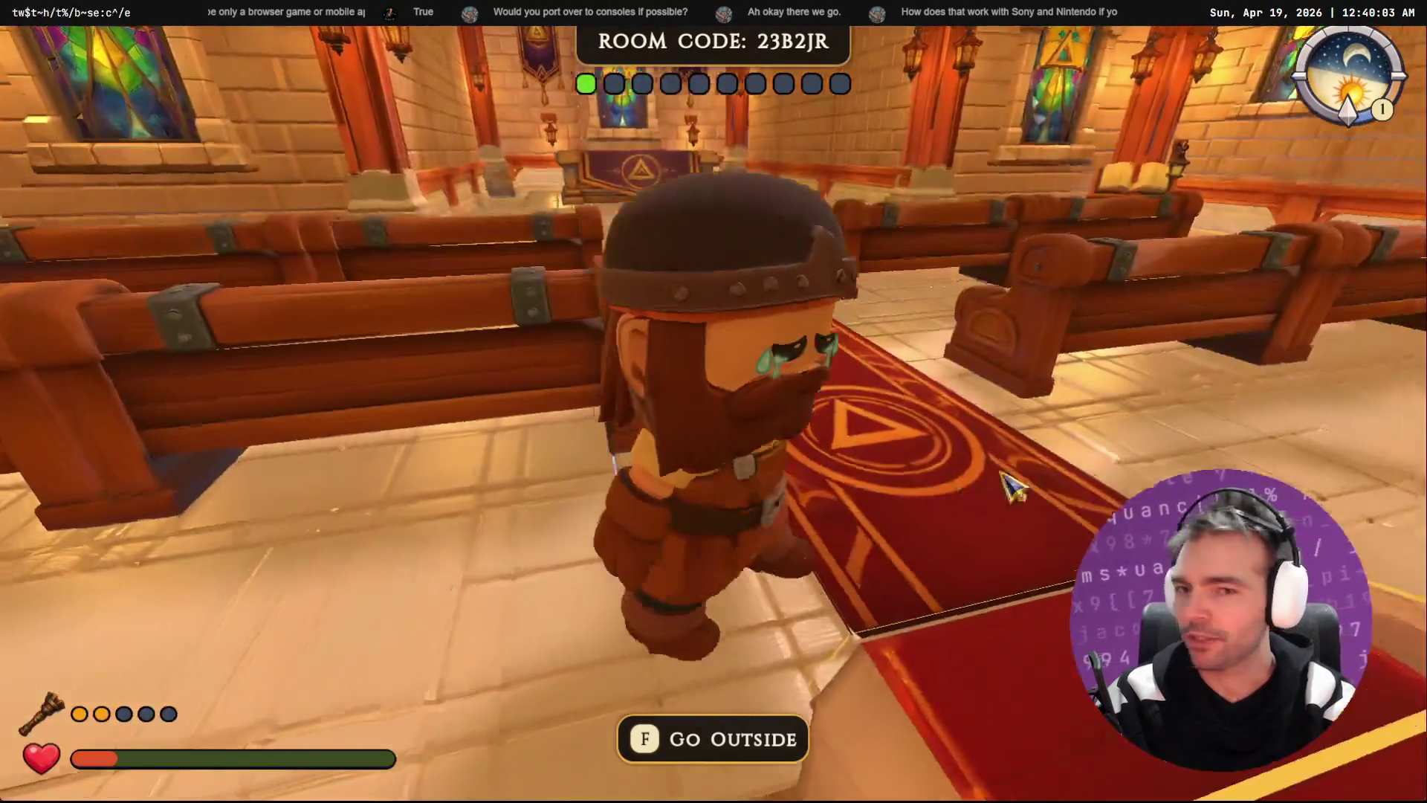
pyautogui.press('Escape')
pyautogui.press('Escape')
pyautogui.press('w')
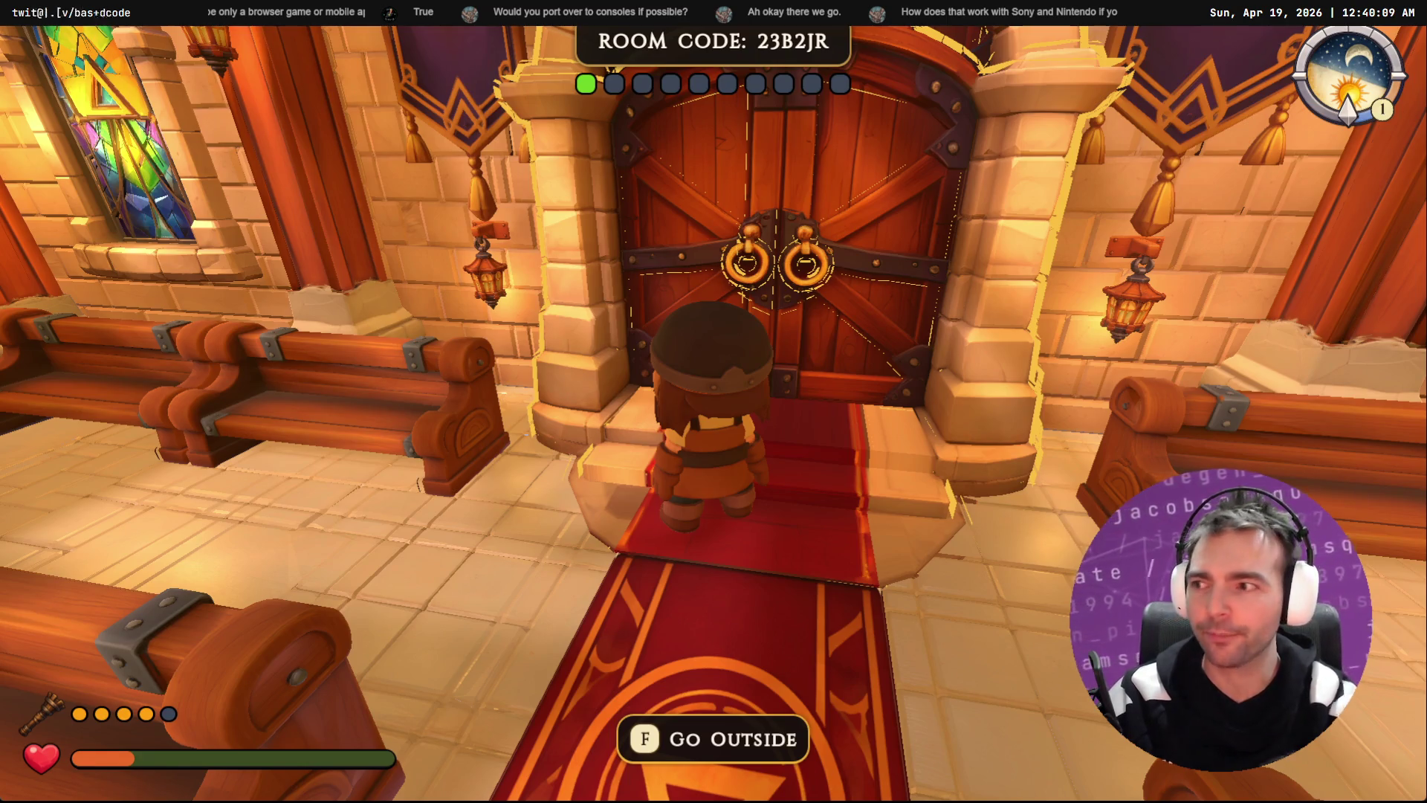
pyautogui.press('f')
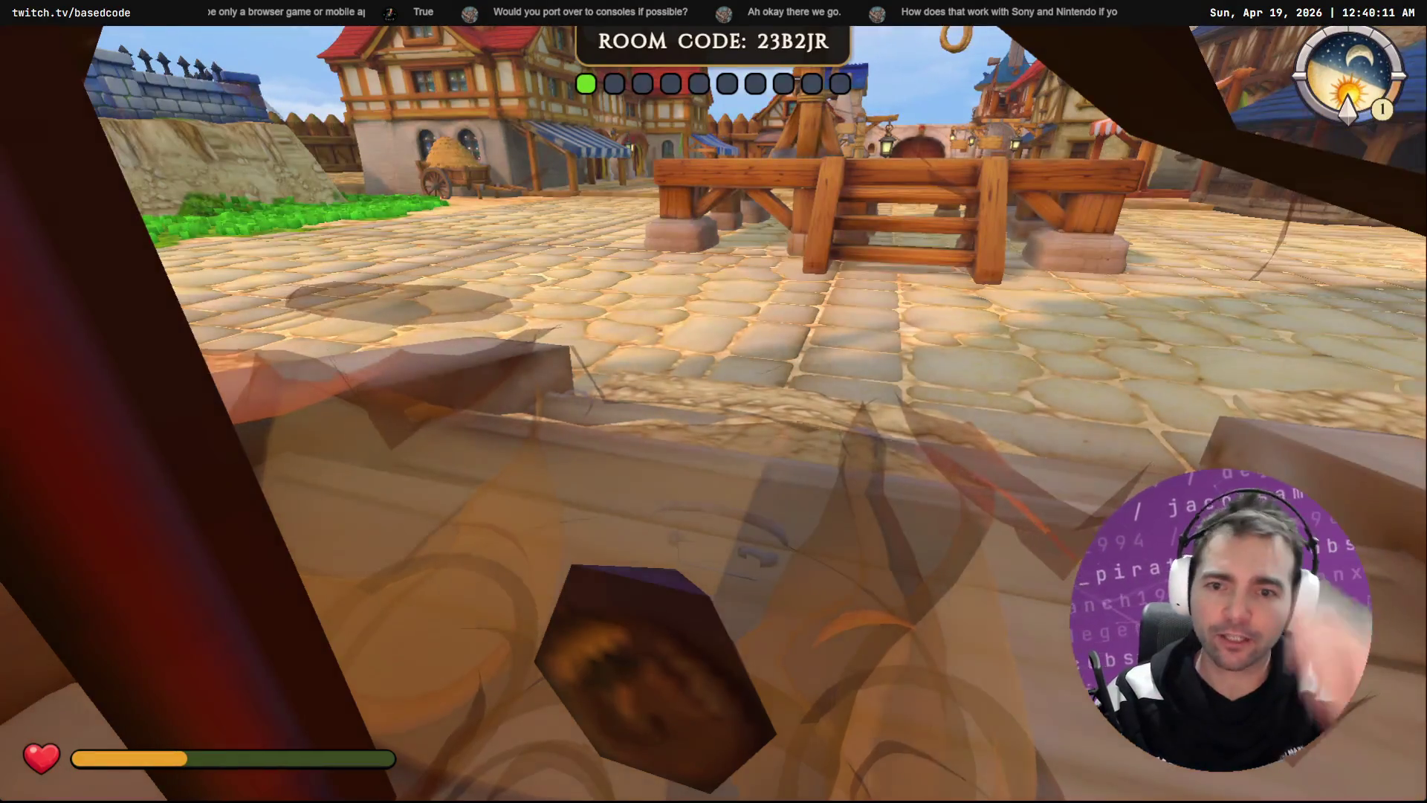
pyautogui.press('w')
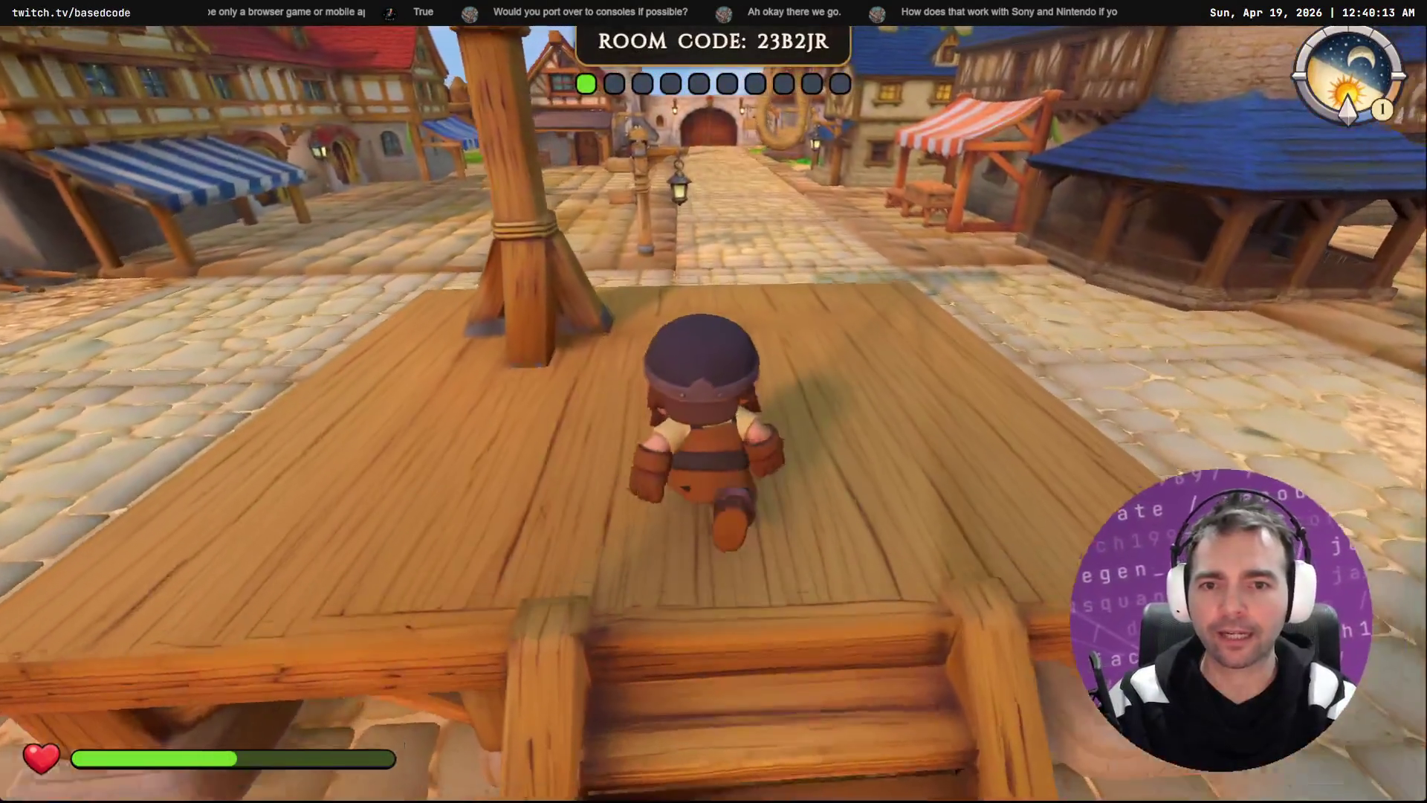
pyautogui.press('w')
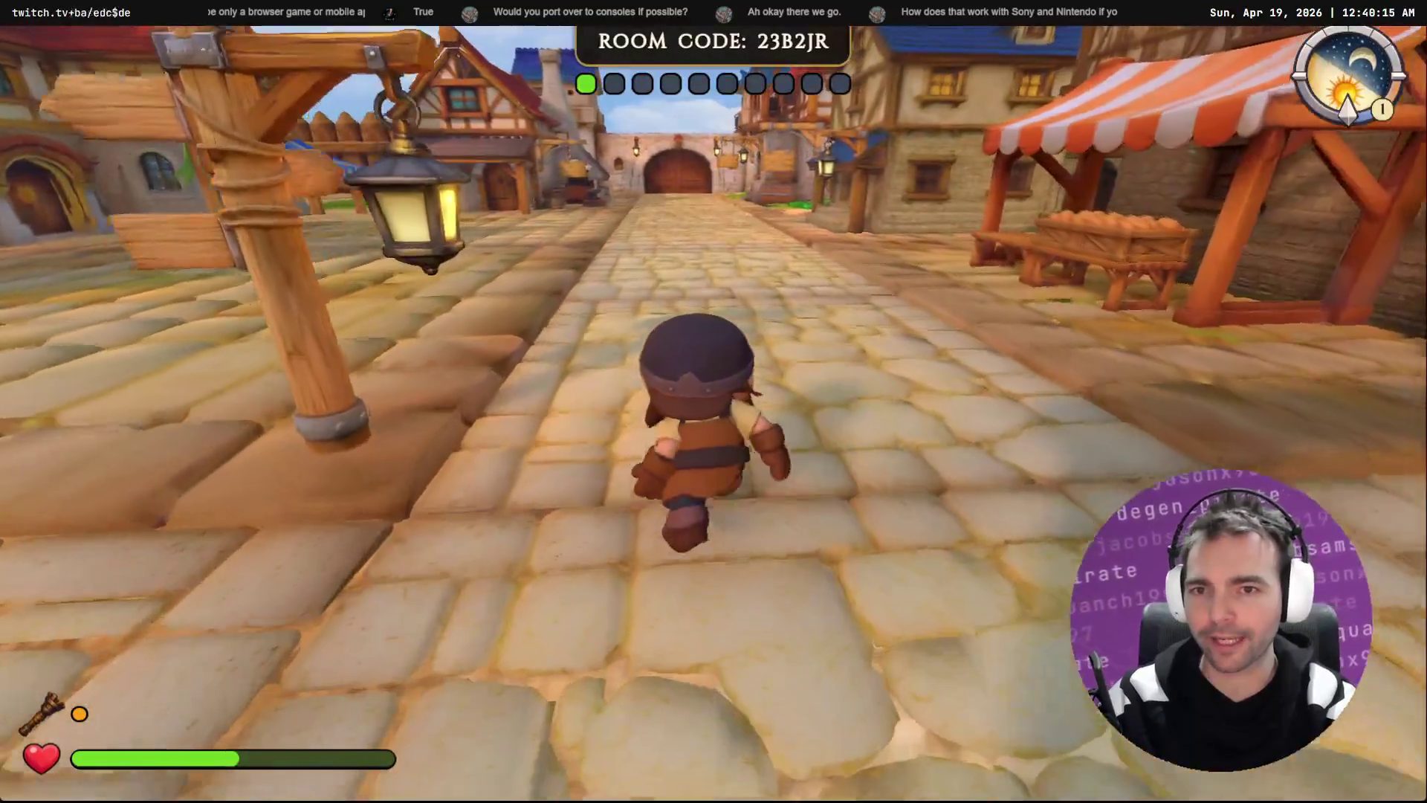
pyautogui.press('w')
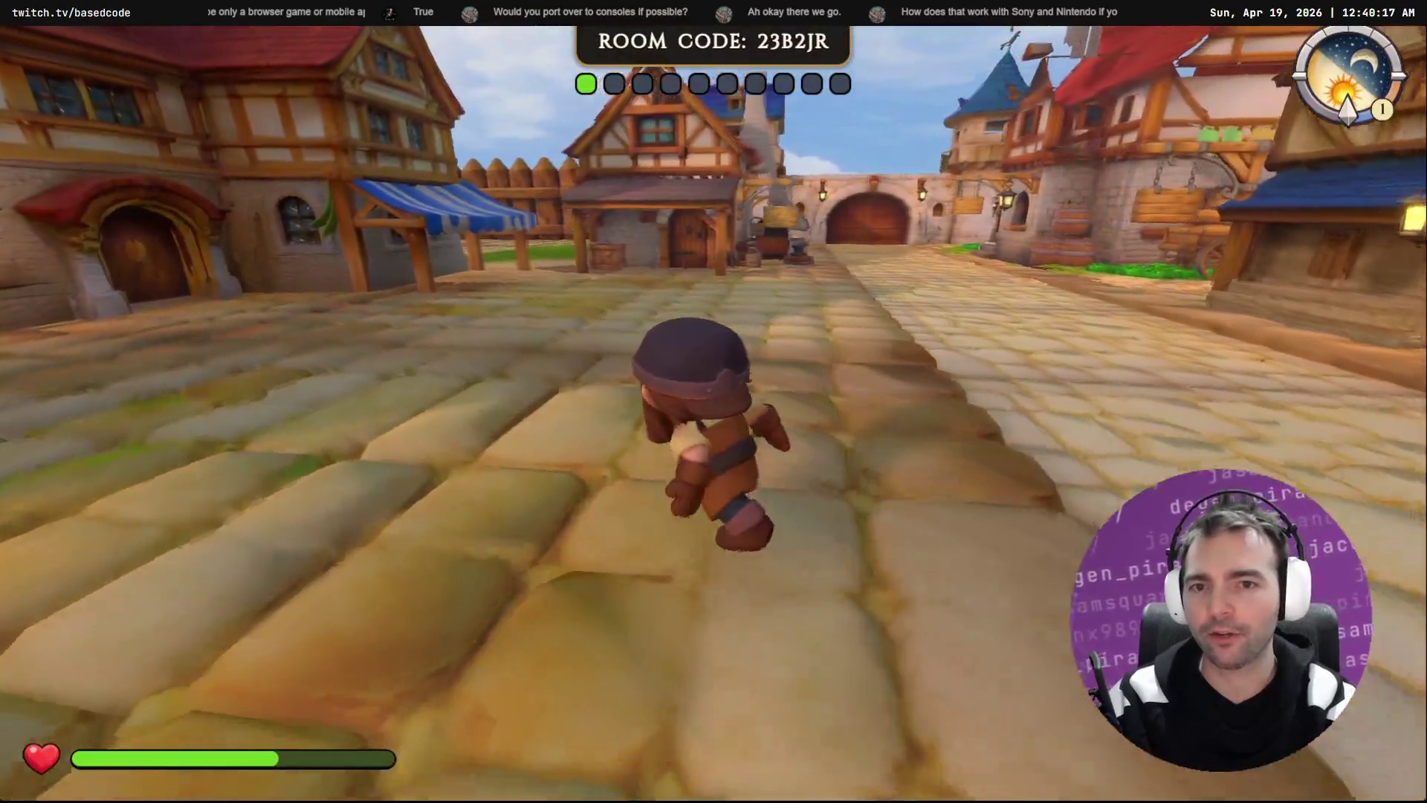
pyautogui.press('w')
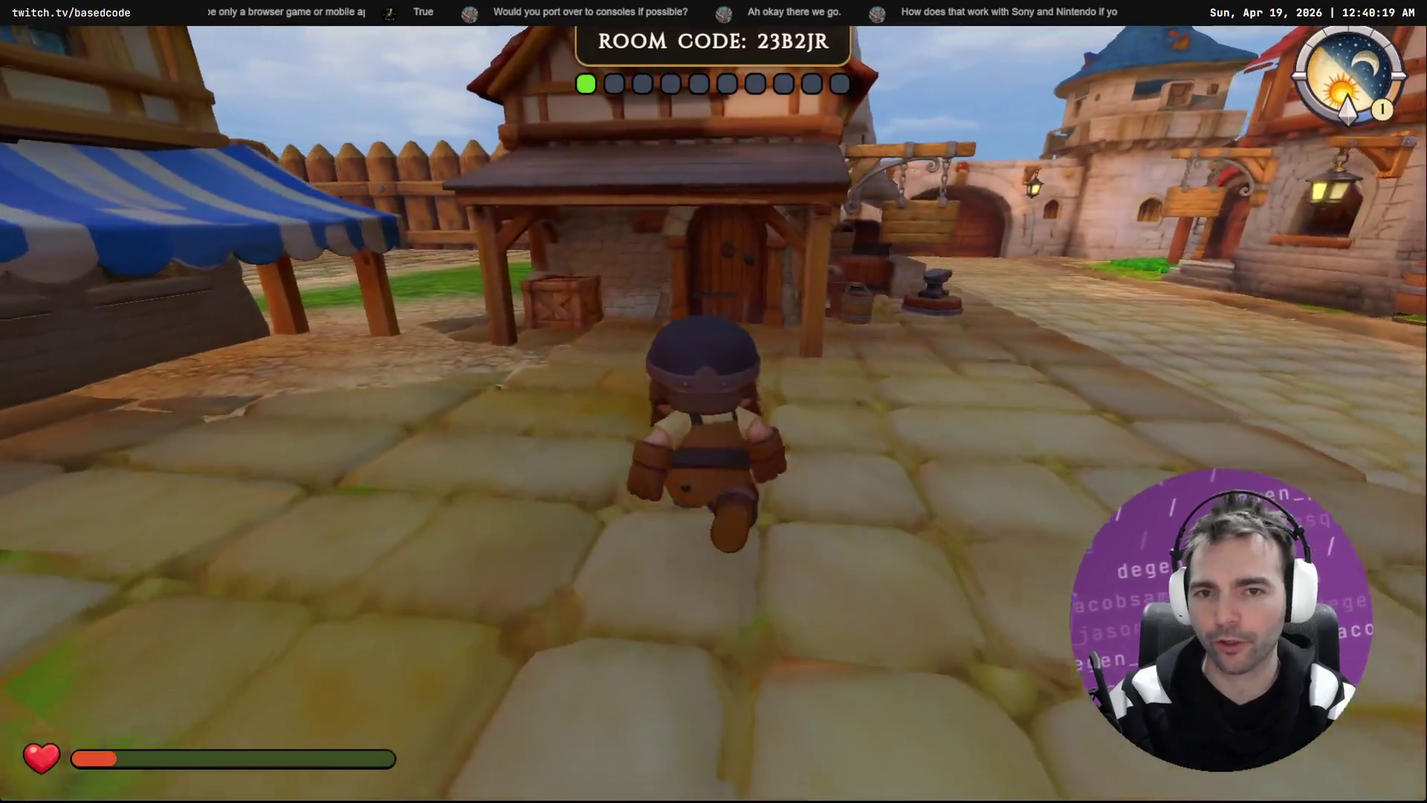
pyautogui.press('w')
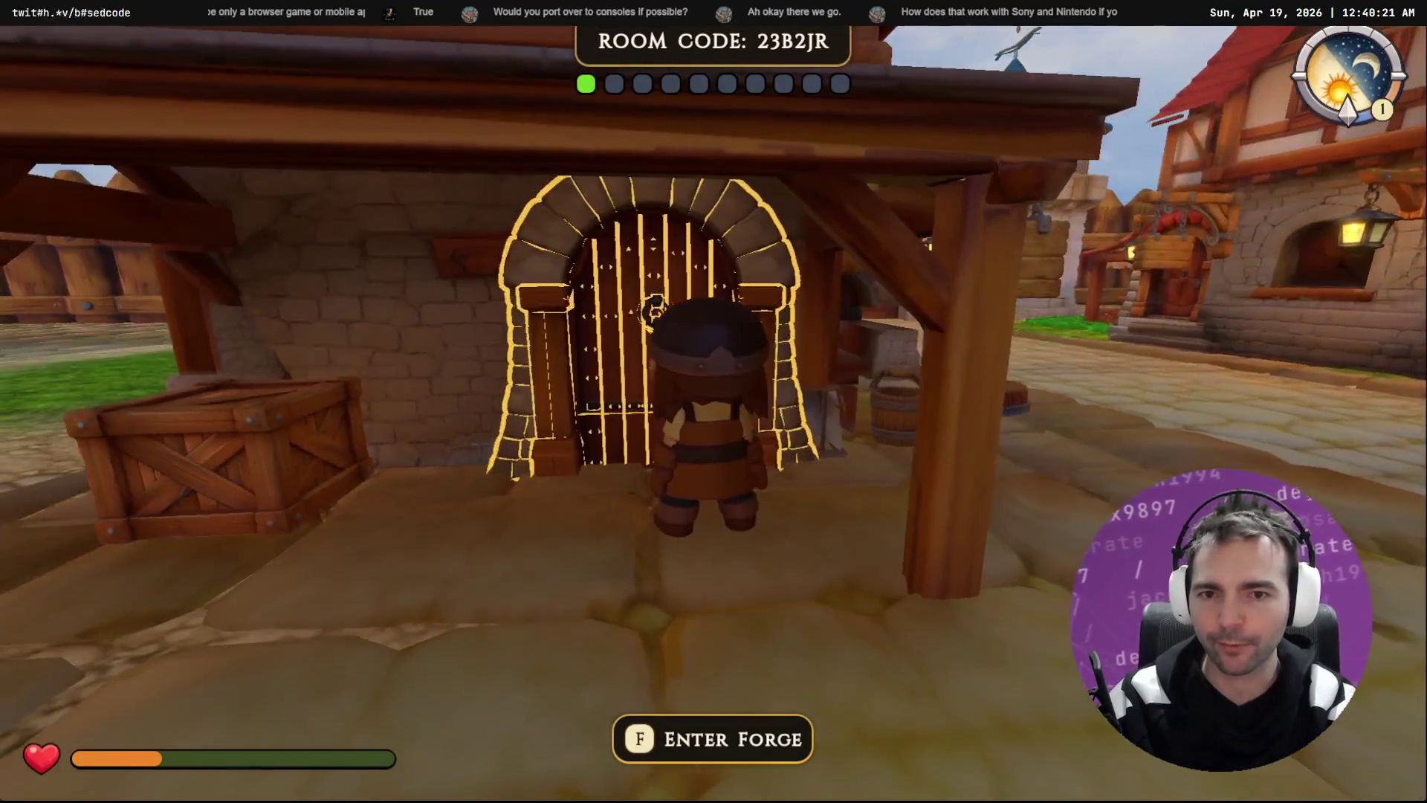
# Step: Enter the Forge, check its arched inner exit door, and stop the game with F8
pyautogui.press('f')
pyautogui.press('w')
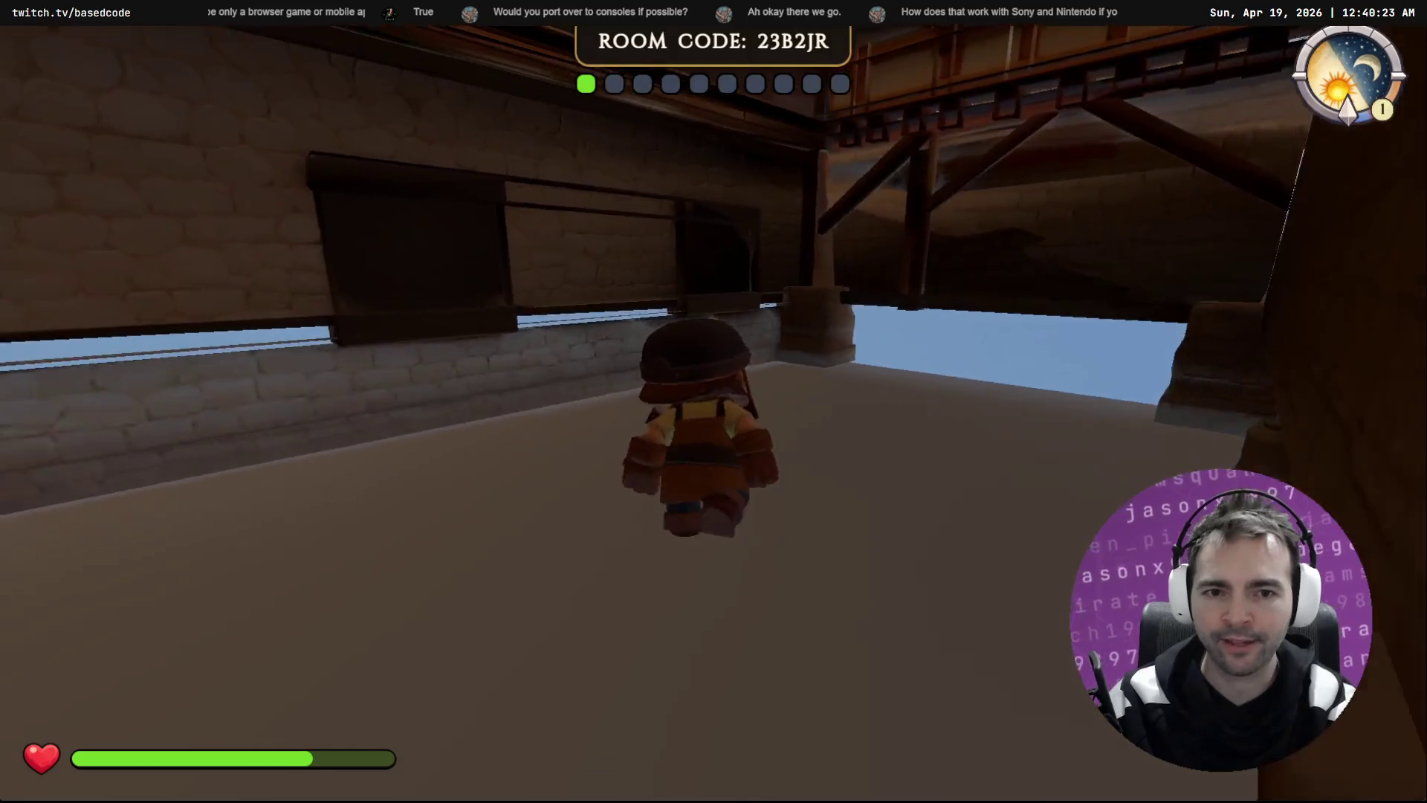
pyautogui.press('w')
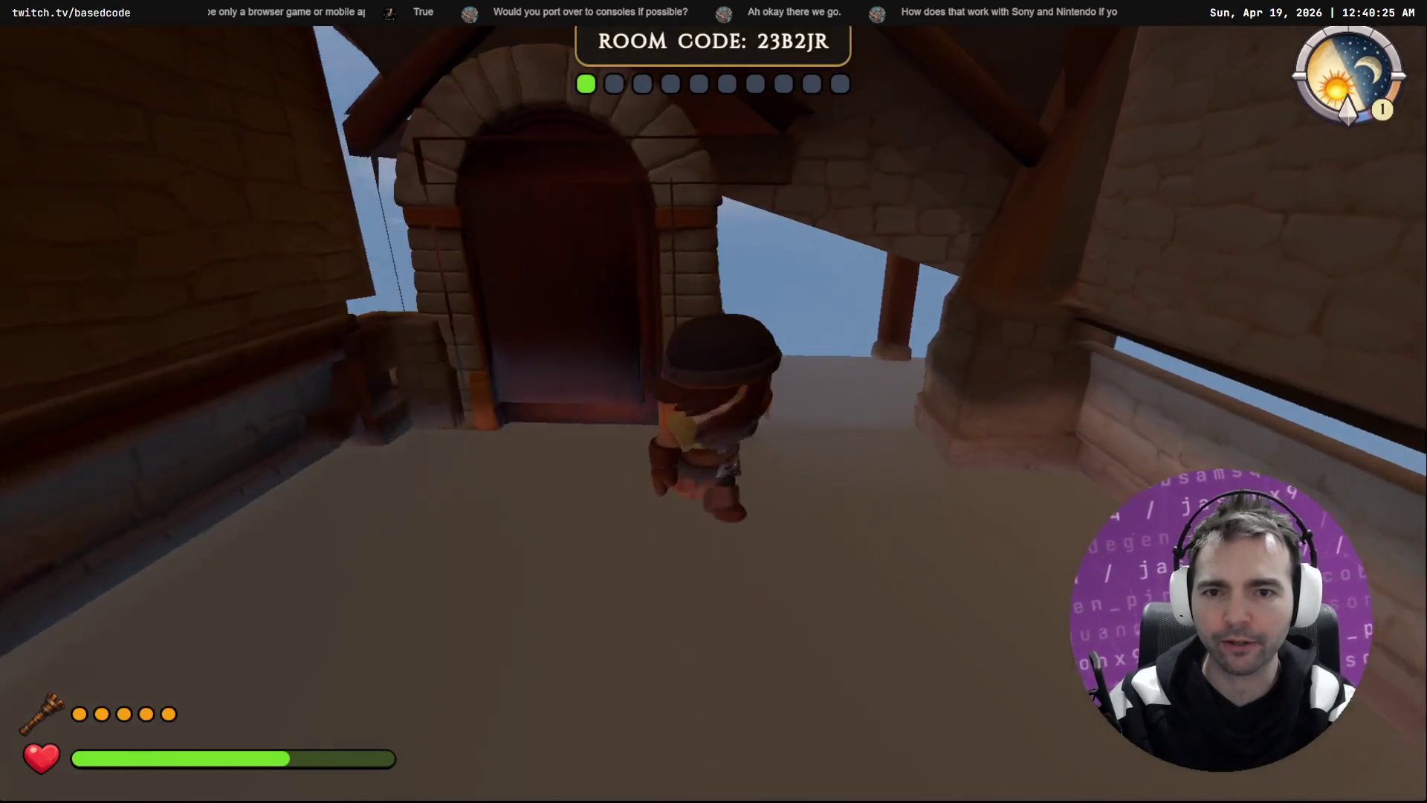
pyautogui.press('s')
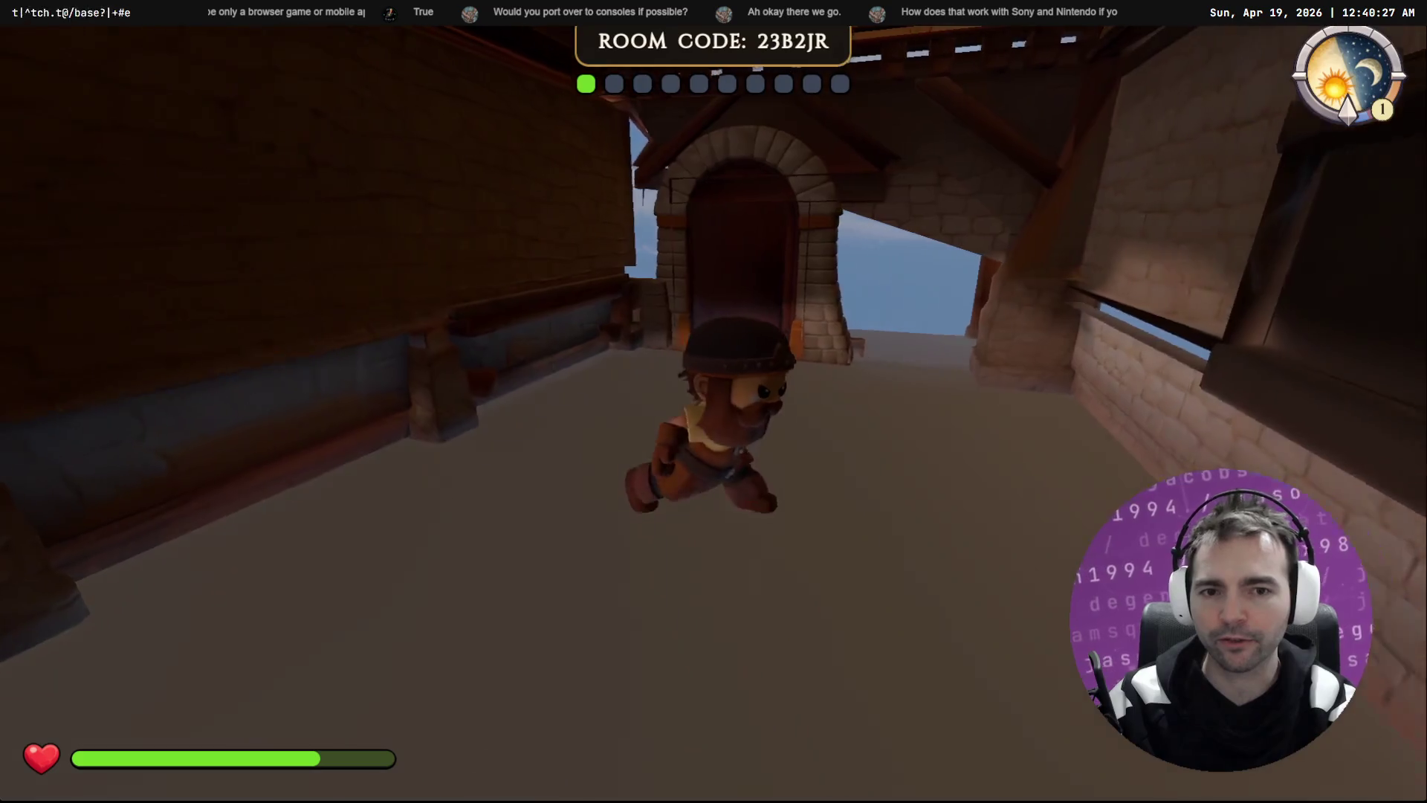
pyautogui.press('F8')
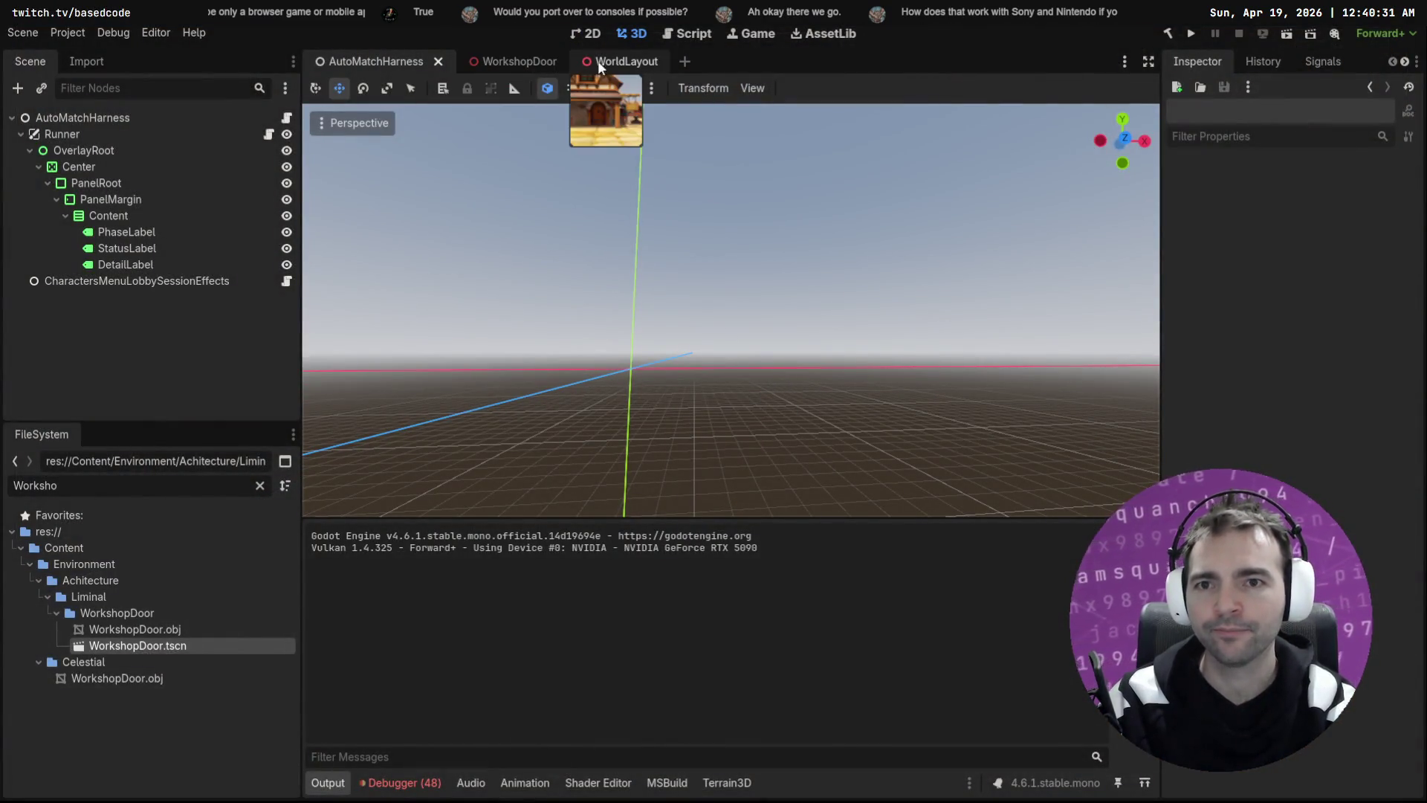
# Step: Rotate the forge's inside WorkshopDoor 180° about Y, push it back along Z to -0.09, and save WorldLayout
pyautogui.click(617, 61)
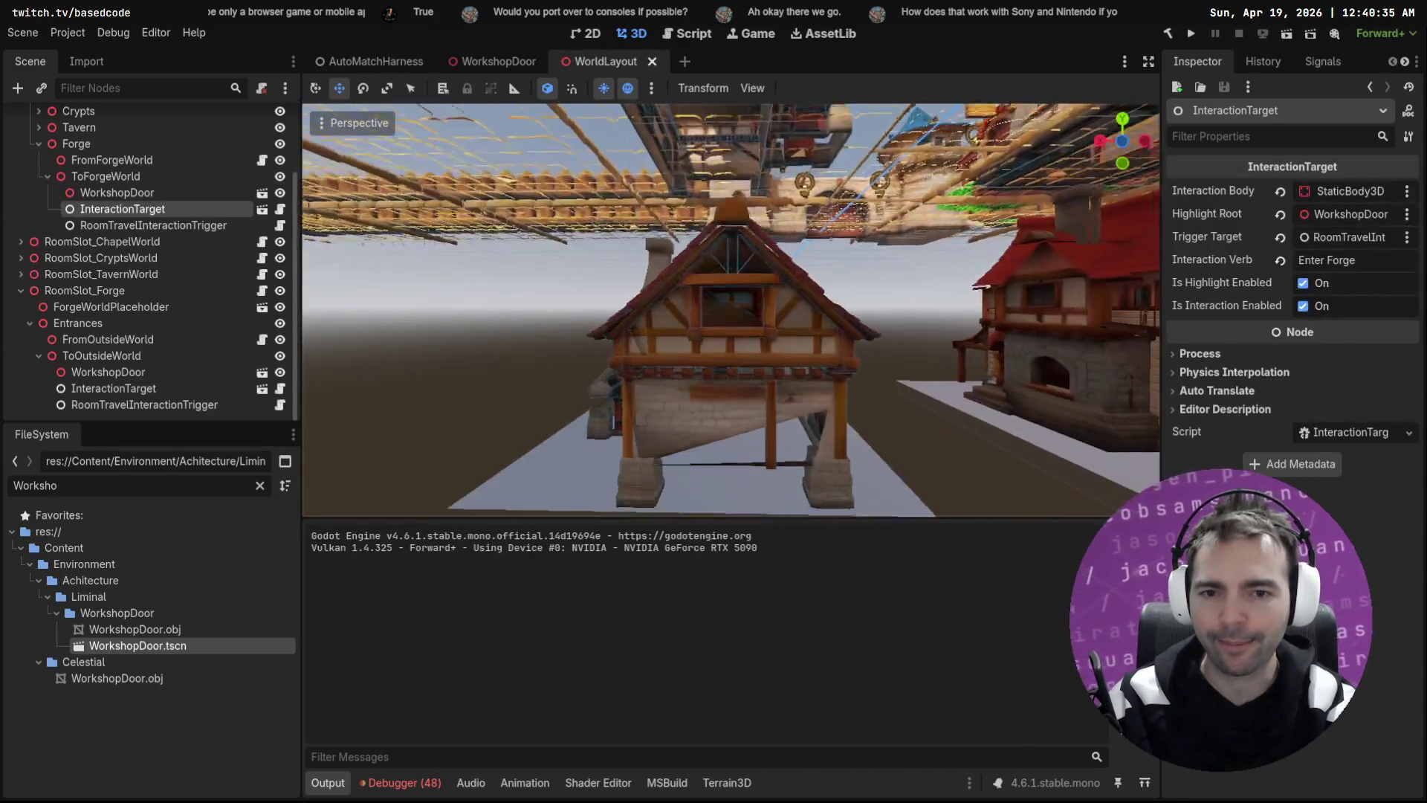
pyautogui.click(773, 436)
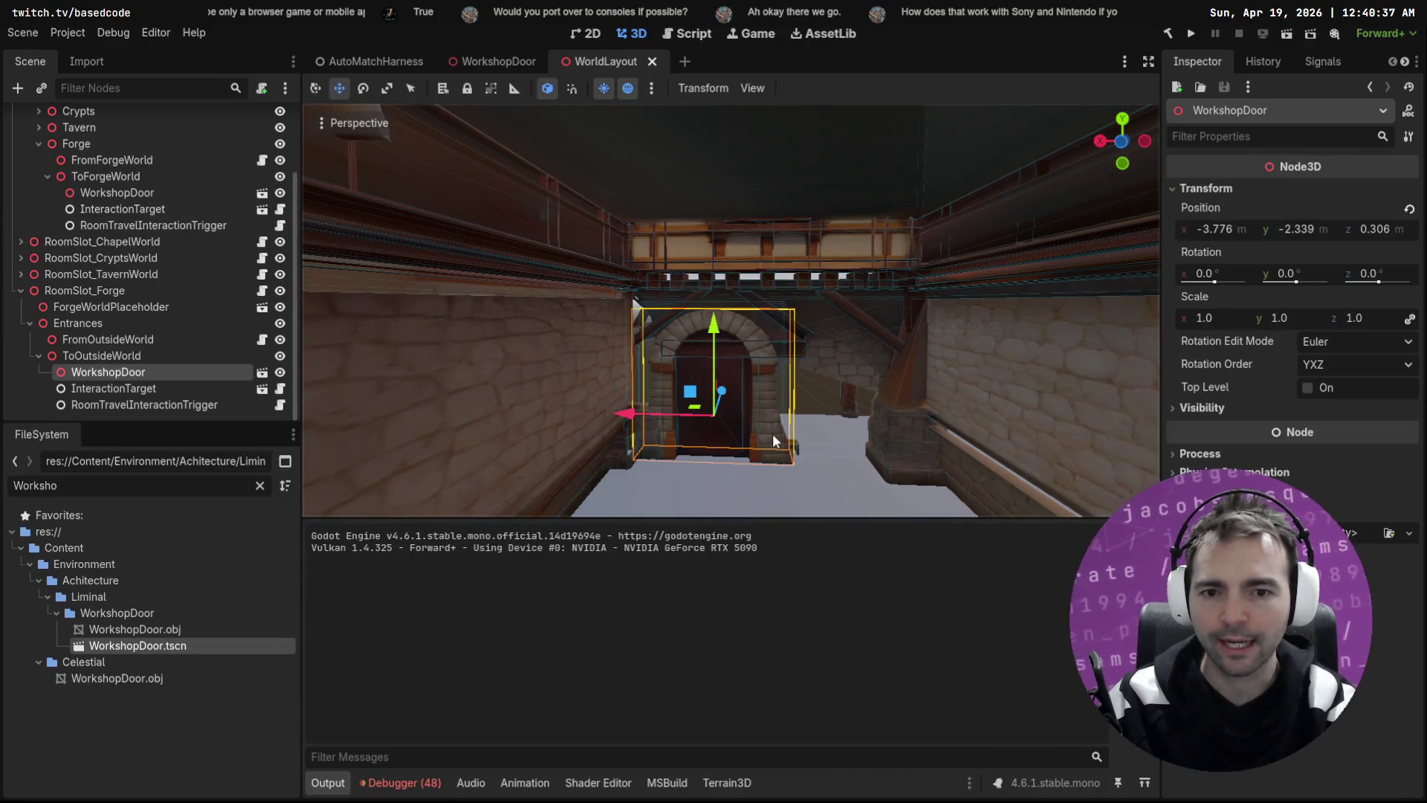
pyautogui.press('e')
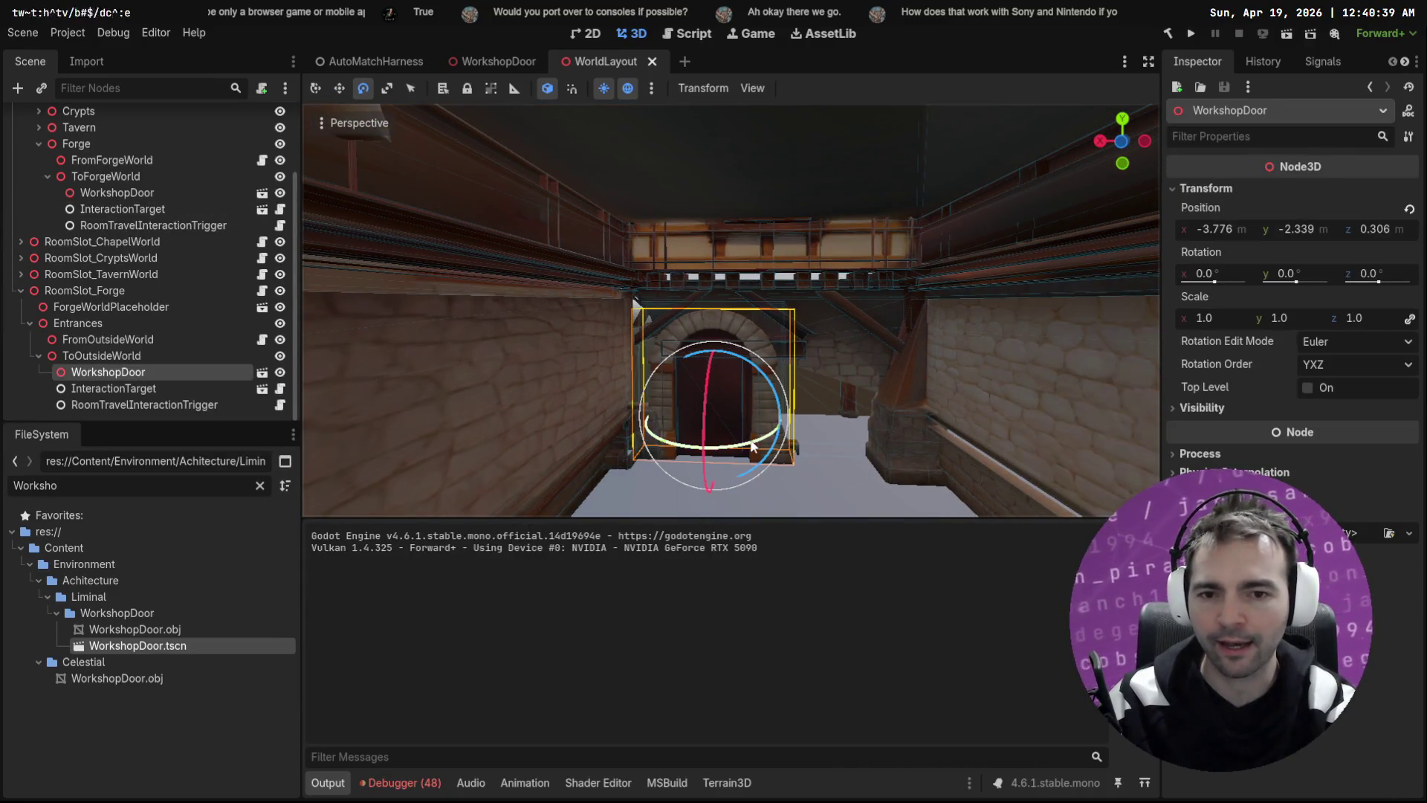
pyautogui.moveTo(762, 428)
pyautogui.mouseDown()
pyautogui.moveTo(560, 340)
pyautogui.moveTo(587, 321)
pyautogui.mouseUp()
pyautogui.press('w')
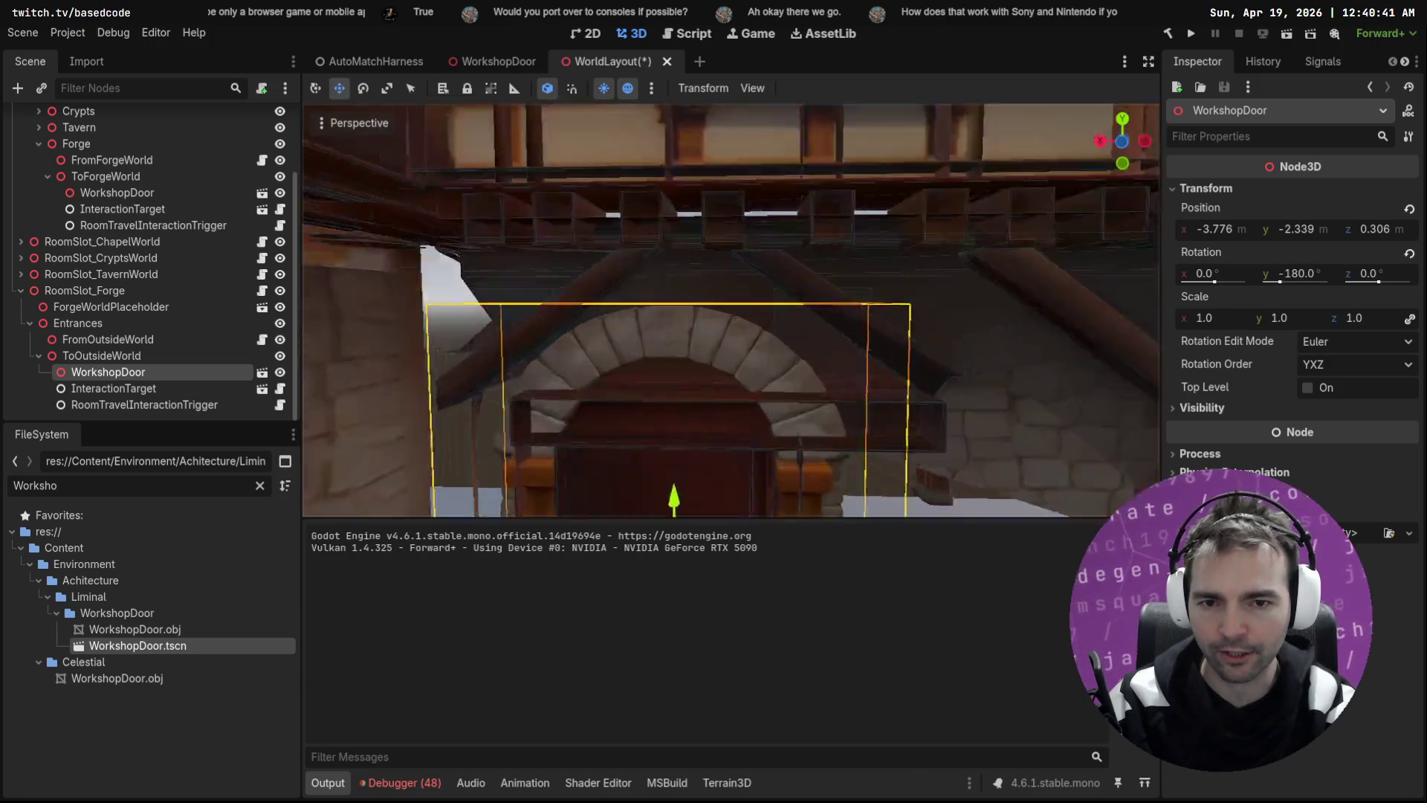
pyautogui.moveTo(663, 281); pyautogui.dragTo(647, 287)
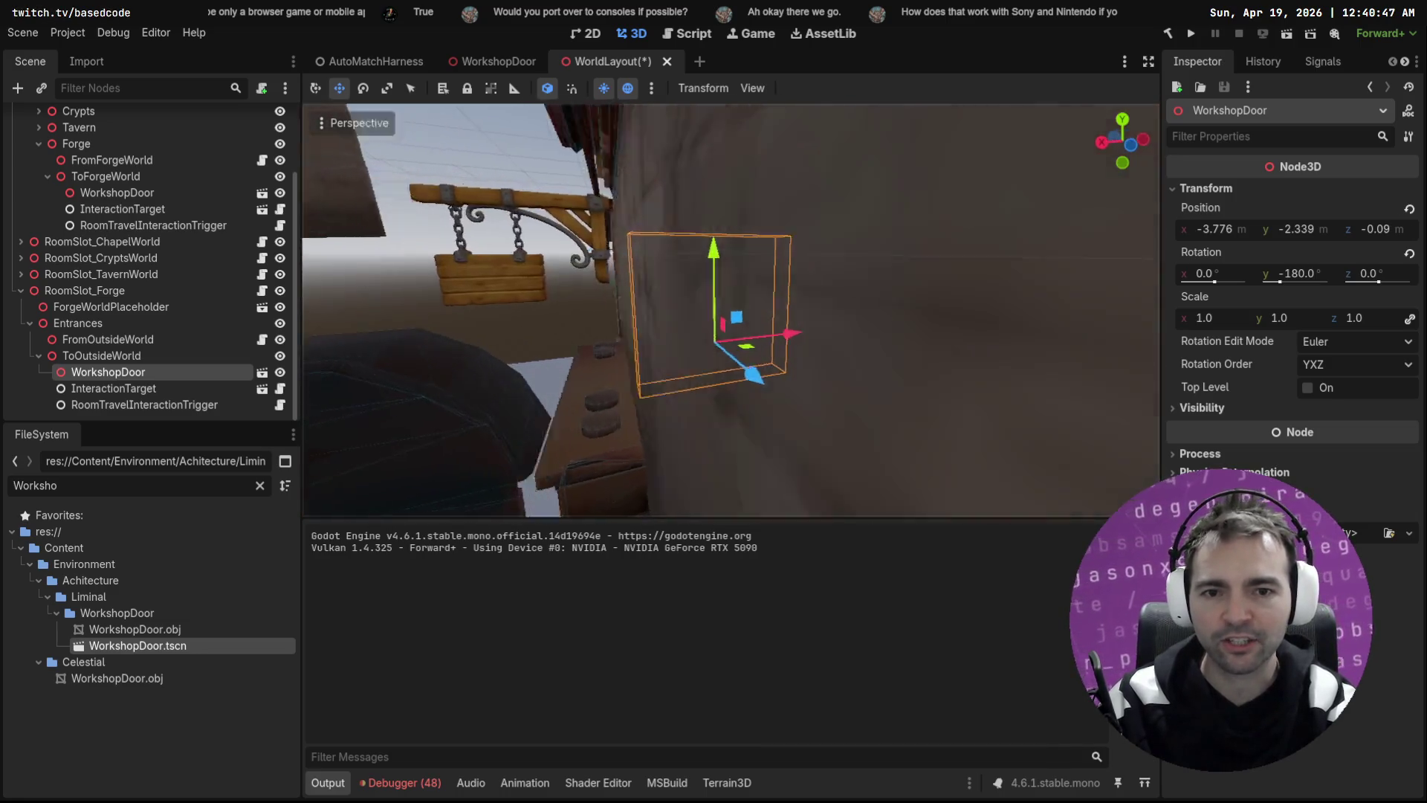
pyautogui.hotkey('ctrl', 's')
# Step: Check the door placement from several angles, then run the AutoMatchHarness scene with F6 to playtest
pyautogui.press('w')
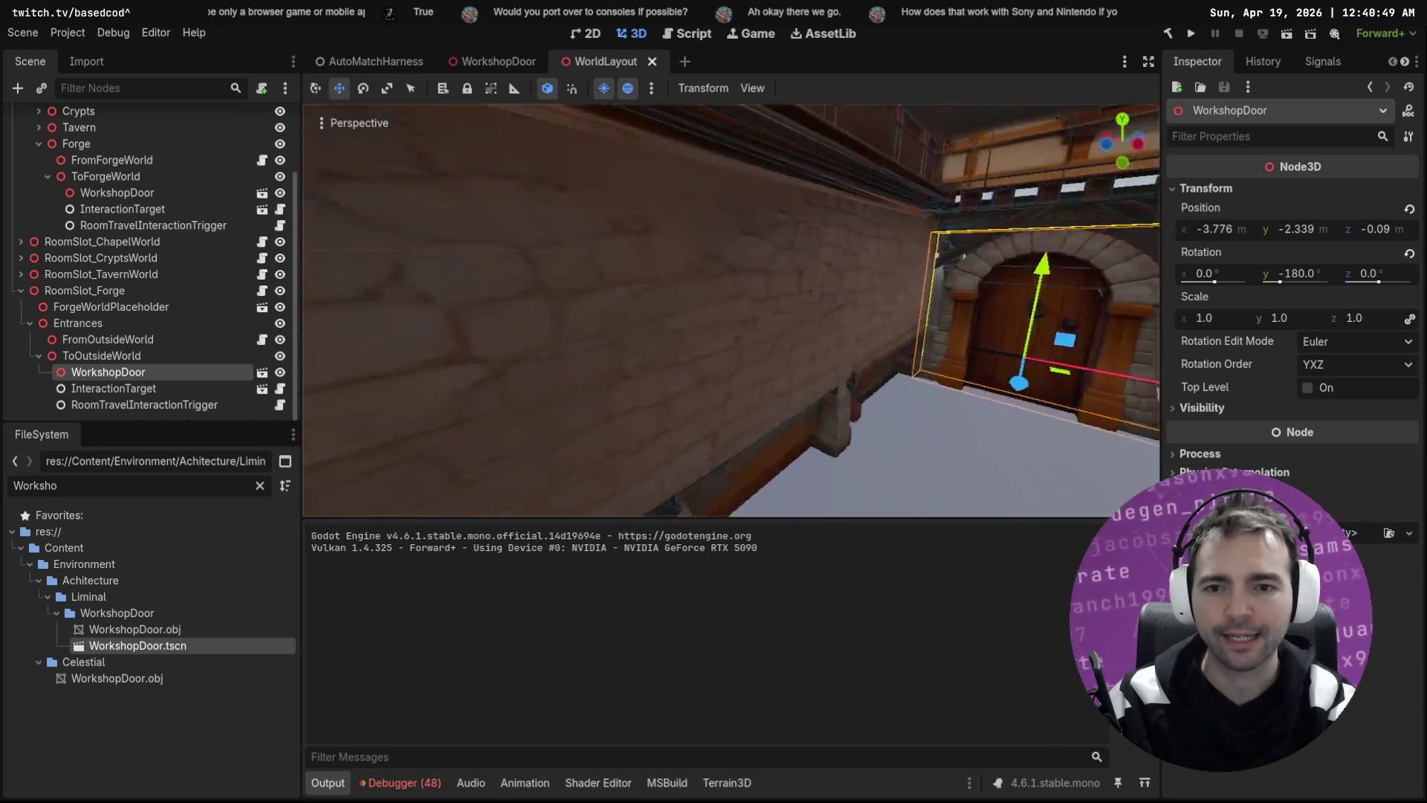
pyautogui.press('w')
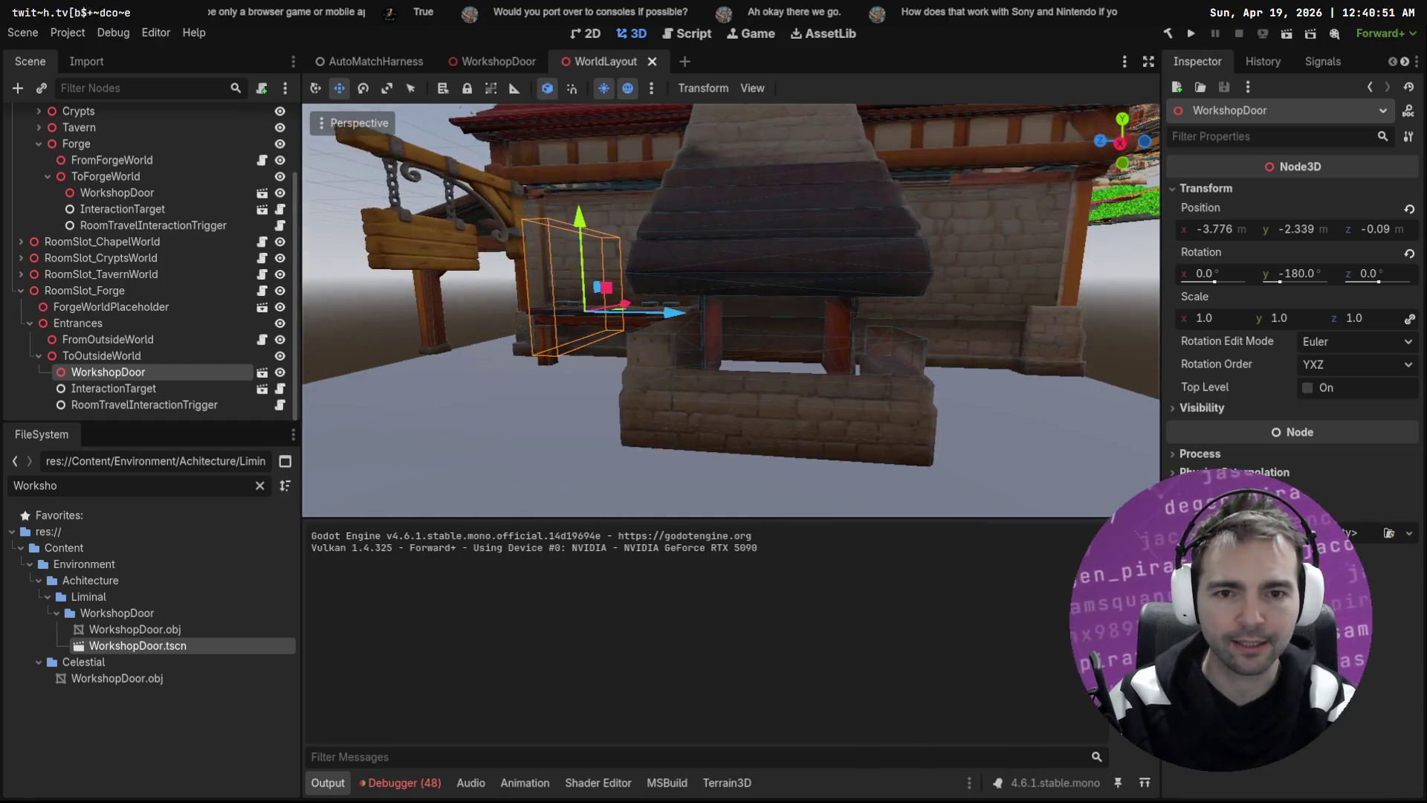
pyautogui.press('w')
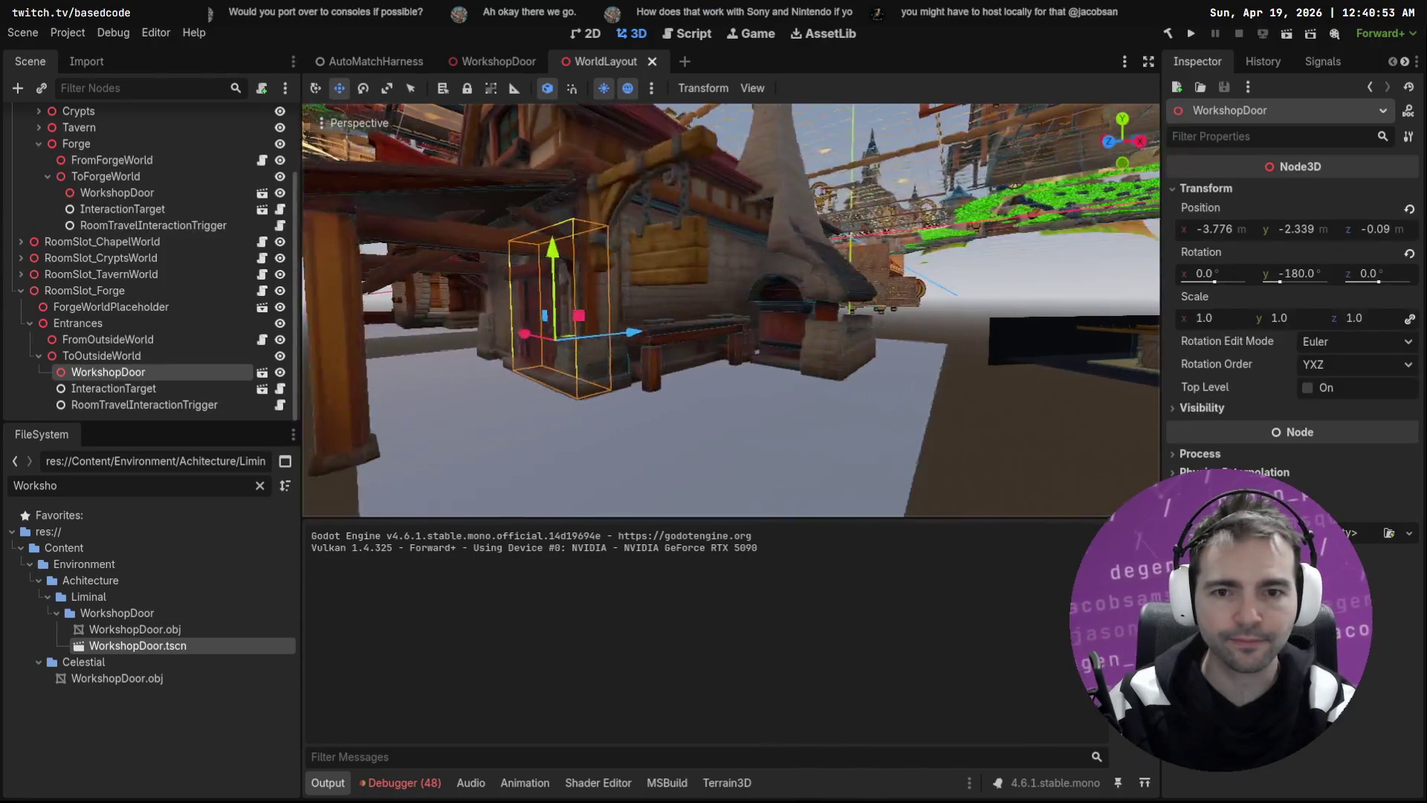
pyautogui.press('w')
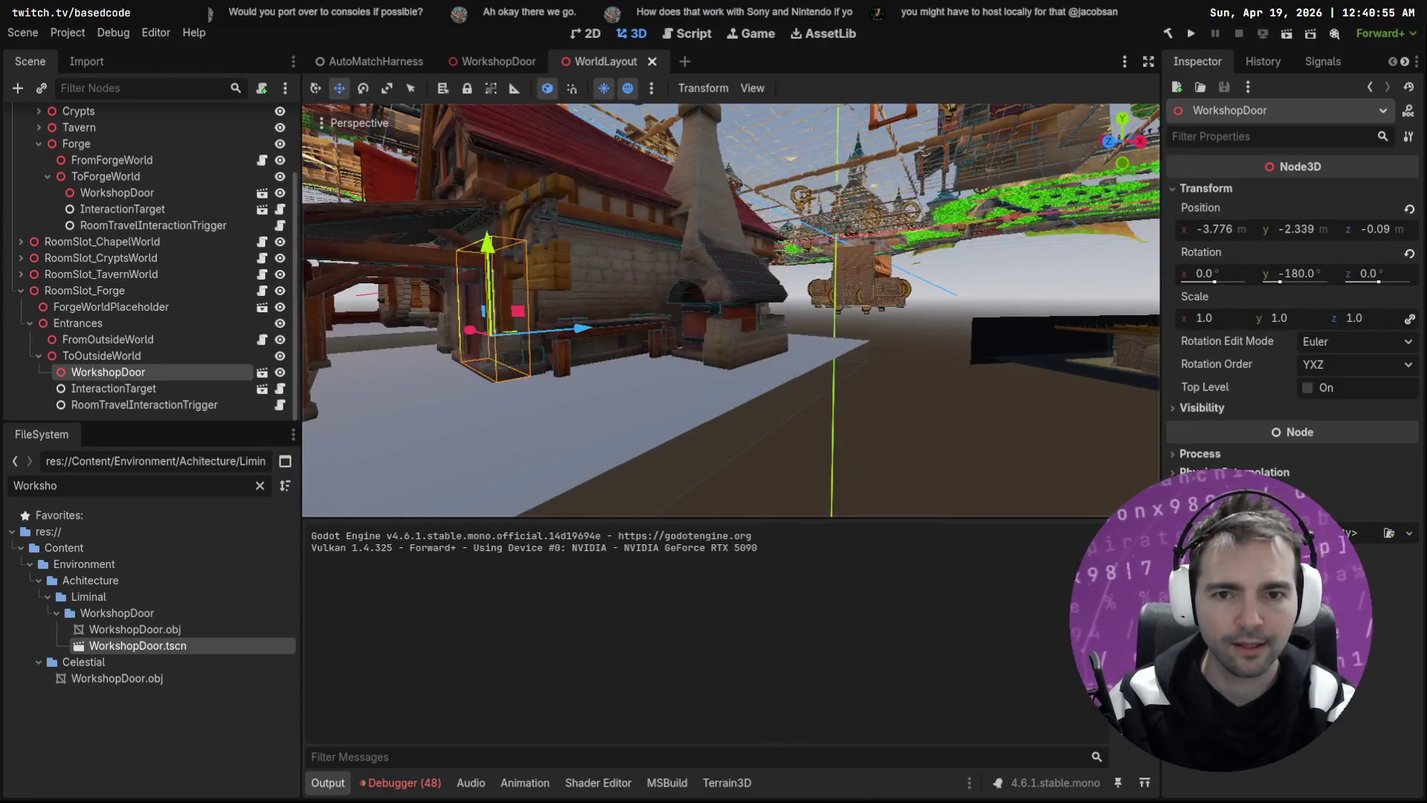
pyautogui.scroll(1, 722, 305)
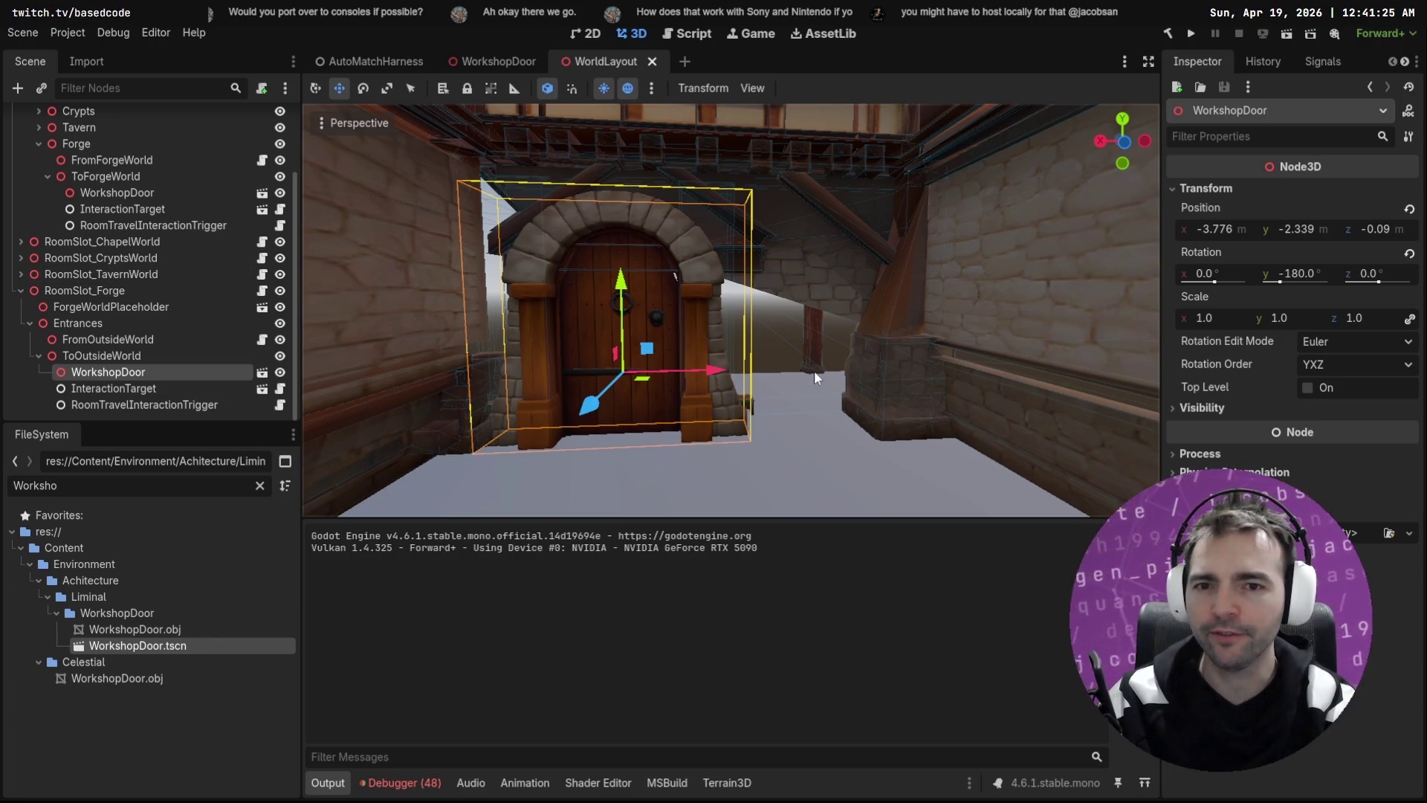
pyautogui.scroll(2, 814, 370)
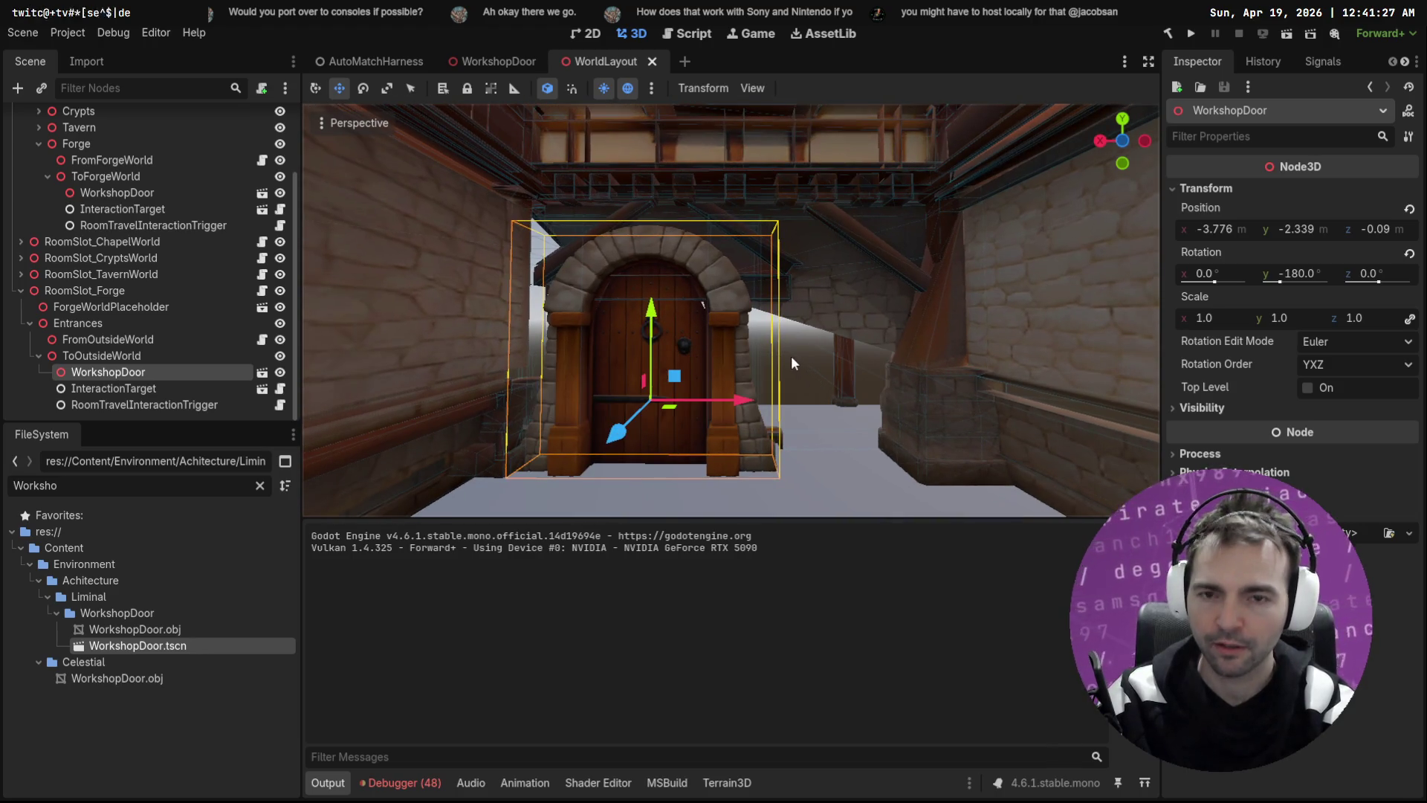
pyautogui.click(375, 61)
pyautogui.press('F6')
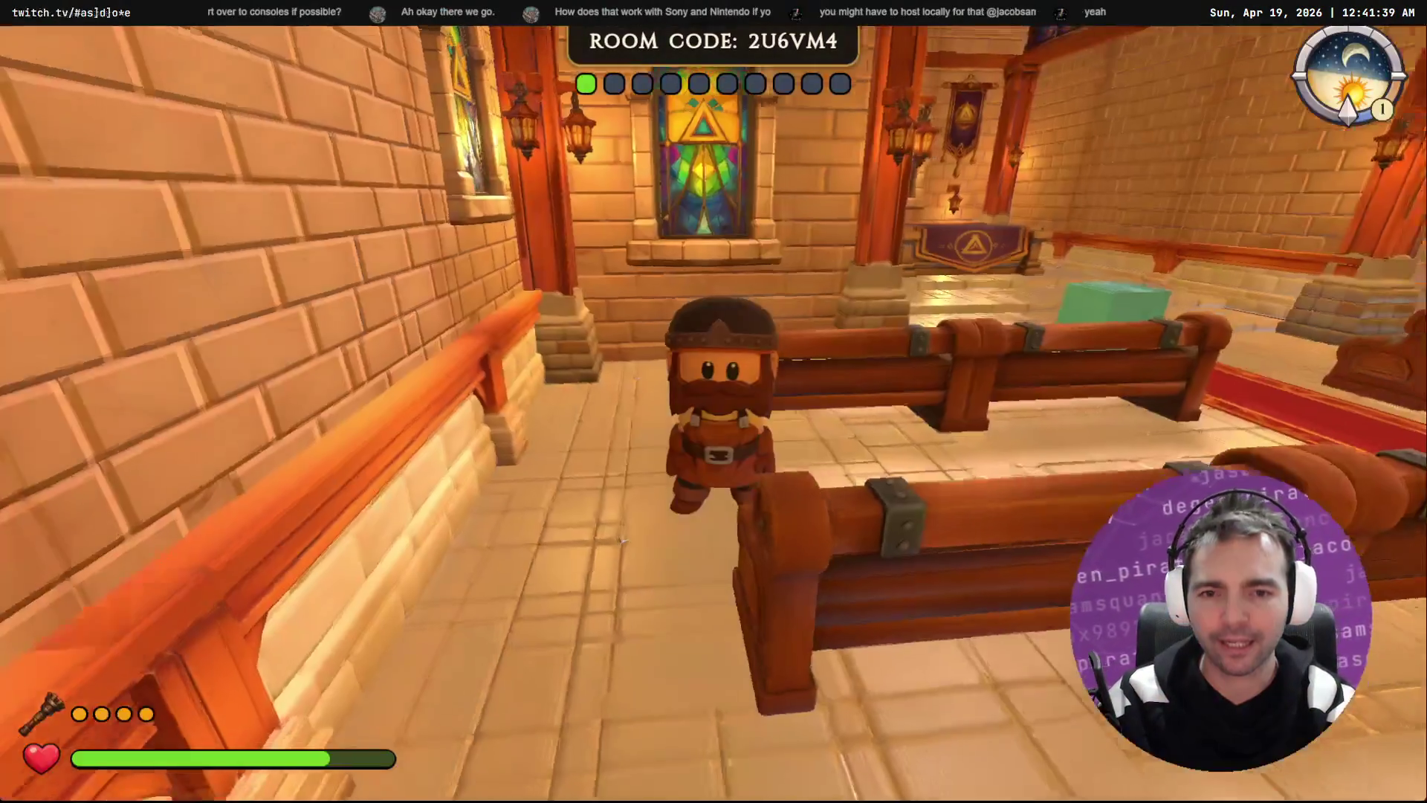
# Step: Walk the character up the chapel carpet to the doors and step out into the town square
pyautogui.press('w')
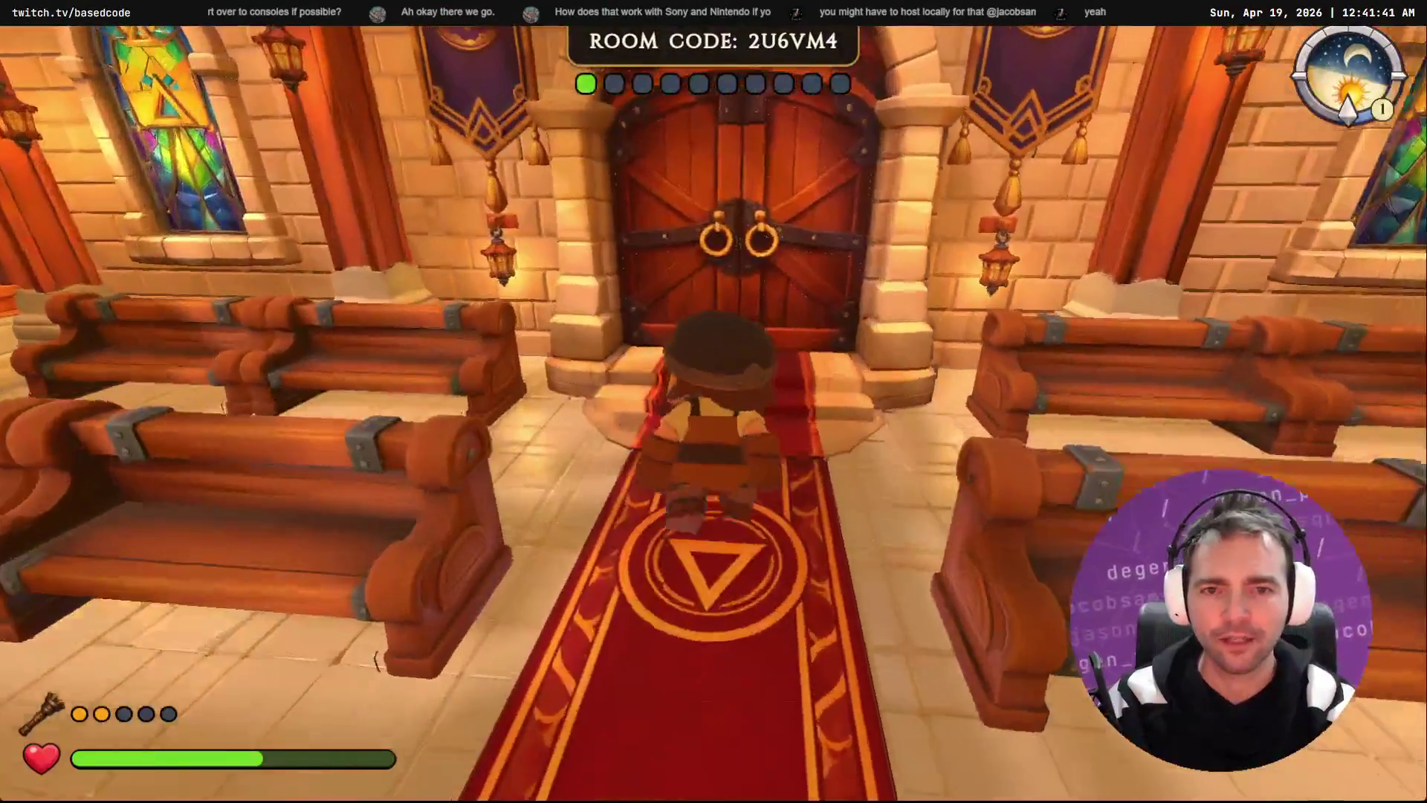
pyautogui.press('w')
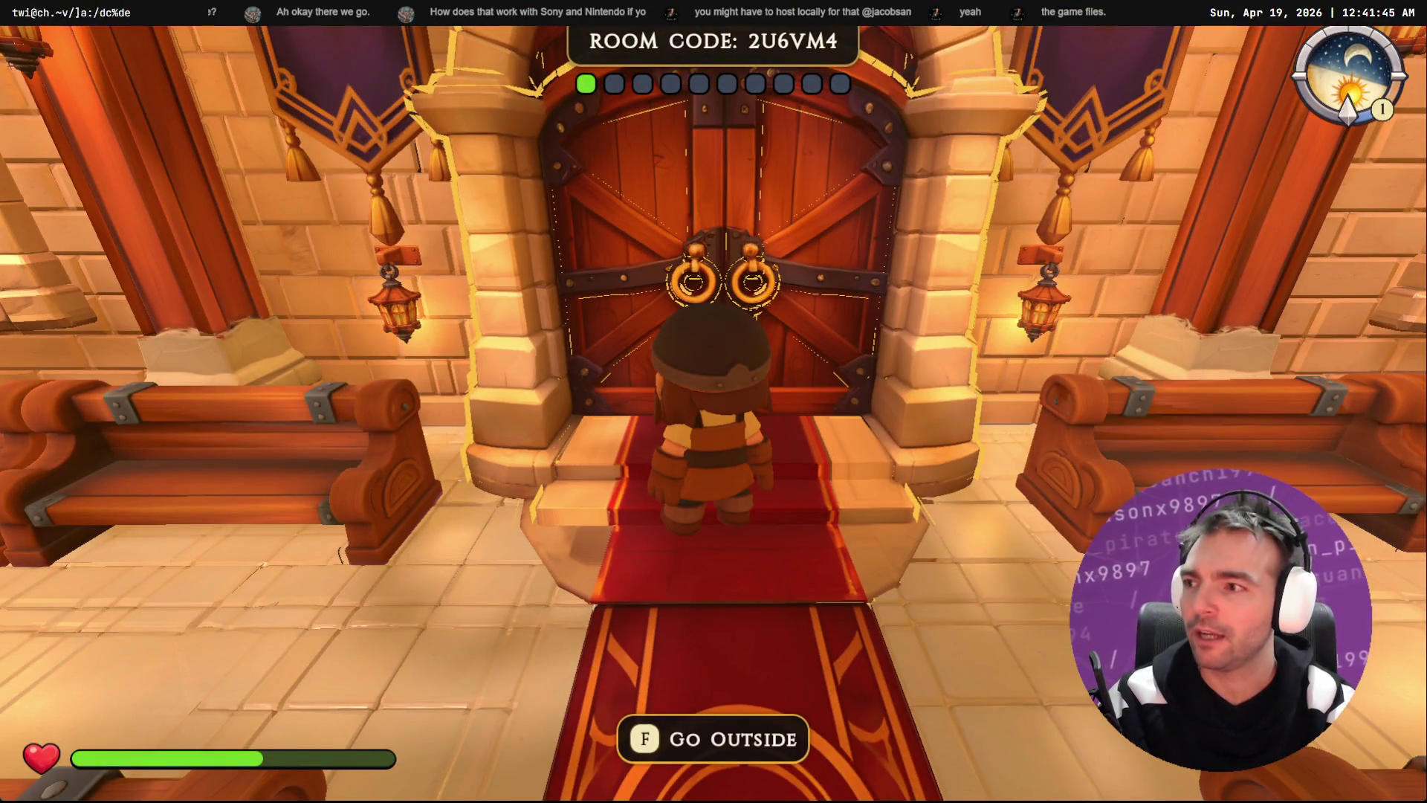
pyautogui.press('f')
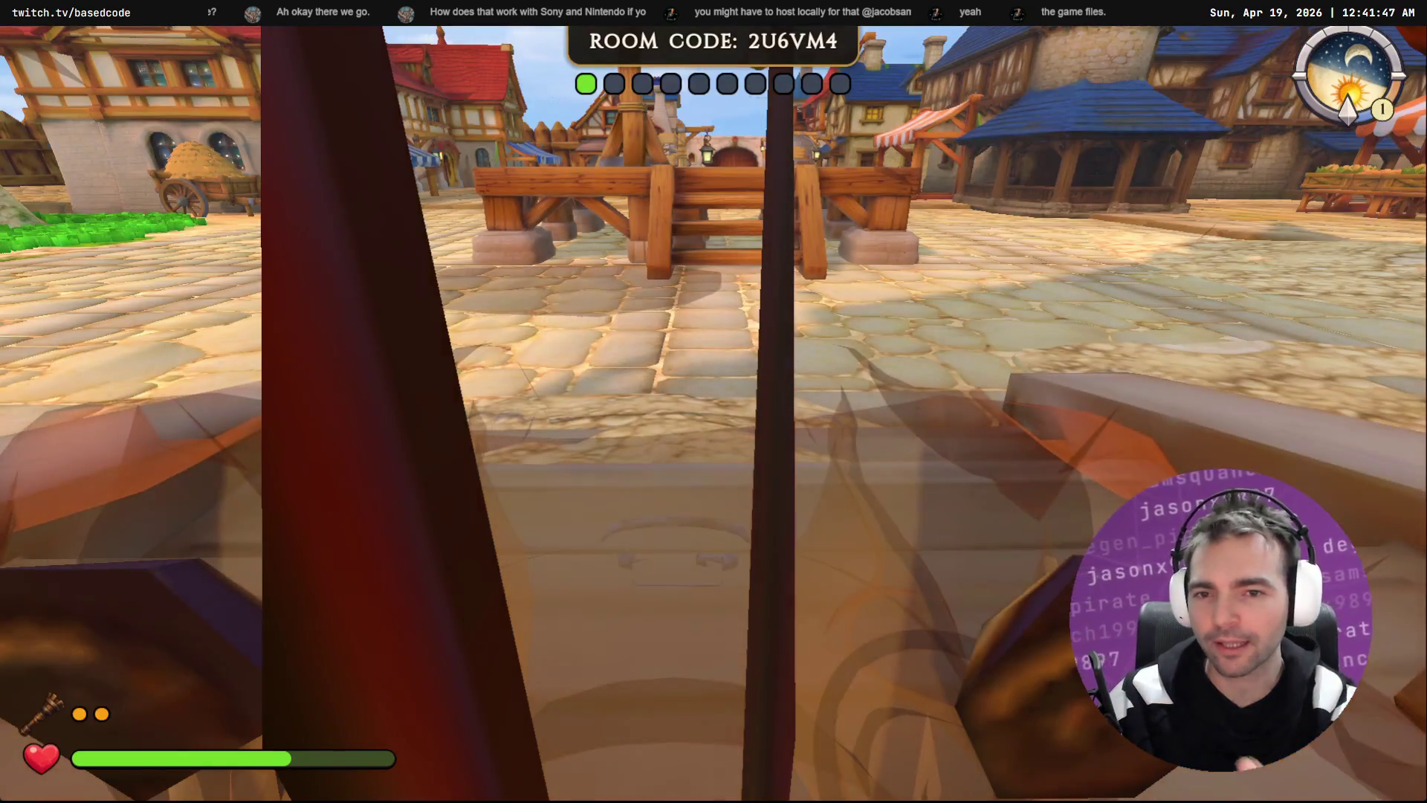
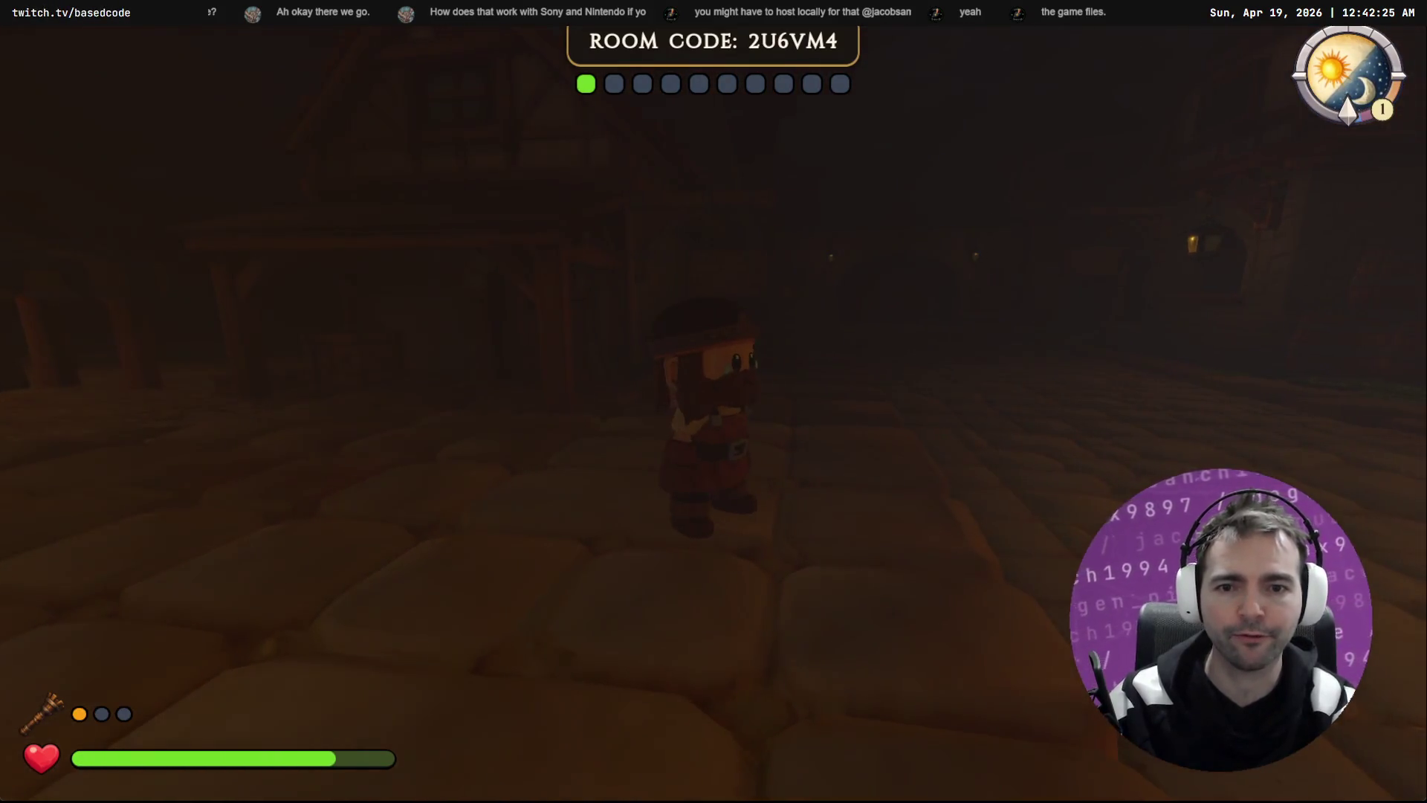
# Step: Stop the running game and bring up Fork's list of 28 local changes
pyautogui.press('F8')
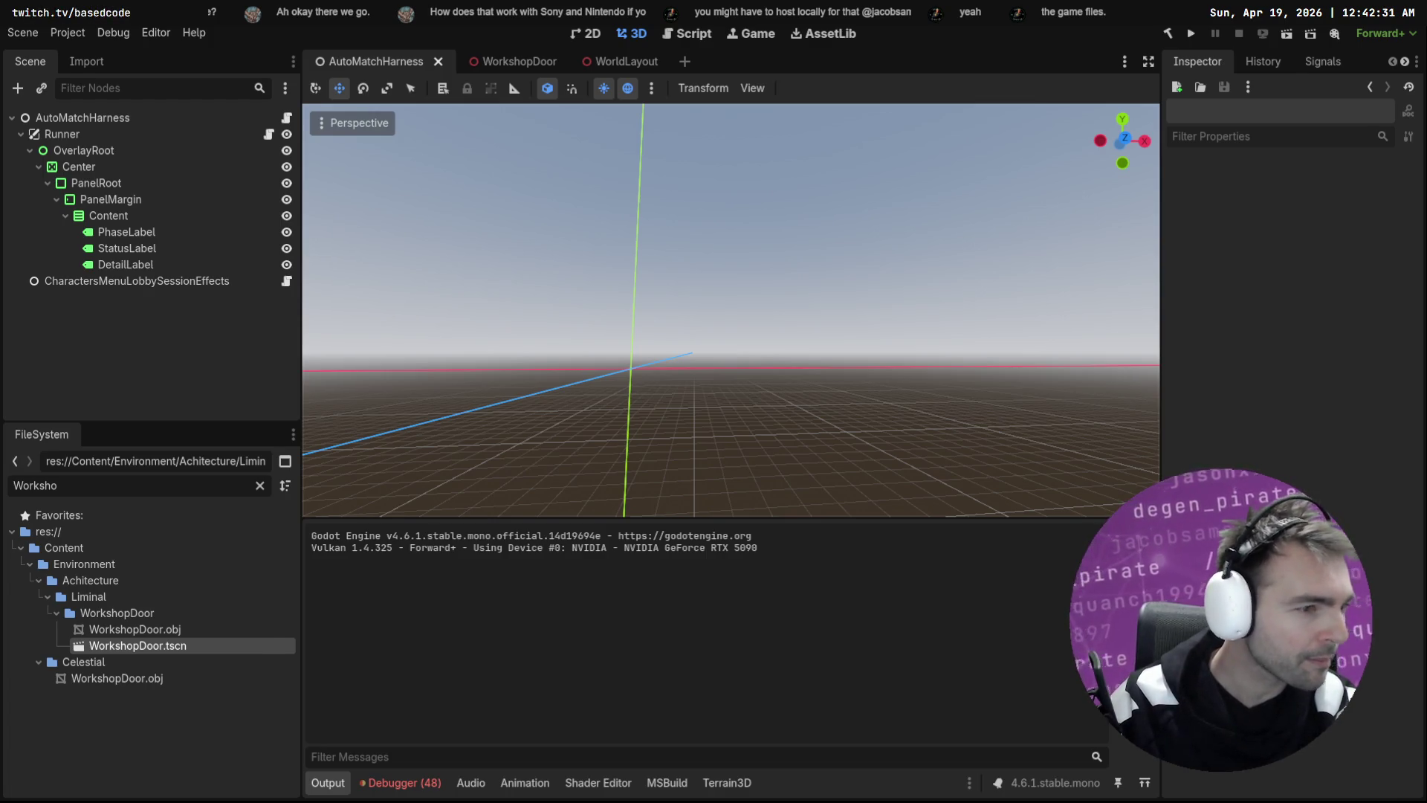
pyautogui.hotkey('alt', 'Tab')
pyautogui.click(136, 95)
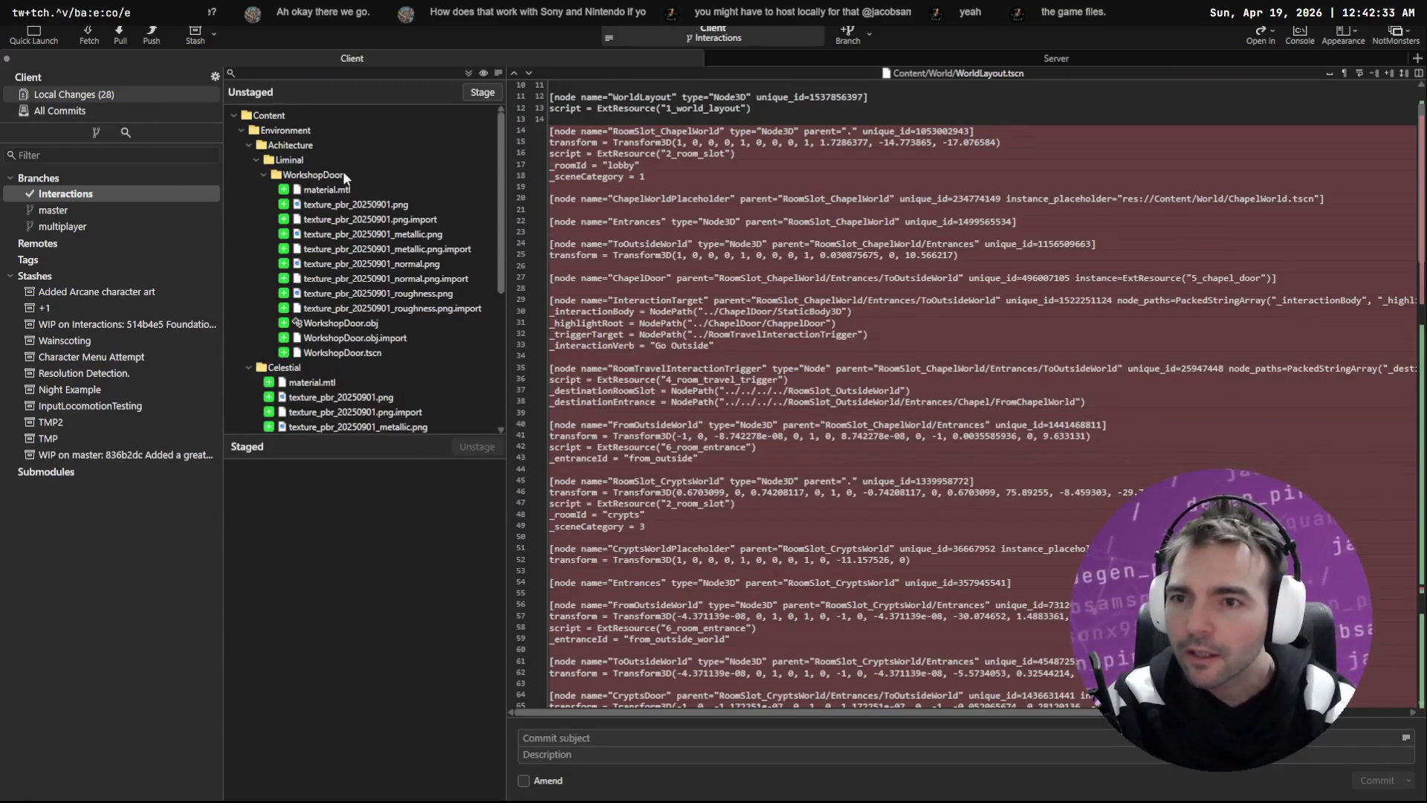
# Step: Stage the Liminal WorkshopDoor folder and discard changes to the 11 Celestial door files
pyautogui.scroll(-2, 364, 226)
pyautogui.scroll(3, 338, 201)
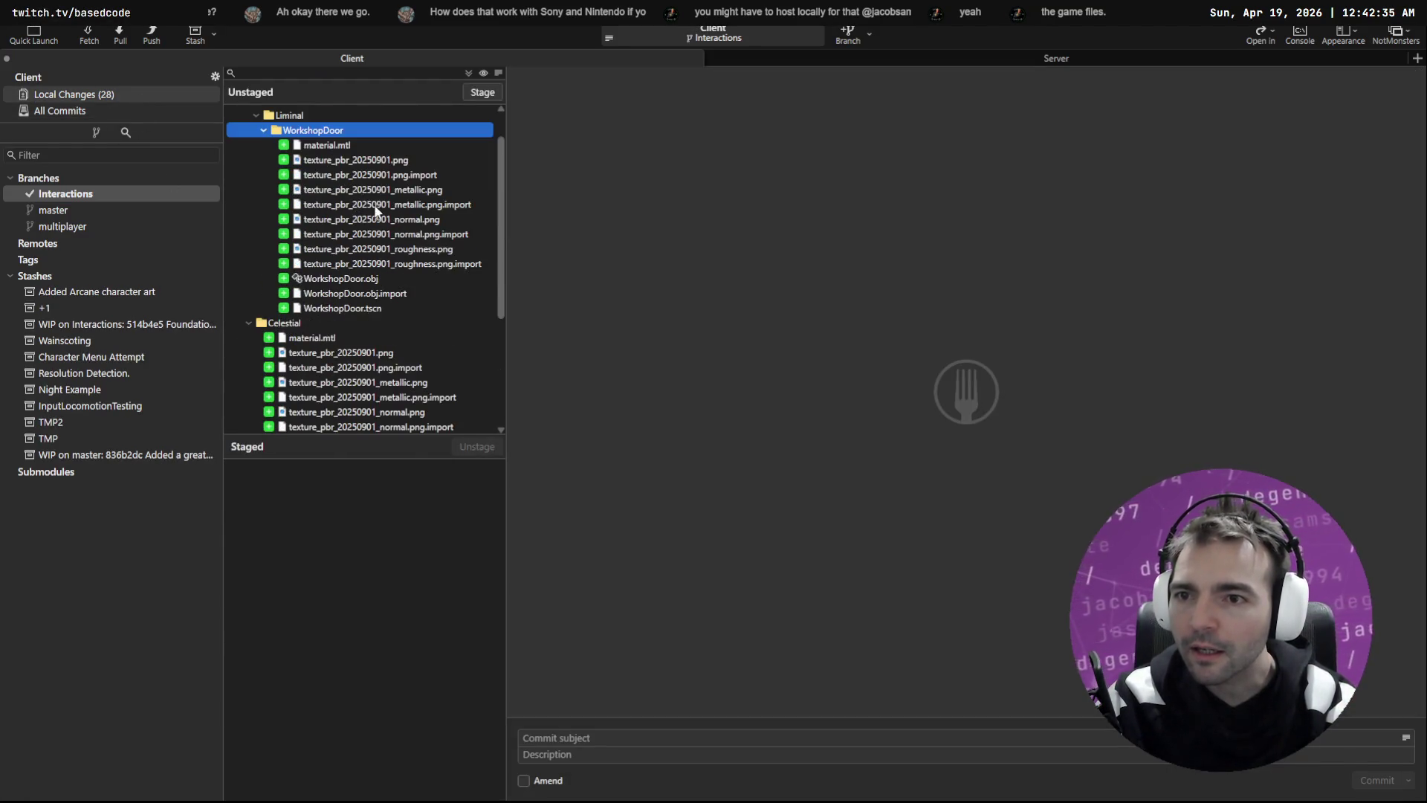
pyautogui.click(483, 92)
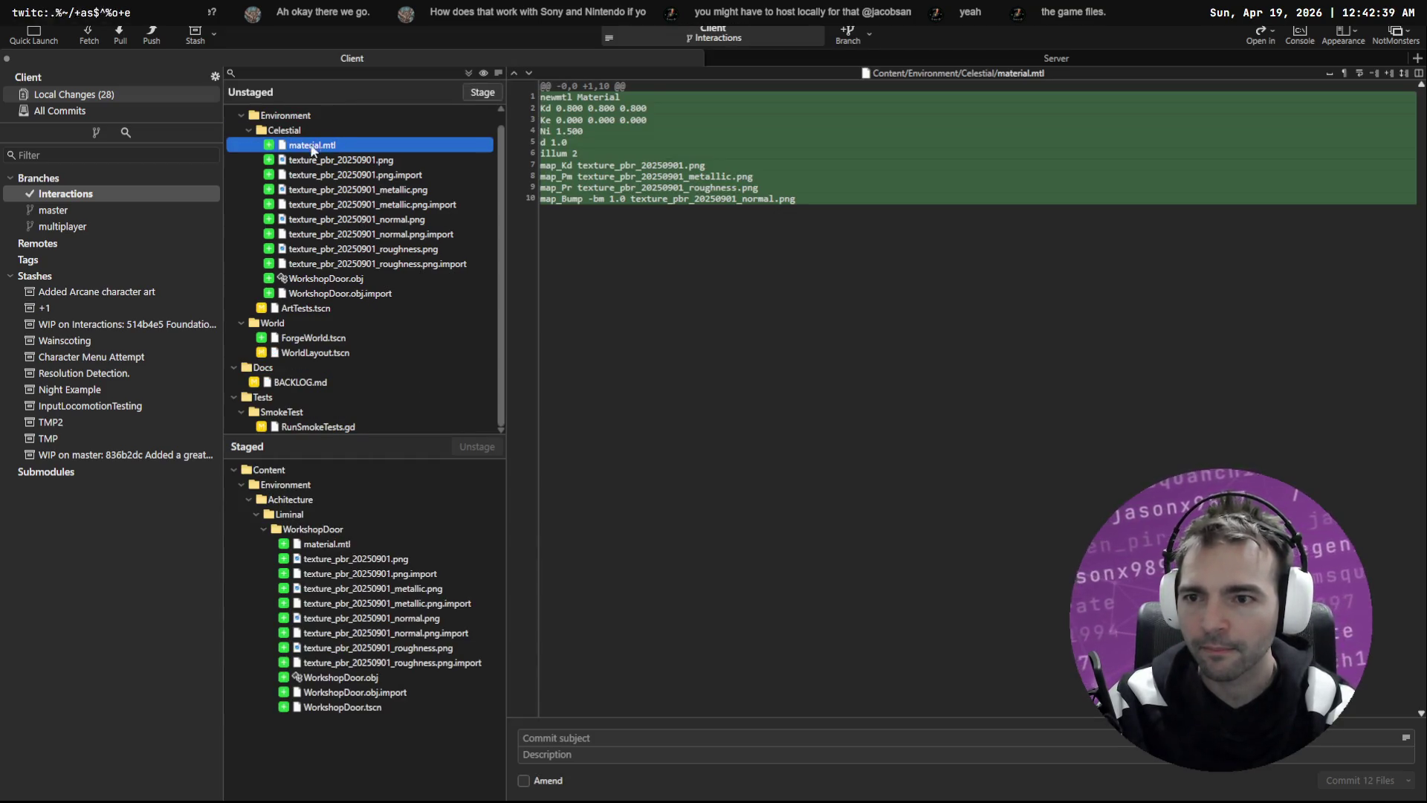
pyautogui.keyDown('shift'); pyautogui.click(325, 294); pyautogui.keyUp('shift')
pyautogui.rightClick(418, 282)
pyautogui.click(438, 455)
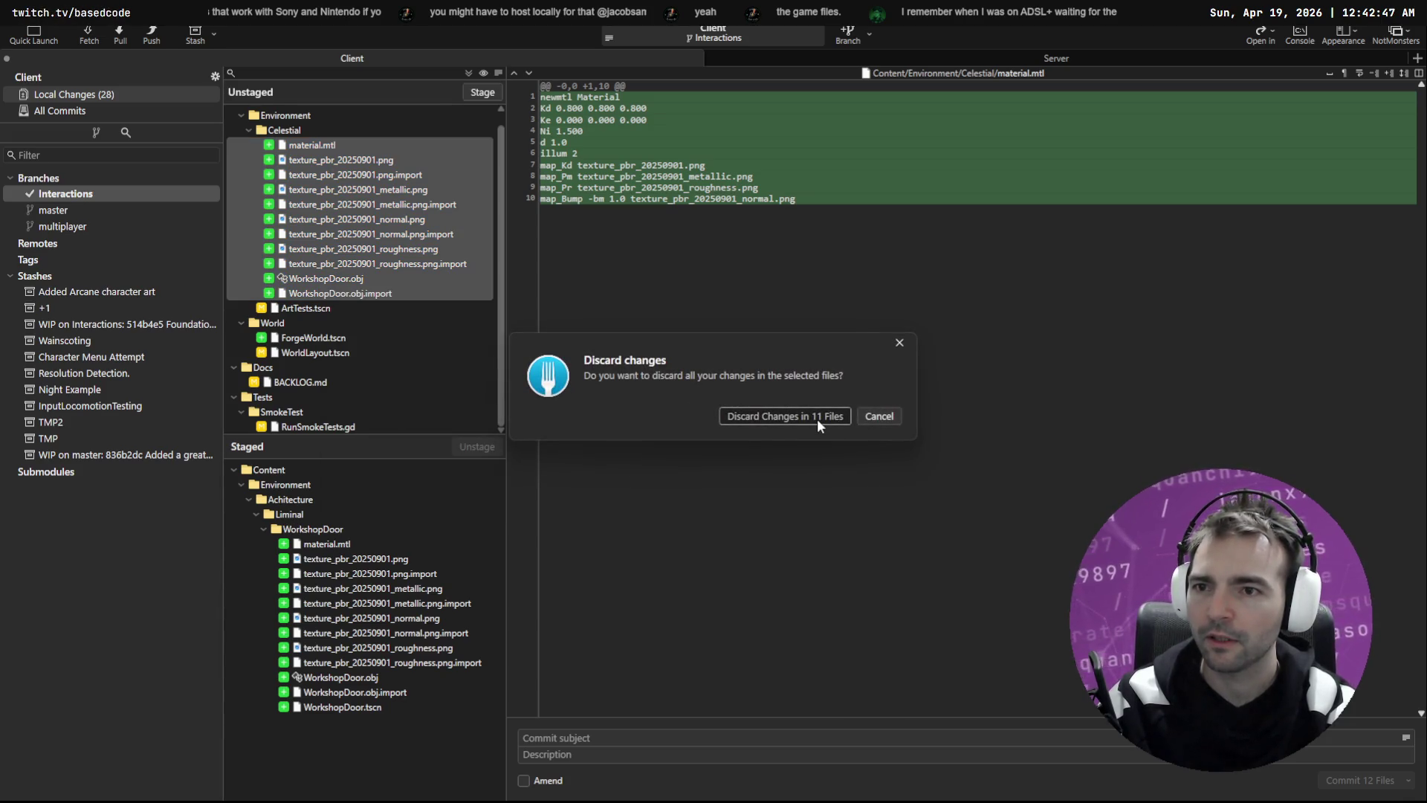
pyautogui.click(817, 418)
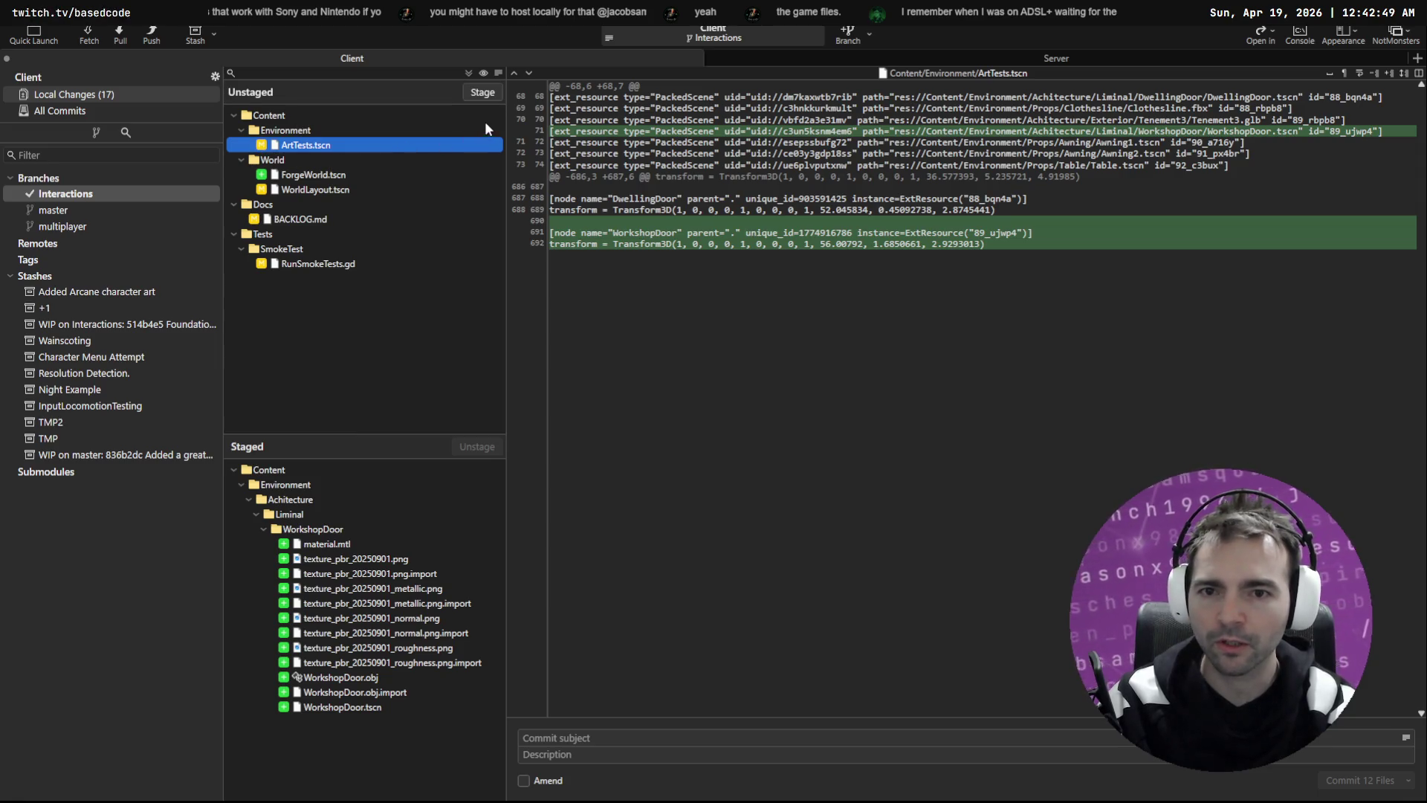
# Step: Stage ArtTests.tscn, ForgeWorld.tscn, WorldLayout.tscn and RunSmokeTests.gd, leaving BACKLOG.md unstaged
pyautogui.click(481, 94)
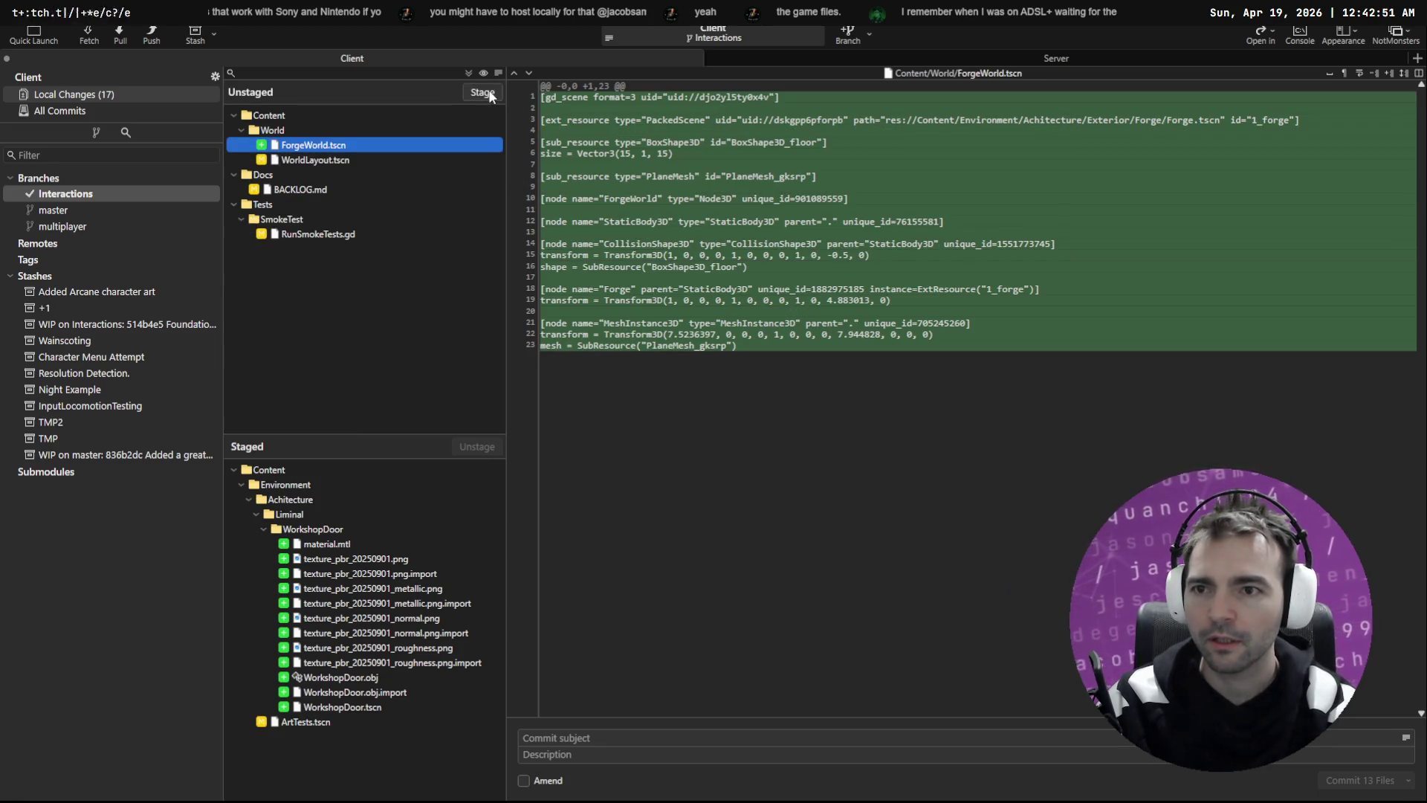
pyautogui.click(492, 95)
pyautogui.click(490, 95)
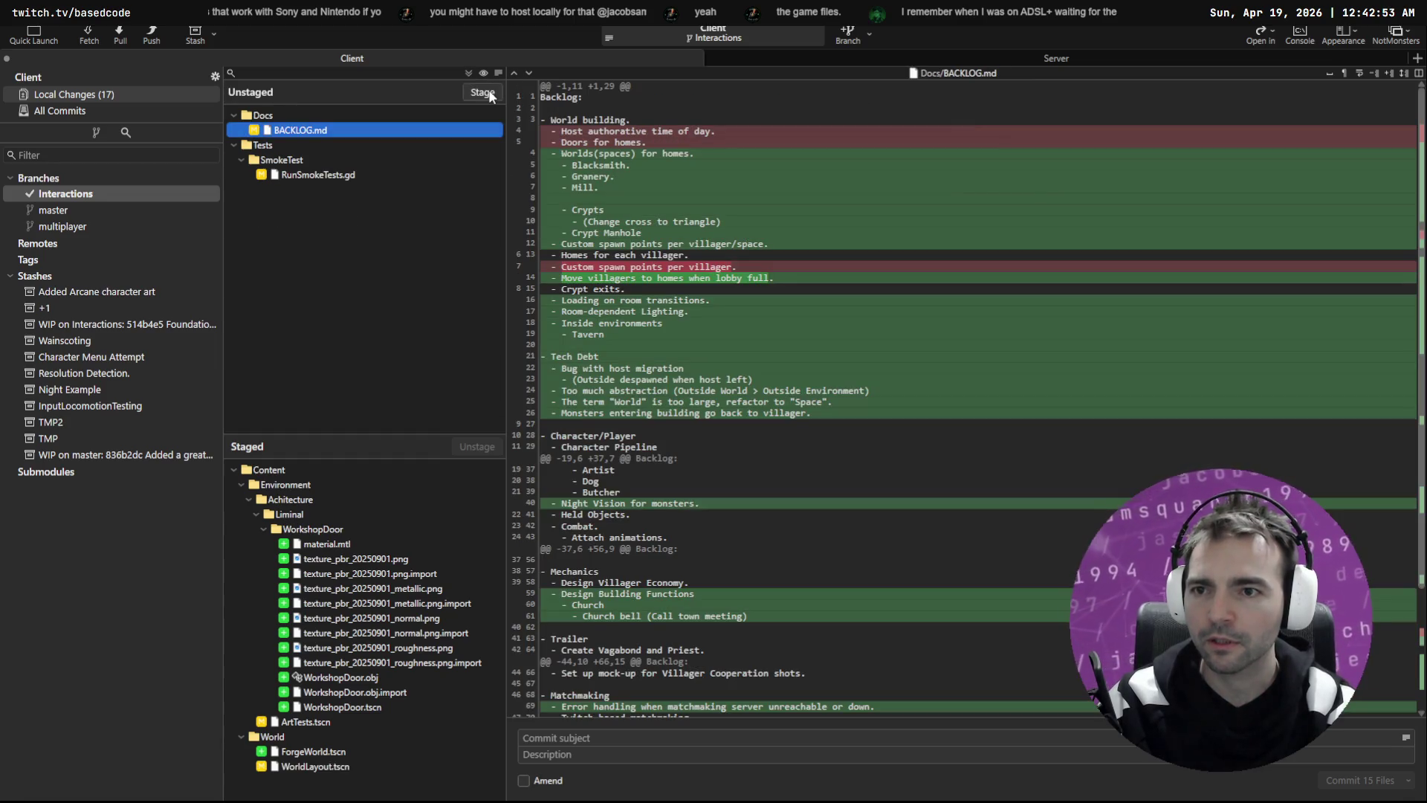
pyautogui.press('Down')
pyautogui.press('Down')
pyautogui.press('Down')
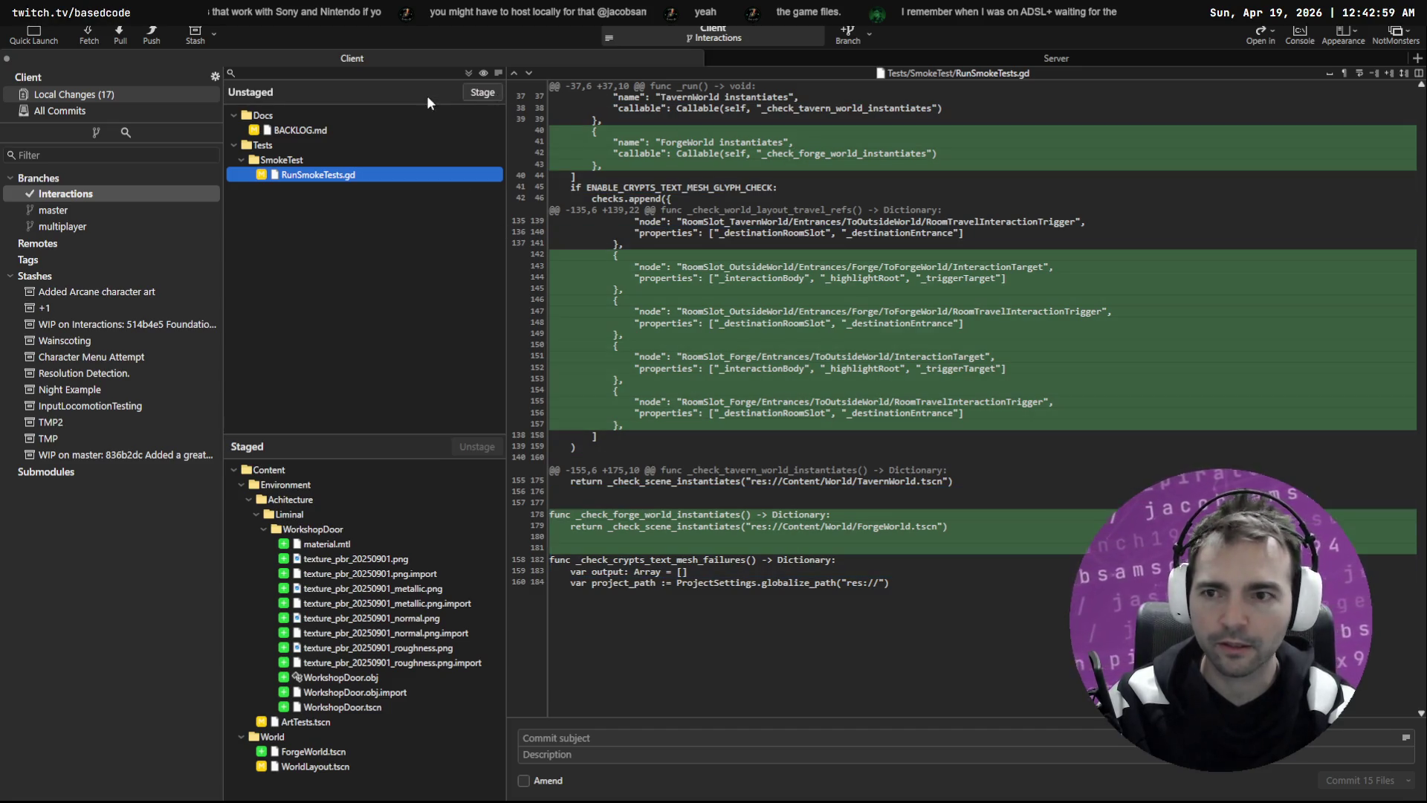
pyautogui.click(476, 98)
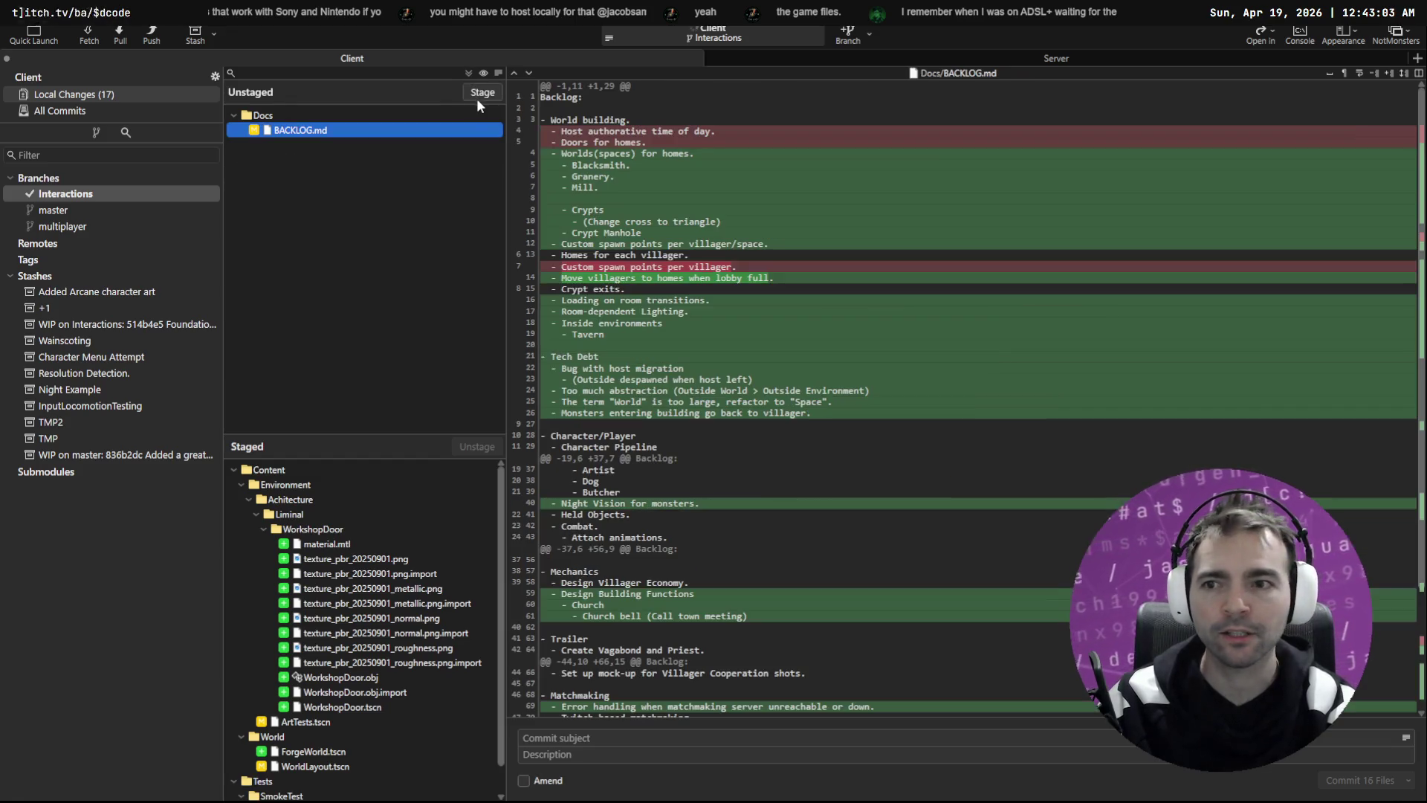
# Step: Check the Godot editor, then review the staged WorkshopDoor files in Fork
pyautogui.hotkey('alt', 'Tab')
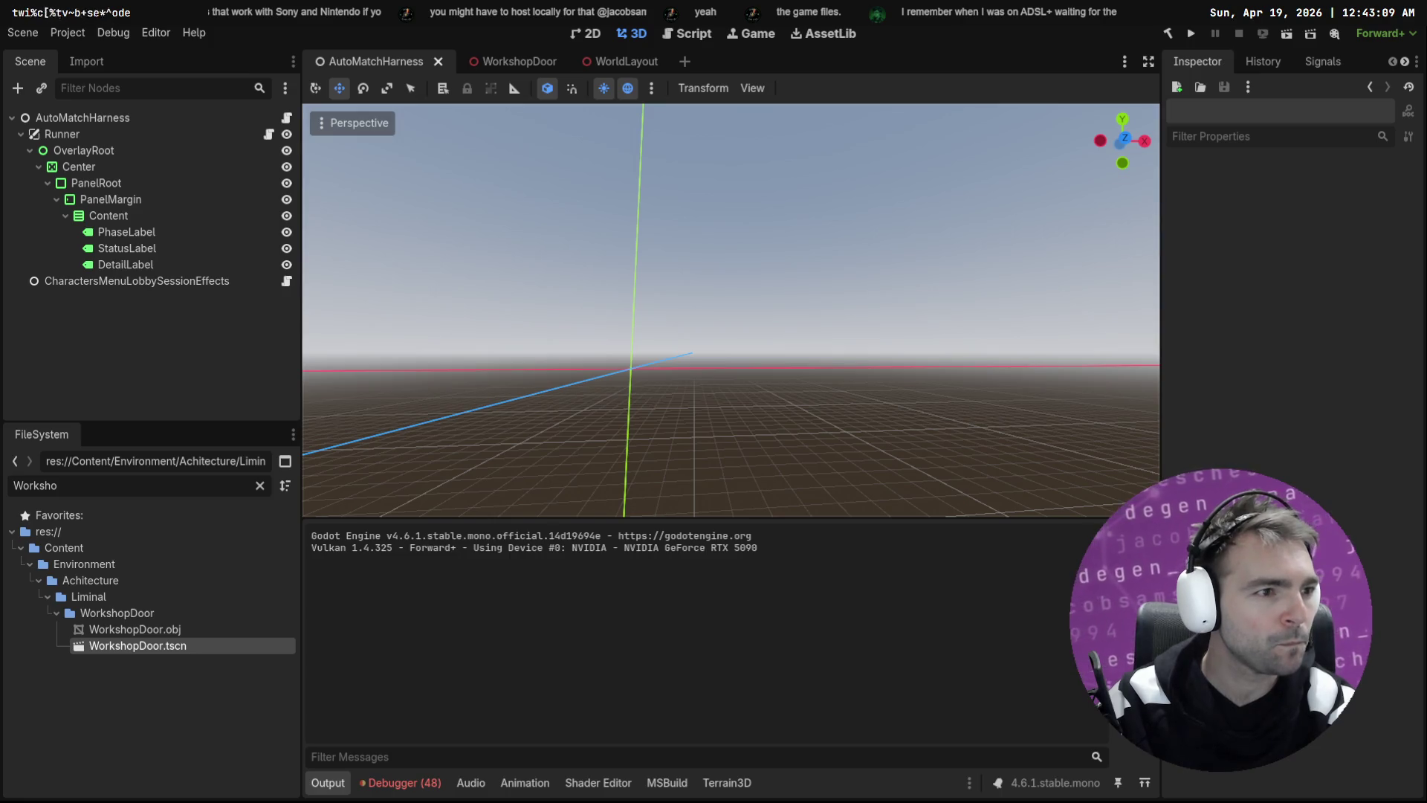
pyautogui.hotkey('alt', 'Tab')
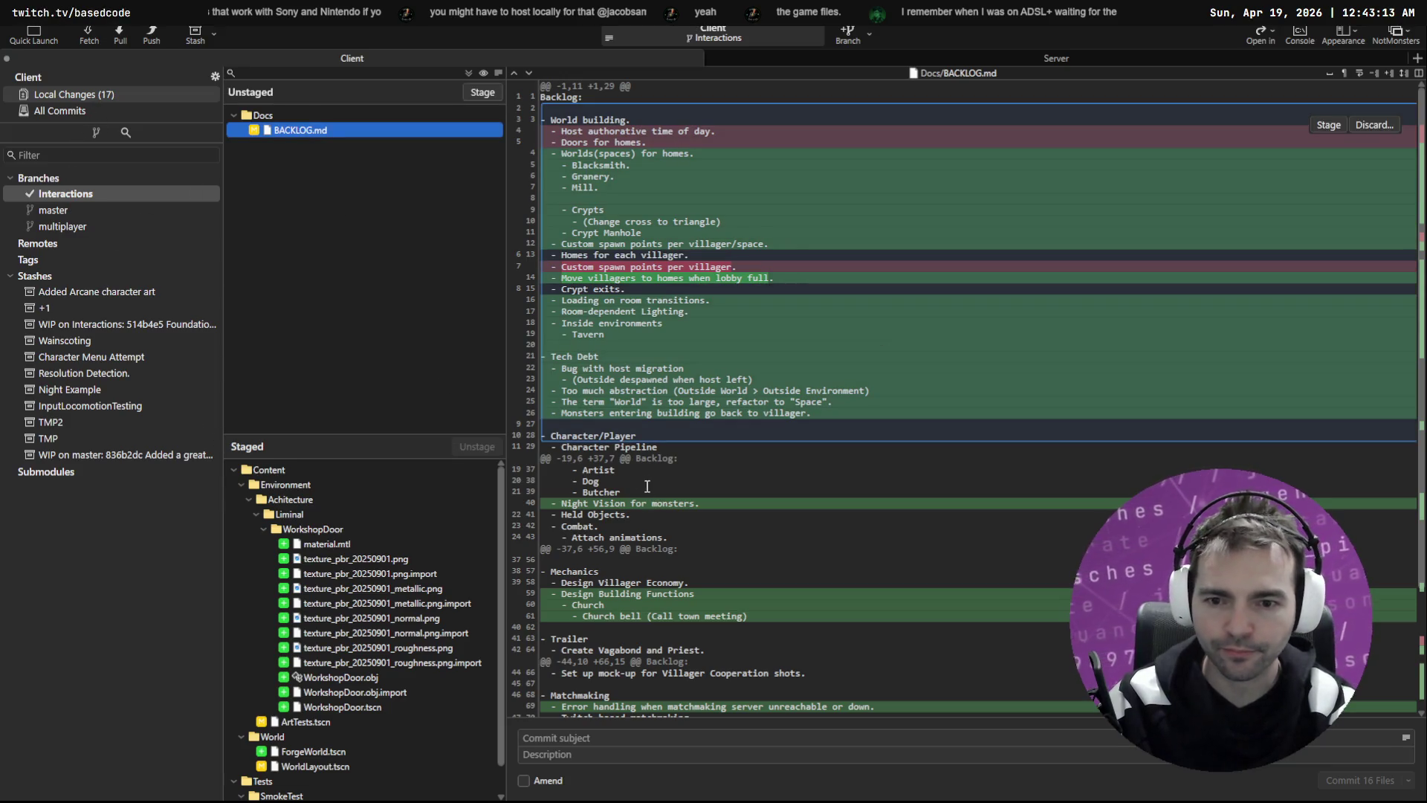
pyautogui.click(313, 529)
pyautogui.scroll(-1, 355, 559)
pyautogui.scroll(1, 364, 553)
pyautogui.scroll(-1, 407, 636)
pyautogui.click(585, 734)
# Step: Commit the 16 staged files as 'Added and connected a new space for the Forge.' from the previous message
pyautogui.write('Added')
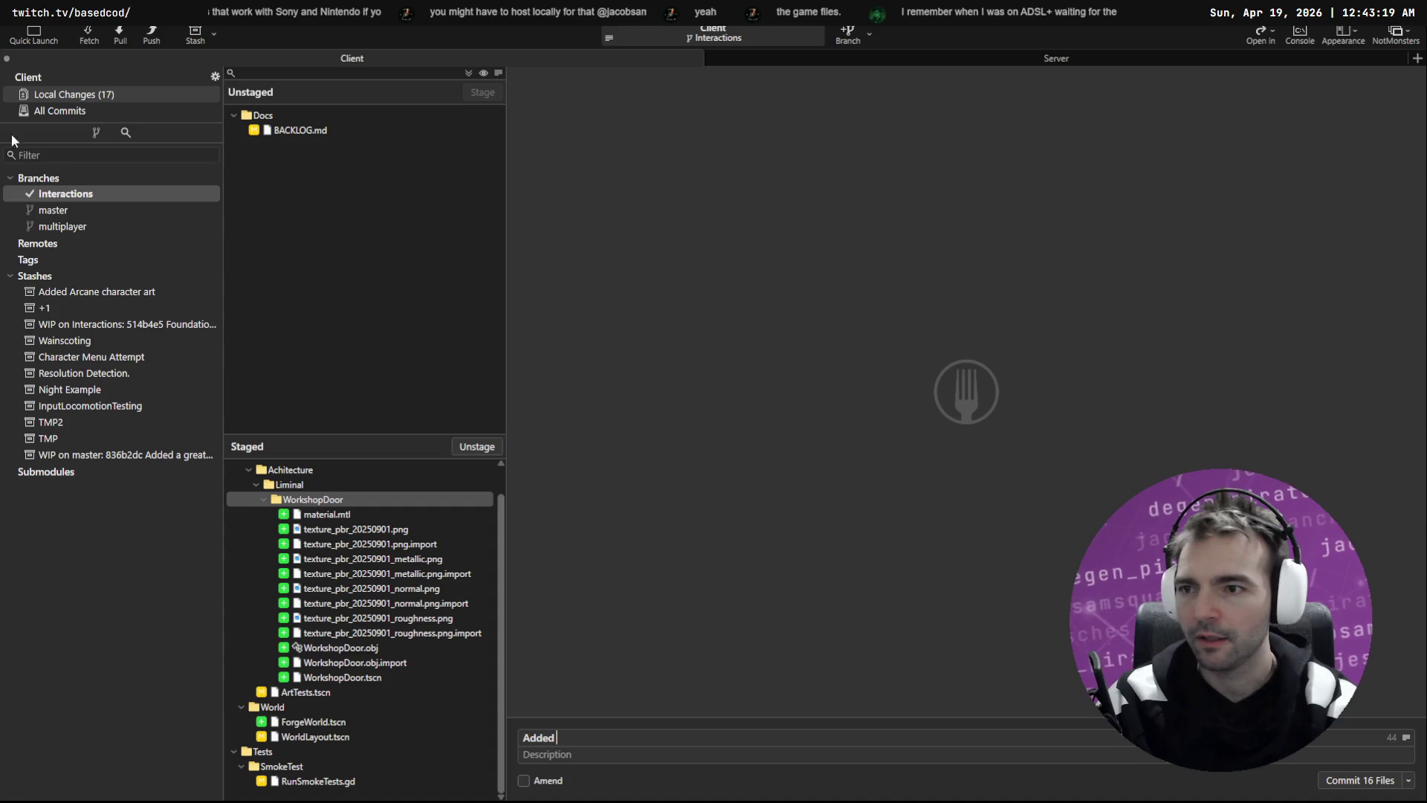
pyautogui.click(65, 193)
pyautogui.moveTo(548, 501)
pyautogui.mouseDown()
pyautogui.moveTo(368, 502)
pyautogui.moveTo(249, 375)
pyautogui.mouseUp()
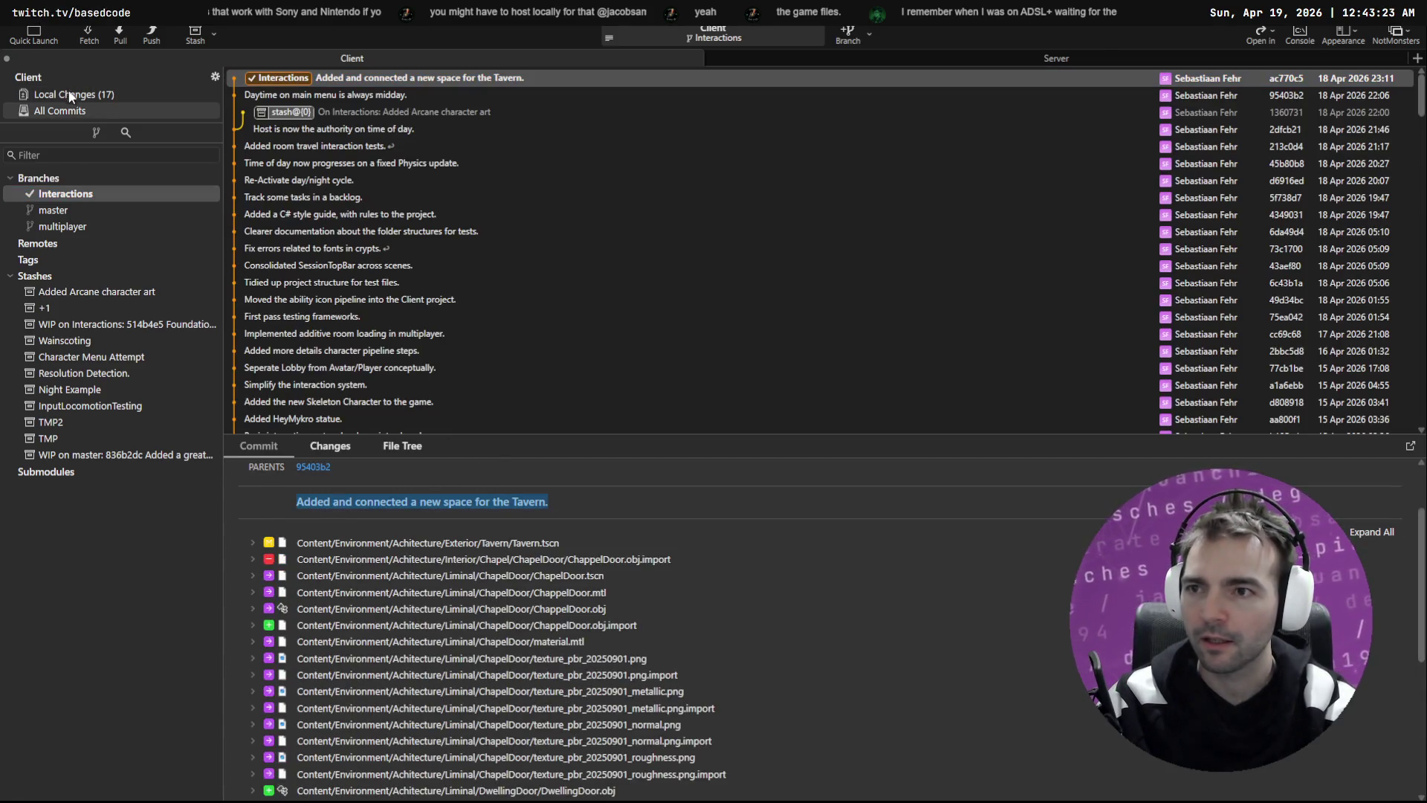
pyautogui.click(71, 95)
pyautogui.click(561, 743)
pyautogui.hotkey('ctrl', 'v')
pyautogui.doubleClick(734, 736)
pyautogui.write('e')
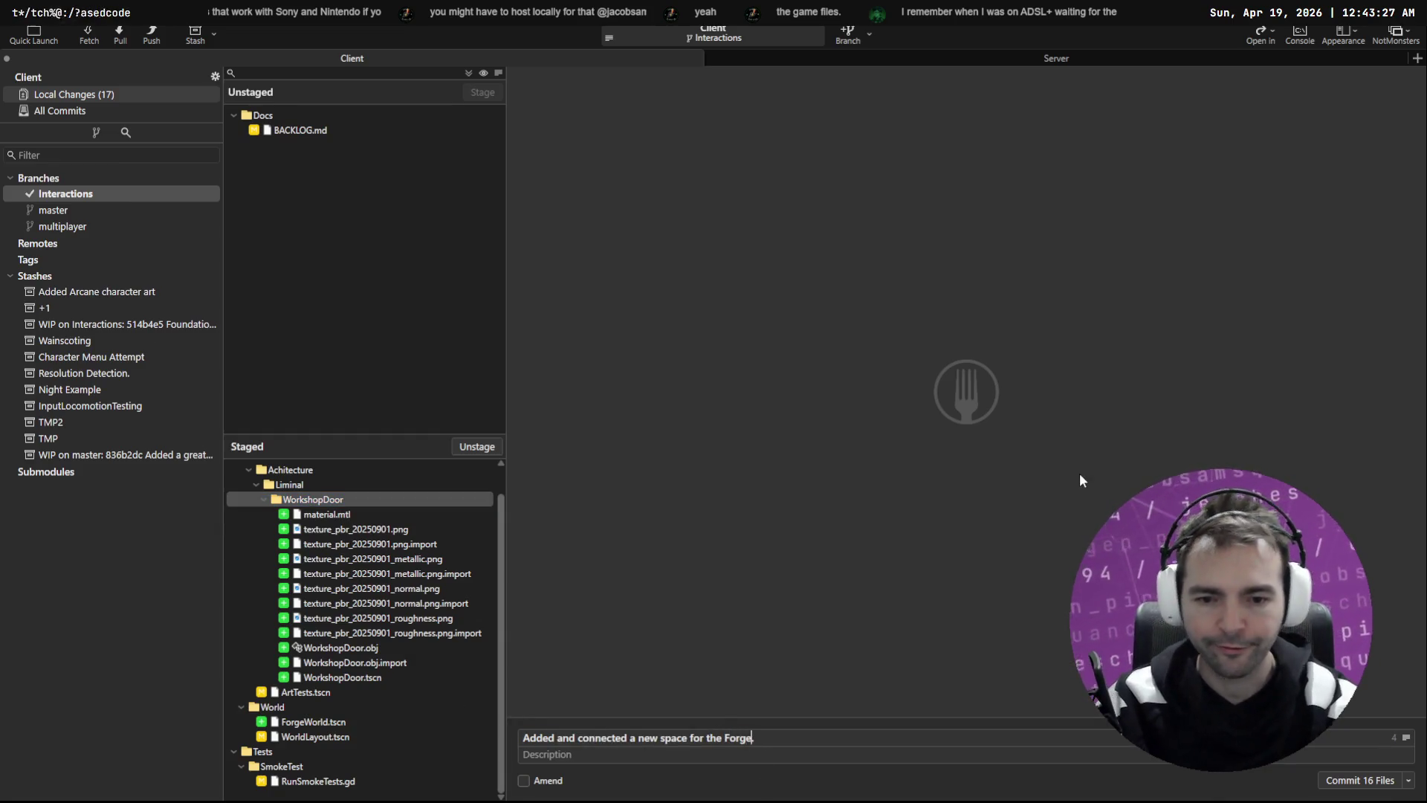
pyautogui.hotkey('ctrl', 'Return')
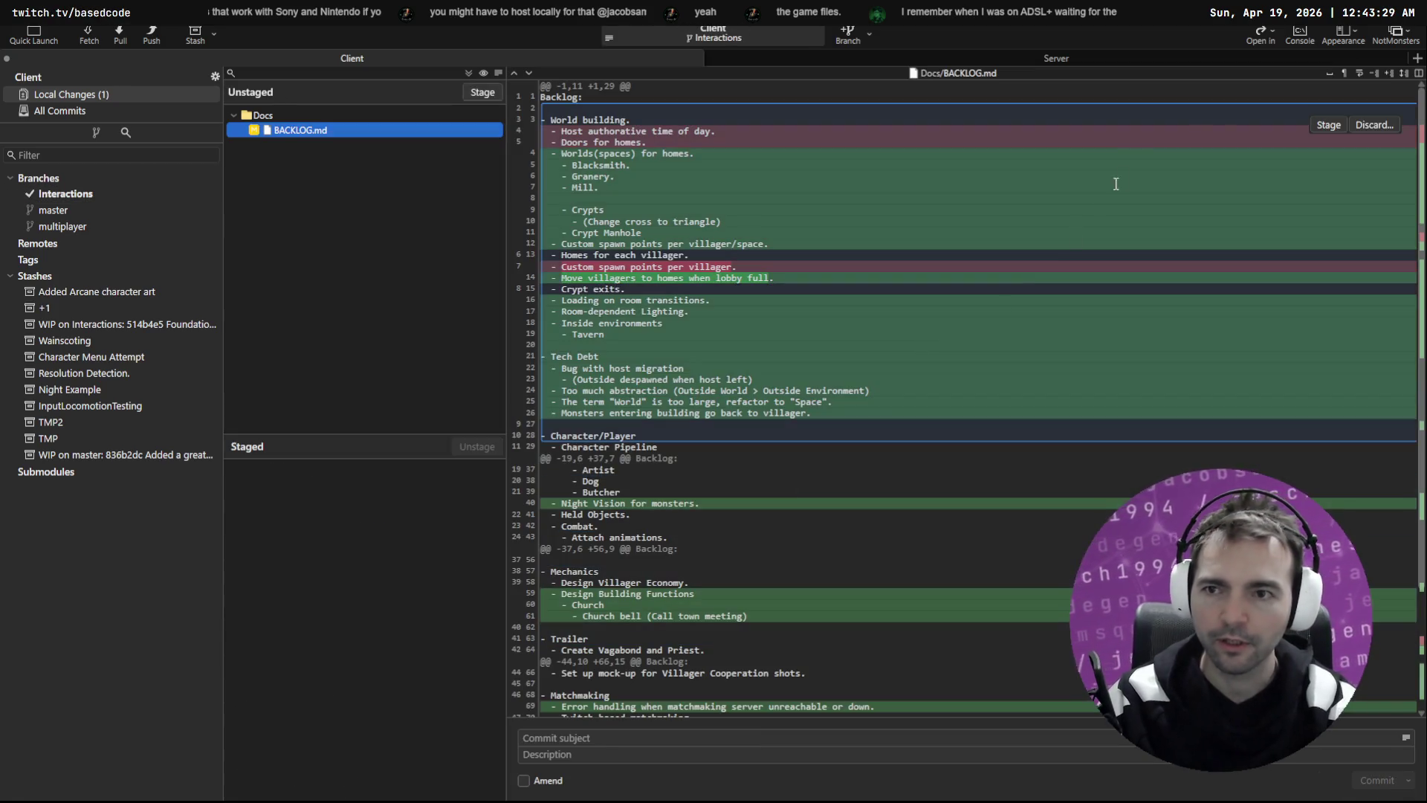
pyautogui.hotkey('alt', 'Tab')
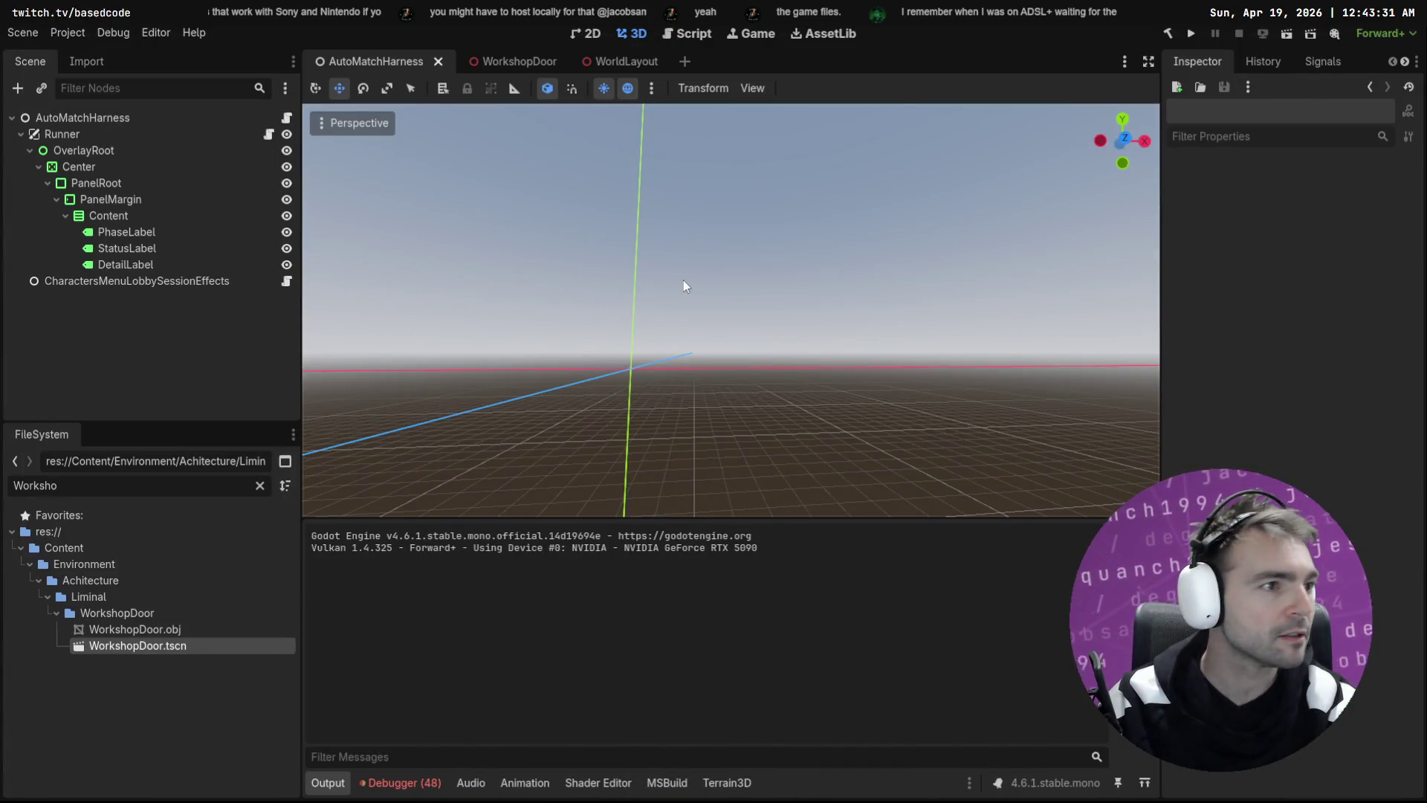
# Step: Delete empty line 8 and the Blacksmith entry from BACKLOG.md's homes list, leaving Granery first
pyautogui.hotkey('alt', 'Tab')
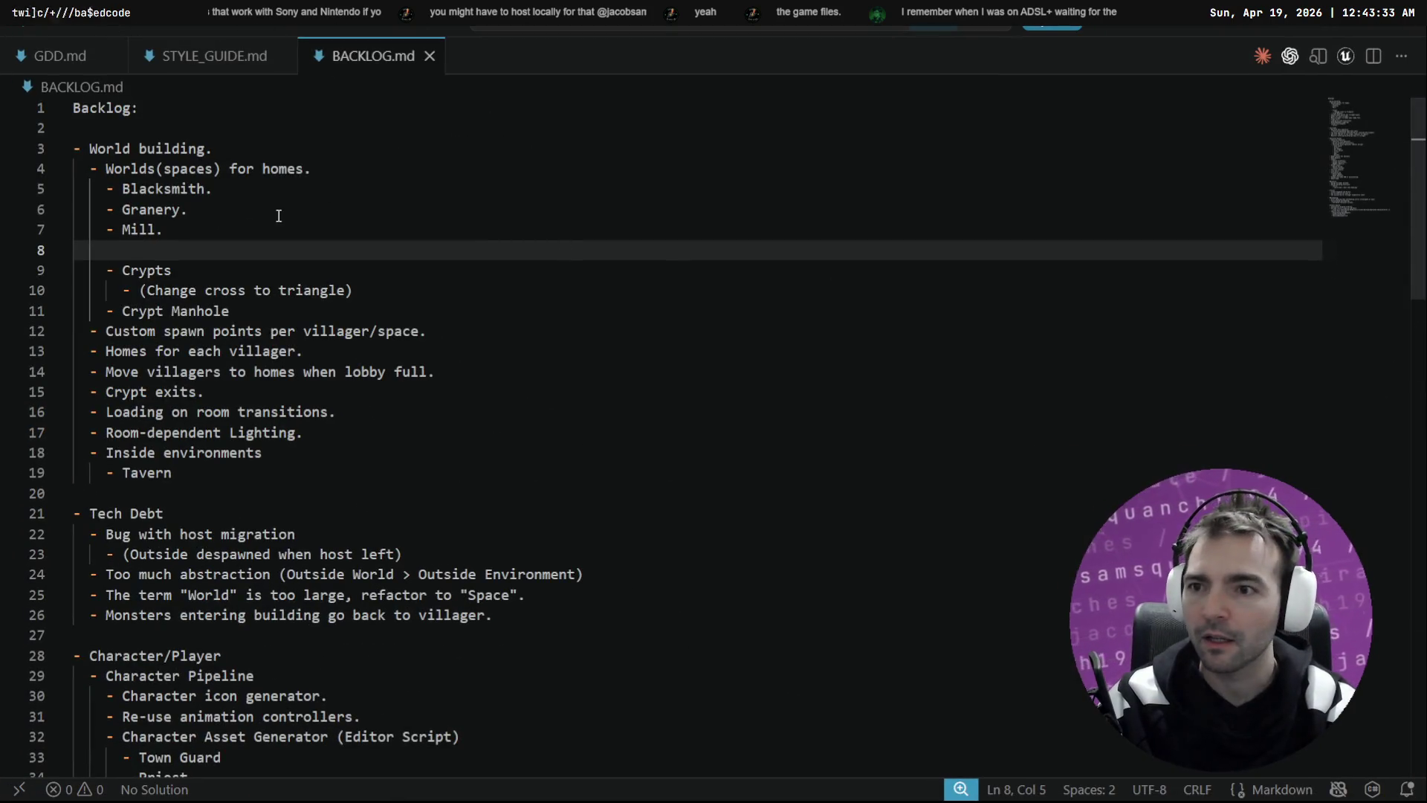
pyautogui.press('Up')
pyautogui.press('Up')
pyautogui.press('Up')
pyautogui.click(271, 251)
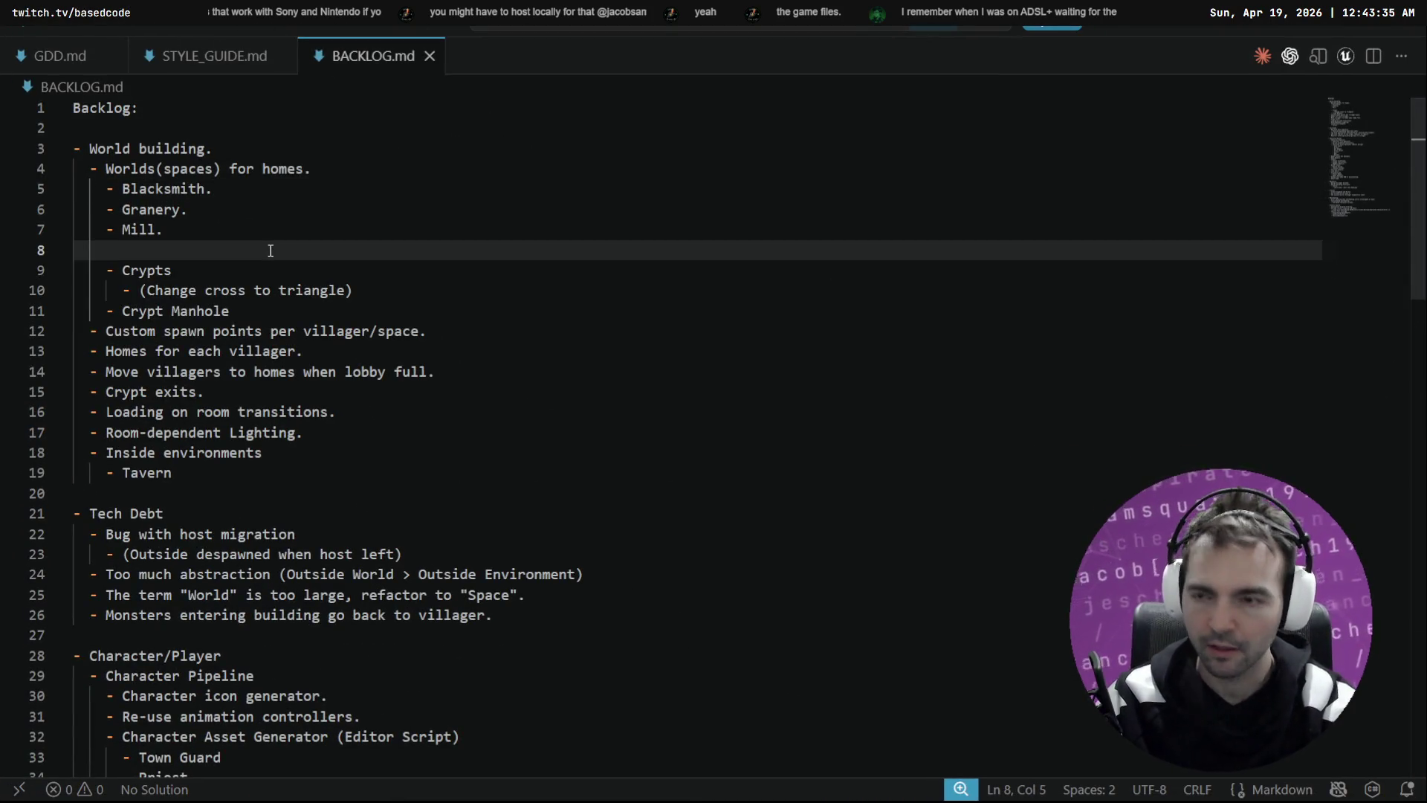
pyautogui.hotkey('ctrl', 'shift', 'k')
pyautogui.press('Up')
pyautogui.press('Up')
pyautogui.press('Up')
pyautogui.hotkey('ctrl', 'shift', 'Right')
pyautogui.write('F.')
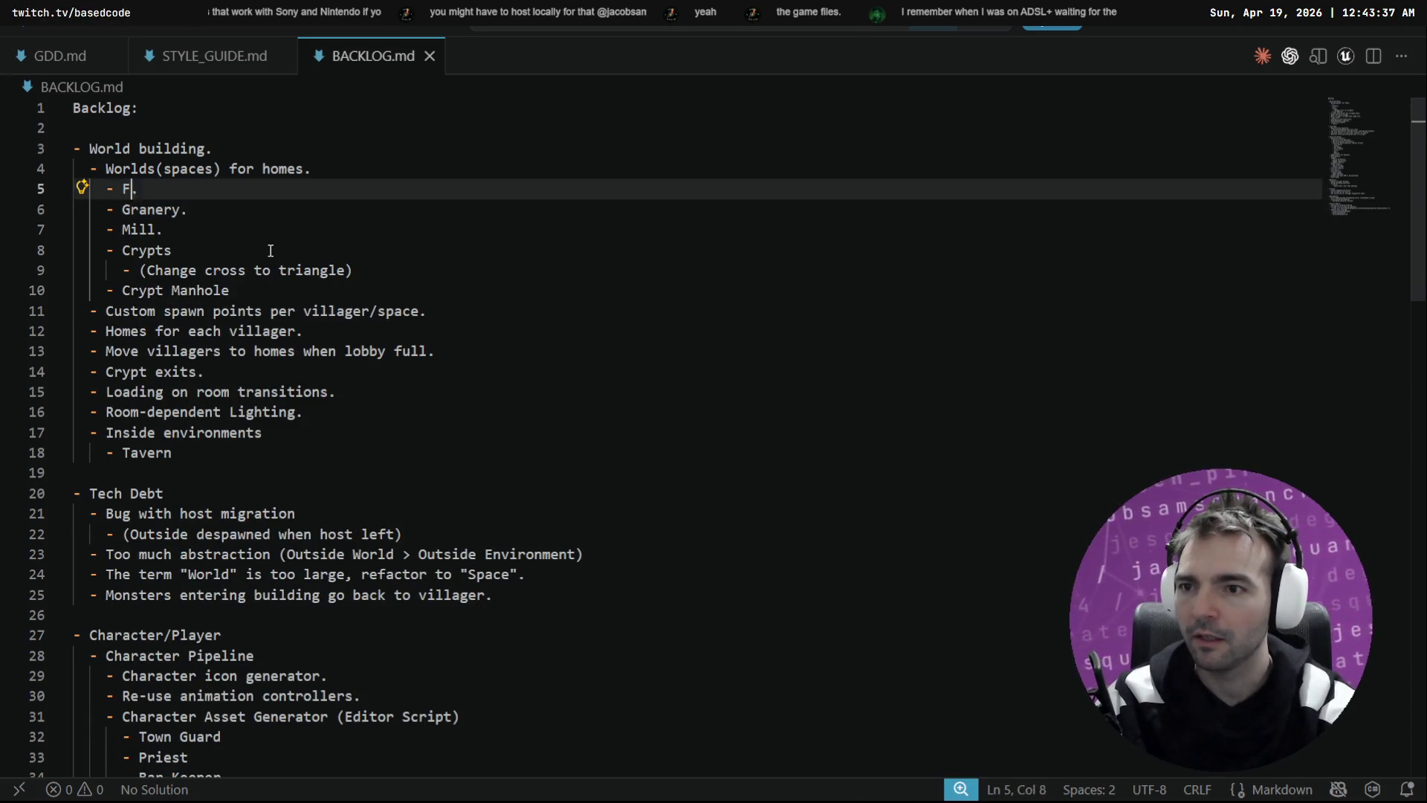
pyautogui.write('orge')
pyautogui.press('Down')
pyautogui.press('Up')
pyautogui.hotkey('shift', 'Home')
pyautogui.hotkey('shift', 'Home')
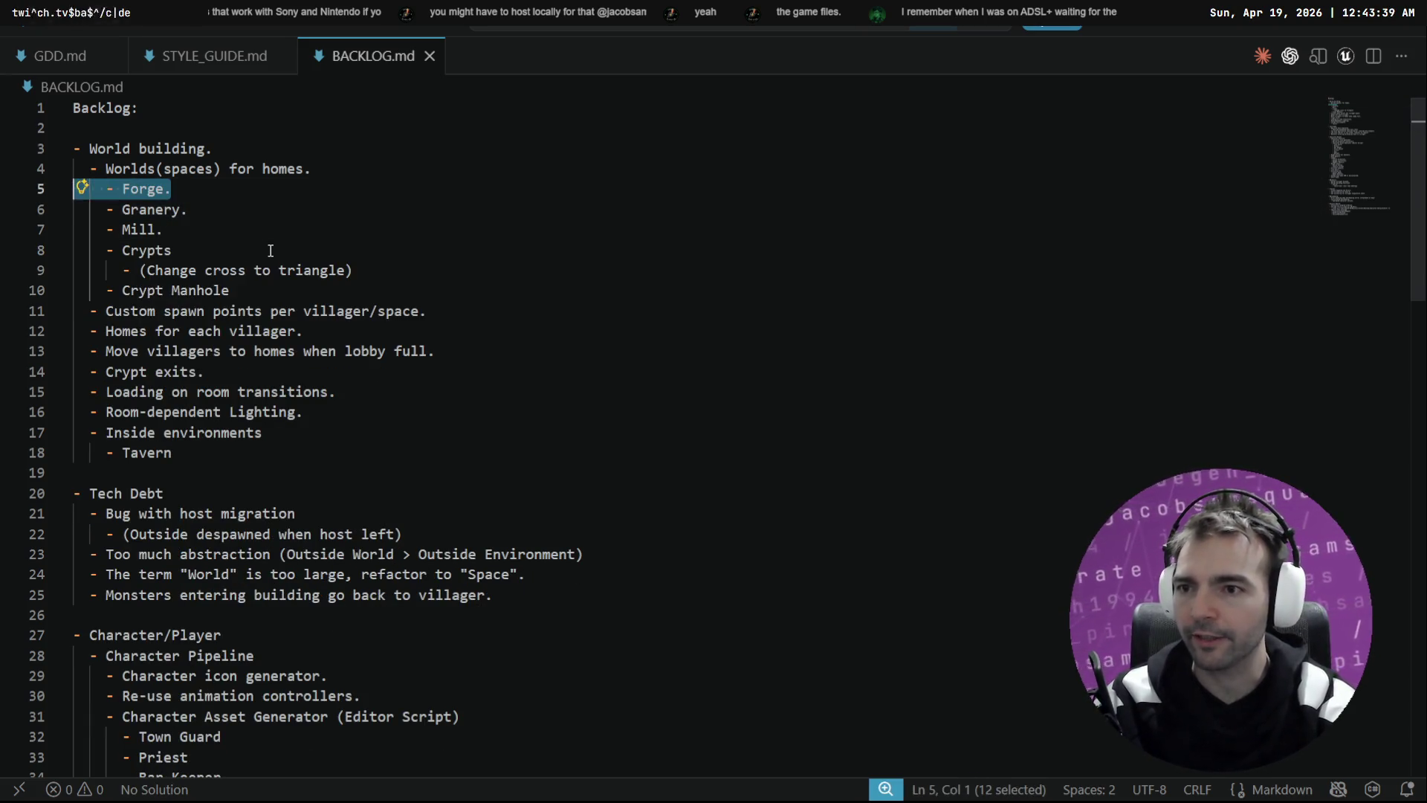
pyautogui.press('BackSpace')
pyautogui.press('BackSpace')
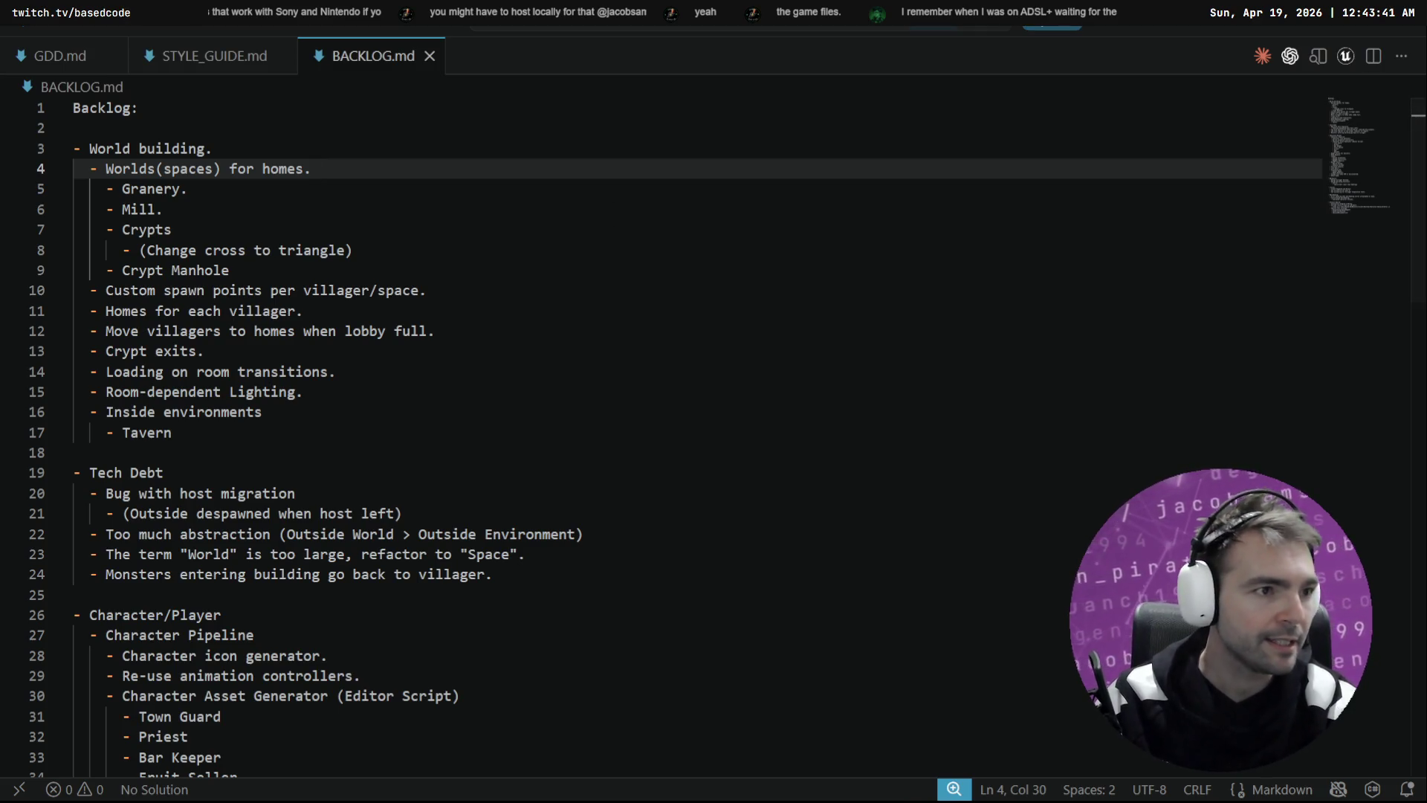
pyautogui.hotkey('alt', 'Tab')
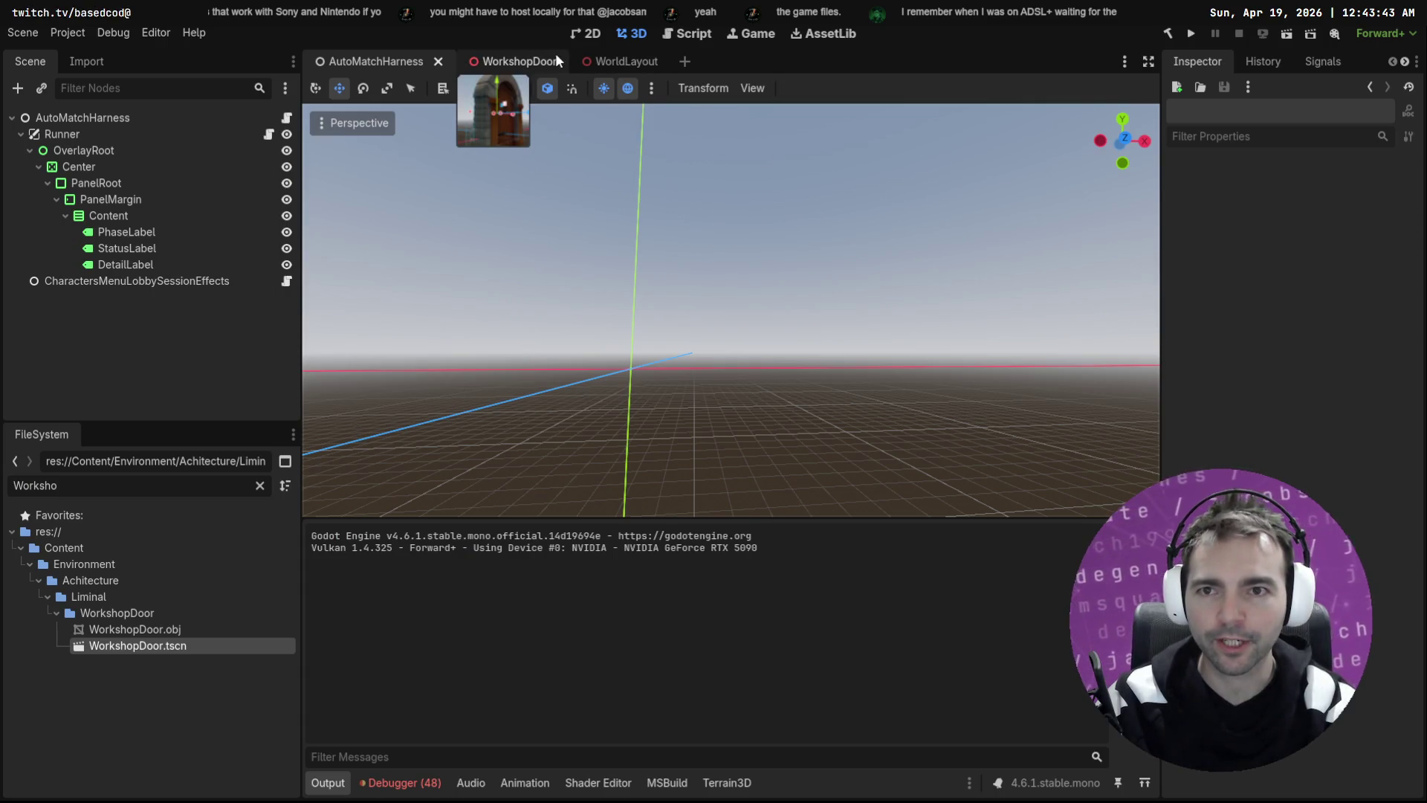
# Step: Close the WorkshopDoor scene and fly the WorldLayout view to a house's arched door
pyautogui.middleClick(517, 60)
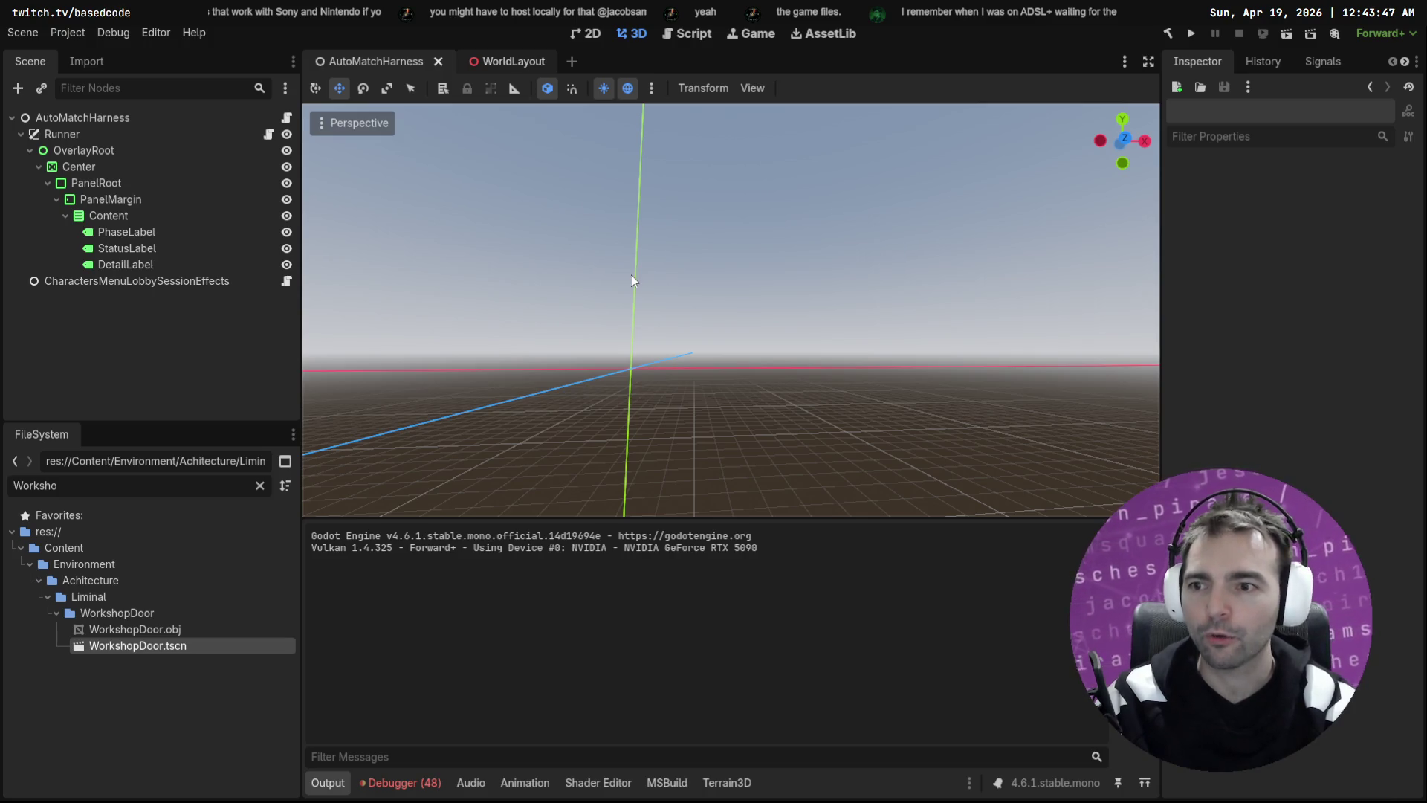
pyautogui.hotkey('ctrl', 'Tab')
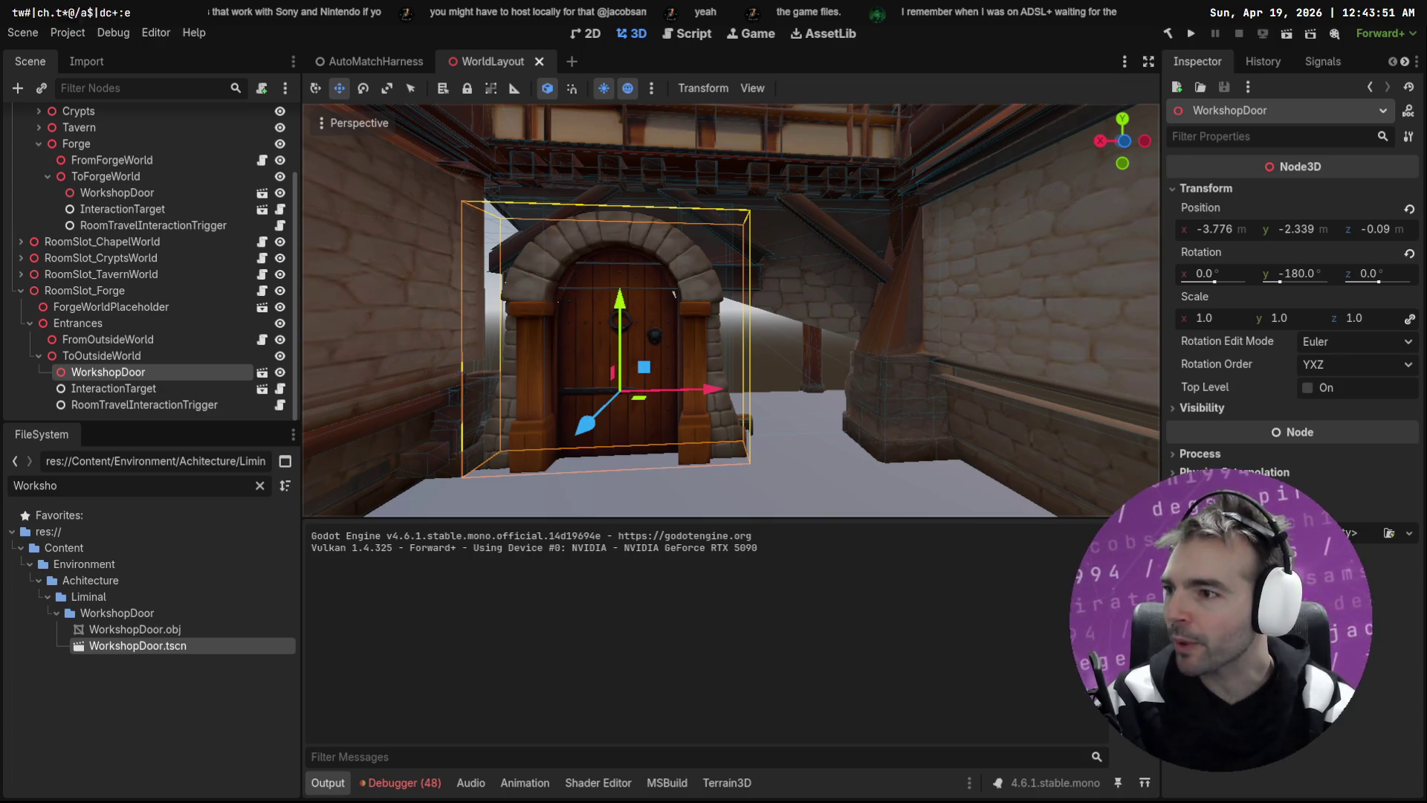
pyautogui.press('w')
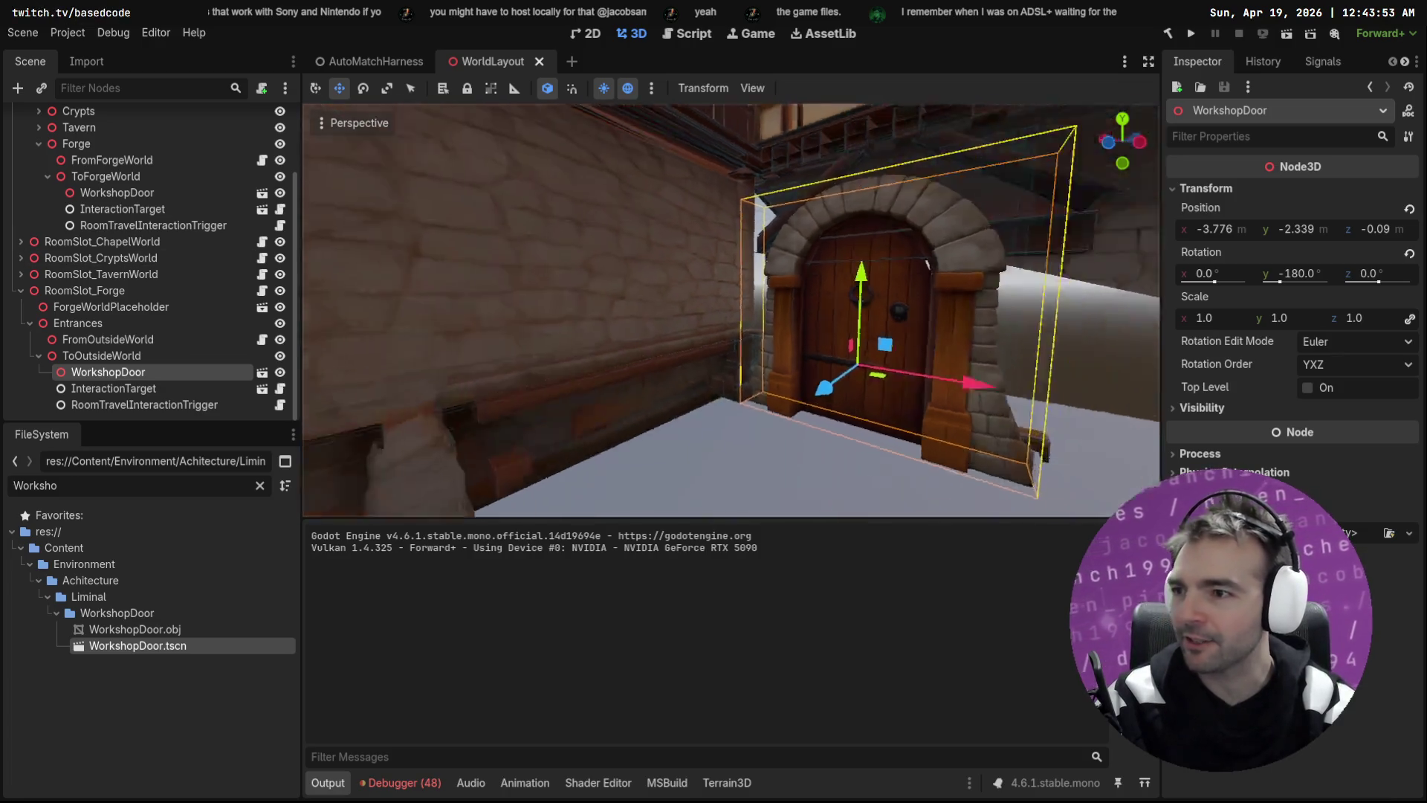
pyautogui.press('w')
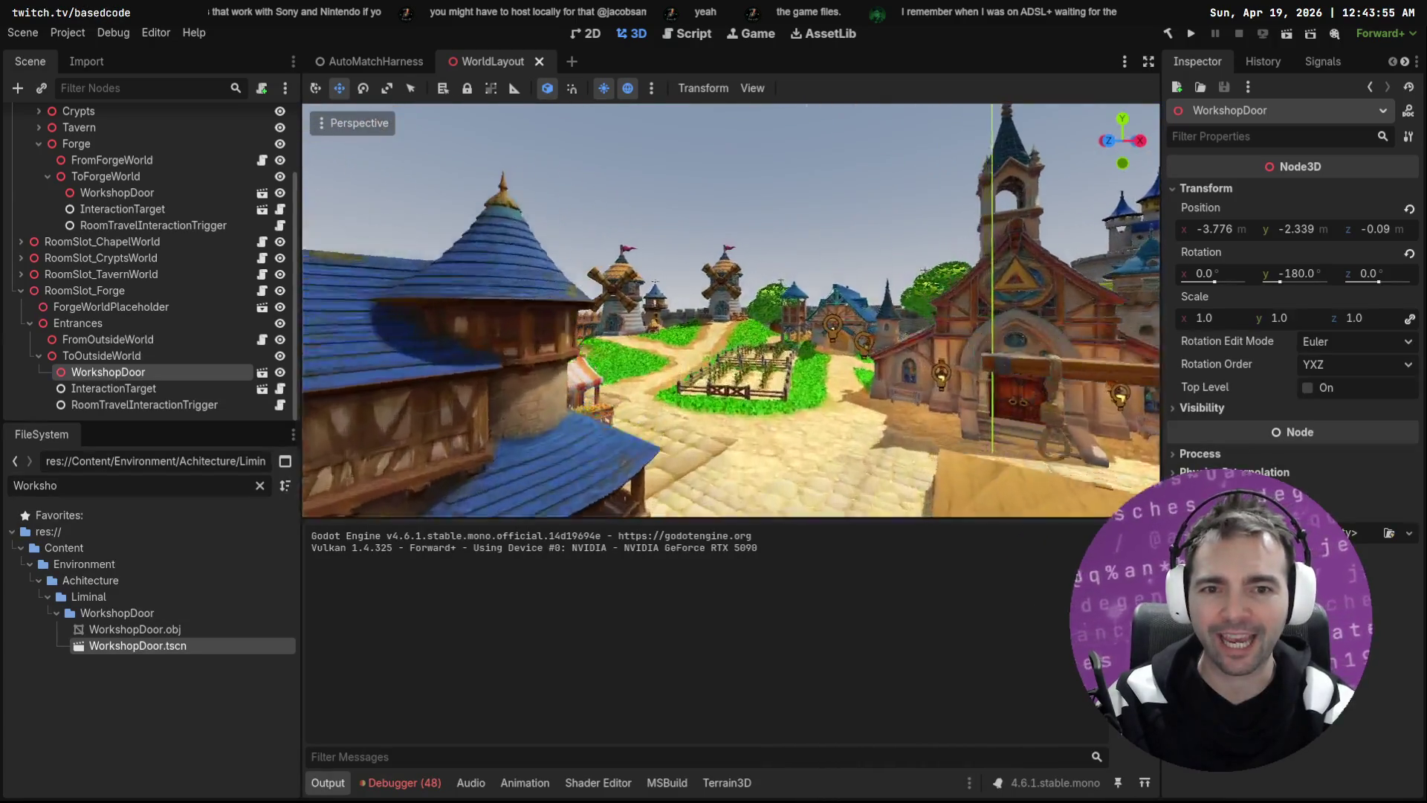
pyautogui.press('w')
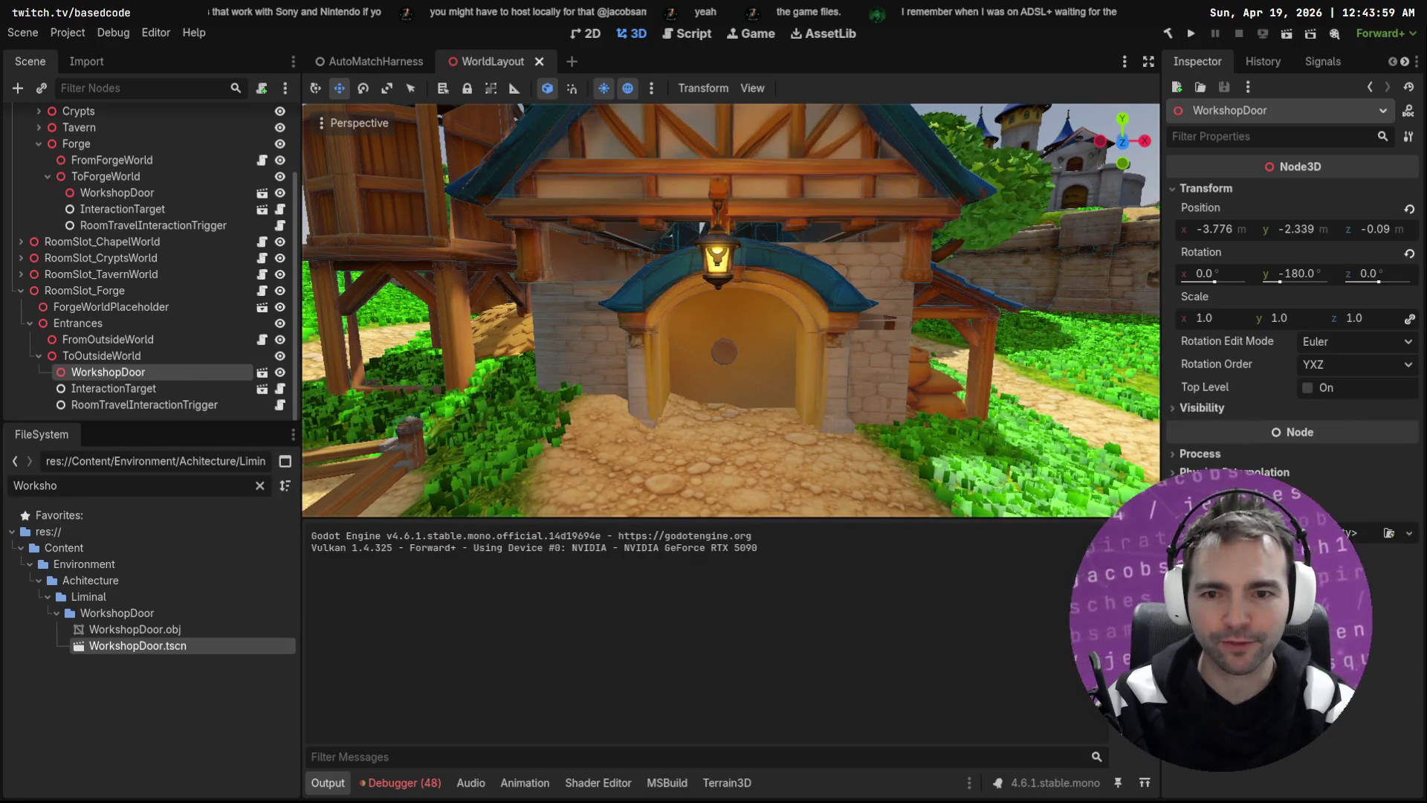
pyautogui.press('s')
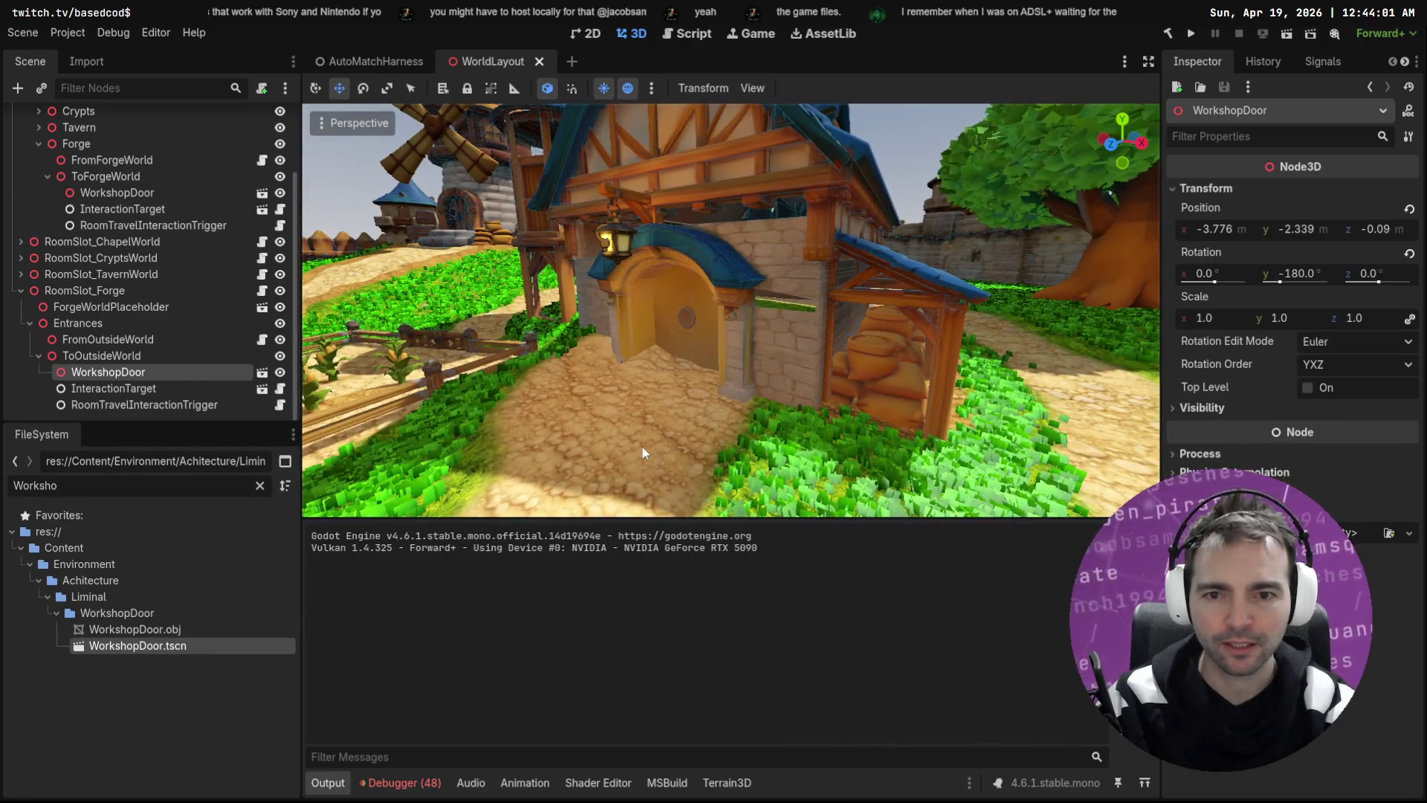
# Step: Inspect the arched door head-on and from the right, then bring up the ChatGPT door conversation
pyautogui.scroll(3, 165, 177)
pyautogui.scroll(2, 658, 382)
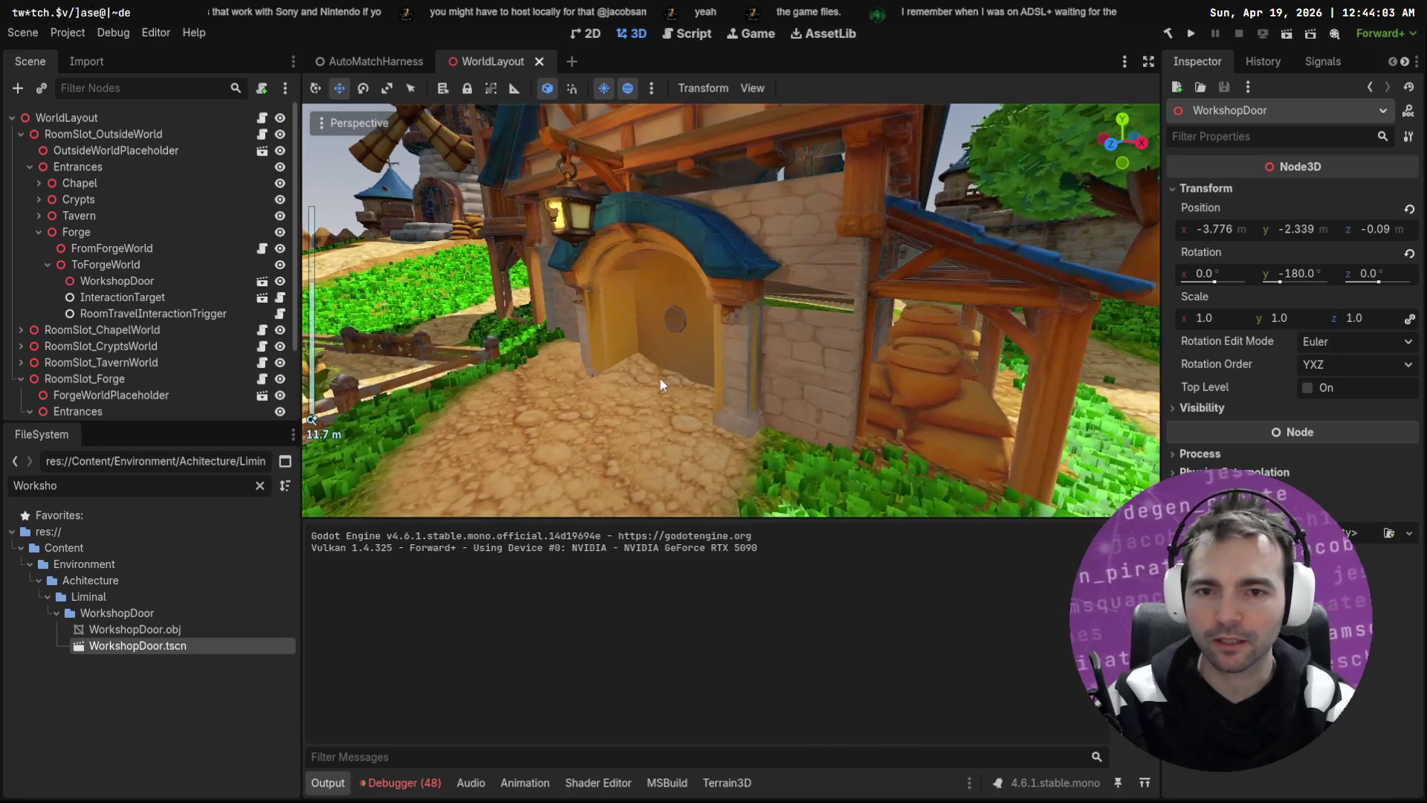
pyautogui.press('s')
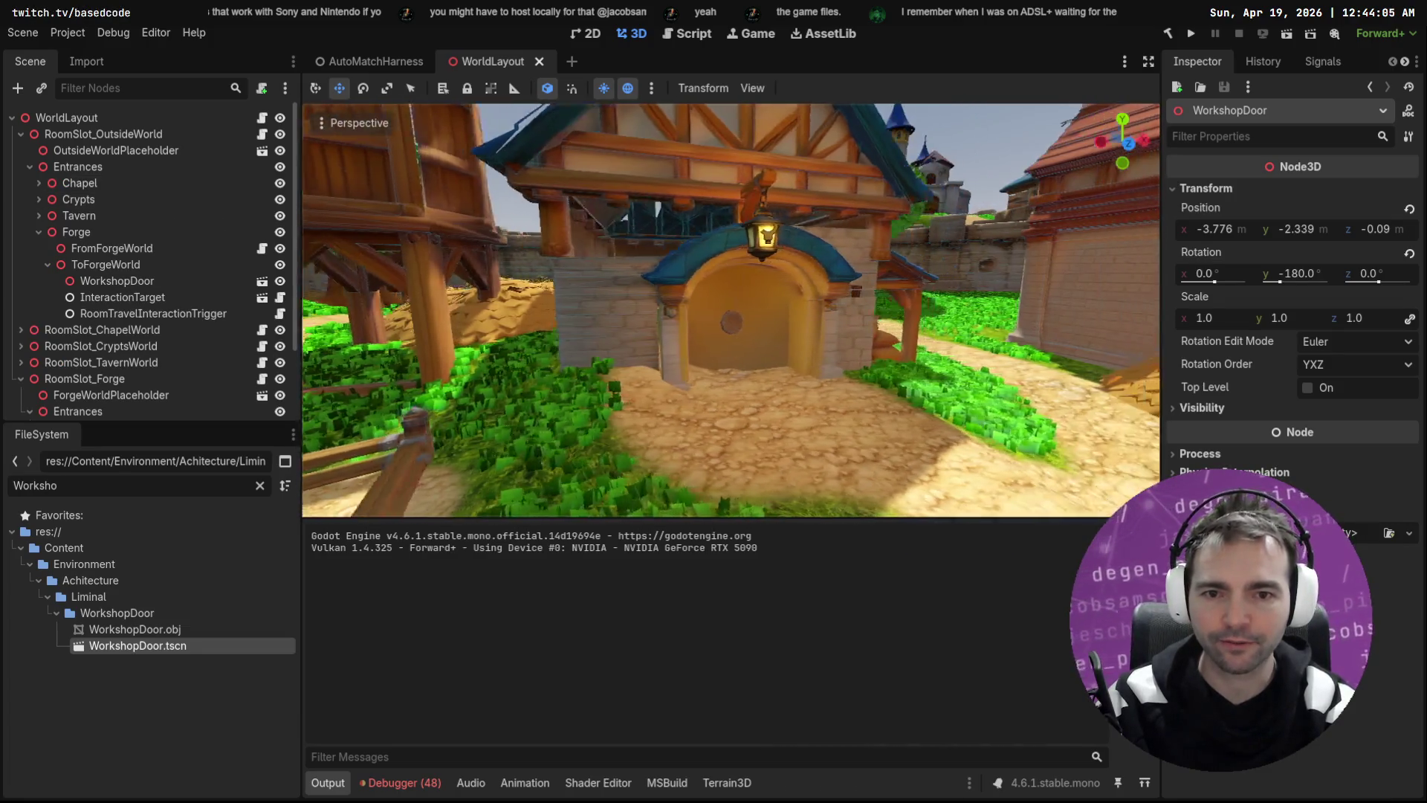
pyautogui.press('d')
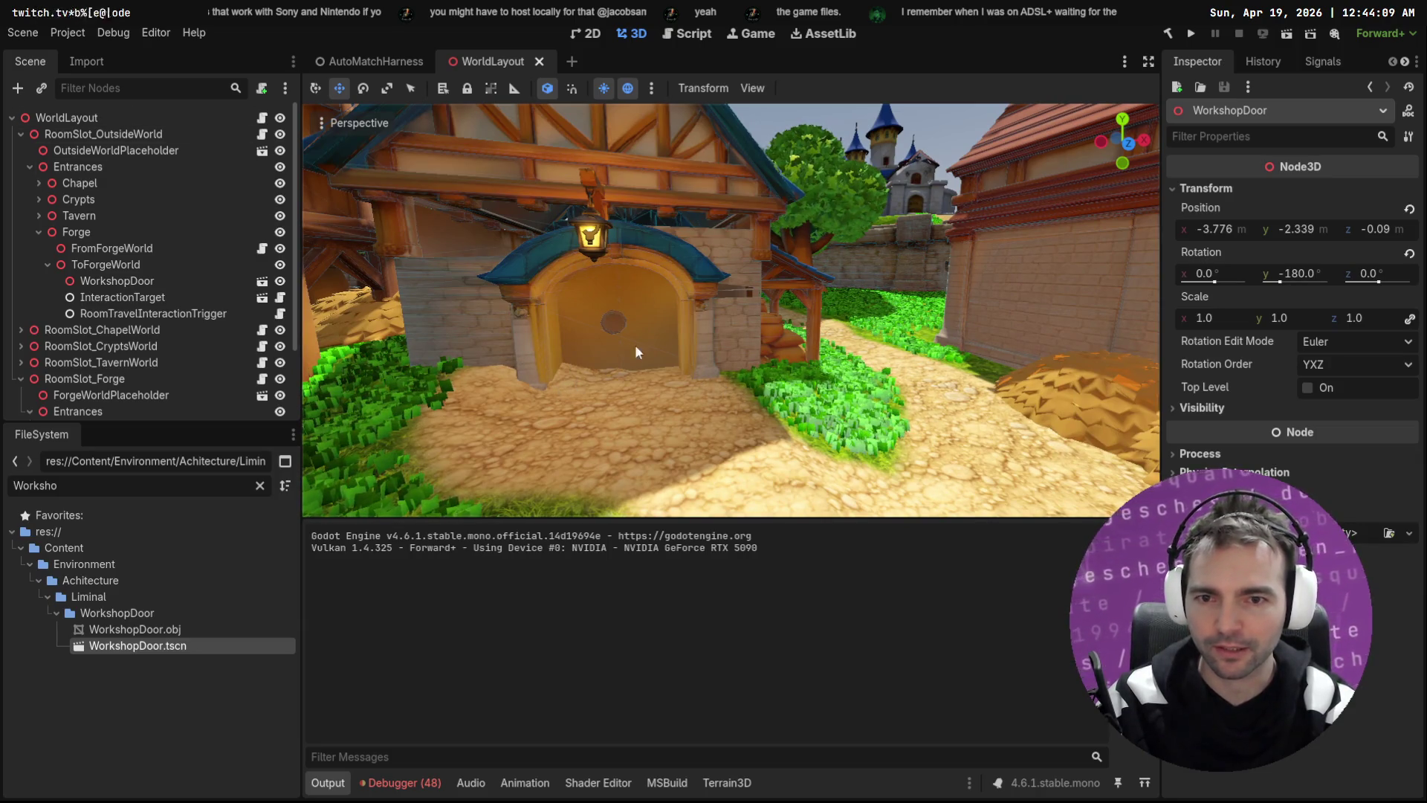
pyautogui.press('w')
pyautogui.press('s')
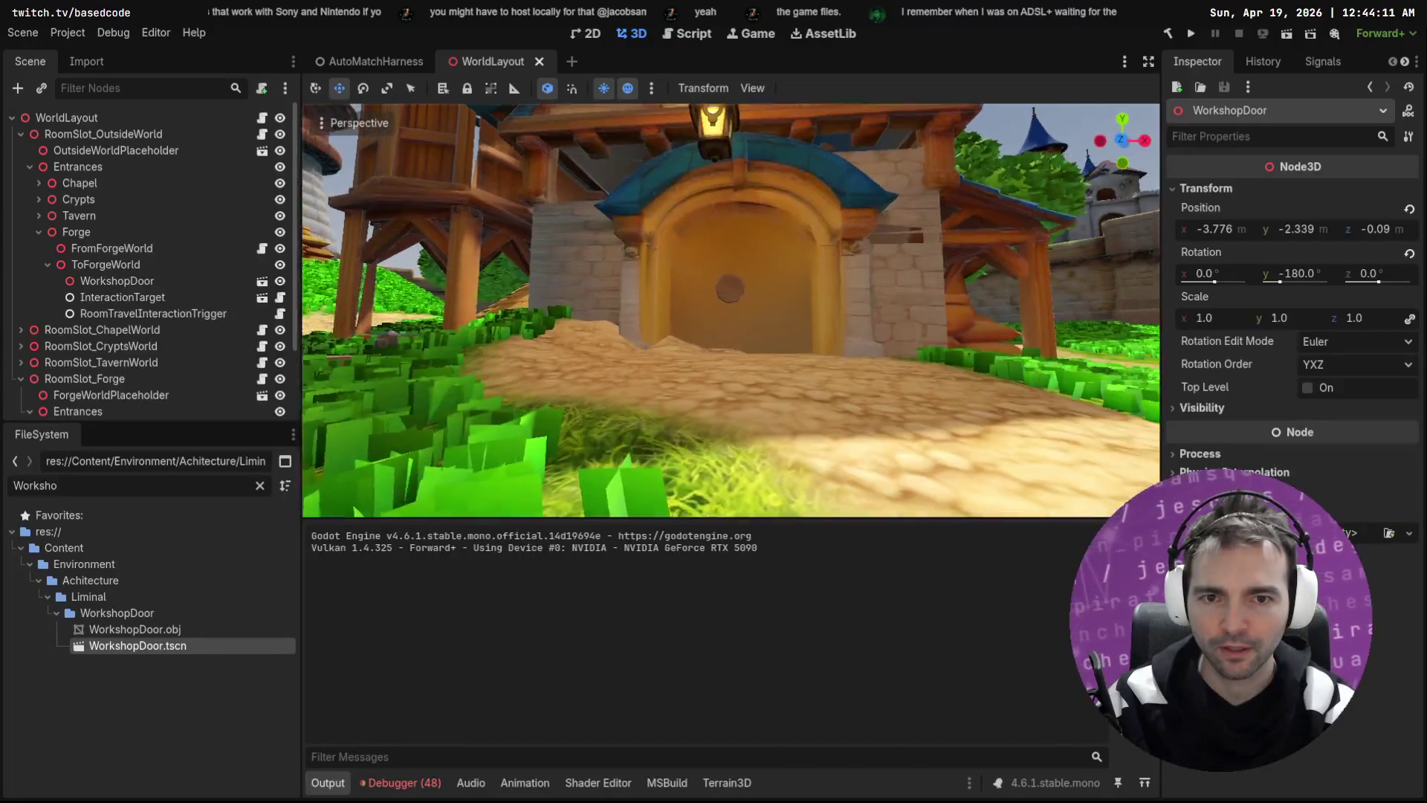
pyautogui.press('d')
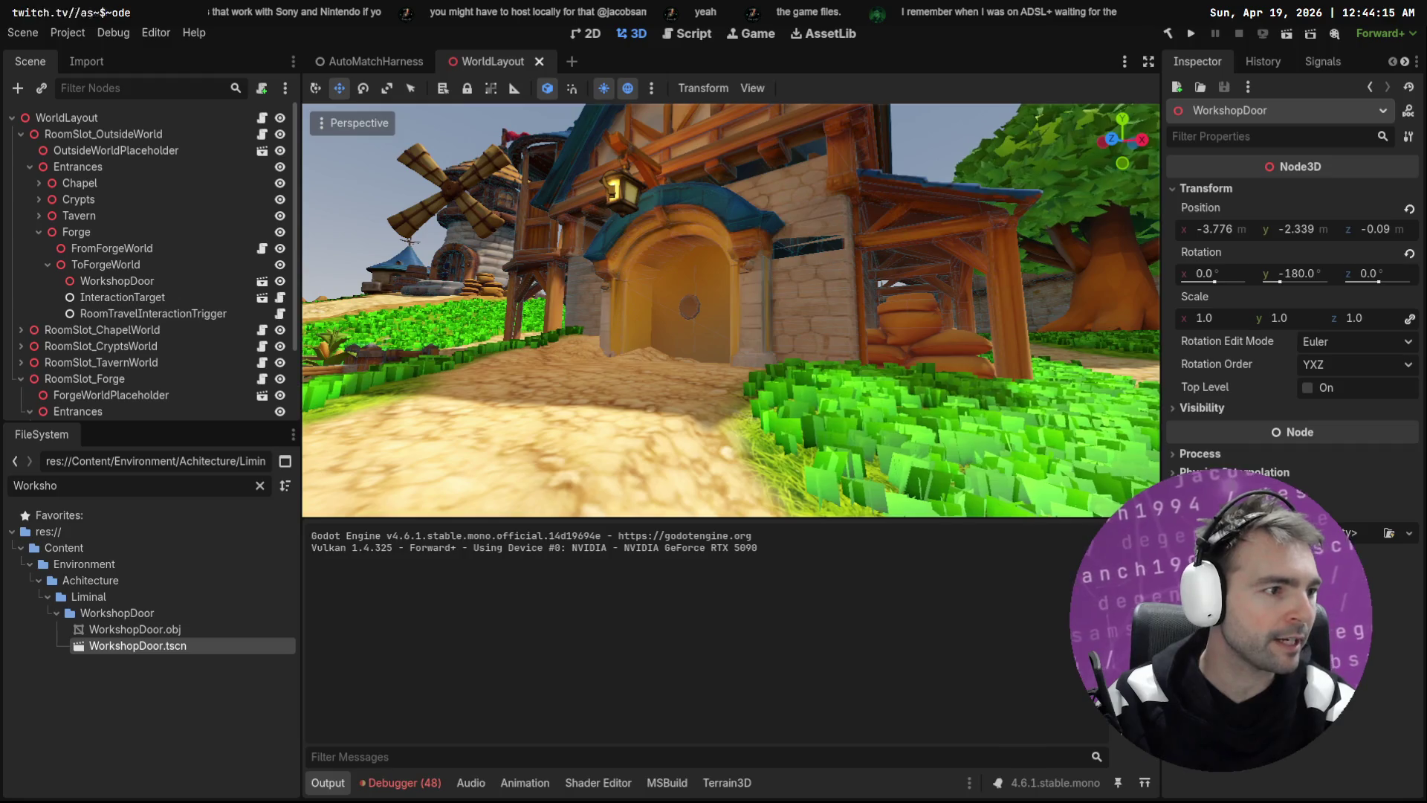
pyautogui.hotkey('alt', 'Tab')
pyautogui.scroll(-3, 653, 716)
pyautogui.scroll(10, 1043, 379)
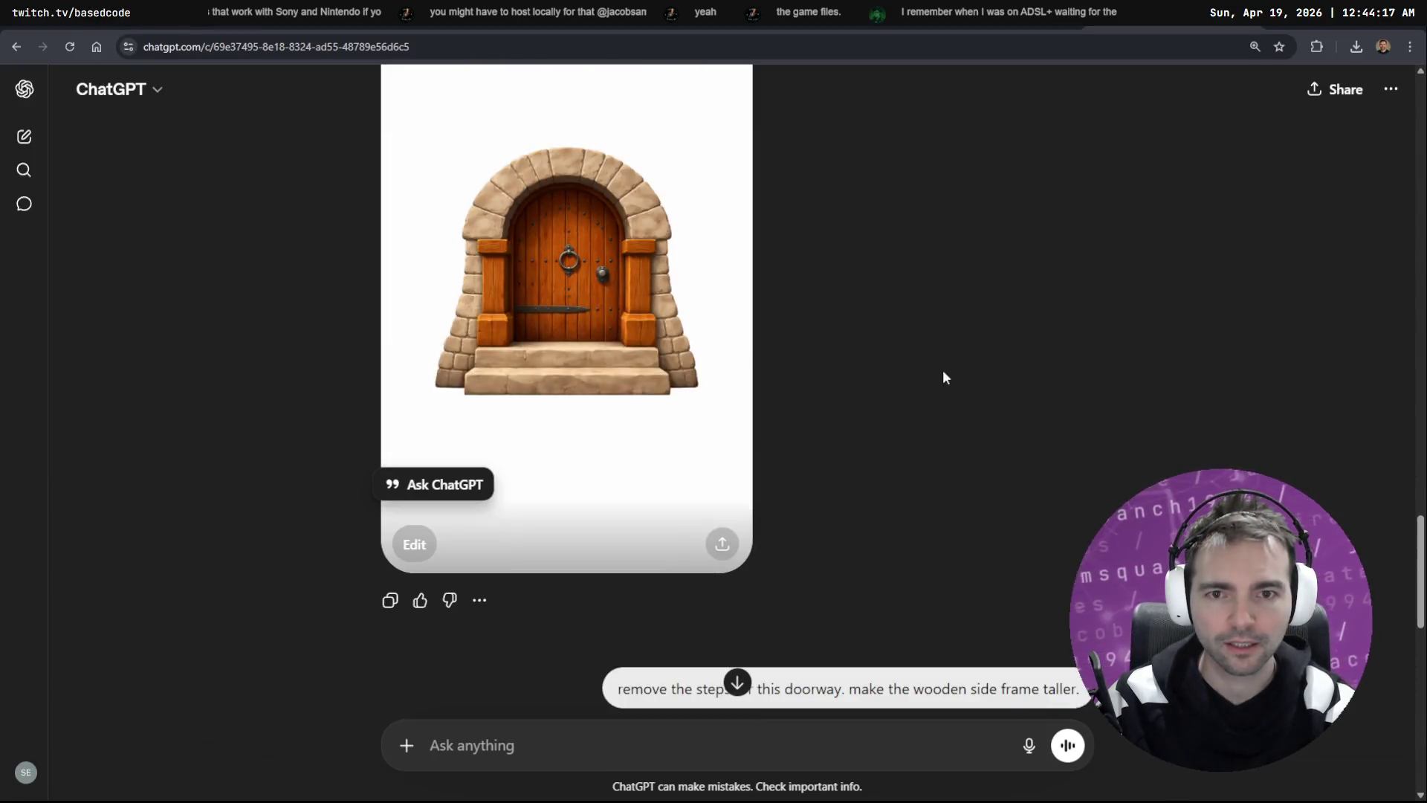
# Step: Fill ChatGPT's message box with 'Repeat this process for the front door in the attached image'
pyautogui.moveTo(1080, 557); pyautogui.dragTo(622, 567)
pyautogui.hotkey('ctrl', 'c')
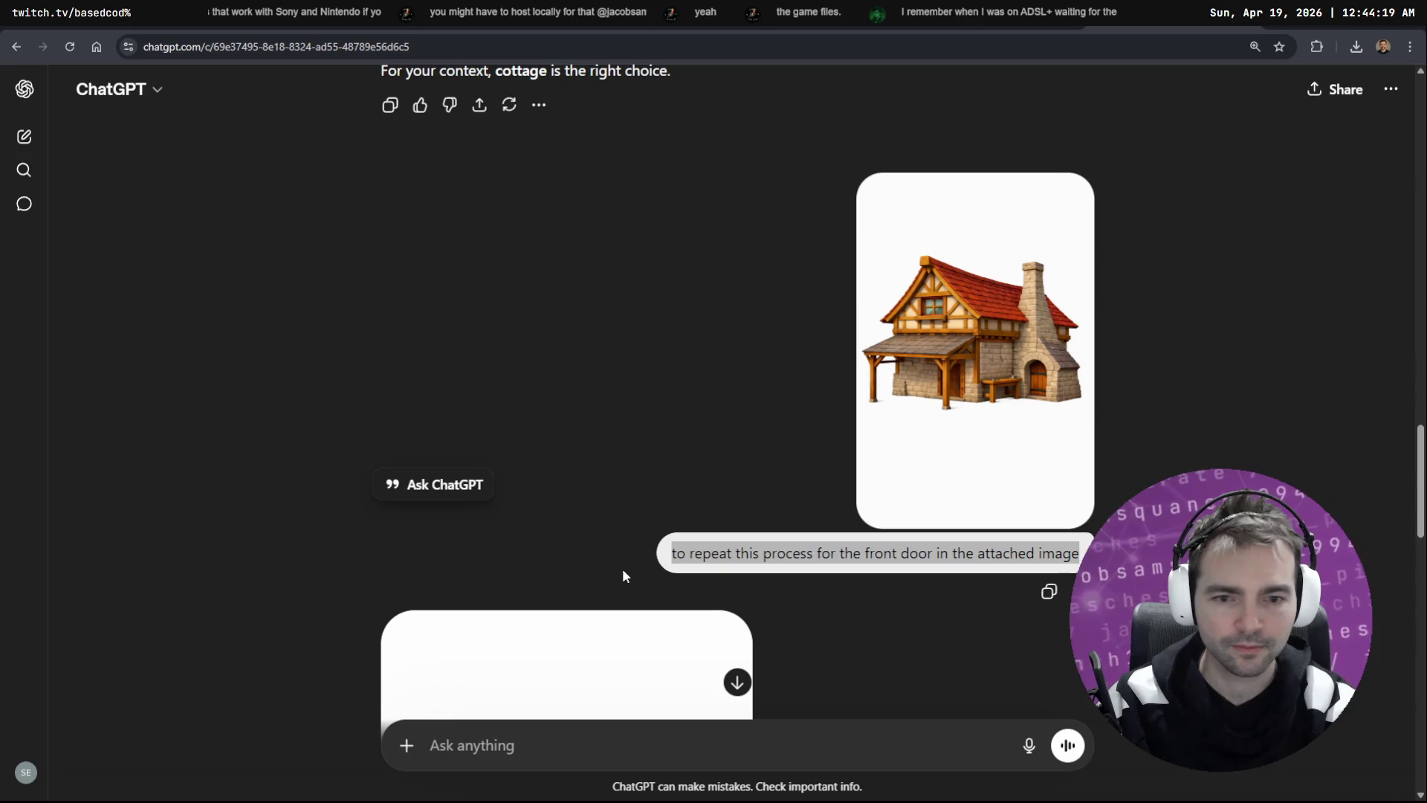
pyautogui.scroll(-6, 813, 414)
pyautogui.hotkey('ctrl', 'v')
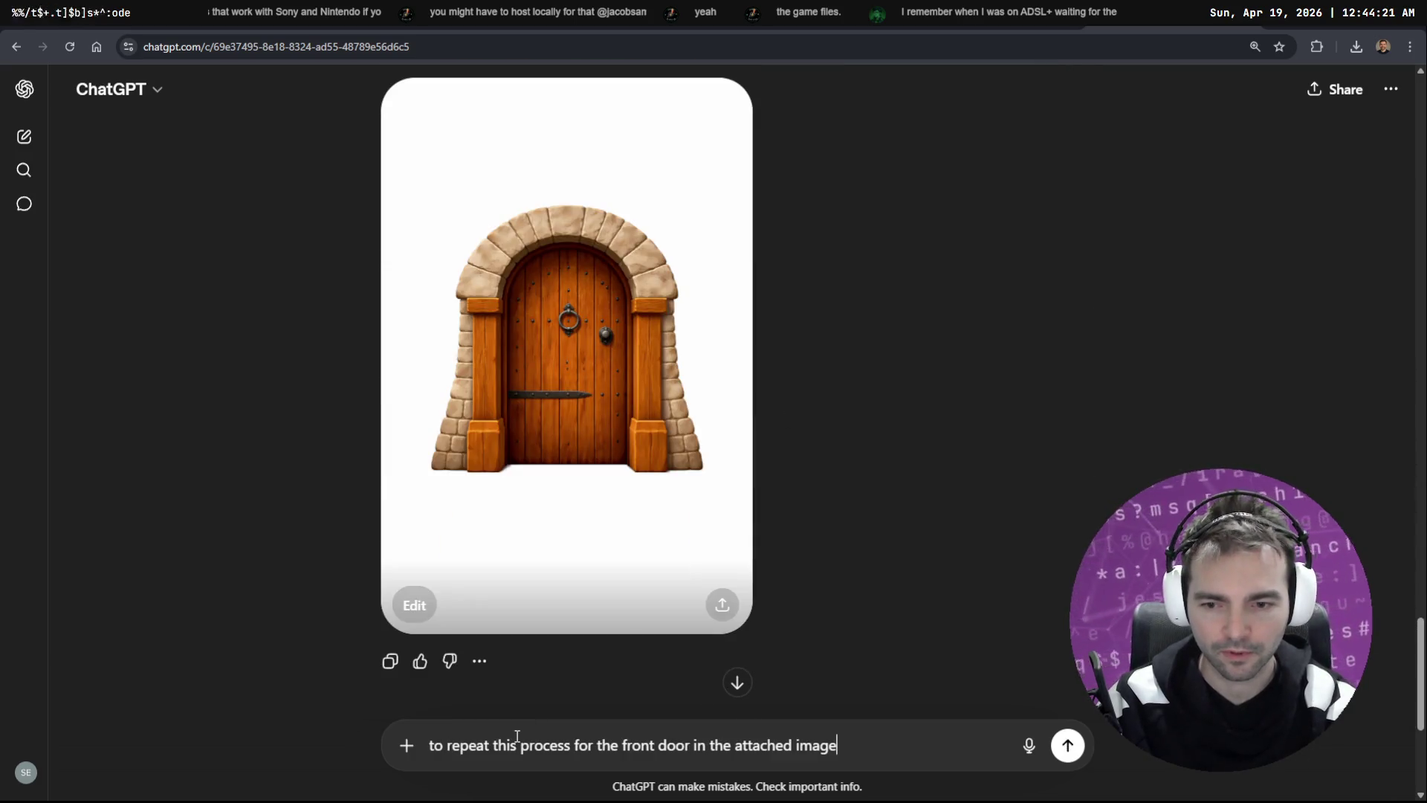
pyautogui.press('Delete')
pyautogui.press('Delete')
pyautogui.press('Delete')
pyautogui.write('R')
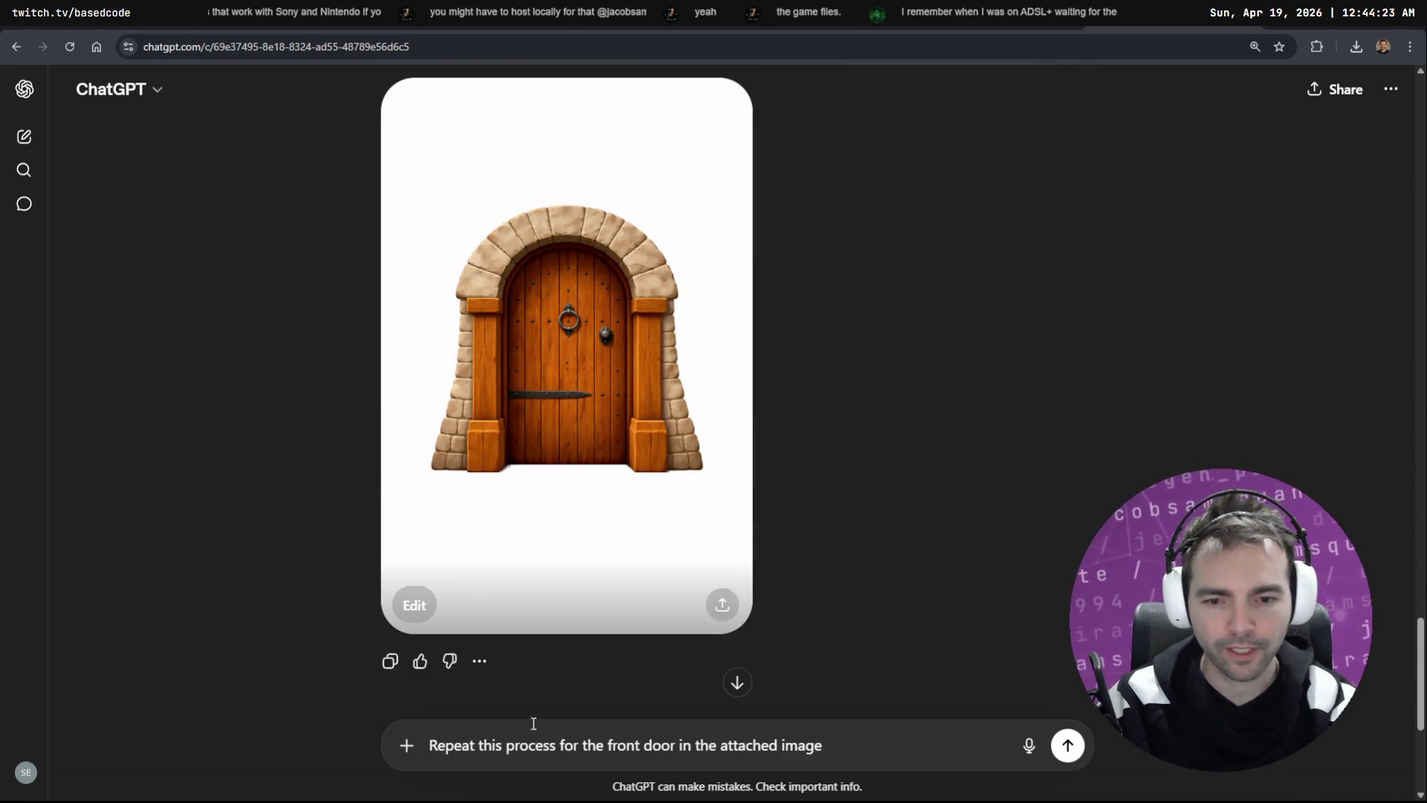
pyautogui.hotkey('alt', 'Tab')
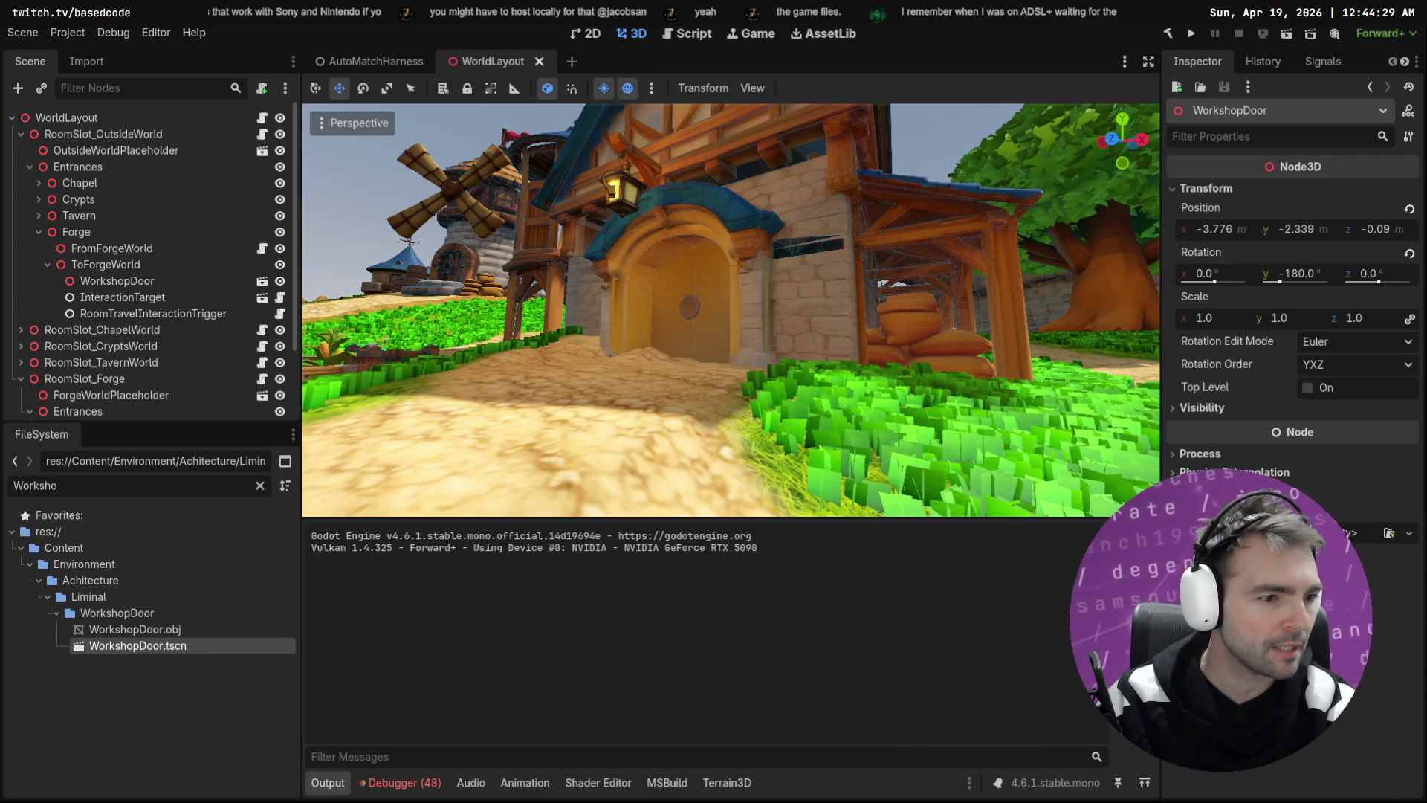
pyautogui.hotkey('alt', 'Tab')
# Step: Survey the Not Monster board's door images, top frame and Chappel Internal frame
pyautogui.scroll(-3, 924, 435)
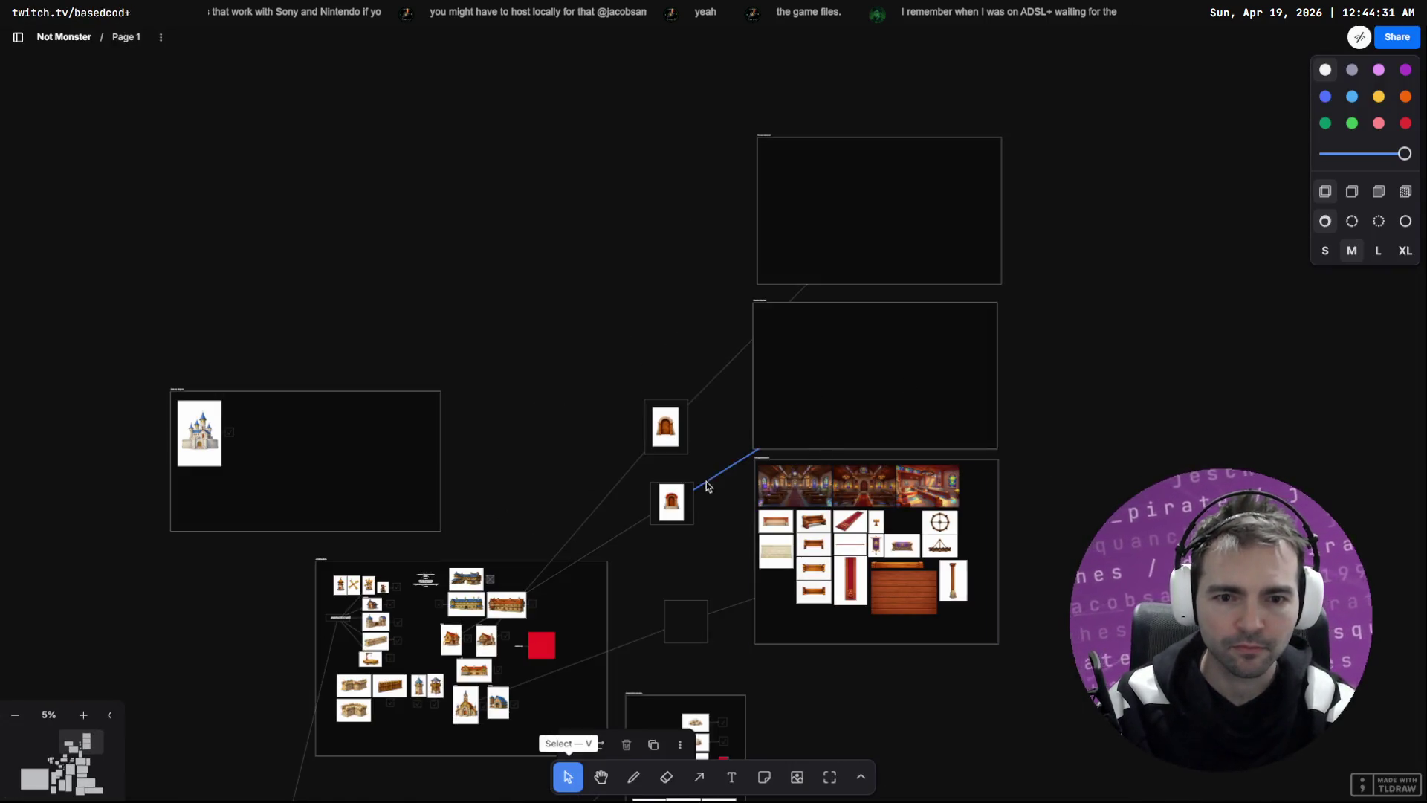
pyautogui.scroll(-3, 715, 502)
pyautogui.scroll(5, 780, 414)
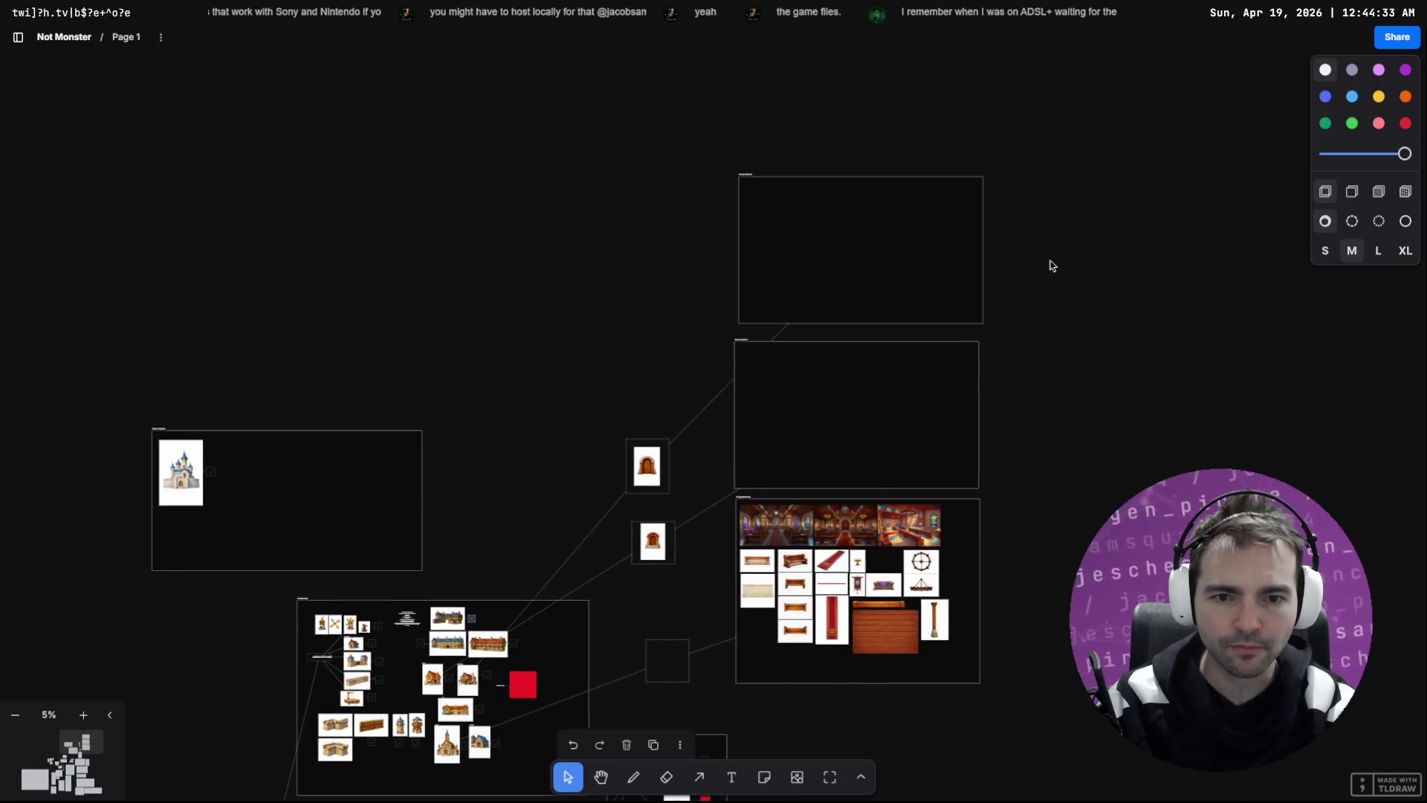
pyautogui.click(751, 177)
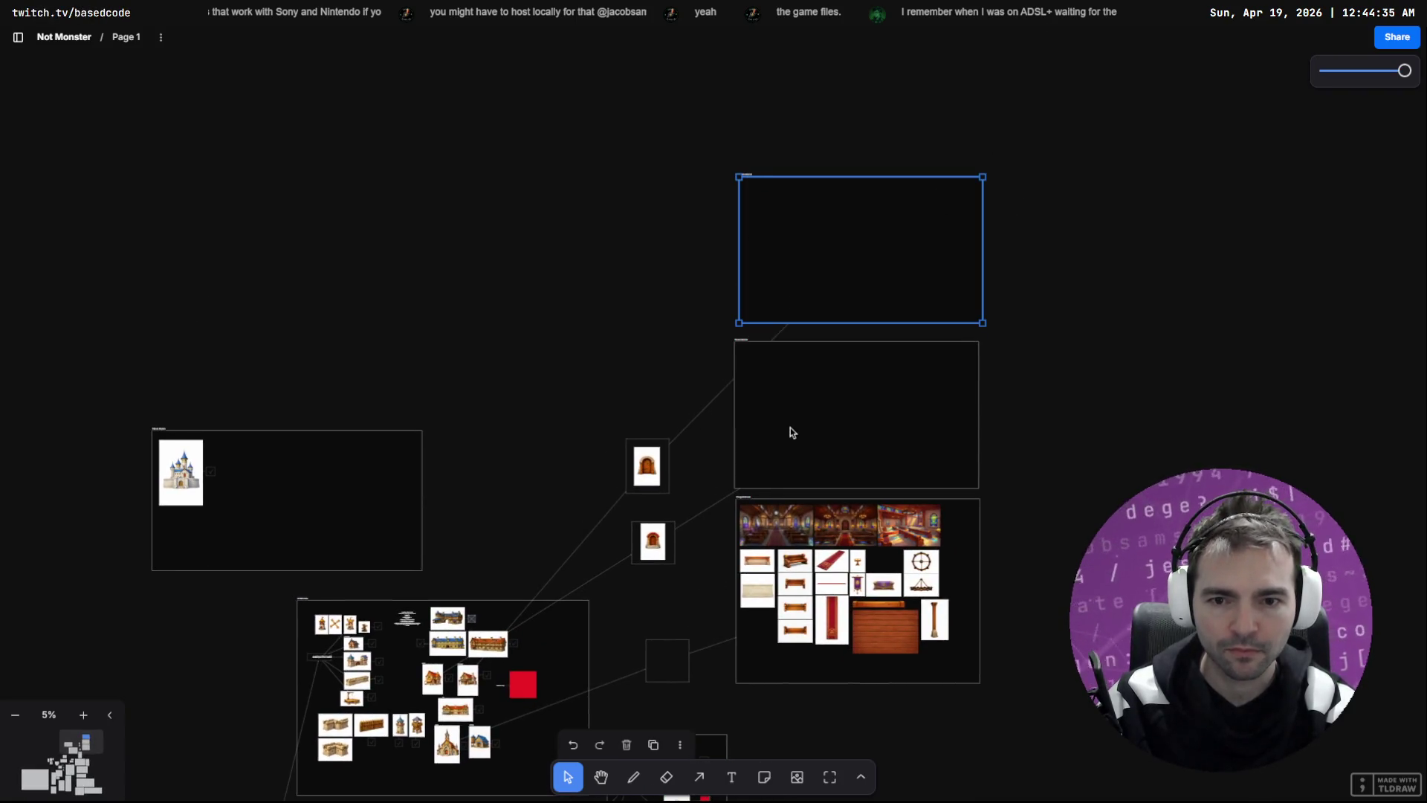
pyautogui.scroll(5, 758, 449)
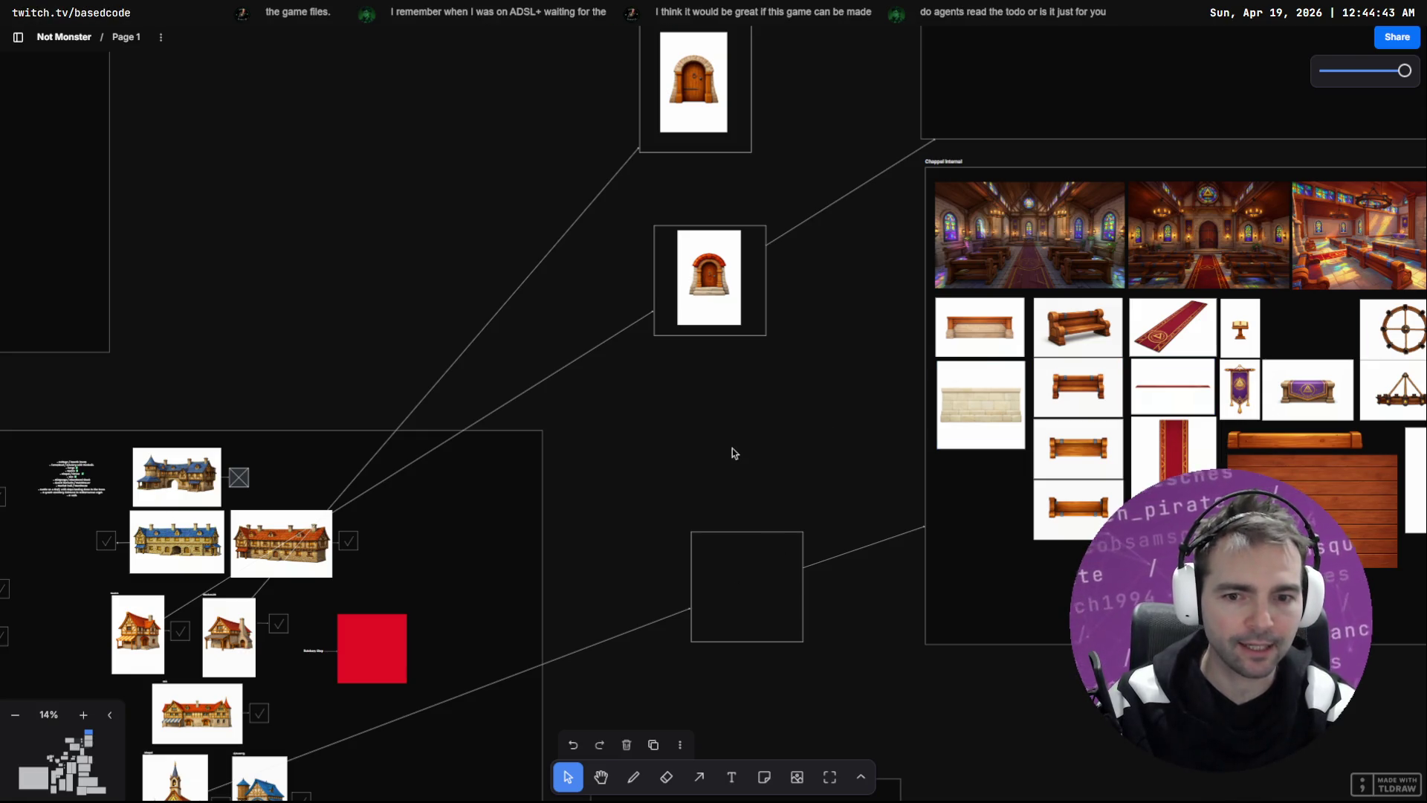
pyautogui.scroll(-3, 849, 525)
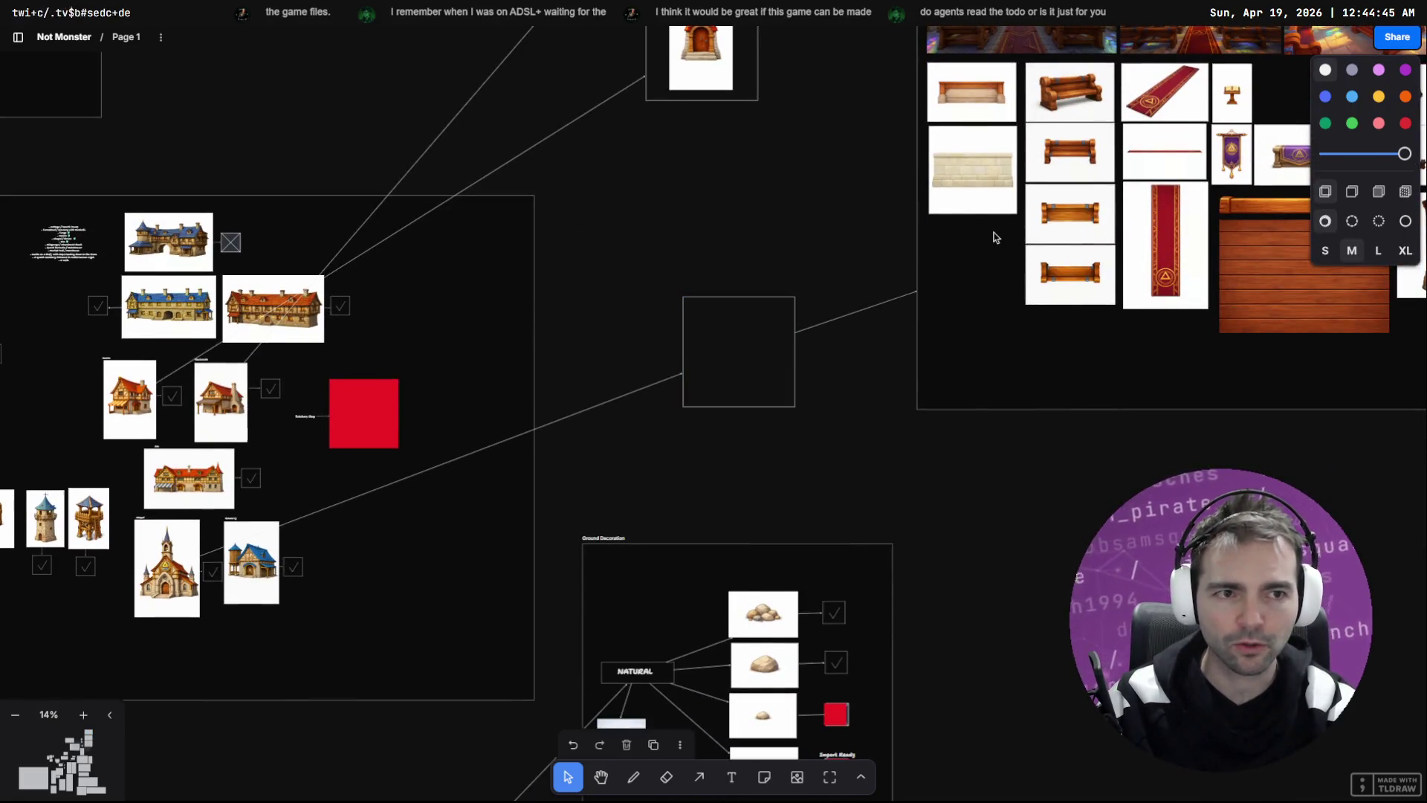
pyautogui.hscroll(5, 994, 236)
pyautogui.scroll(3, 993, 237)
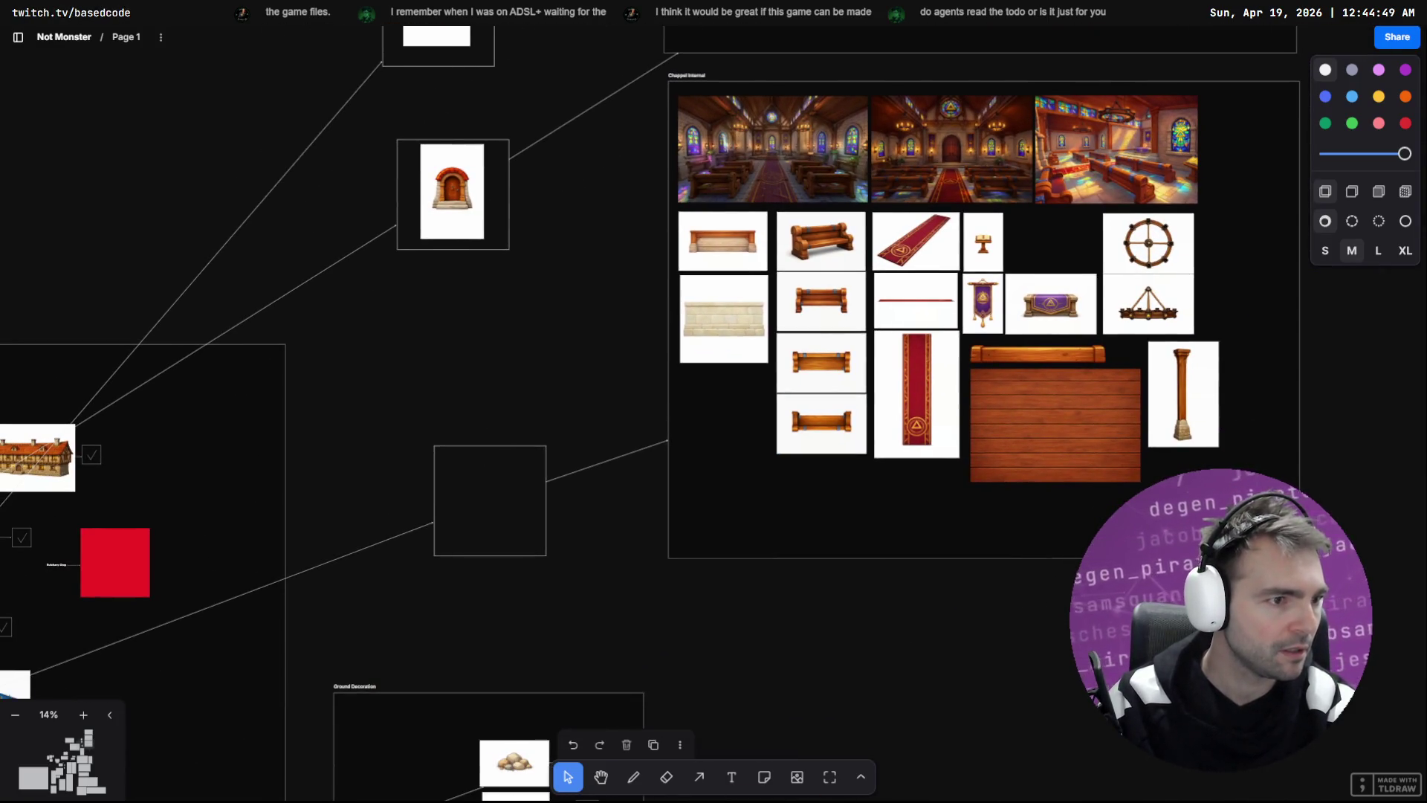
pyautogui.hotkey('alt', 'Tab')
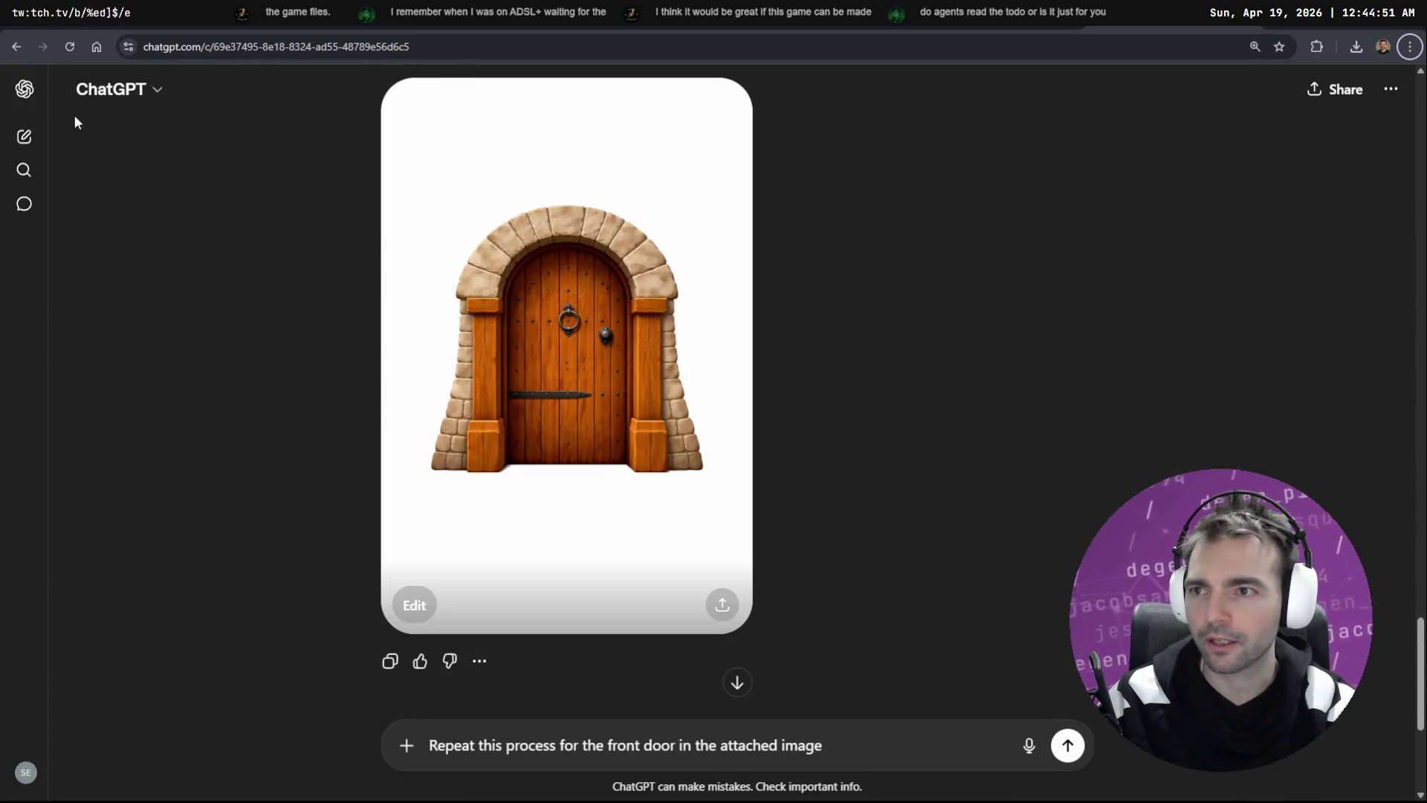
# Step: Expand ChatGPT's sidebar and scroll through My images to find the stained-glass chapel door
pyautogui.click(25, 90)
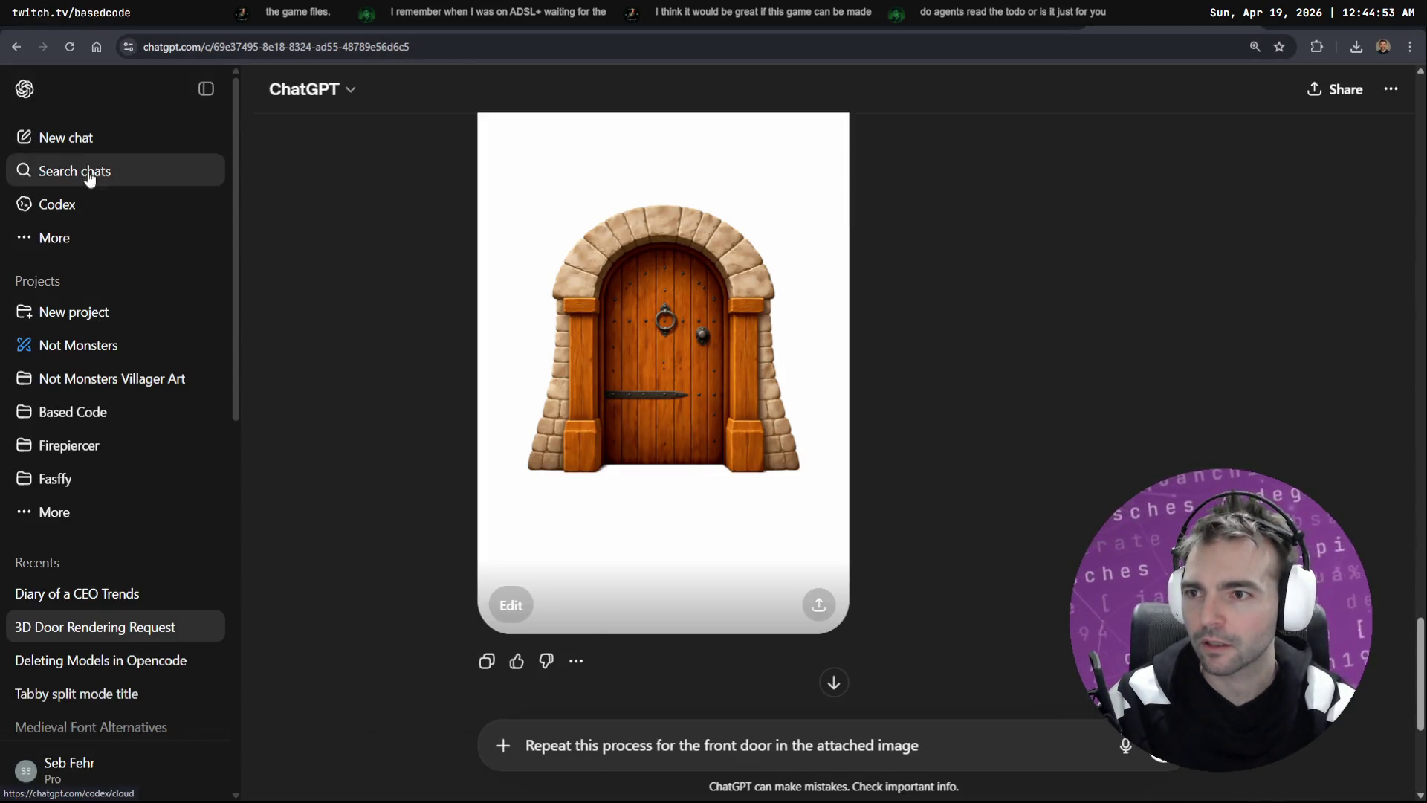
pyautogui.click(91, 249)
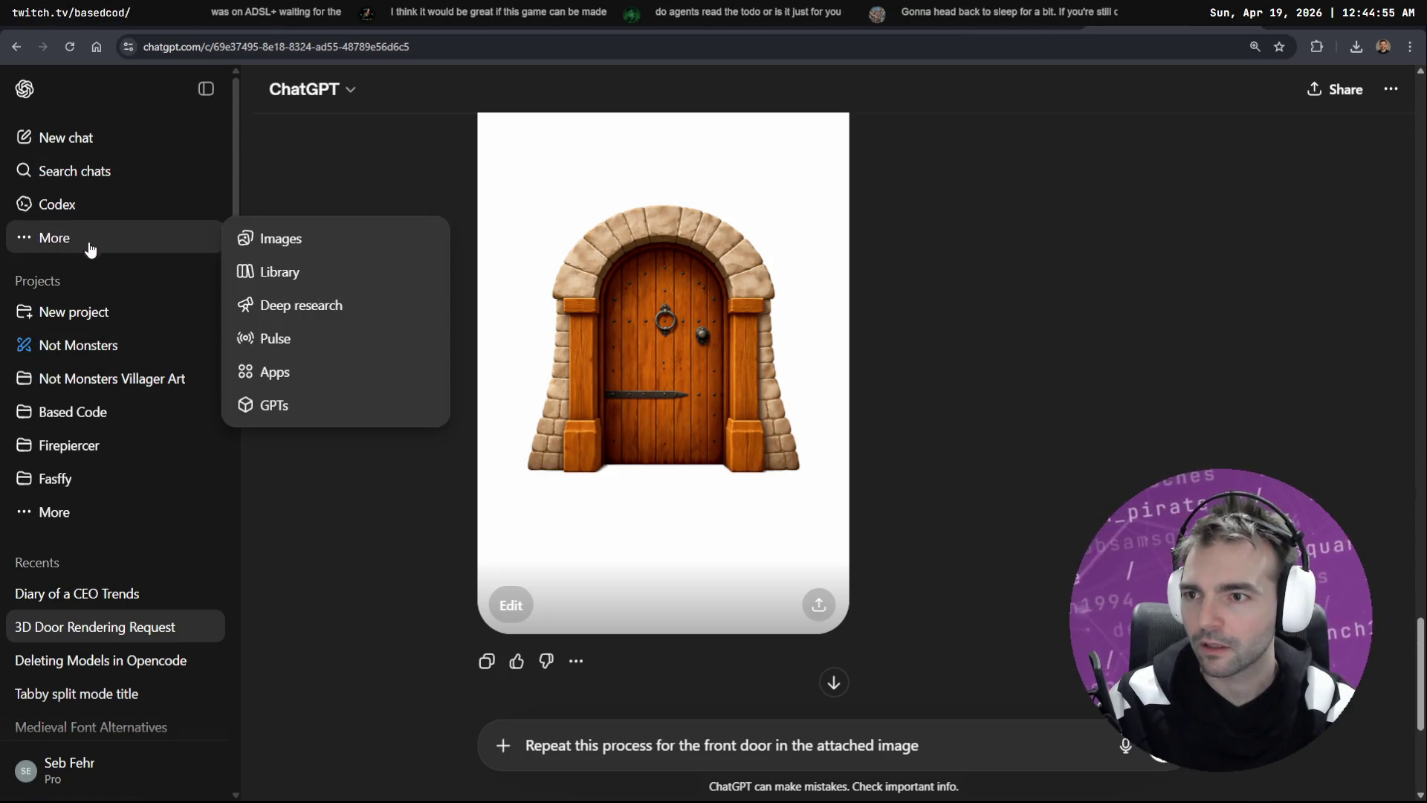
pyautogui.press('Escape')
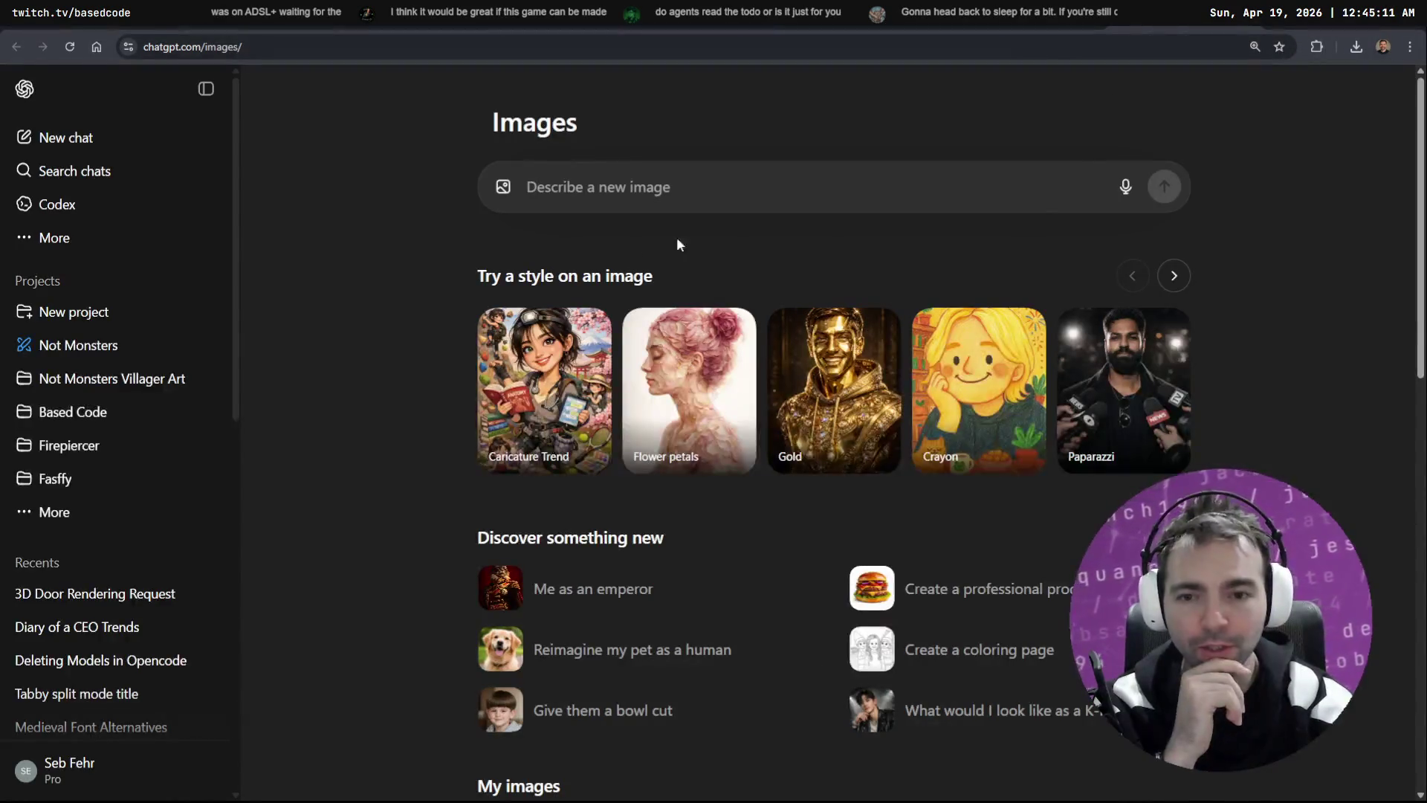
pyautogui.scroll(-5, 678, 239)
pyautogui.scroll(-15, 388, 154)
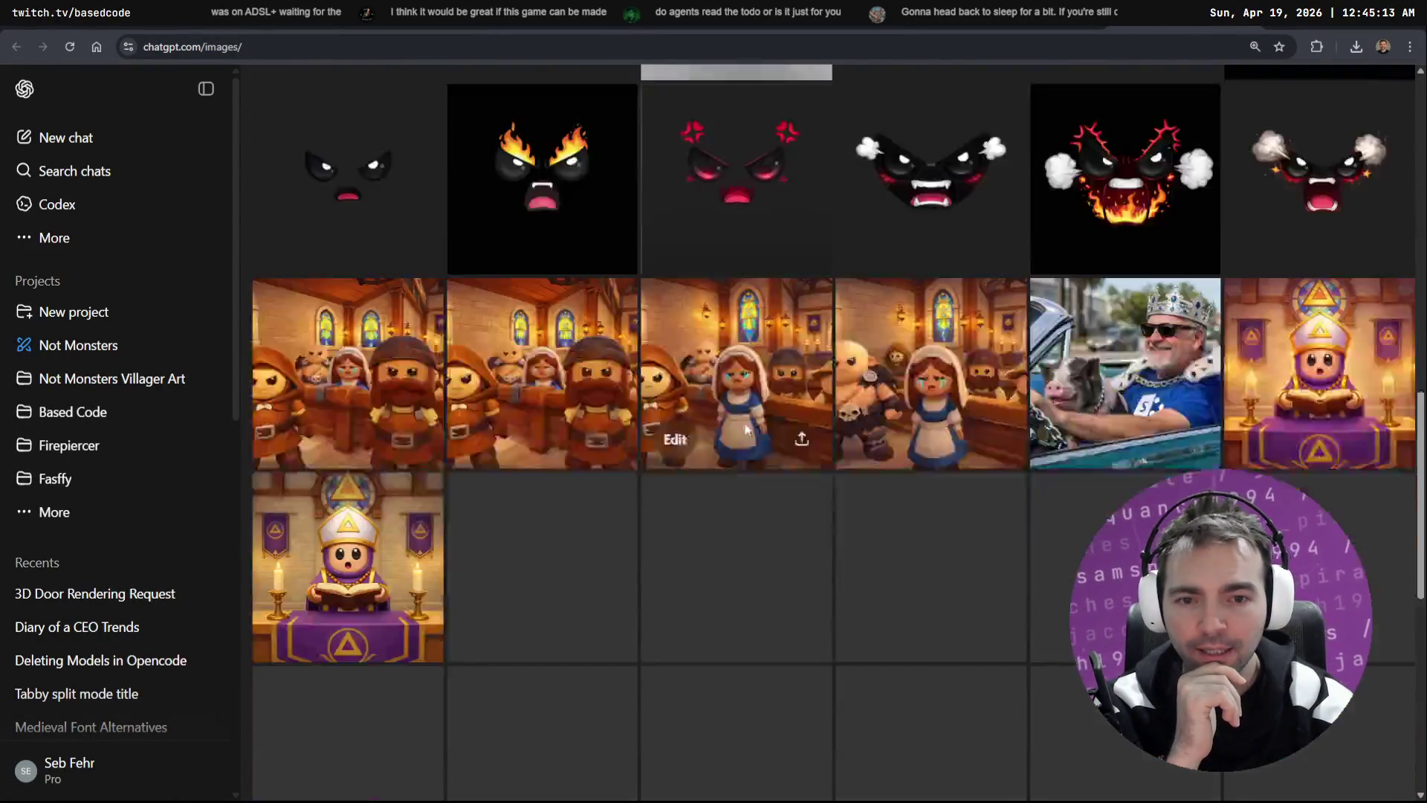
pyautogui.scroll(-10, 781, 382)
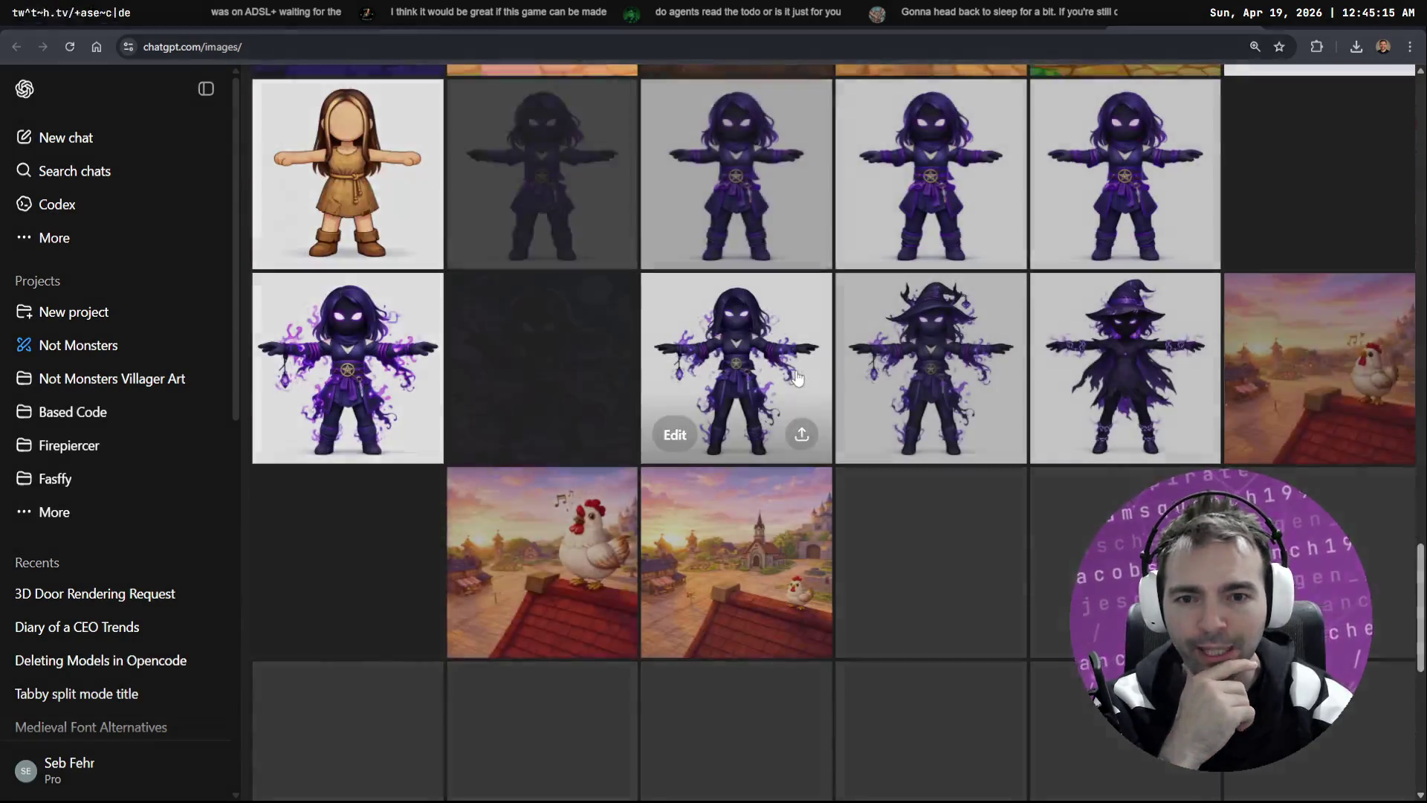
pyautogui.scroll(-14, 825, 370)
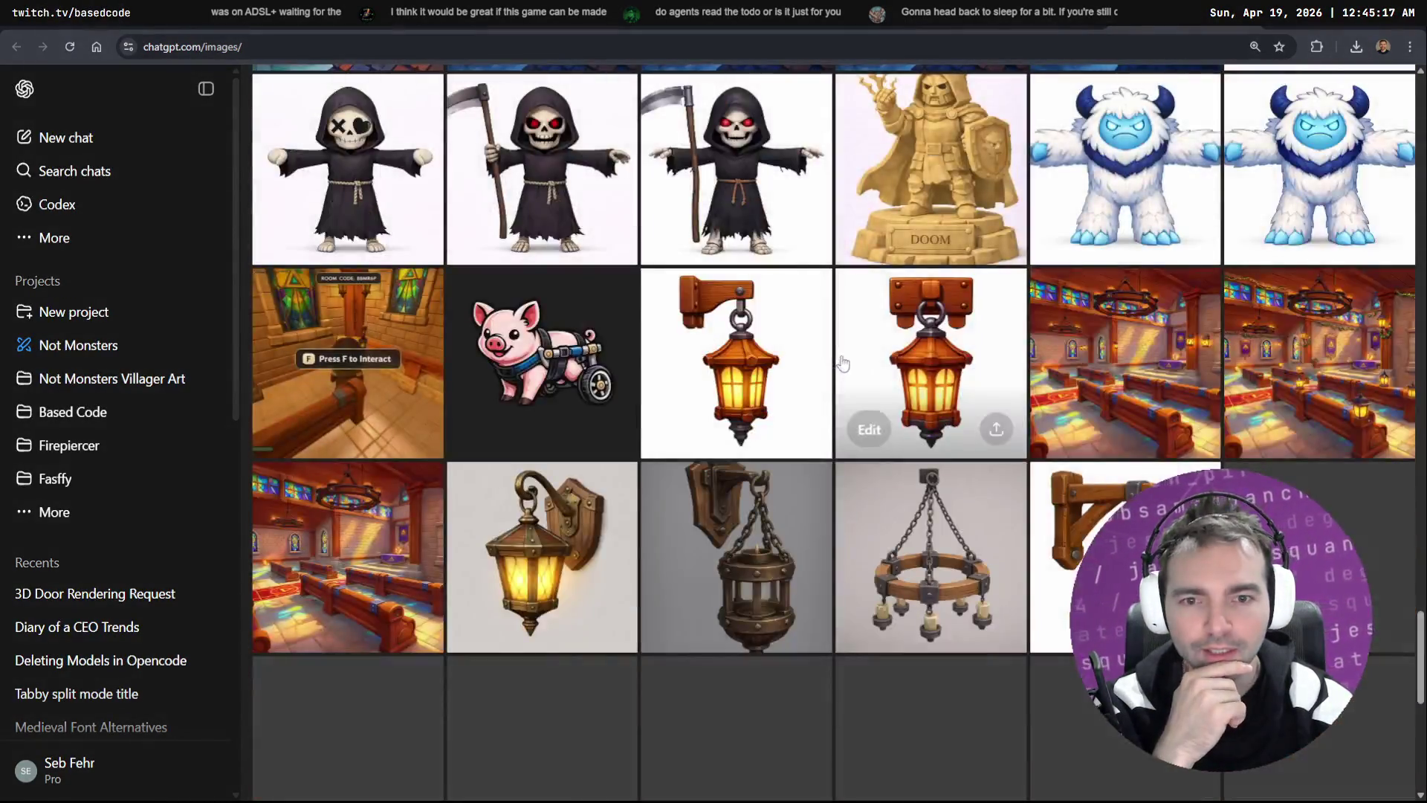
pyautogui.scroll(6, 882, 336)
pyautogui.scroll(-13, 958, 344)
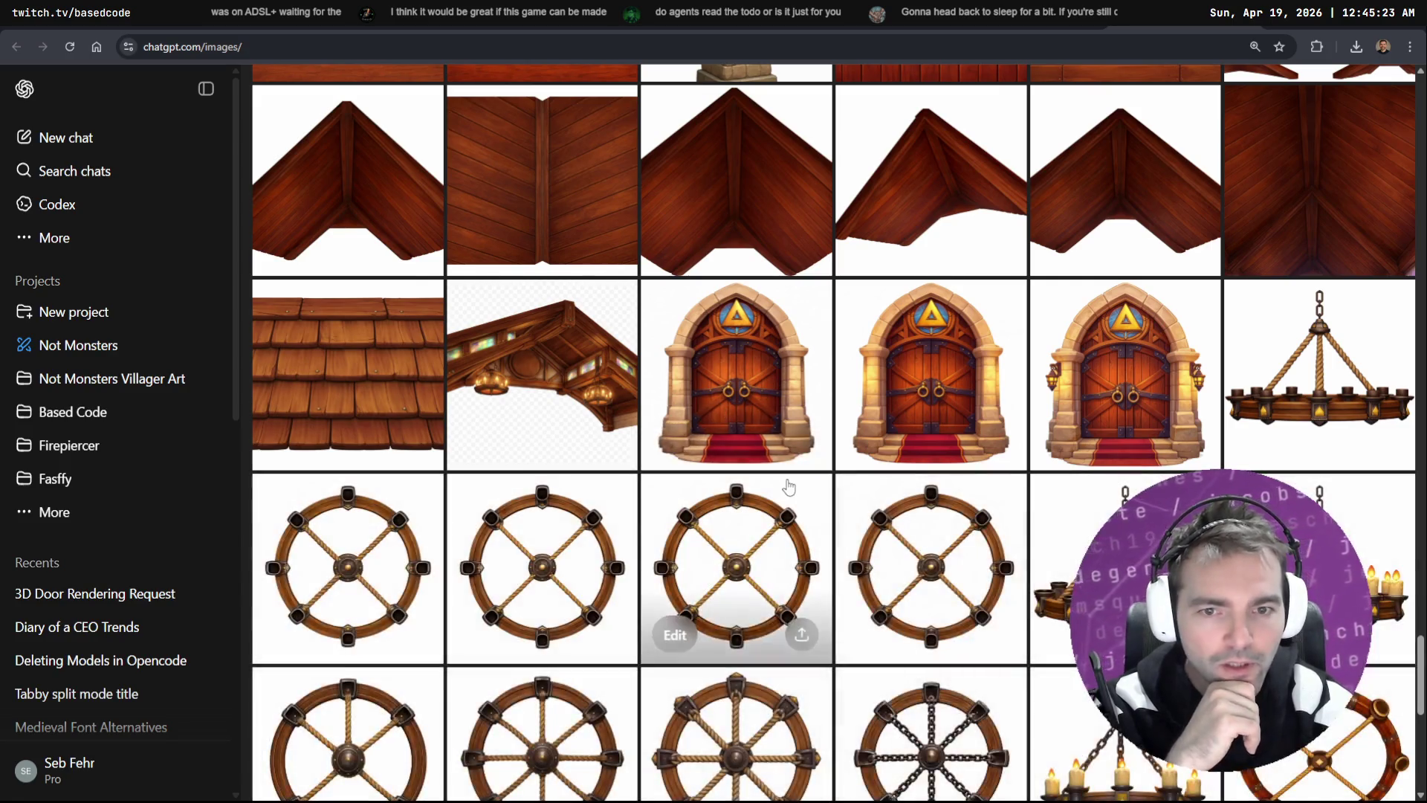
# Step: Copy the stained-glass chapel door image to the clipboard and return to the door conversation
pyautogui.click(729, 447)
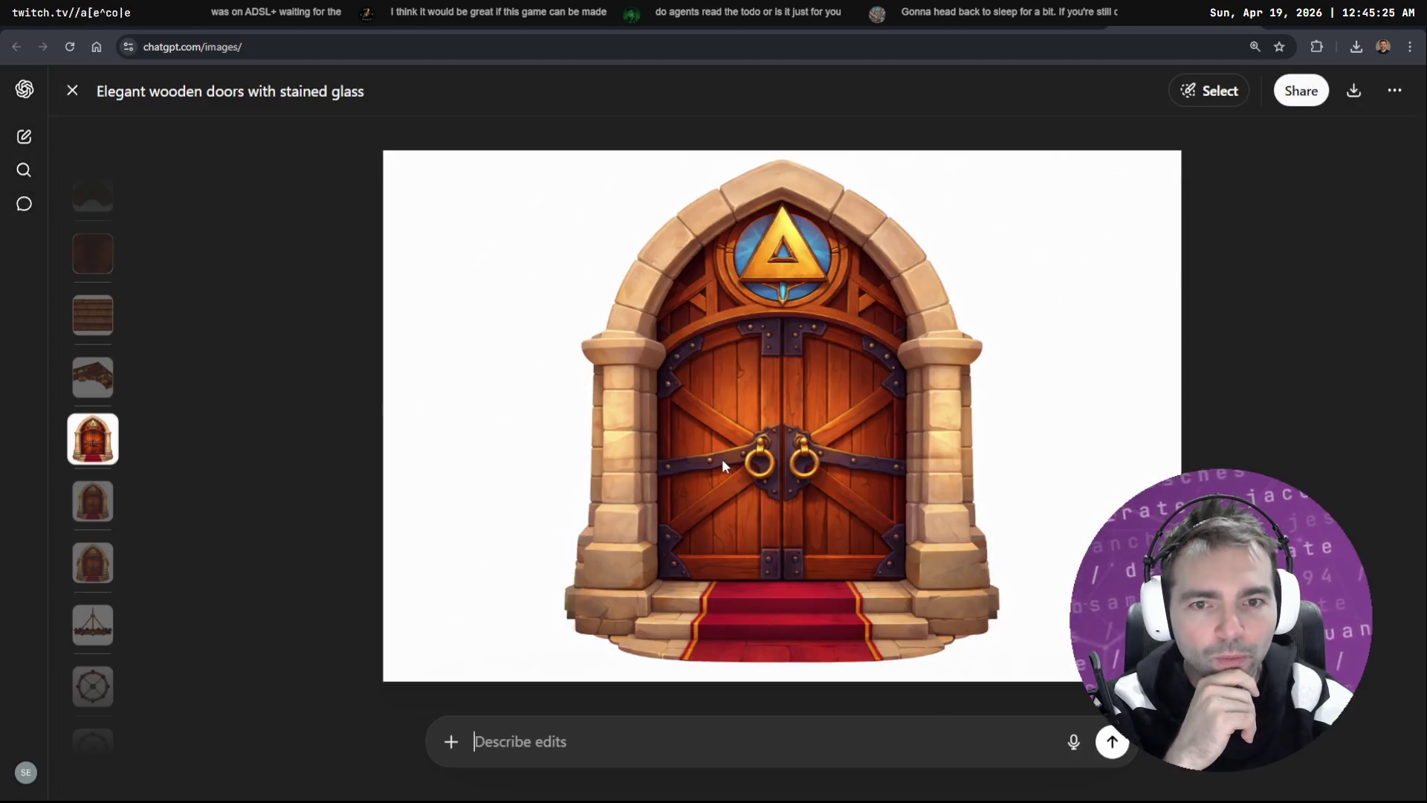
pyautogui.rightClick(811, 326)
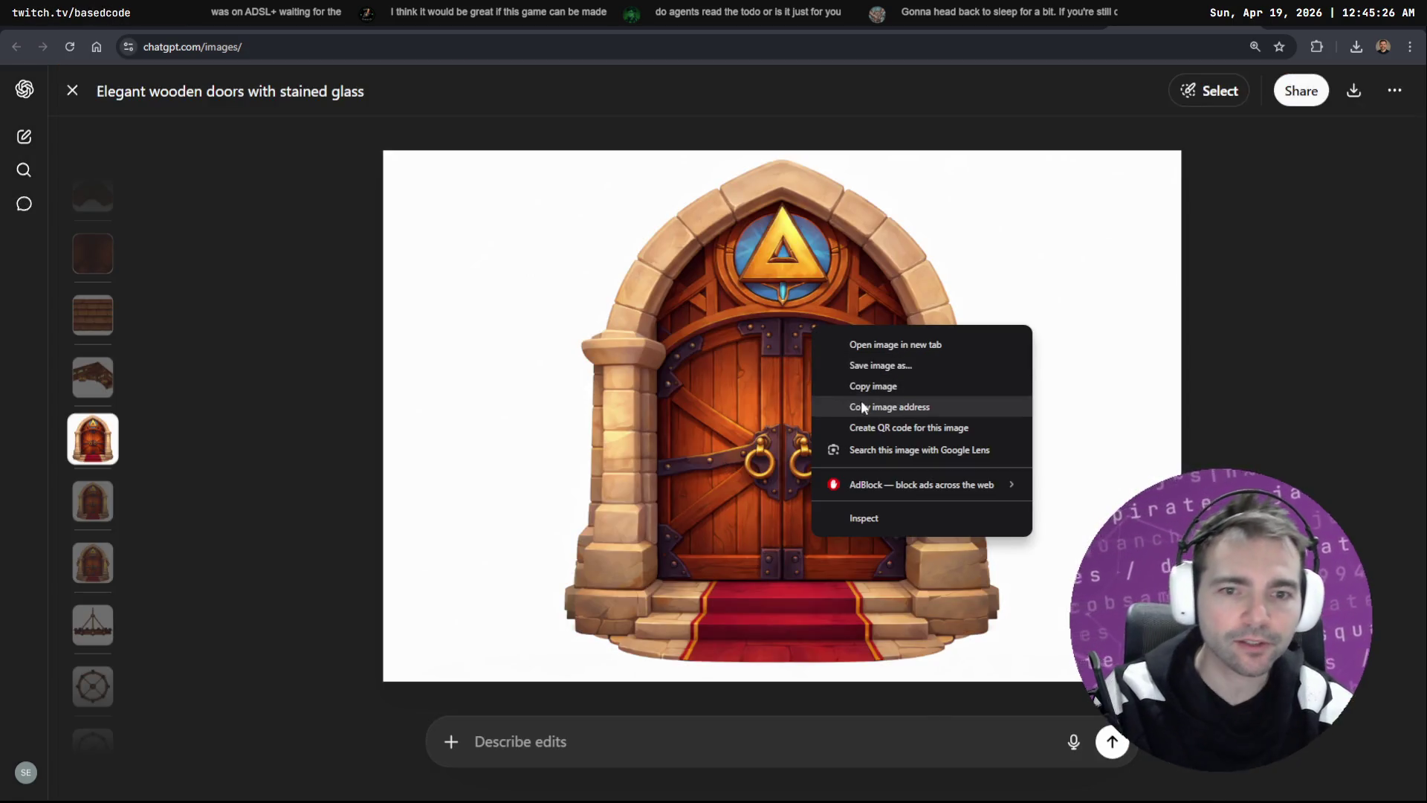
pyautogui.click(906, 387)
pyautogui.hotkey('ctrl', 'Tab')
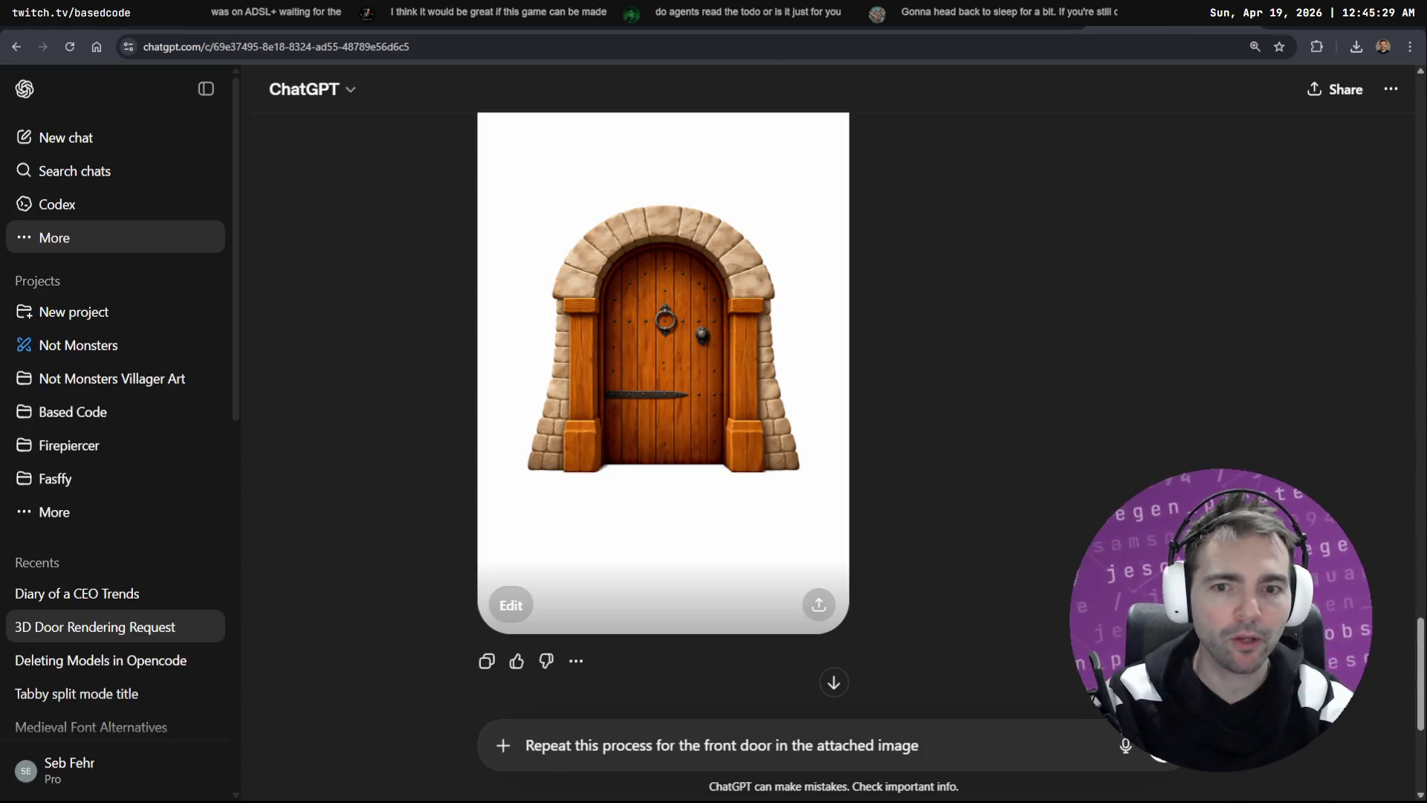
# Step: Paste the chapel door image into the empty box linked to the chapel frame
pyautogui.hotkey('alt', 'Tab')
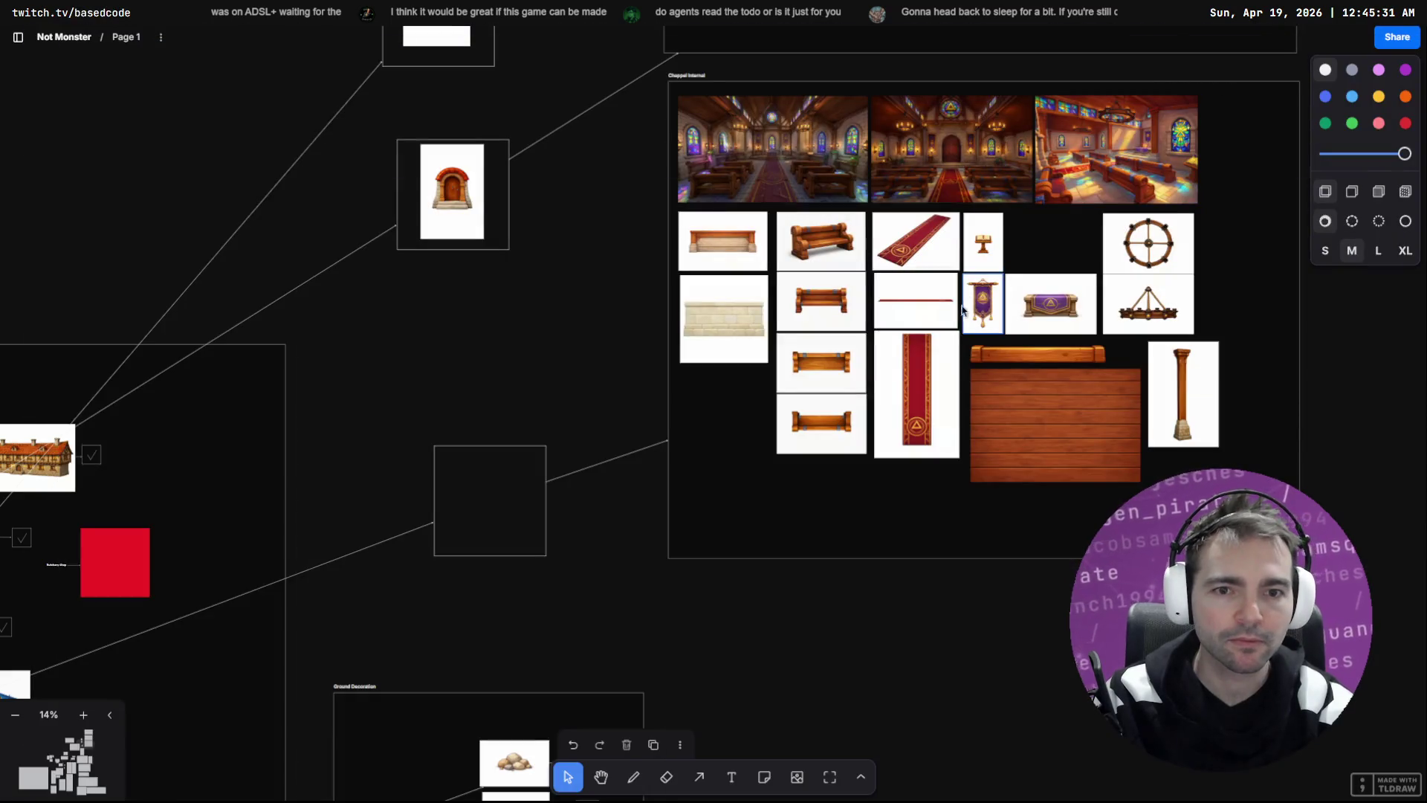
pyautogui.moveTo(555, 238)
pyautogui.mouseDown()
pyautogui.moveTo(756, 373)
pyautogui.moveTo(694, 414)
pyautogui.moveTo(724, 486)
pyautogui.moveTo(766, 465)
pyautogui.moveTo(742, 480)
pyautogui.mouseUp()
pyautogui.hotkey('ctrl', 'v')
pyautogui.click(766, 342)
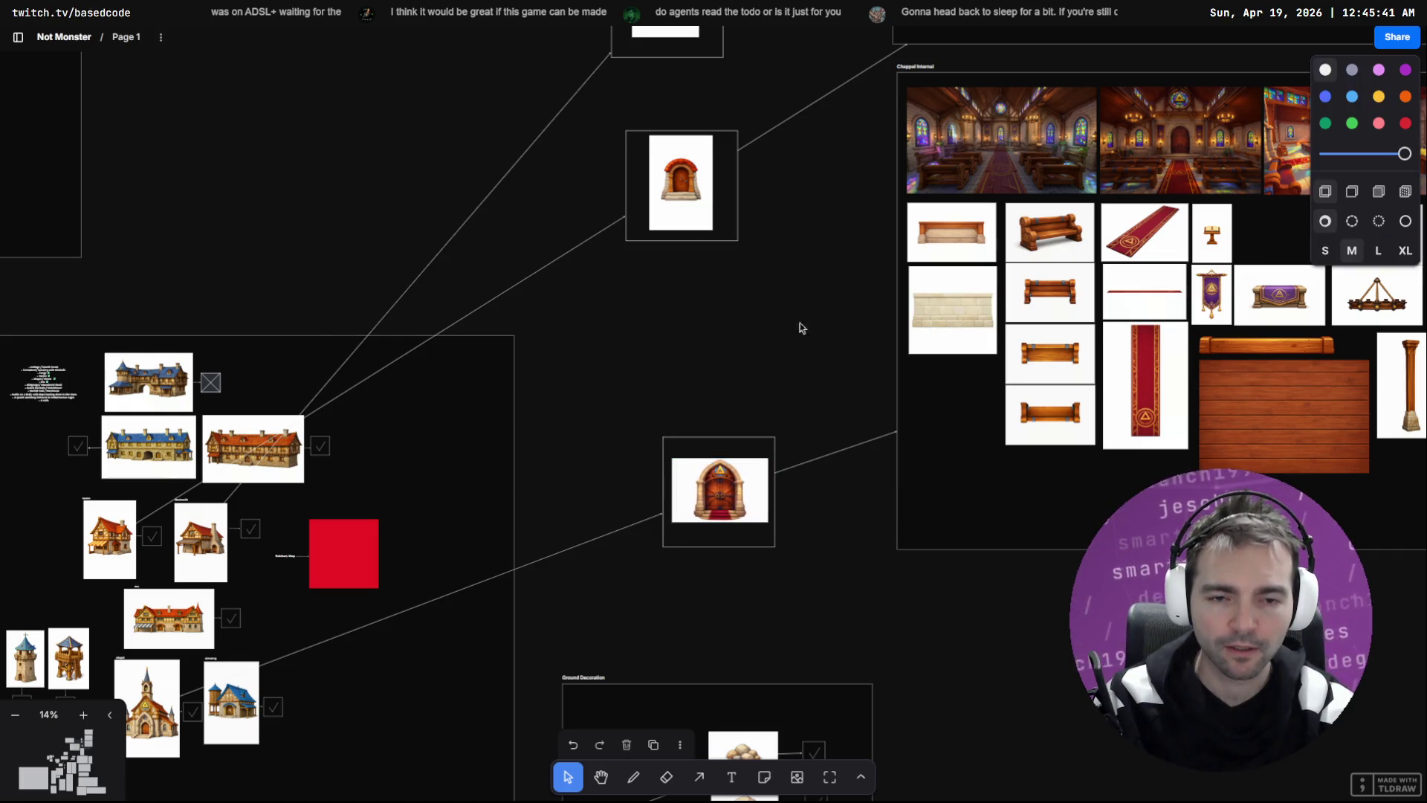
pyautogui.moveTo(777, 347); pyautogui.dragTo(780, 388)
# Step: Move the Granary house image and its checkbox up toward the Blacksmith row
pyautogui.scroll(5, 772, 667)
pyautogui.scroll(-5, 820, 507)
pyautogui.scroll(10, 807, 493)
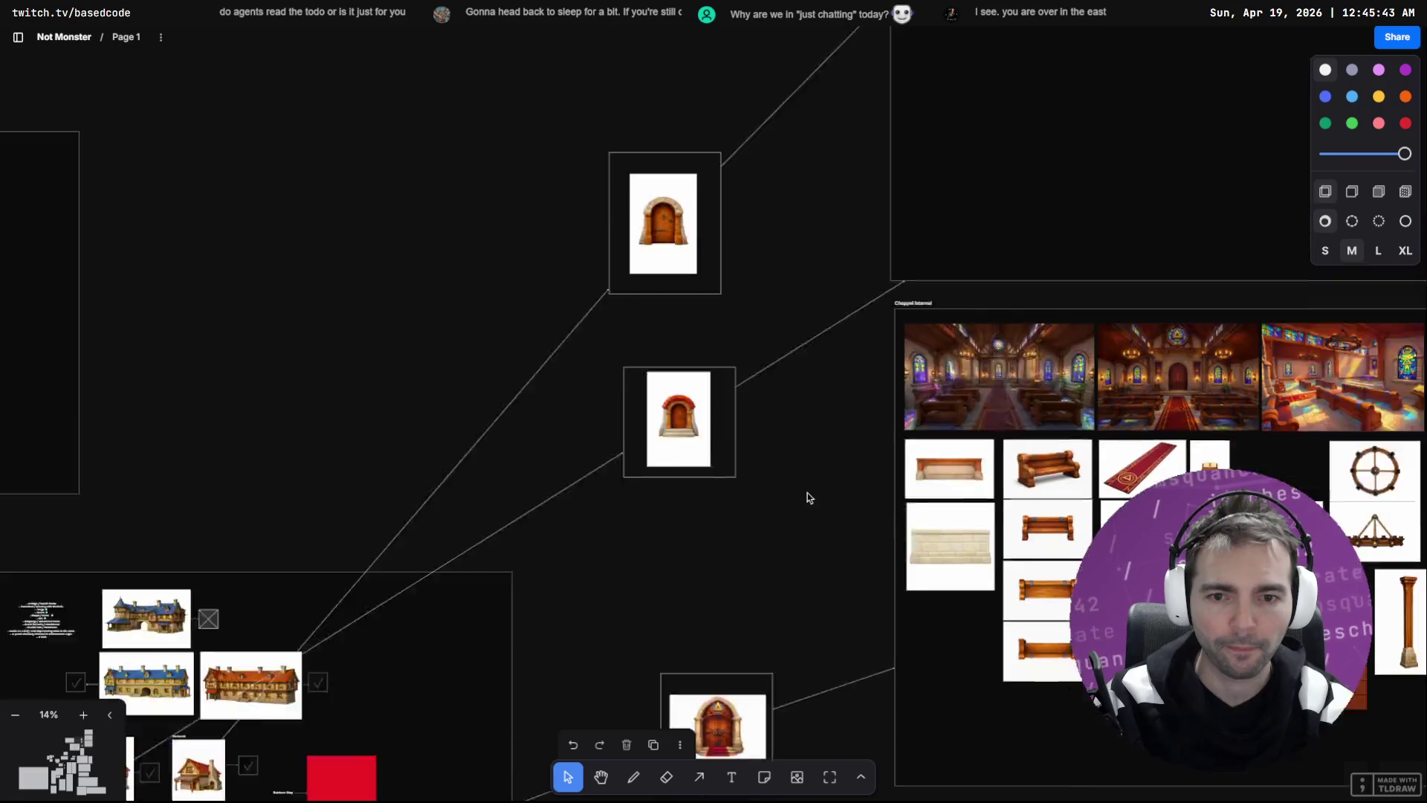
pyautogui.scroll(3, 793, 356)
pyautogui.scroll(-5, 792, 291)
pyautogui.keyDown('ctrl'); pyautogui.scroll(-3, 744, 446); pyautogui.keyUp('ctrl')
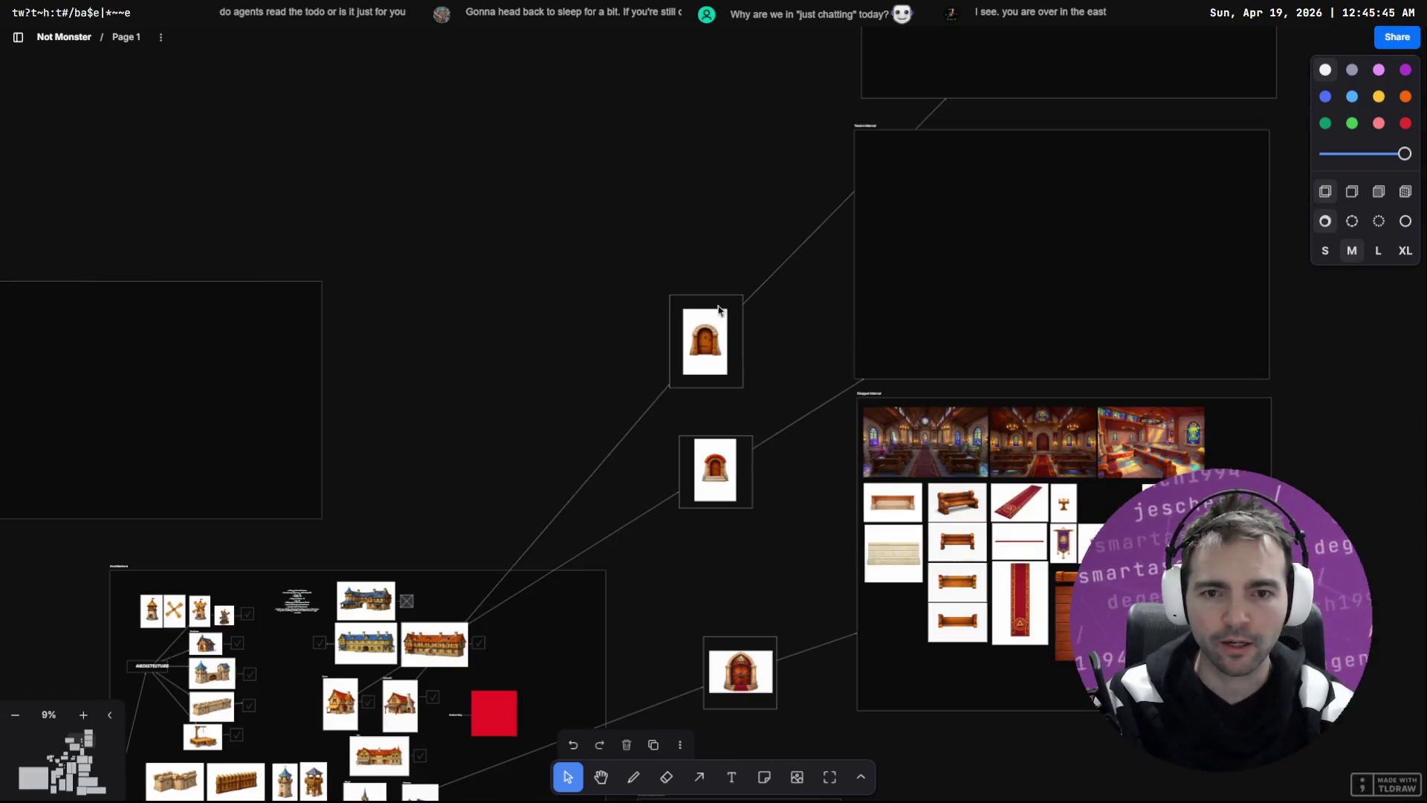
pyautogui.keyDown('ctrl'); pyautogui.scroll(3, 512, 616); pyautogui.keyUp('ctrl')
pyautogui.scroll(-5, 565, 557)
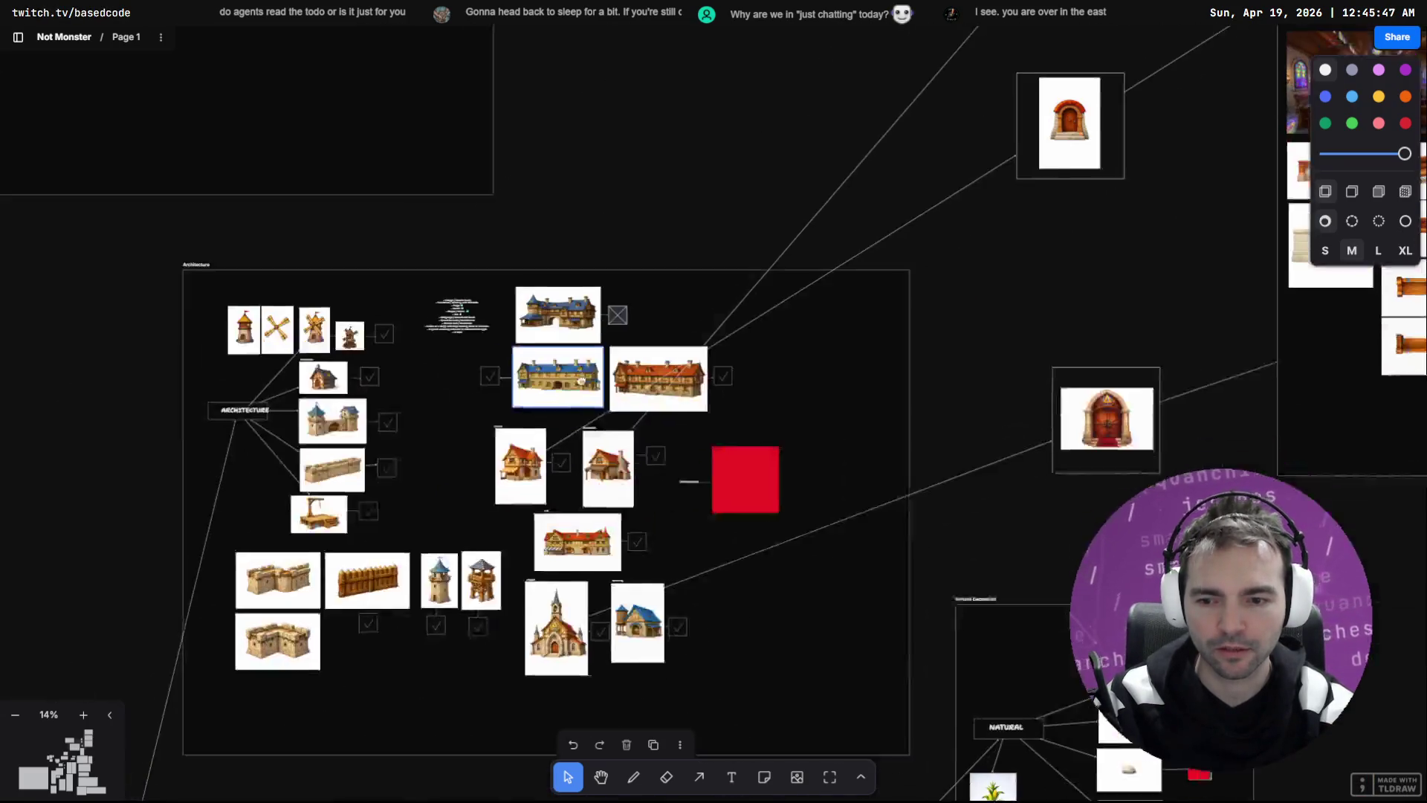
pyautogui.keyDown('ctrl'); pyautogui.scroll(5, 622, 504); pyautogui.keyUp('ctrl')
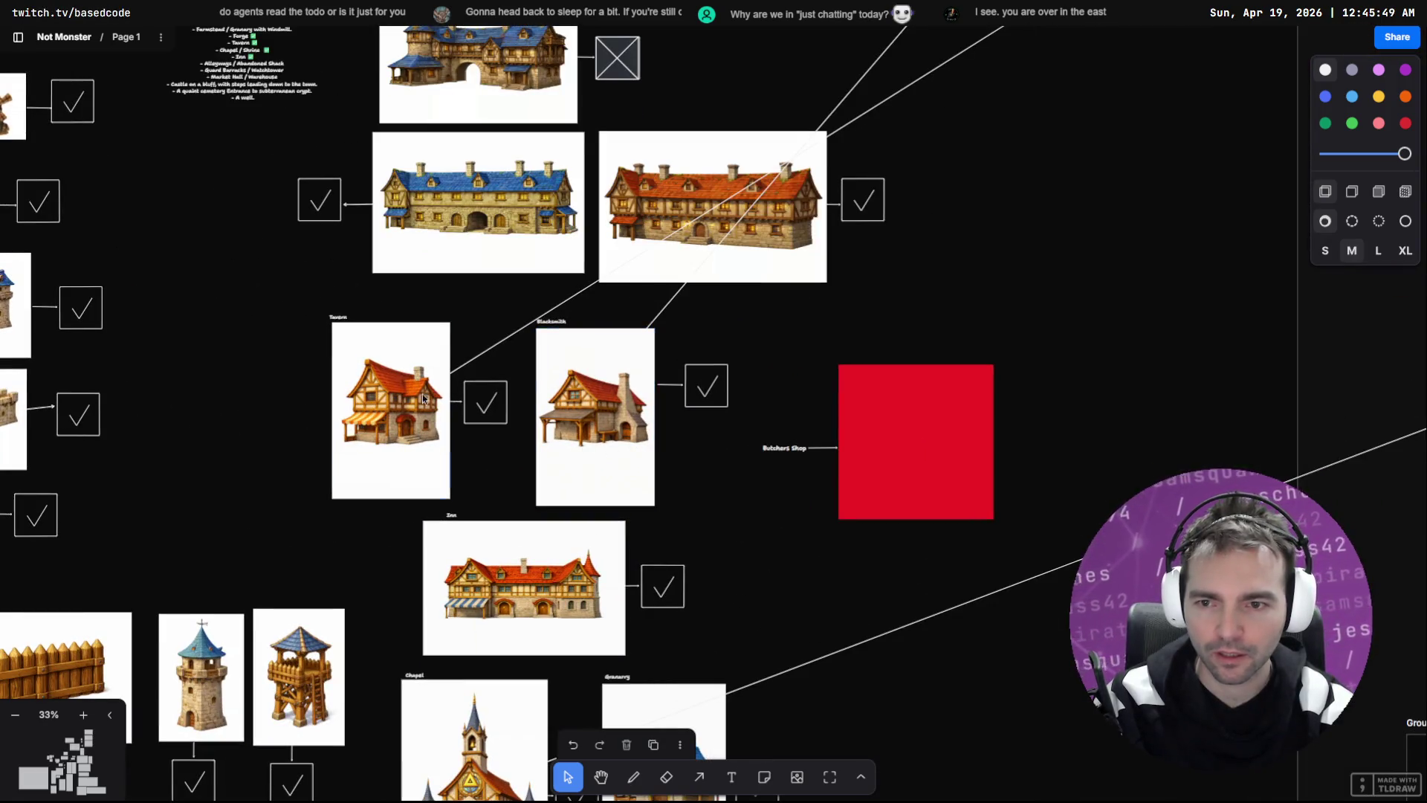
pyautogui.scroll(-5, 424, 399)
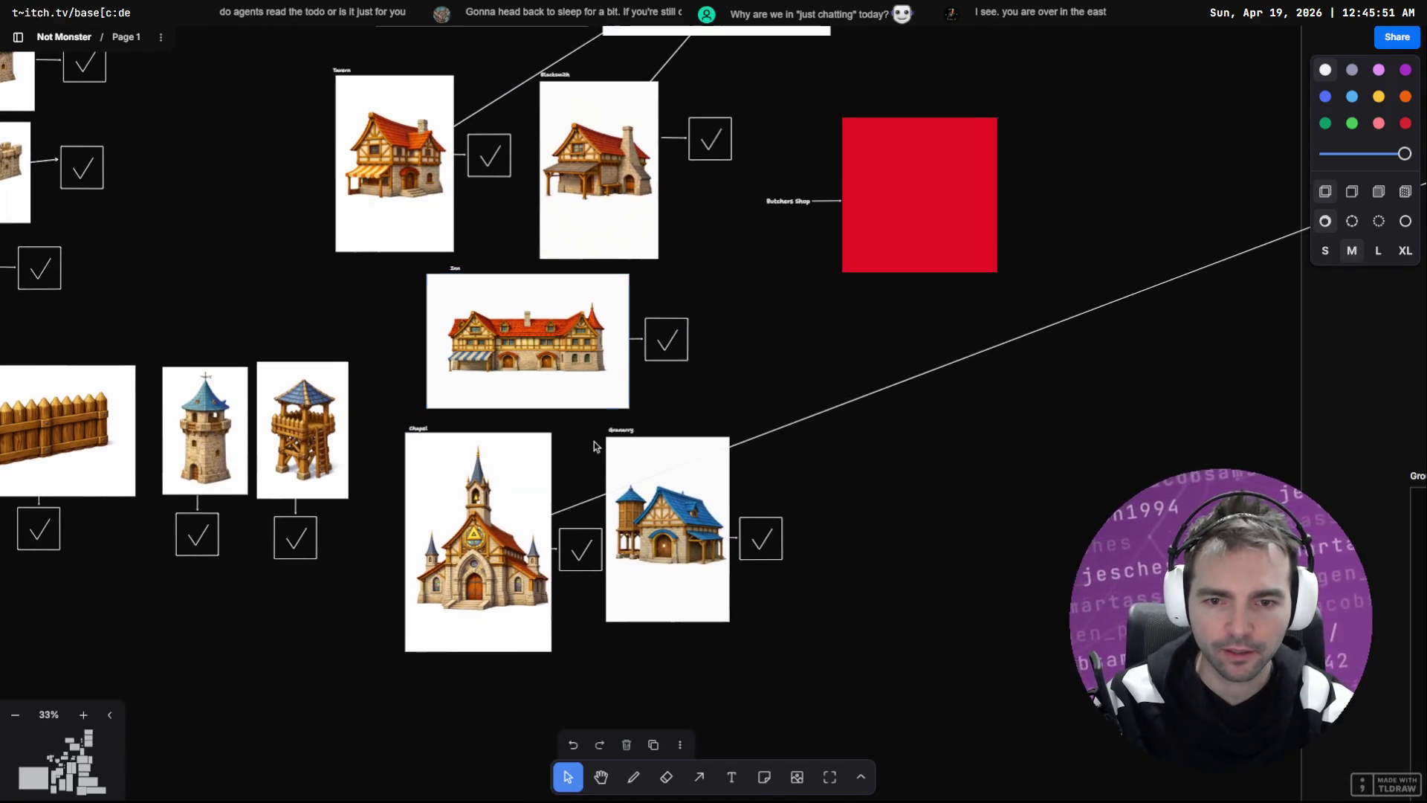
pyautogui.click(670, 491)
pyautogui.moveTo(869, 671)
pyautogui.mouseDown()
pyautogui.moveTo(707, 526)
pyautogui.moveTo(764, 540)
pyautogui.moveTo(776, 602)
pyautogui.moveTo(855, 483)
pyautogui.moveTo(920, 523)
pyautogui.moveTo(825, 539)
pyautogui.moveTo(861, 450)
pyautogui.moveTo(1083, 370)
pyautogui.moveTo(1131, 291)
pyautogui.mouseUp()
# Step: Place the Granary house beside the Blacksmith in place of the red Butchers Shop square
pyautogui.scroll(10, 785, 580)
pyautogui.scroll(-3, 920, 522)
pyautogui.click(1072, 383)
pyautogui.moveTo(895, 532)
pyautogui.mouseDown()
pyautogui.moveTo(892, 545)
pyautogui.moveTo(902, 520)
pyautogui.moveTo(816, 516)
pyautogui.mouseUp()
pyautogui.scroll(-10, 892, 545)
pyautogui.scroll(10, 816, 516)
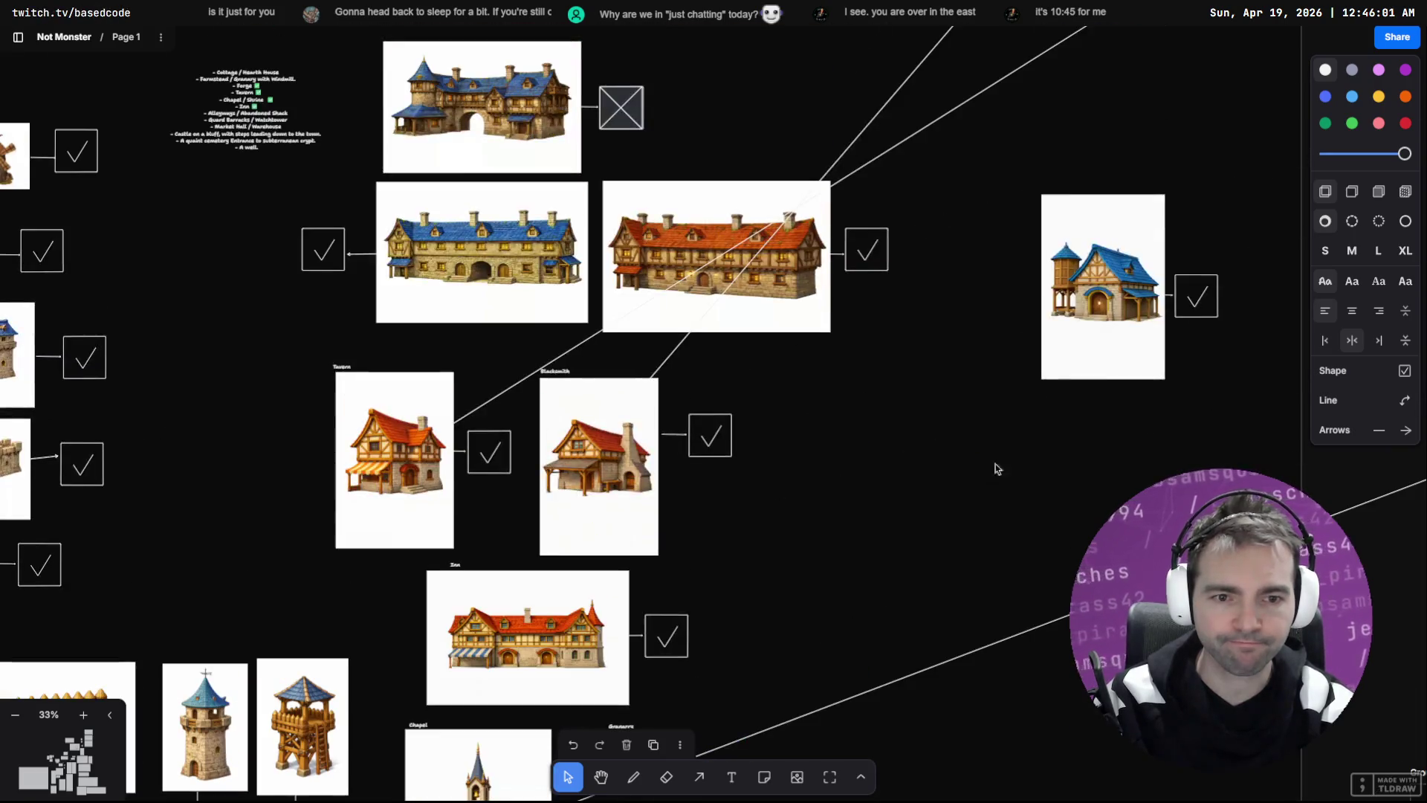
pyautogui.moveTo(1217, 217); pyautogui.dragTo(1028, 384)
pyautogui.moveTo(1082, 328)
pyautogui.mouseDown()
pyautogui.moveTo(948, 462)
pyautogui.moveTo(840, 507)
pyautogui.moveTo(805, 502)
pyautogui.mouseUp()
pyautogui.hscroll(4, 939, 382)
pyautogui.scroll(2, 939, 382)
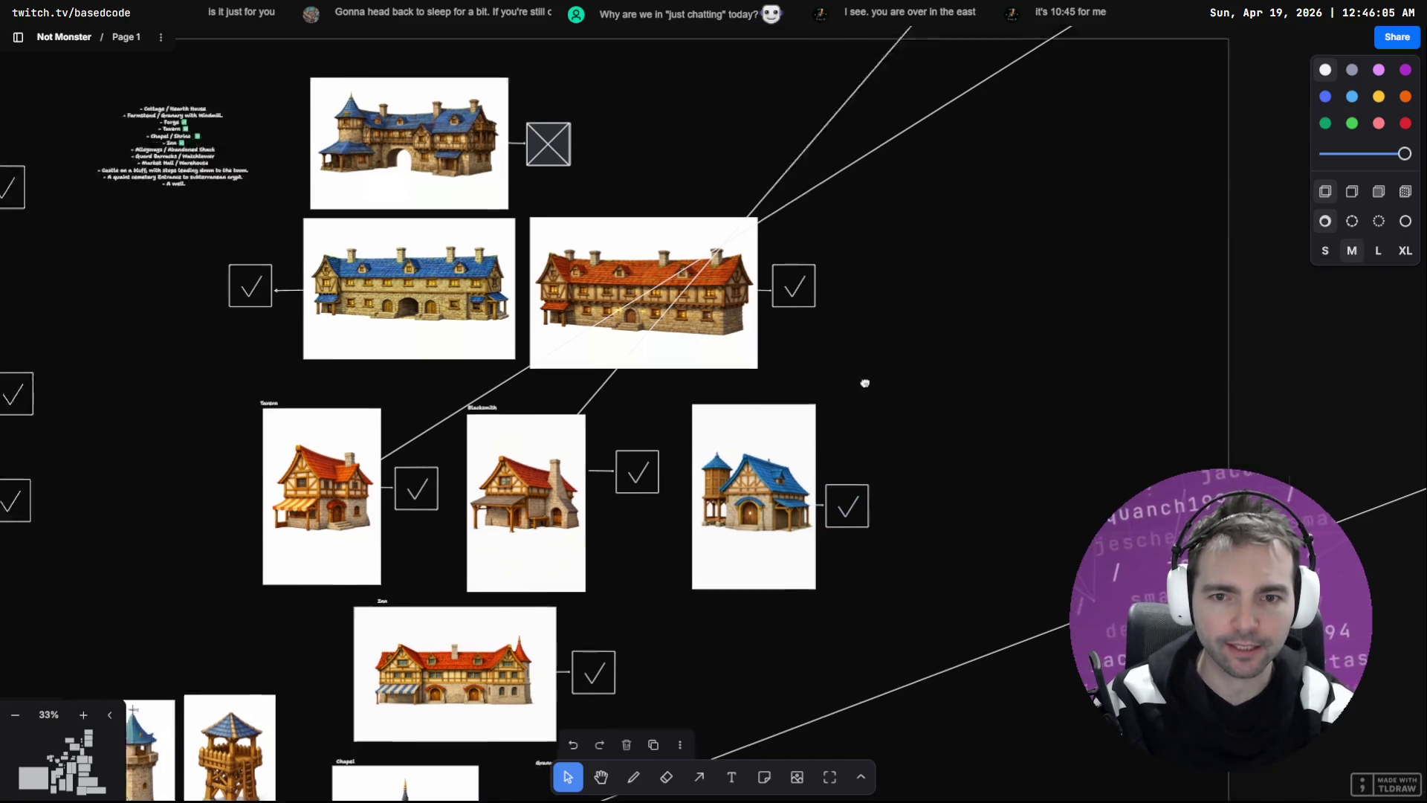
# Step: Draw an arrow running upward from the Granary house toward the door images
pyautogui.press('a')
pyautogui.moveTo(647, 481)
pyautogui.mouseDown()
pyautogui.moveTo(894, 341)
pyautogui.moveTo(1182, 370)
pyautogui.moveTo(1350, 492)
pyautogui.mouseUp()
pyautogui.moveTo(1243, 431)
pyautogui.mouseDown()
pyautogui.moveTo(1259, 89)
pyautogui.moveTo(1198, 44)
pyautogui.mouseUp()
pyautogui.moveTo(1141, 559); pyautogui.dragTo(917, 431)
pyautogui.scroll(3, 916, 430)
pyautogui.hscroll(2, 916, 431)
pyautogui.scroll(-5, 806, 504)
pyautogui.scroll(-5, 834, 478)
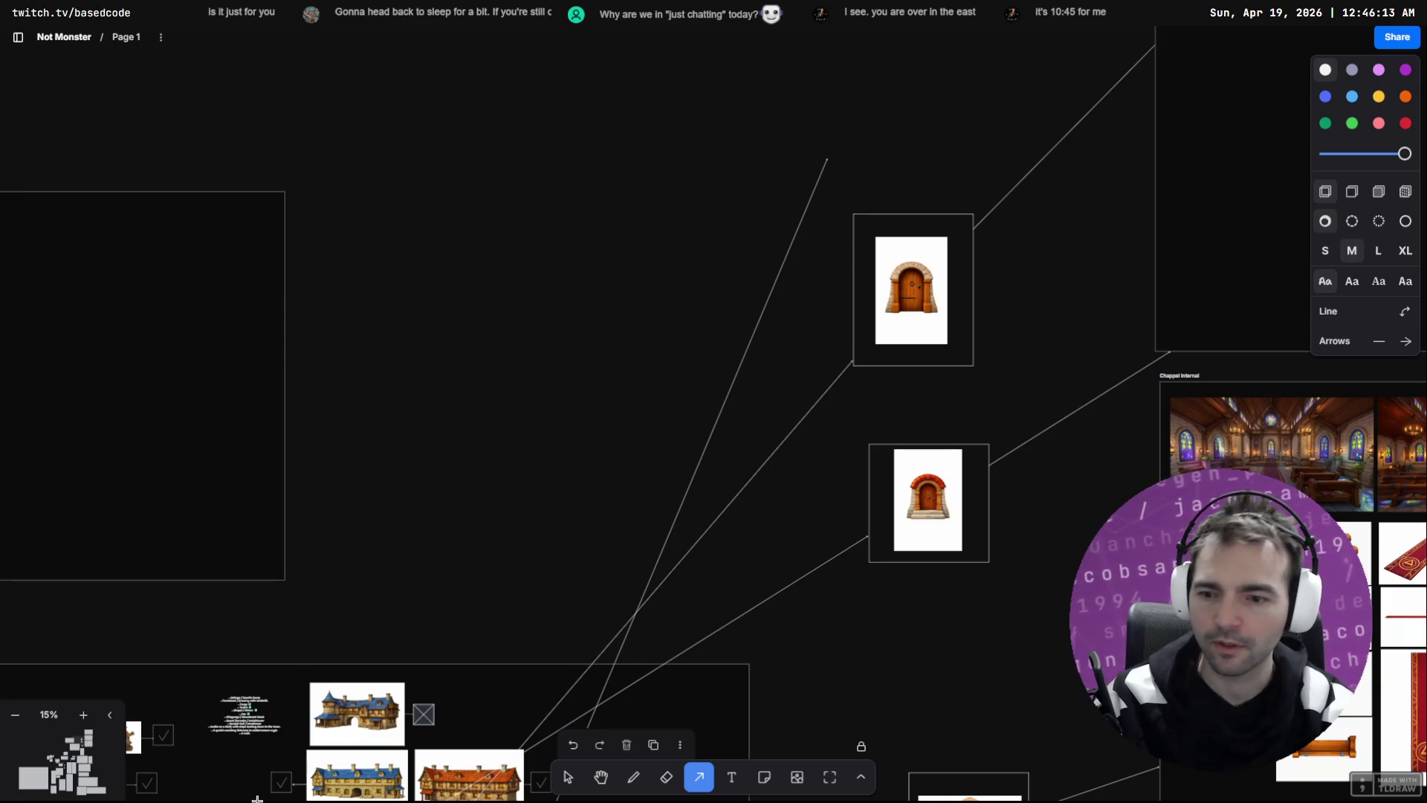
# Step: Copy the door frame to the top and attach the Granary's arrow end to it
pyautogui.click(568, 777)
pyautogui.moveTo(1019, 264)
pyautogui.mouseDown()
pyautogui.moveTo(971, 340)
pyautogui.moveTo(939, 113)
pyautogui.mouseUp()
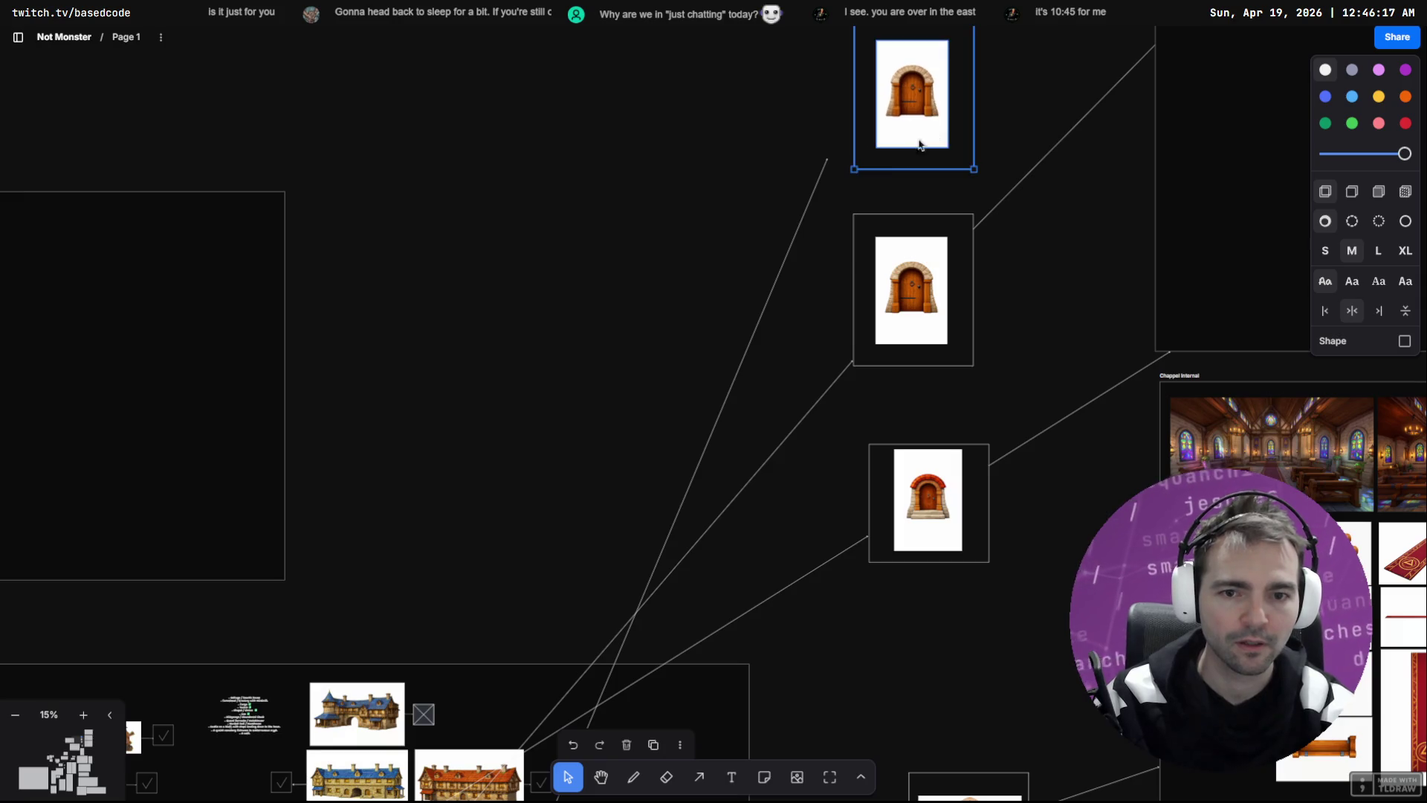
pyautogui.click(815, 207)
pyautogui.moveTo(829, 160); pyautogui.dragTo(905, 95)
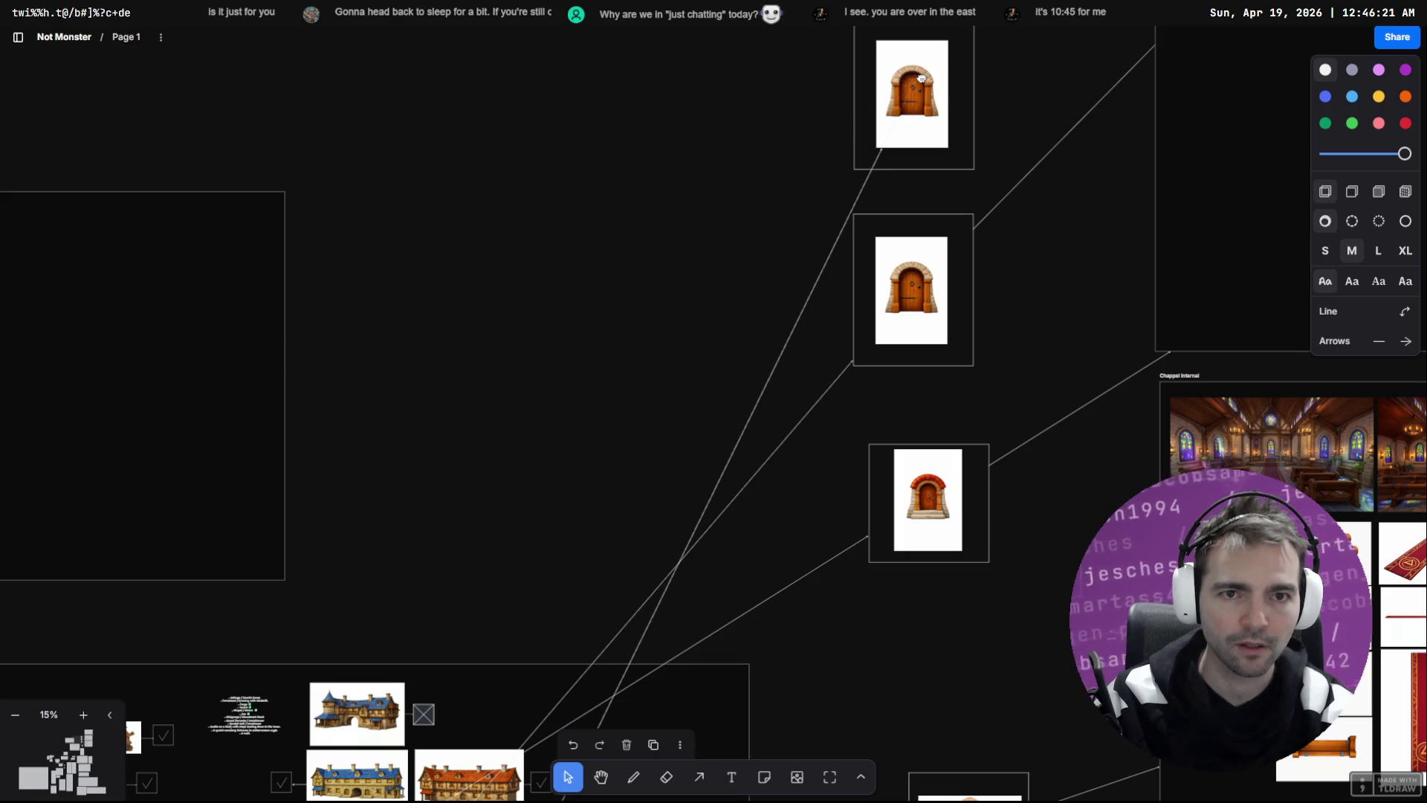
# Step: Move the house image and its checkbox to the right, leaving the connecting line behind
pyautogui.scroll(-7, 721, 273)
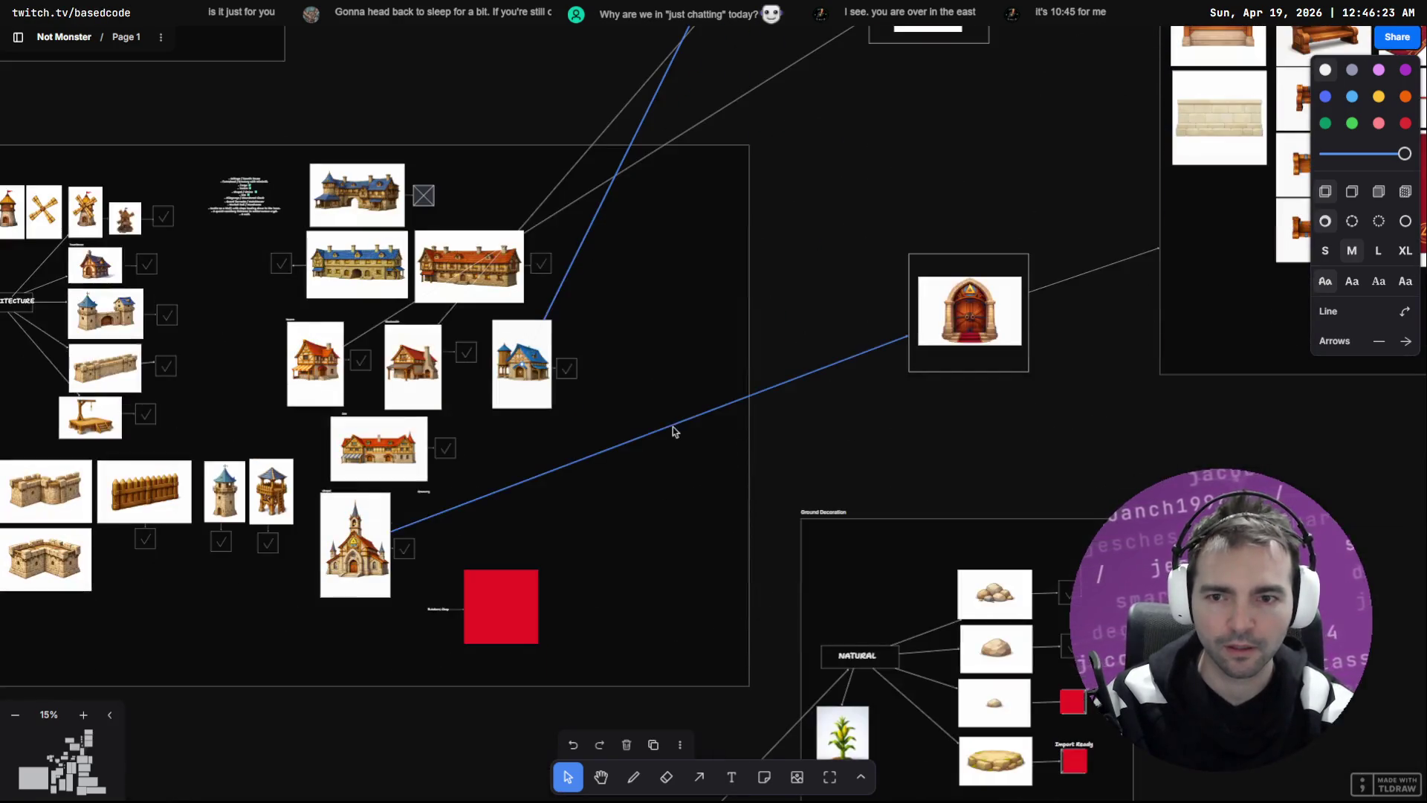
pyautogui.scroll(-5, 613, 368)
pyautogui.moveTo(739, 267)
pyautogui.mouseDown()
pyautogui.moveTo(701, 478)
pyautogui.moveTo(646, 616)
pyautogui.moveTo(637, 508)
pyautogui.mouseUp()
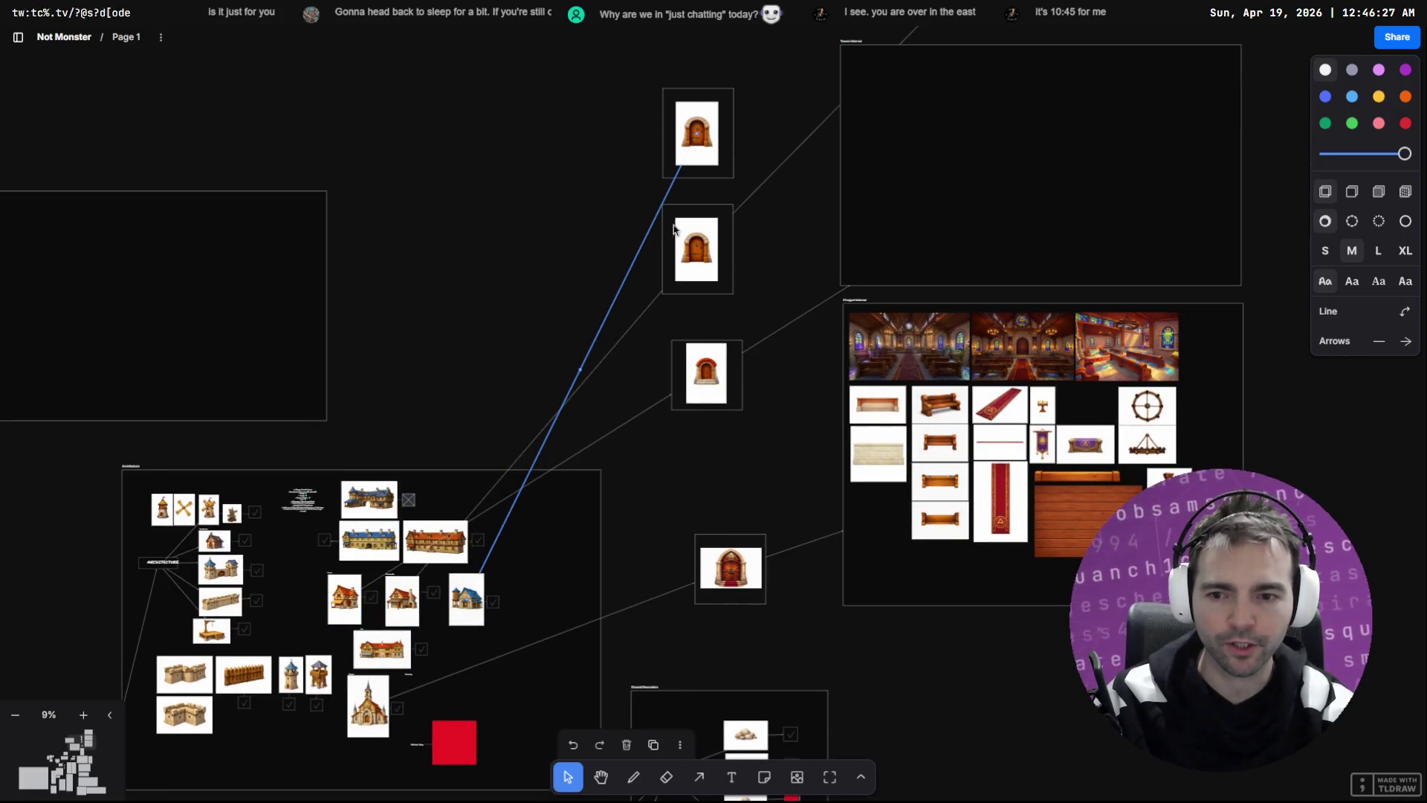
pyautogui.moveTo(306, 573)
pyautogui.mouseDown()
pyautogui.moveTo(362, 623)
pyautogui.moveTo(374, 614)
pyautogui.mouseUp()
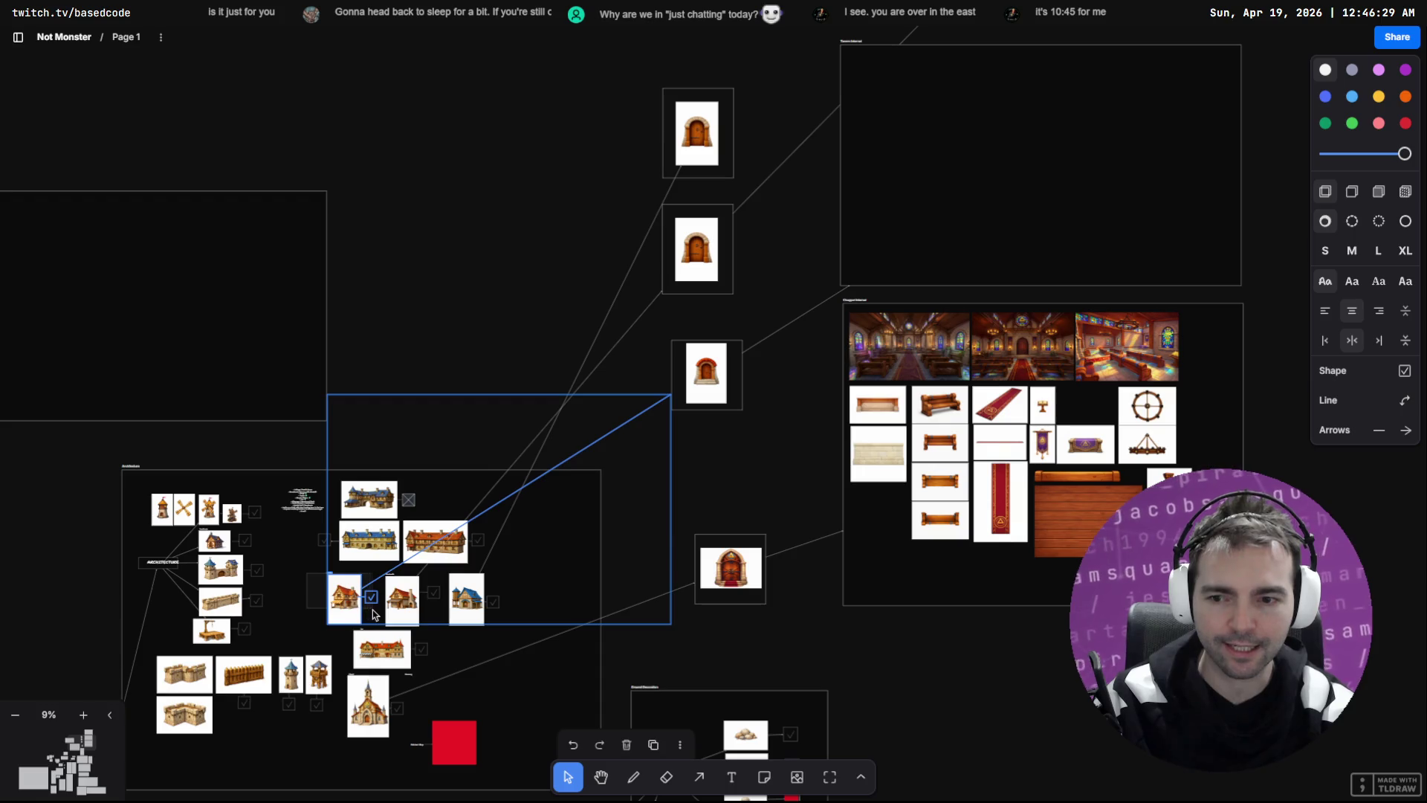
pyautogui.keyDown('shift'); pyautogui.click(622, 433); pyautogui.keyUp('shift')
pyautogui.moveTo(347, 611); pyautogui.dragTo(540, 604)
# Step: Reposition the Blacksmith and blue Granary house images with their checkboxes
pyautogui.scroll(5, 412, 603)
pyautogui.moveTo(311, 551)
pyautogui.mouseDown()
pyautogui.moveTo(465, 622)
pyautogui.moveTo(654, 596)
pyautogui.moveTo(757, 382)
pyautogui.mouseUp()
pyautogui.keyDown('shift'); pyautogui.click(594, 329); pyautogui.keyUp('shift')
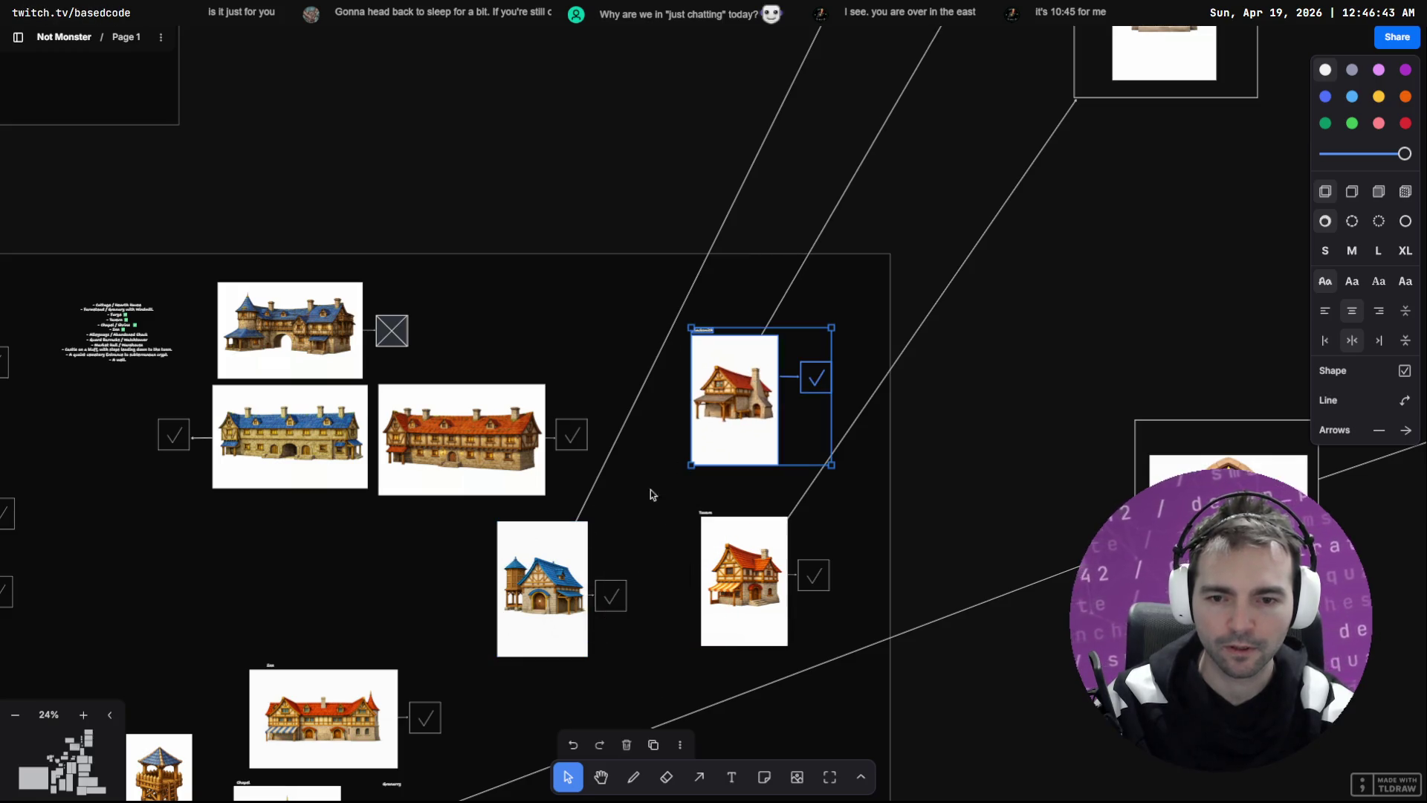
pyautogui.moveTo(658, 505); pyautogui.dragTo(545, 674)
pyautogui.moveTo(556, 614)
pyautogui.mouseDown()
pyautogui.moveTo(356, 621)
pyautogui.moveTo(323, 606)
pyautogui.mouseUp()
pyautogui.moveTo(657, 292)
pyautogui.mouseDown()
pyautogui.moveTo(805, 433)
pyautogui.moveTo(651, 289)
pyautogui.moveTo(834, 408)
pyautogui.moveTo(657, 491)
pyautogui.moveTo(567, 603)
pyautogui.moveTo(608, 596)
pyautogui.mouseUp()
pyautogui.click(1130, 319)
# Step: Draw an arrow from the top door image to the empty top frame
pyautogui.click(816, 159)
pyautogui.scroll(-5, 815, 159)
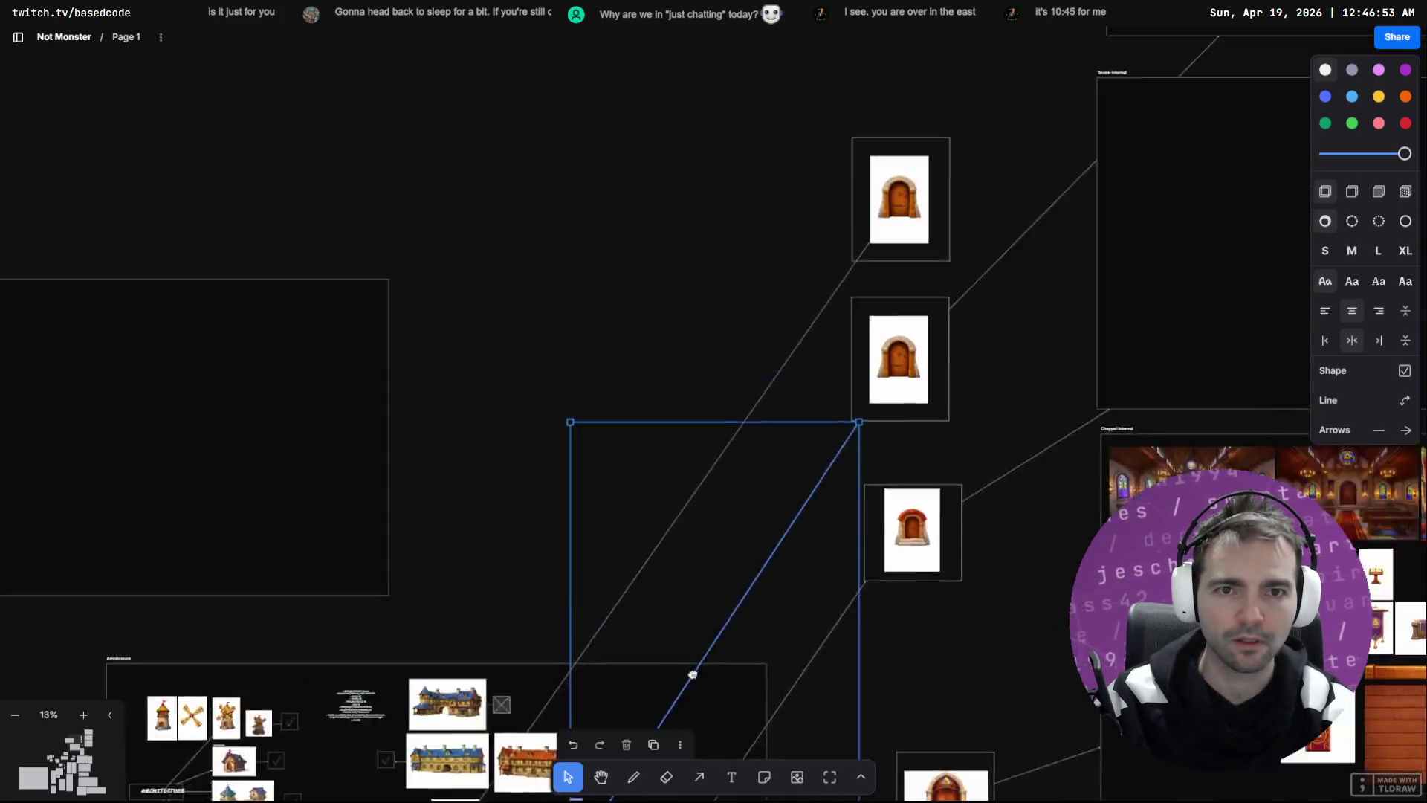
pyautogui.scroll(3, 840, 474)
pyautogui.hscroll(5, 743, 480)
pyautogui.scroll(2, 744, 479)
pyautogui.press('a')
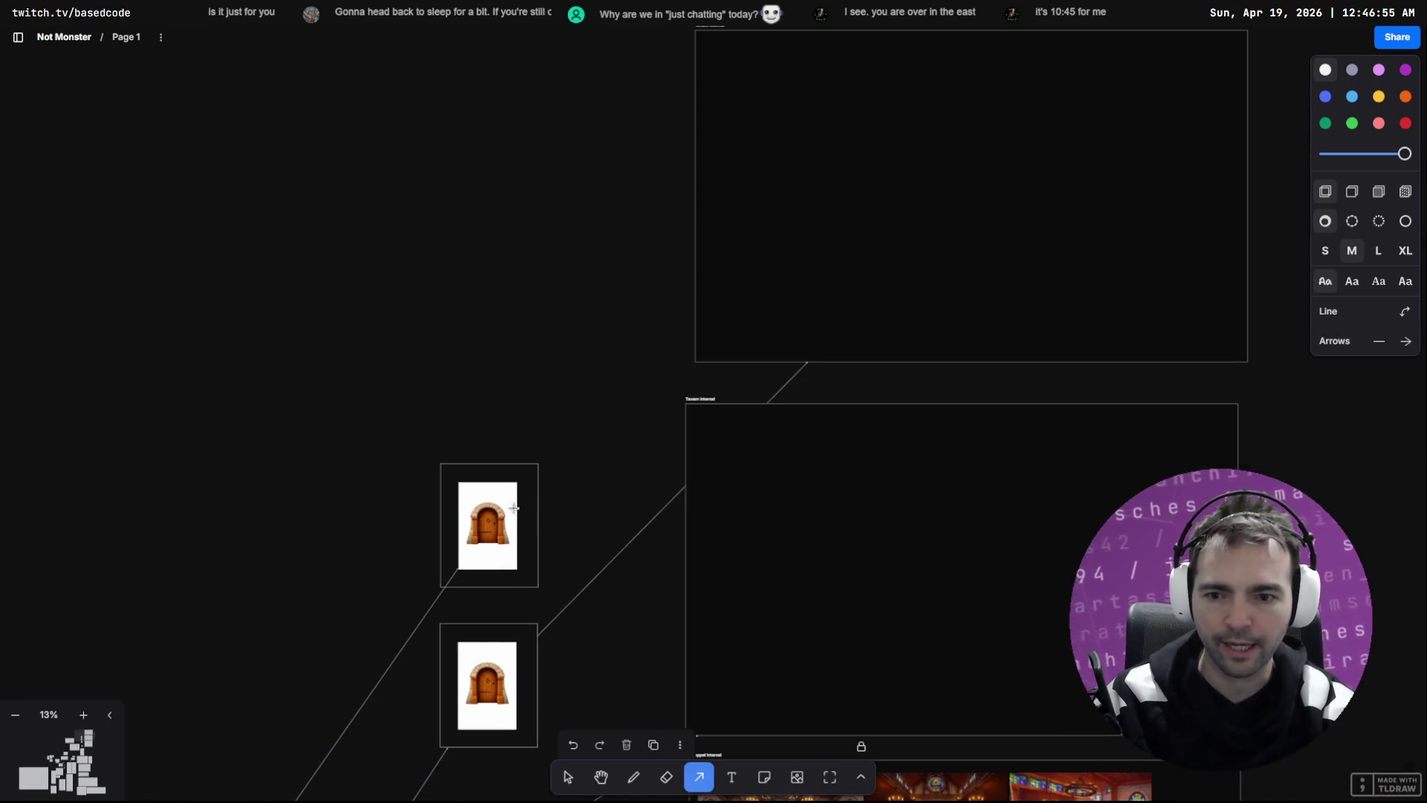
pyautogui.moveTo(960, 137)
pyautogui.mouseDown()
pyautogui.moveTo(971, 159)
pyautogui.moveTo(943, 204)
pyautogui.moveTo(567, 424)
pyautogui.moveTo(982, 208)
pyautogui.moveTo(939, 204)
pyautogui.moveTo(976, 198)
pyautogui.mouseUp()
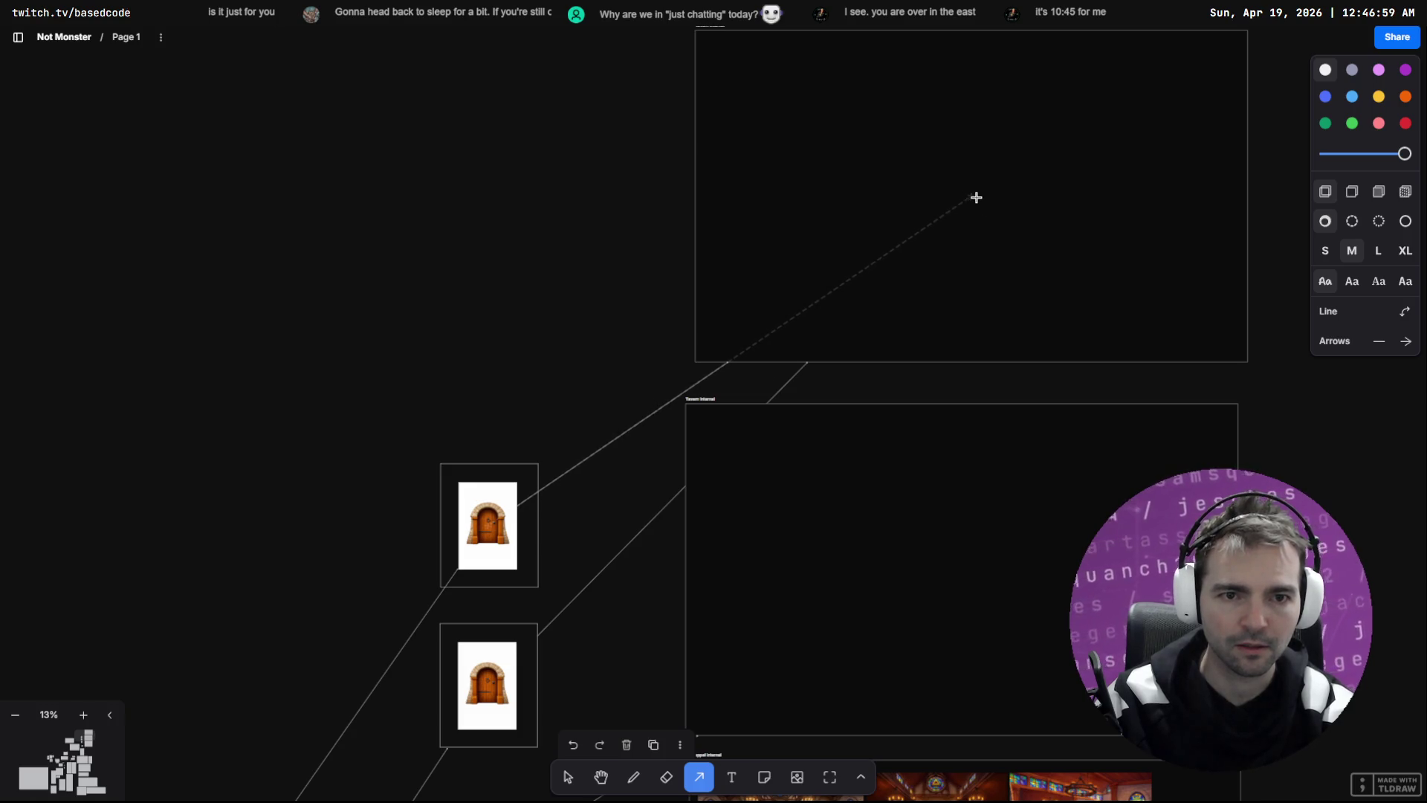
pyautogui.click(559, 785)
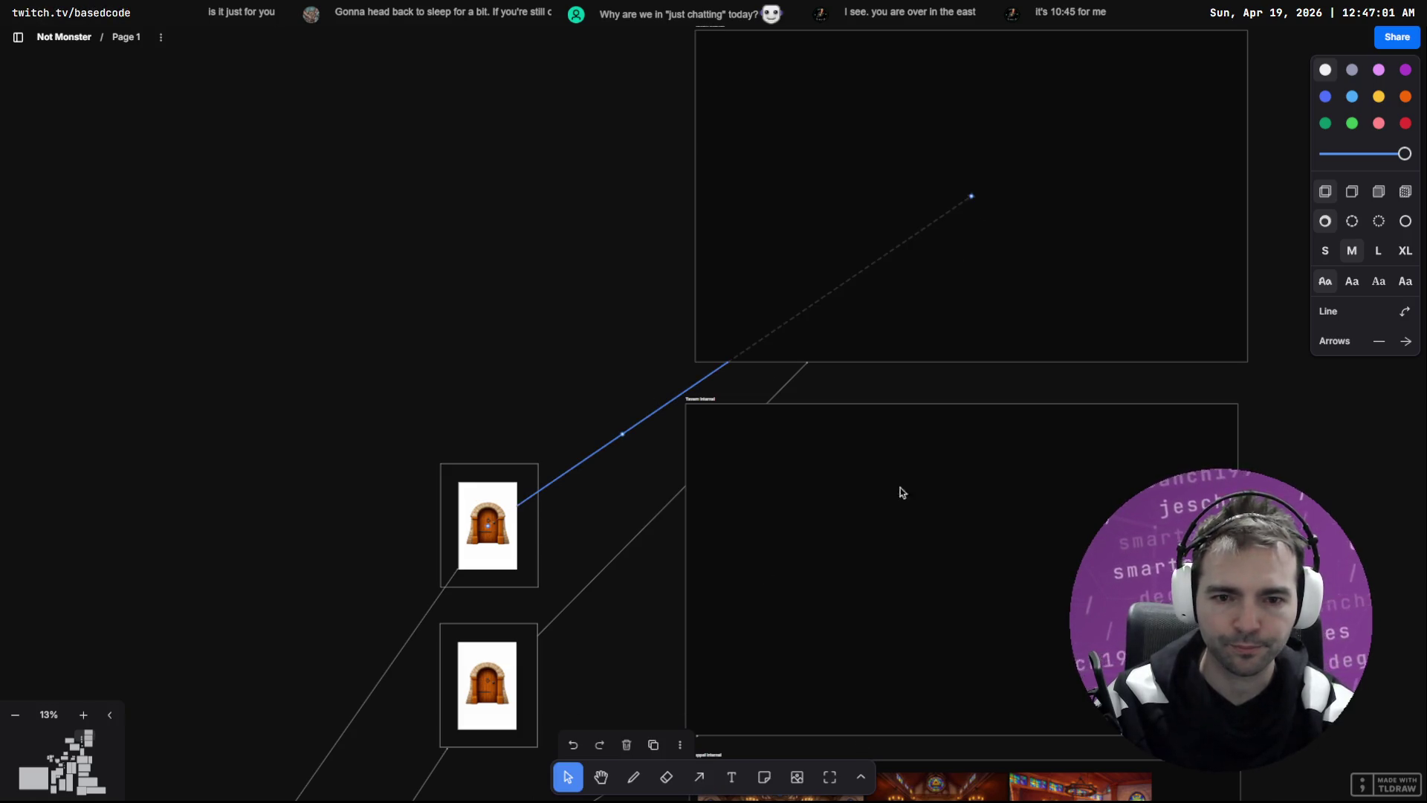
# Step: Align the three door images in a column by moving the top two up and left
pyautogui.scroll(-2, 860, 385)
pyautogui.hscroll(-3, 906, 490)
pyautogui.scroll(-3, 907, 491)
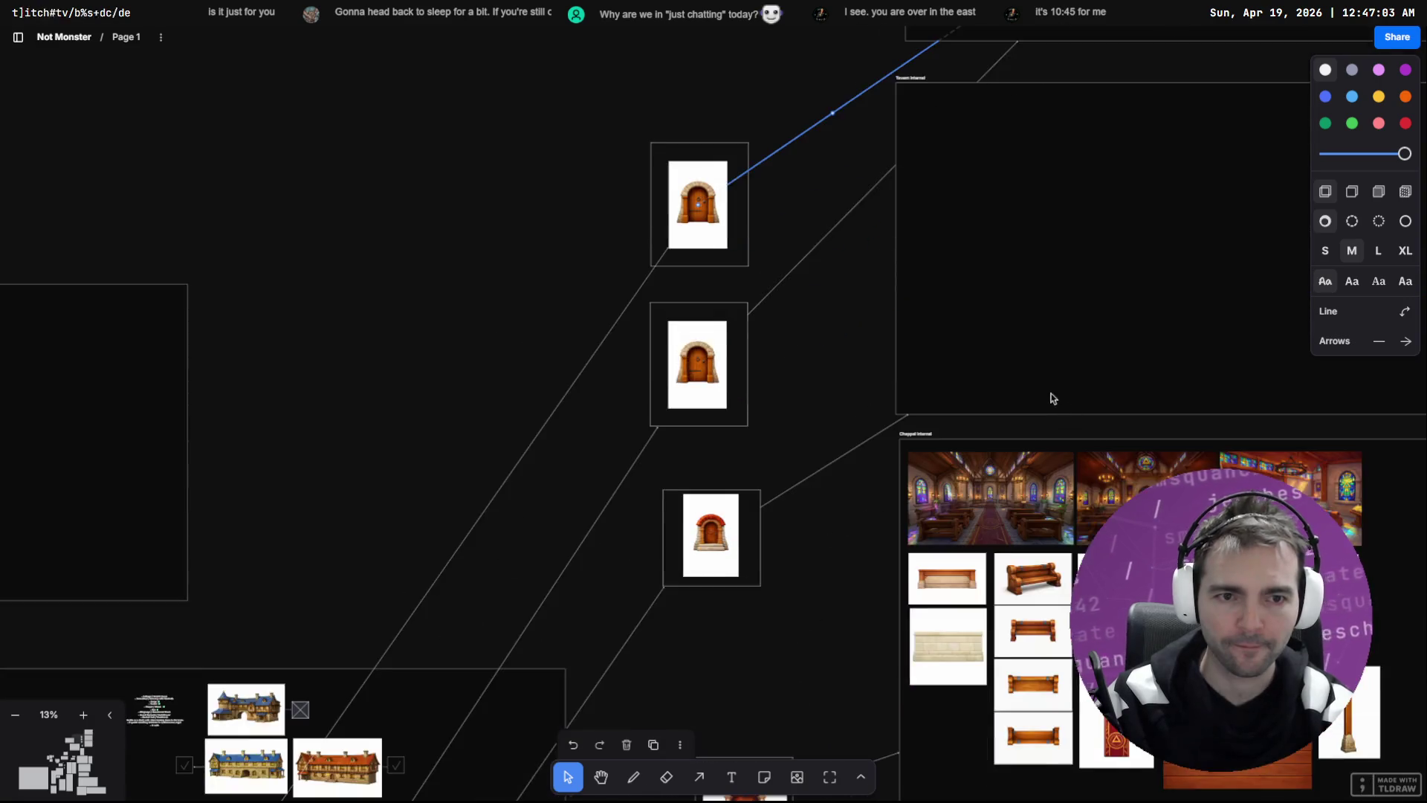
pyautogui.hscroll(5, 828, 422)
pyautogui.scroll(-5, 694, 380)
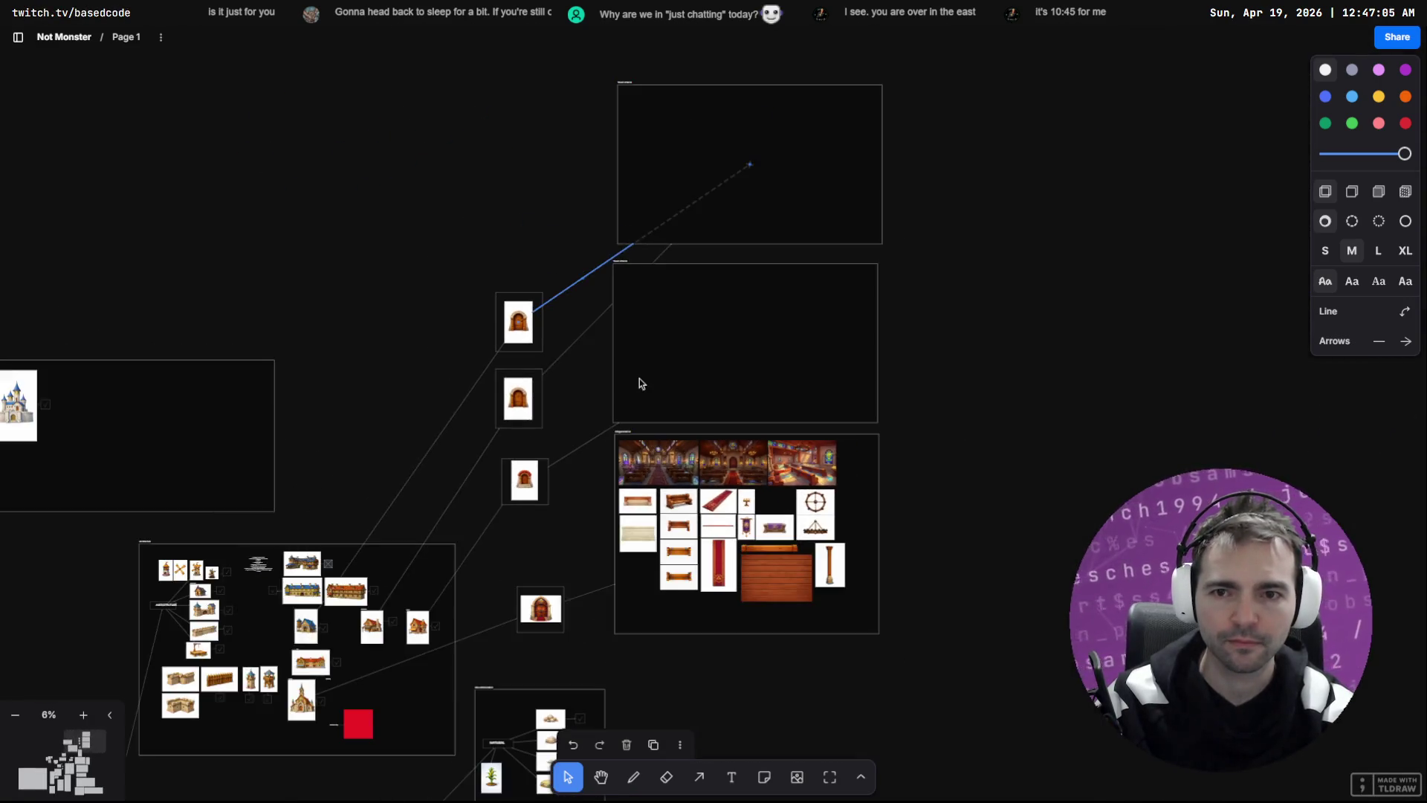
pyautogui.scroll(-2, 701, 465)
pyautogui.click(676, 309)
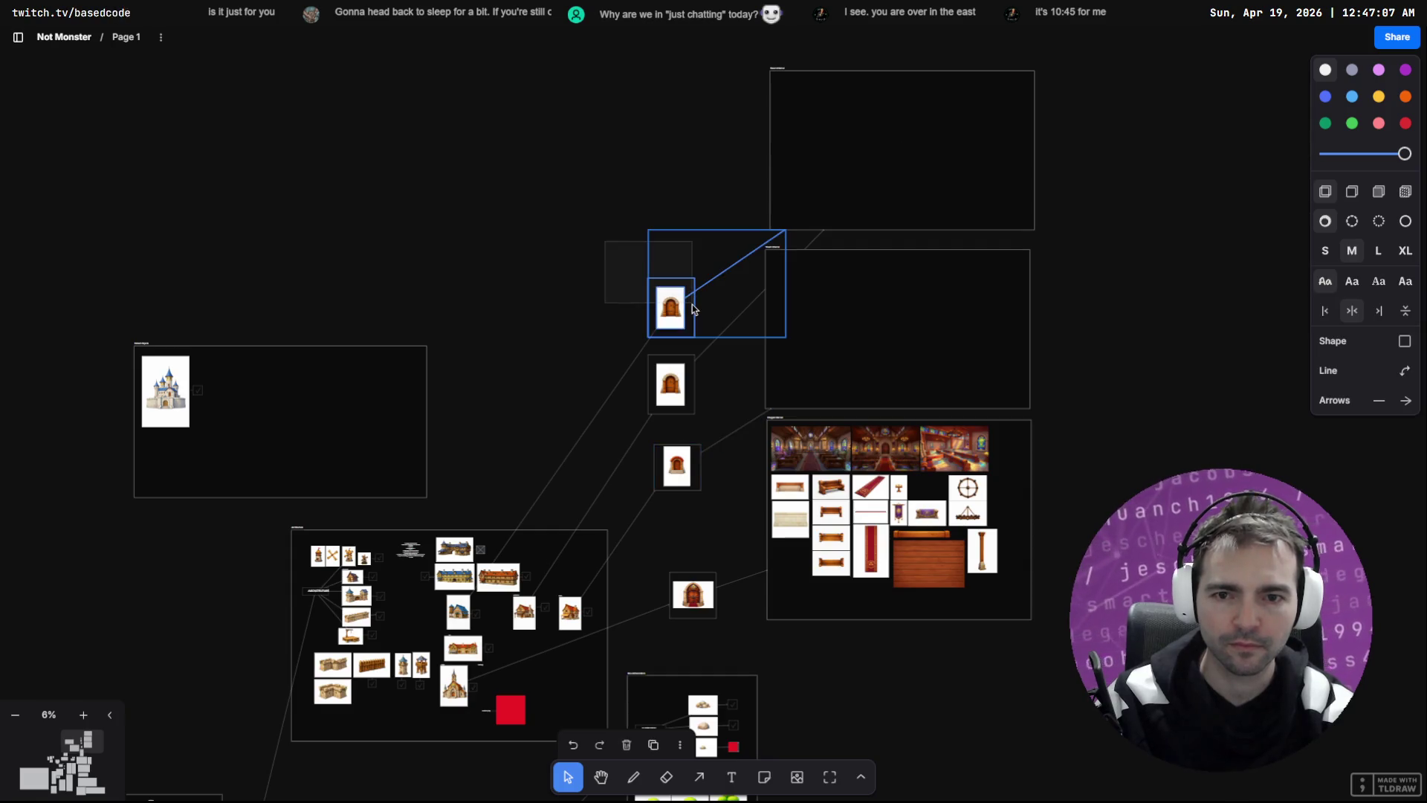
pyautogui.moveTo(677, 312); pyautogui.dragTo(643, 195)
pyautogui.click(684, 405)
pyautogui.moveTo(684, 405)
pyautogui.mouseDown()
pyautogui.moveTo(672, 333)
pyautogui.moveTo(642, 342)
pyautogui.mouseUp()
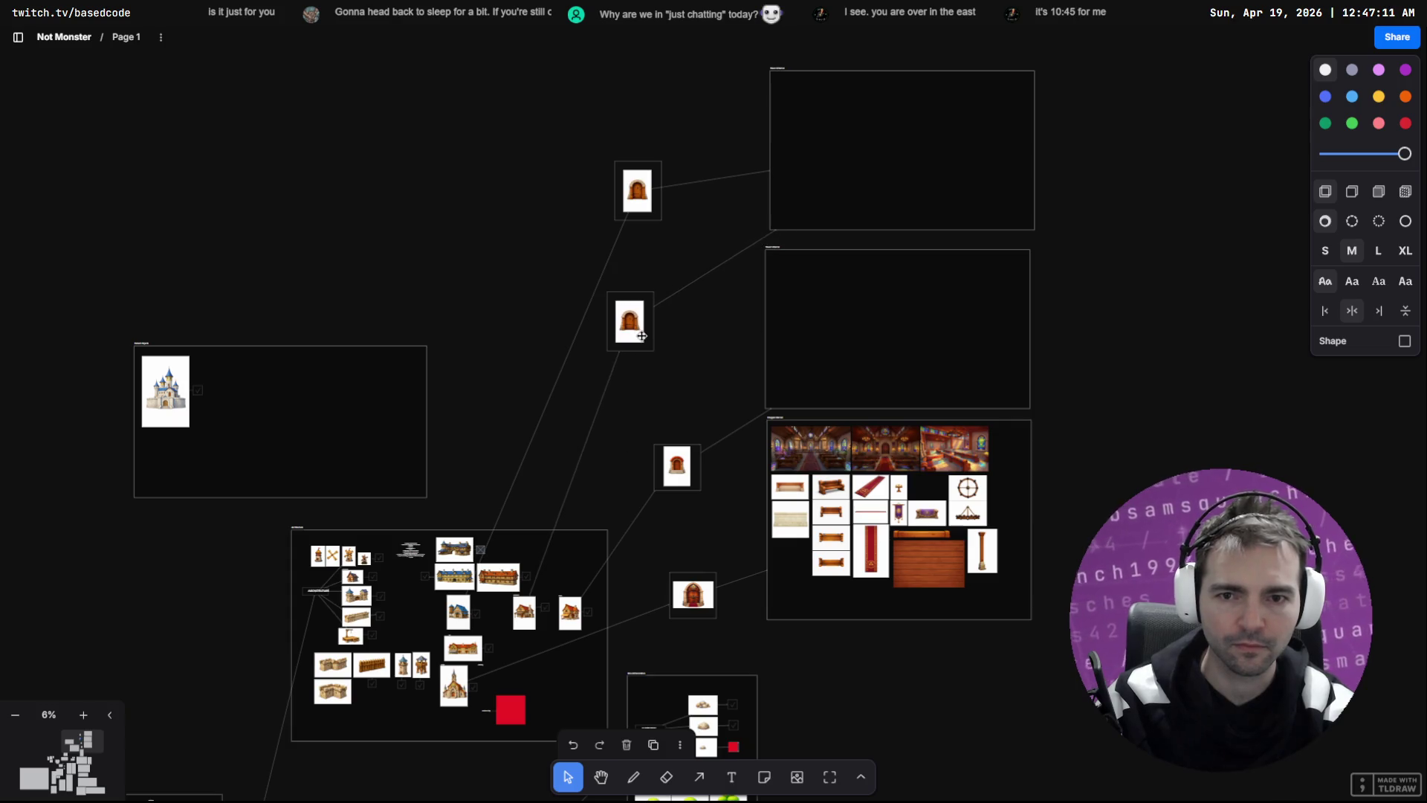
pyautogui.moveTo(656, 446)
pyautogui.mouseDown()
pyautogui.moveTo(706, 490)
pyautogui.moveTo(619, 440)
pyautogui.moveTo(638, 453)
pyautogui.mouseUp()
pyautogui.click(682, 481)
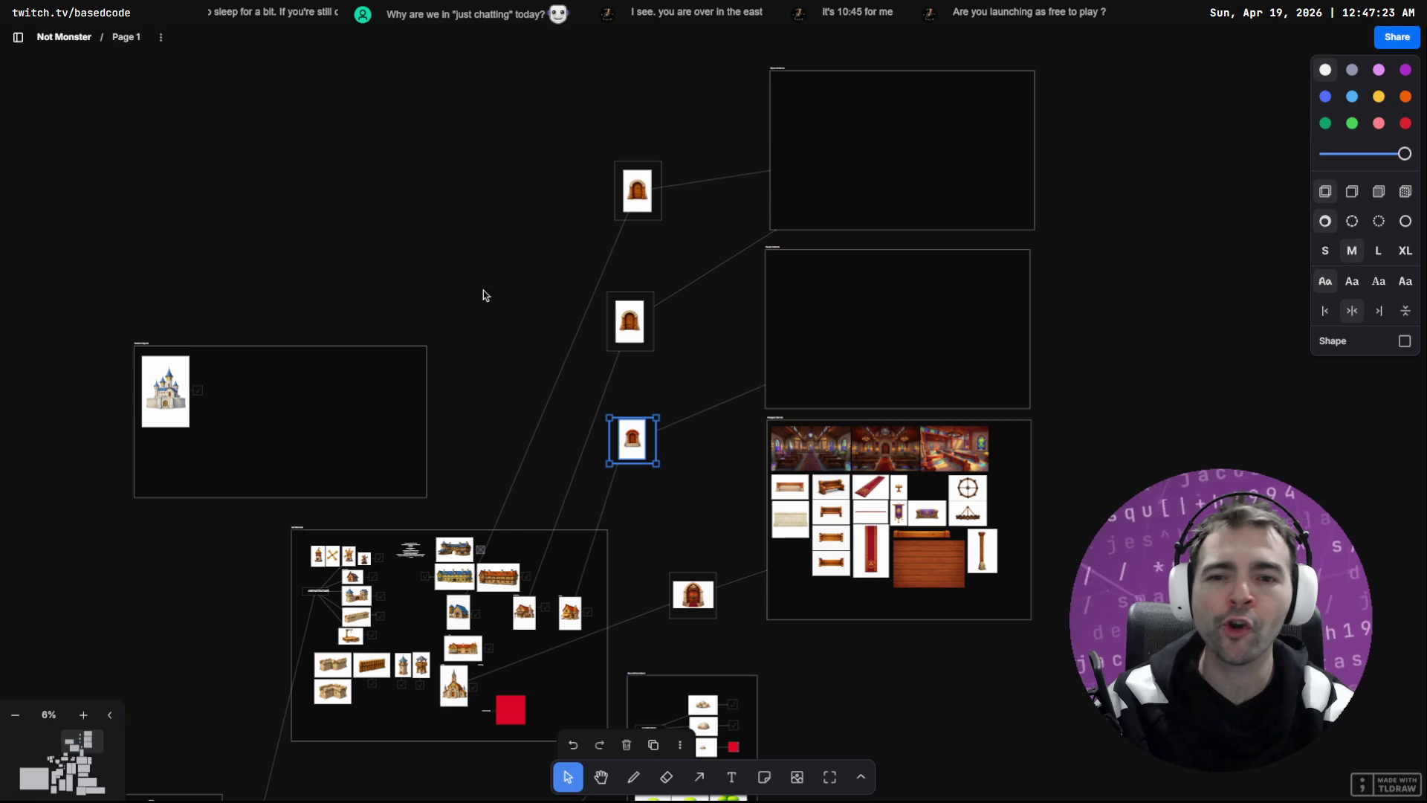
# Step: Zoom to the Not Monsters pitch bullet list and highlight its 'Low Price' line
pyautogui.moveTo(498, 465)
pyautogui.mouseDown()
pyautogui.moveTo(1126, 409)
pyautogui.moveTo(1055, 472)
pyautogui.moveTo(886, 413)
pyautogui.mouseUp()
pyautogui.hotkey('shift', '2')
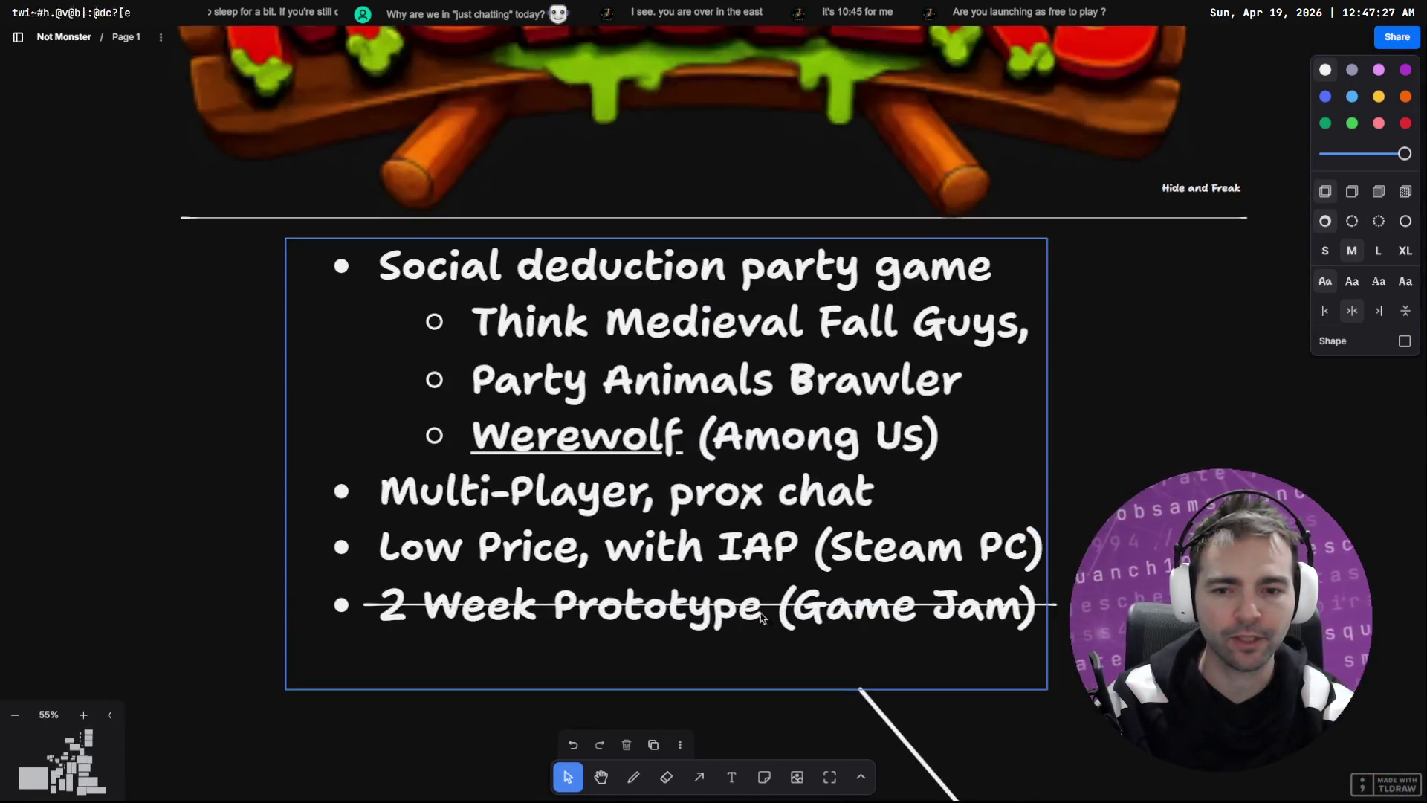
pyautogui.doubleClick(540, 514)
pyautogui.click(487, 503)
pyautogui.moveTo(478, 503)
pyautogui.mouseDown()
pyautogui.moveTo(693, 513)
pyautogui.moveTo(668, 513)
pyautogui.mouseUp()
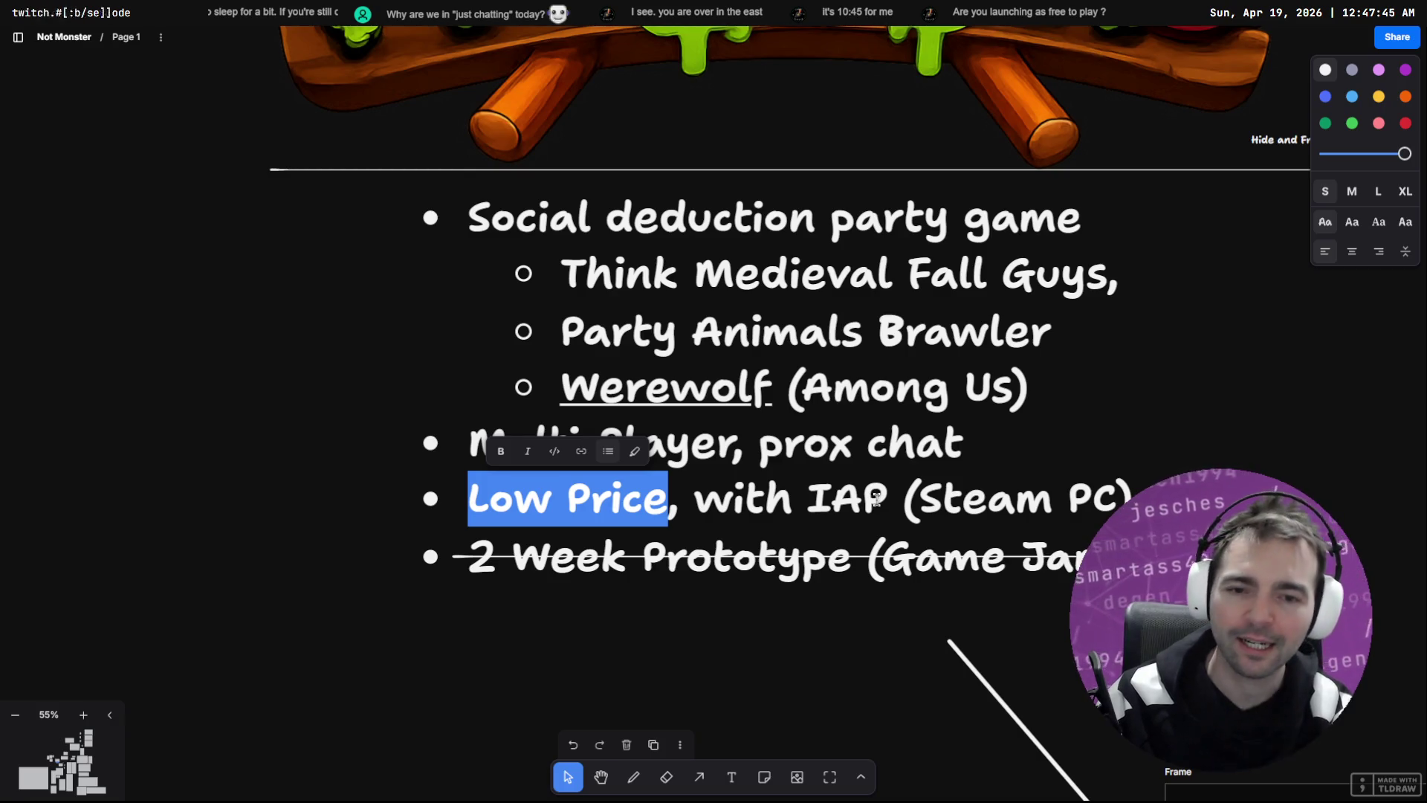
pyautogui.click(266, 385)
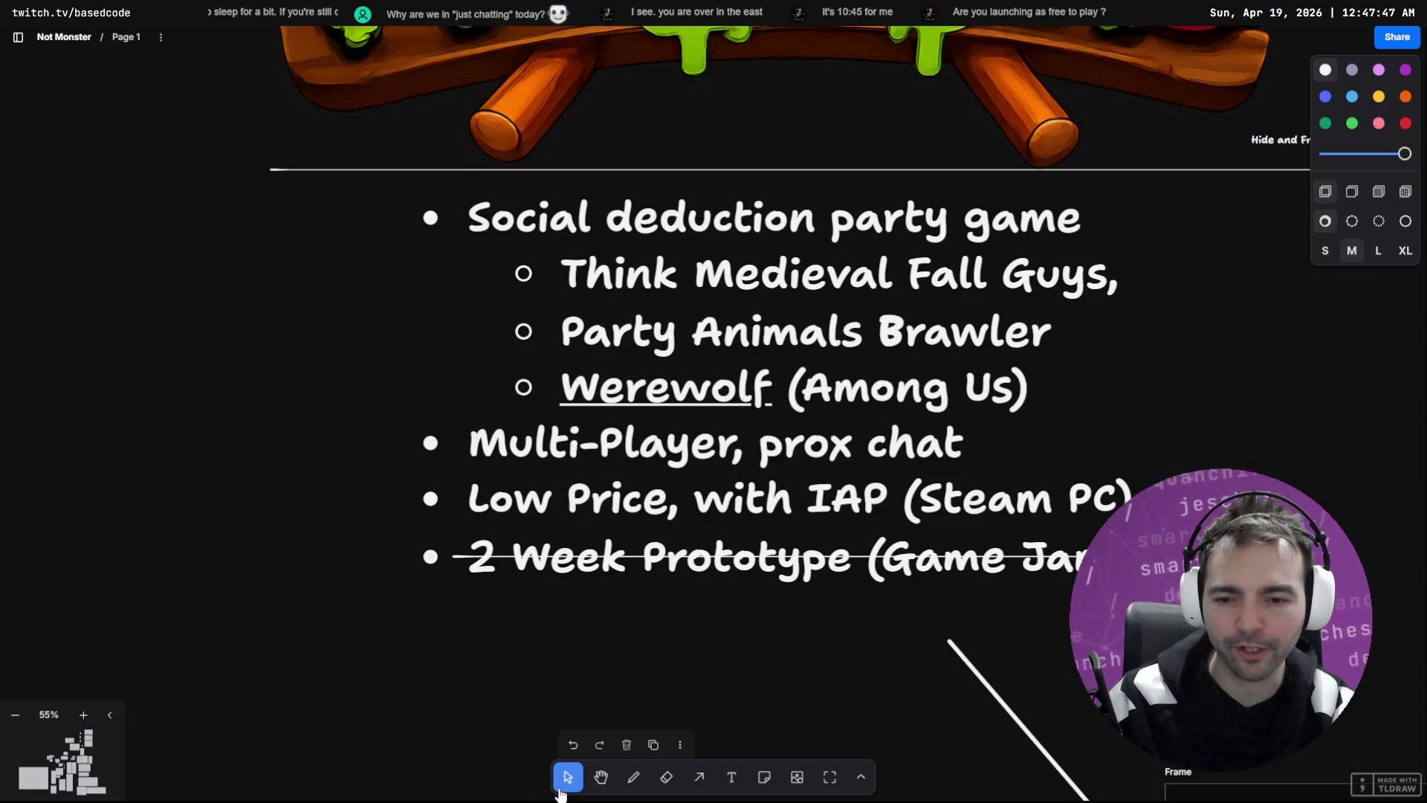
pyautogui.scroll(-5, 420, 457)
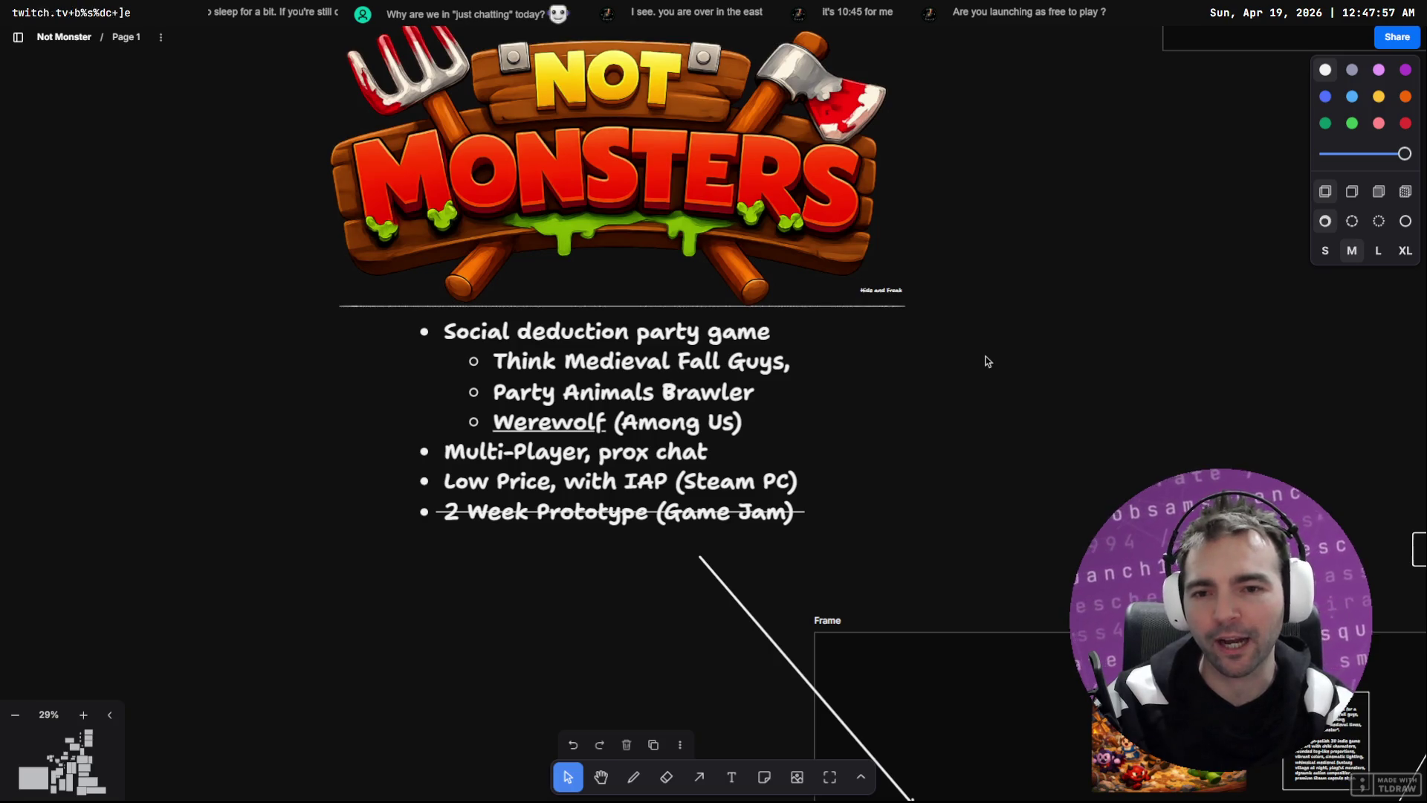
pyautogui.scroll(-3, 993, 356)
# Step: Move the Ground Textures frame up and left, with the Ground frame tucked beneath it
pyautogui.hscroll(10, 966, 409)
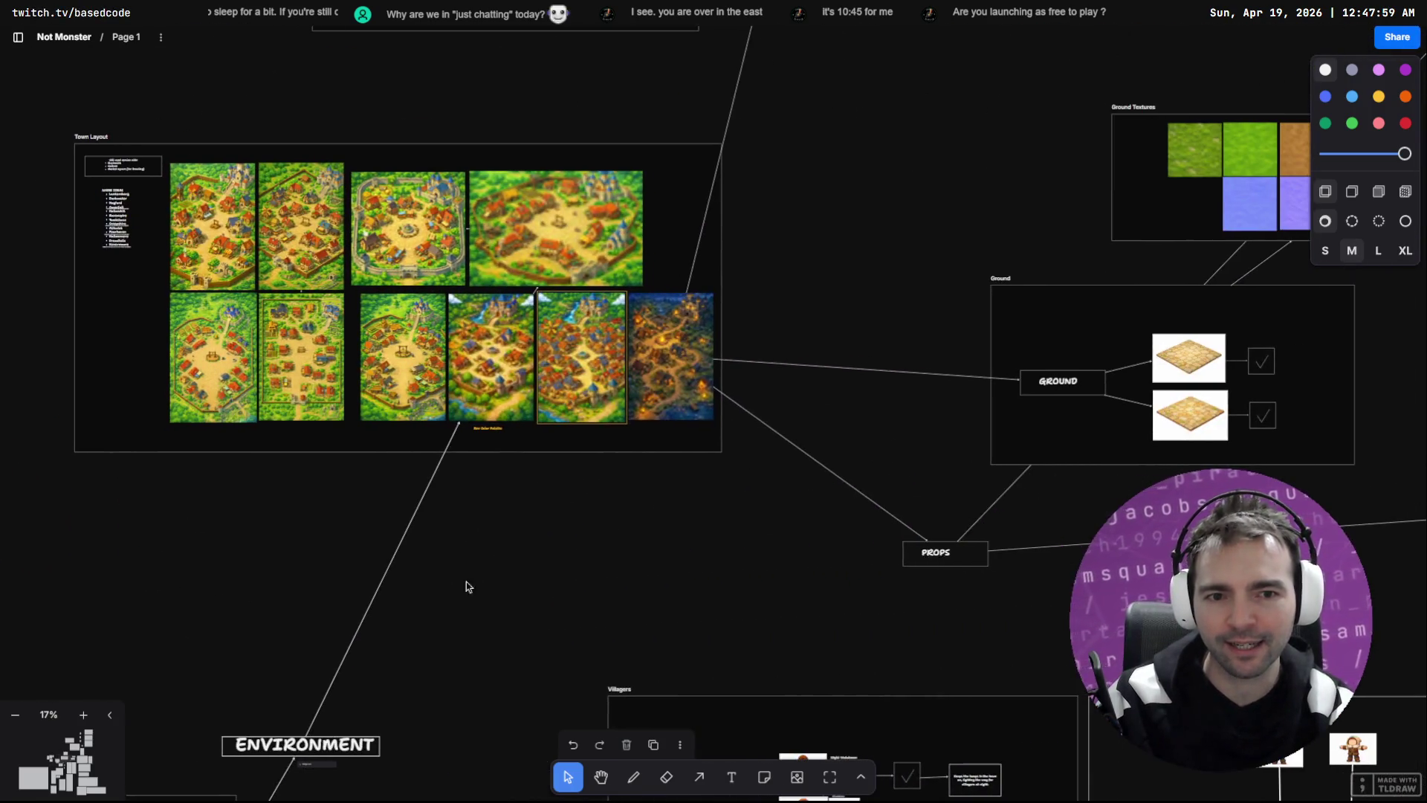
pyautogui.scroll(3, 906, 509)
pyautogui.hscroll(5, 906, 509)
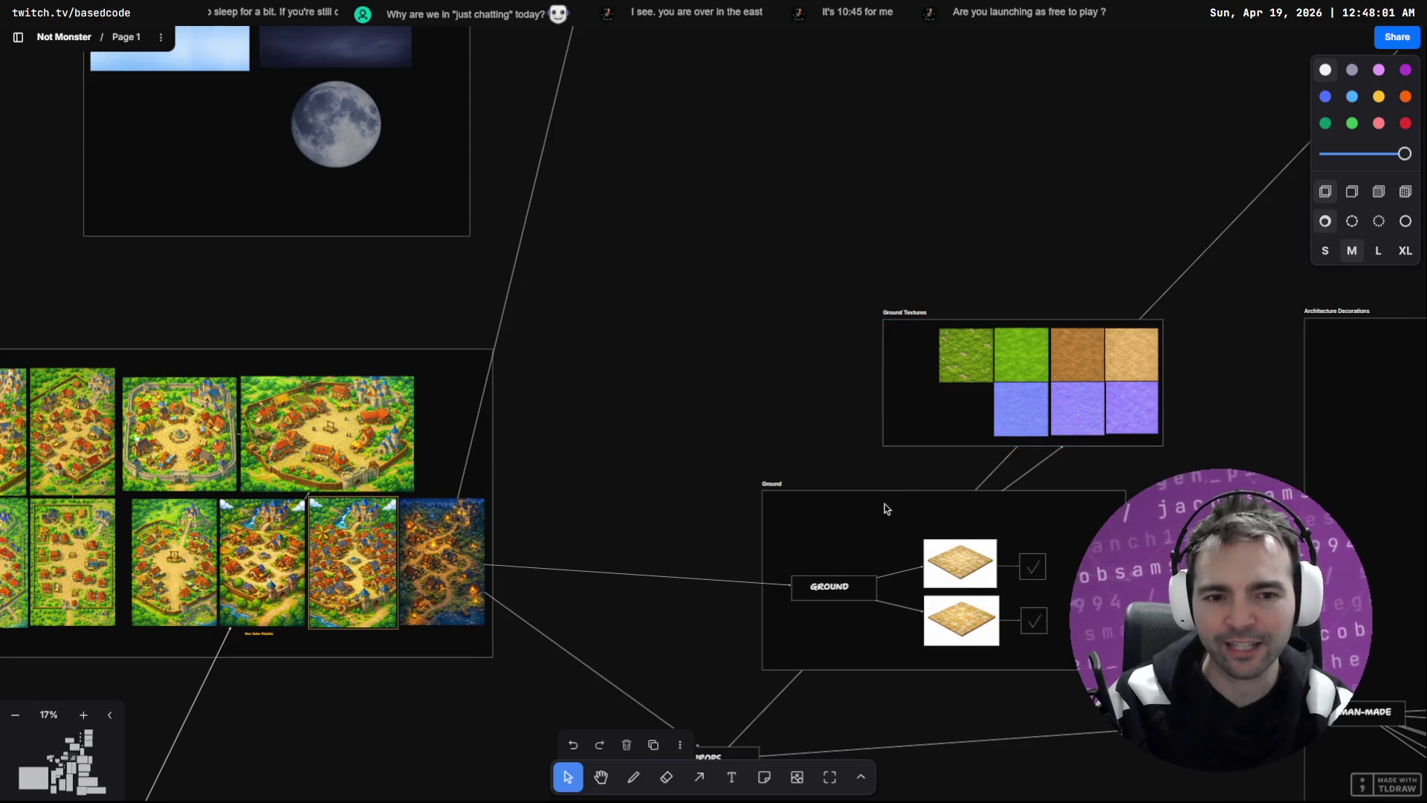
pyautogui.hscroll(1, 840, 439)
pyautogui.scroll(-3, 796, 452)
pyautogui.hscroll(2, 796, 452)
pyautogui.moveTo(920, 460)
pyautogui.mouseDown()
pyautogui.moveTo(669, 321)
pyautogui.moveTo(632, 239)
pyautogui.moveTo(614, 286)
pyautogui.moveTo(675, 360)
pyautogui.moveTo(636, 272)
pyautogui.moveTo(509, 202)
pyautogui.moveTo(535, 270)
pyautogui.moveTo(838, 302)
pyautogui.moveTo(752, 238)
pyautogui.mouseUp()
pyautogui.scroll(-2, 752, 239)
pyautogui.scroll(5, 754, 551)
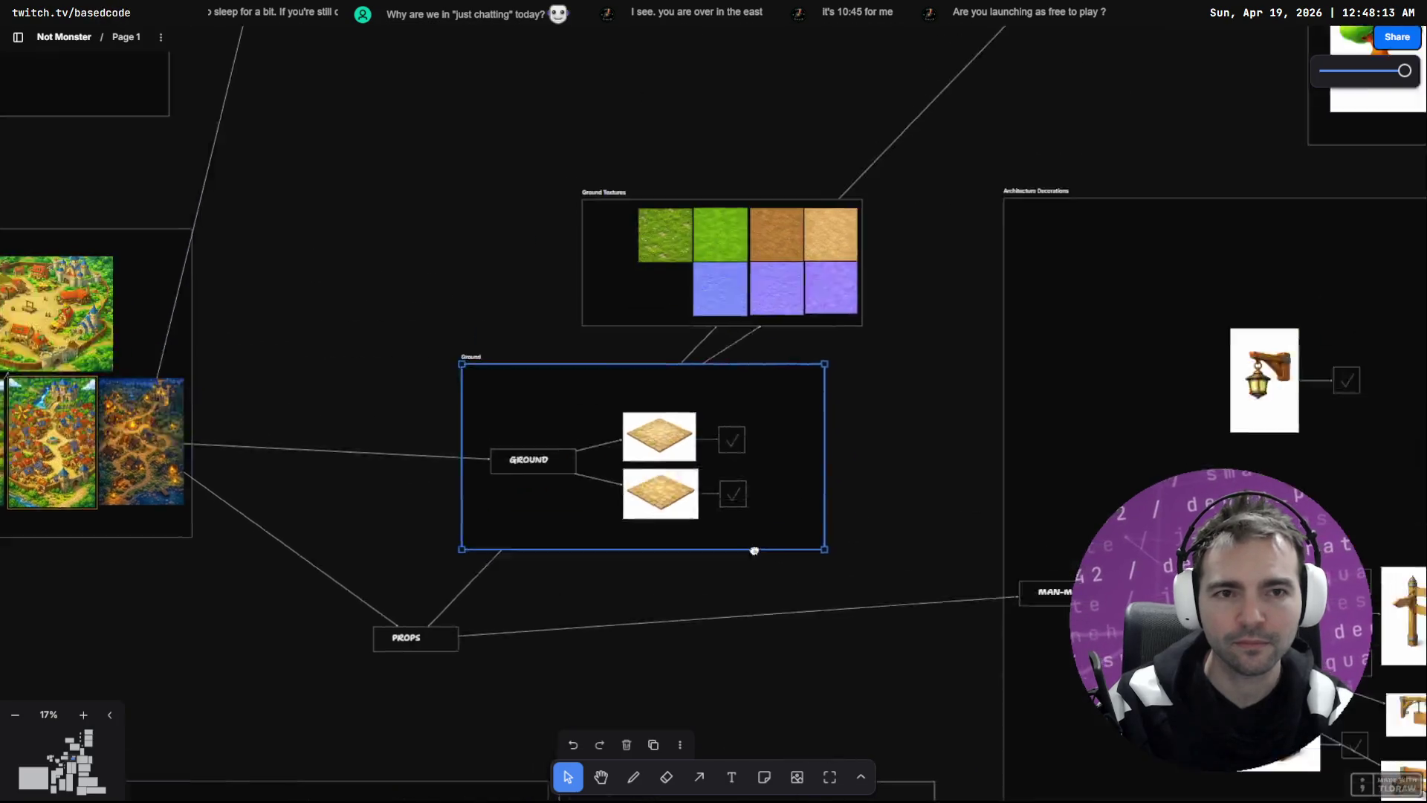
pyautogui.scroll(-5, 760, 422)
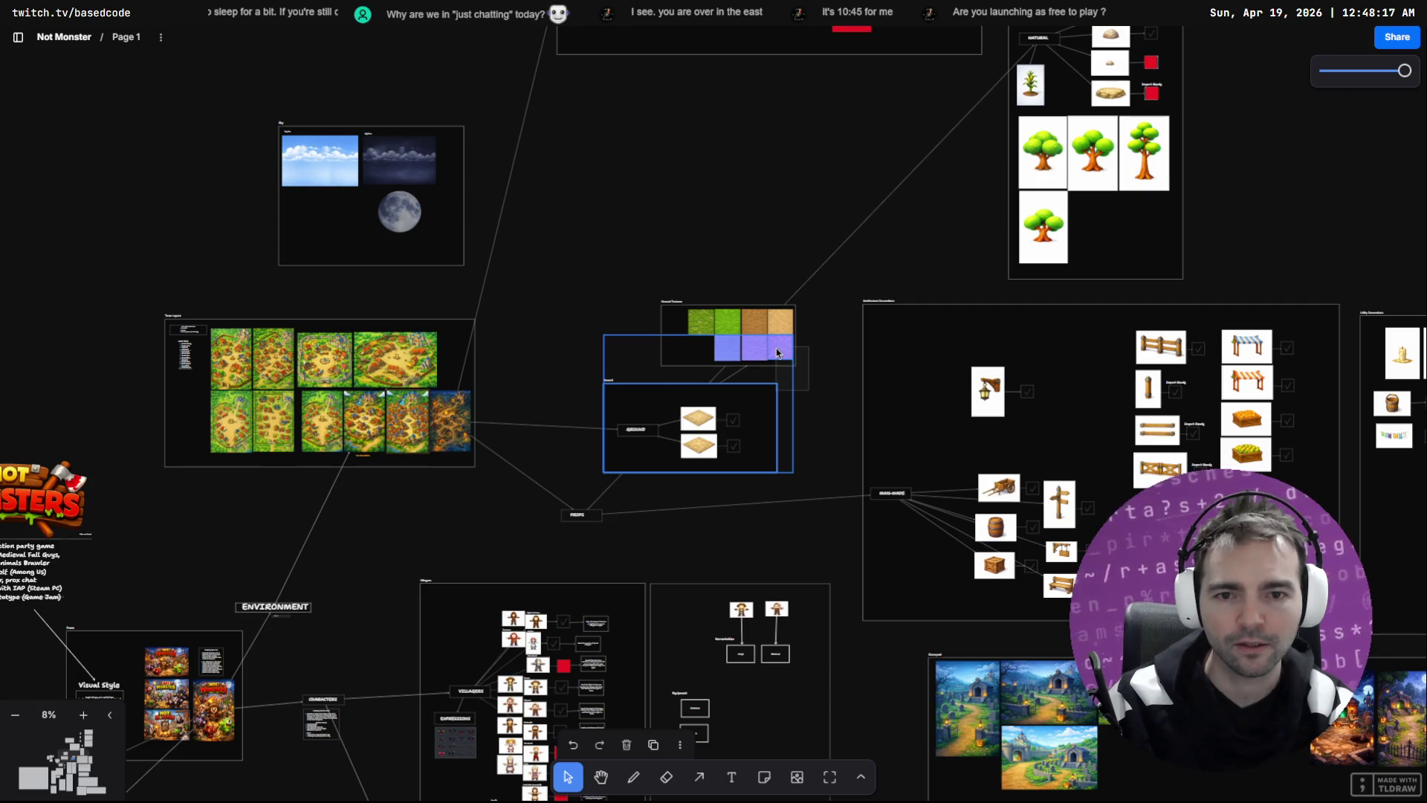
pyautogui.click(676, 313)
pyautogui.click(675, 301)
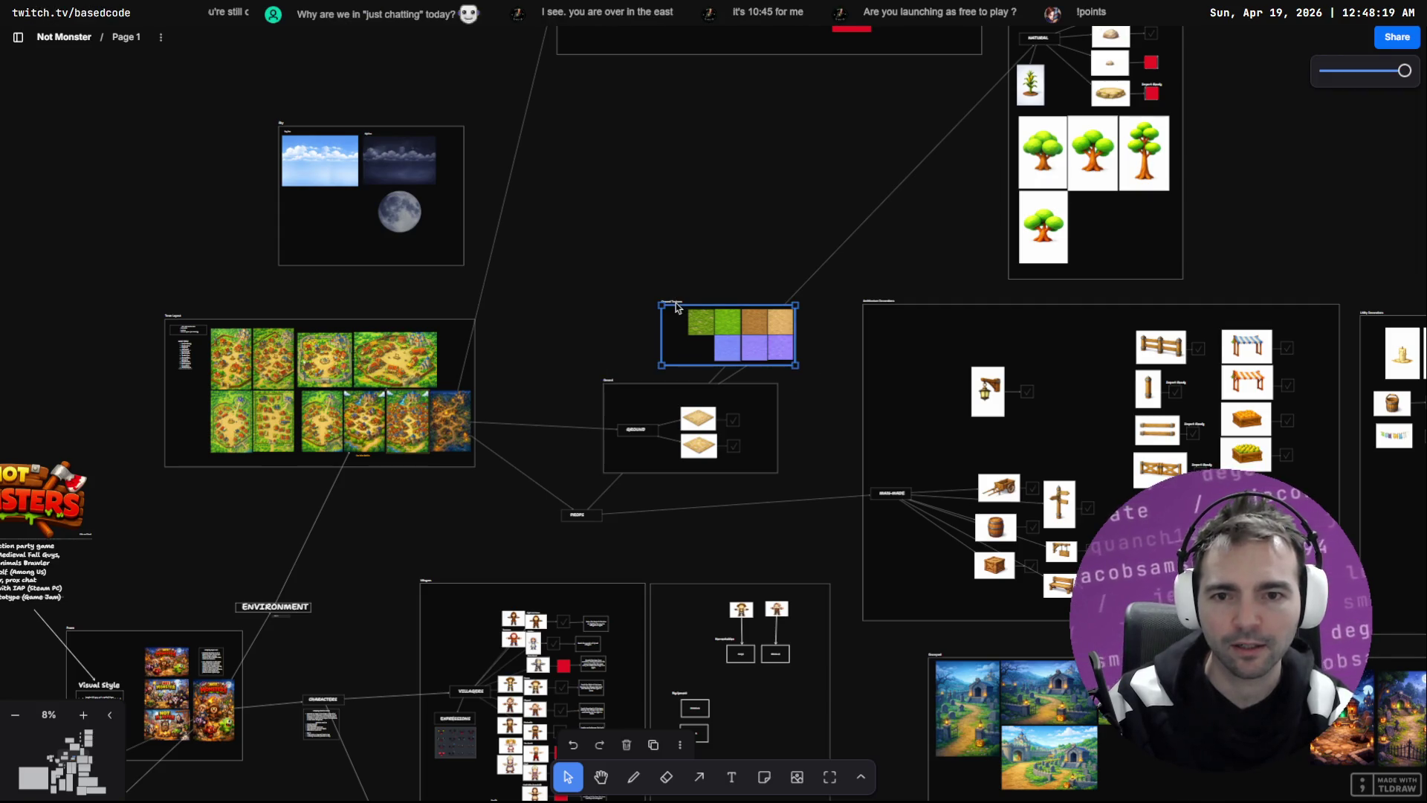
pyautogui.moveTo(675, 301)
pyautogui.mouseDown()
pyautogui.moveTo(638, 143)
pyautogui.moveTo(623, 139)
pyautogui.mouseUp()
pyautogui.moveTo(617, 402); pyautogui.dragTo(556, 278)
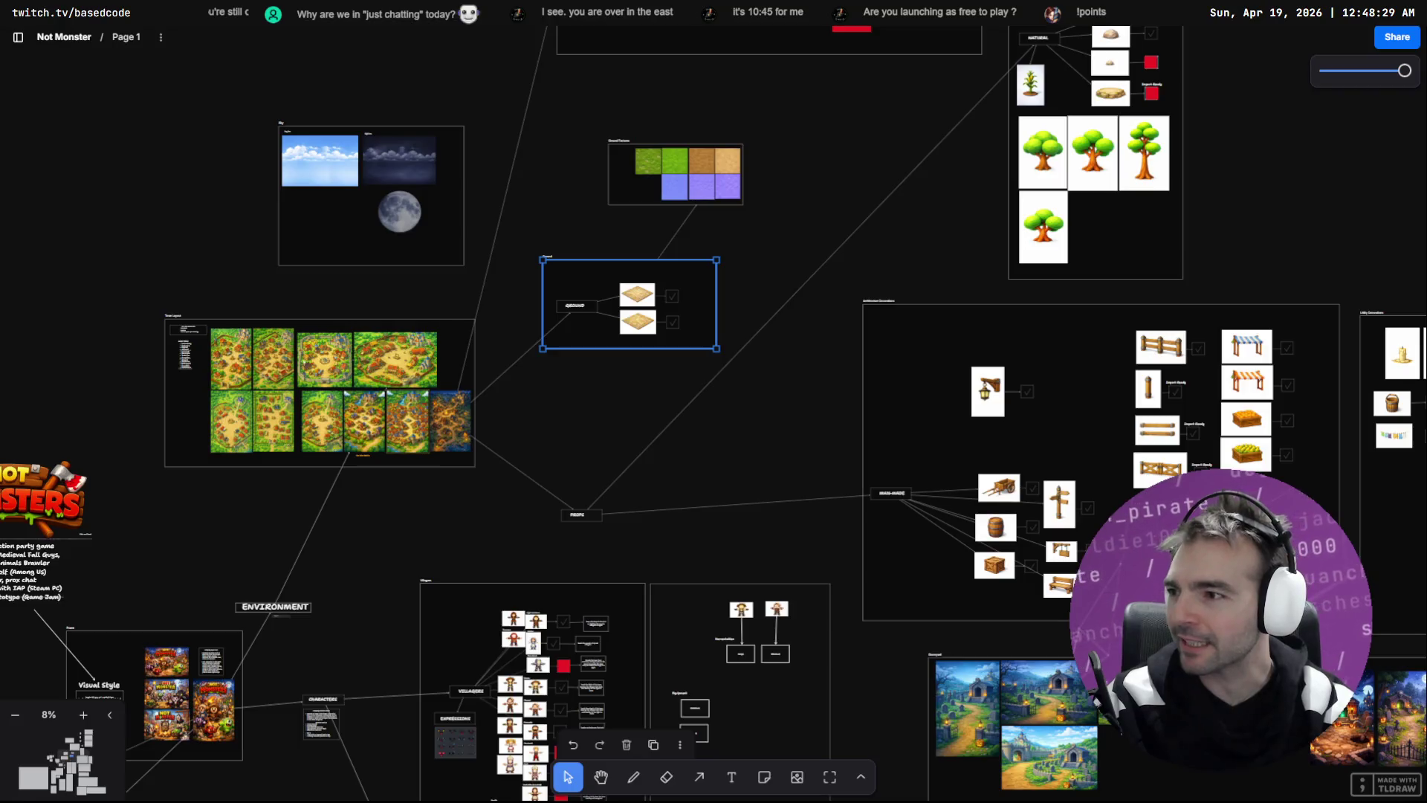
pyautogui.click(770, 233)
pyautogui.click(588, 267)
pyautogui.moveTo(588, 267); pyautogui.dragTo(596, 242)
pyautogui.click(803, 123)
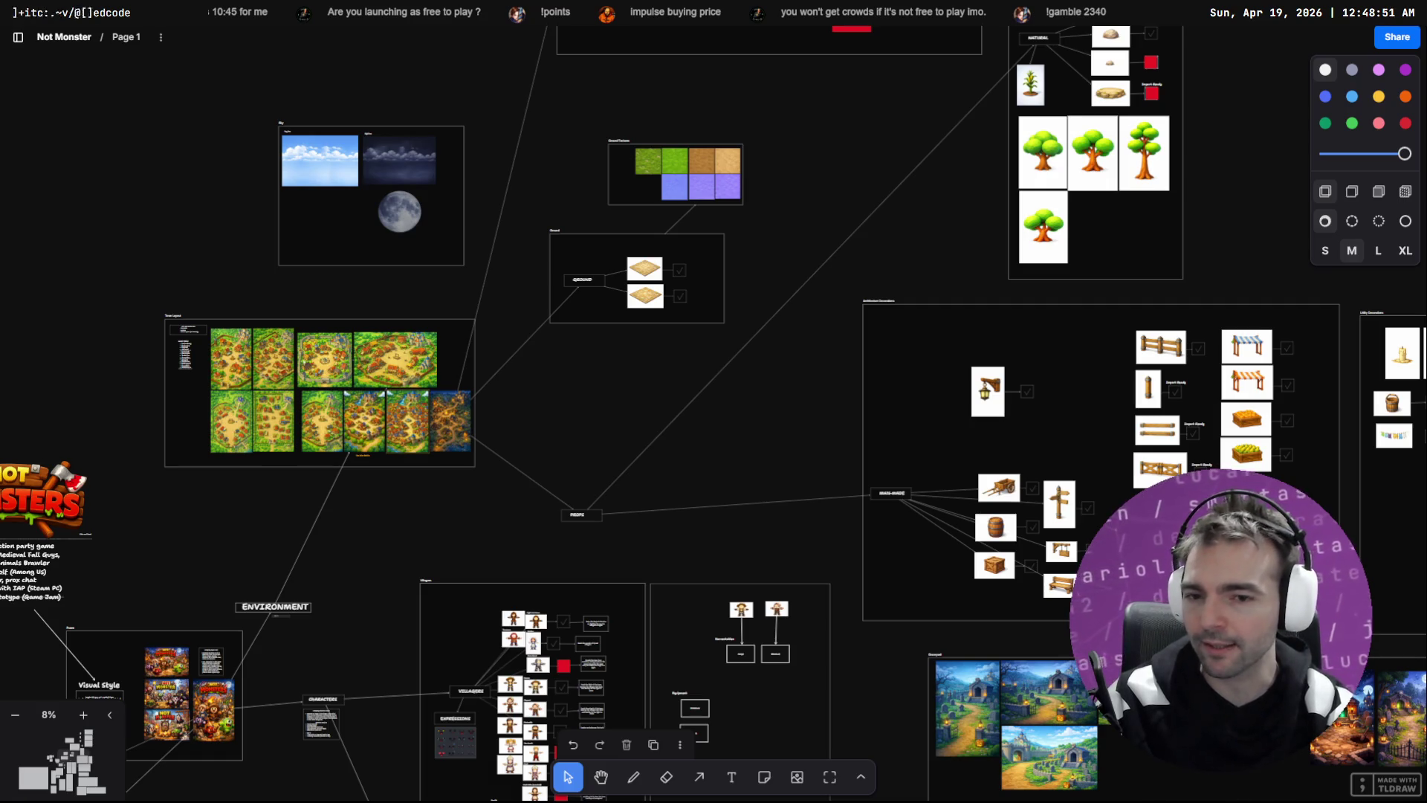
# Step: Shift the PROPS box up and to the right, then deselect it
pyautogui.click(588, 510)
pyautogui.moveTo(588, 515)
pyautogui.mouseDown()
pyautogui.moveTo(612, 500)
pyautogui.moveTo(635, 442)
pyautogui.mouseUp()
pyautogui.press('Escape')
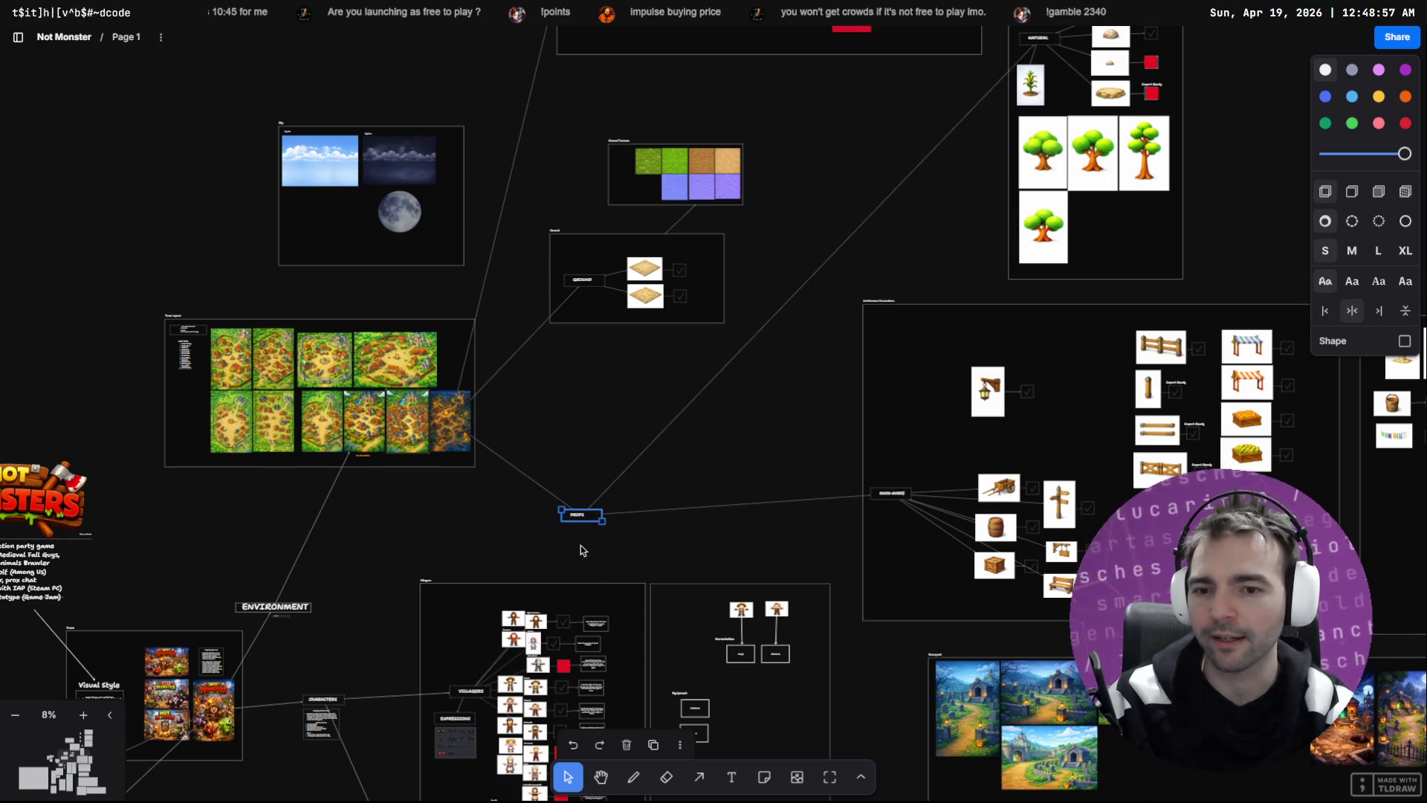
pyautogui.press('Return')
pyautogui.moveTo(595, 516)
pyautogui.mouseDown()
pyautogui.moveTo(610, 449)
pyautogui.moveTo(659, 417)
pyautogui.moveTo(714, 447)
pyautogui.moveTo(690, 447)
pyautogui.moveTo(702, 464)
pyautogui.mouseUp()
pyautogui.click(782, 422)
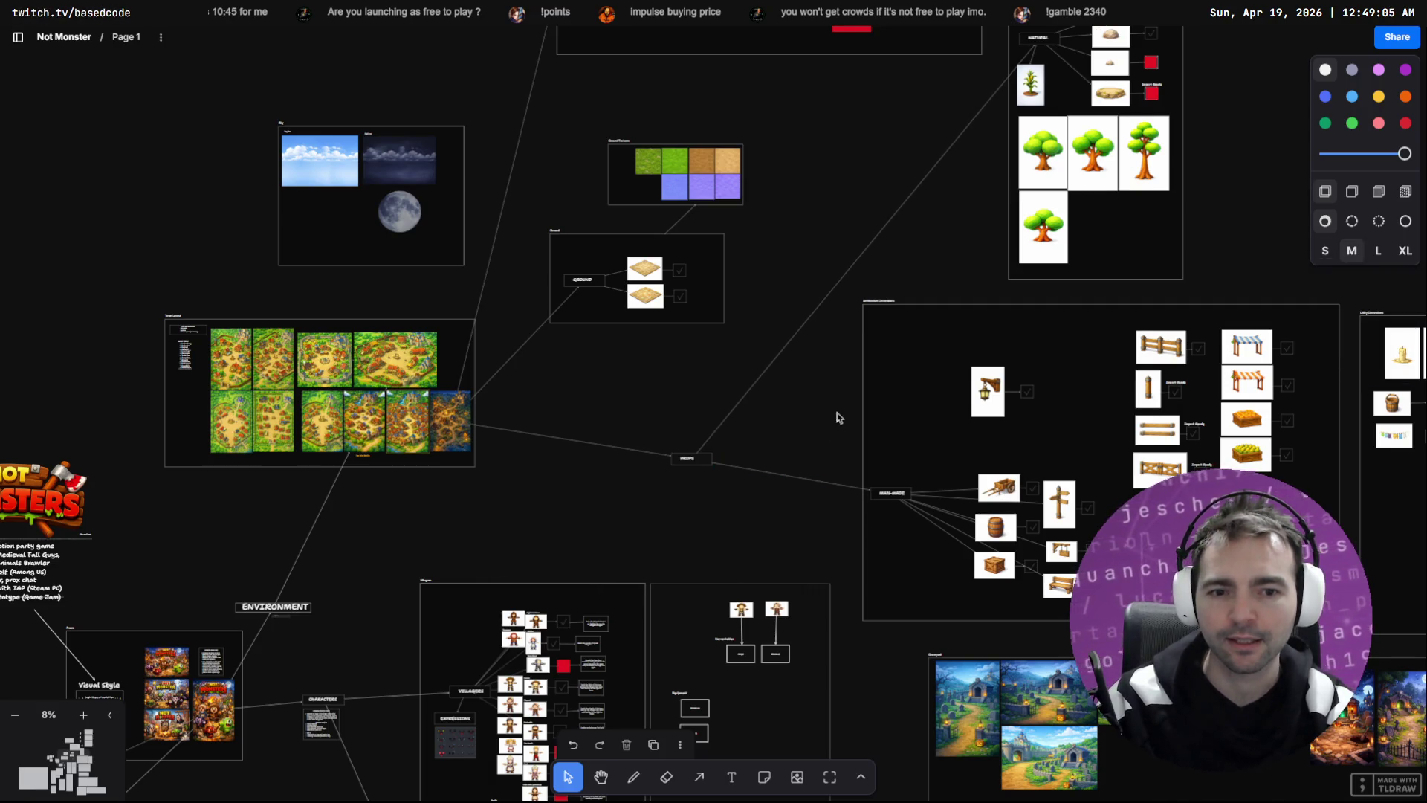
# Step: Nudge the MAN-MADE box slightly right to tidy its crate, barrel and cart links
pyautogui.moveTo(837, 413); pyautogui.dragTo(692, 354)
pyautogui.scroll(5, 751, 483)
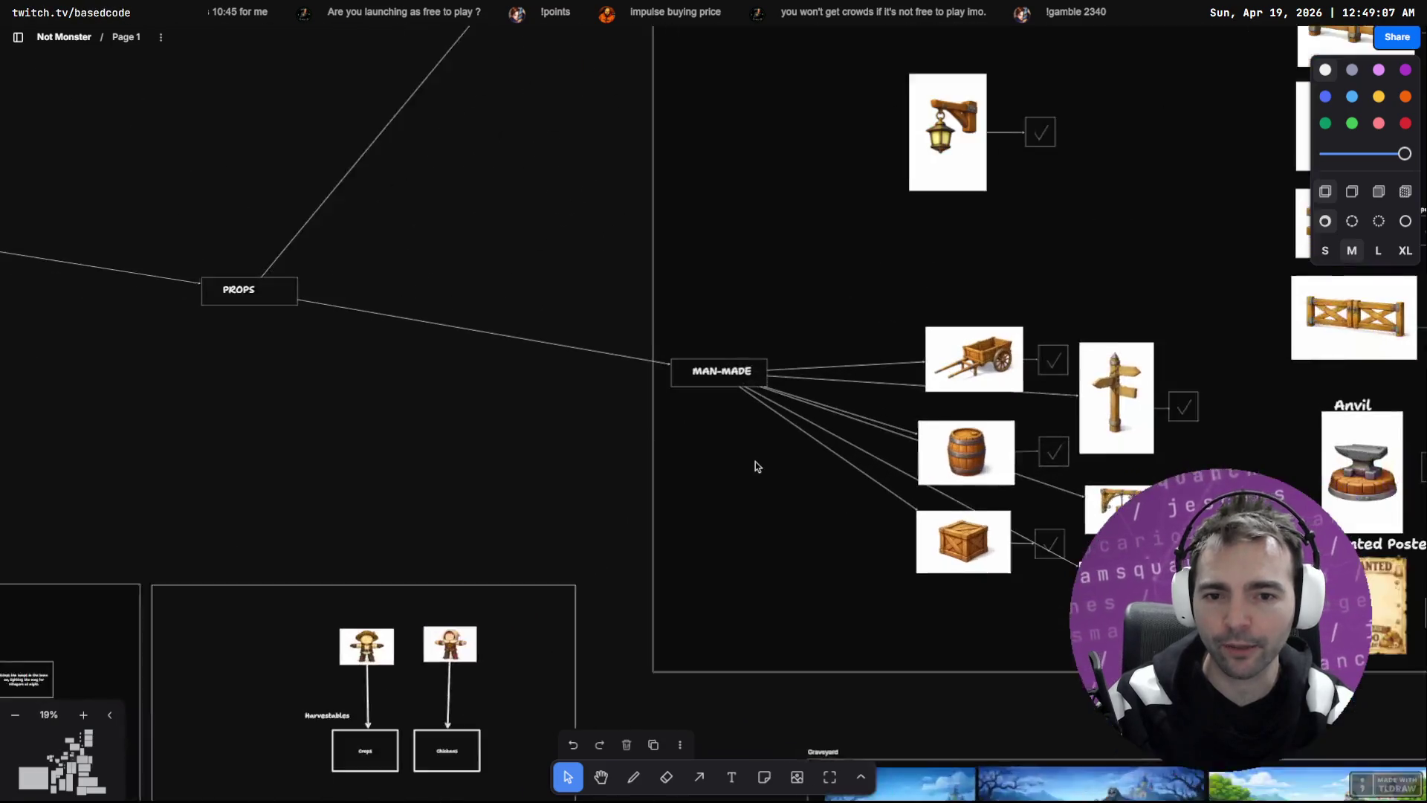
pyautogui.click(714, 362)
pyautogui.click(710, 376)
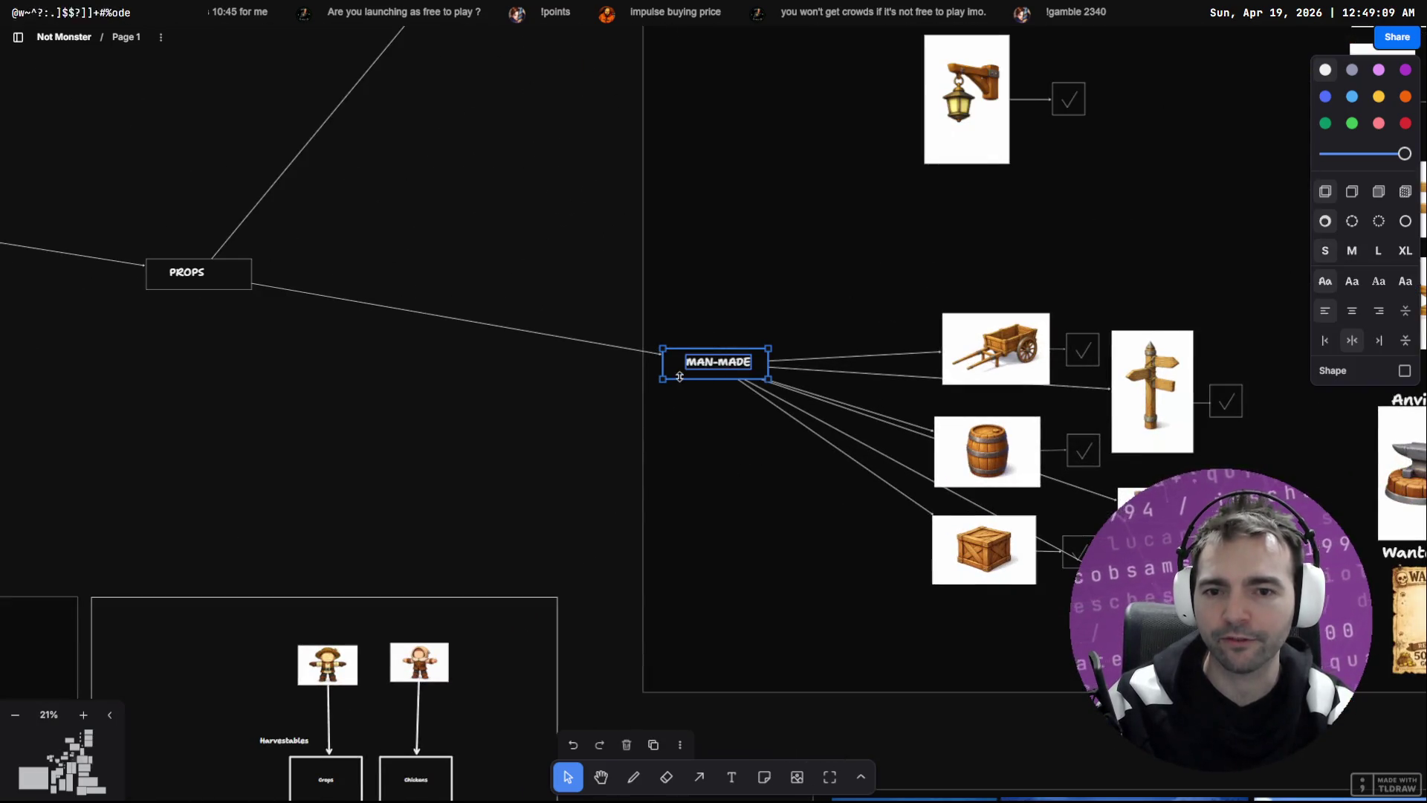
pyautogui.moveTo(700, 374)
pyautogui.mouseDown()
pyautogui.moveTo(747, 382)
pyautogui.moveTo(746, 368)
pyautogui.moveTo(735, 435)
pyautogui.mouseUp()
pyautogui.click(550, 299)
pyautogui.scroll(-5, 559, 280)
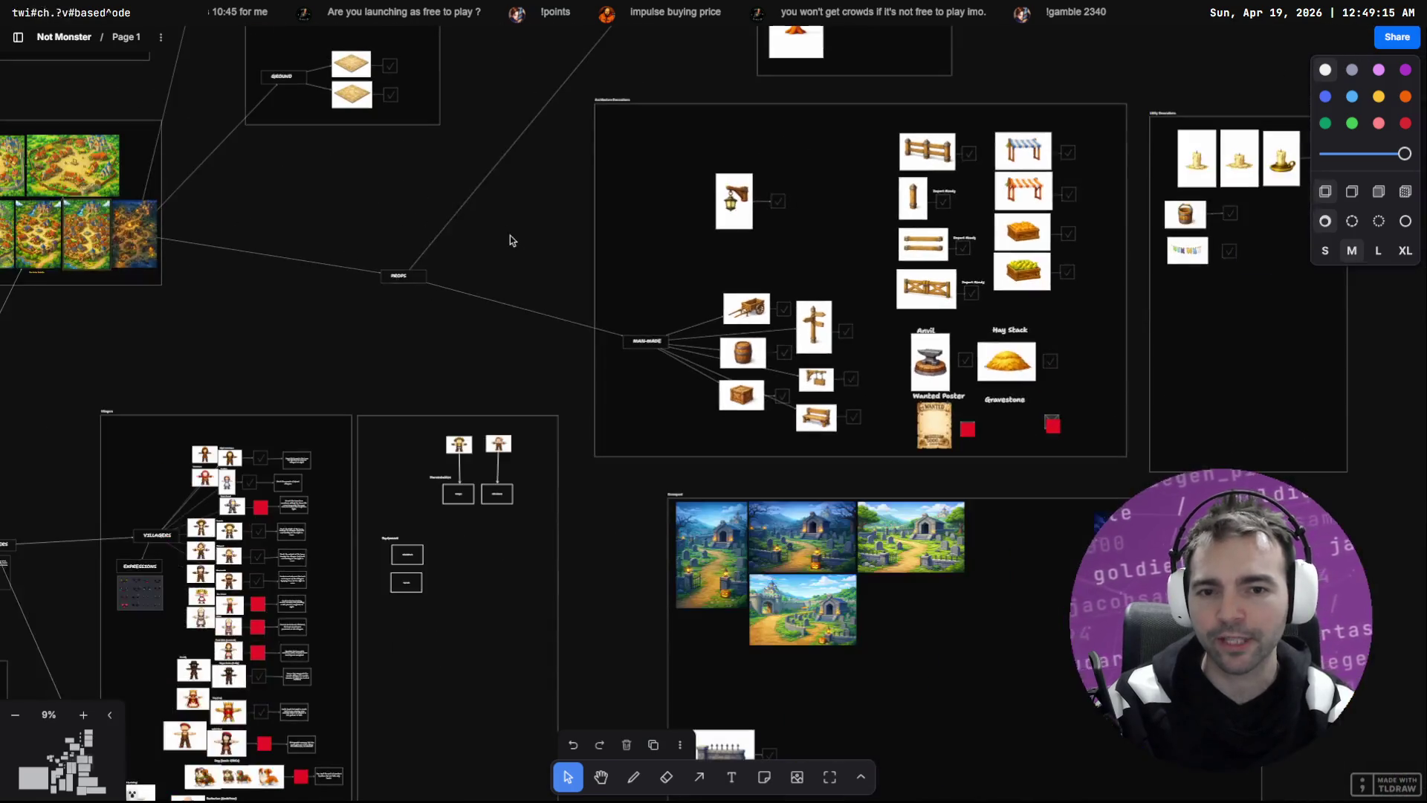
pyautogui.scroll(5, 552, 223)
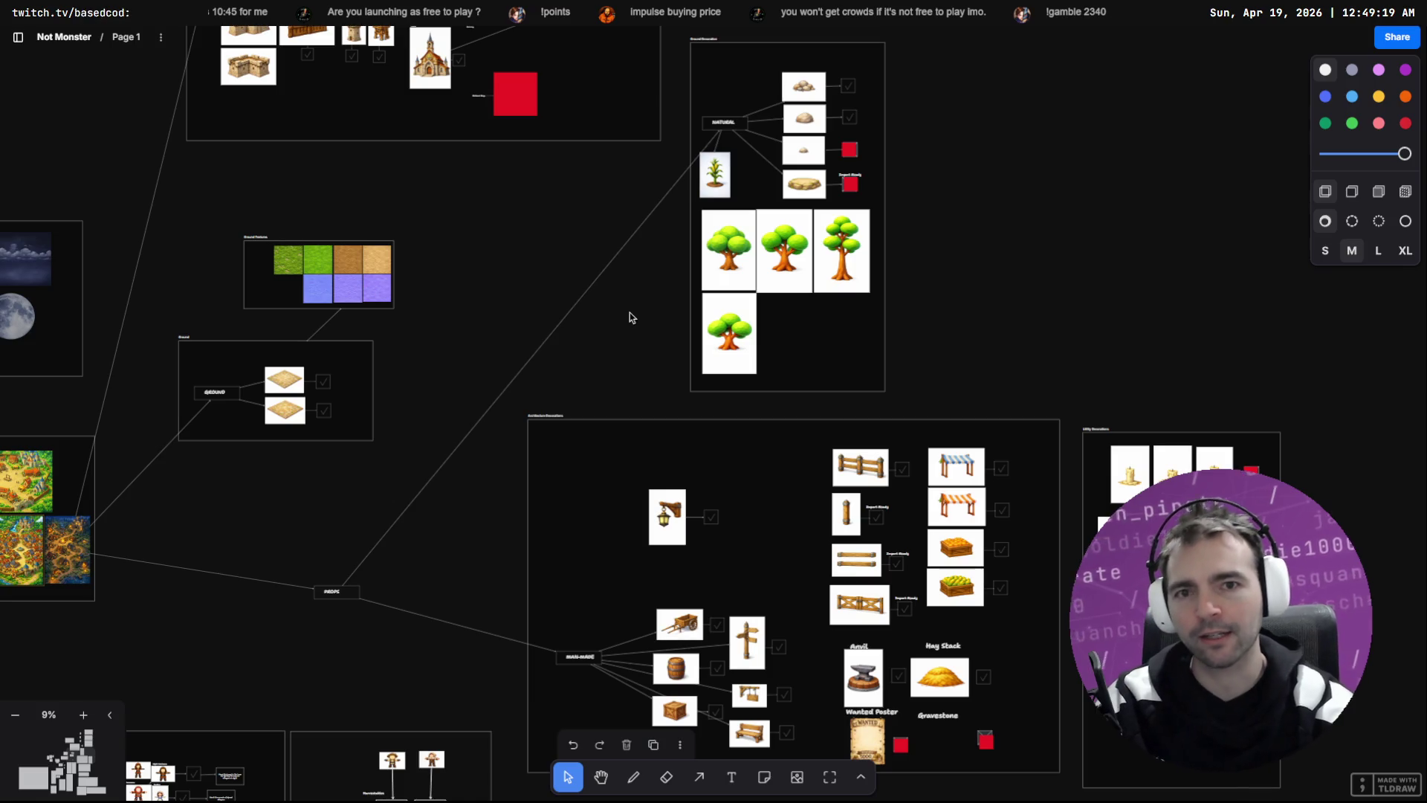
pyautogui.scroll(4, 646, 210)
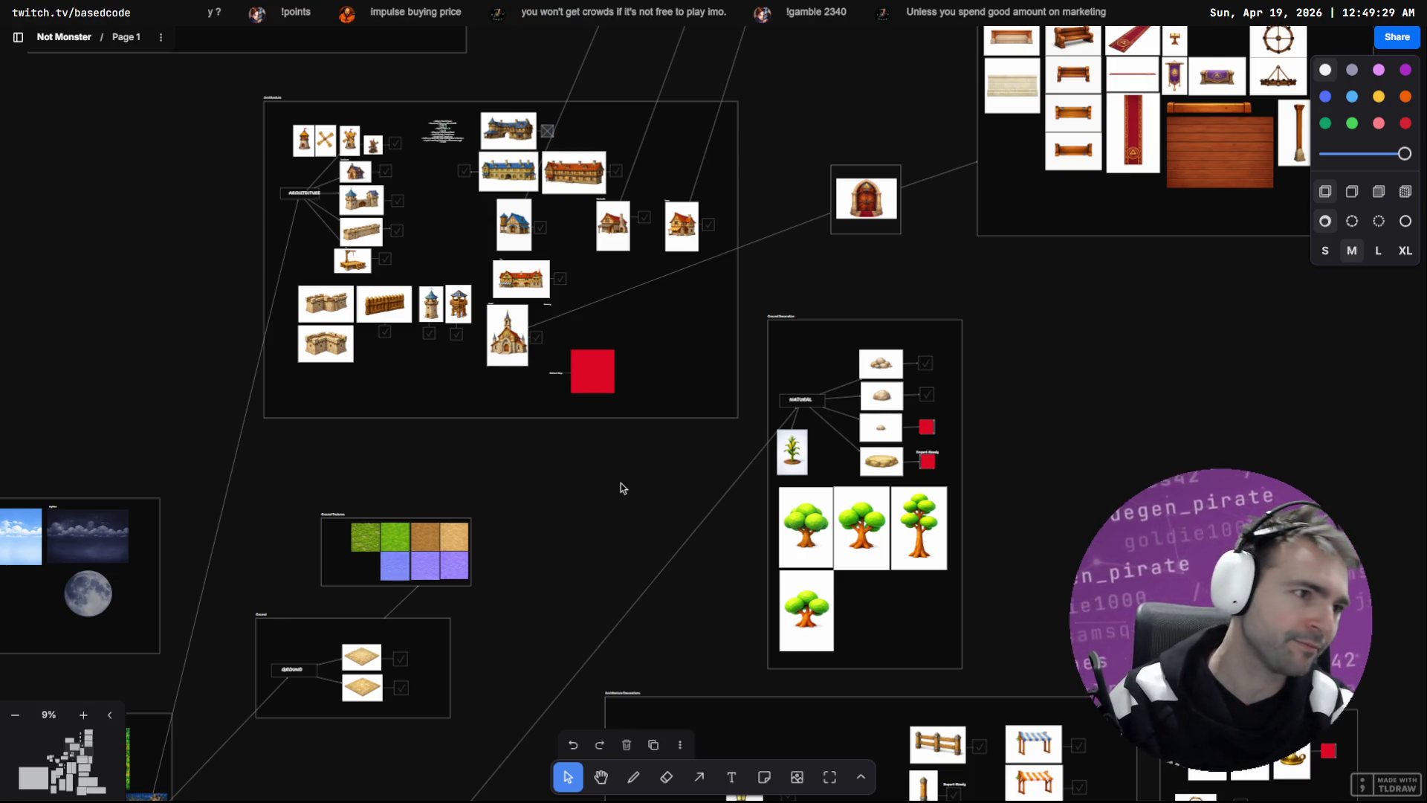
pyautogui.hotkey('alt', 'Tab')
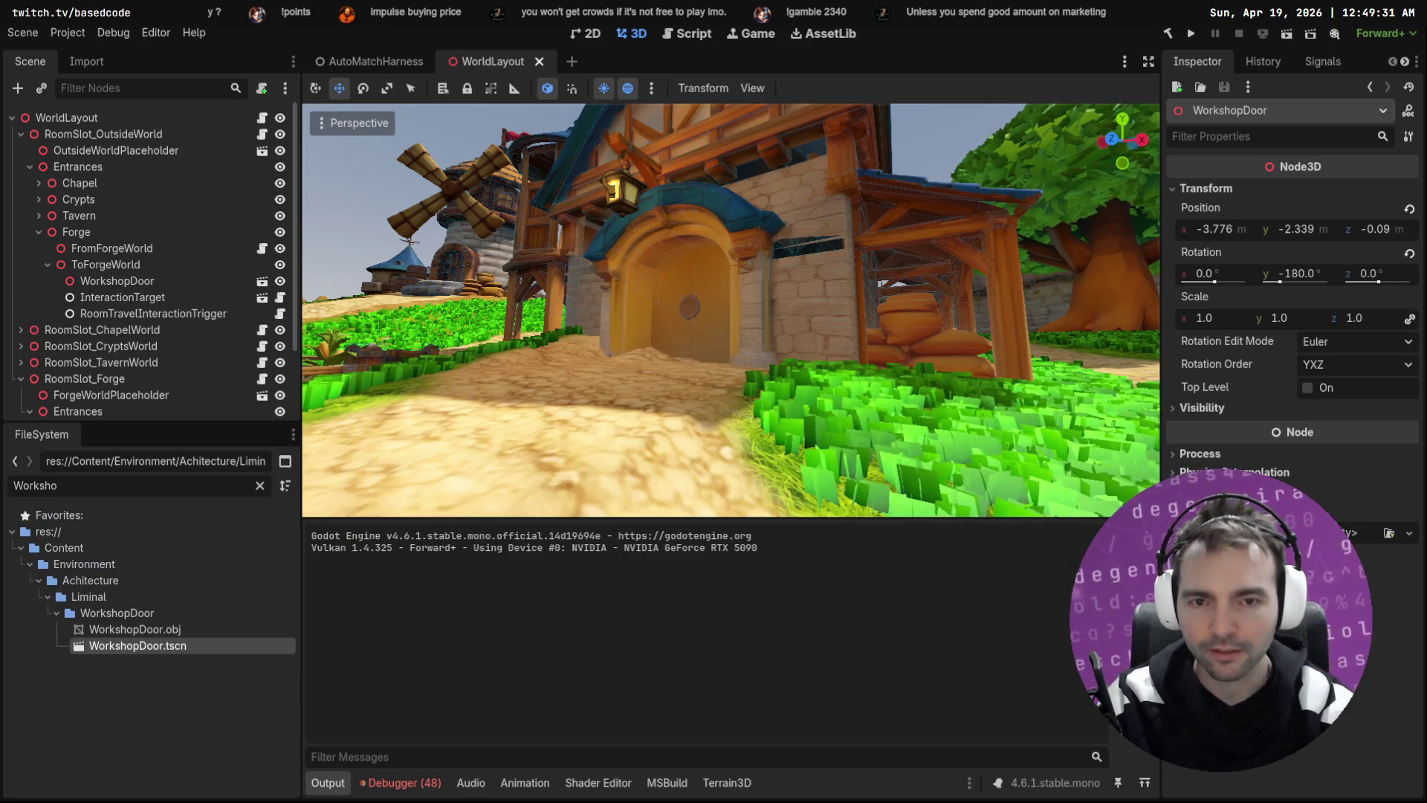
# Step: Run the WorldLayout scene with F6, relaunching after a blank window, and open Play Online
pyautogui.press('F6')
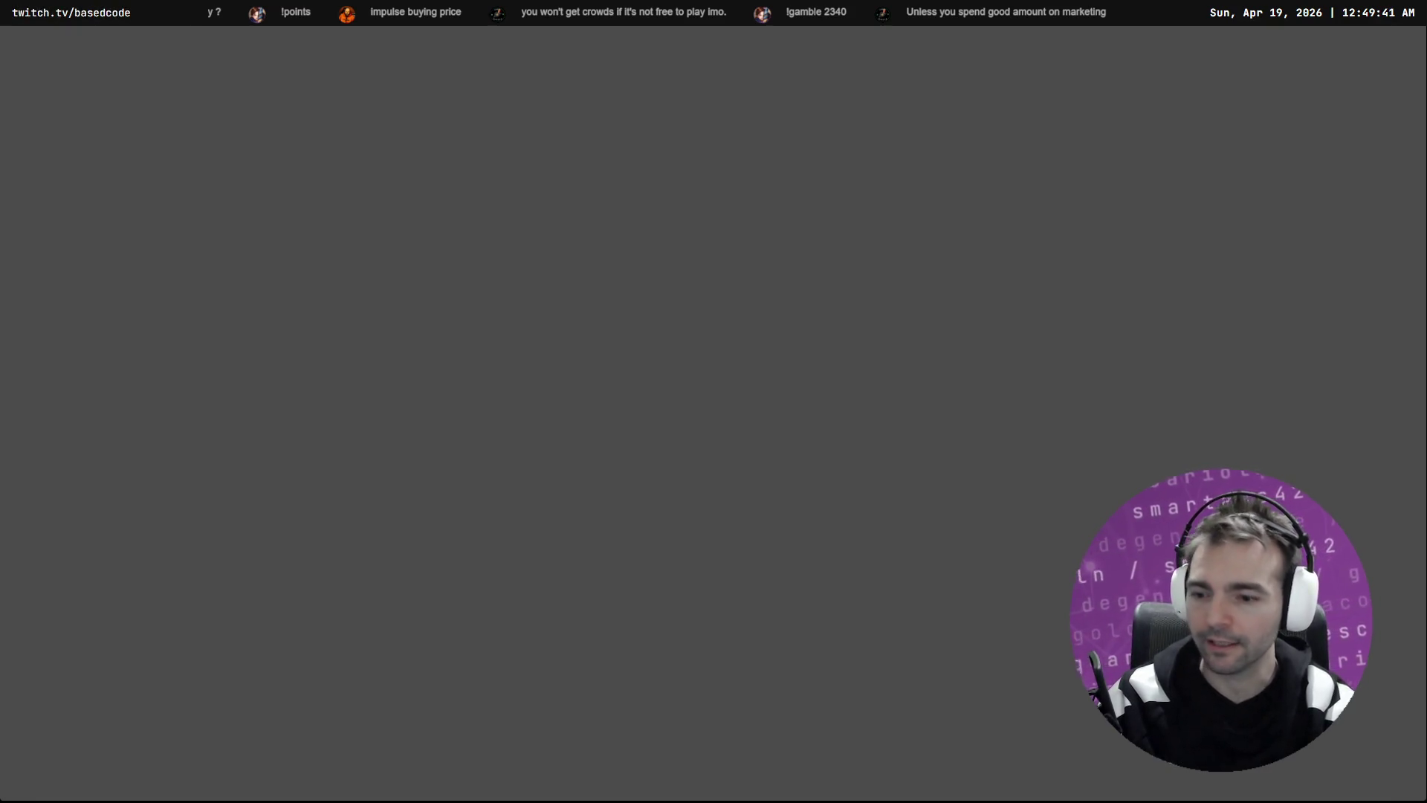
pyautogui.press('F8')
pyautogui.press('F6')
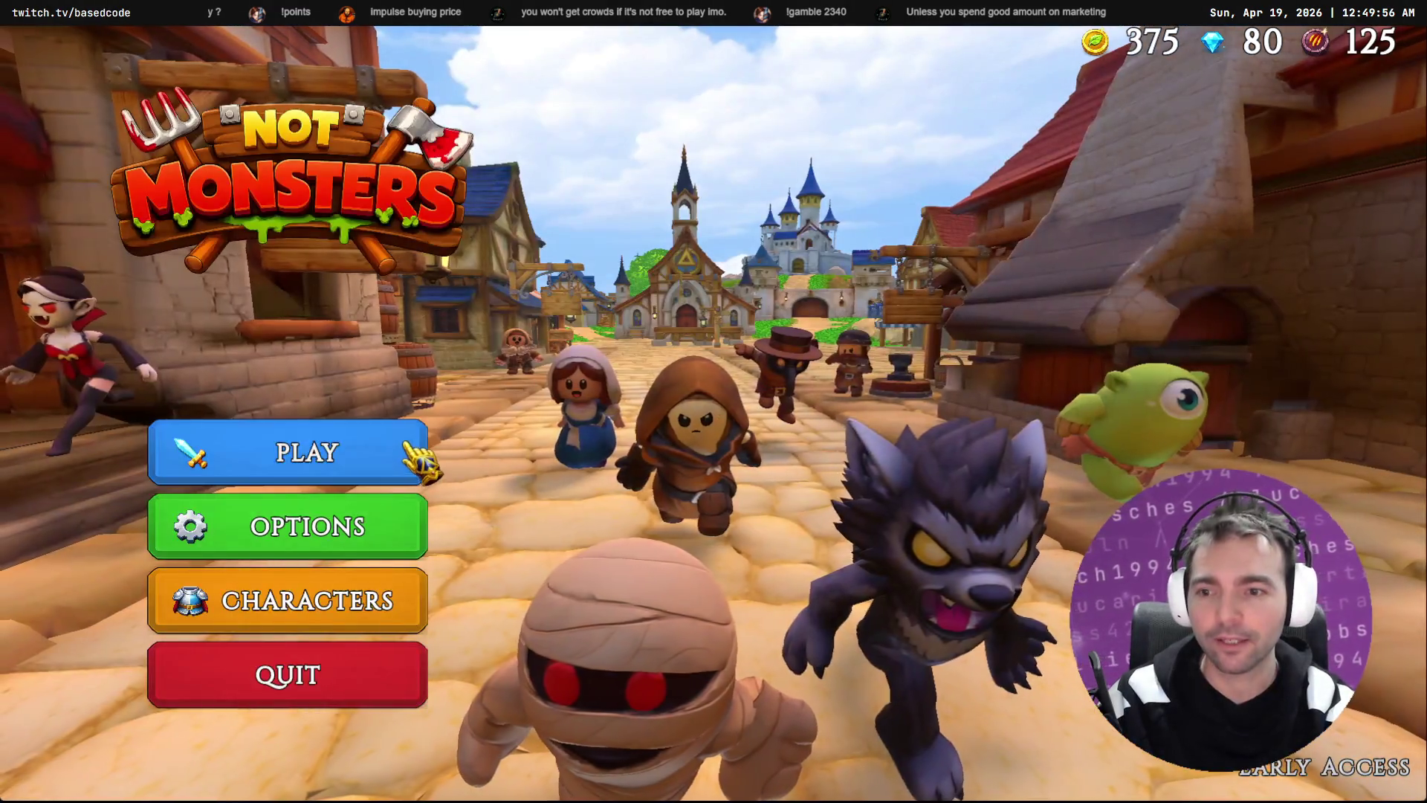
pyautogui.click(405, 443)
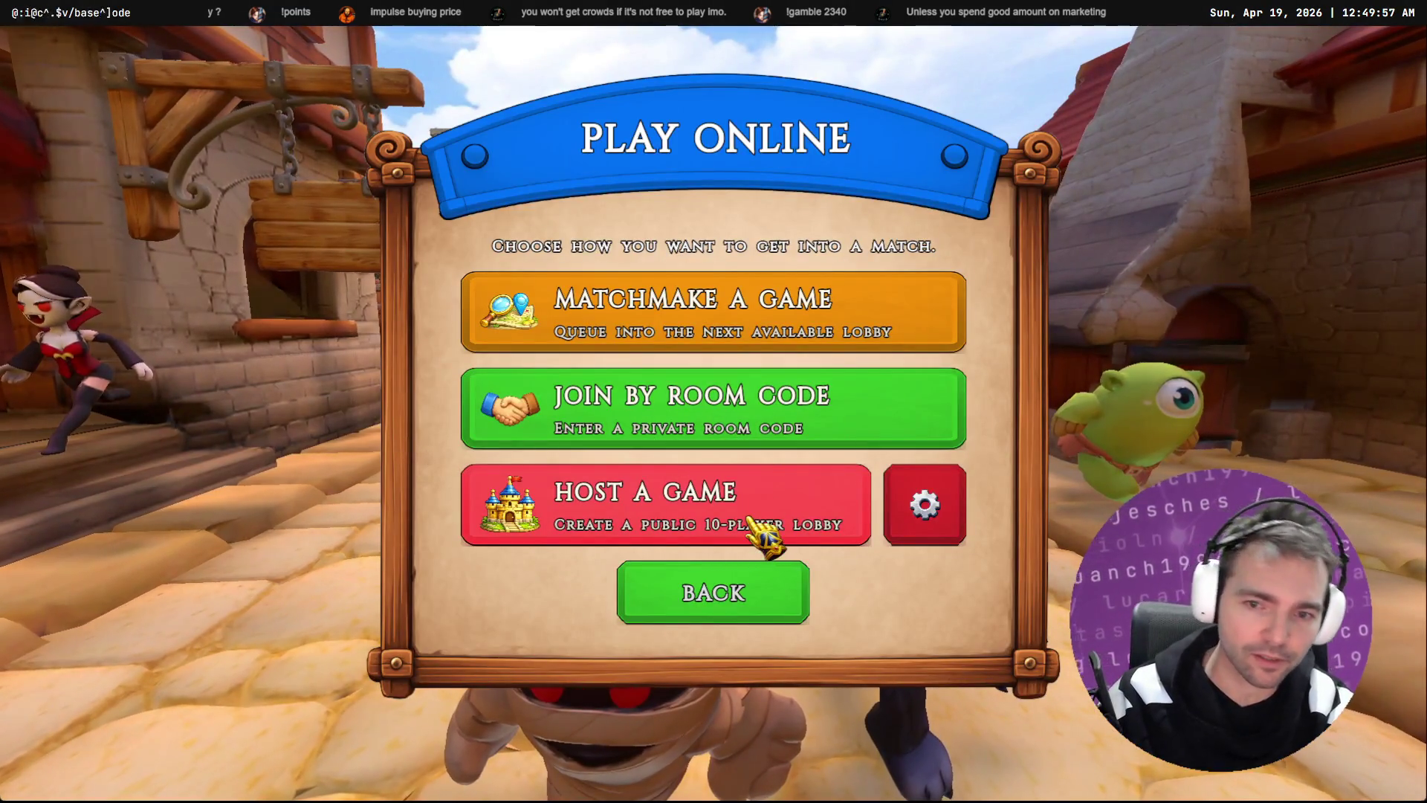
# Step: Host a game and preview the Doctor and King villagers, then return to the main menu
pyautogui.click(748, 519)
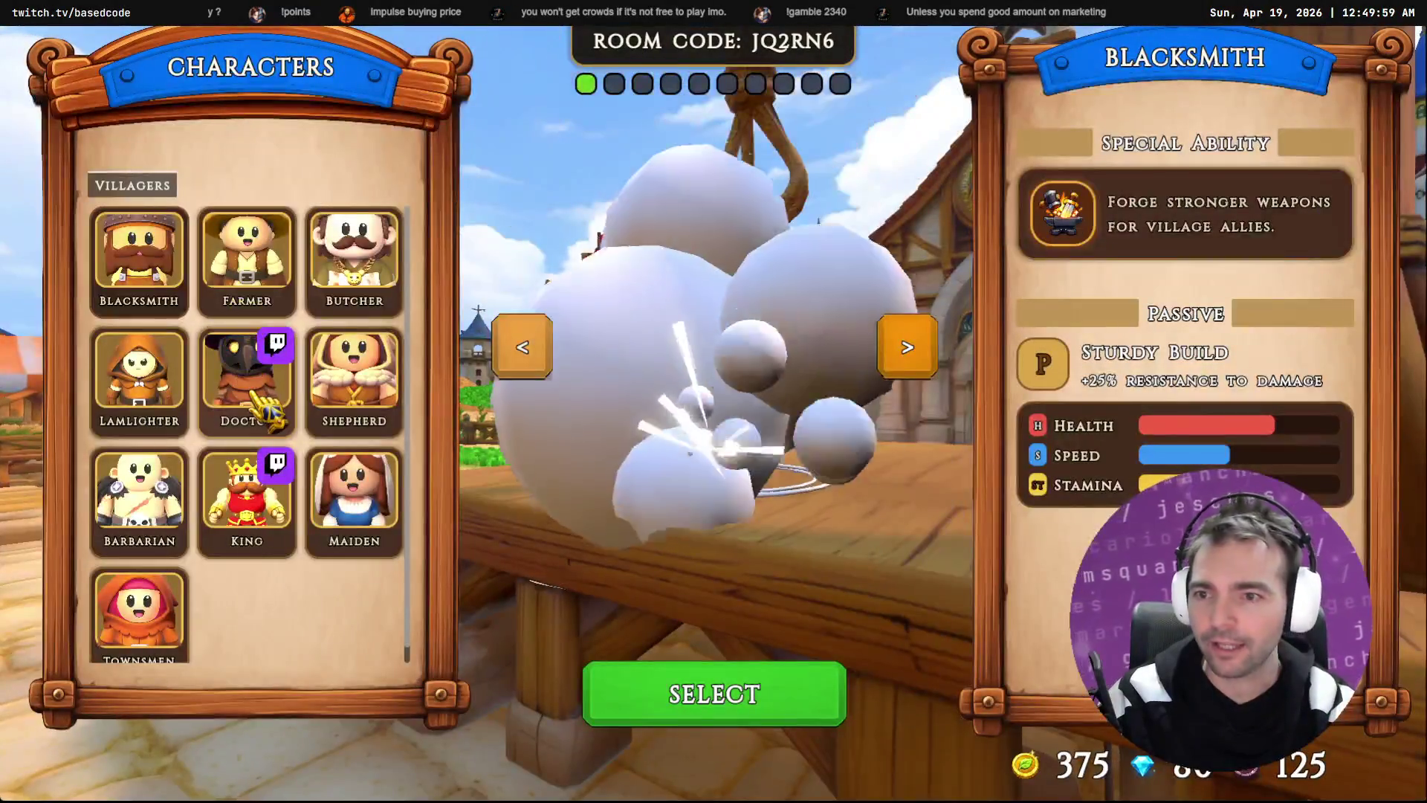
pyautogui.click(270, 351)
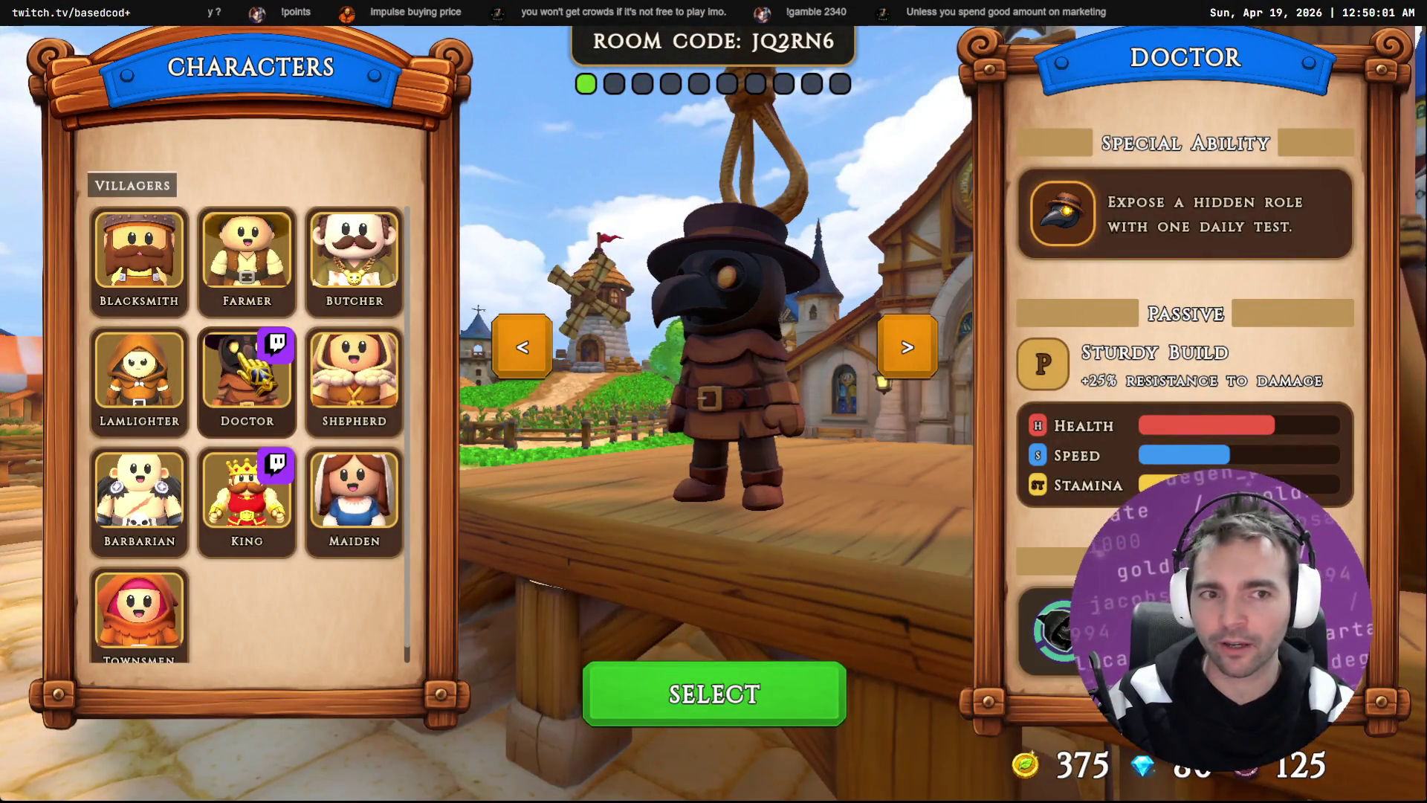
pyautogui.click(268, 487)
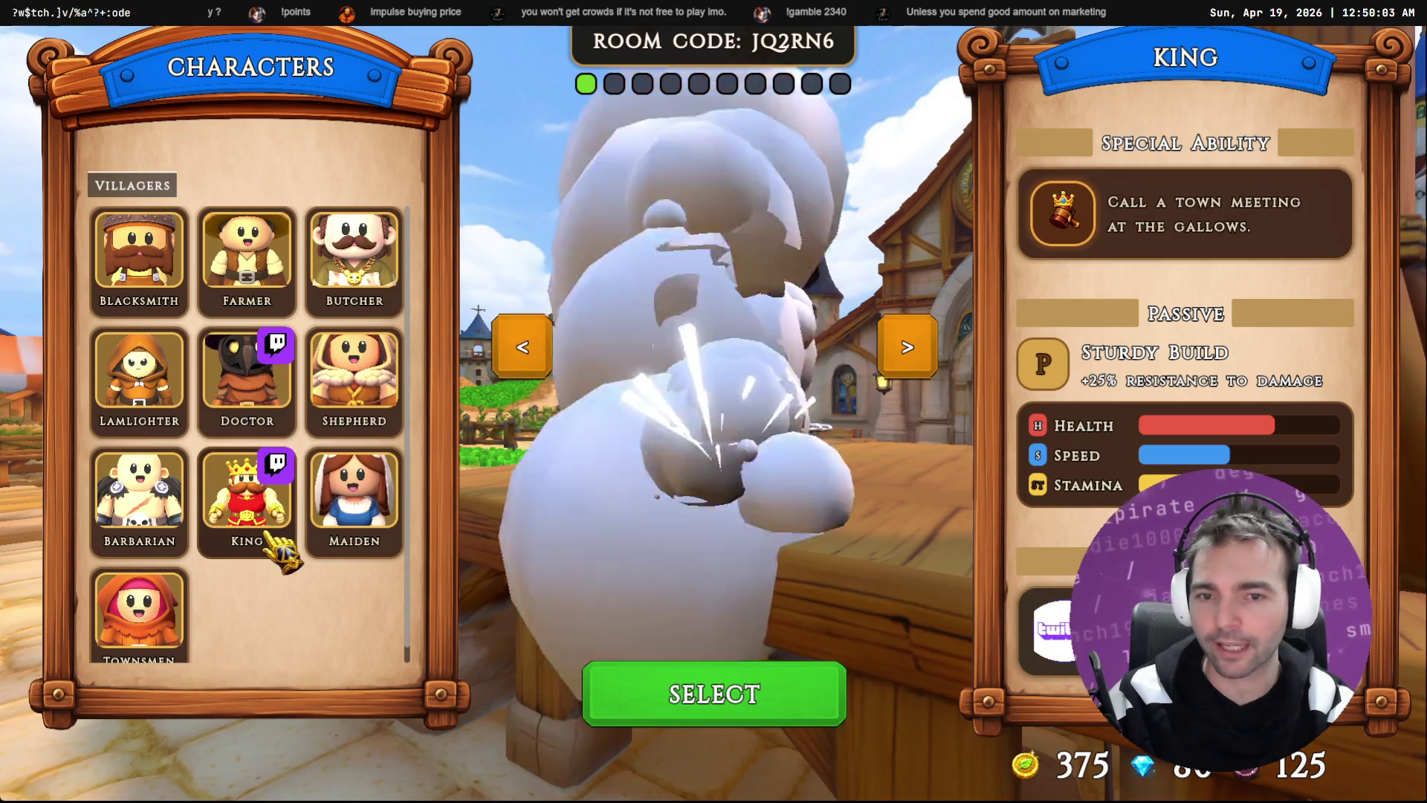
pyautogui.click(269, 408)
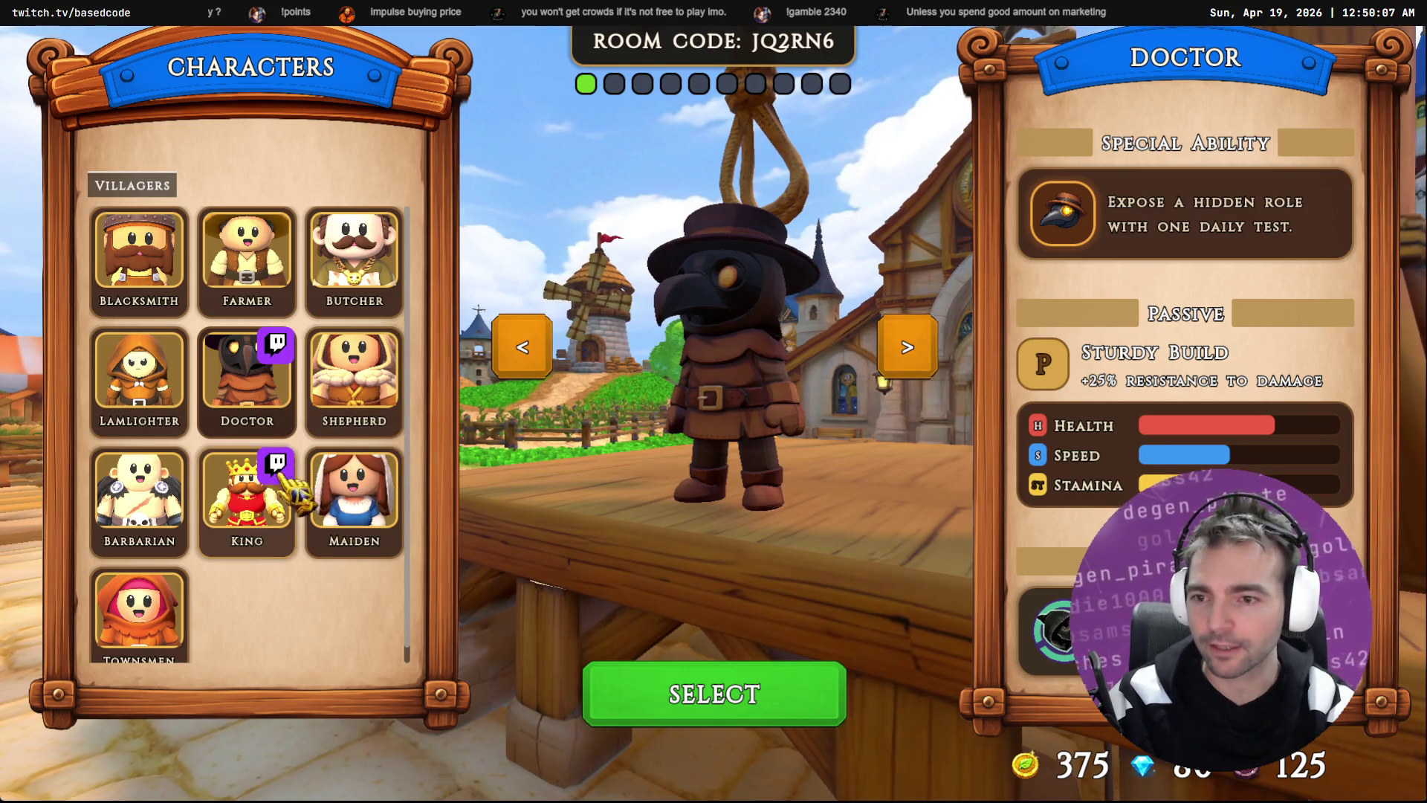
pyautogui.click(252, 506)
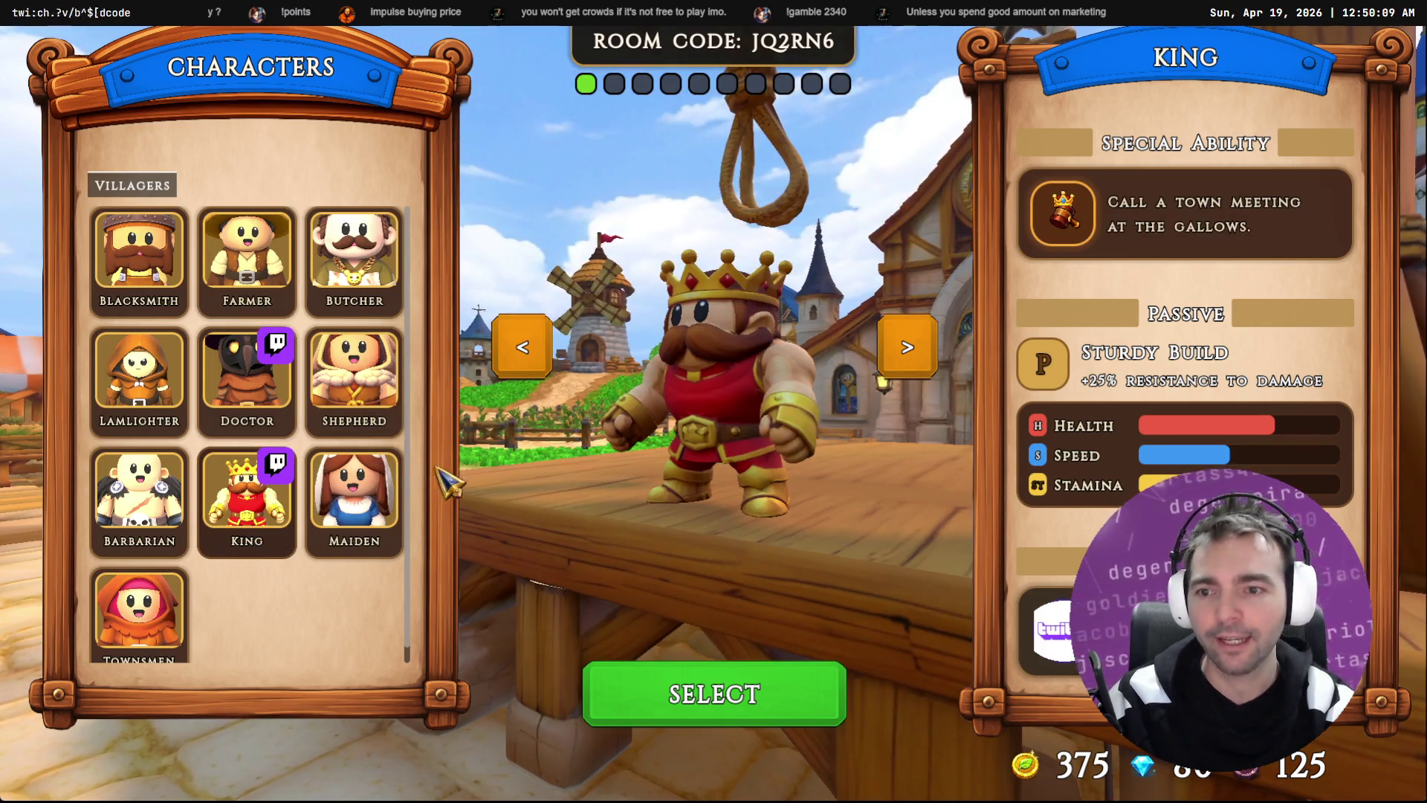
pyautogui.press('Escape')
pyautogui.press('Escape')
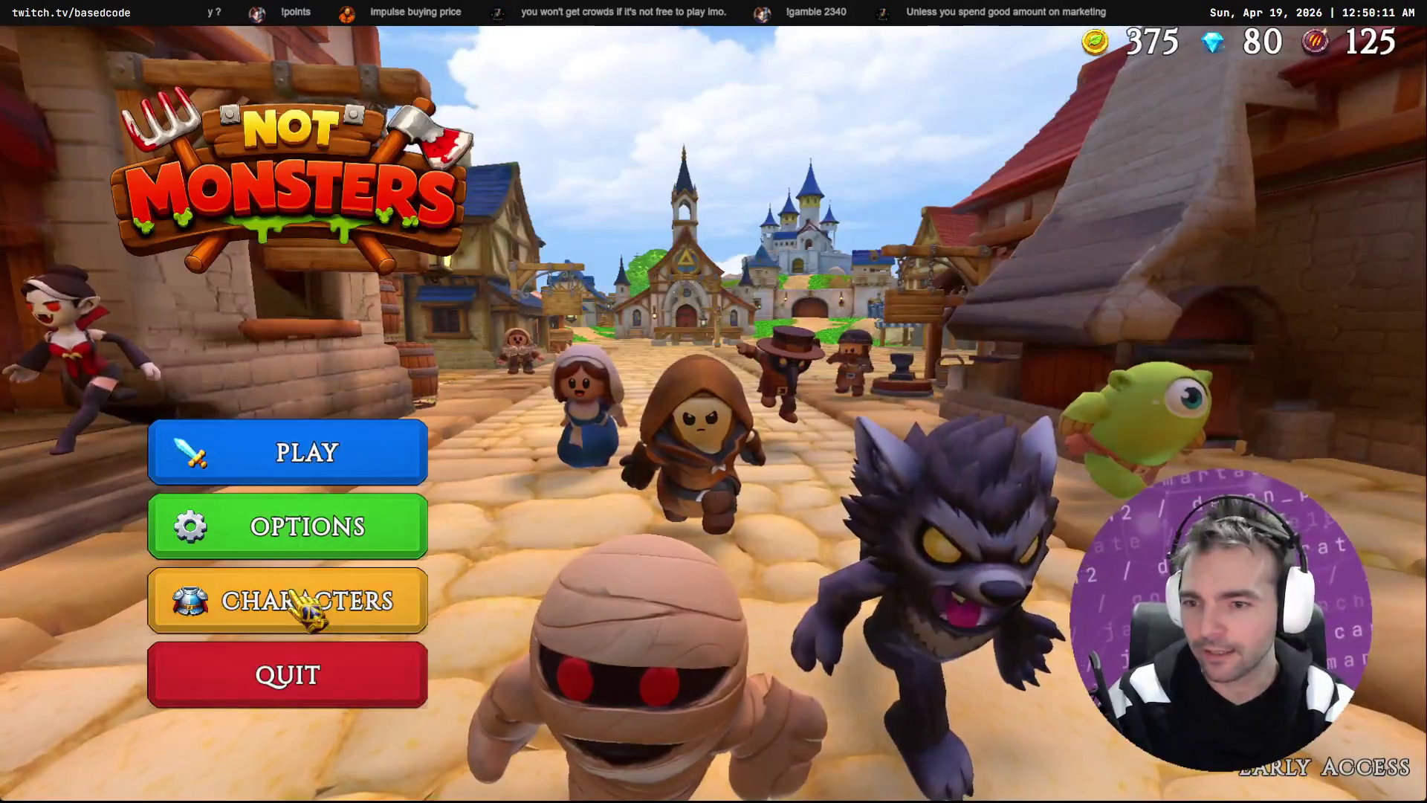
# Step: Preview the Vampire, Newlyweds, Worm, Yeti, Alice and Poultergeist monsters, then bring up Twitch
pyautogui.click(422, 611)
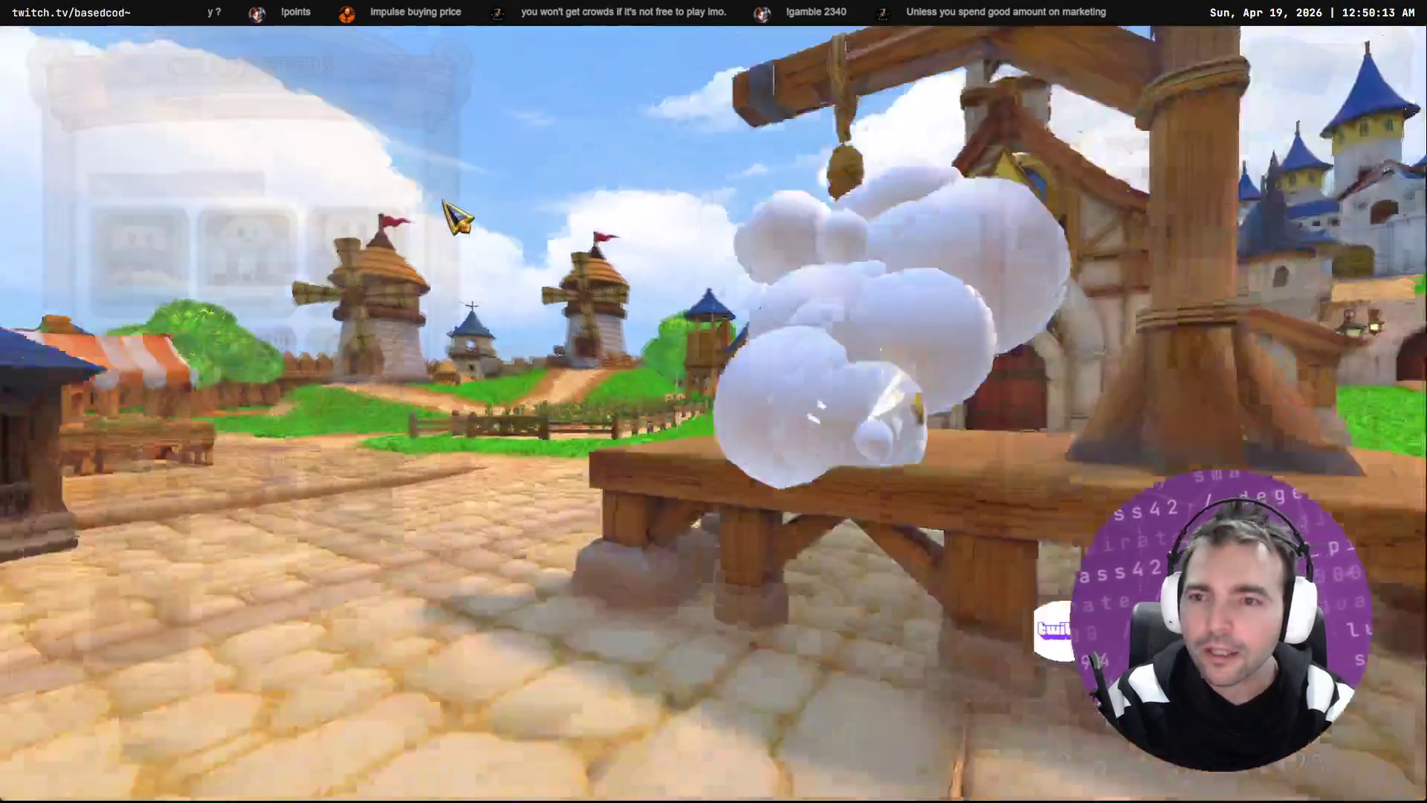
pyautogui.click(221, 185)
pyautogui.click(271, 387)
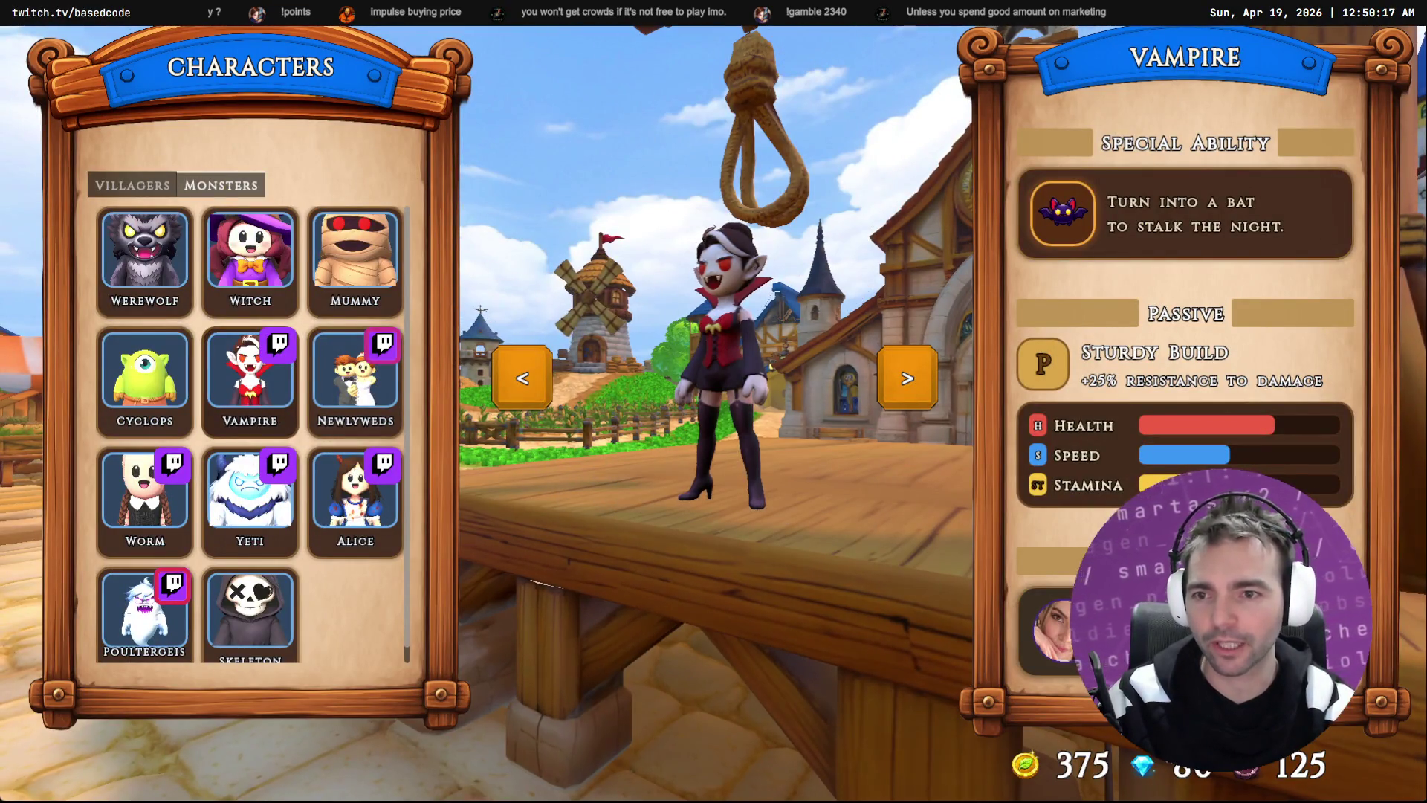
pyautogui.click(383, 413)
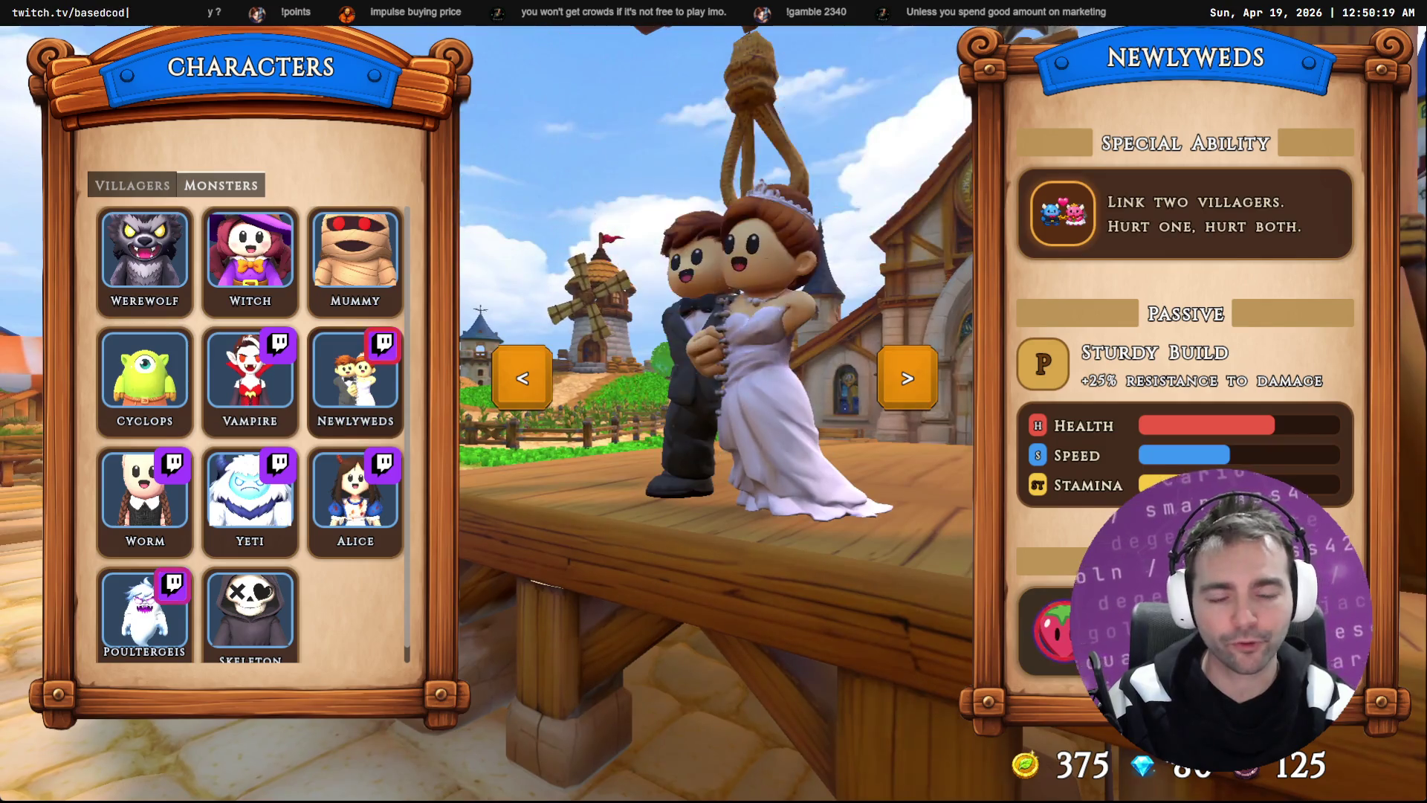
pyautogui.click(145, 498)
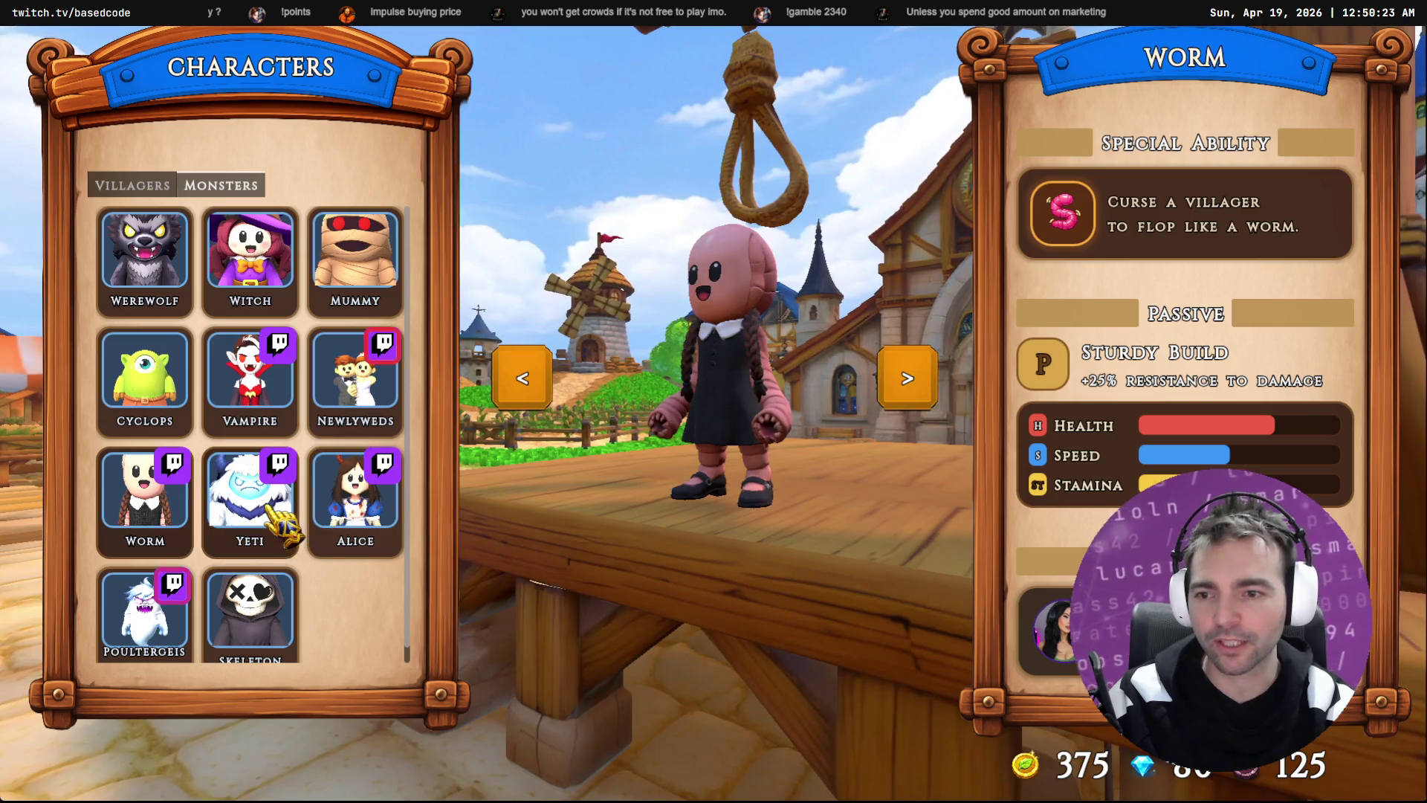
pyautogui.click(250, 491)
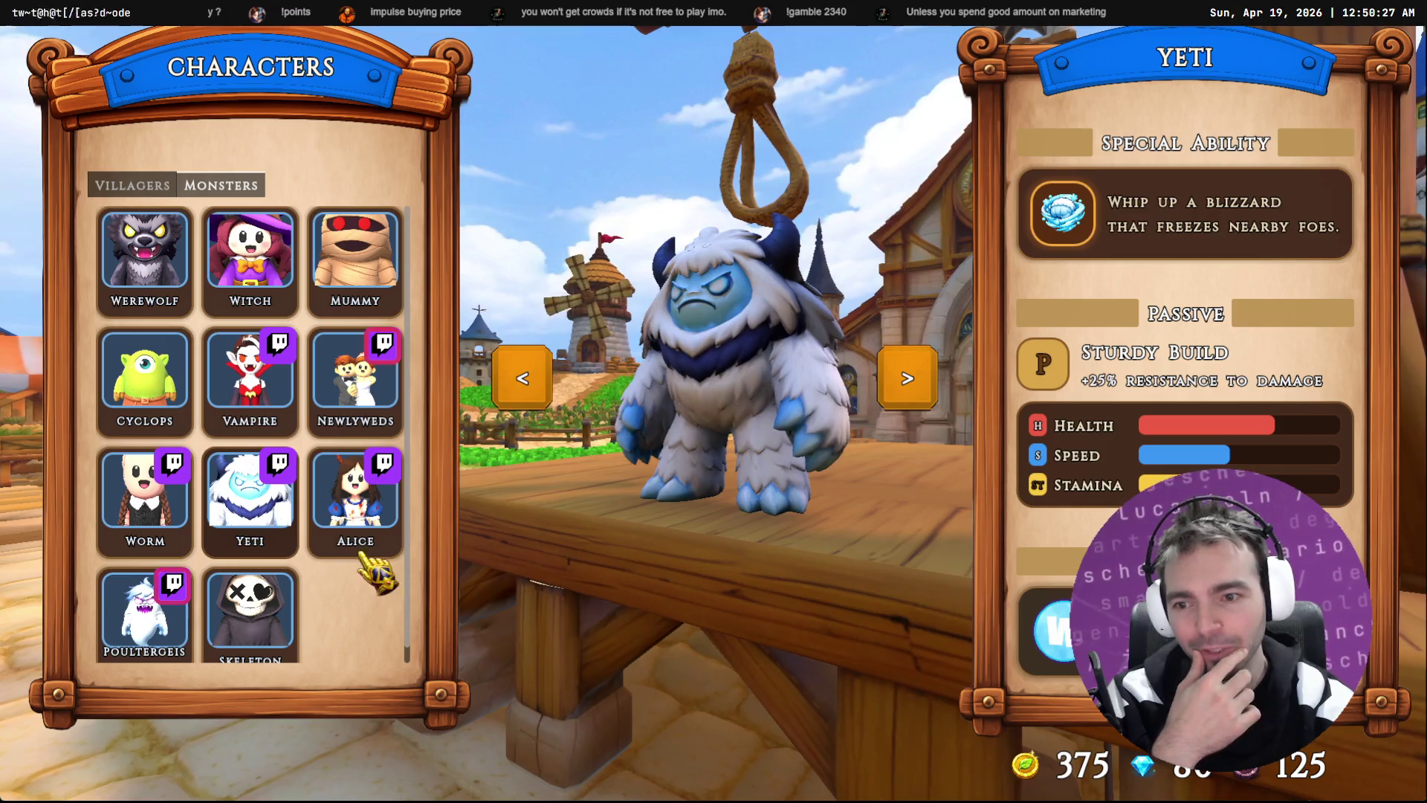
pyautogui.click(355, 520)
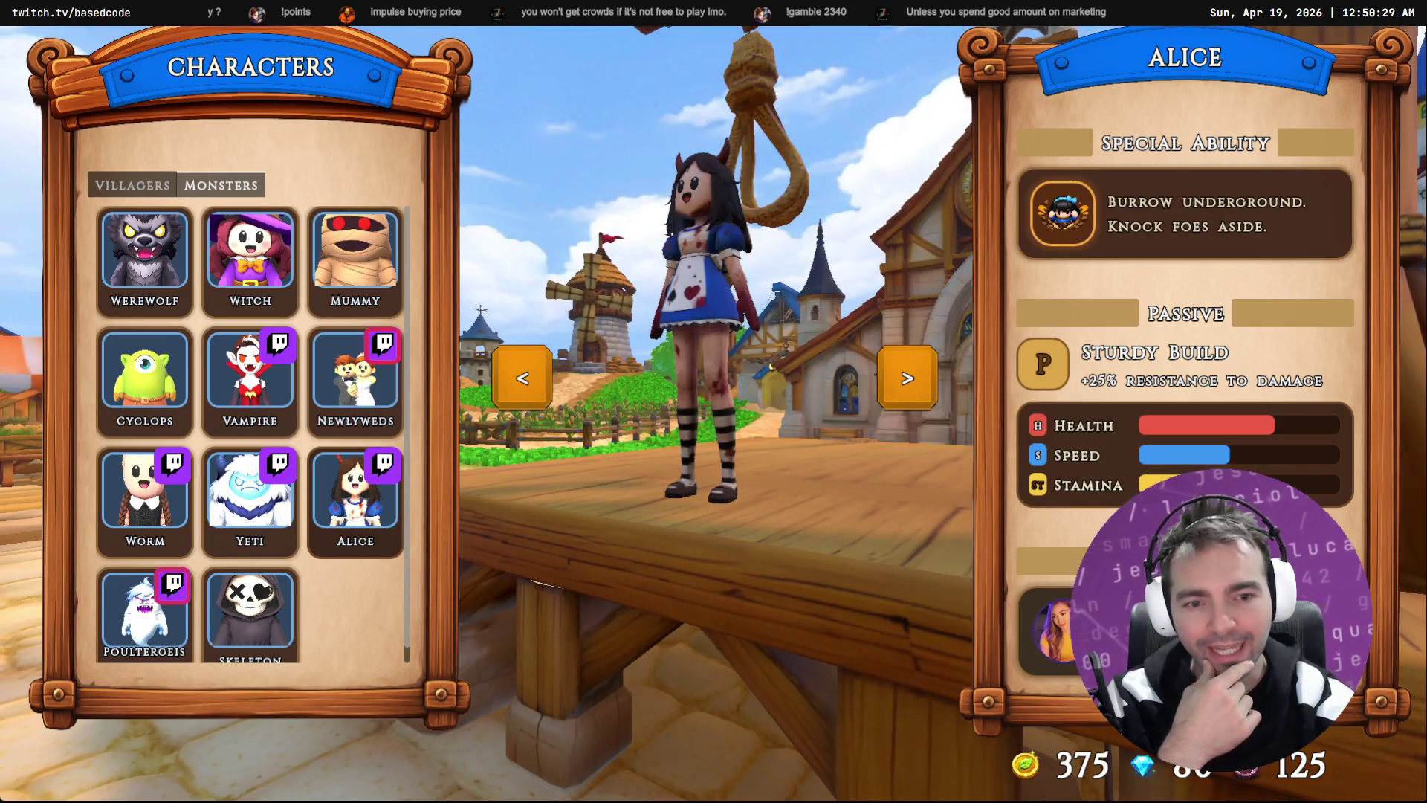
pyautogui.click(160, 613)
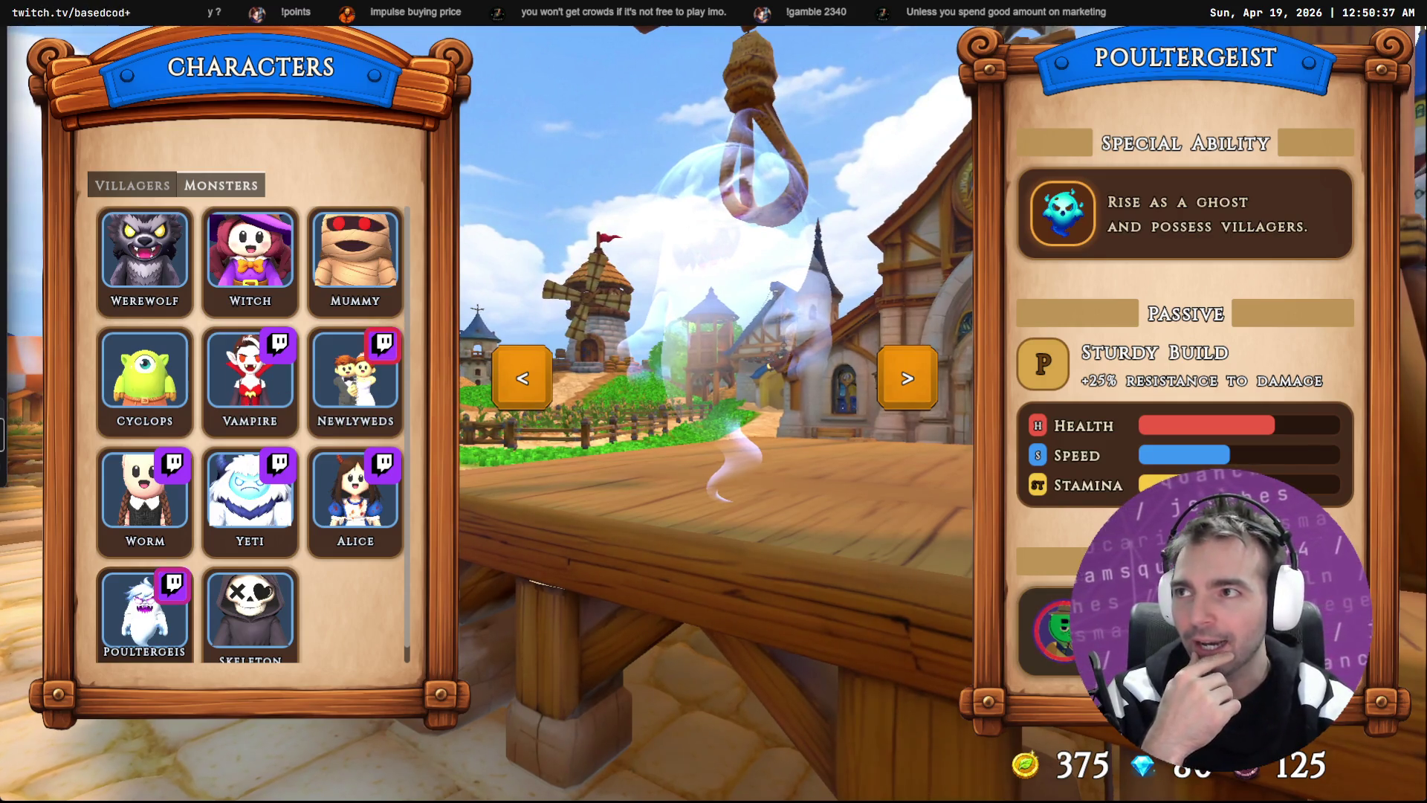
pyautogui.hotkey('alt', 'Tab')
pyautogui.moveTo(948, 178); pyautogui.dragTo(910, 87)
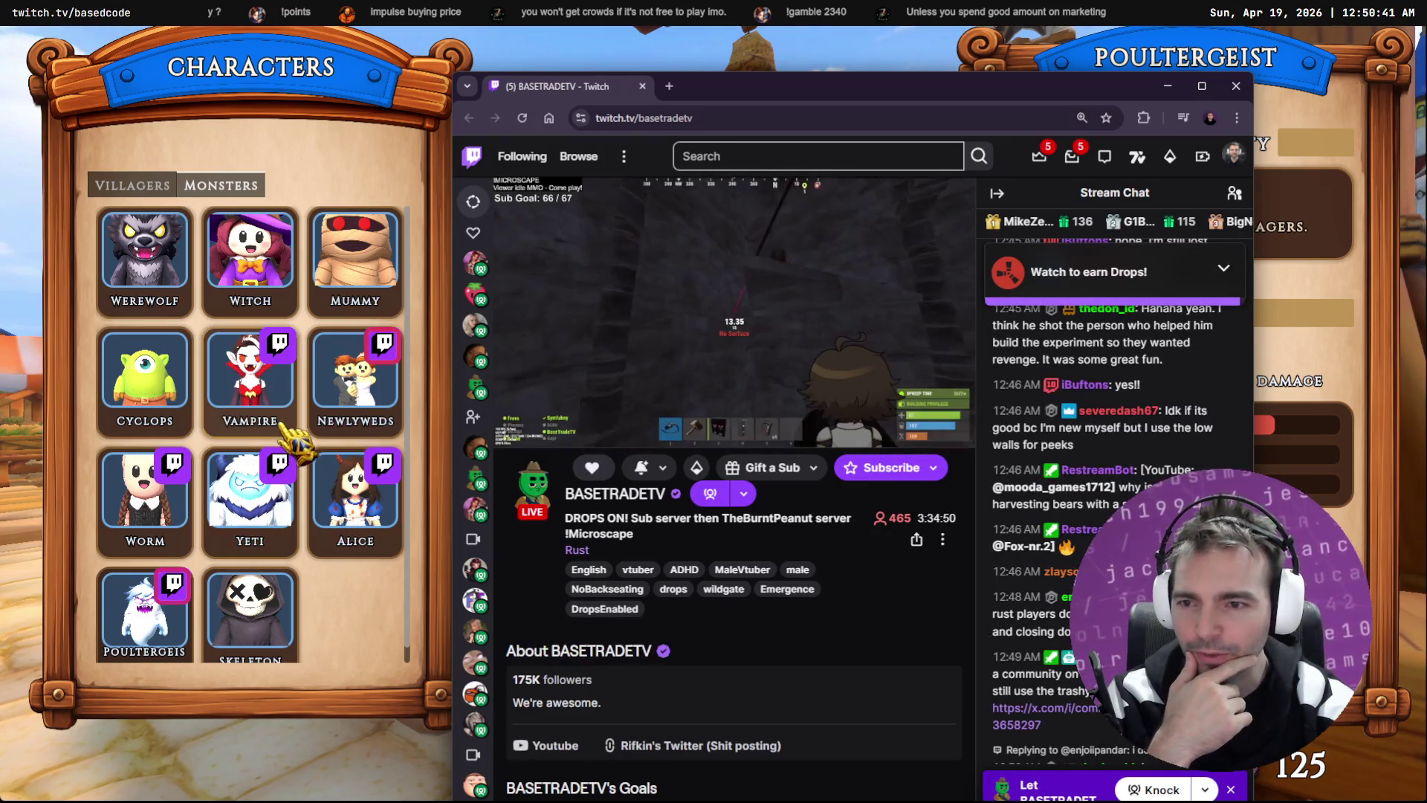
# Step: Open another streamer's channel in the Twitch browser
pyautogui.click(361, 391)
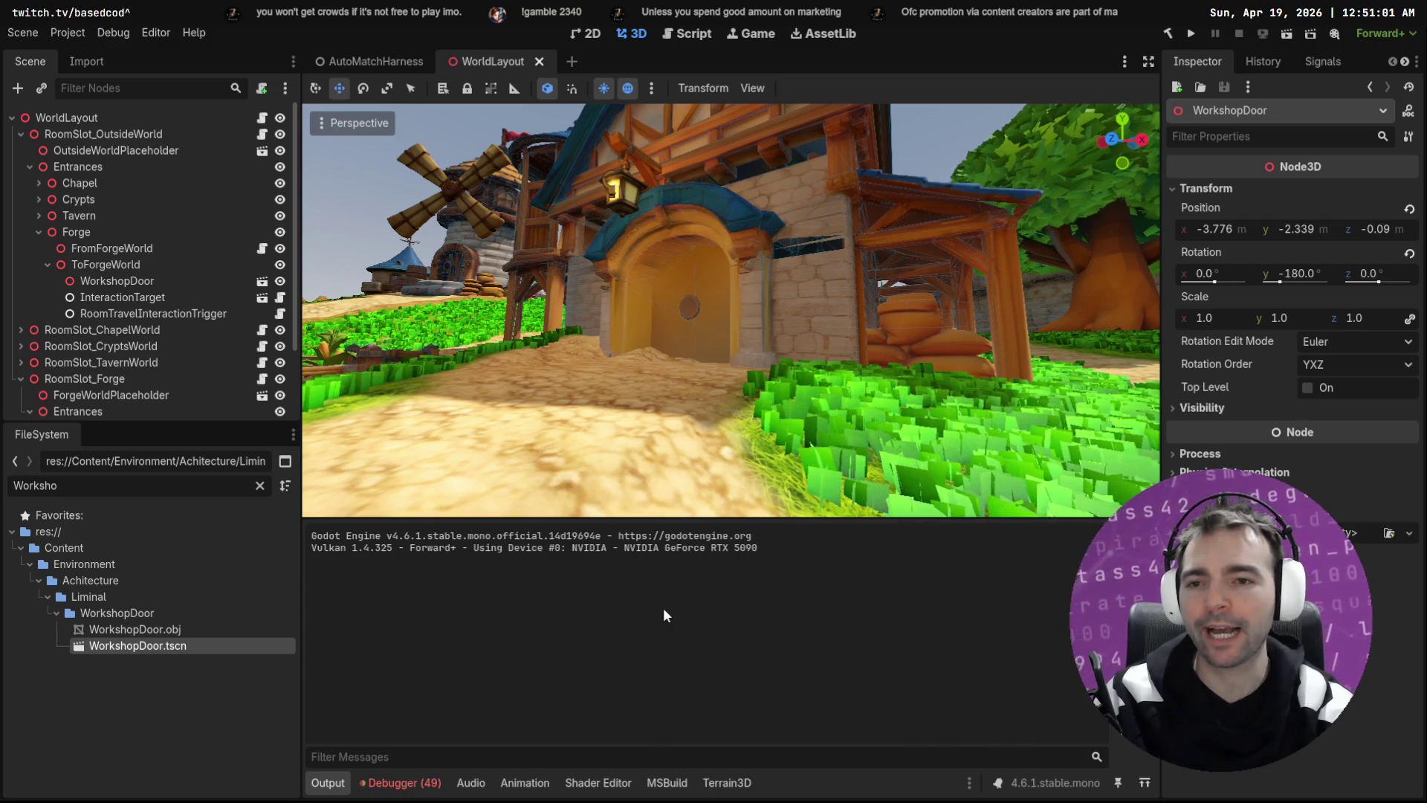
# Step: Fly the Godot viewport camera along the town street past the forge houses and church
pyautogui.moveTo(917, 341); pyautogui.dragTo(1041, 342)
pyautogui.moveTo(959, 280); pyautogui.dragTo(918, 281)
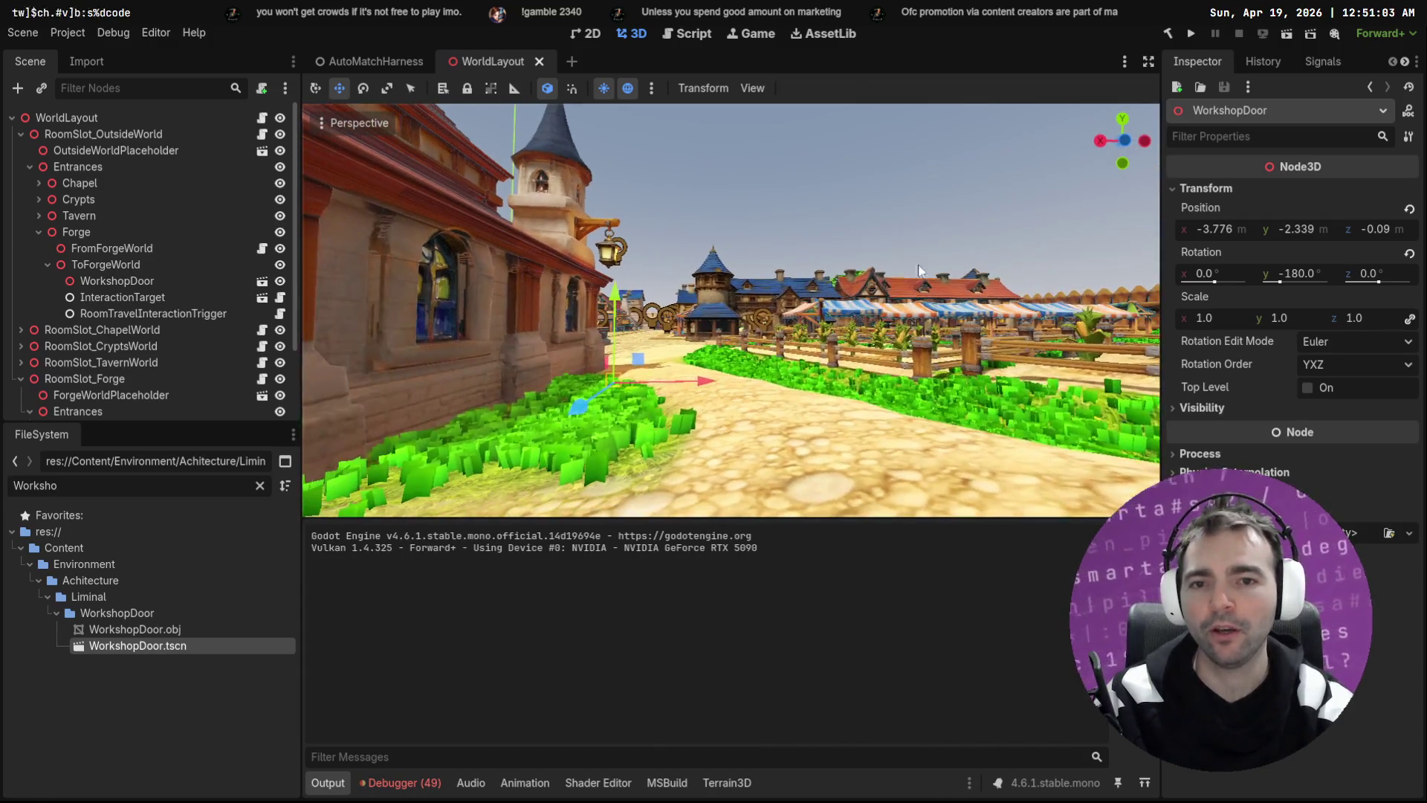
pyautogui.click(903, 200)
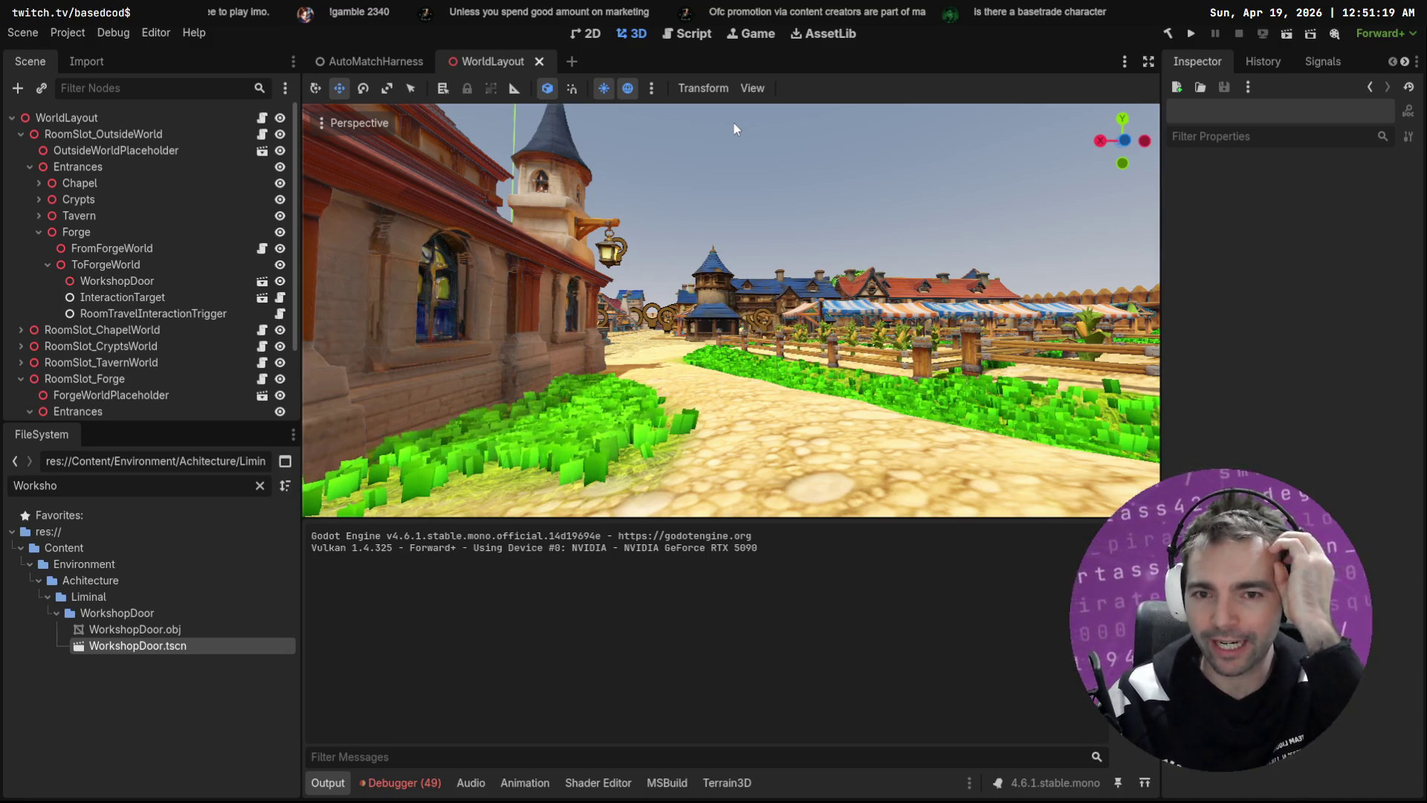
pyautogui.rightClick(782, 205)
pyautogui.press('w')
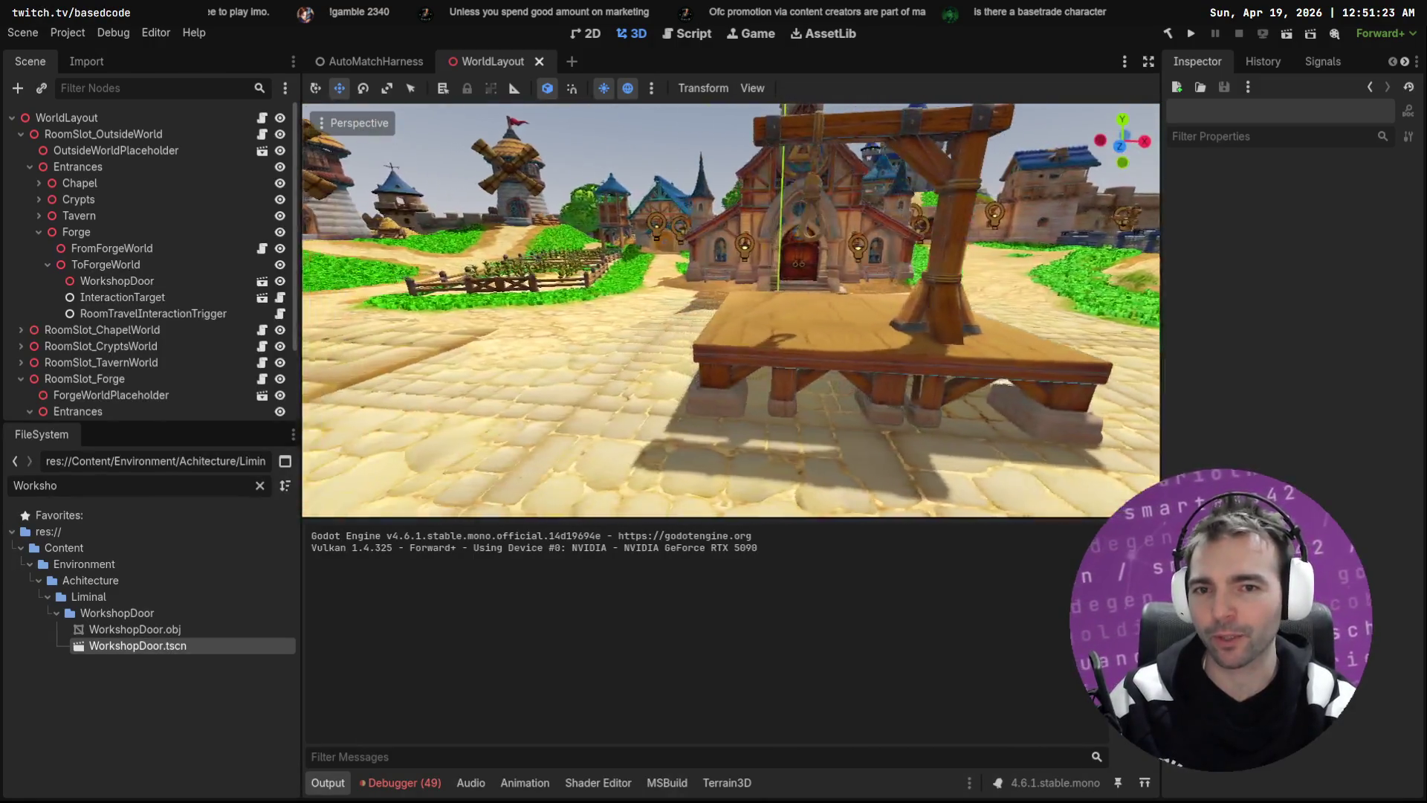
pyautogui.press('w')
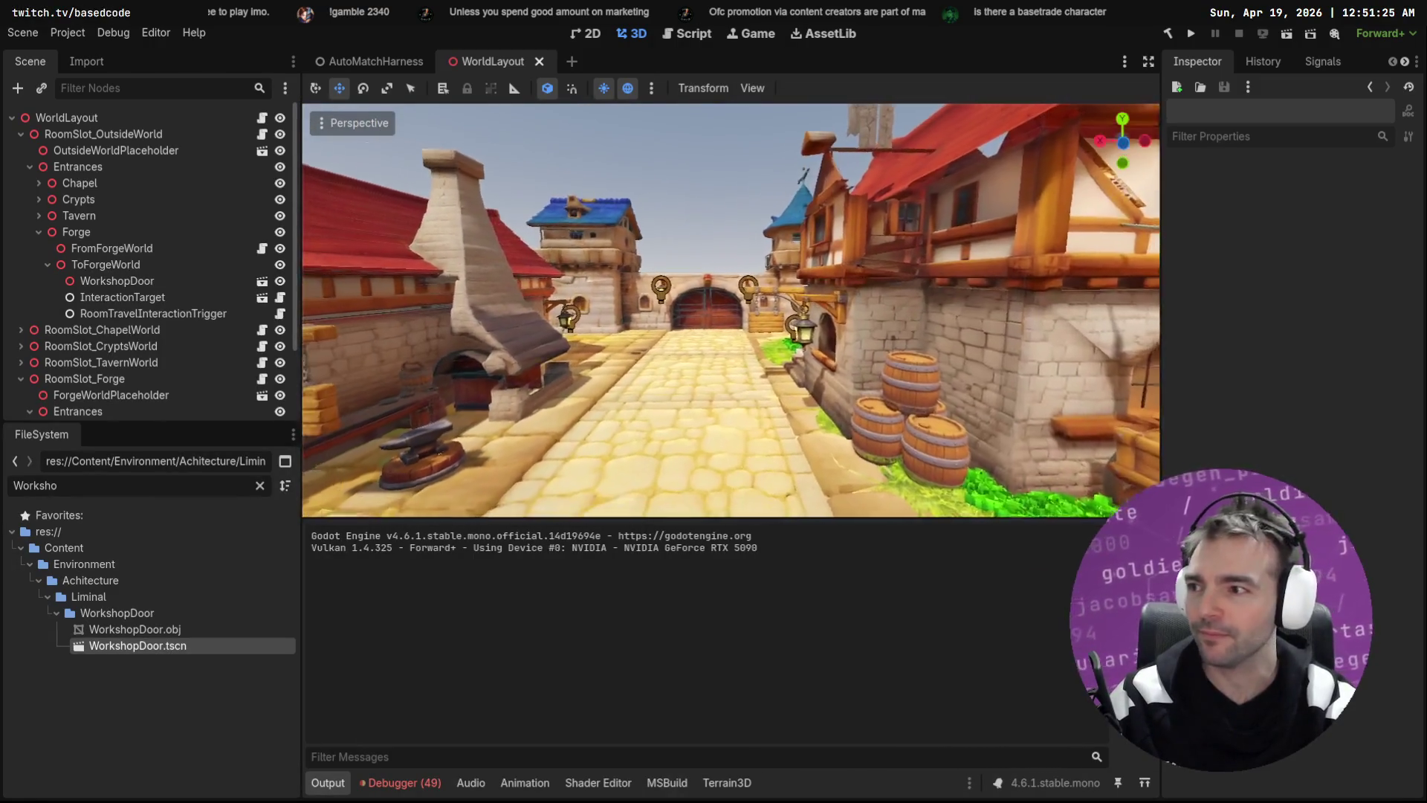
pyautogui.press('w')
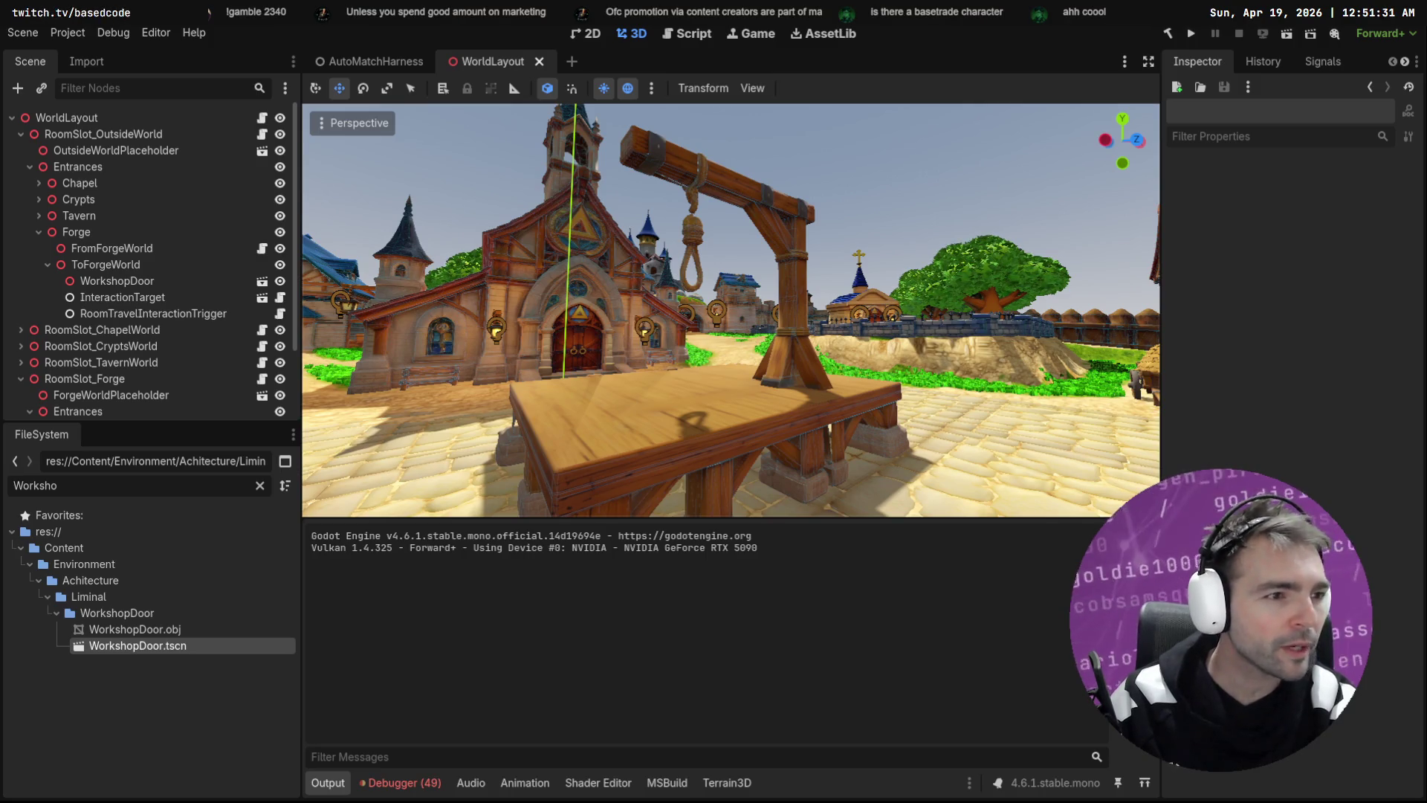
# Step: Select the '- Granery.' line under World building in BACKLOG.md
pyautogui.hotkey('alt', 'Tab')
pyautogui.click(318, 194)
pyautogui.hotkey('shift', 'Home')
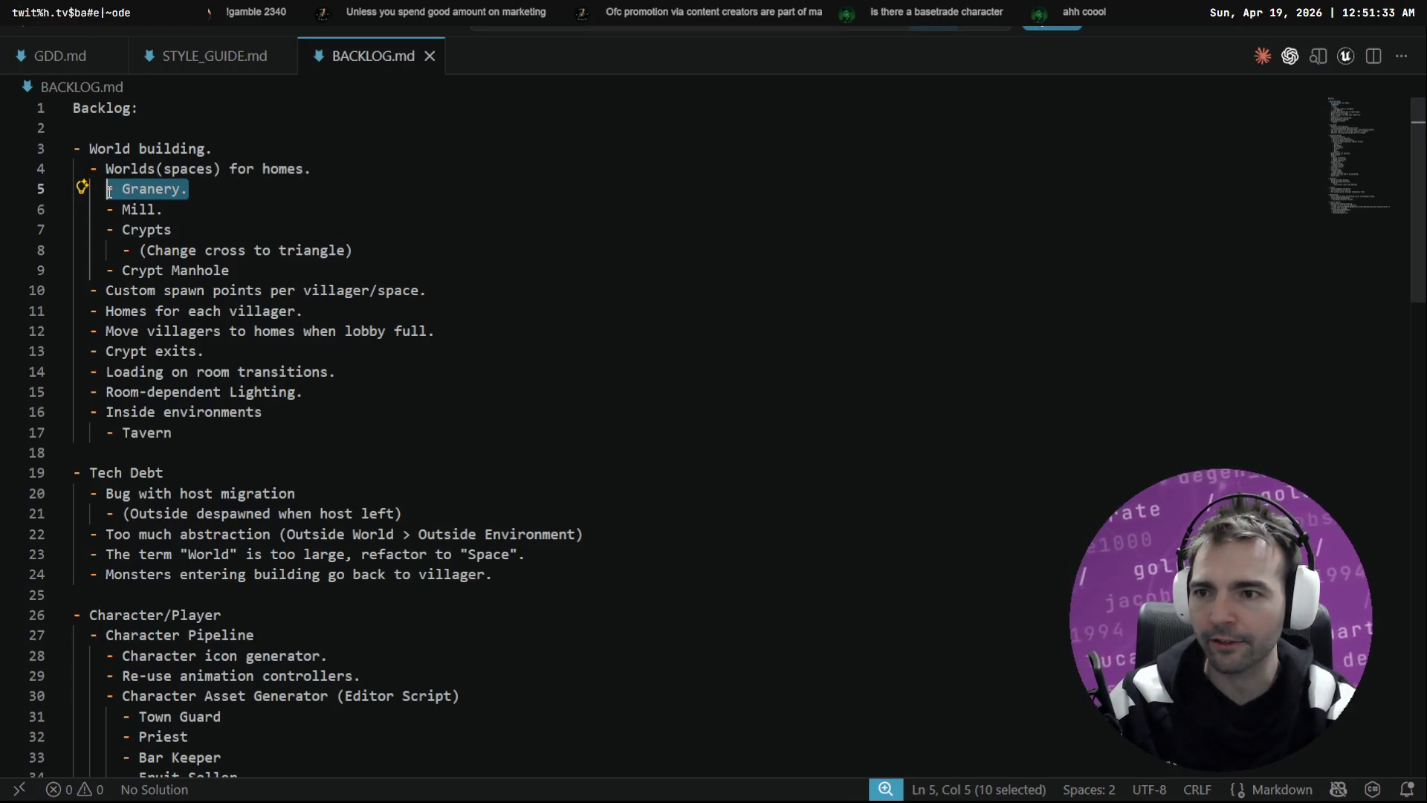
pyautogui.hotkey('alt', 'Tab')
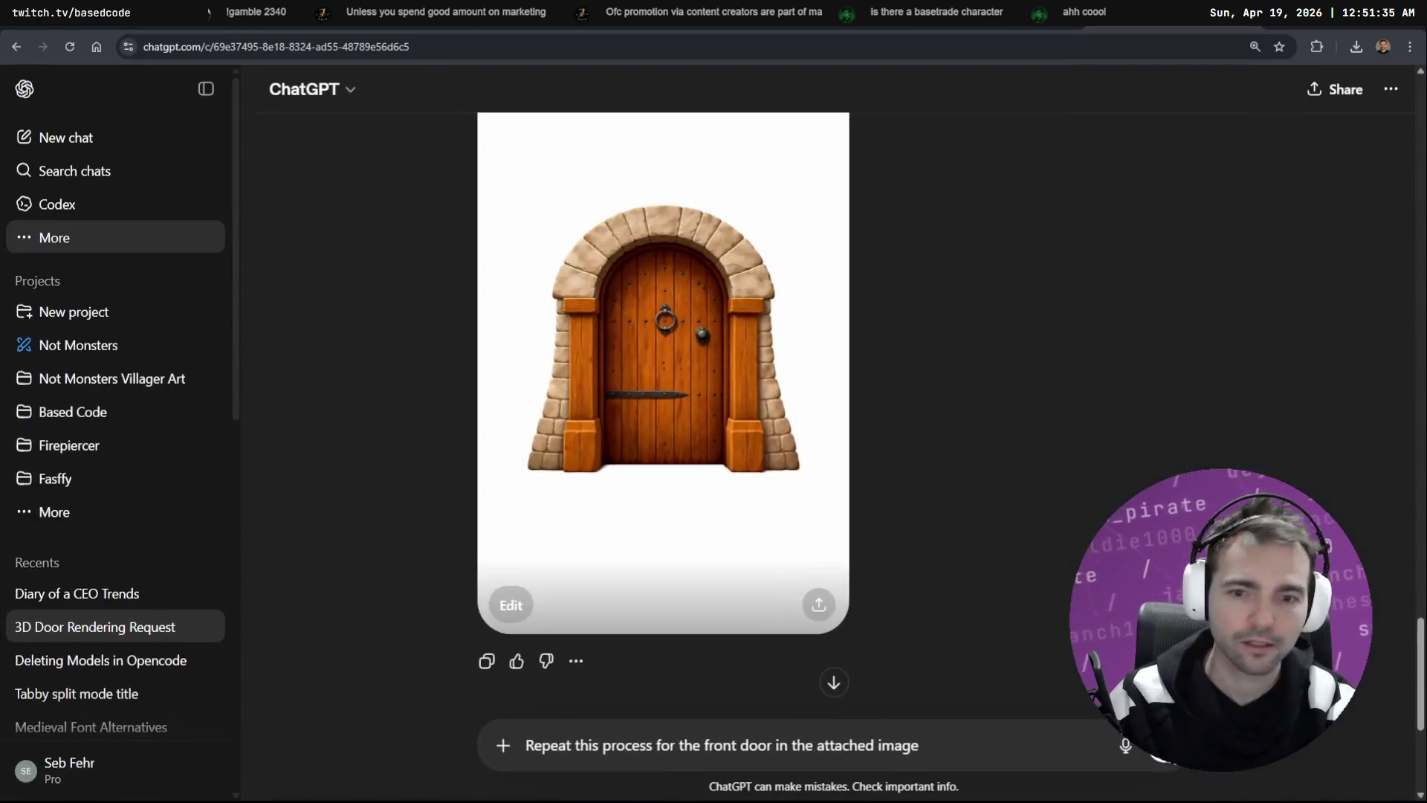
pyautogui.hotkey('alt', 'Tab')
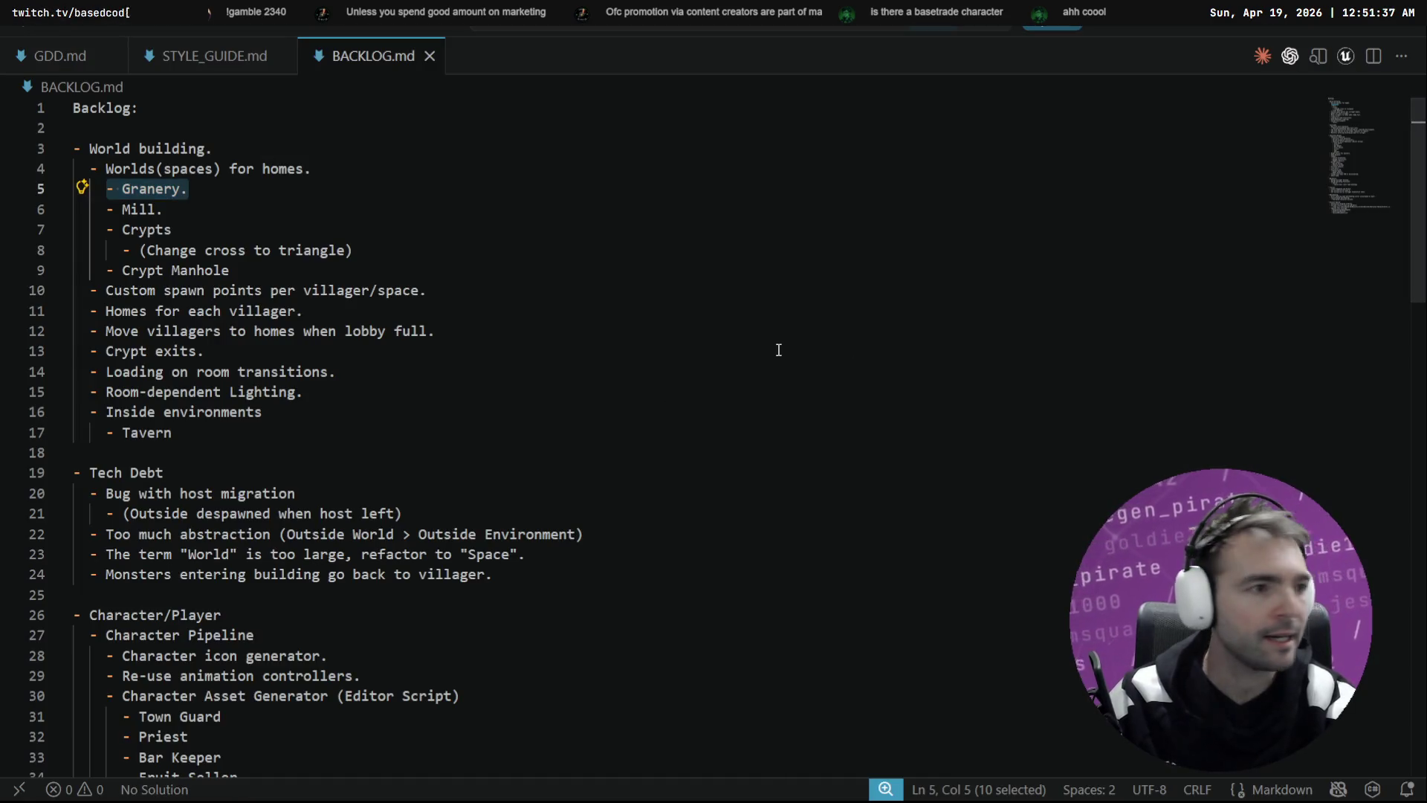
# Step: Return to the tldraw board and check the top door image
pyautogui.hotkey('alt', 'Tab')
pyautogui.scroll(10, 819, 96)
pyautogui.hscroll(3, 819, 96)
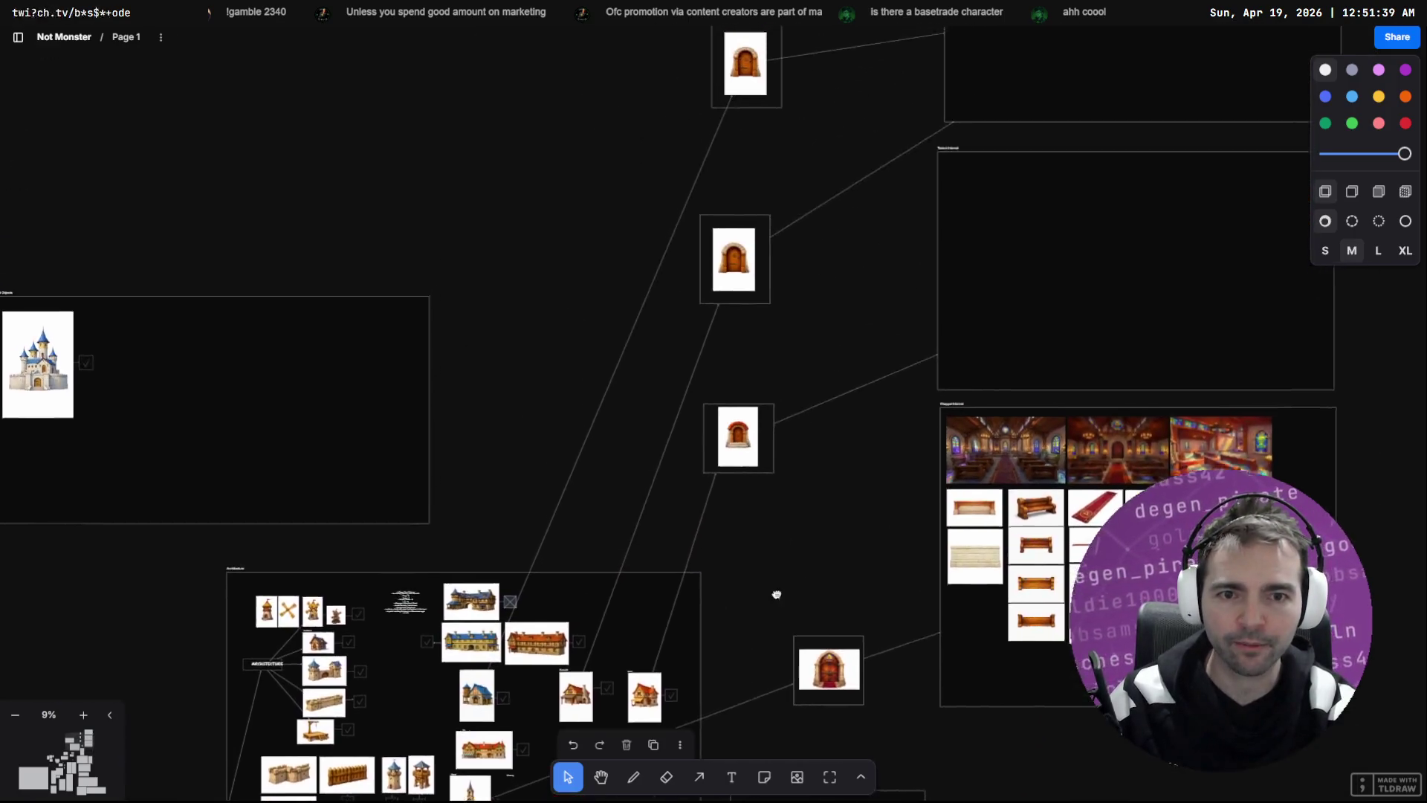
pyautogui.click(637, 258)
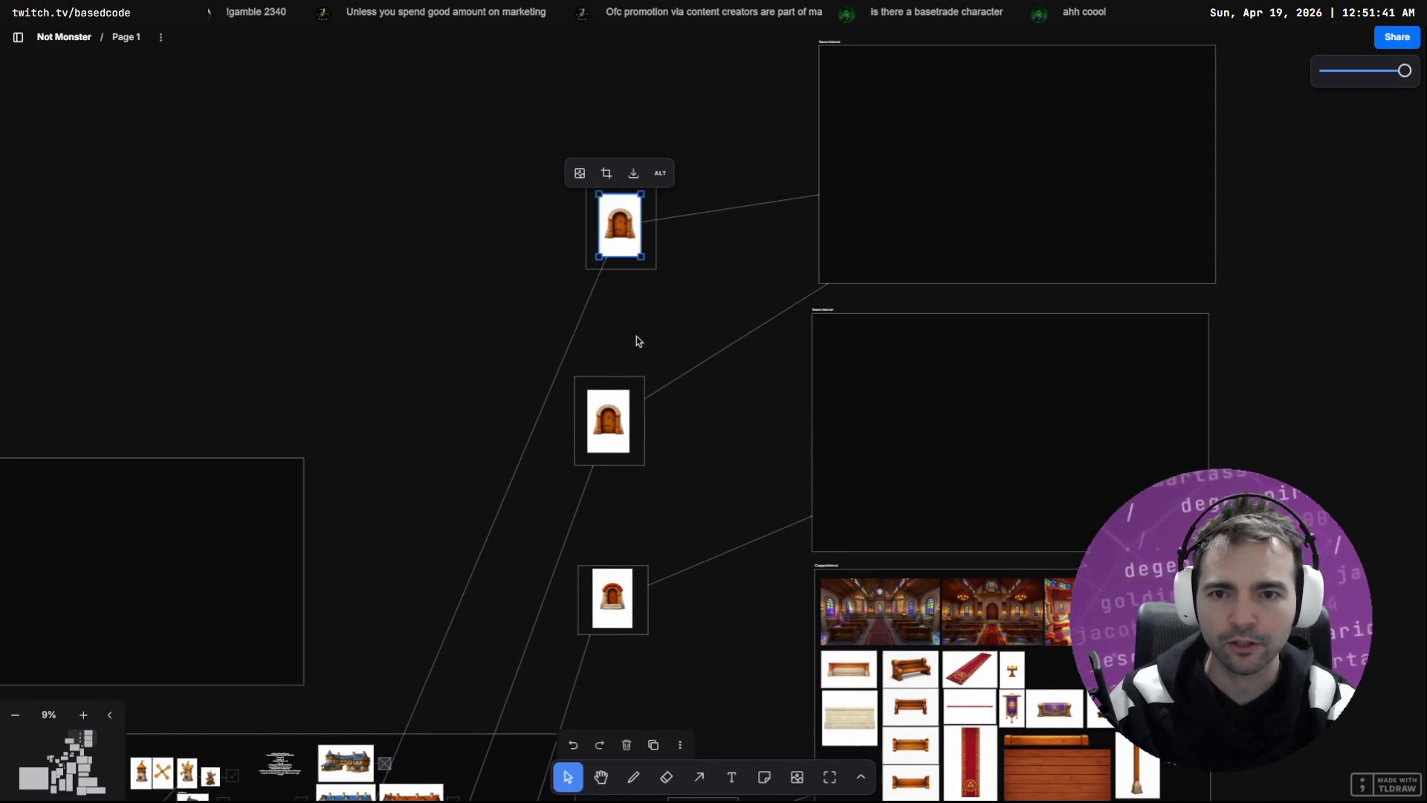
pyautogui.scroll(-3, 650, 312)
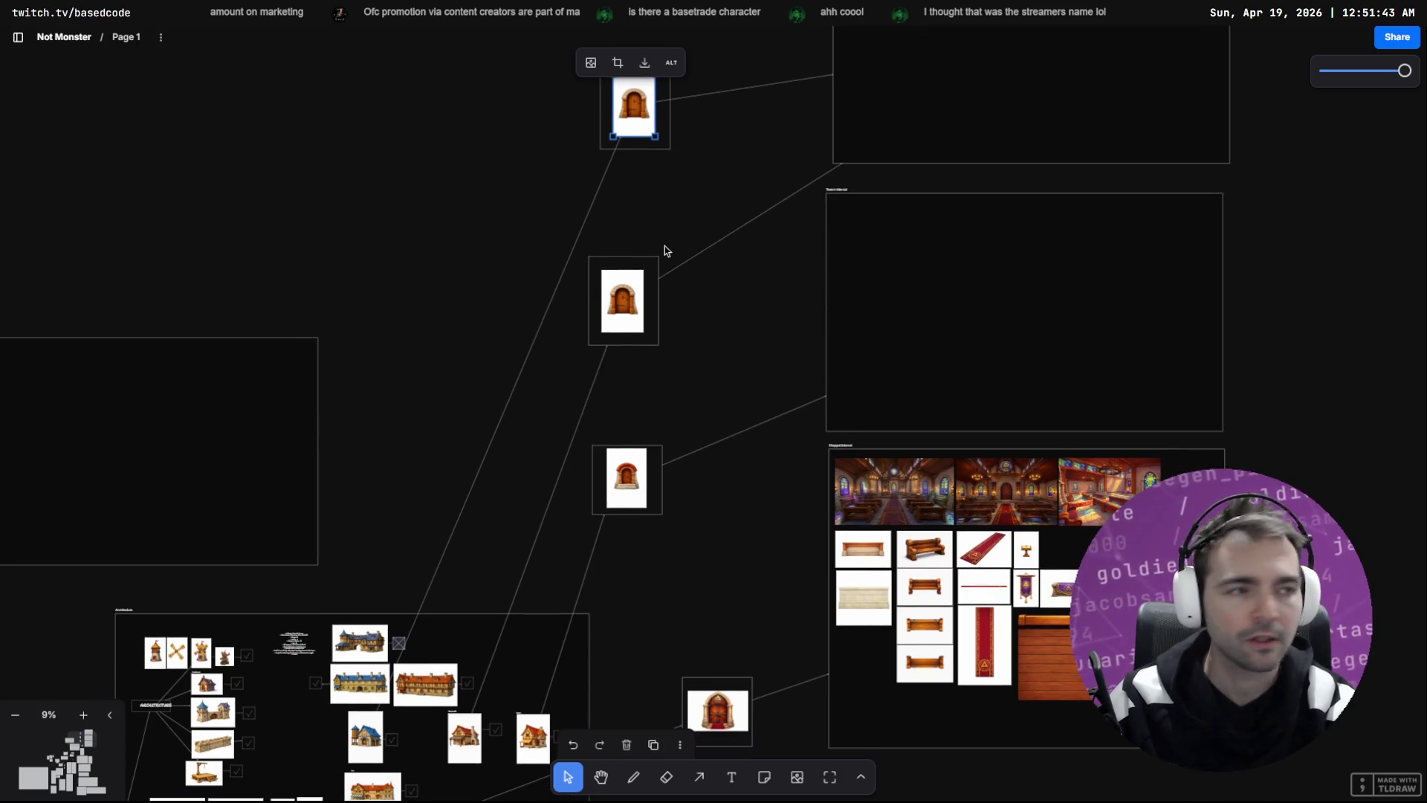
pyautogui.click(665, 251)
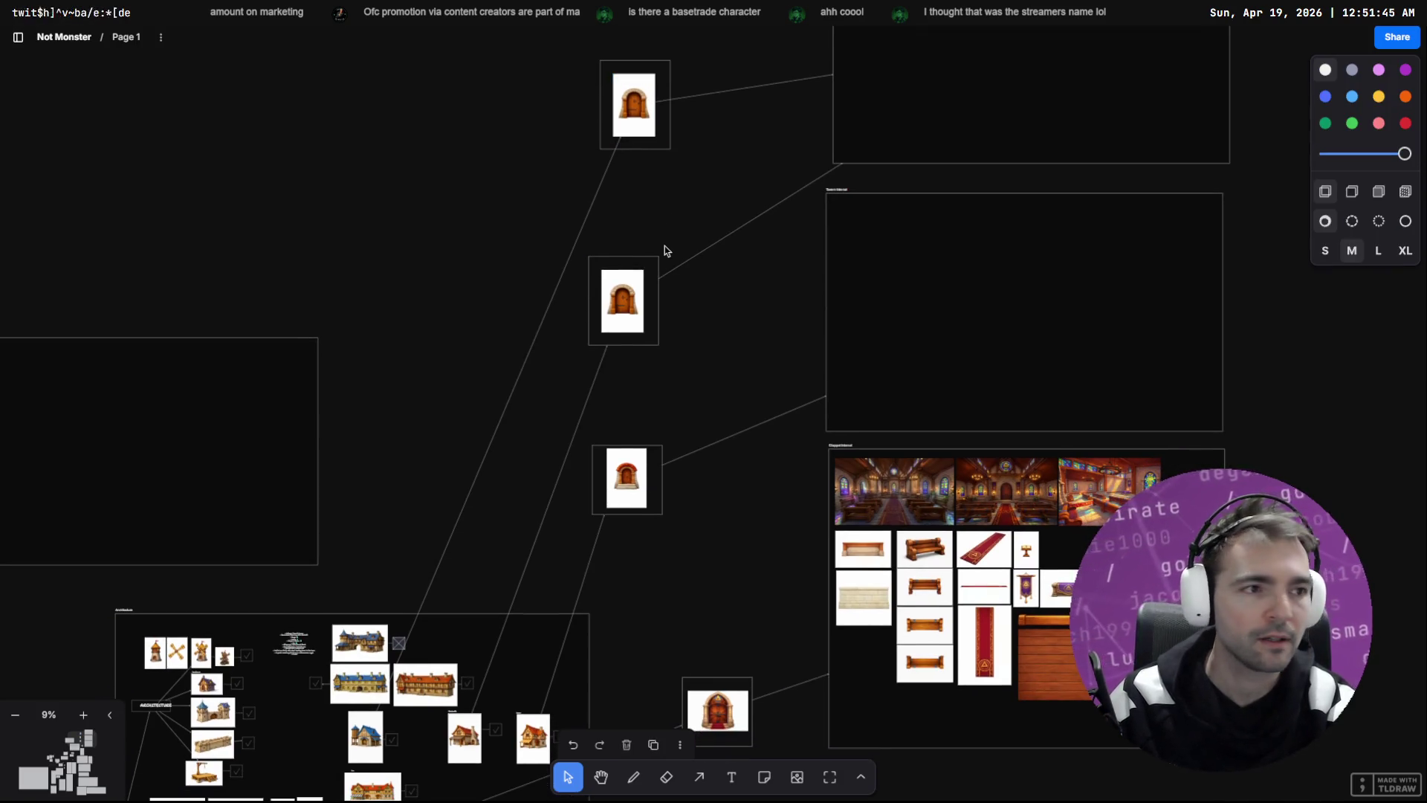
# Step: Download the original of the blue-roofed house image
pyautogui.moveTo(826, 272); pyautogui.dragTo(696, 408)
pyautogui.scroll(-5, 696, 408)
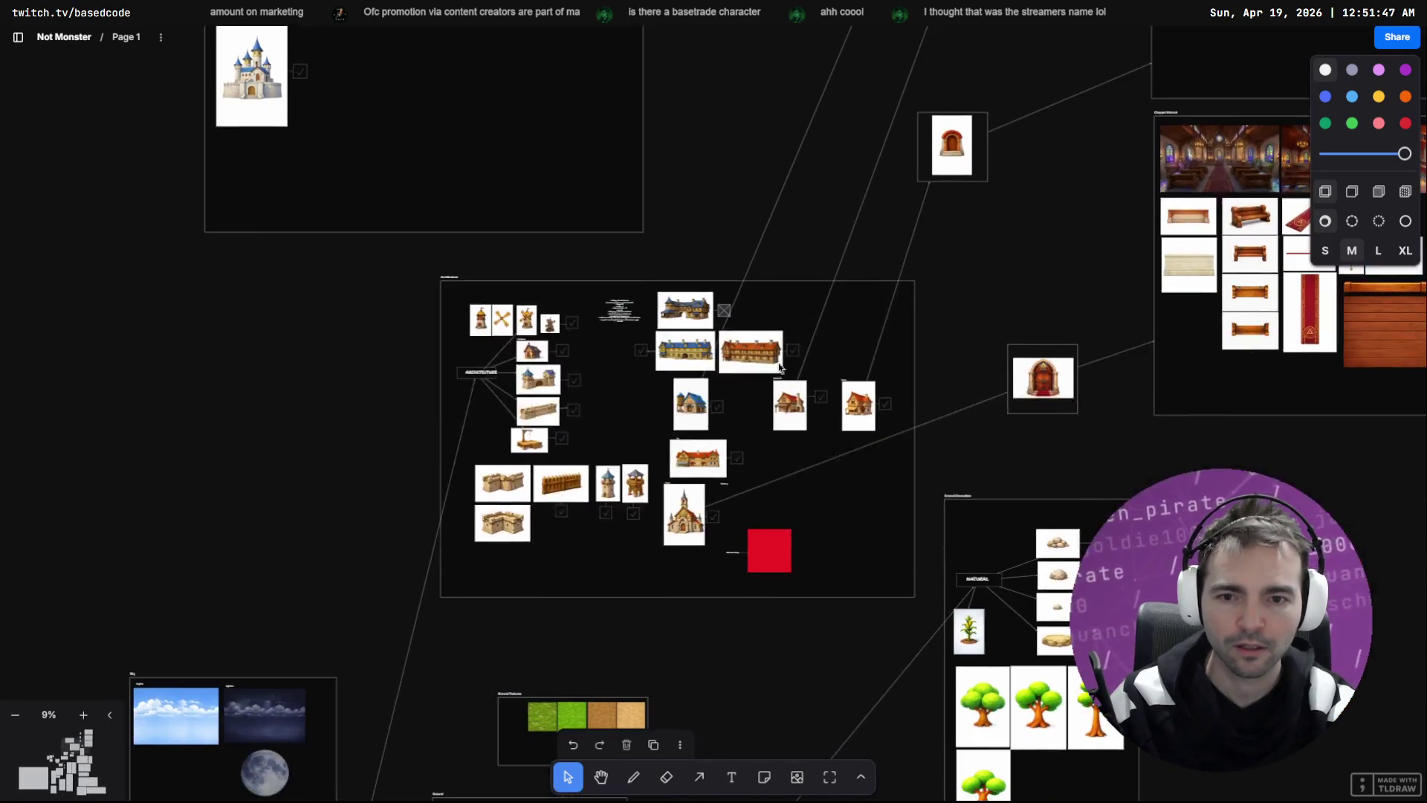
pyautogui.scroll(10, 665, 471)
pyautogui.click(665, 470)
pyautogui.rightClick(665, 471)
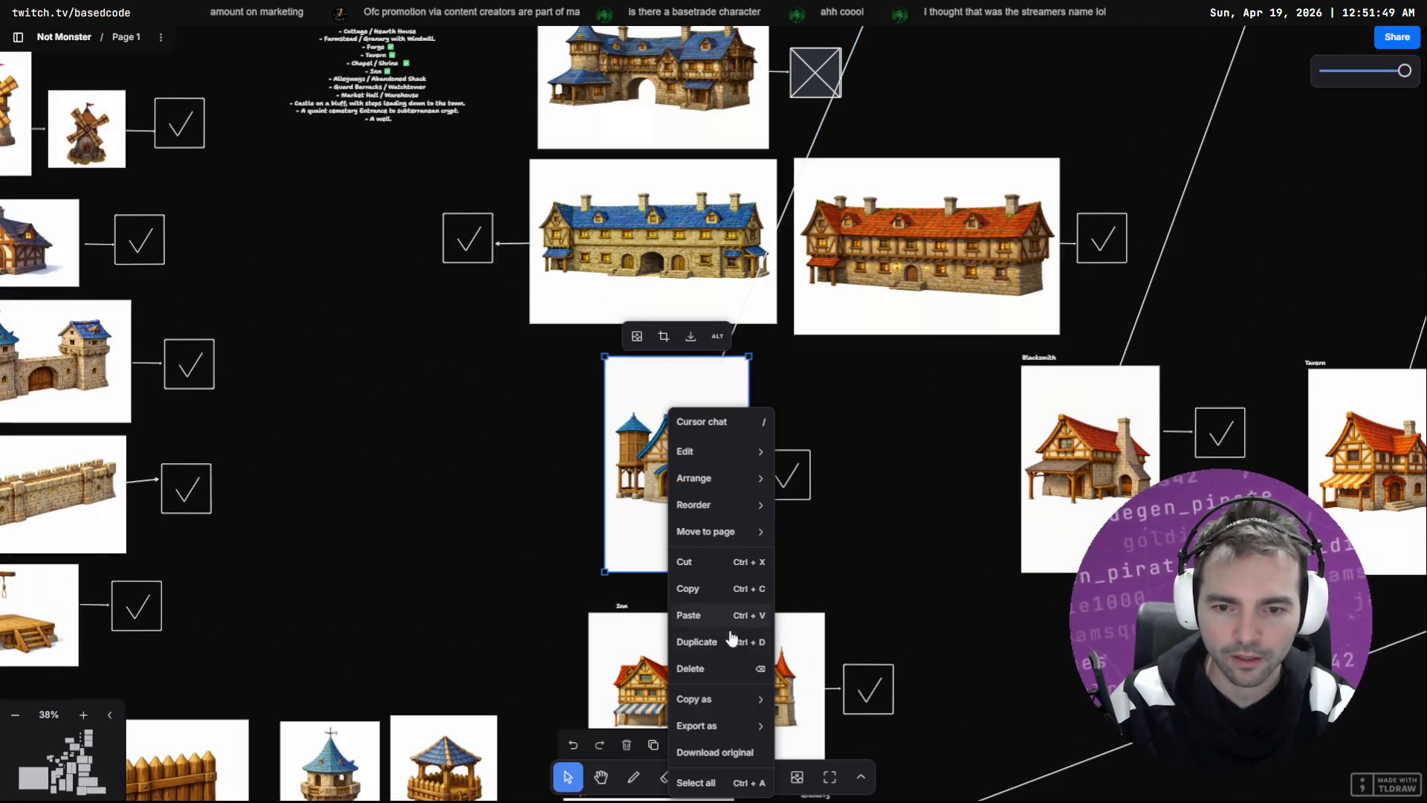
pyautogui.moveTo(712, 722)
pyautogui.click(715, 752)
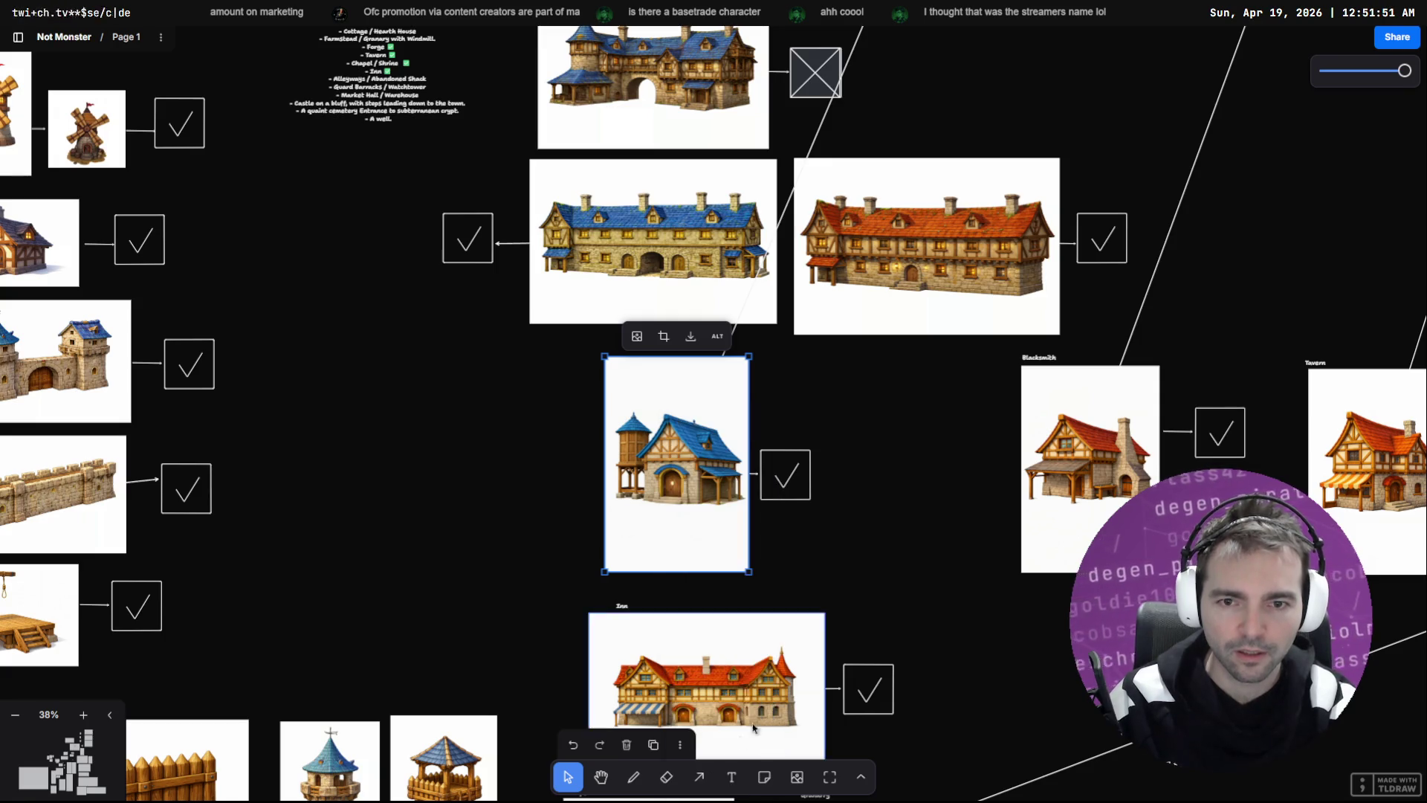
pyautogui.hotkey('alt', 'Tab')
pyautogui.hotkey('alt', 'Tab')
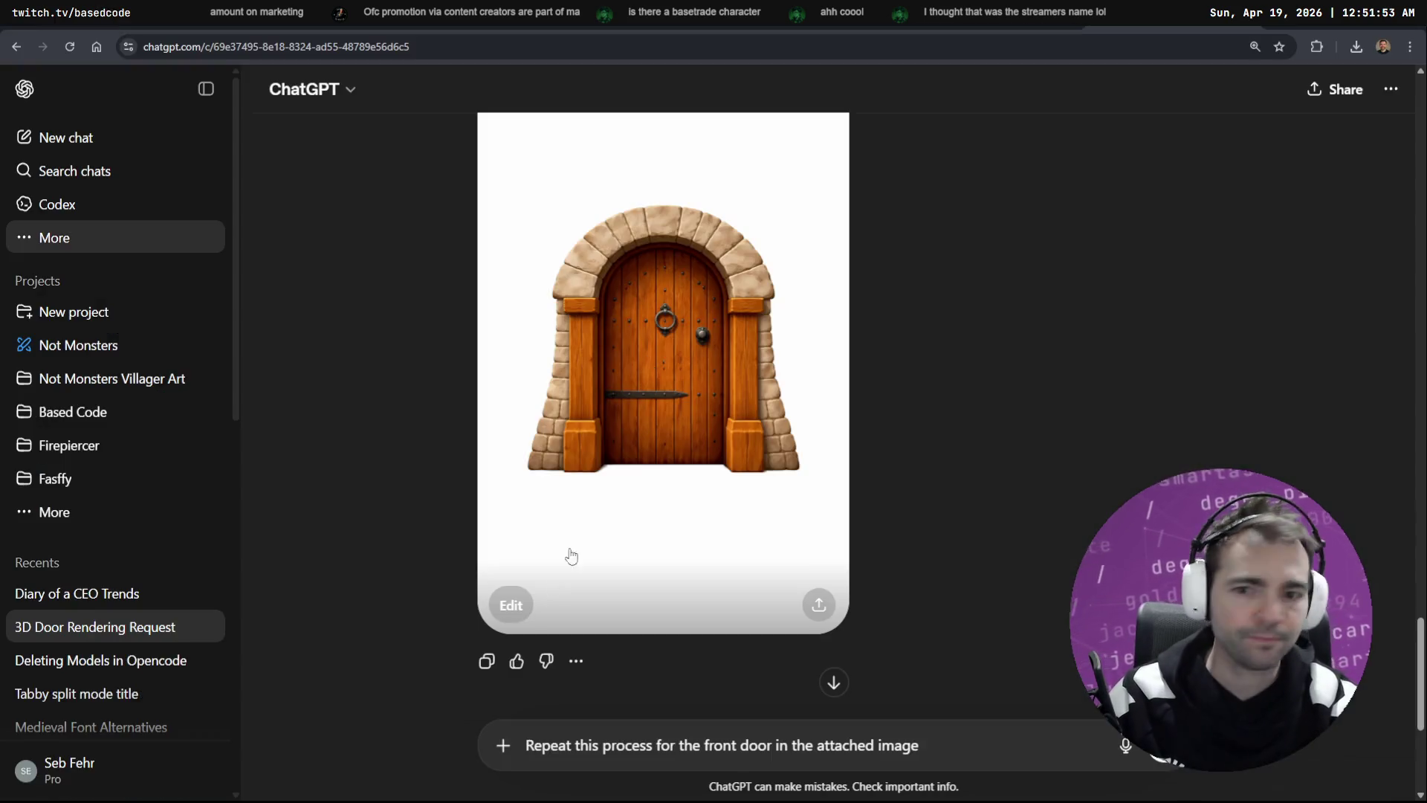
# Step: With Create image on, attach the downloaded house image and send the front-door request
pyautogui.click(503, 746)
pyautogui.click(556, 607)
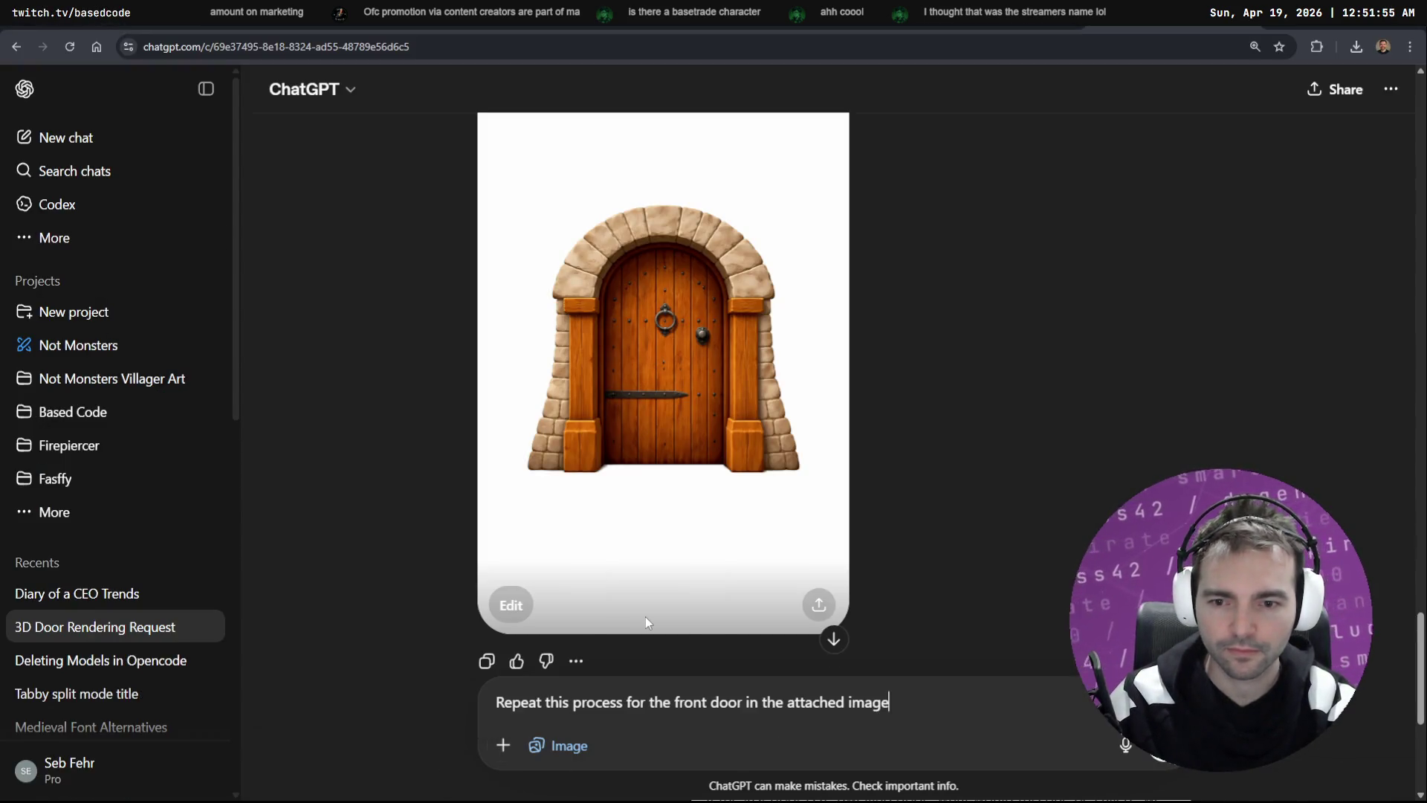
pyautogui.click(505, 756)
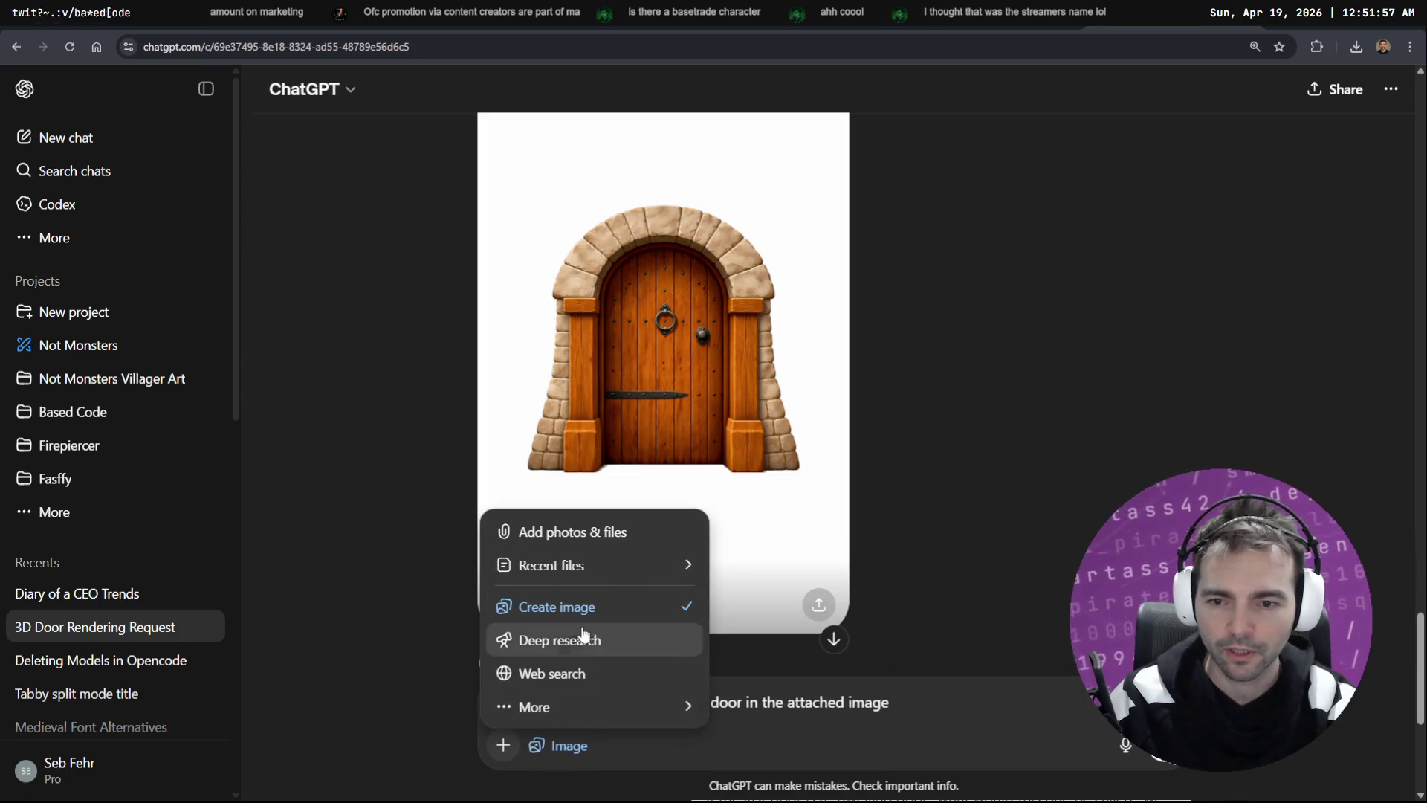
pyautogui.click(664, 414)
pyautogui.doubleClick(186, 130)
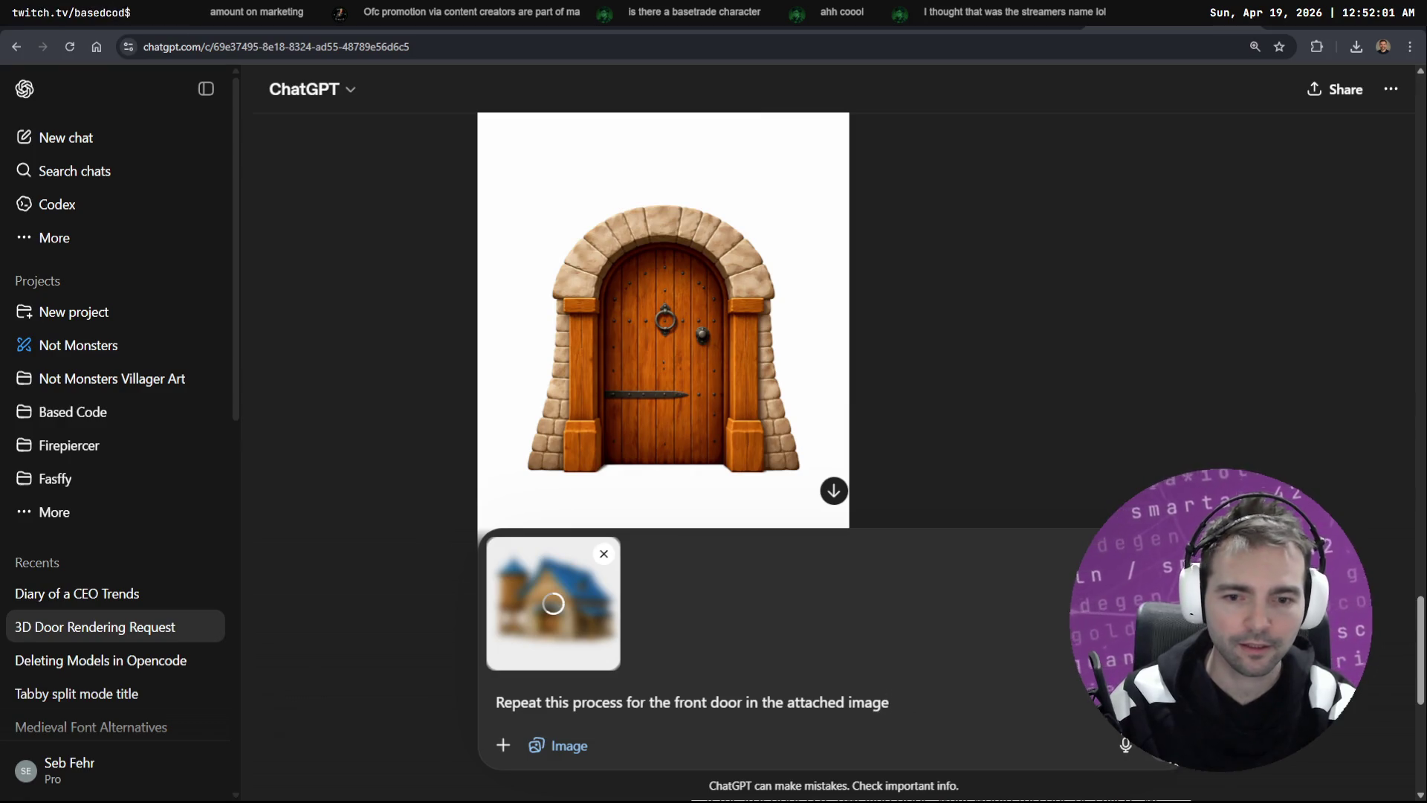
pyautogui.scroll(-6, 1071, 404)
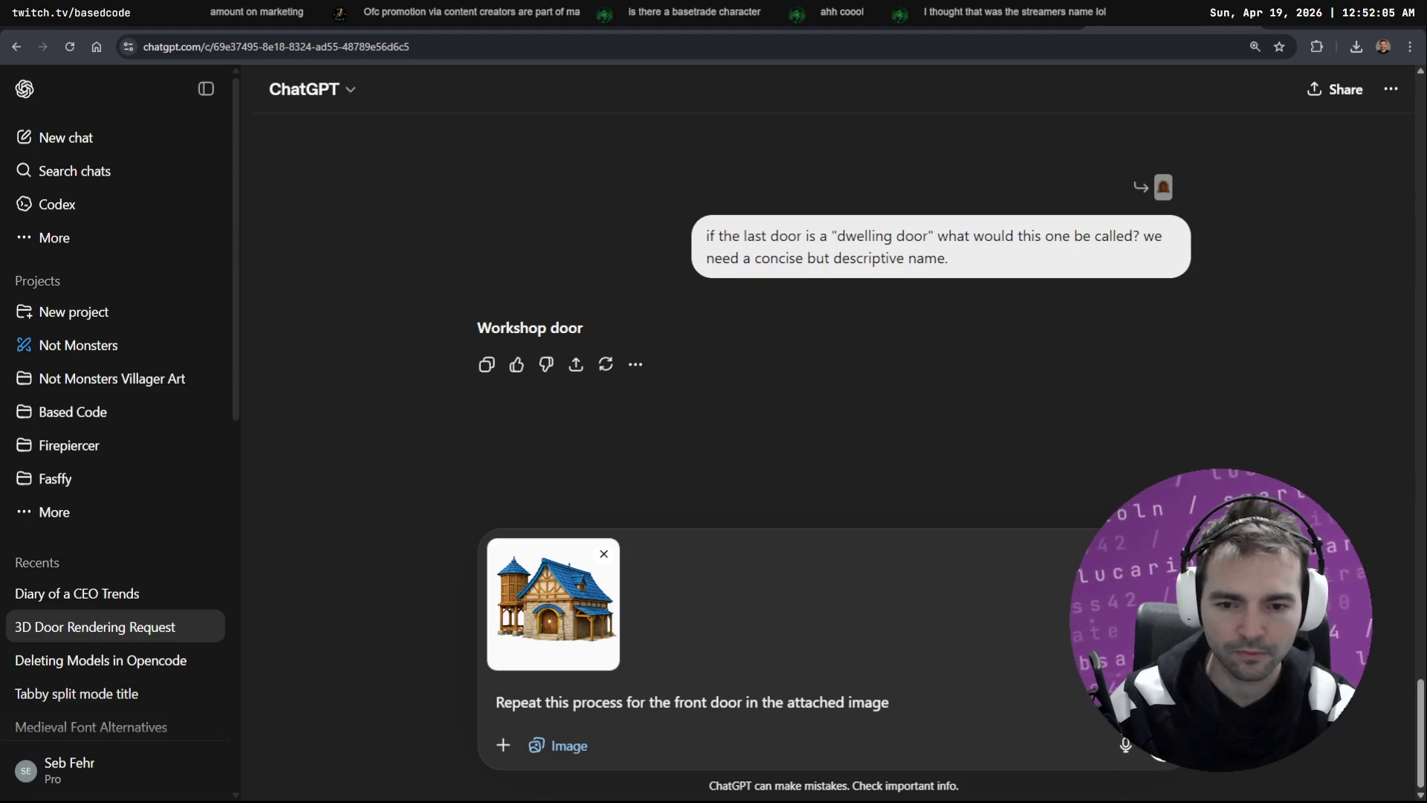
pyautogui.click(1160, 746)
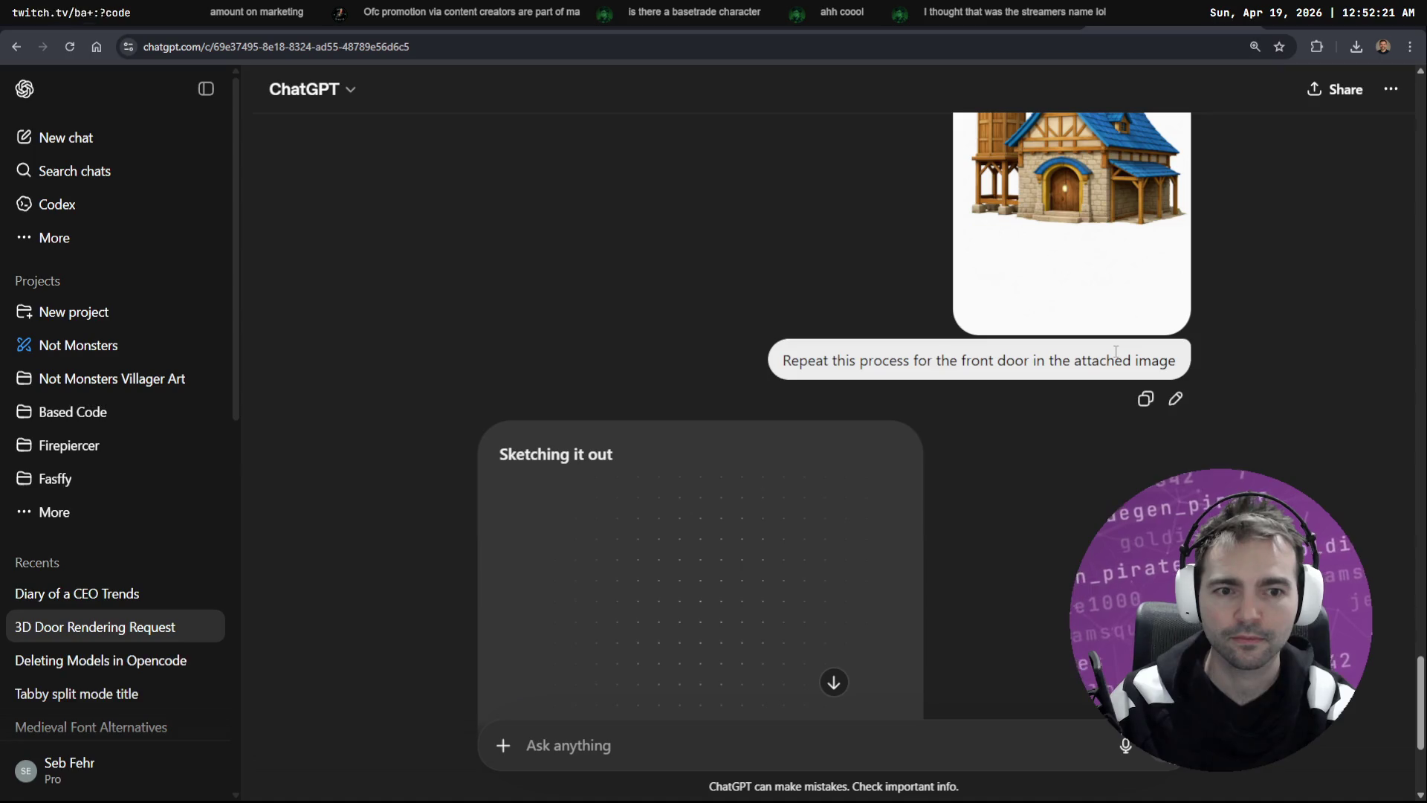
pyautogui.hotkey('alt', 'Tab')
pyautogui.scroll(-2, 720, 398)
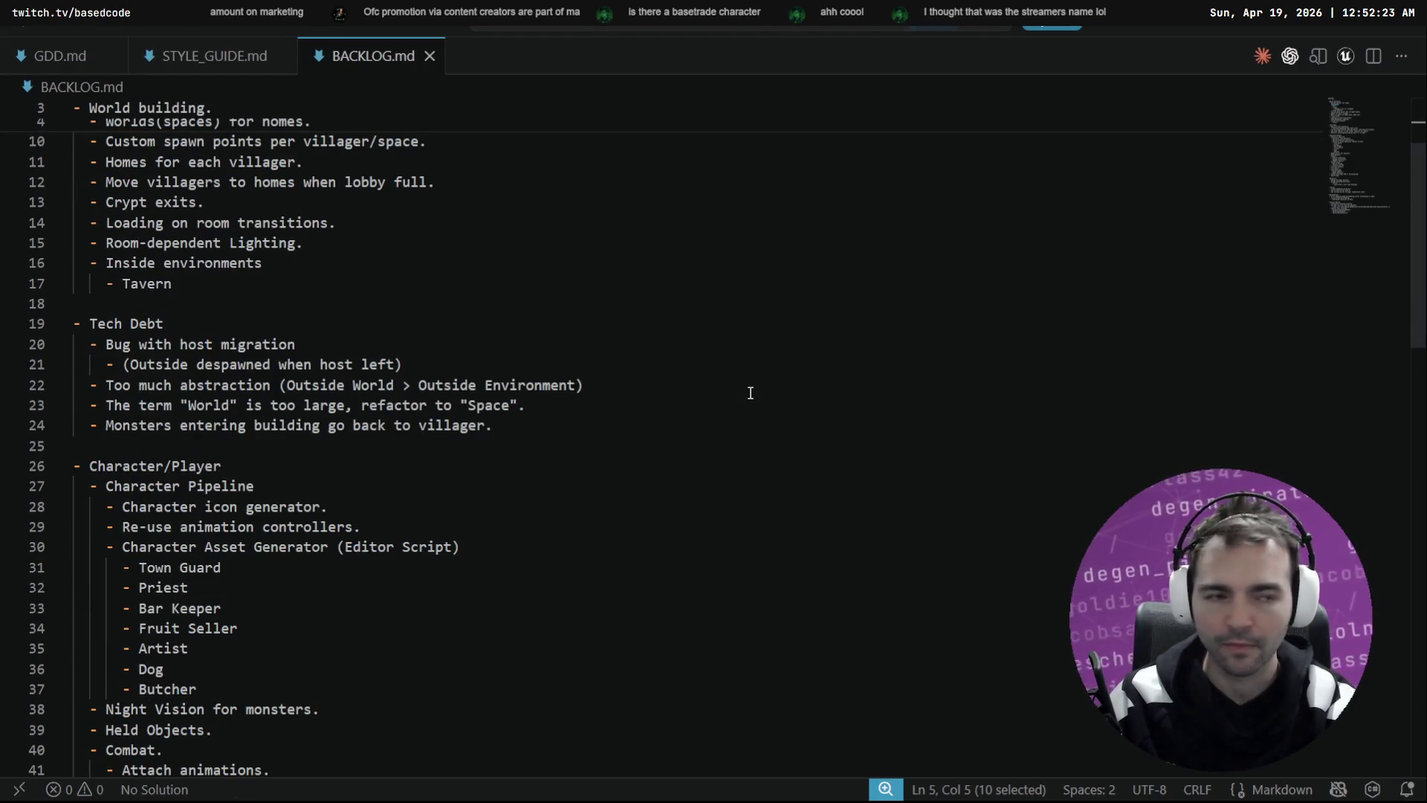
pyautogui.hotkey('alt', 'Tab')
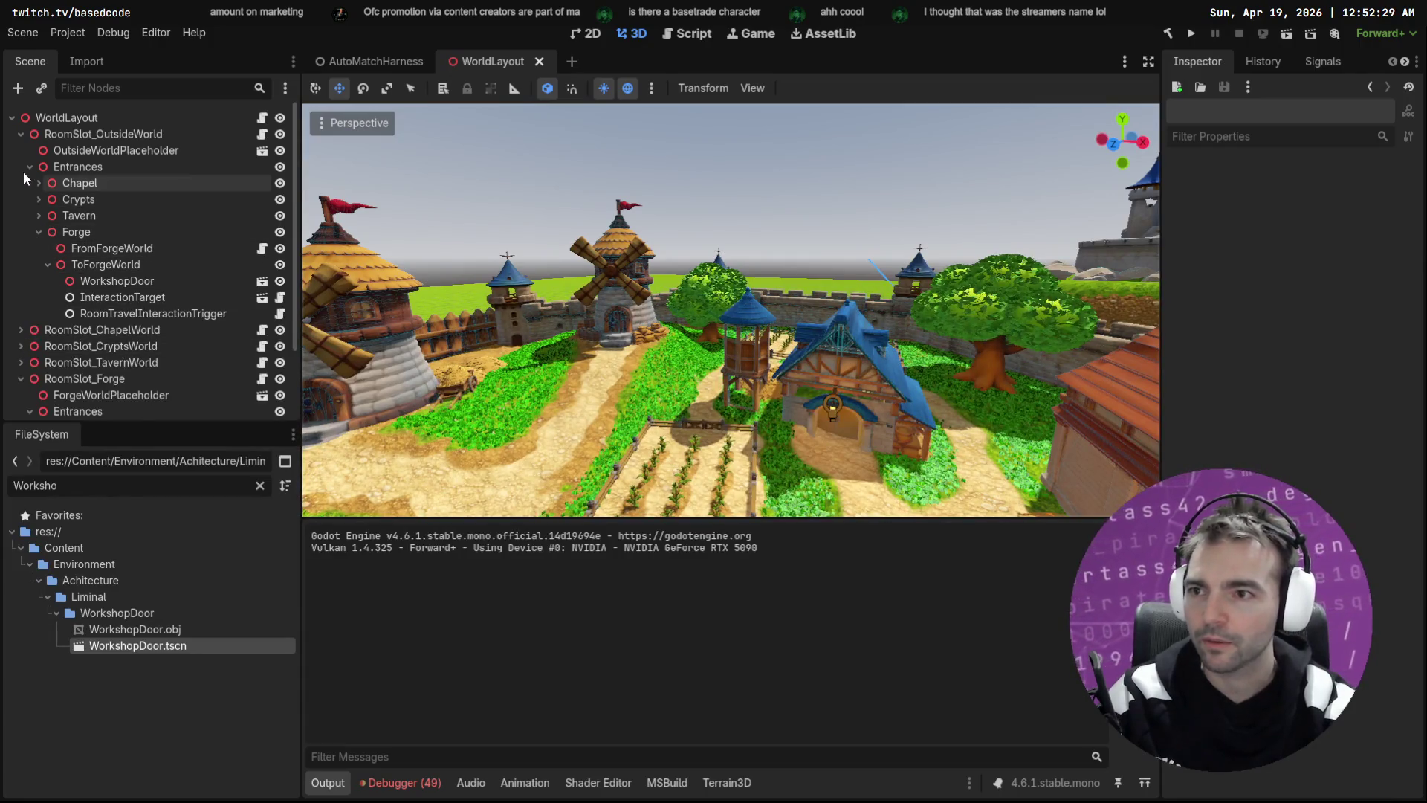
# Step: Collapse the OutsideWorld, Entrances and Forge branches and select the WorldLayout root
pyautogui.click(30, 167)
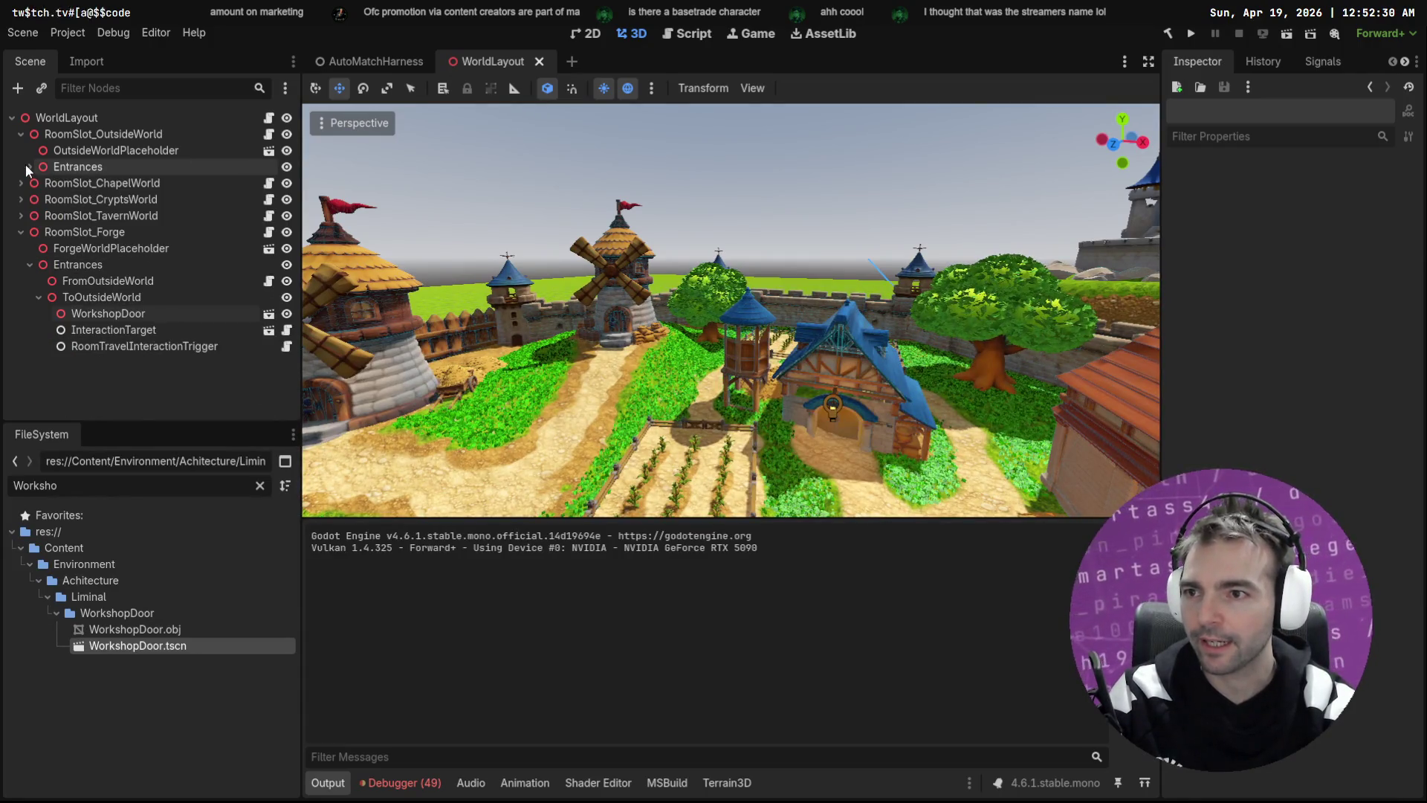
pyautogui.click(21, 232)
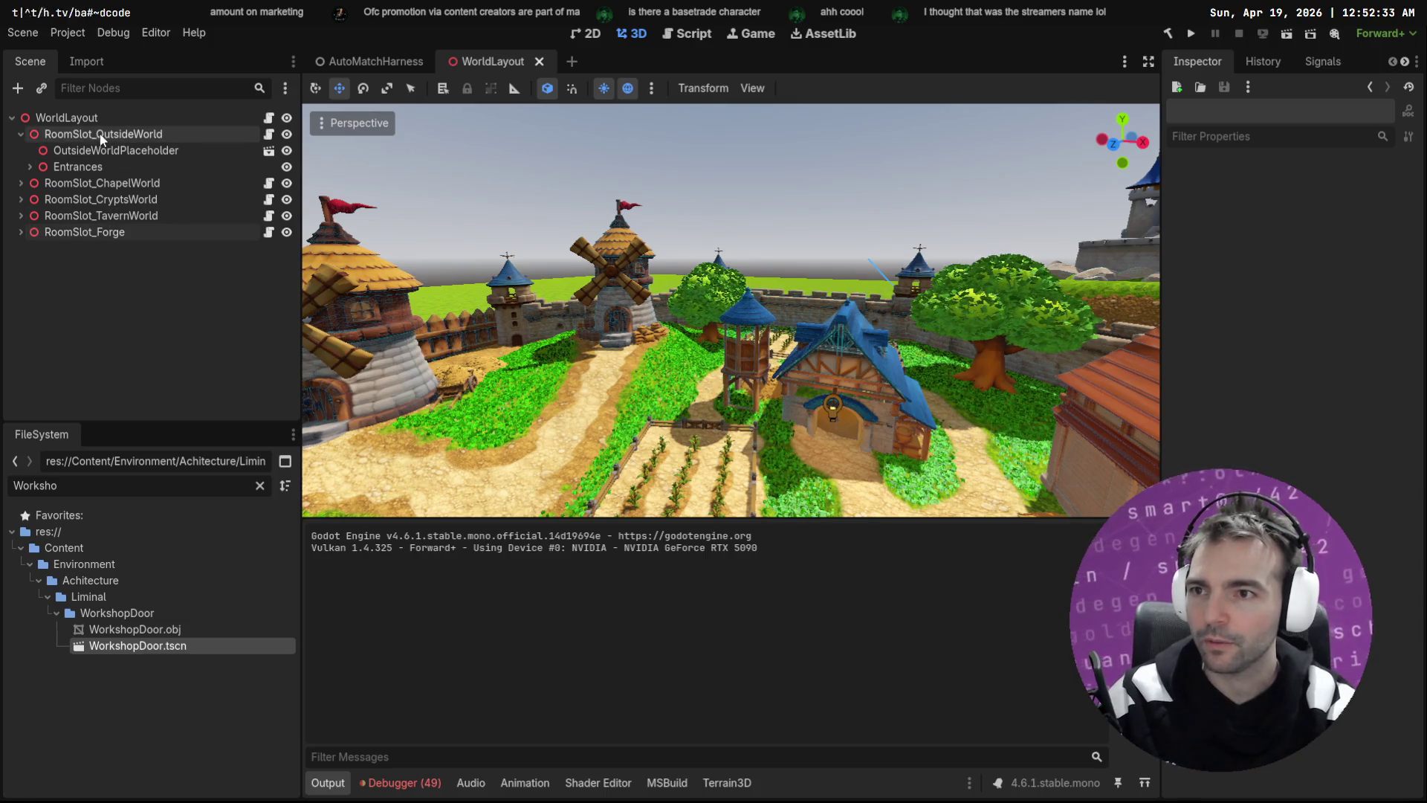
pyautogui.click(20, 134)
pyautogui.rightClick(113, 119)
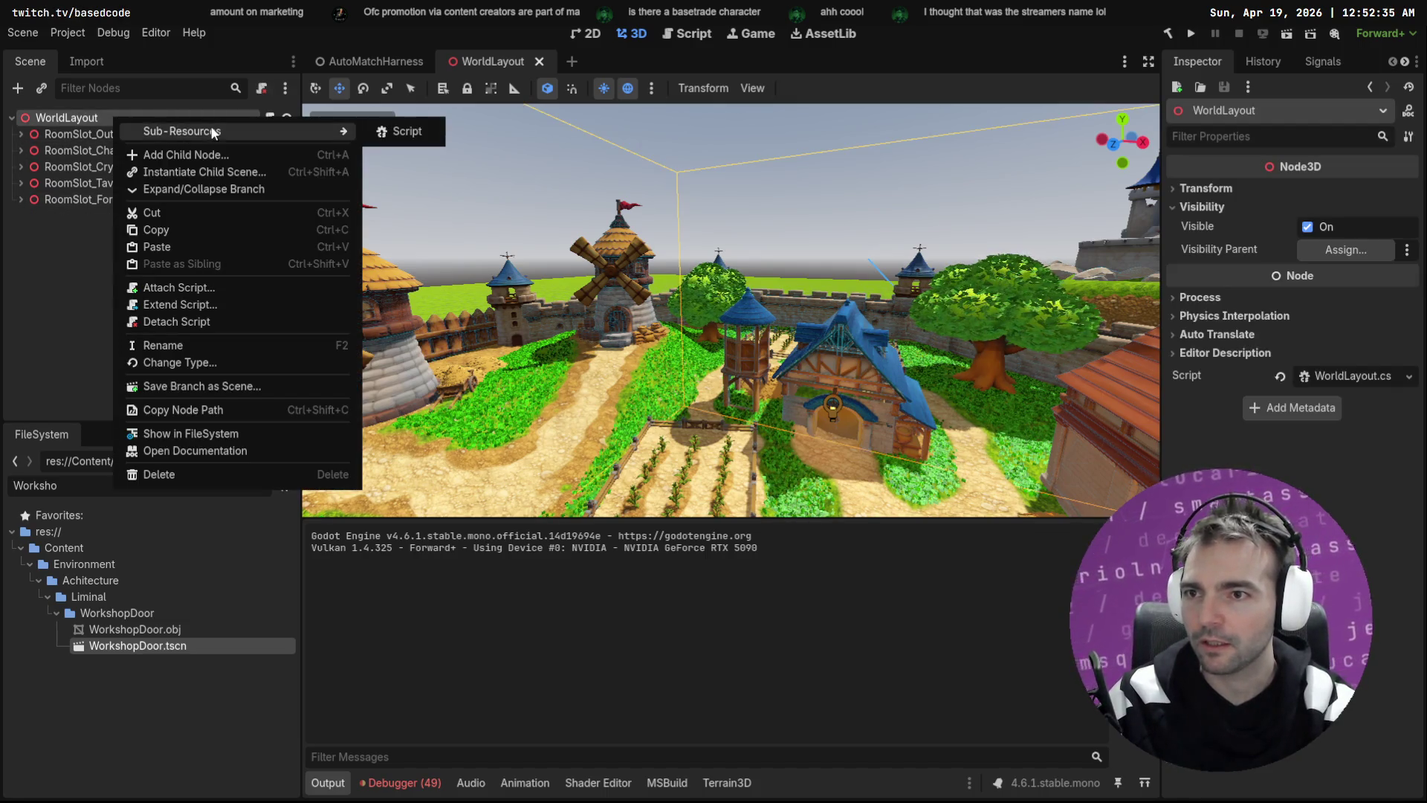
pyautogui.click(68, 207)
pyautogui.click(73, 201)
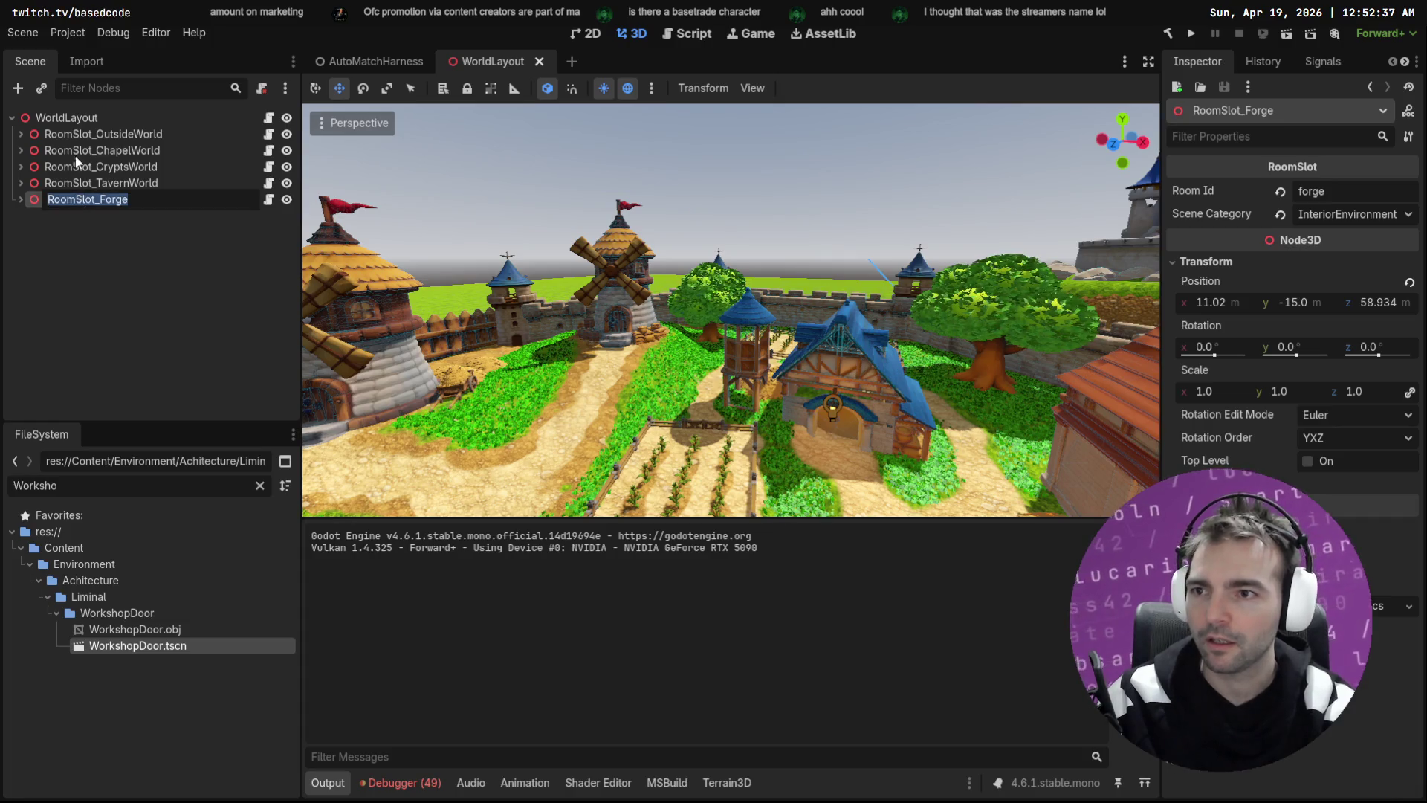
pyautogui.click(73, 112)
# Step: Add a Node3D child under WorldLayout and name it RoomSlot_Granaray
pyautogui.rightClick(73, 113)
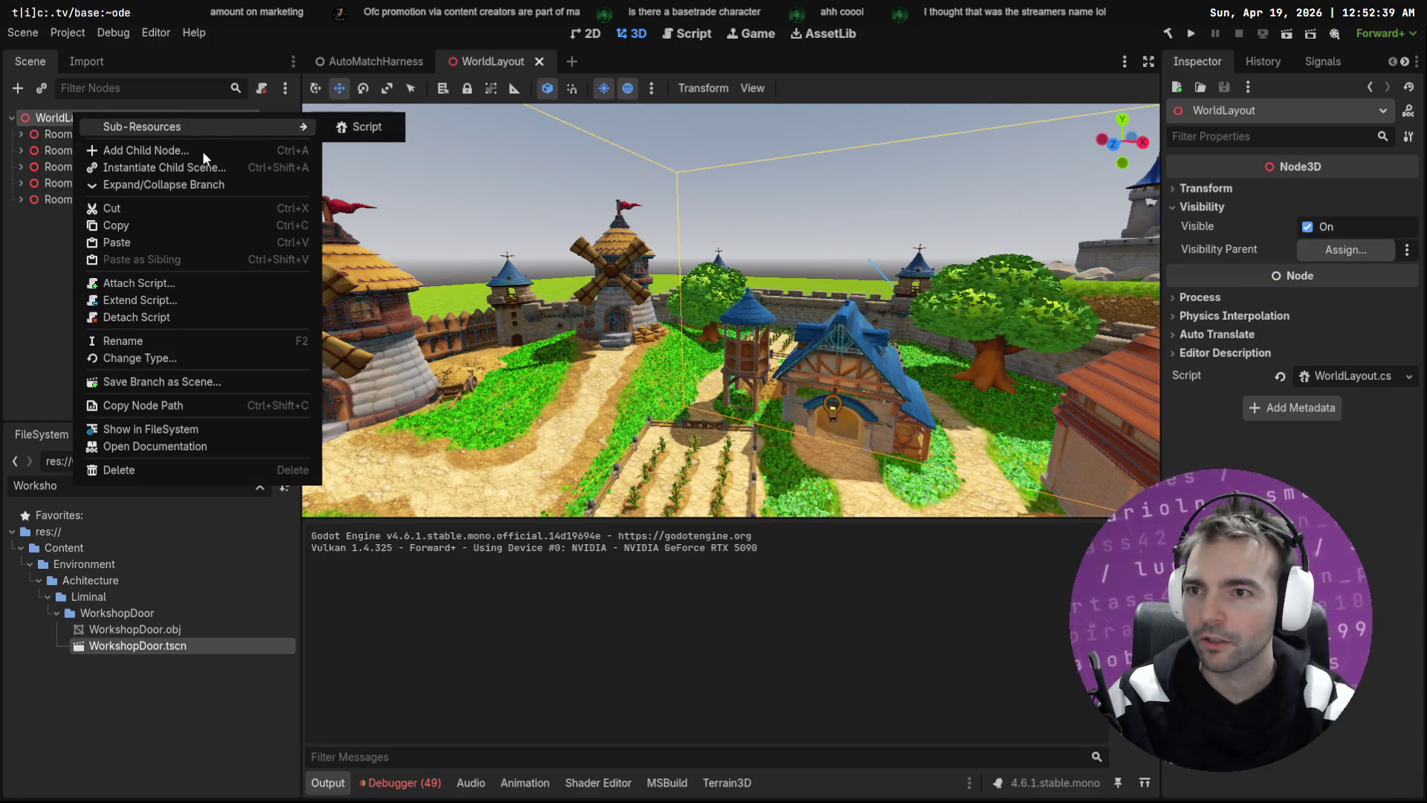
pyautogui.click(202, 151)
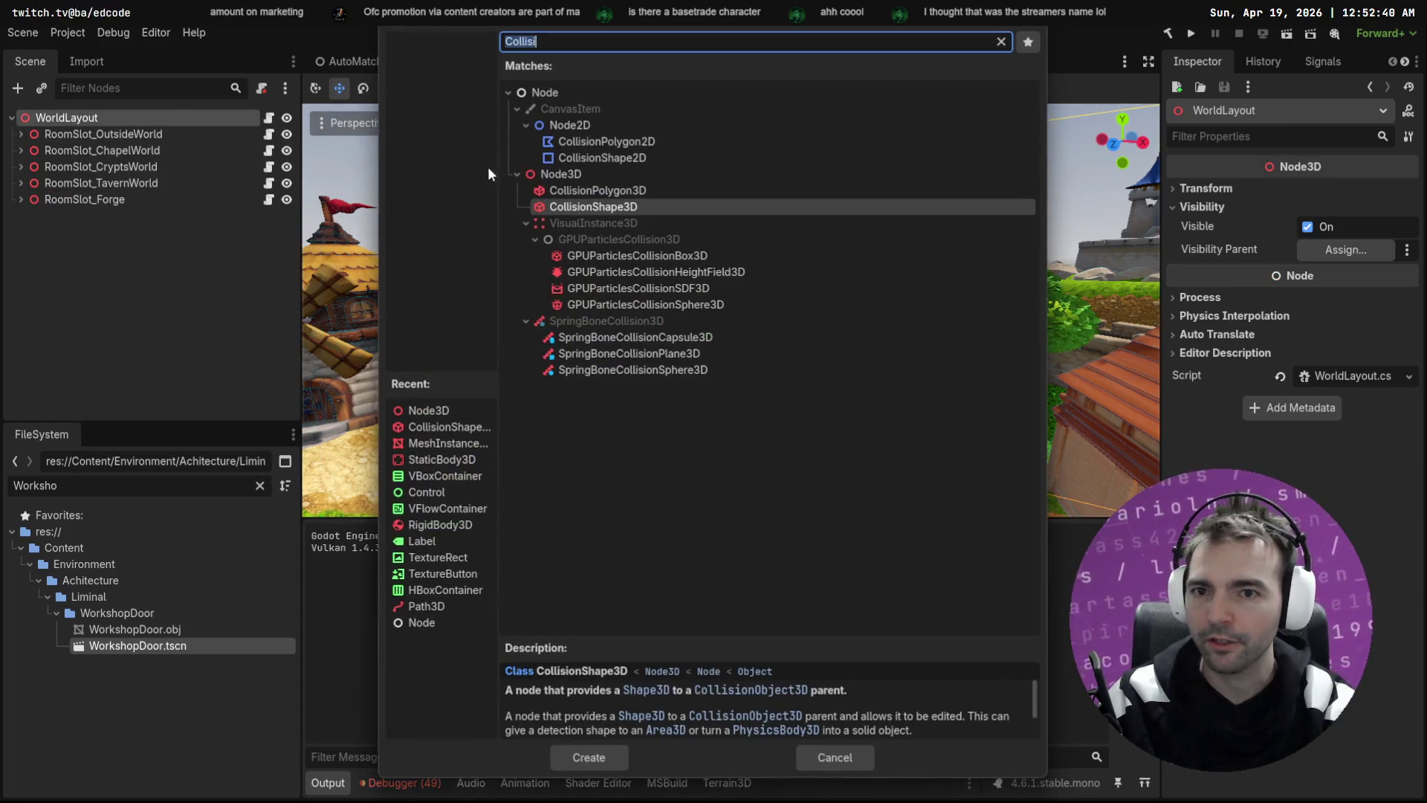
pyautogui.doubleClick(561, 176)
pyautogui.doubleClick(76, 217)
pyautogui.write('RoomSlot_Forge')
pyautogui.write('Granaray')
pyautogui.press('Return')
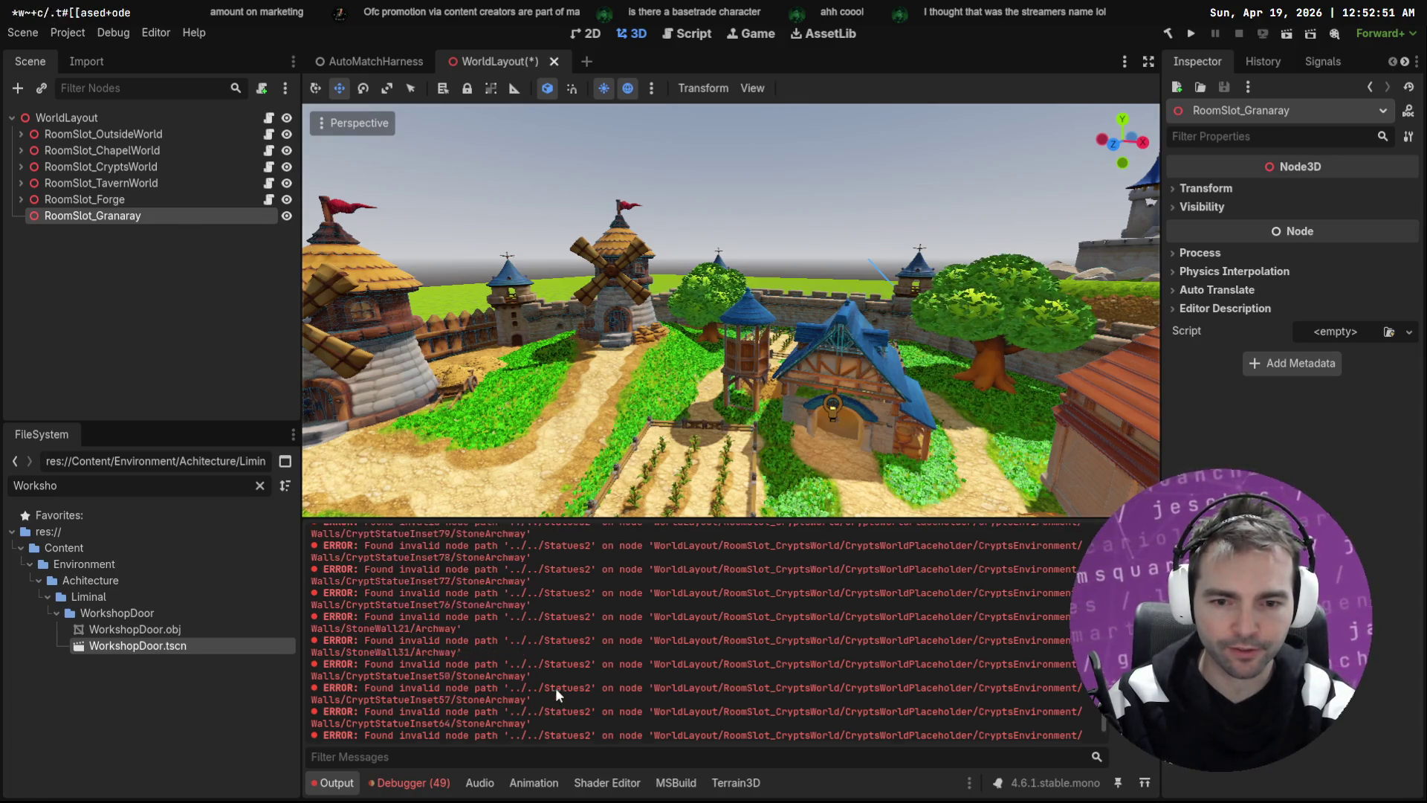
# Step: Clear the output log and reselect RoomSlot_Granaray in the scene tree
pyautogui.scroll(5, 663, 665)
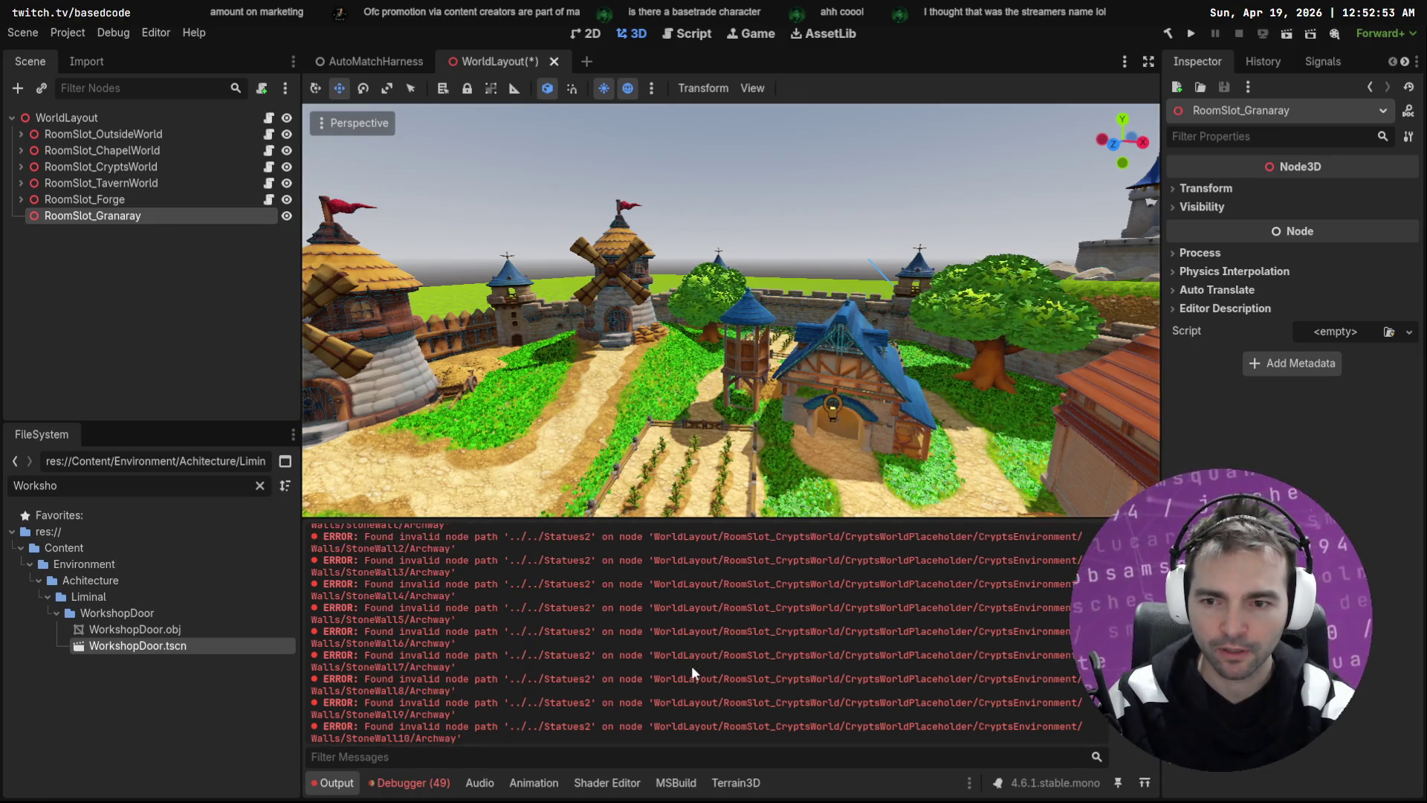
pyautogui.click(409, 782)
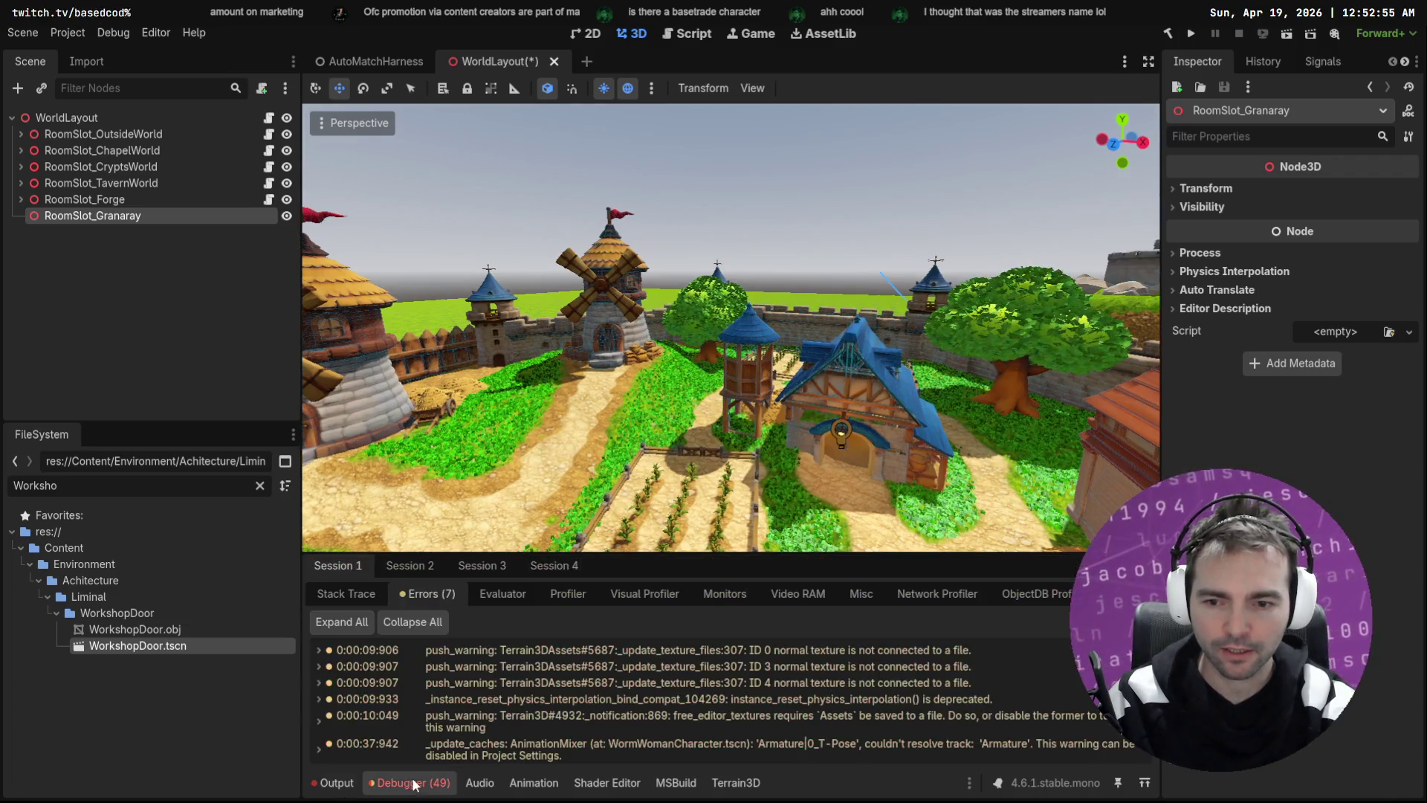
pyautogui.click(336, 783)
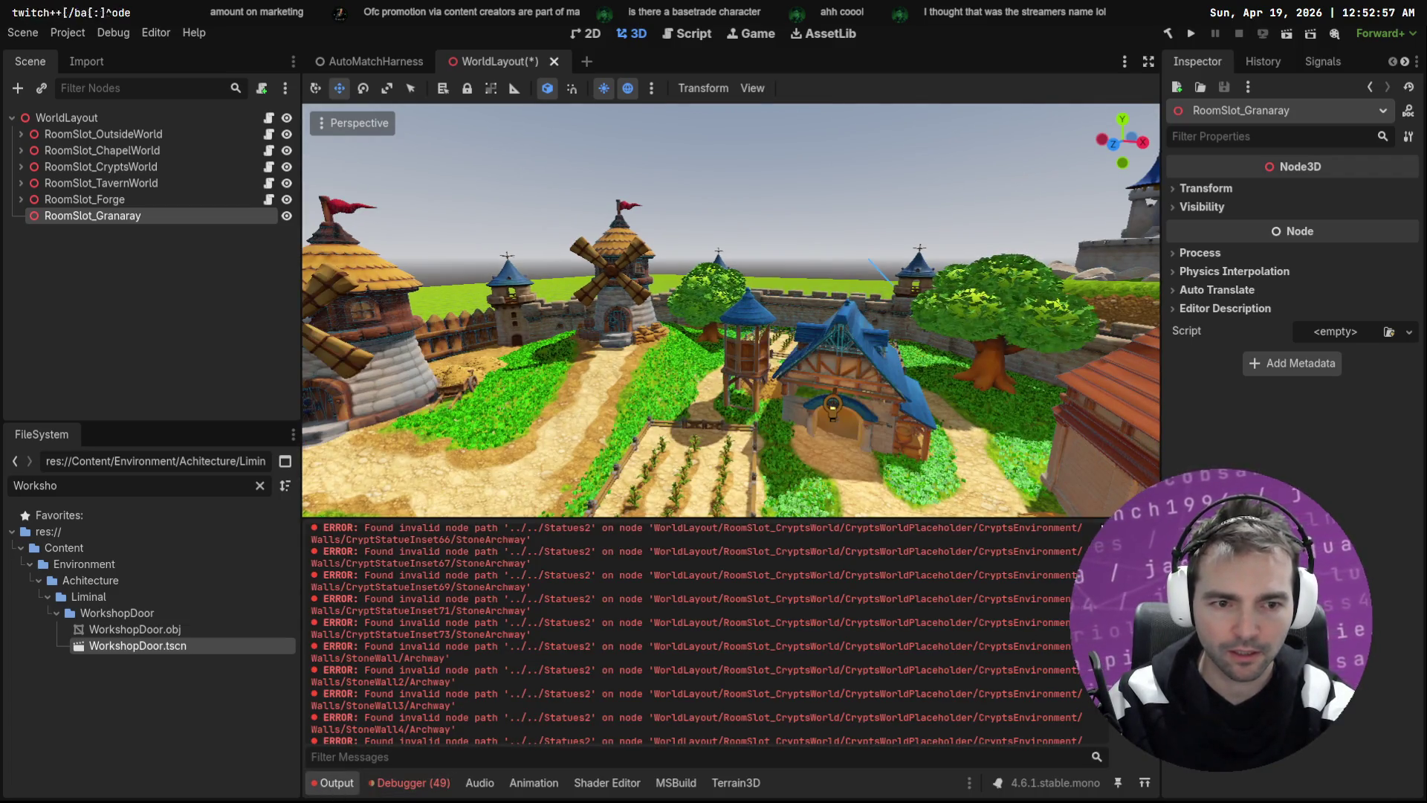
pyautogui.click(1132, 529)
pyautogui.click(154, 268)
pyautogui.click(152, 219)
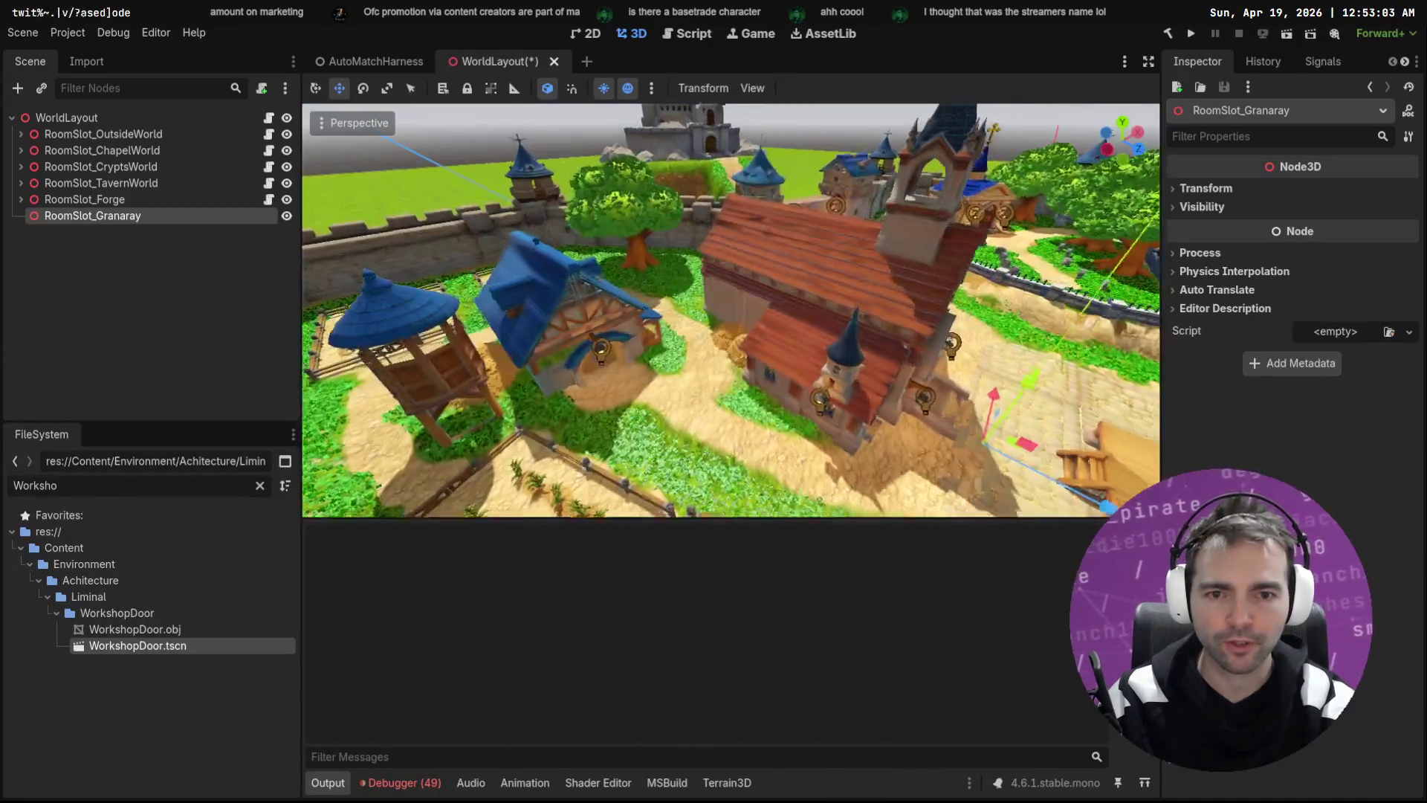
# Step: Position the Granaray slot on the lantern over the door, raised about 1.2 units
pyautogui.moveTo(746, 303)
pyautogui.mouseDown()
pyautogui.moveTo(806, 405)
pyautogui.moveTo(863, 387)
pyautogui.moveTo(578, 440)
pyautogui.moveTo(342, 442)
pyautogui.mouseUp()
pyautogui.press('f')
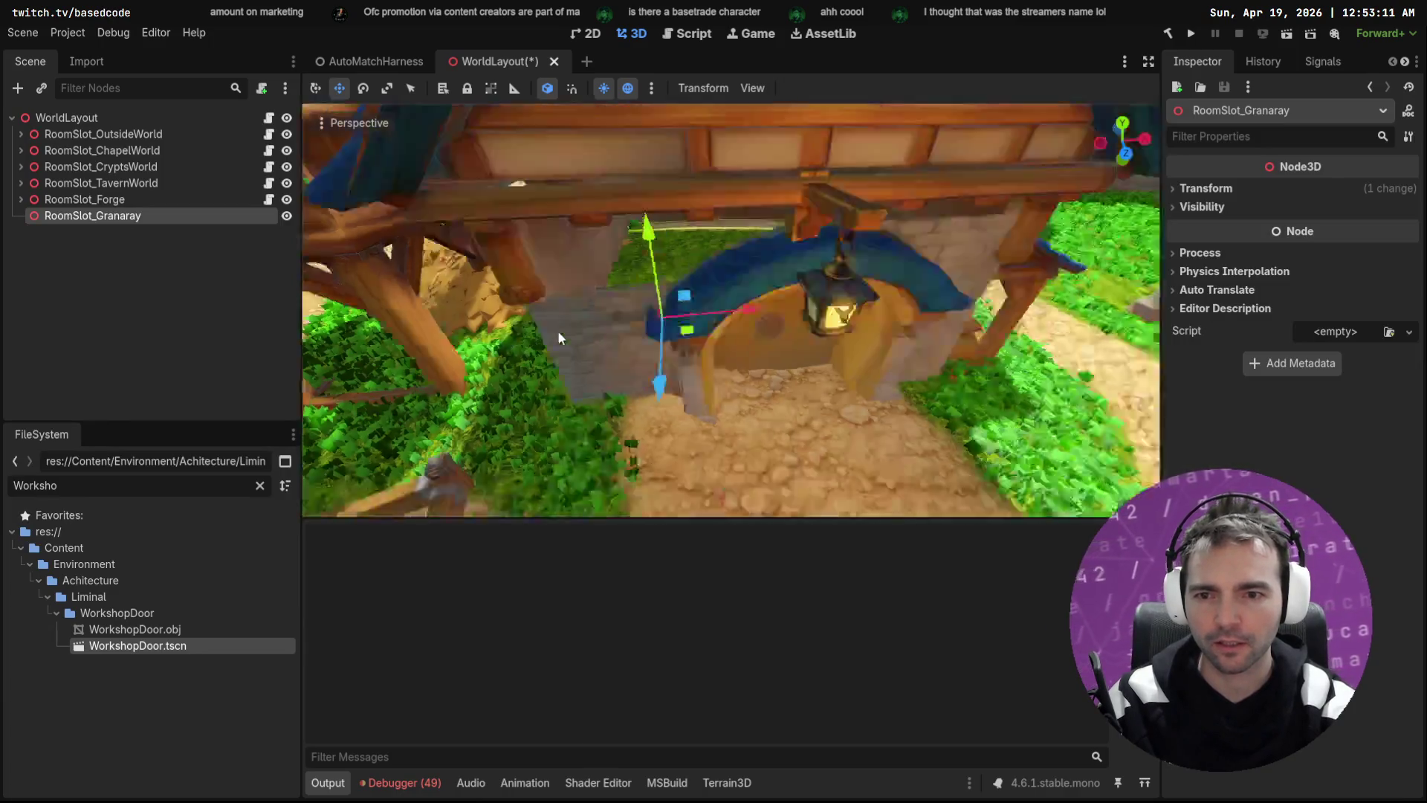
pyautogui.moveTo(643, 373)
pyautogui.mouseDown()
pyautogui.moveTo(630, 390)
pyautogui.moveTo(801, 333)
pyautogui.mouseUp()
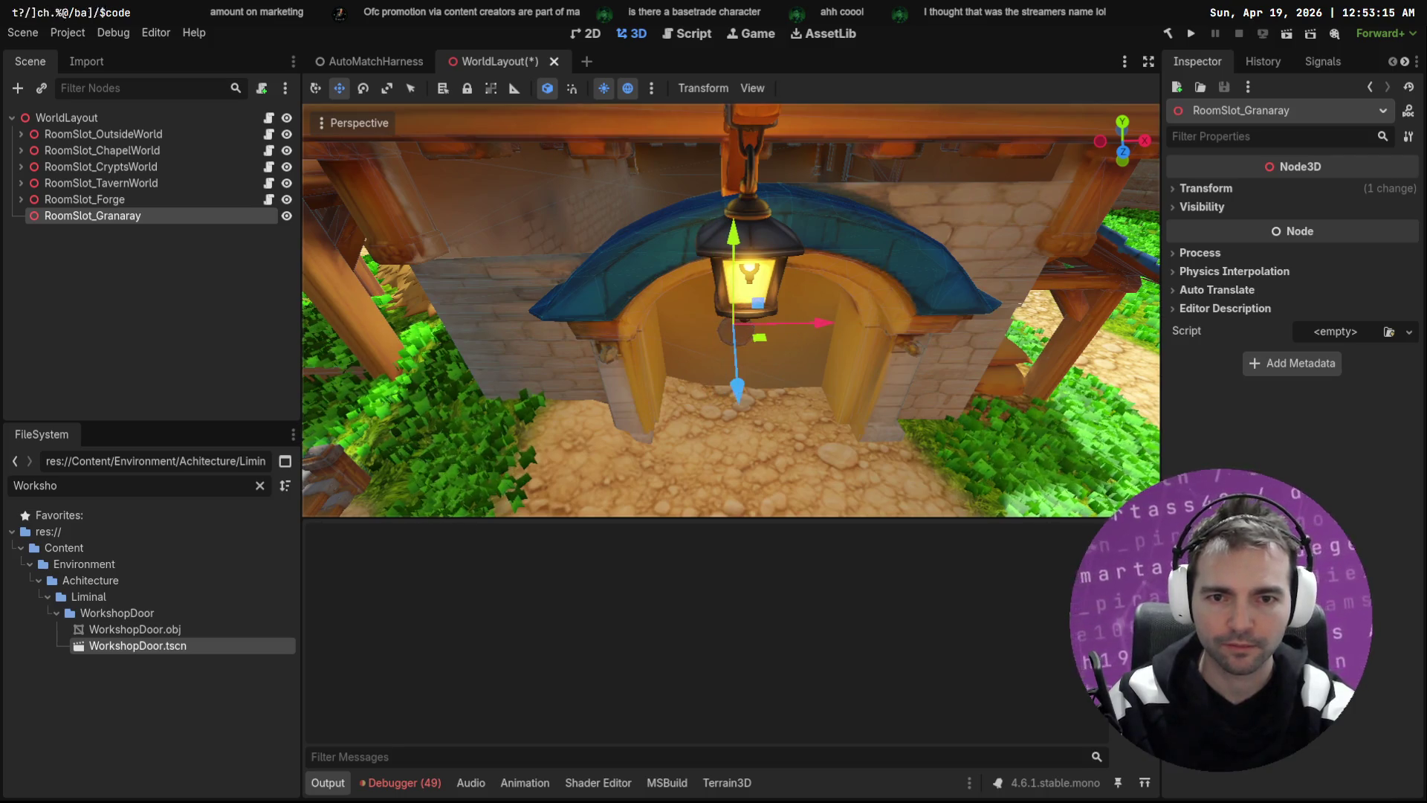
pyautogui.moveTo(701, 363); pyautogui.dragTo(716, 249)
# Step: Save the WorldLayout scene with RoomSlot_Granaray selected
pyautogui.click(119, 298)
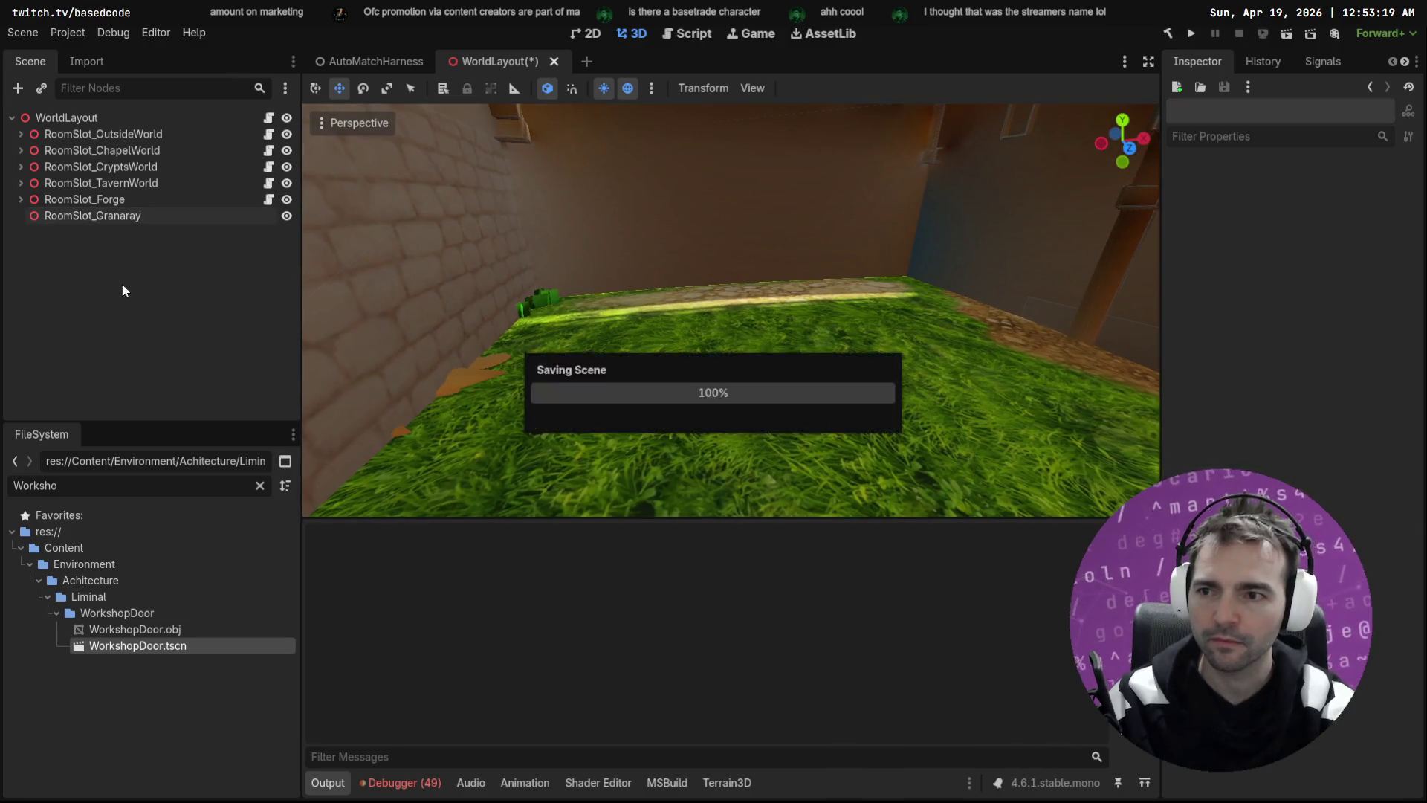
pyautogui.hotkey('ctrl', 's')
pyautogui.click(131, 216)
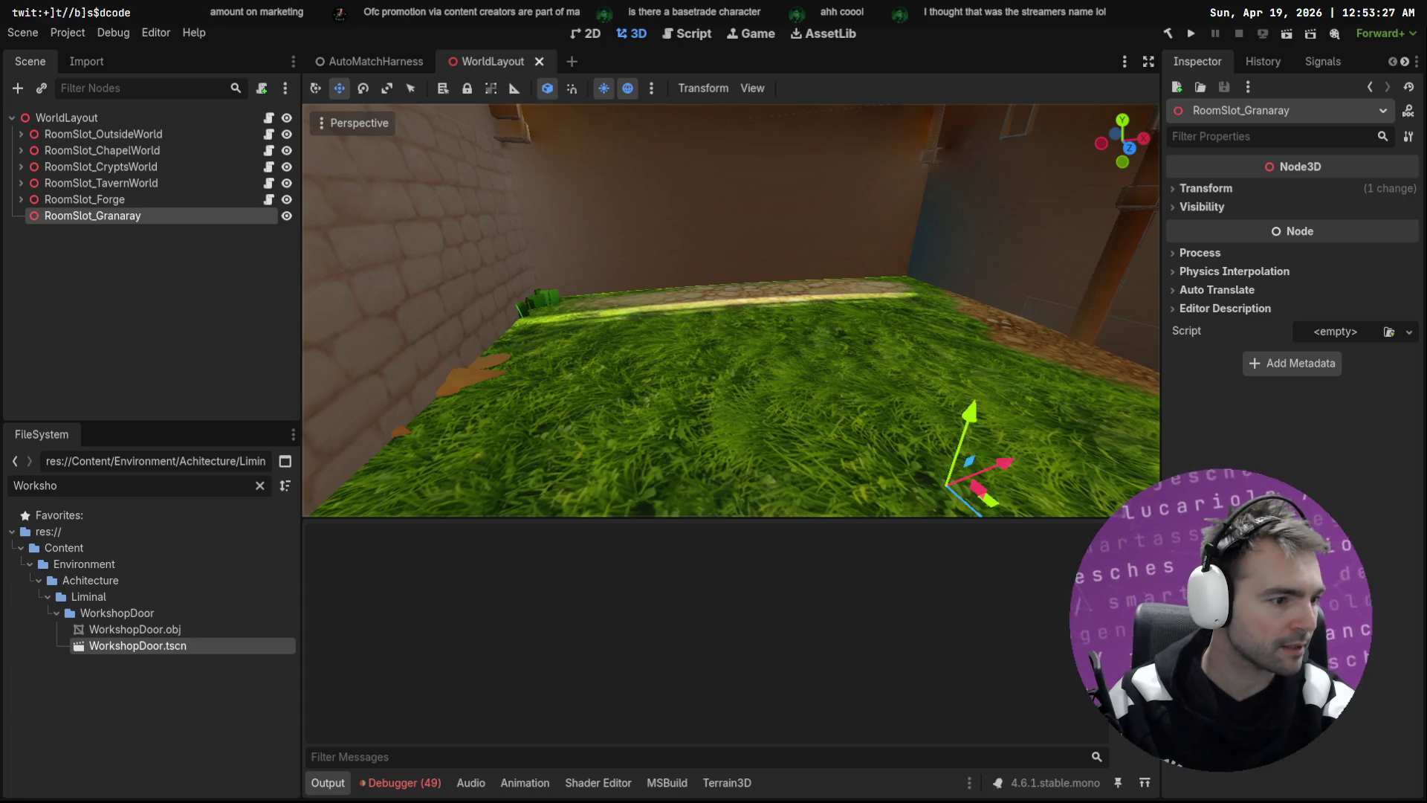
pyautogui.hotkey('alt', 'Tab')
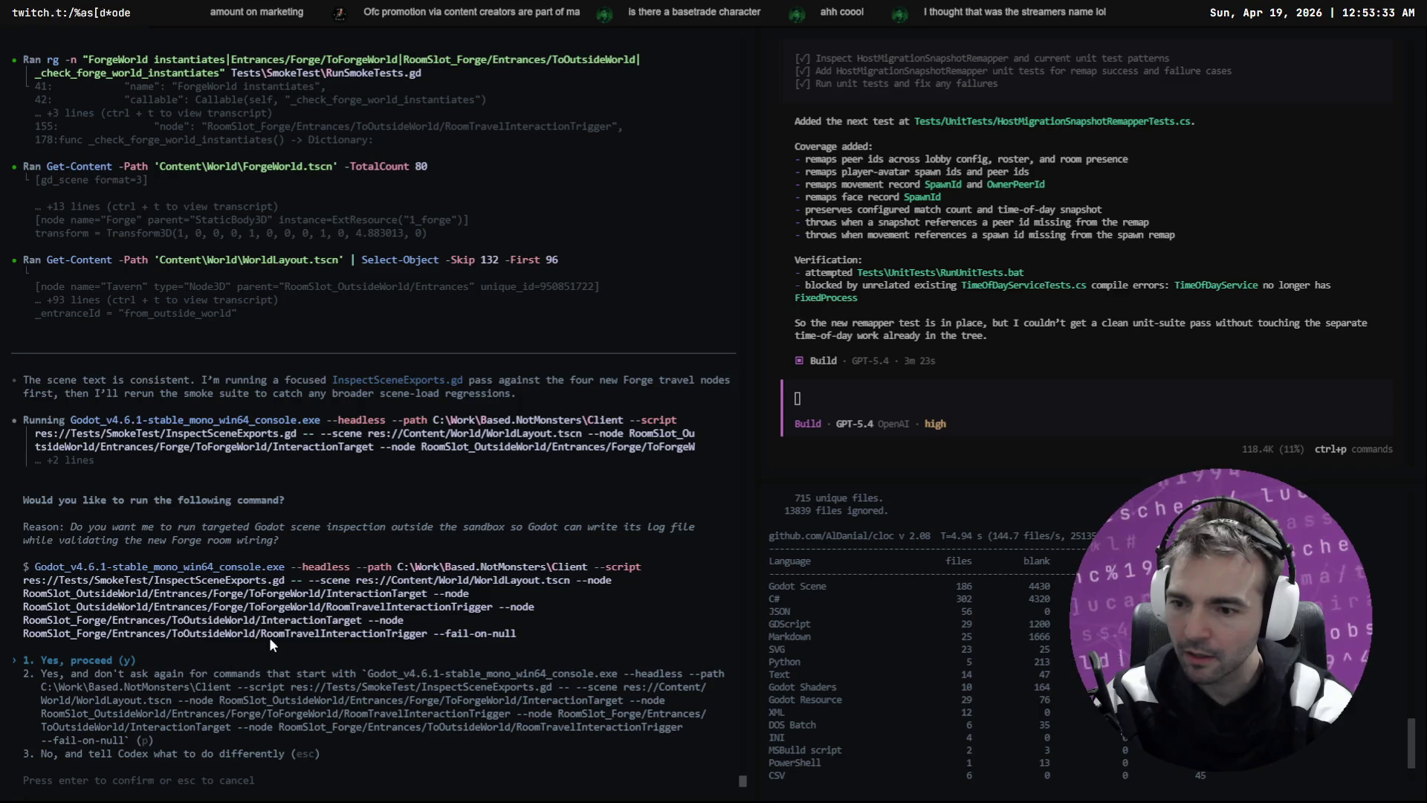
# Step: Approve the InspectSceneExports and RunSmokeTests.bat commands; both pass with 7/7 checks
pyautogui.press('Return')
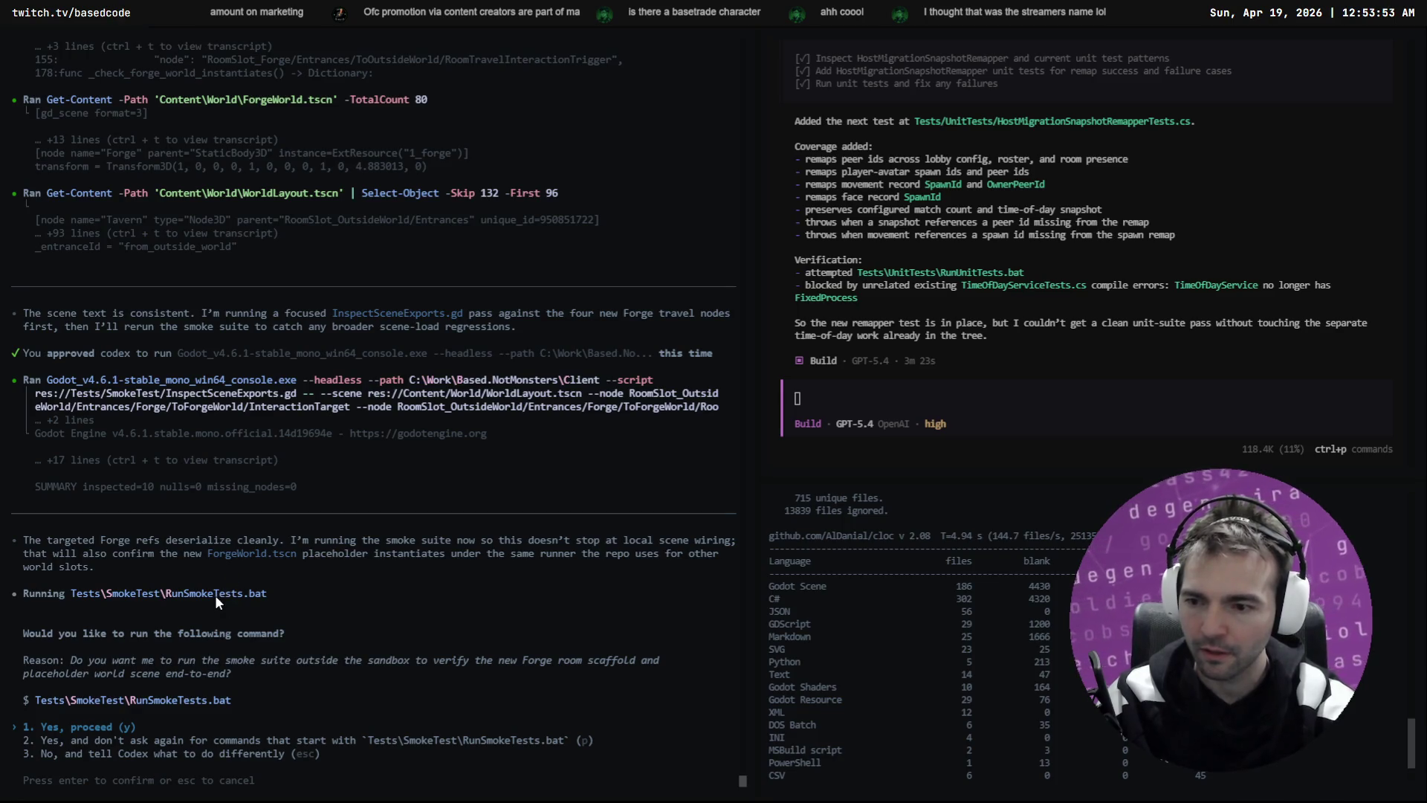
pyautogui.press('Return')
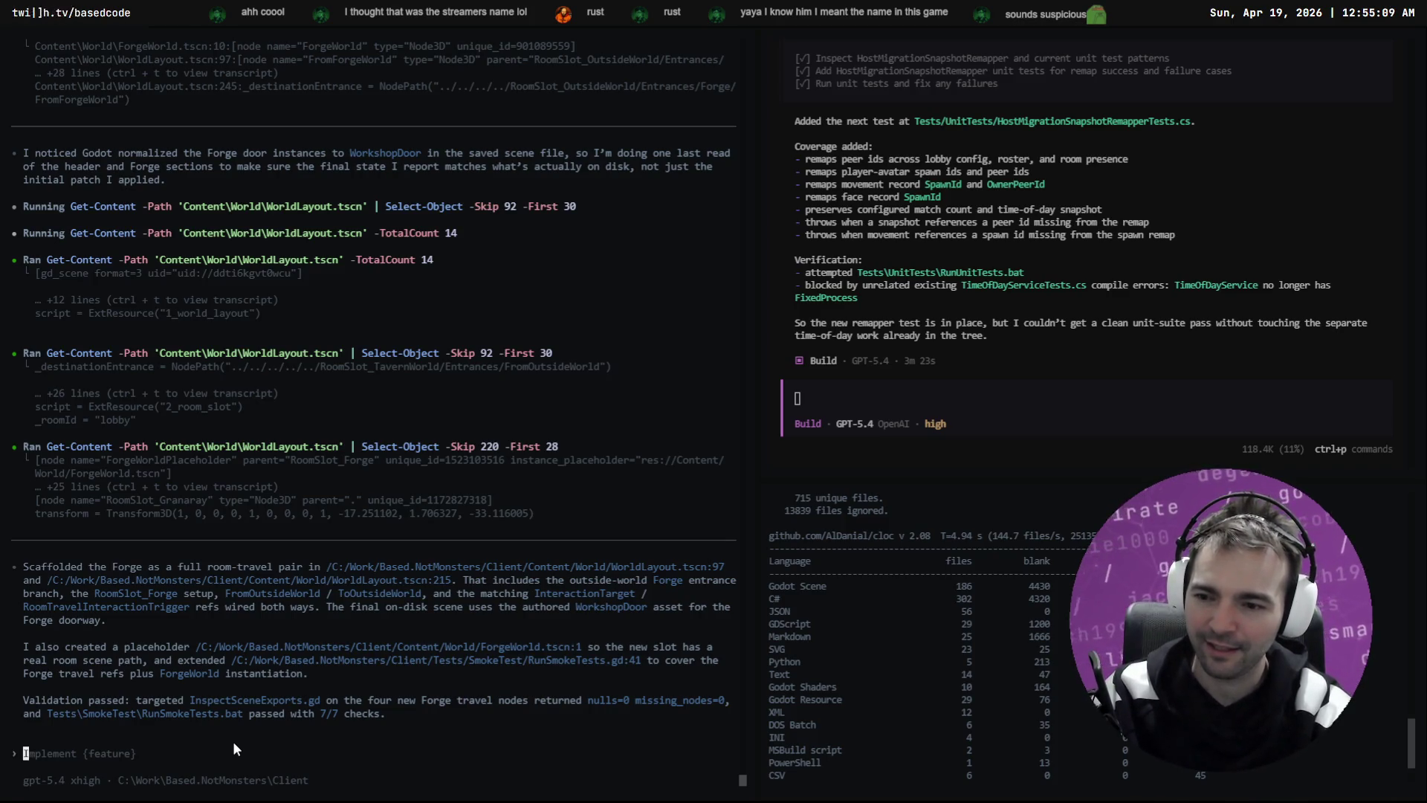
# Step: Restart Codex and resume the most recent Forge session with /resume
pyautogui.hotkey('ctrl', 'c')
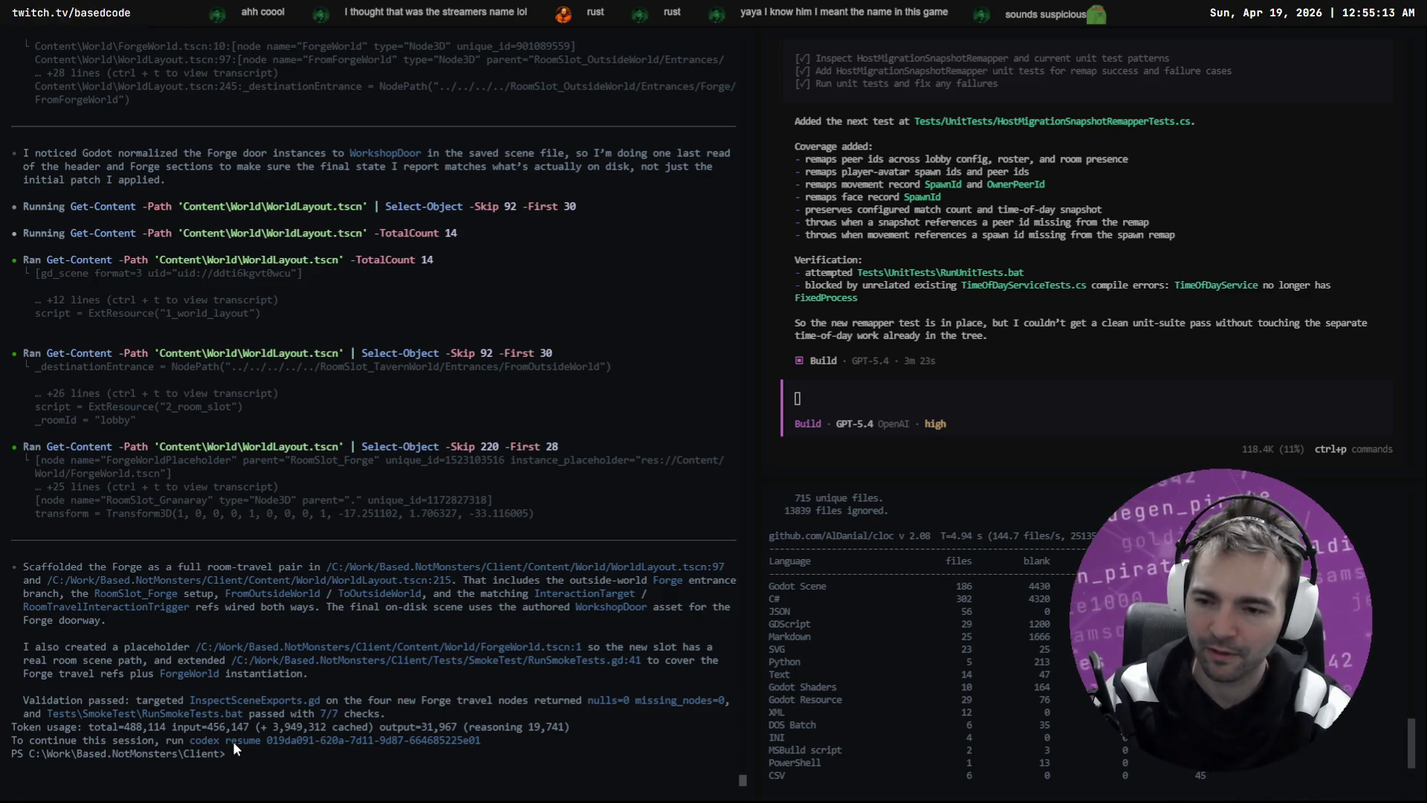
pyautogui.write('codex re')
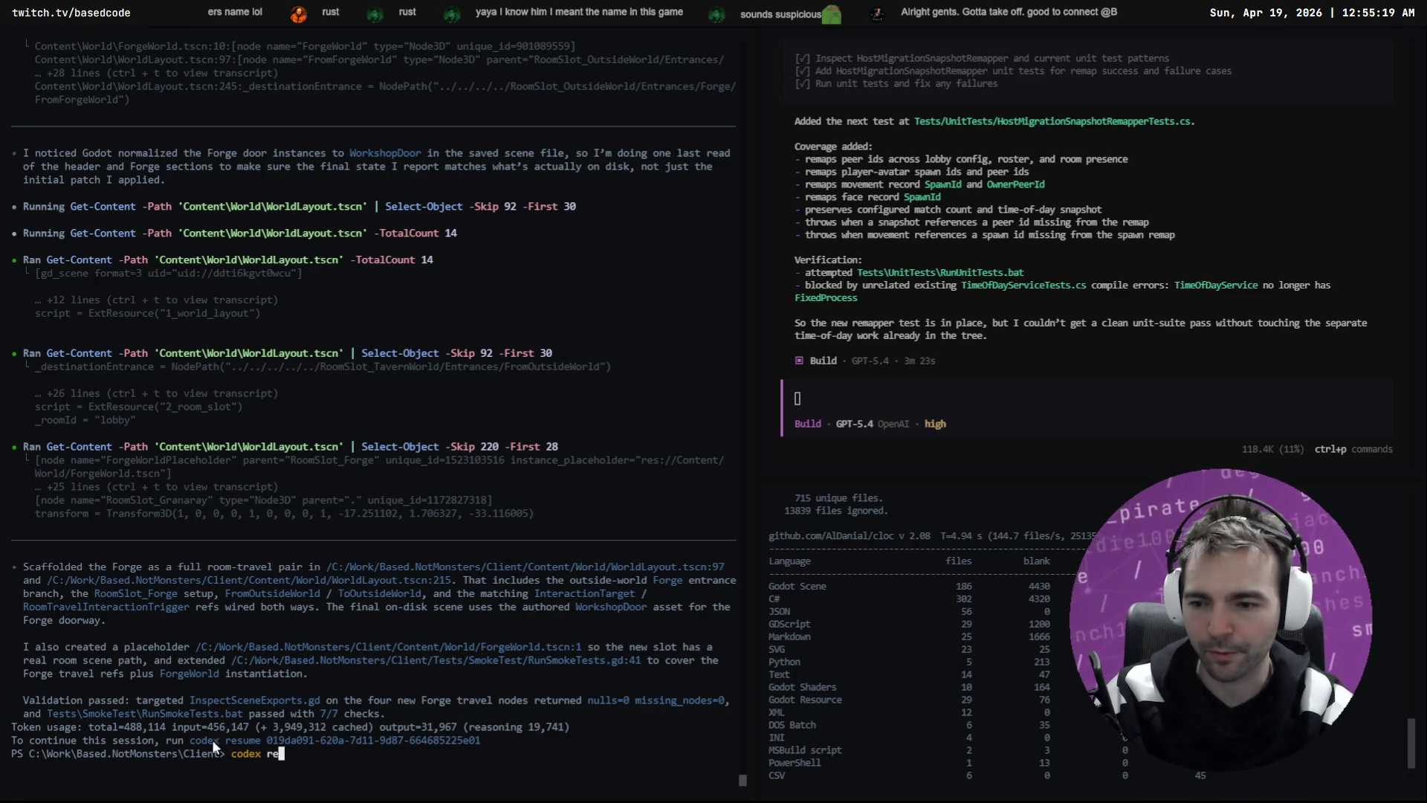
pyautogui.press('BackSpace')
pyautogui.press('BackSpace')
pyautogui.press('Return')
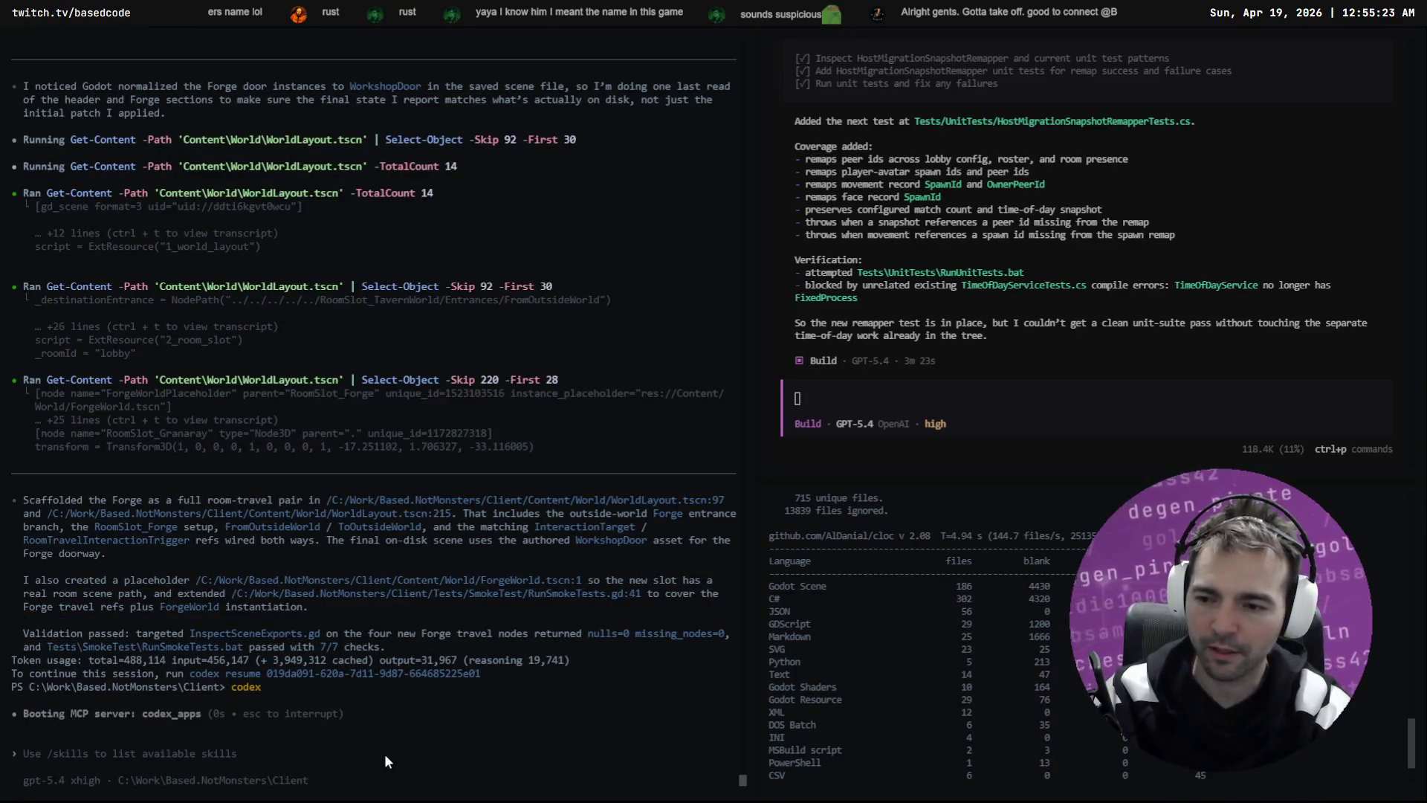
pyautogui.write('/ses')
pyautogui.press('BackSpace')
pyautogui.press('BackSpace')
pyautogui.press('BackSpace')
pyautogui.write('resume')
pyautogui.press('Return')
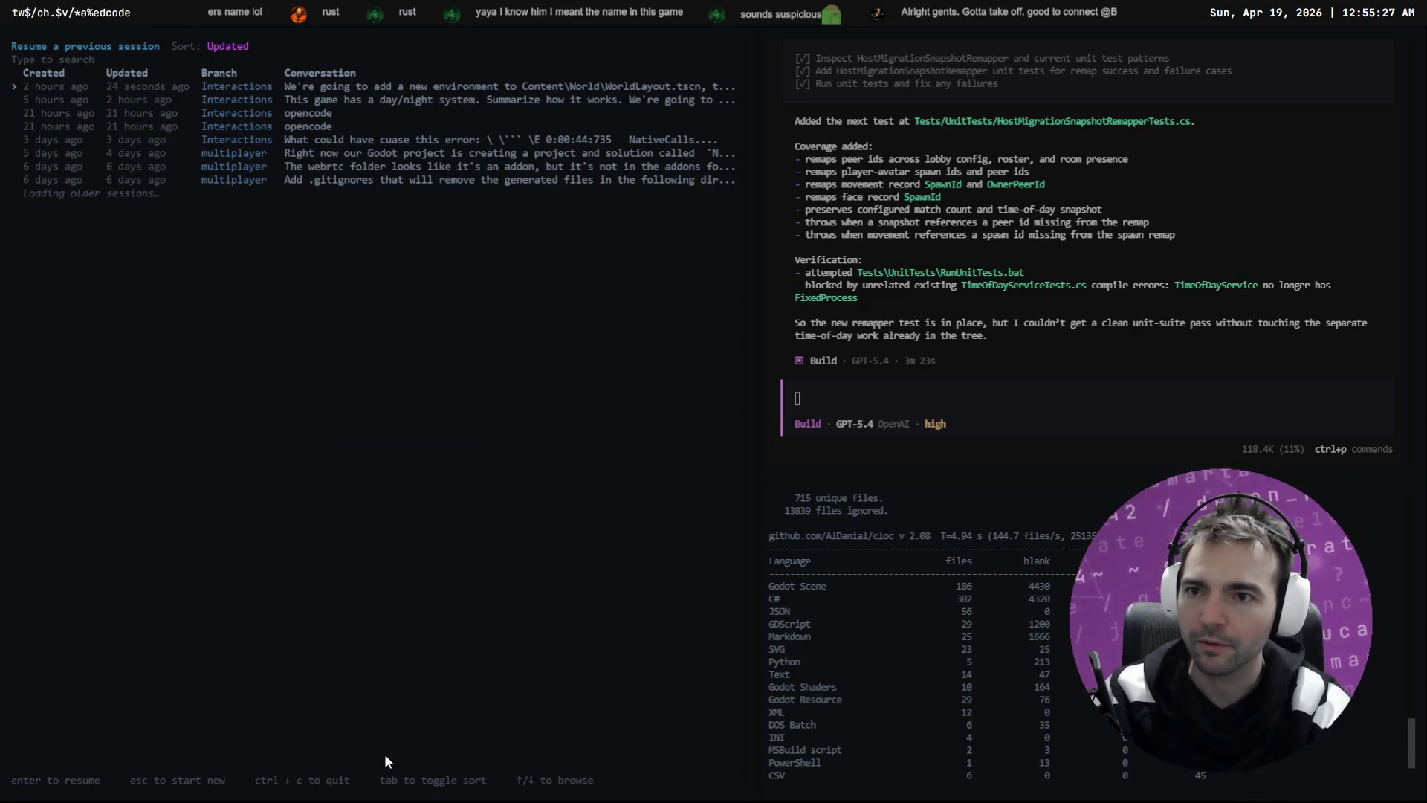
pyautogui.press('Return')
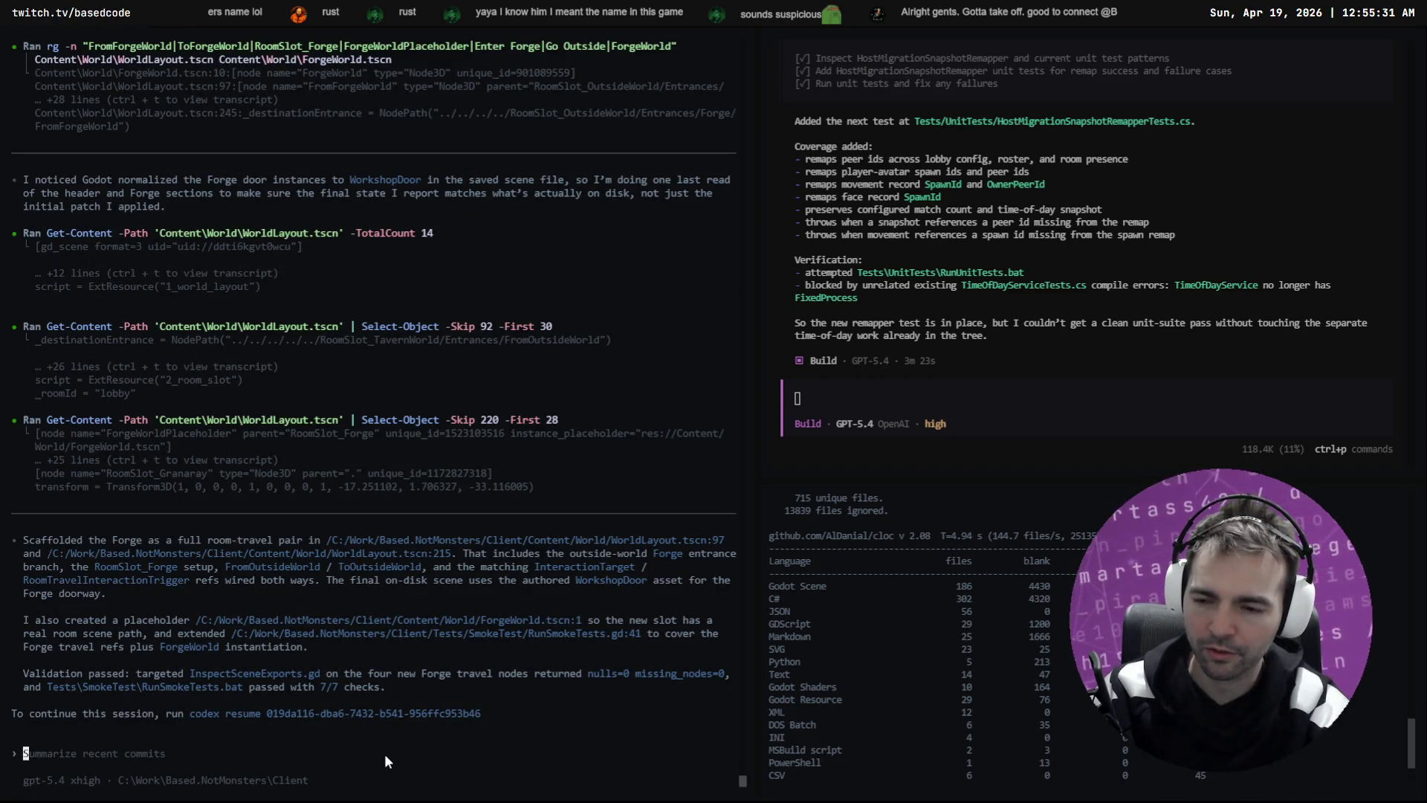
# Step: Grant Full Access approvals and start asking Codex to repeat the process for RoomSlot_Granaray
pyautogui.write('/ap')
pyautogui.press('Return')
pyautogui.press('Down')
pyautogui.press('Return')
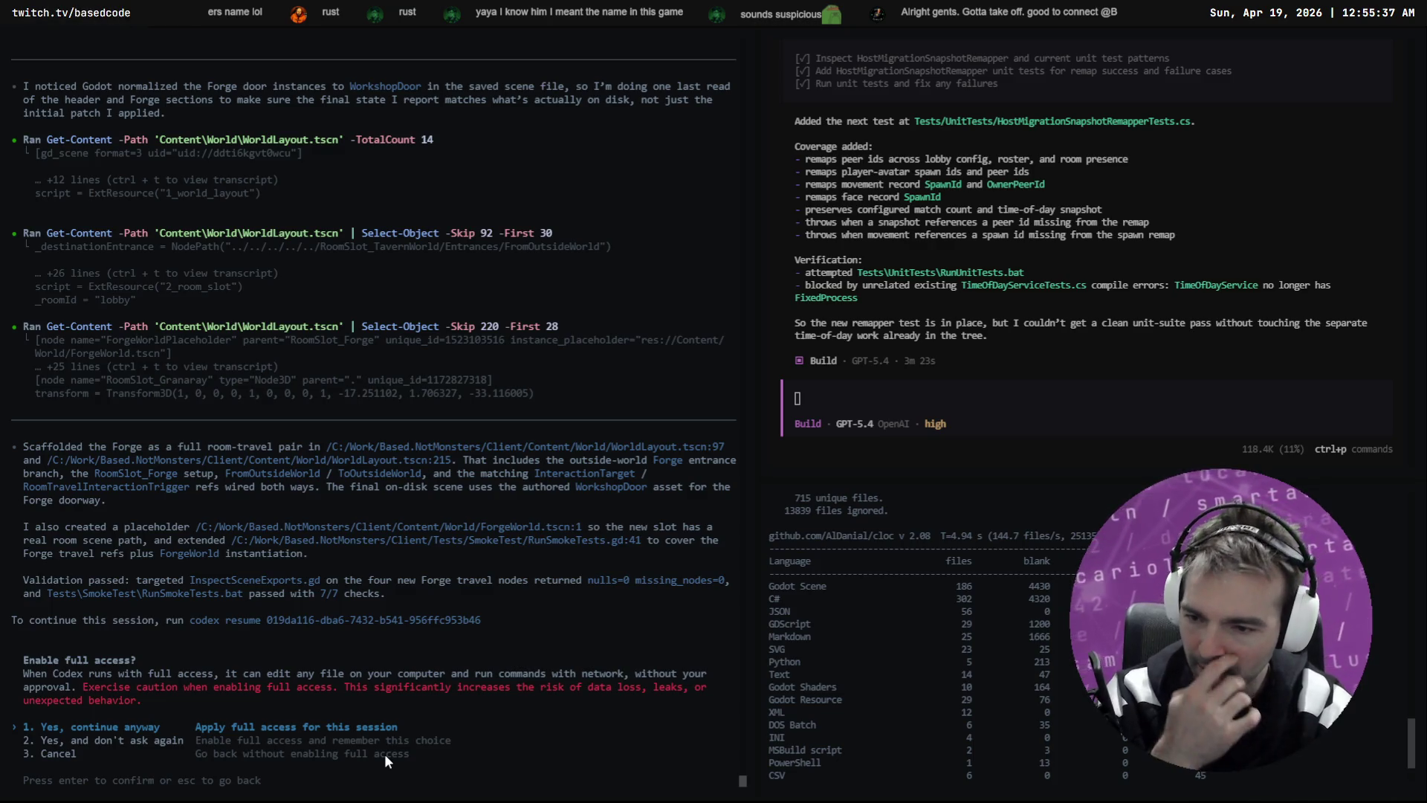
pyautogui.press('Return')
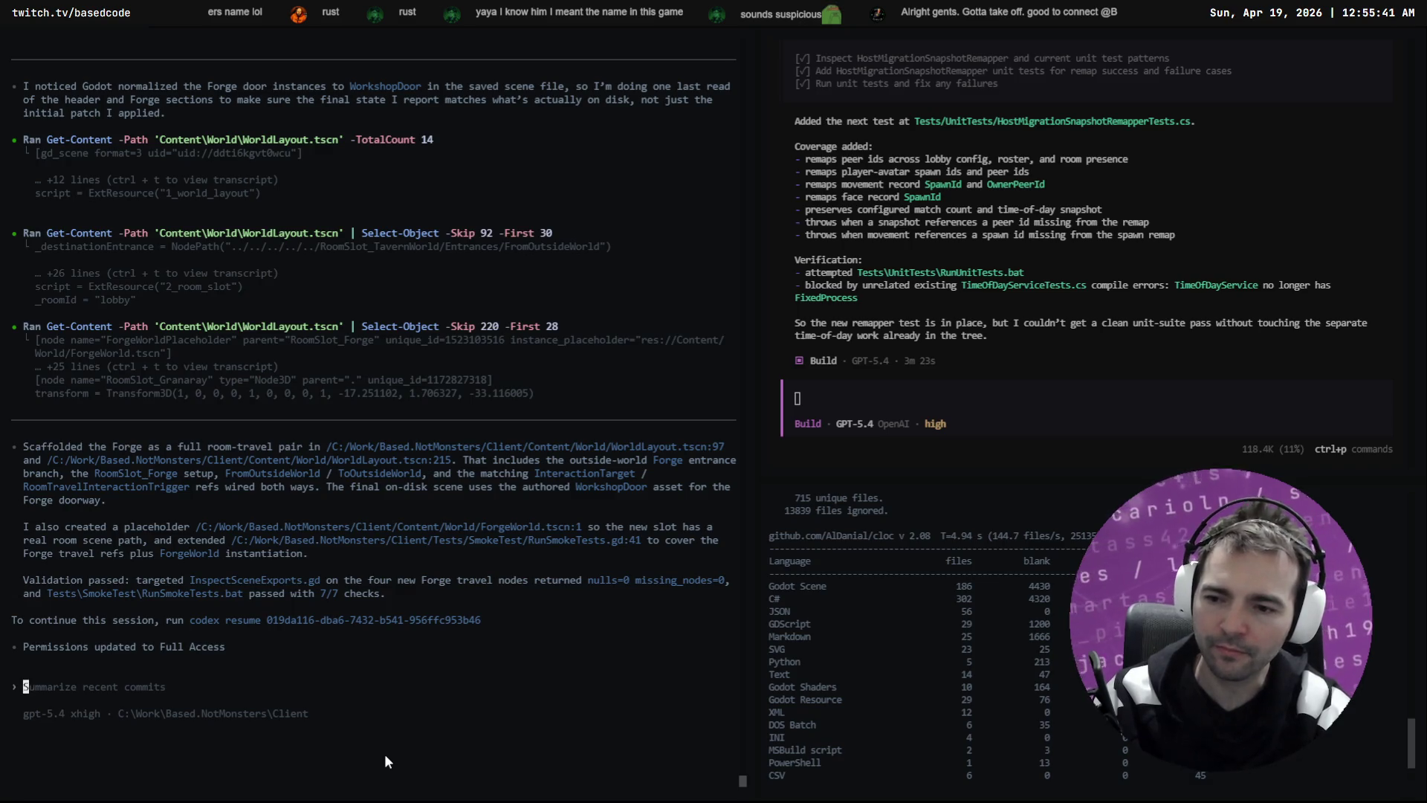
pyautogui.write('Go ahead a')
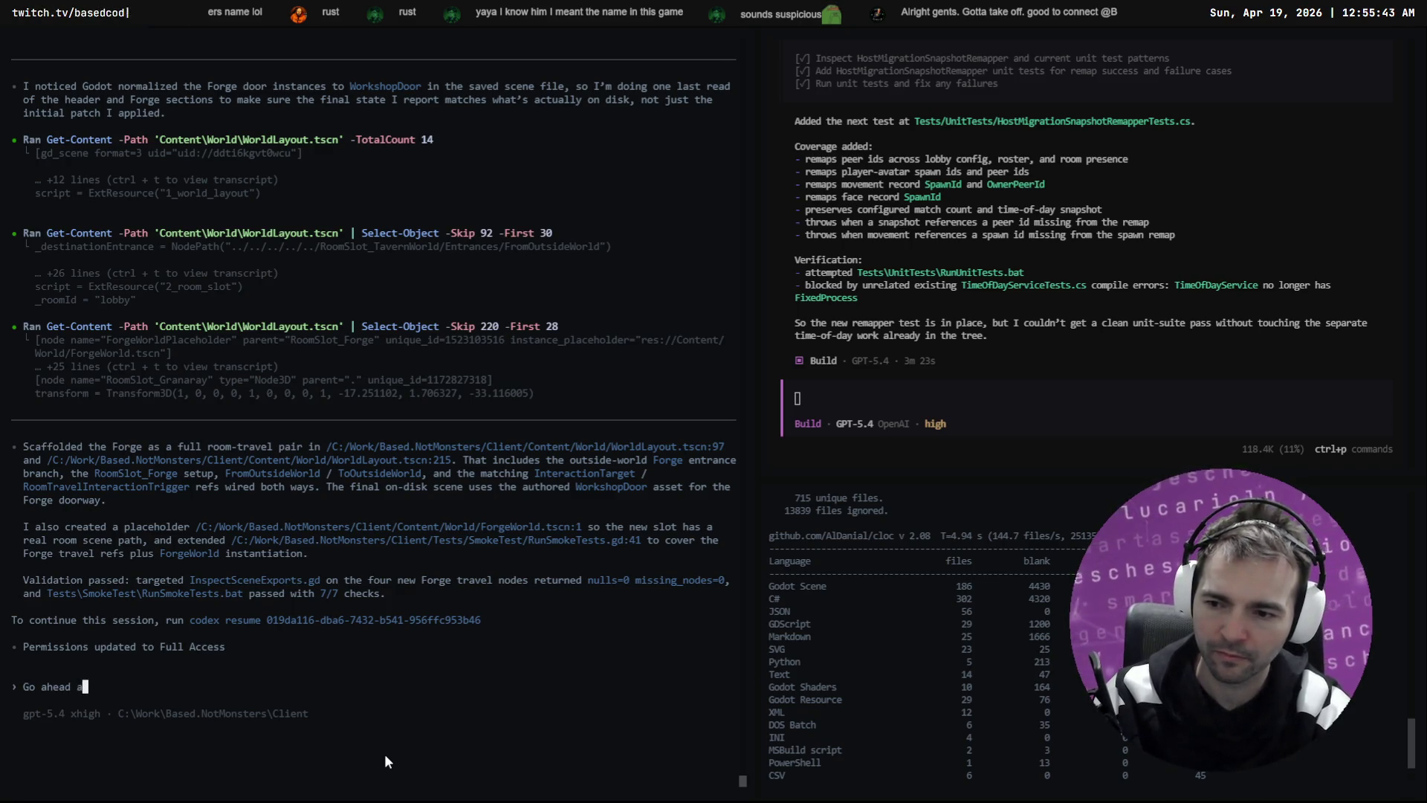
pyautogui.write('nd ret this process with ')
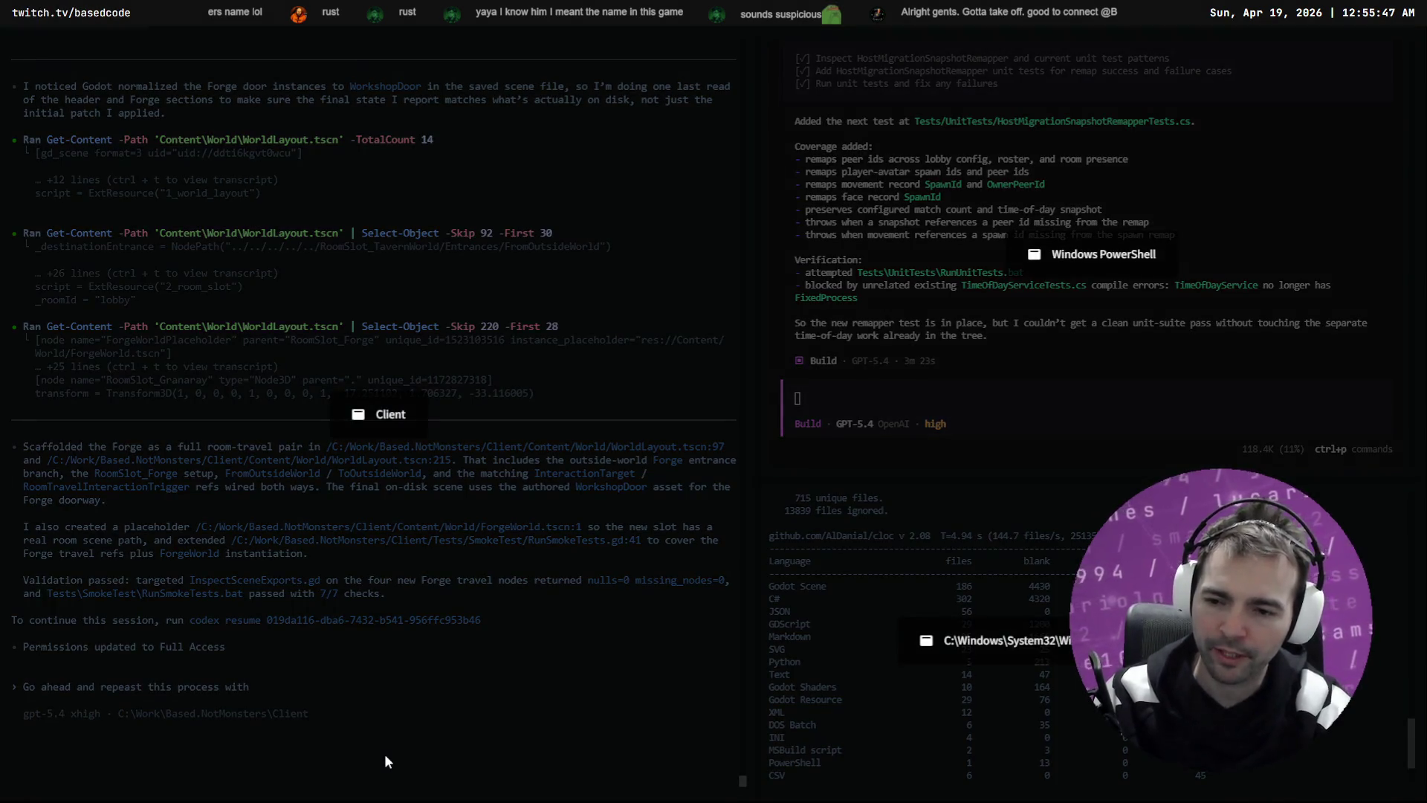
pyautogui.write('RoomSlot_Granaray')
pyautogui.write('. W')
pyautogui.write("e'll t")
# Step: Fix the typos and add 'We've also added a new door for use in this here:' on a continued line
pyautogui.press('BackSpace')
pyautogui.press('BackSpace')
pyautogui.press('BackSpace')
pyautogui.write(';s')
pyautogui.press('BackSpace')
pyautogui.press('BackSpace')
pyautogui.write("'ve ")
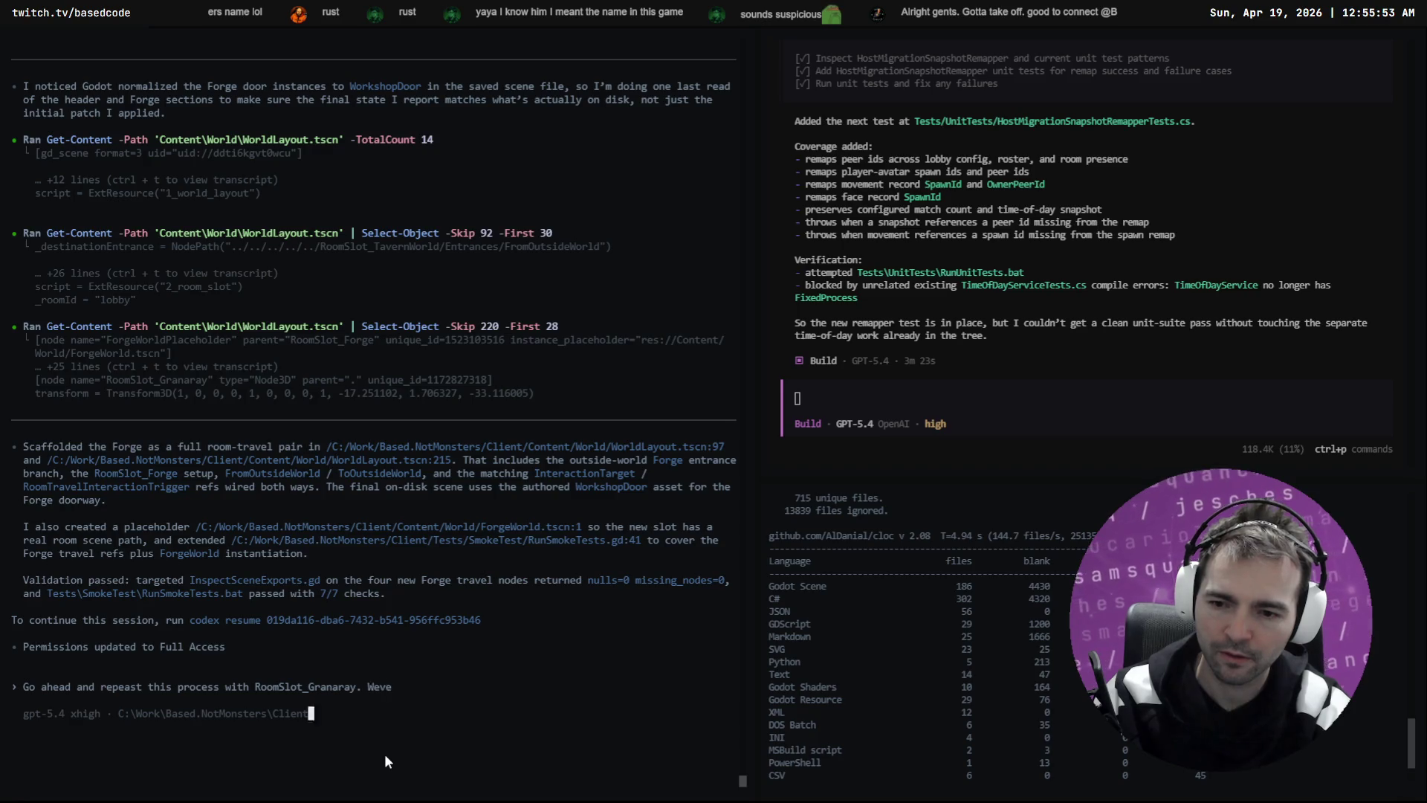
pyautogui.write('al')
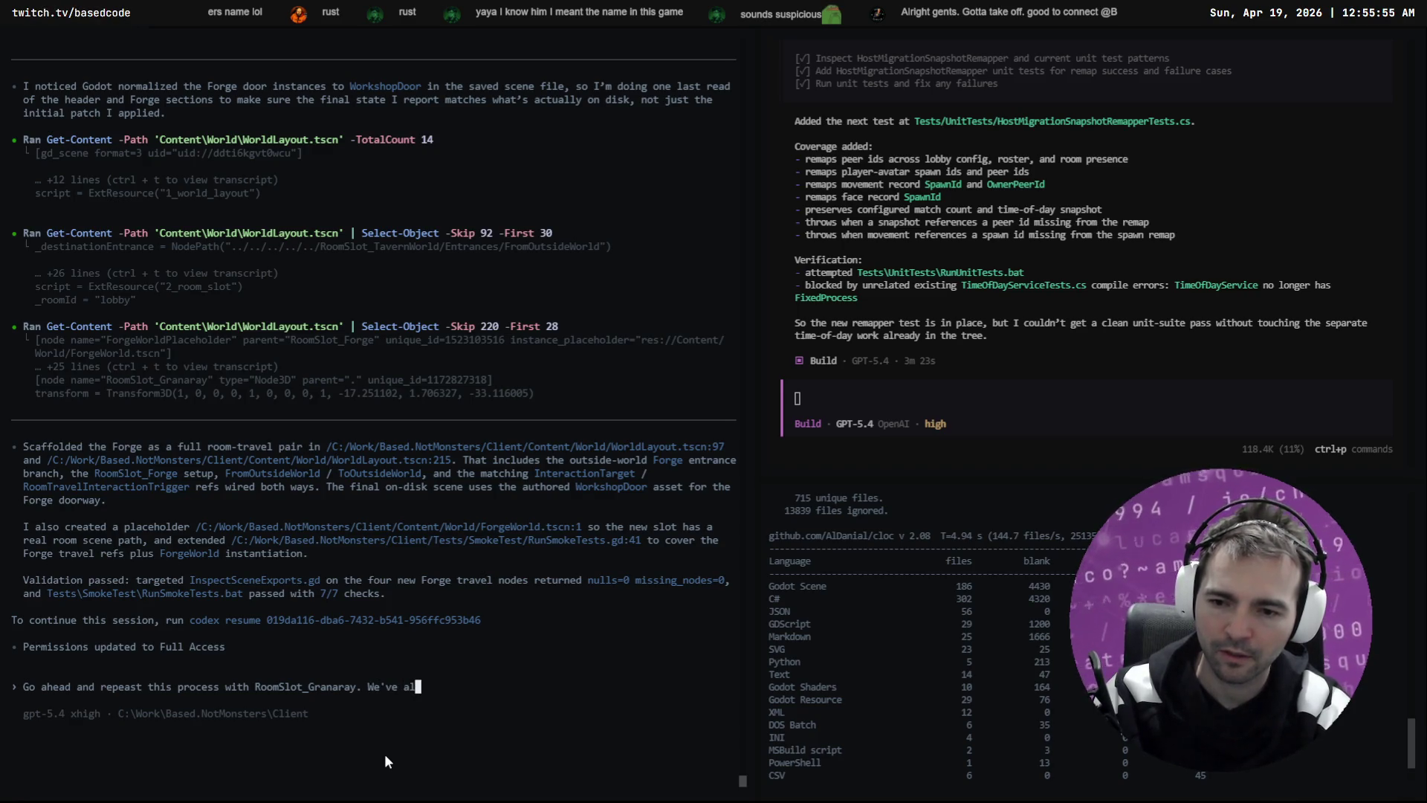
pyautogui.write('so added a new d')
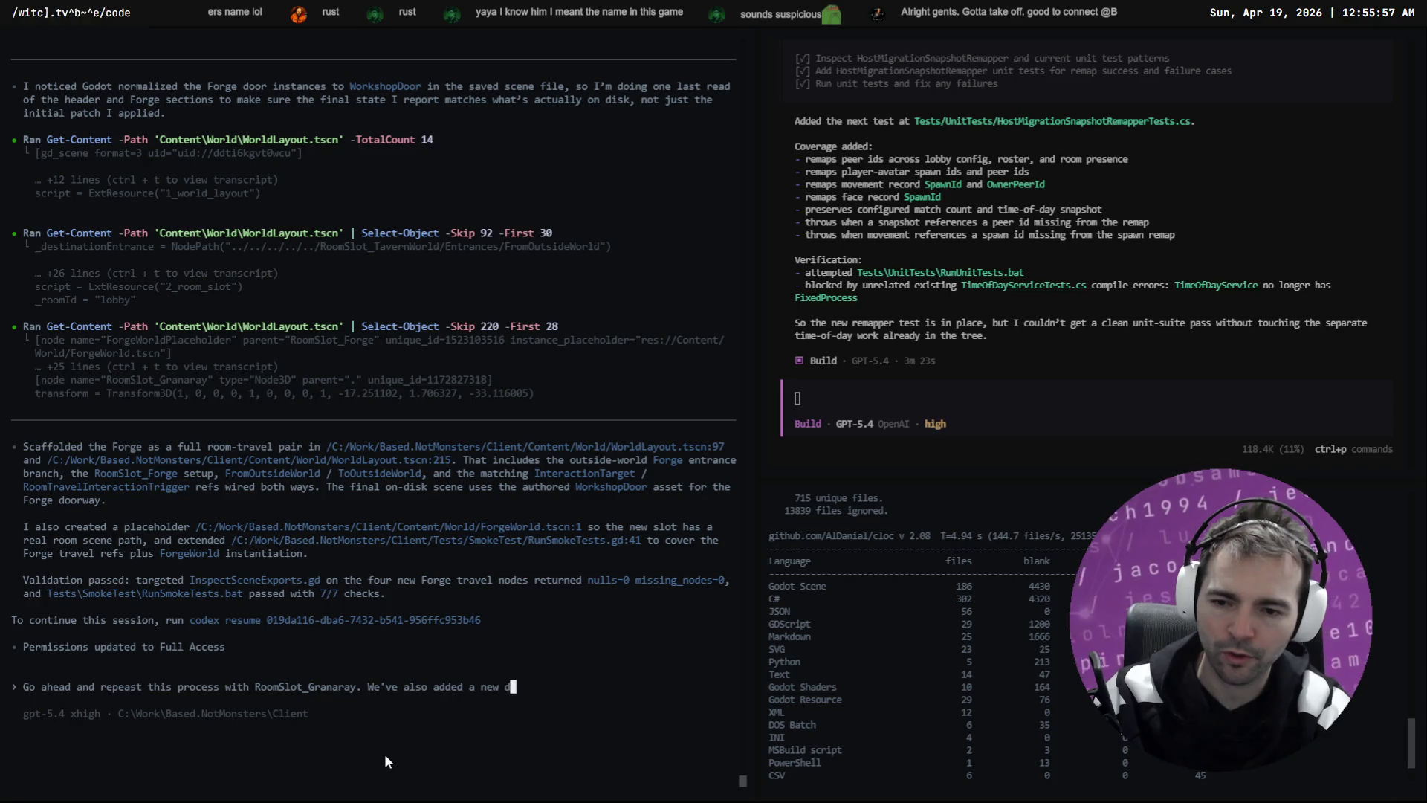
pyautogui.write('oor for use in this ')
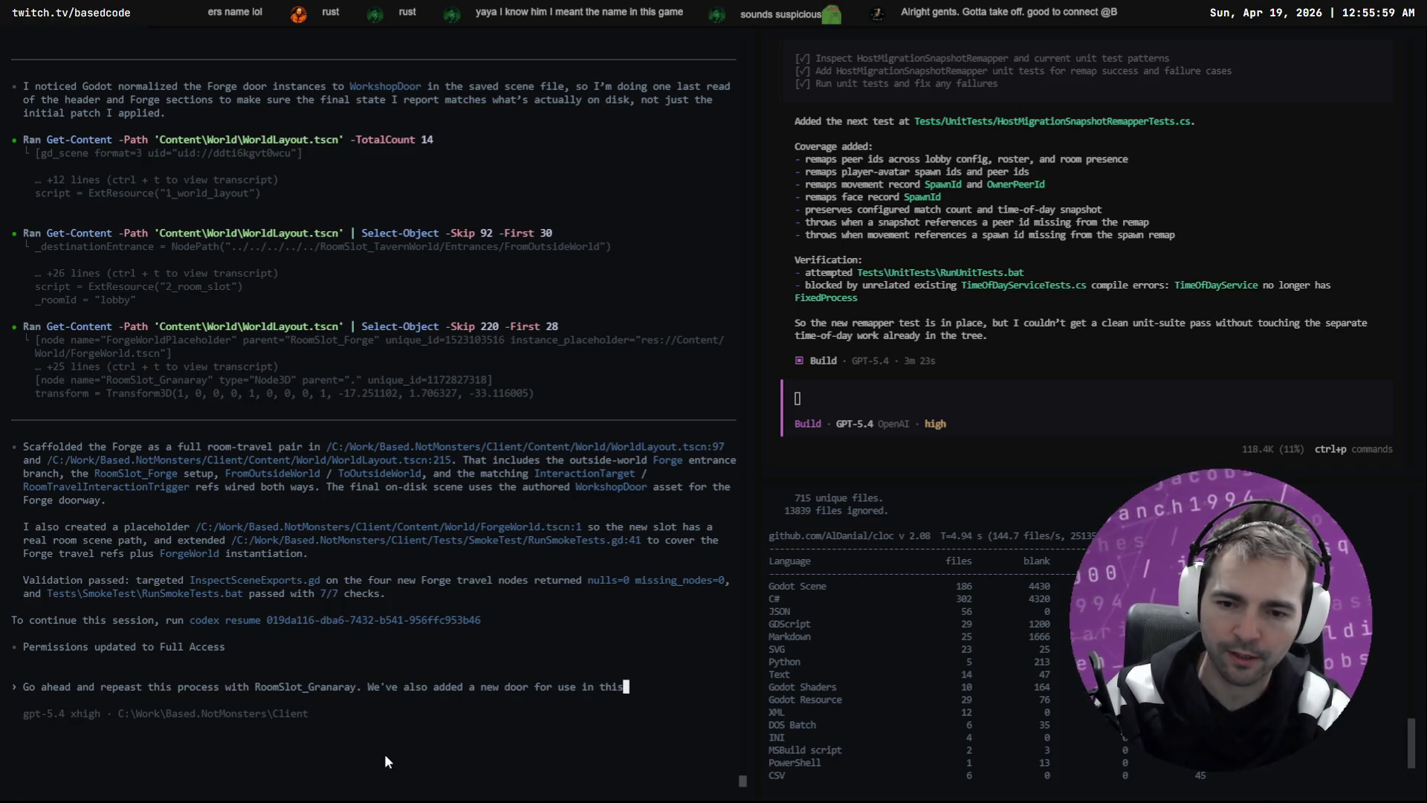
pyautogui.write('here: \\')
pyautogui.press('Return')
pyautogui.write('\\')
pyautogui.press('Return')
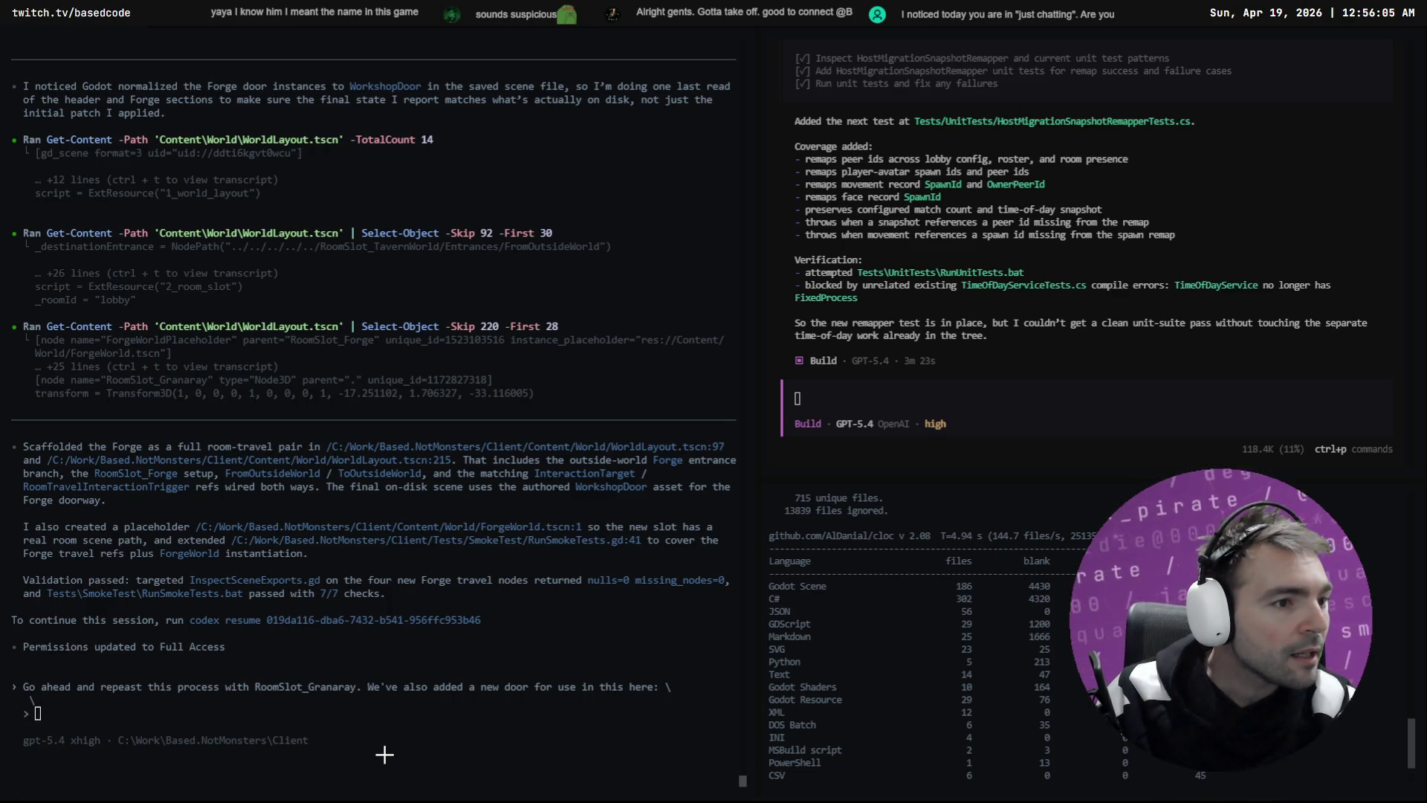
pyautogui.hotkey('alt', 'Tab')
# Step: Ask ChatGPT to edit the arched door image by removing the lantern
pyautogui.scroll(-4, 384, 624)
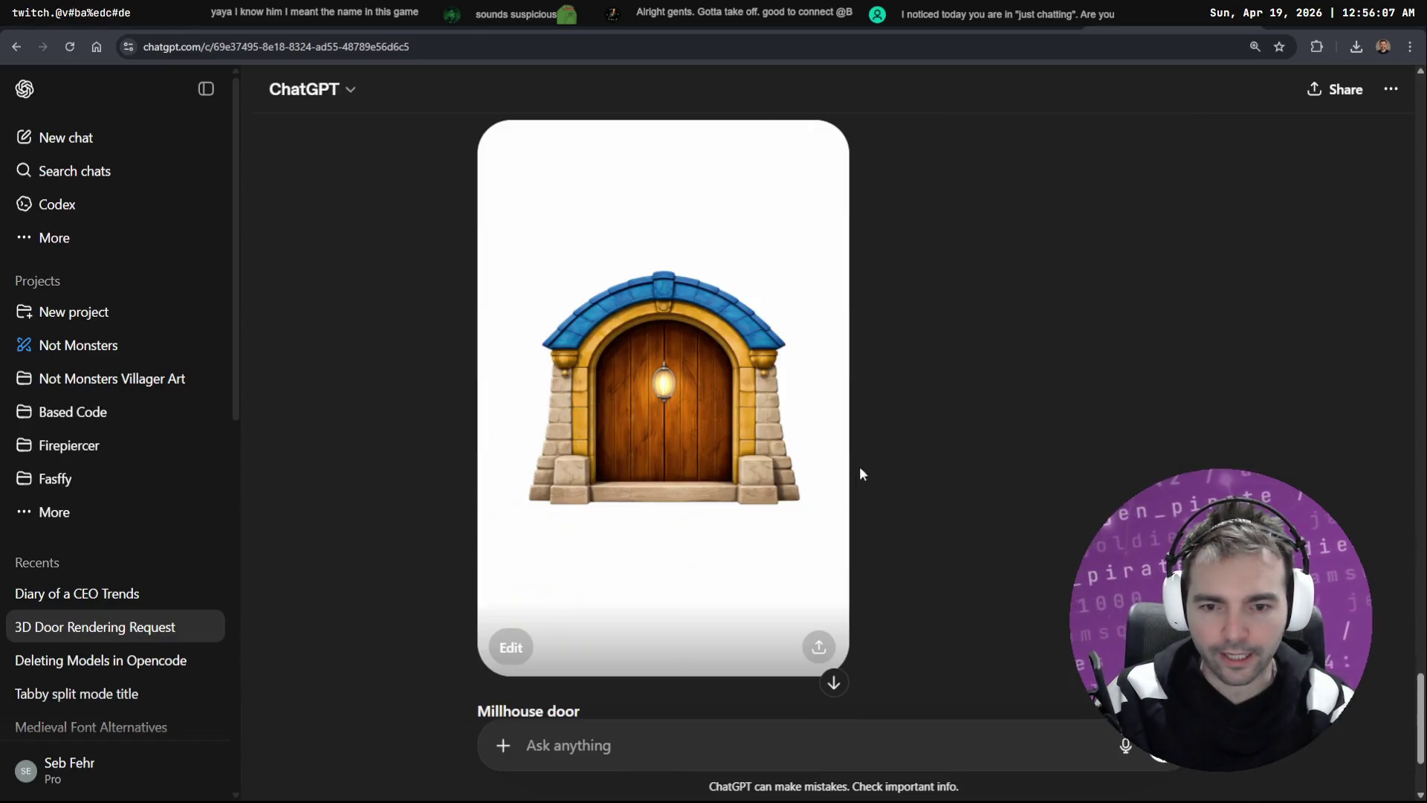
pyautogui.click(778, 396)
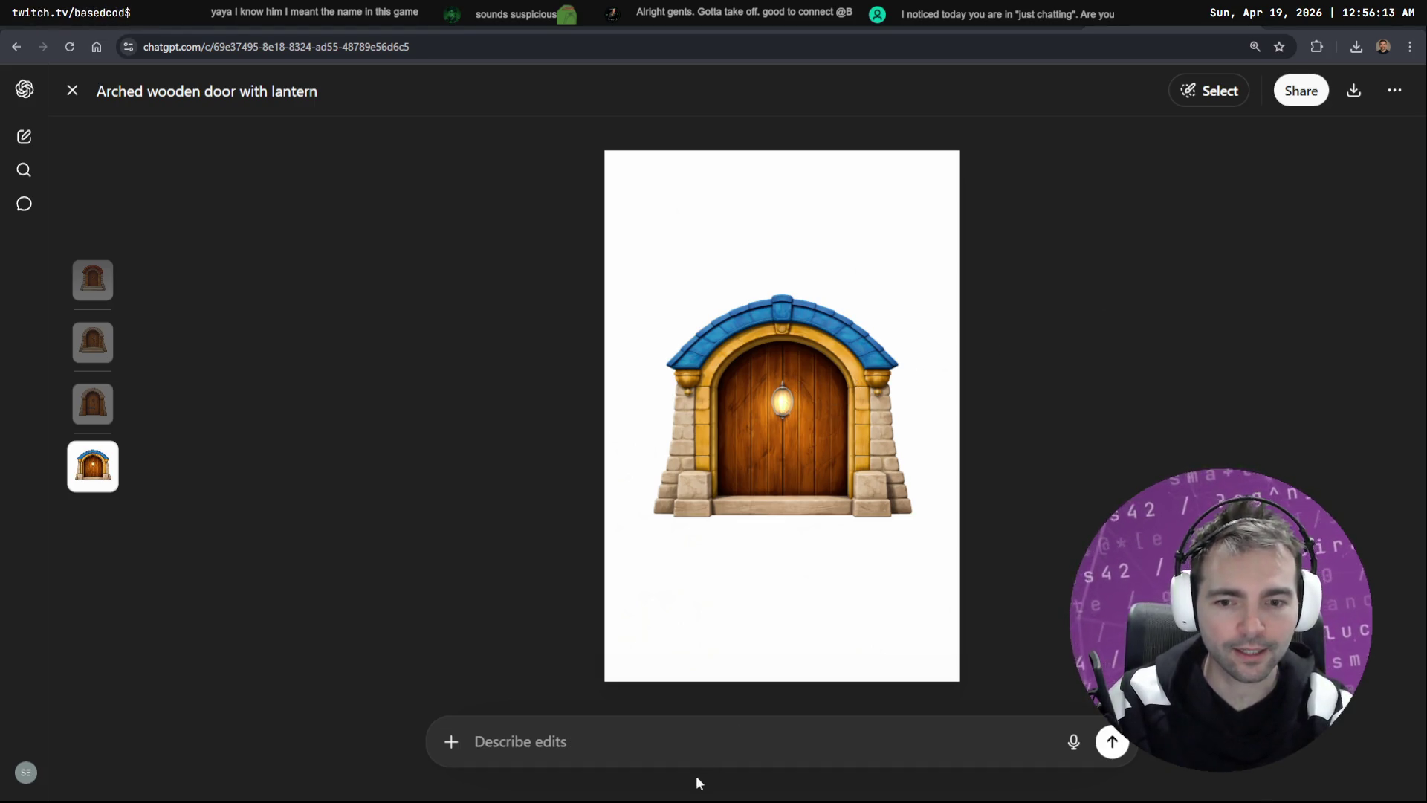
pyautogui.click(685, 743)
pyautogui.press('super+h')
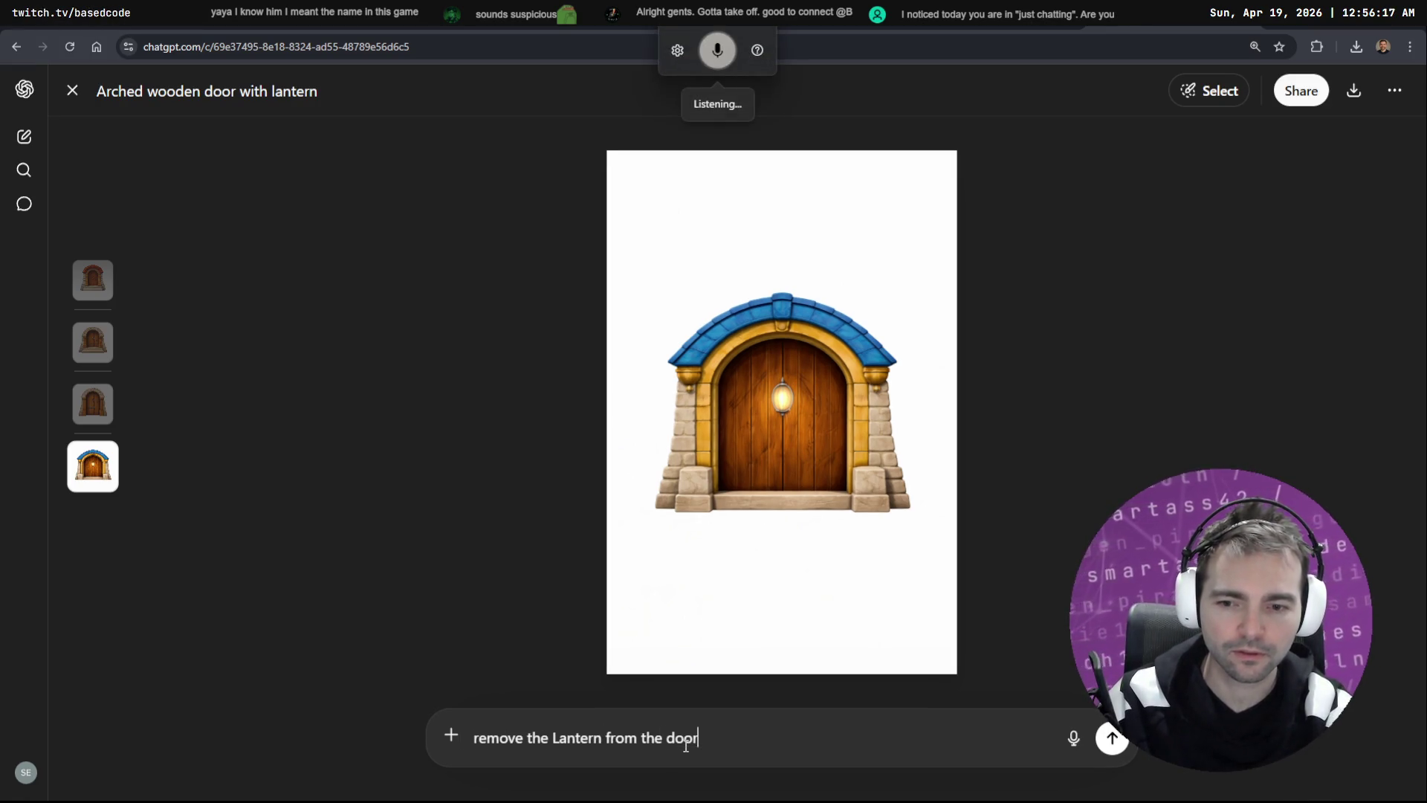
pyautogui.press('Return')
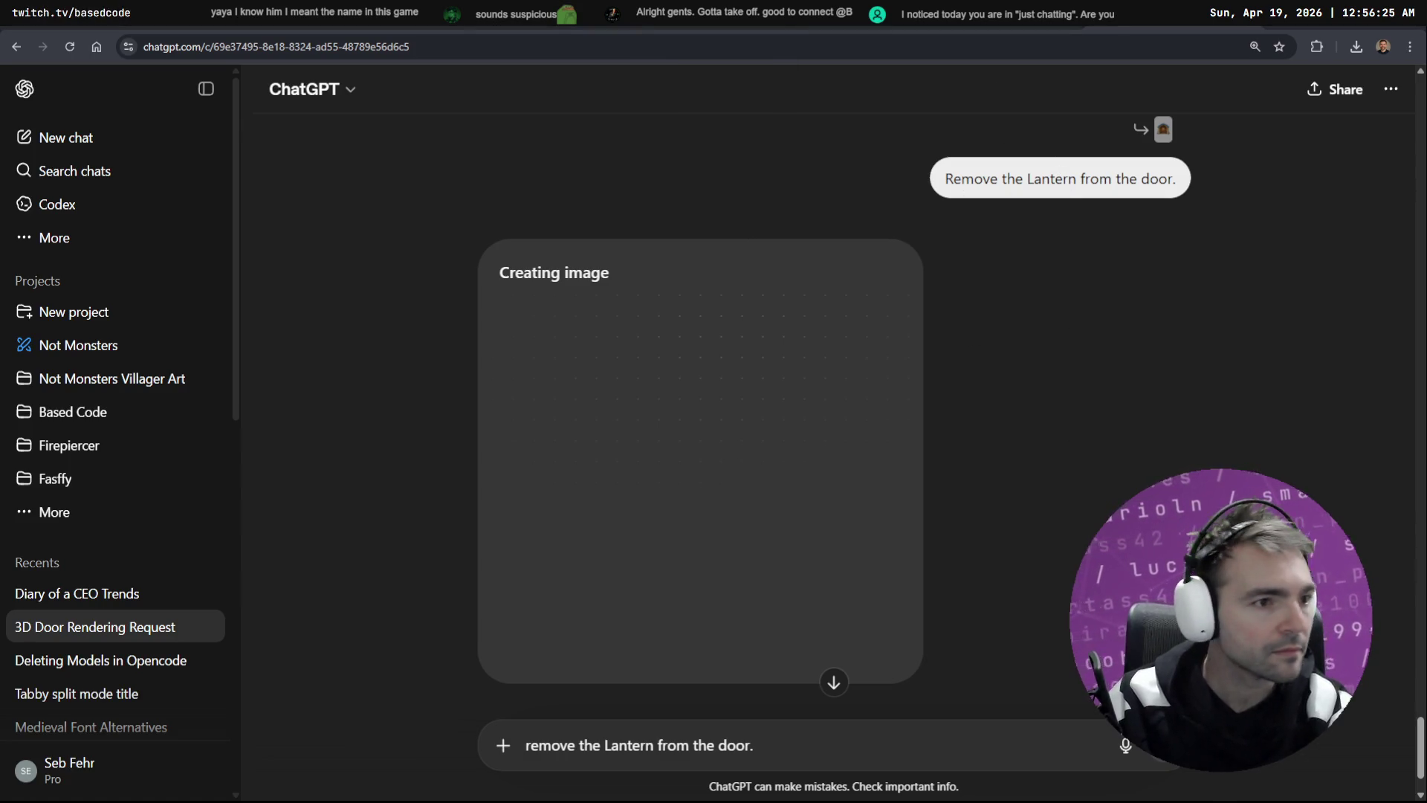
pyautogui.hotkey('alt', 'Tab')
pyautogui.scroll(5, 835, 258)
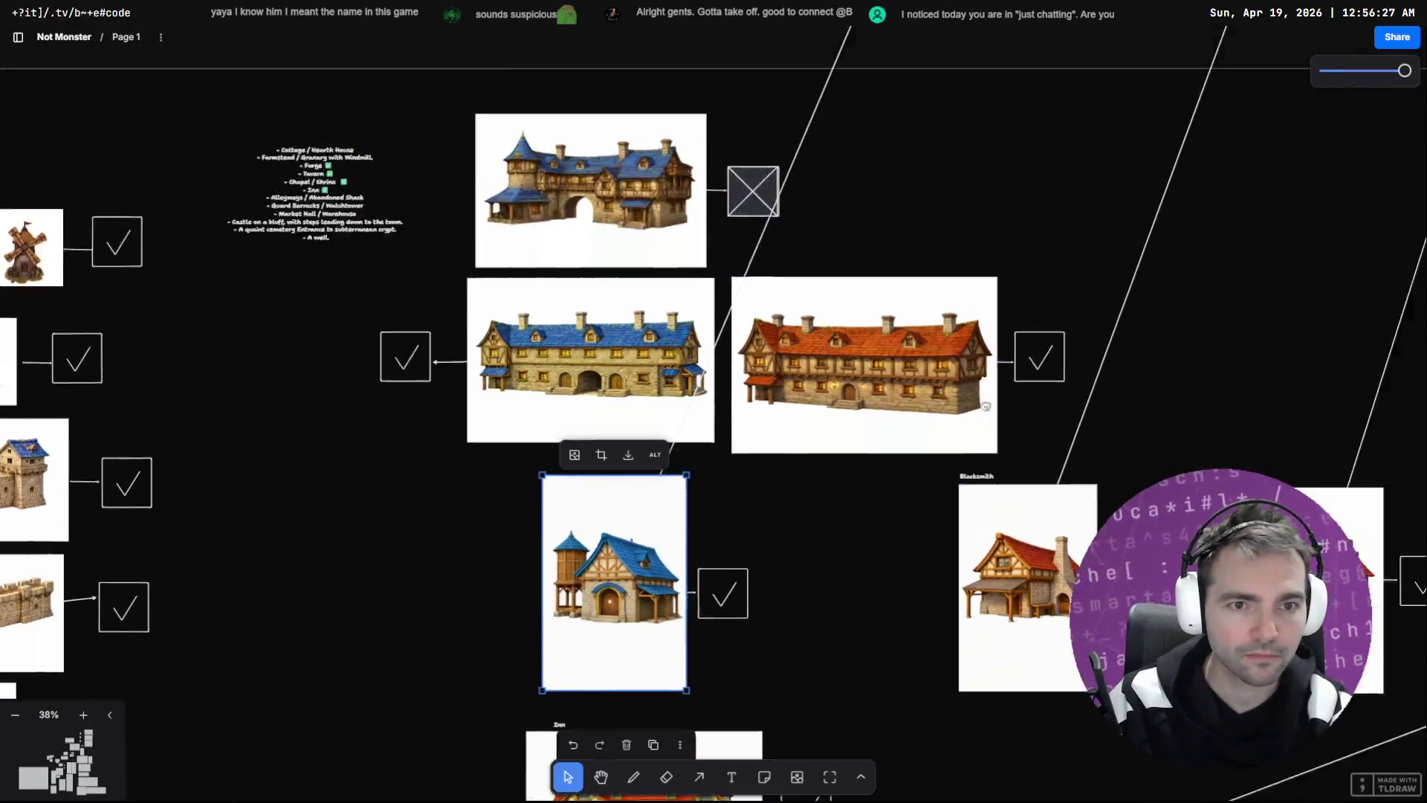
# Step: Pan to the door frames and copy a checkmark box beside the door image
pyautogui.scroll(5, 809, 335)
pyautogui.scroll(-4, 860, 599)
pyautogui.scroll(-3, 908, 322)
pyautogui.scroll(2, 915, 442)
pyautogui.moveTo(915, 442); pyautogui.dragTo(894, 252)
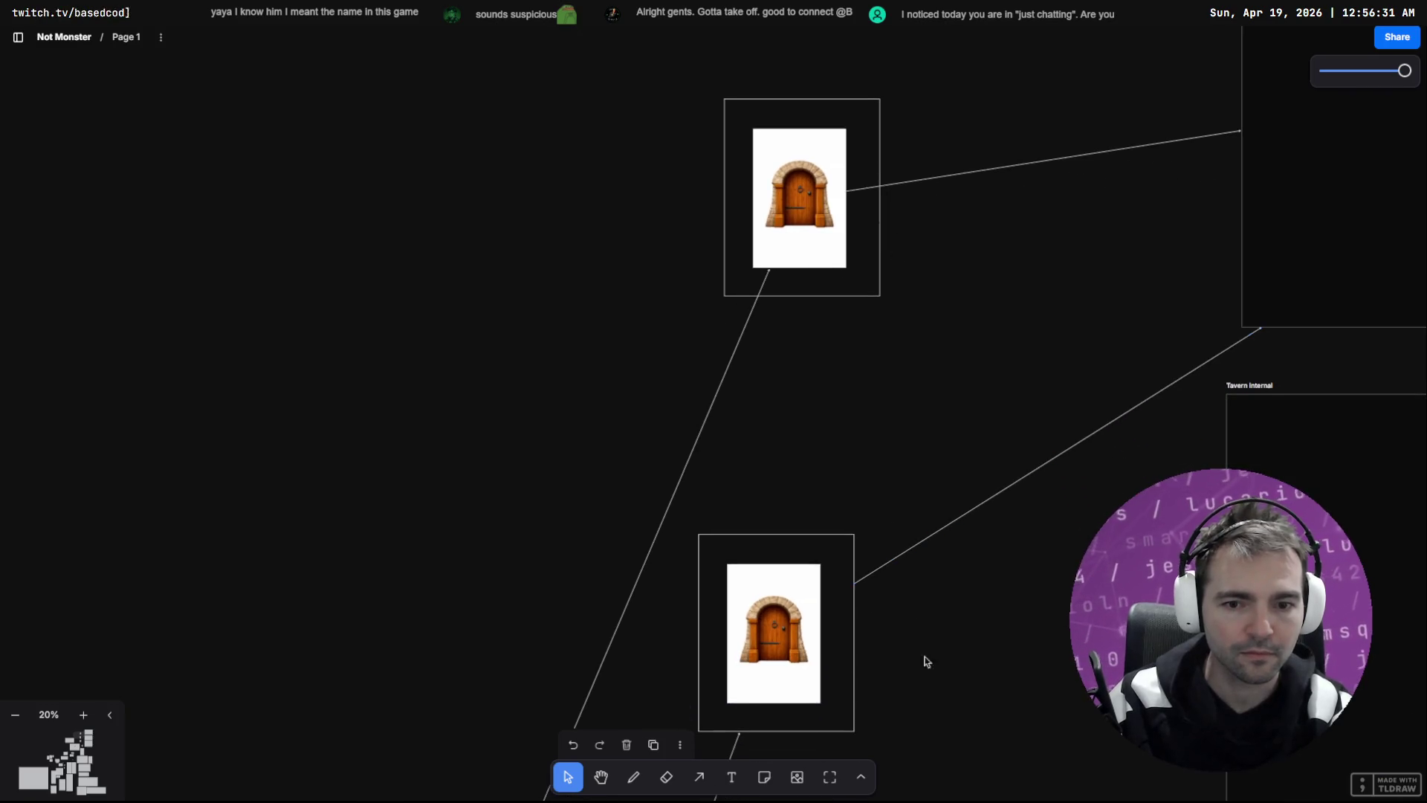
pyautogui.moveTo(939, 742); pyautogui.dragTo(951, 612)
pyautogui.scroll(-5, 952, 112)
pyautogui.scroll(6, 537, 464)
pyautogui.hscroll(-6, 536, 464)
pyautogui.moveTo(522, 464)
pyautogui.mouseDown()
pyautogui.moveTo(863, 232)
pyautogui.moveTo(946, 245)
pyautogui.moveTo(933, 170)
pyautogui.mouseUp()
# Step: Check the placement of the checkmark box beside the upper door, then deselect it
pyautogui.scroll(2, 892, 237)
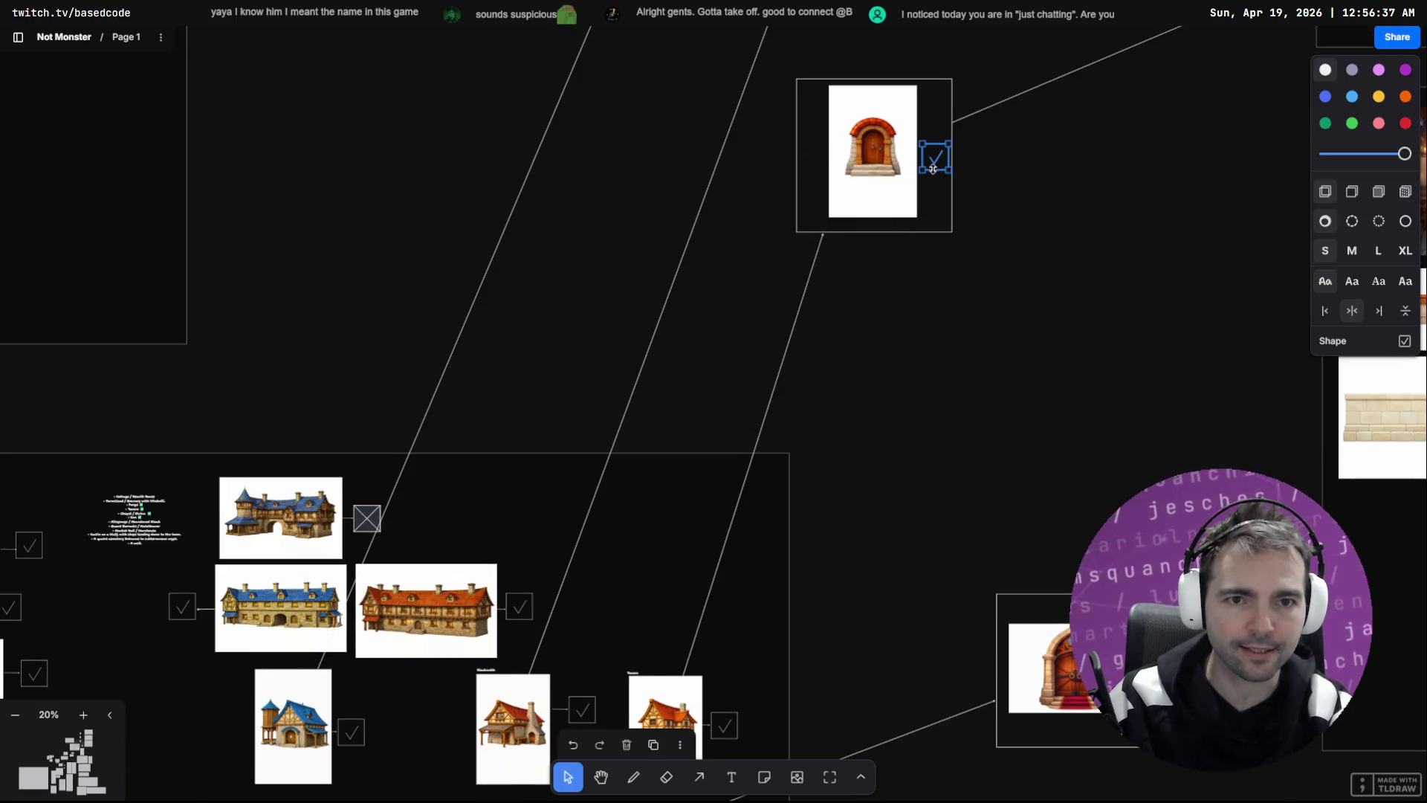
pyautogui.press('Escape')
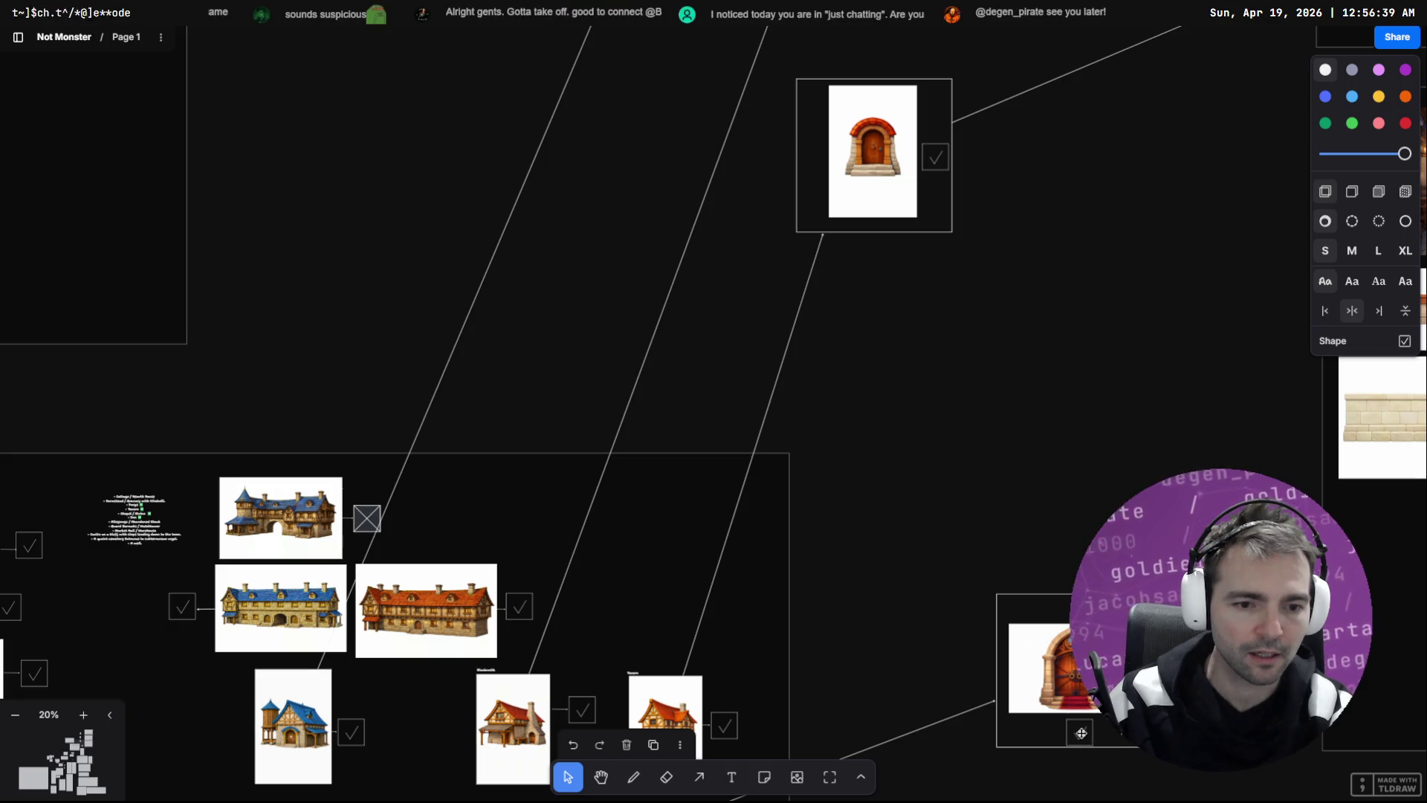
pyautogui.scroll(5, 1027, 298)
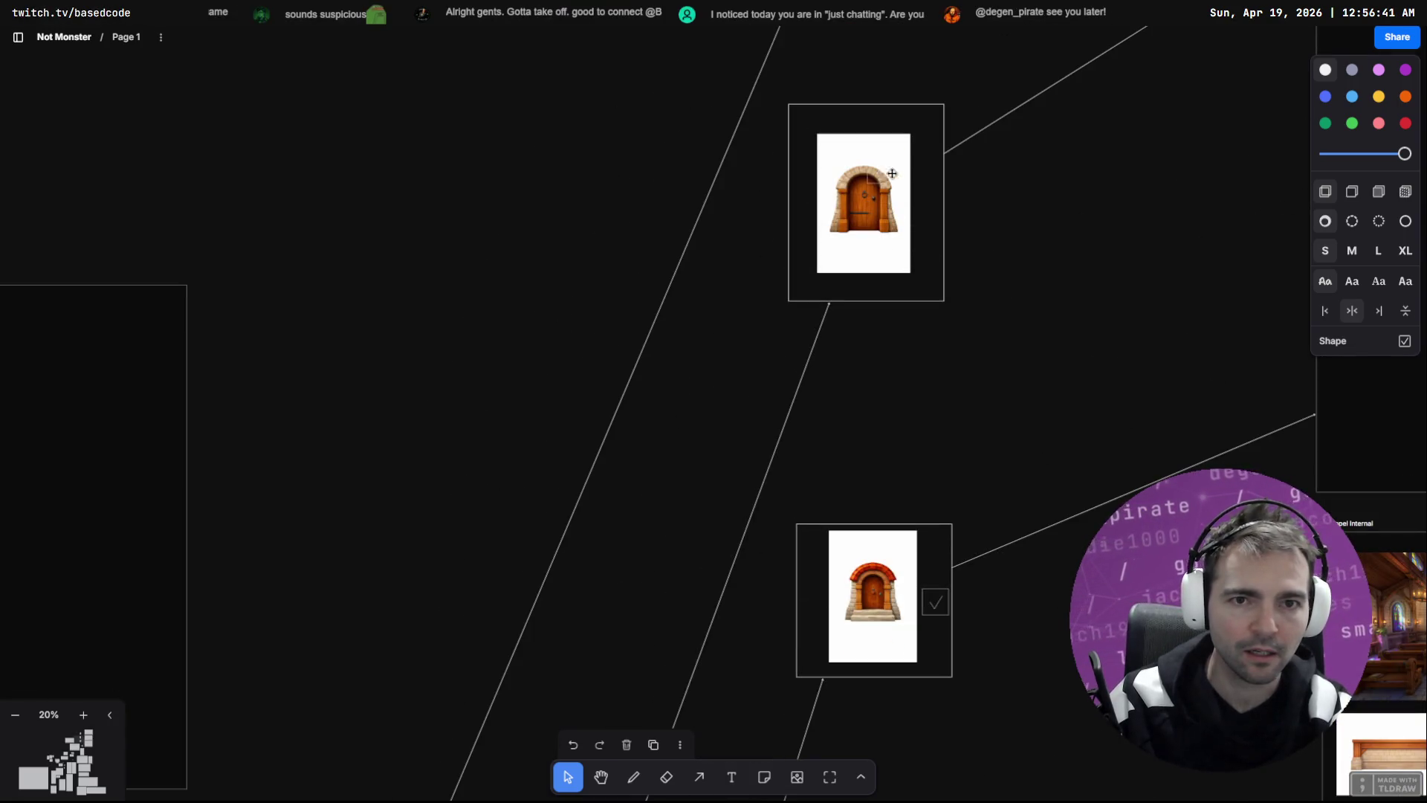
pyautogui.click(926, 202)
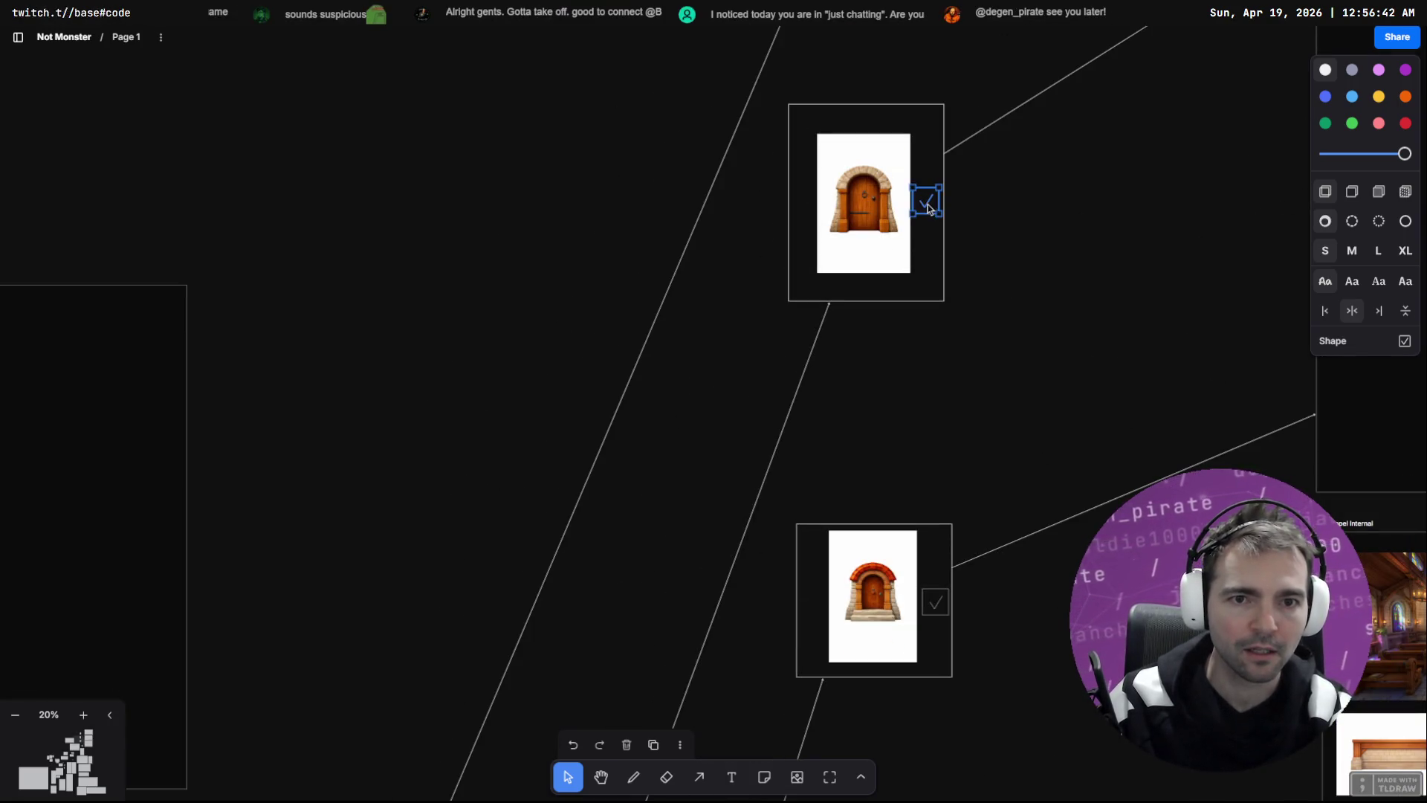
pyautogui.click(581, 224)
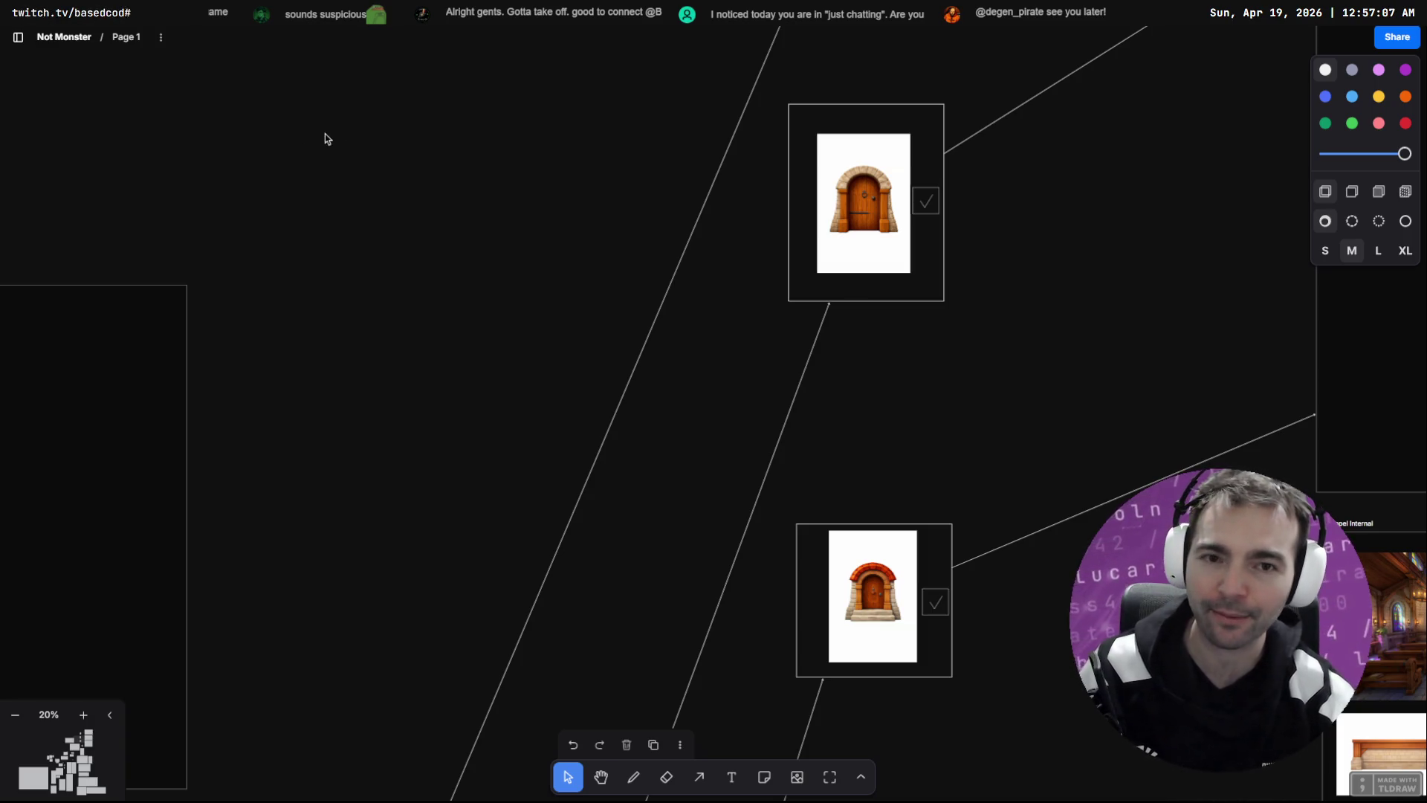
# Step: Place a ticked checkbox beside the lower arched door image
pyautogui.scroll(5, 496, 132)
pyautogui.hscroll(2, 496, 133)
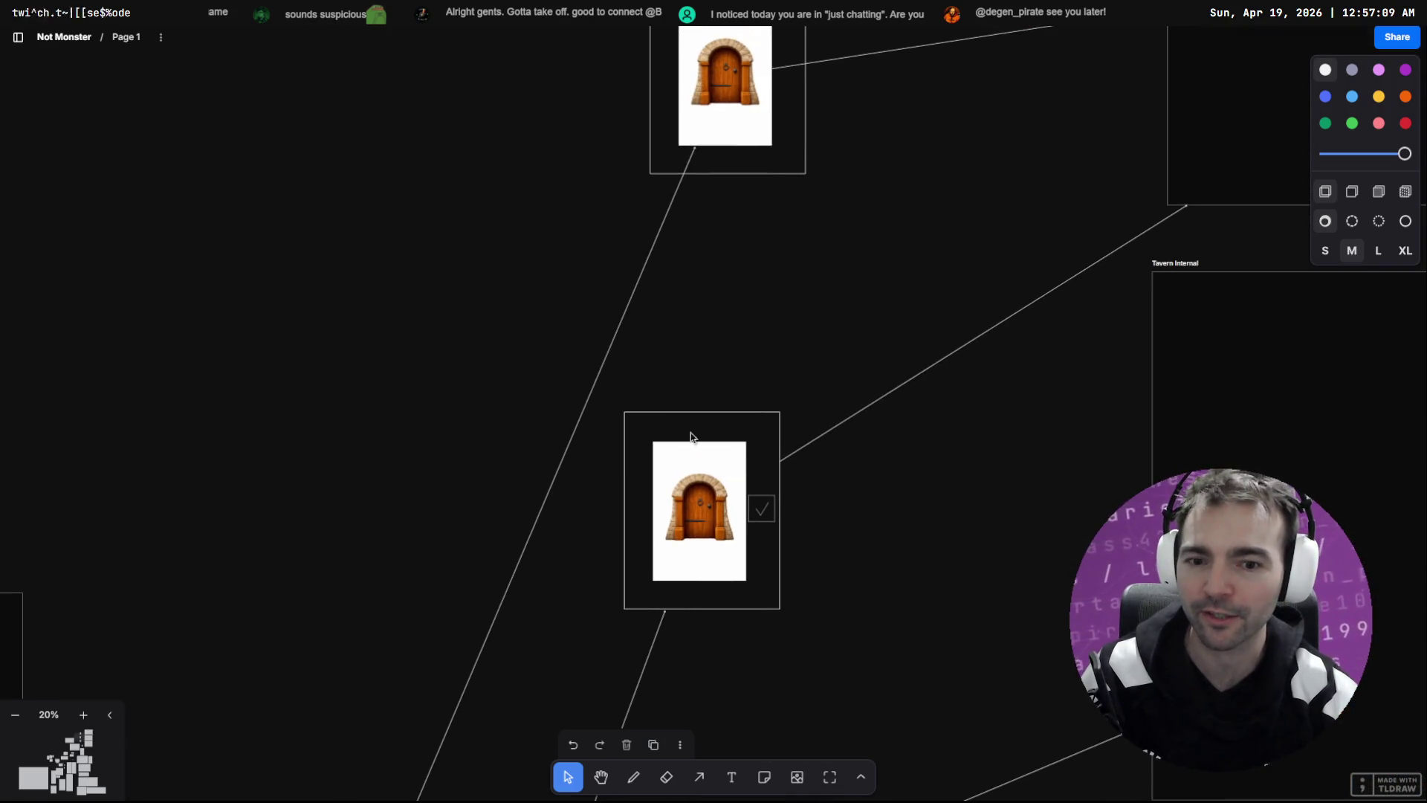
pyautogui.click(757, 508)
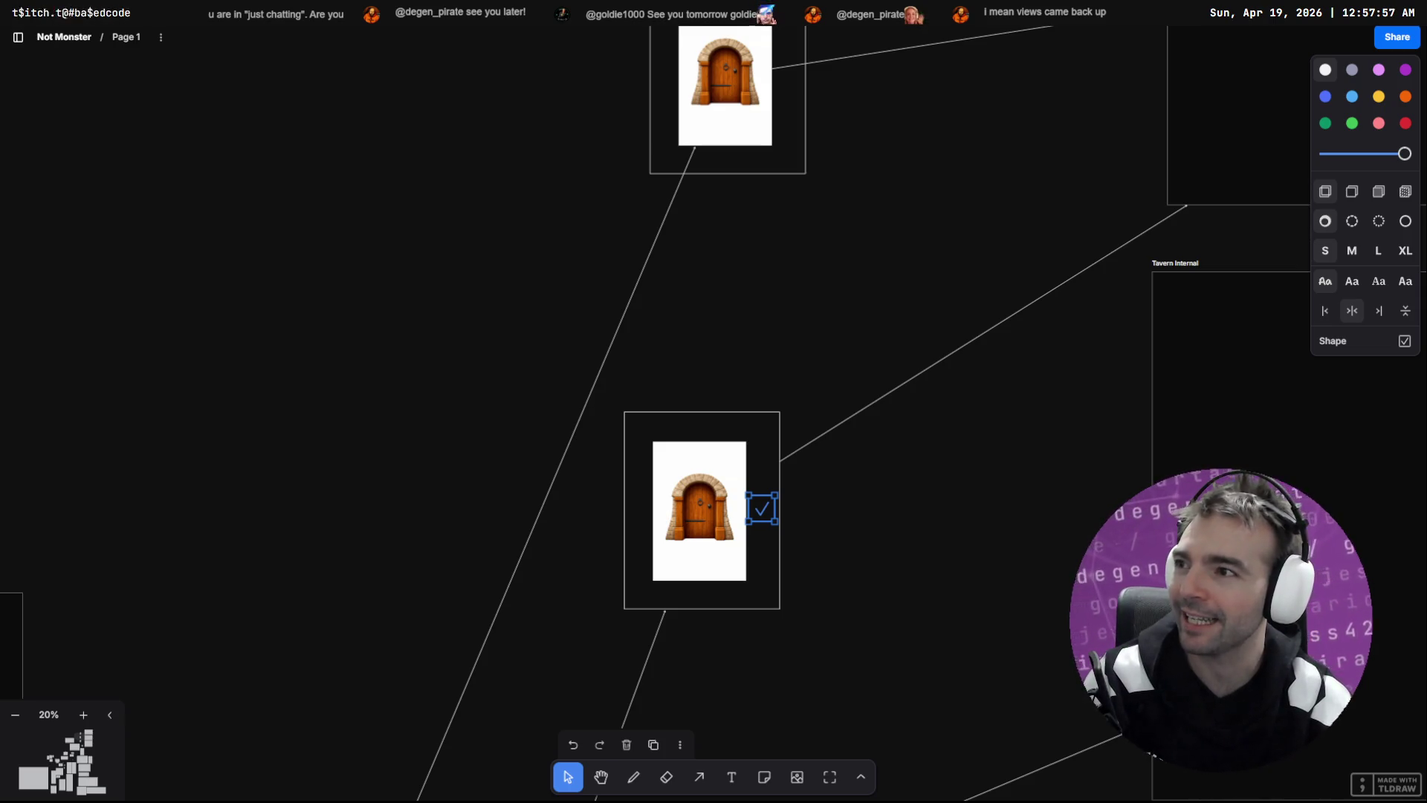
pyautogui.click(448, 238)
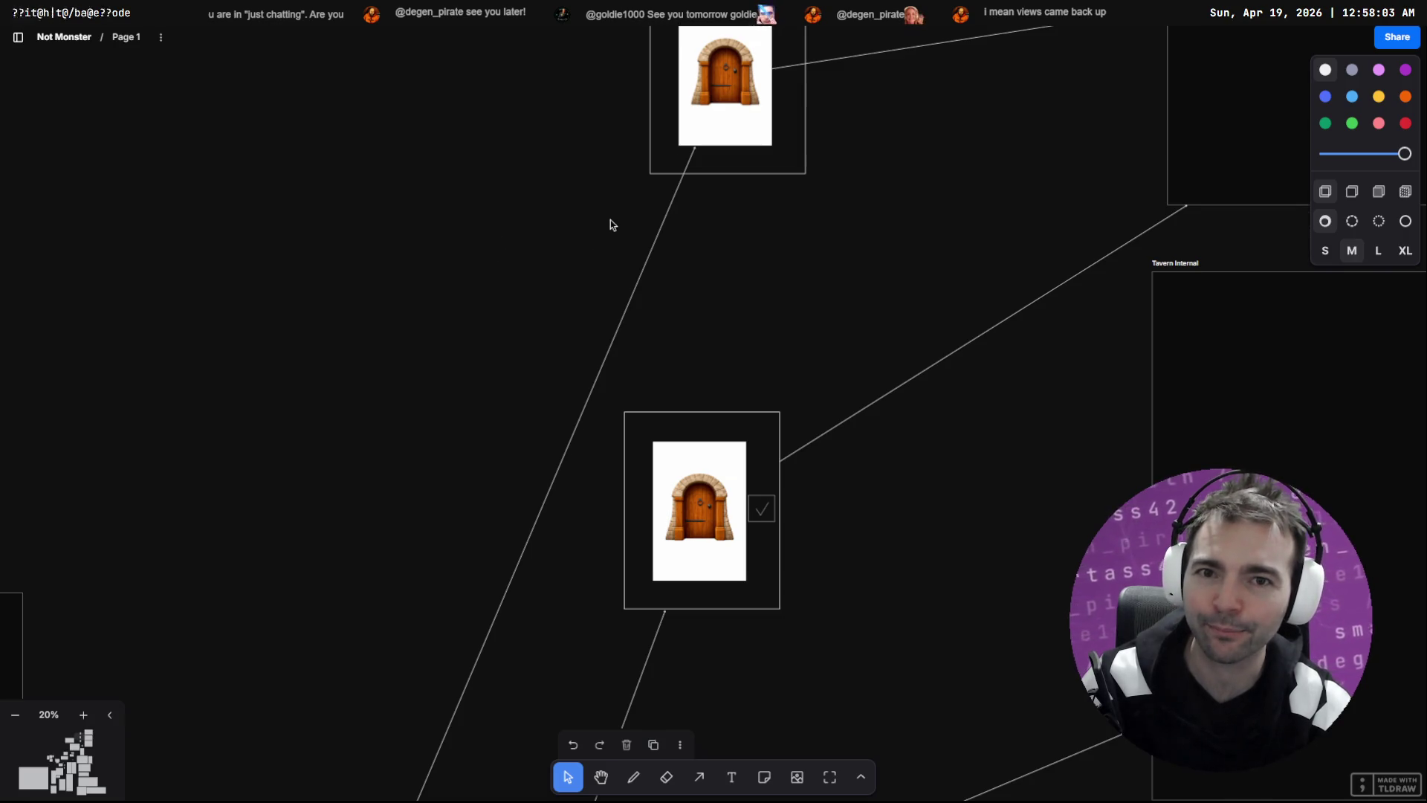
# Step: Copy the lower door's ticked checkbox up beside the upper door
pyautogui.moveTo(609, 216); pyautogui.dragTo(414, 283)
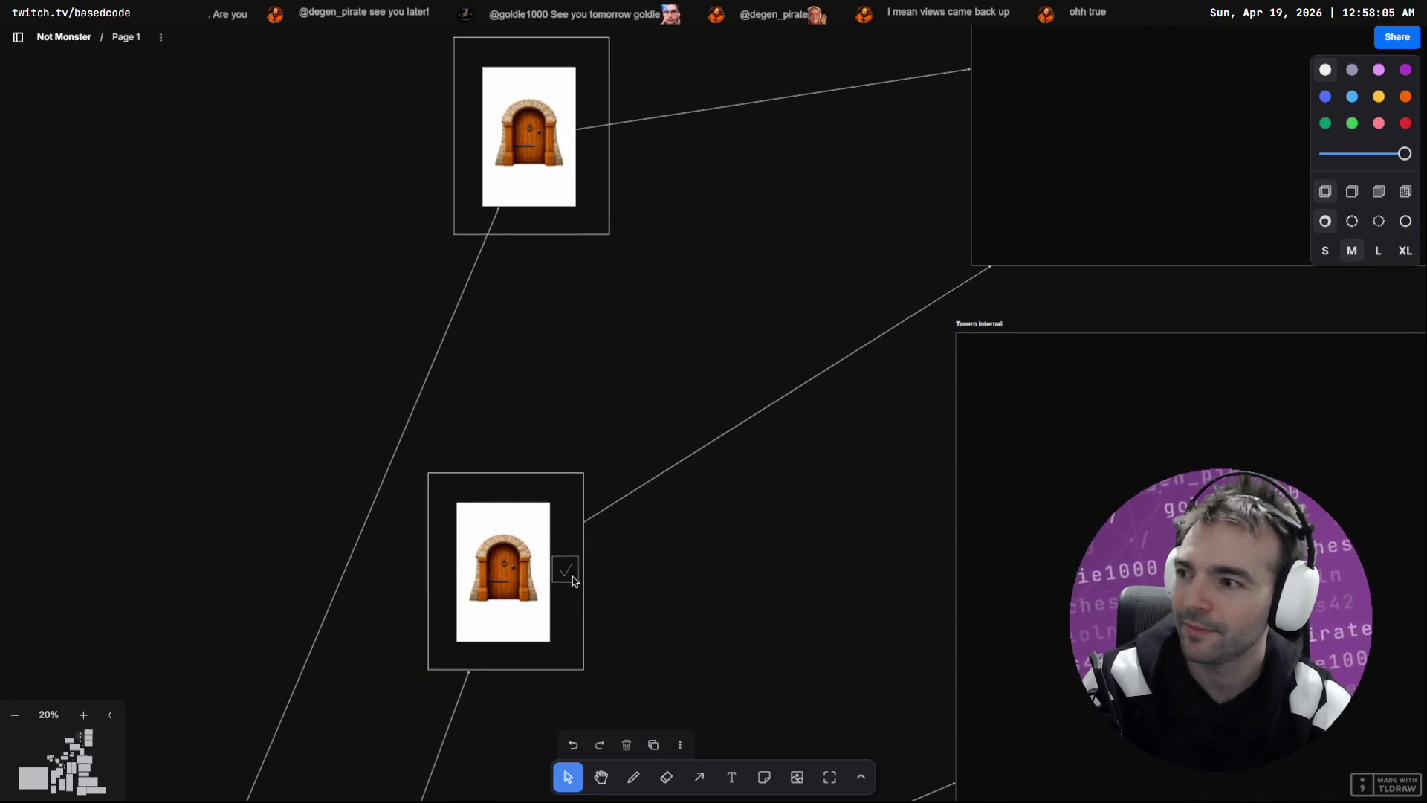
pyautogui.moveTo(574, 580); pyautogui.dragTo(618, 236)
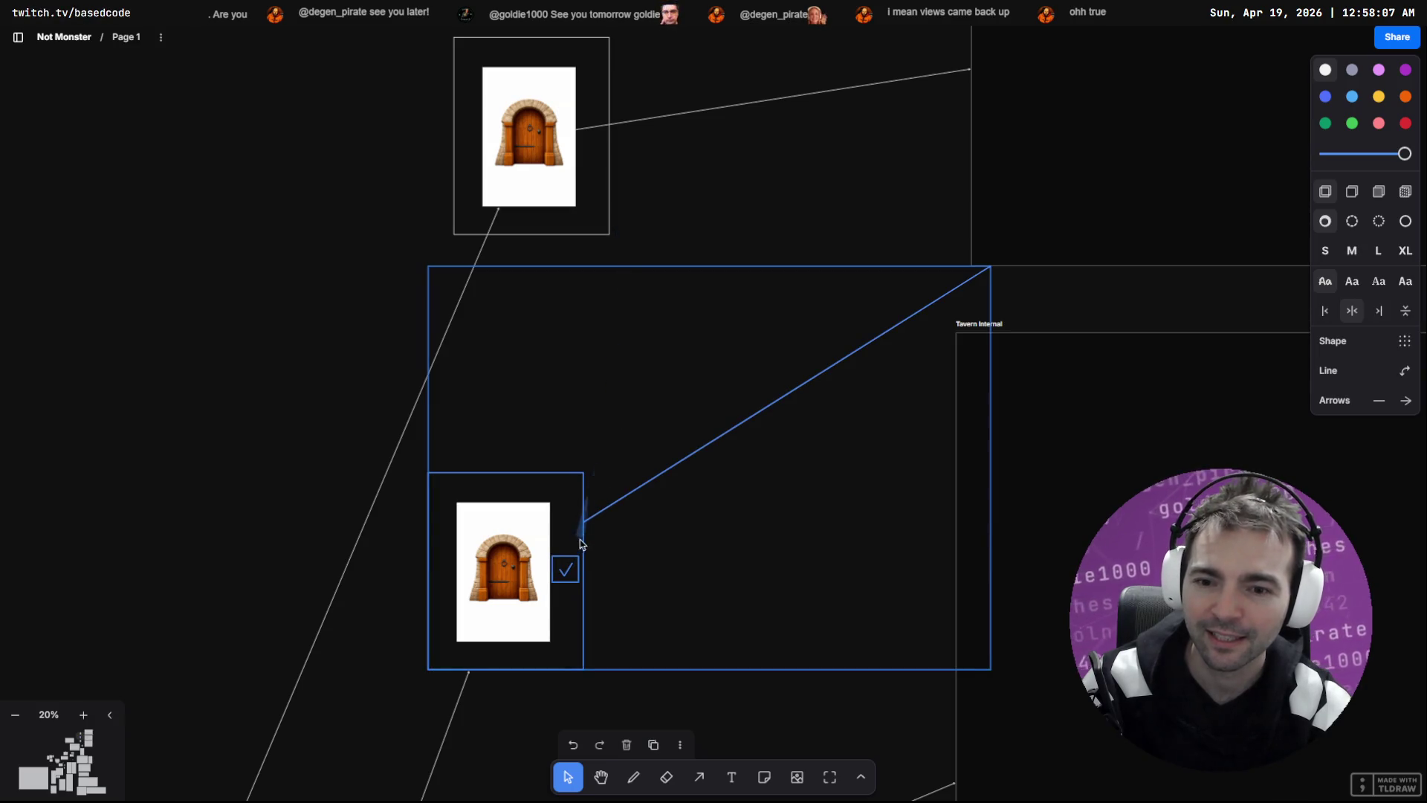
pyautogui.click(590, 609)
pyautogui.click(566, 572)
pyautogui.moveTo(568, 574); pyautogui.dragTo(591, 153)
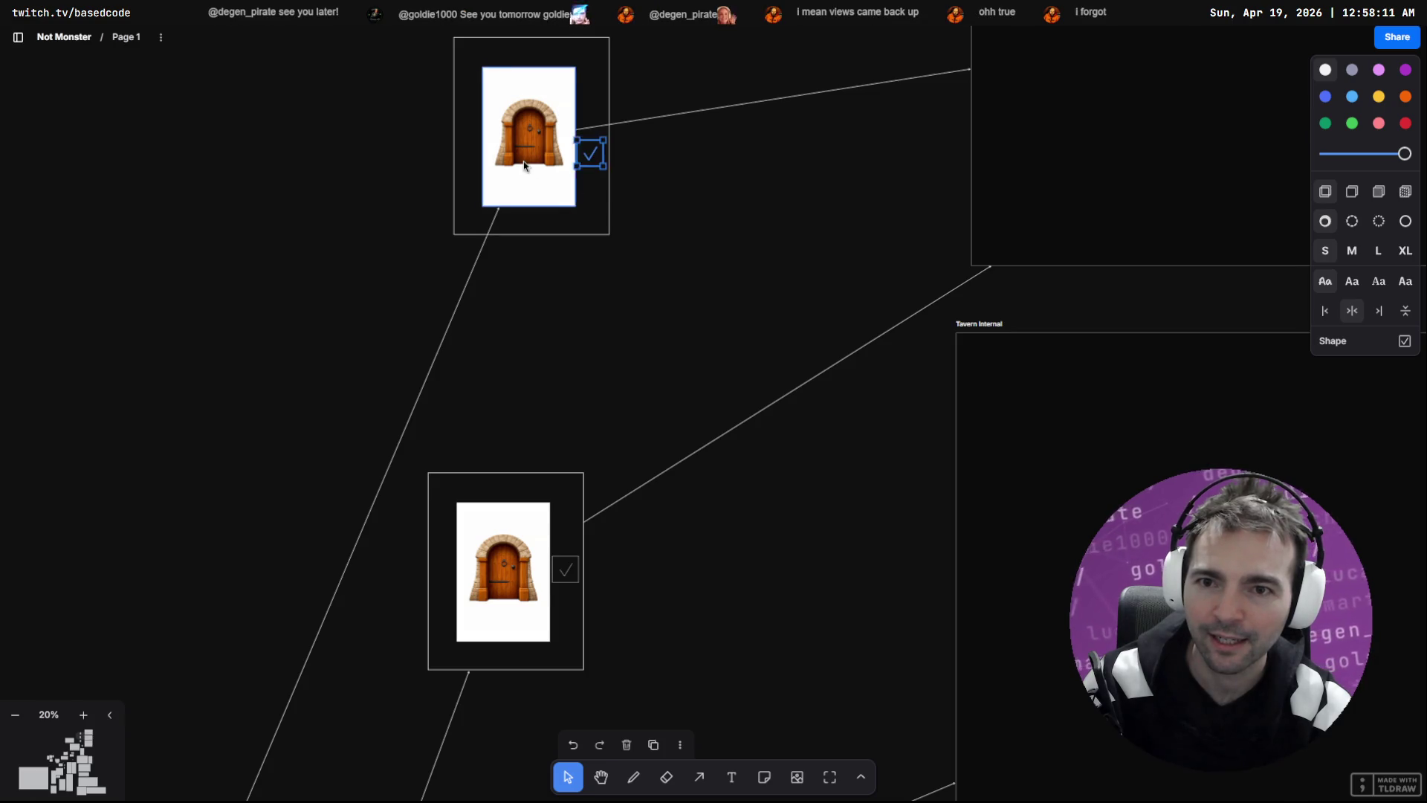
# Step: Delete the upper door's old image, leaving its frame empty
pyautogui.click(528, 196)
pyautogui.press('Delete')
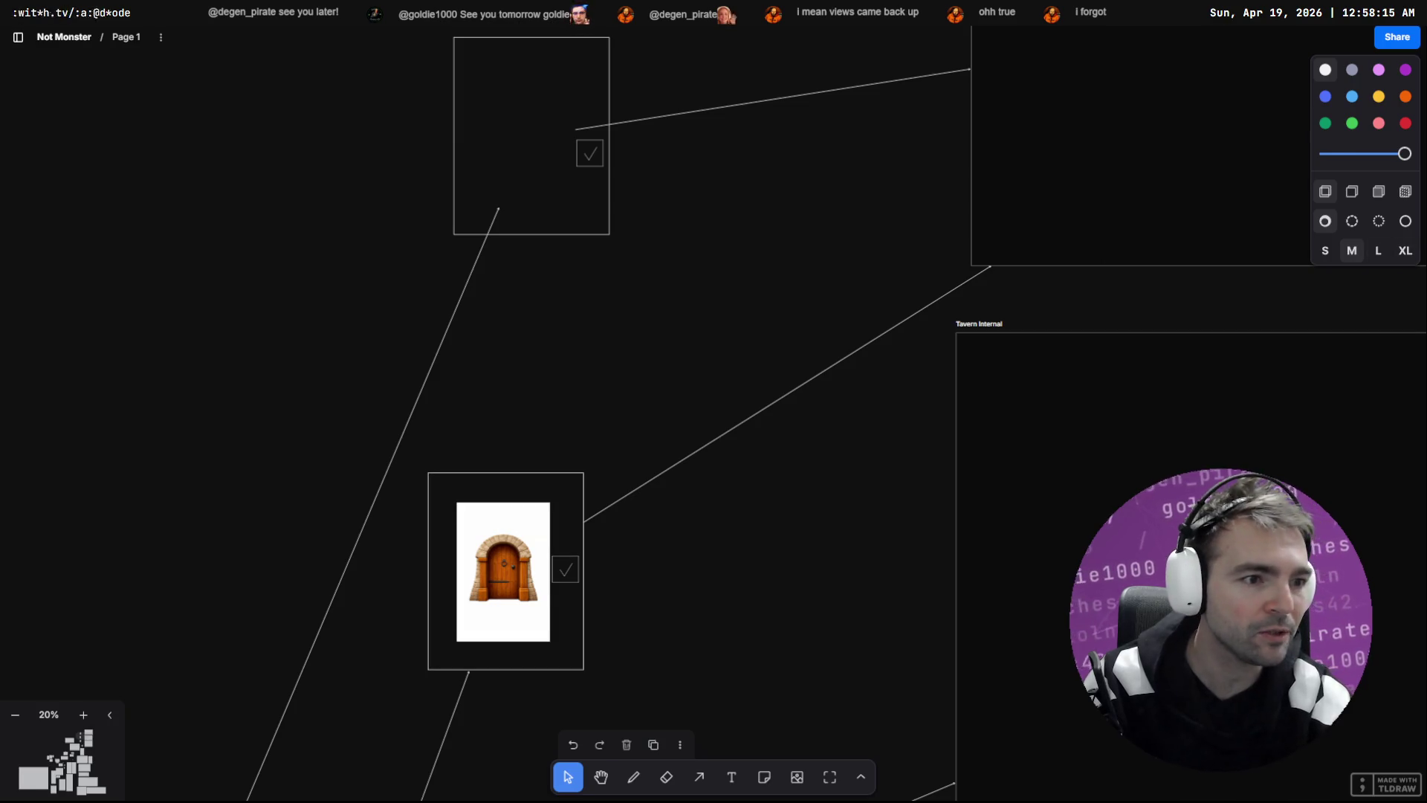
pyautogui.hotkey('alt', 'Tab')
# Step: Ask ChatGPT to edit the door image: 'we do need handles for the door though.'
pyautogui.click(719, 413)
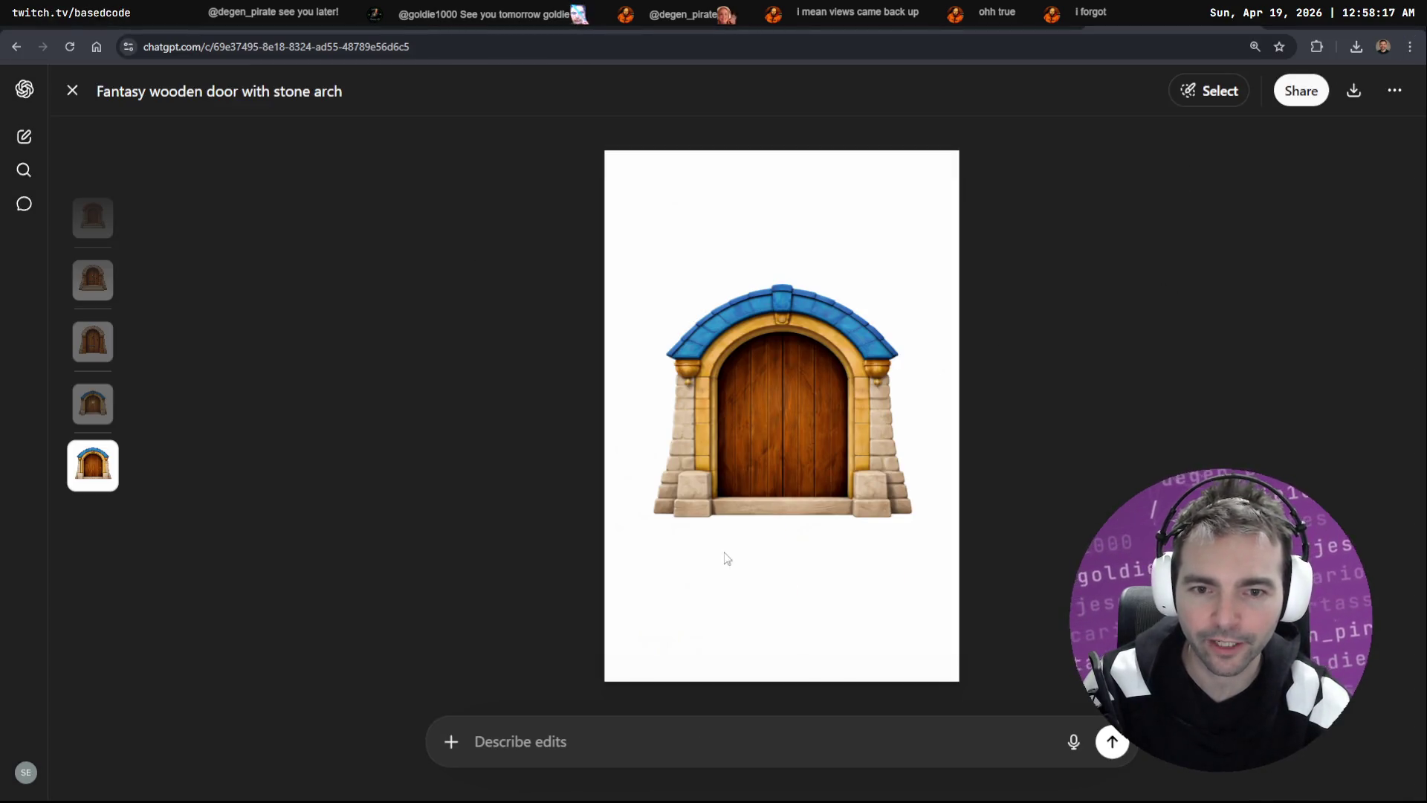
pyautogui.click(674, 748)
pyautogui.press('super+h')
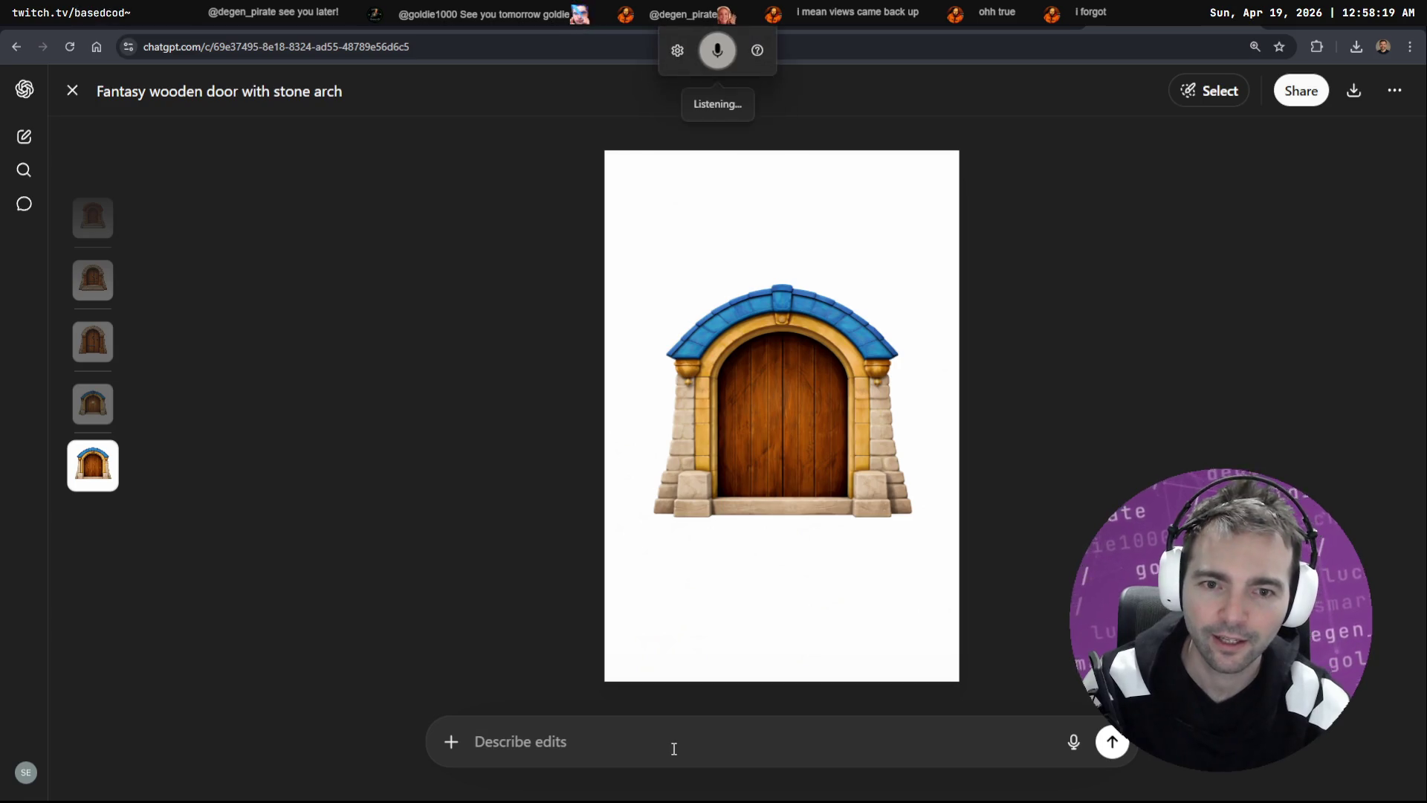
pyautogui.write('we do need handles for the door though.')
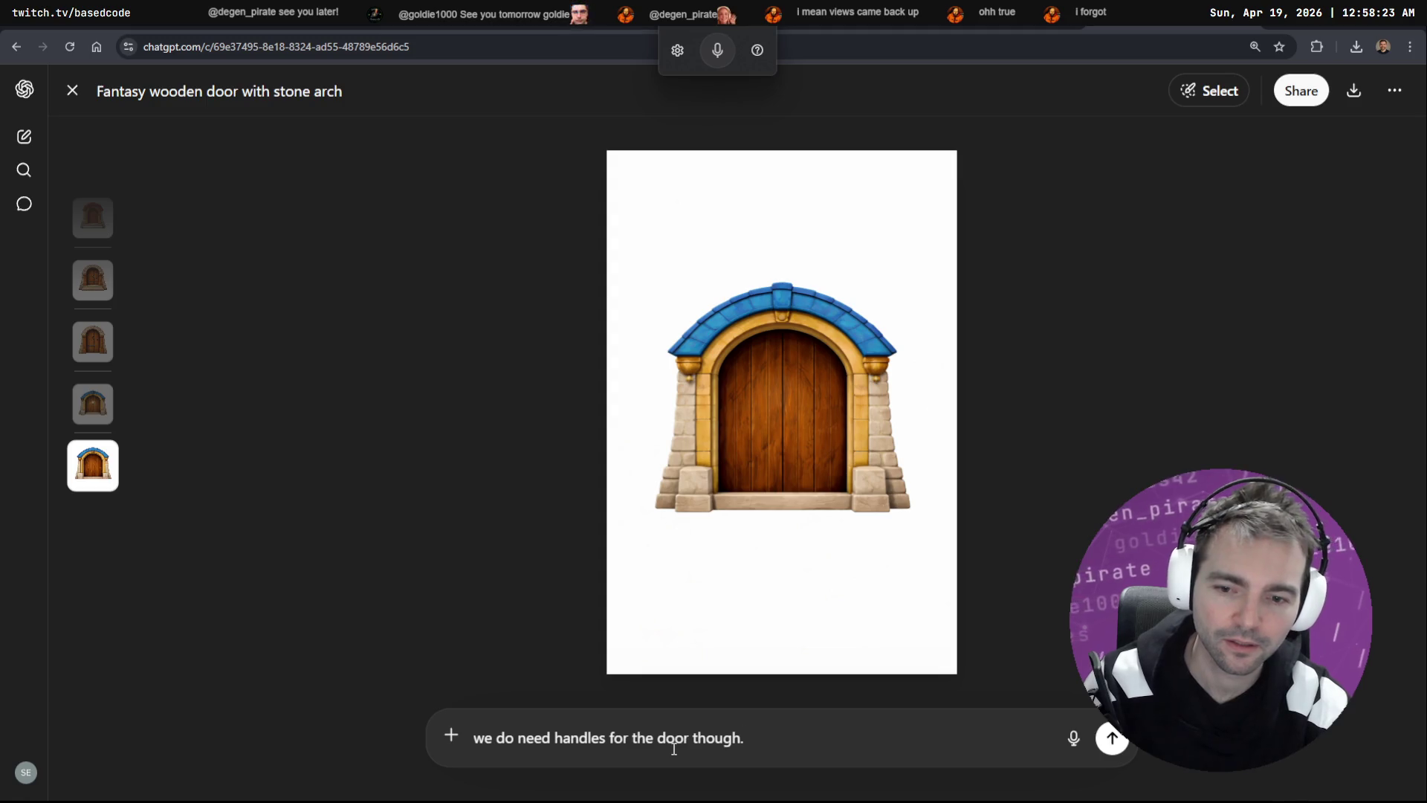
pyautogui.press('Return')
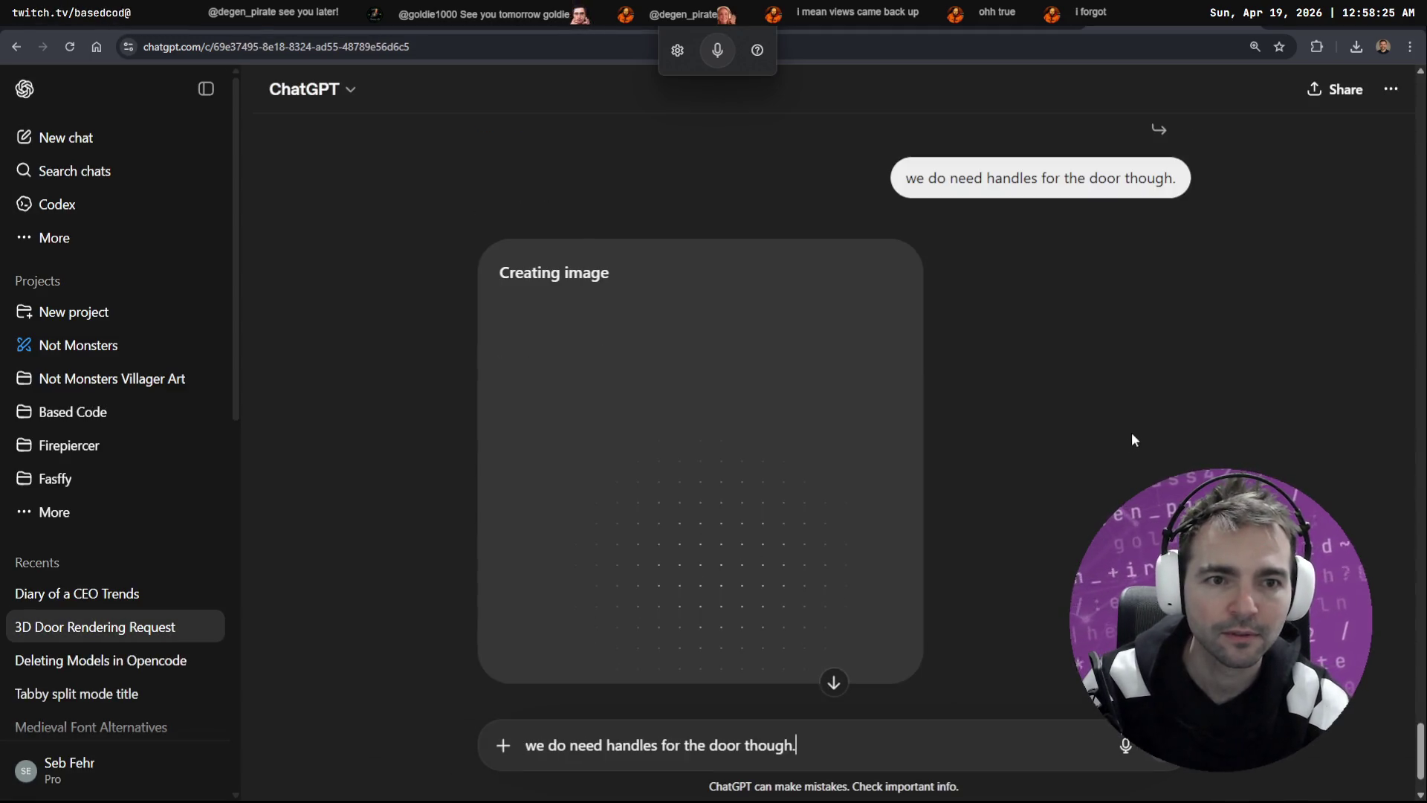
pyautogui.scroll(10, 1045, 391)
pyautogui.scroll(10, 1047, 394)
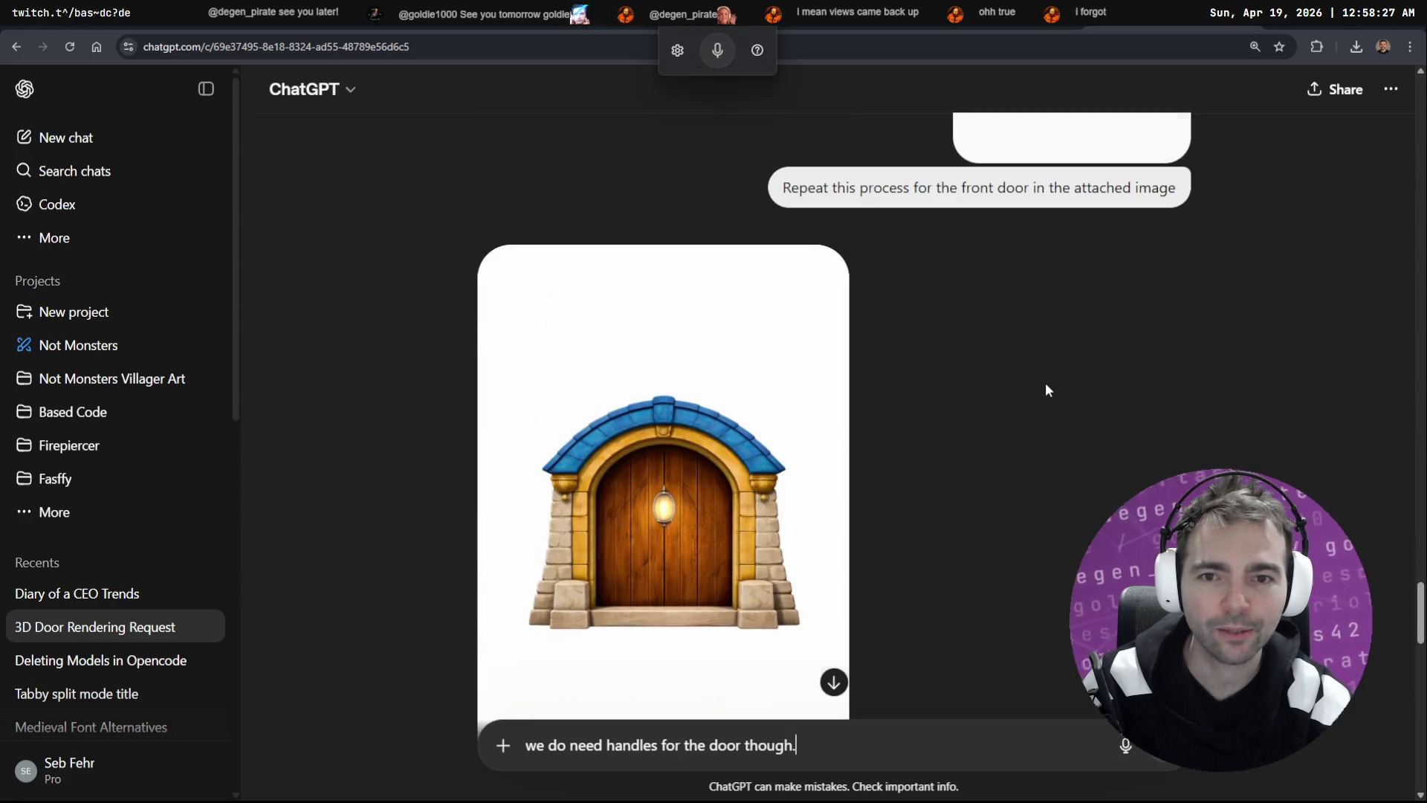
pyautogui.scroll(-5, 1045, 388)
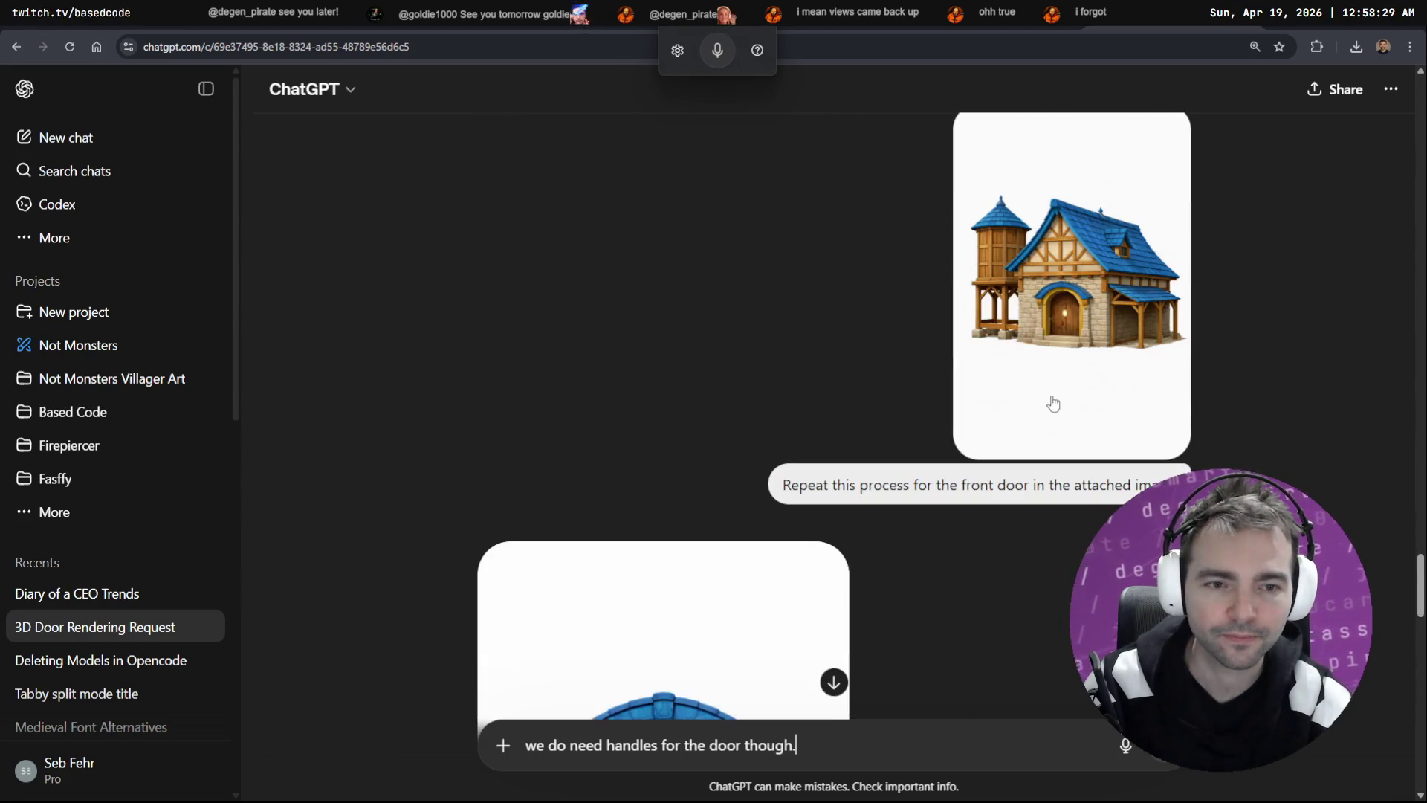
# Step: Review the house image for reference and resend the door handles request
pyautogui.click(962, 404)
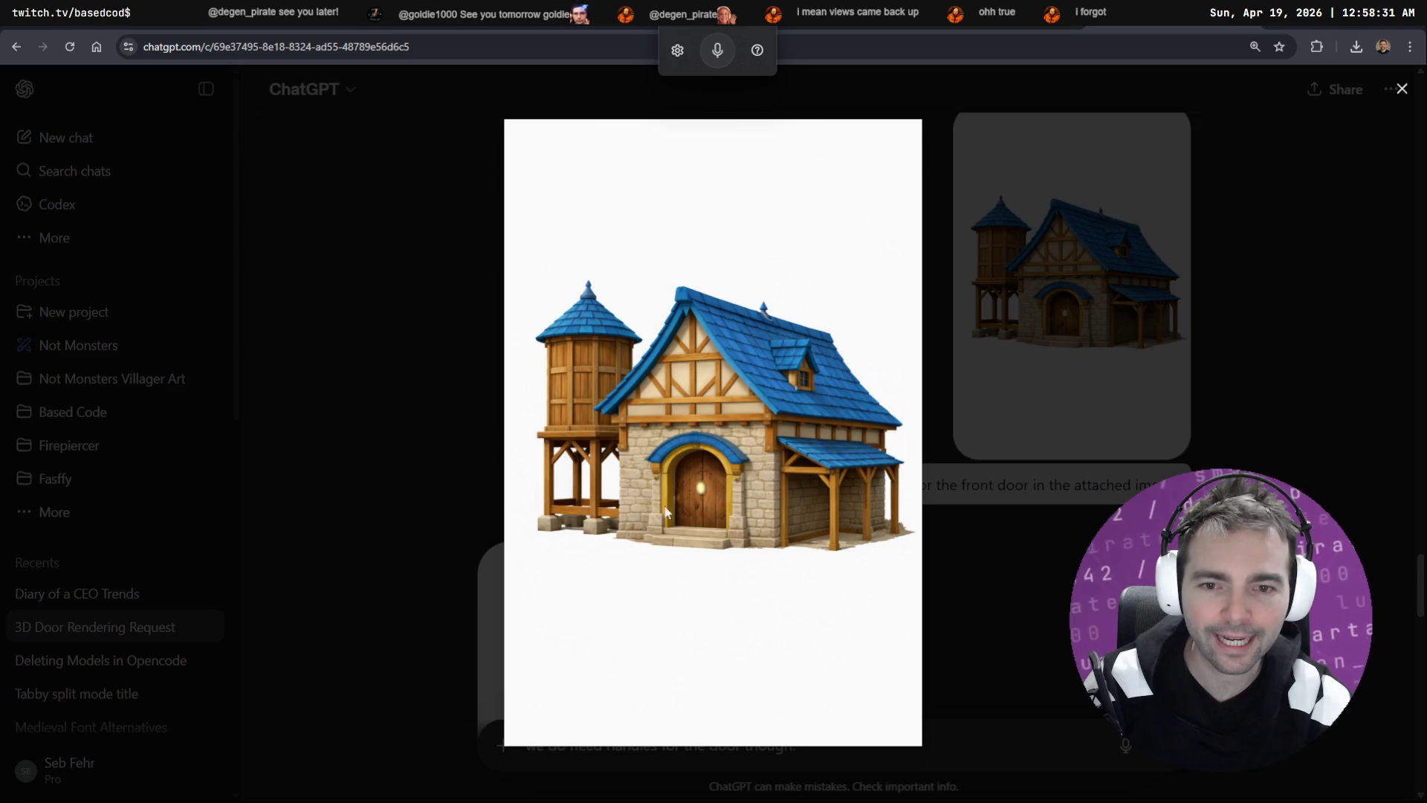
pyautogui.click(453, 443)
pyautogui.scroll(-5, 653, 375)
pyautogui.scroll(2, 653, 375)
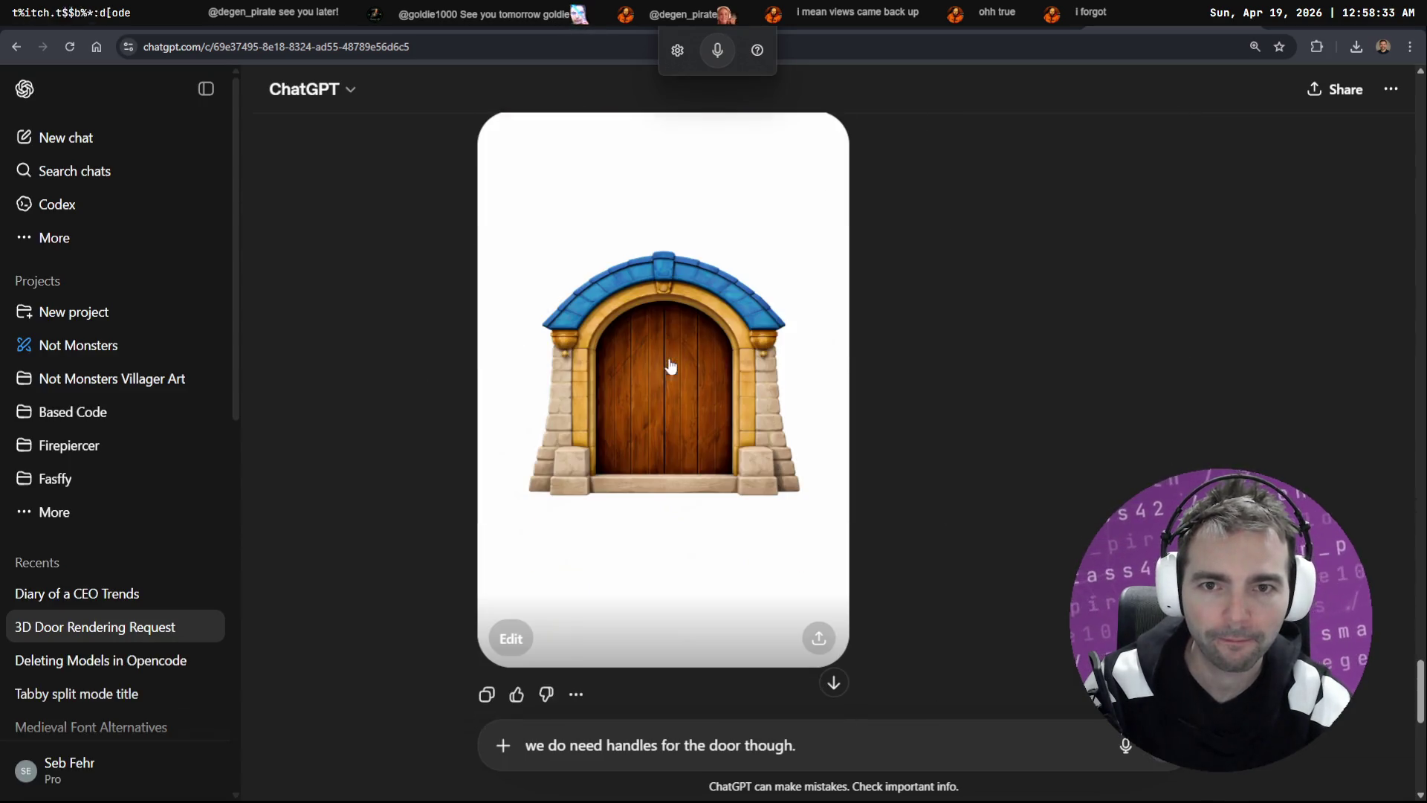
pyautogui.press('Return')
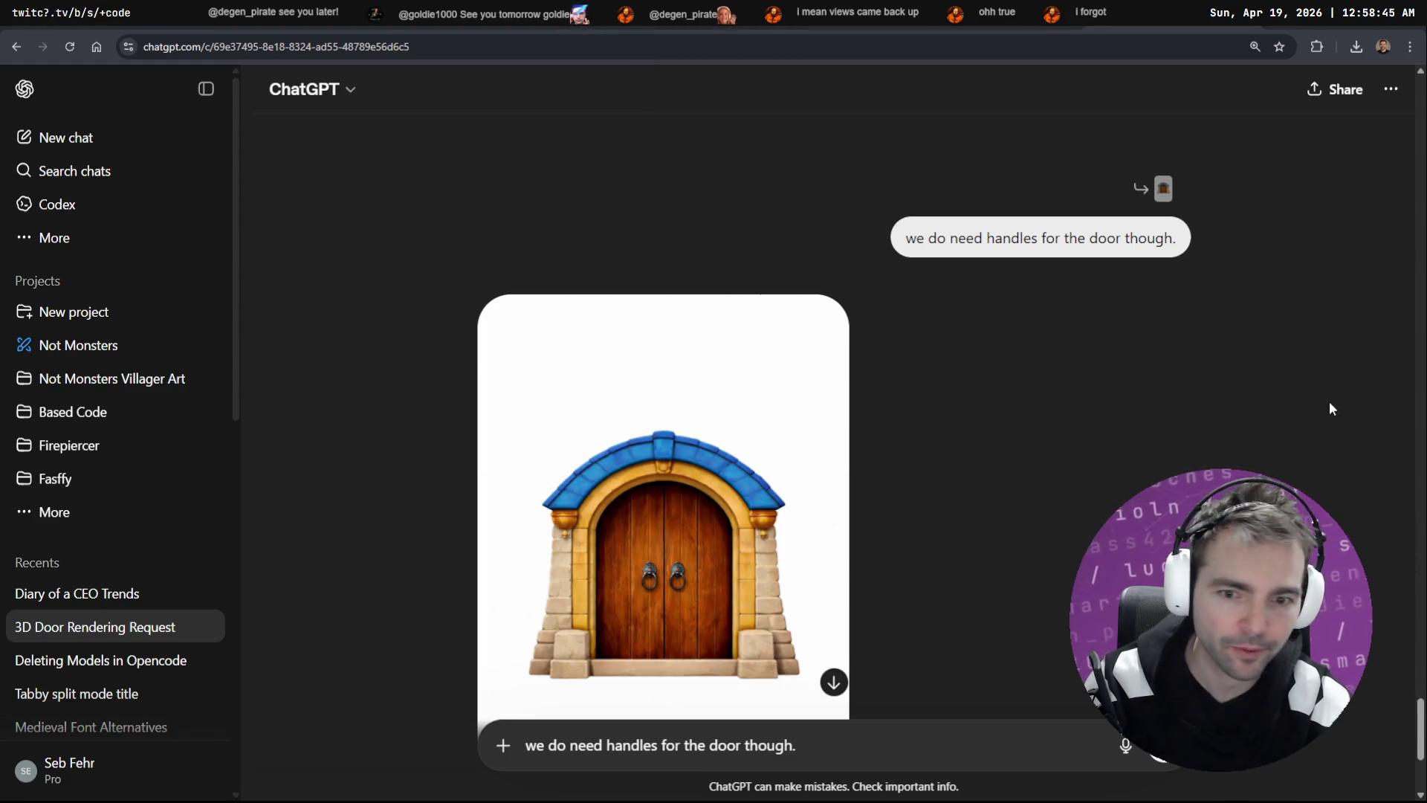
# Step: Copy the door-with-handles image and paste it beside the upper tldraw frame
pyautogui.click(763, 554)
pyautogui.rightClick(784, 419)
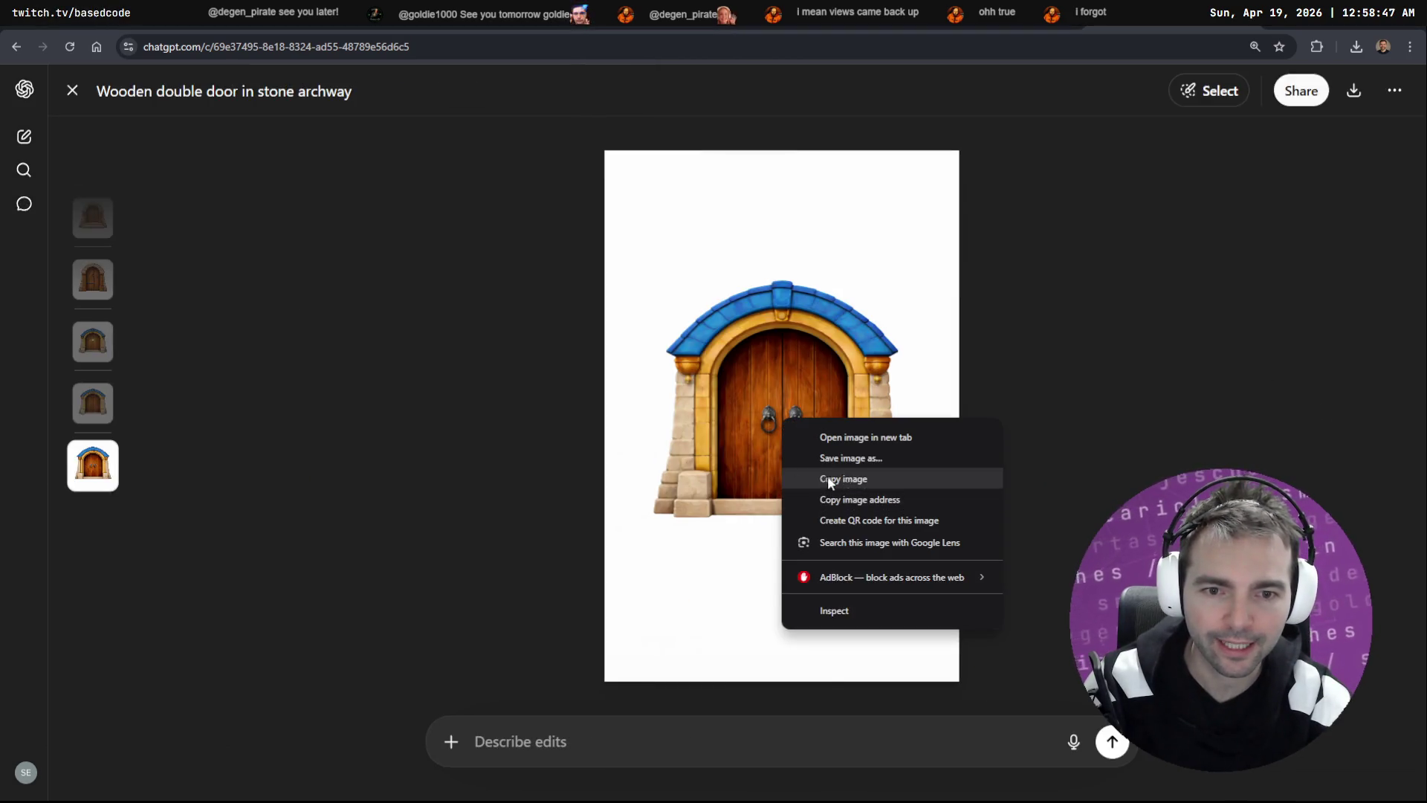
pyautogui.click(842, 477)
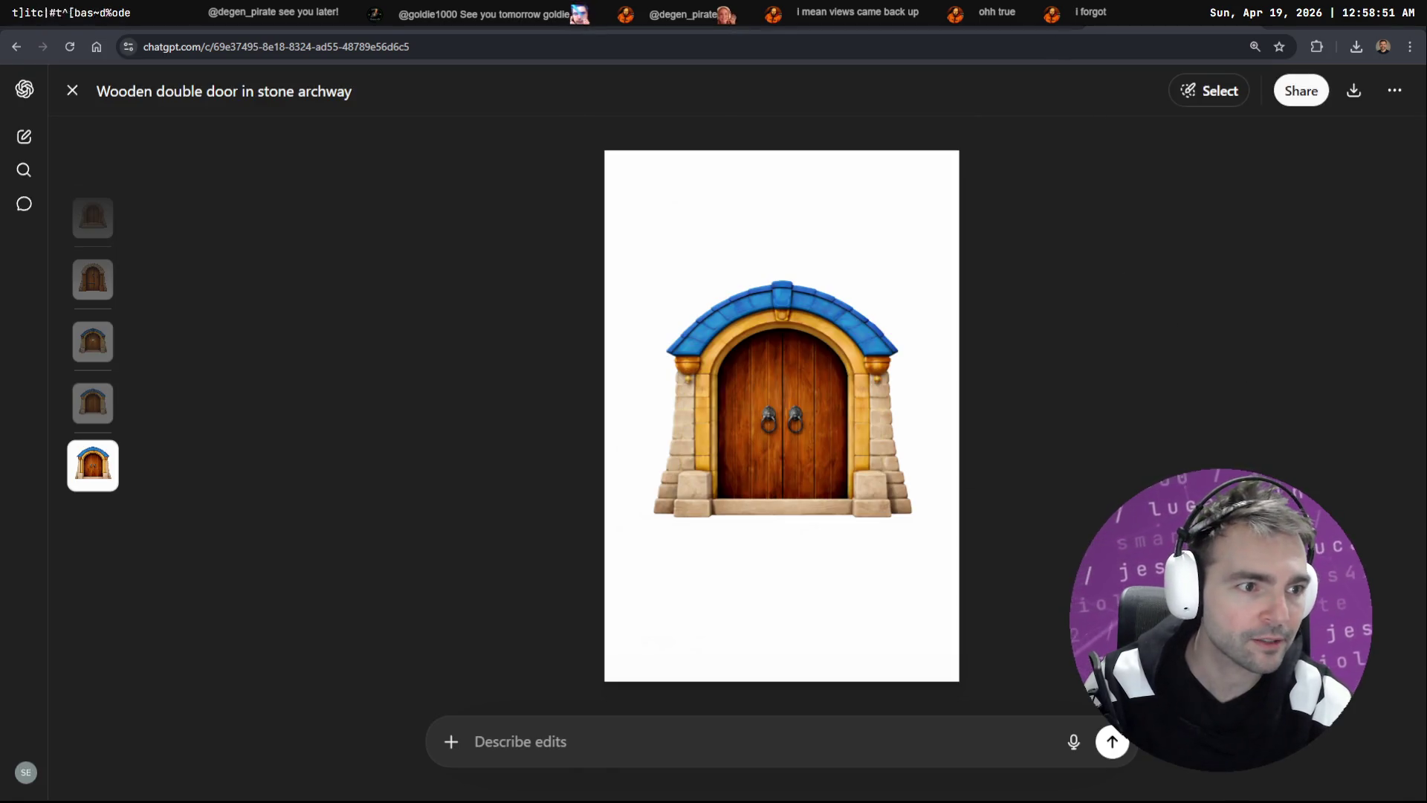
pyautogui.hotkey('alt', 'Tab')
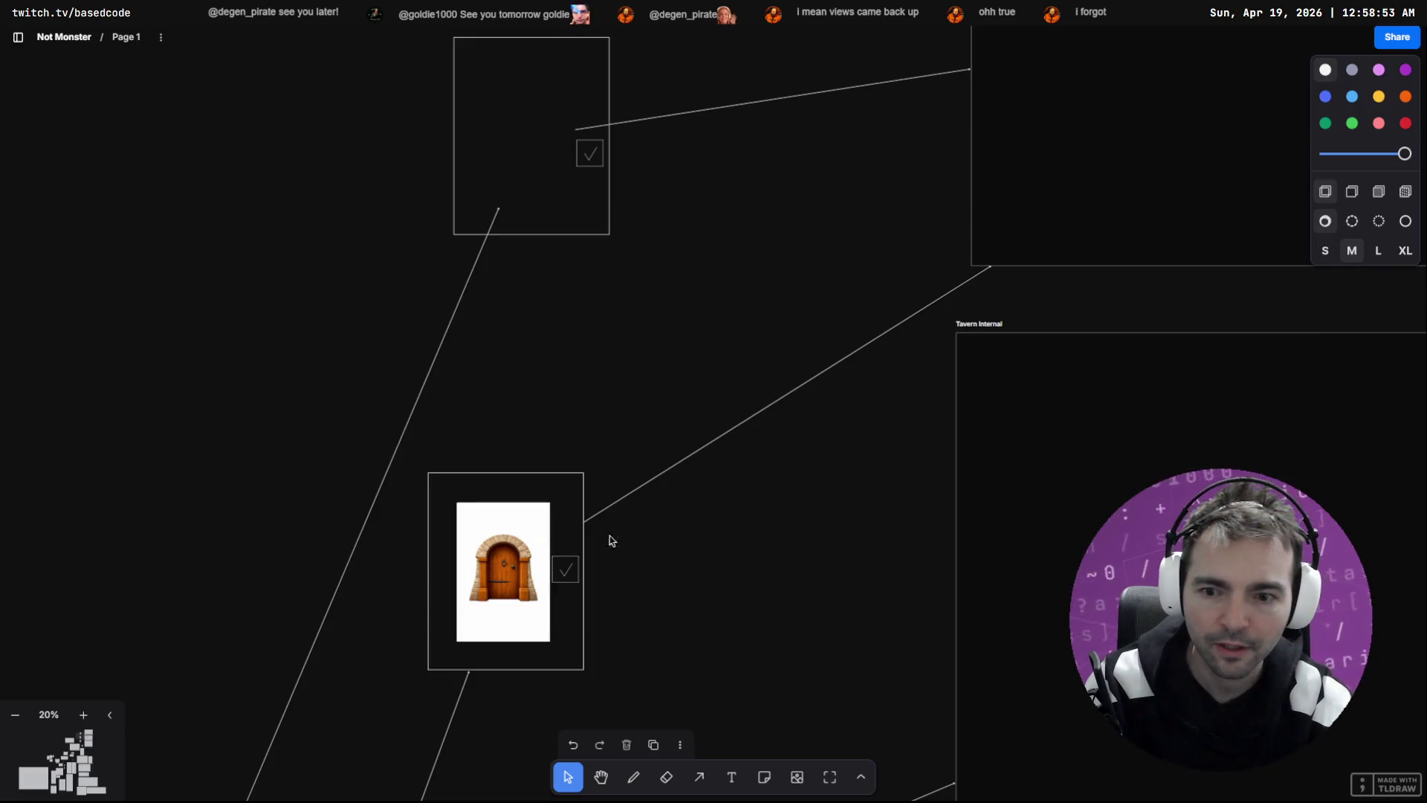
pyautogui.hotkey('alt', 'Tab')
pyautogui.rightClick(727, 439)
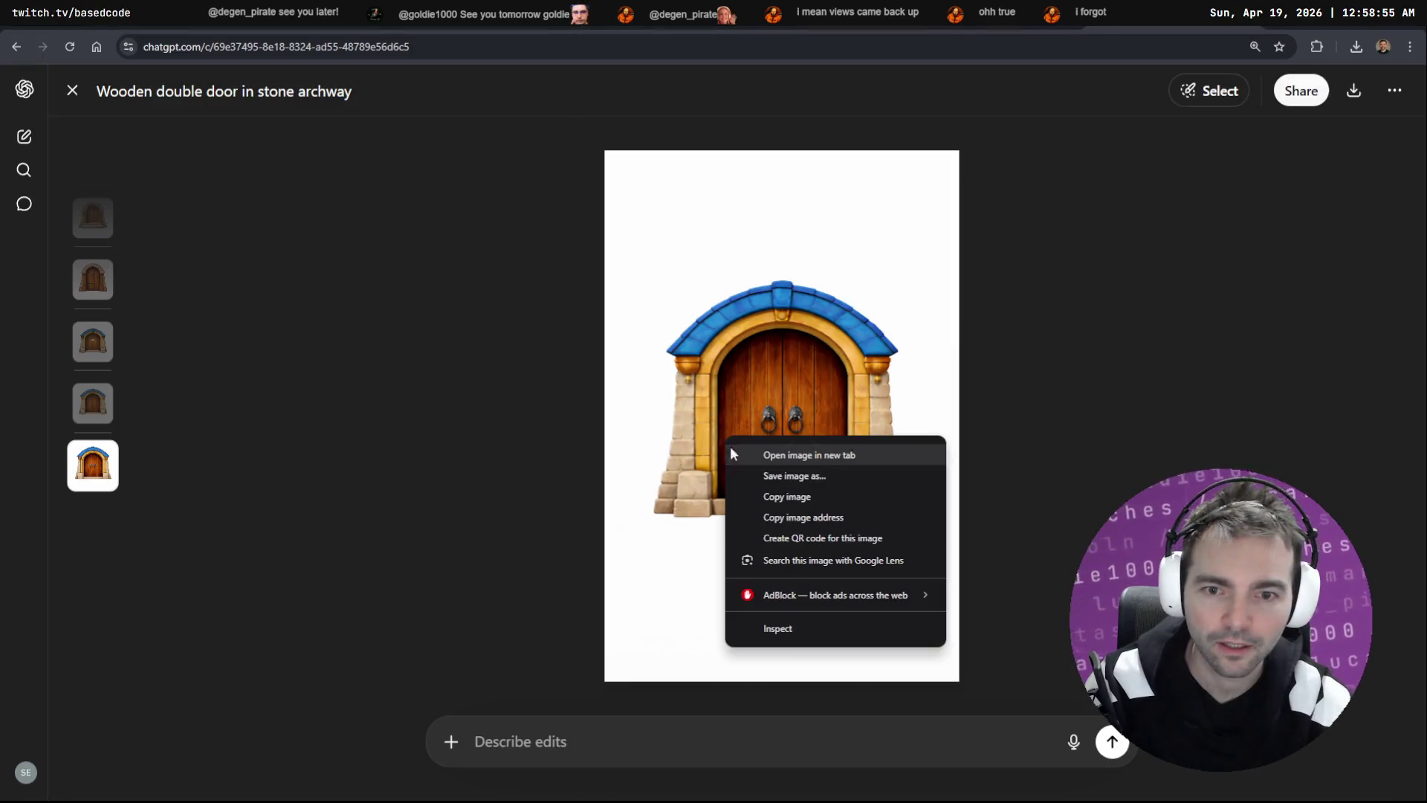
pyautogui.click(797, 492)
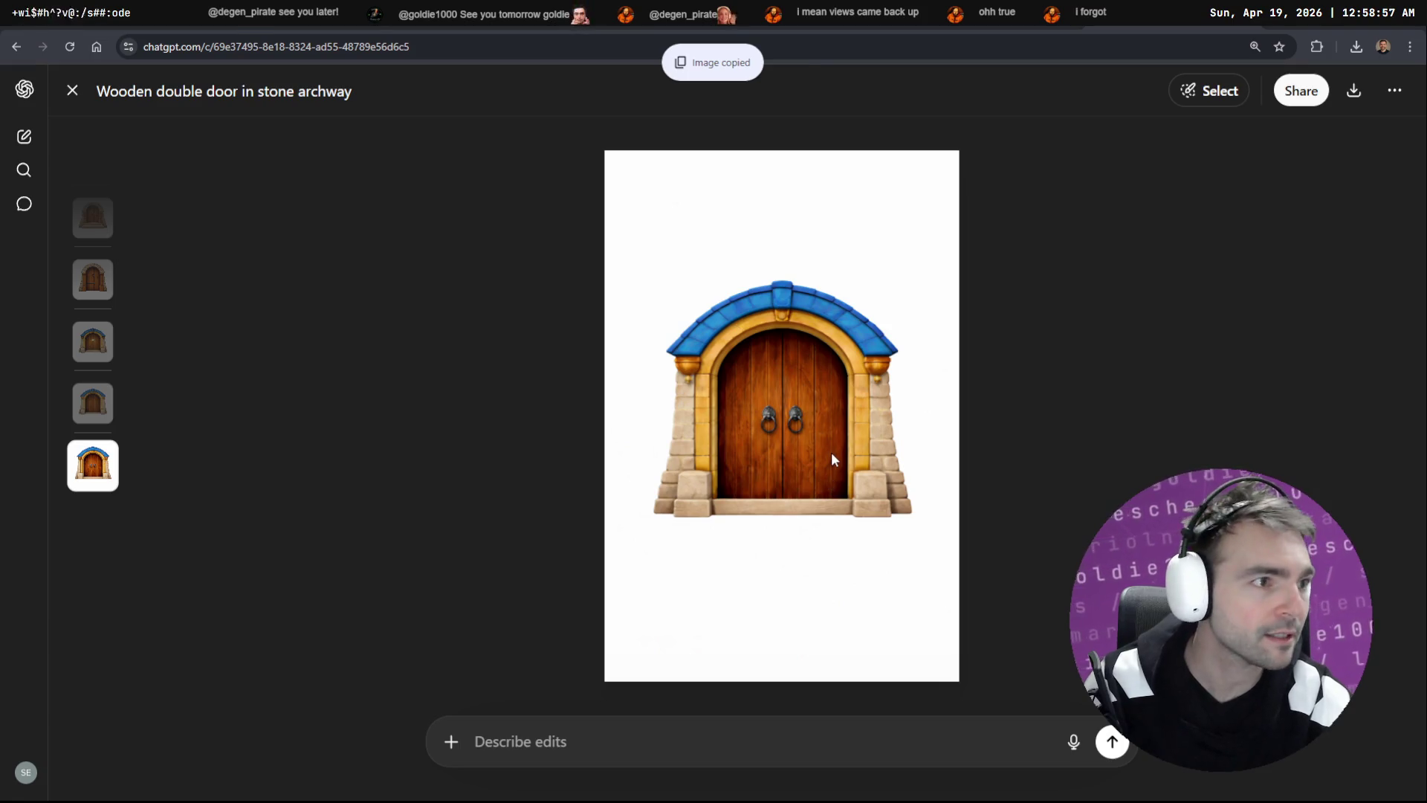
pyautogui.hotkey('alt', 'Tab')
pyautogui.hotkey('ctrl', 'v')
pyautogui.moveTo(711, 380)
pyautogui.mouseDown()
pyautogui.moveTo(518, 114)
pyautogui.moveTo(613, 265)
pyautogui.mouseUp()
# Step: Fit the new door image into the upper frame, reattach both connectors to it, and reposition its checkbox
pyautogui.moveTo(694, 411)
pyautogui.mouseDown()
pyautogui.moveTo(517, 147)
pyautogui.moveTo(530, 134)
pyautogui.moveTo(578, 213)
pyautogui.mouseUp()
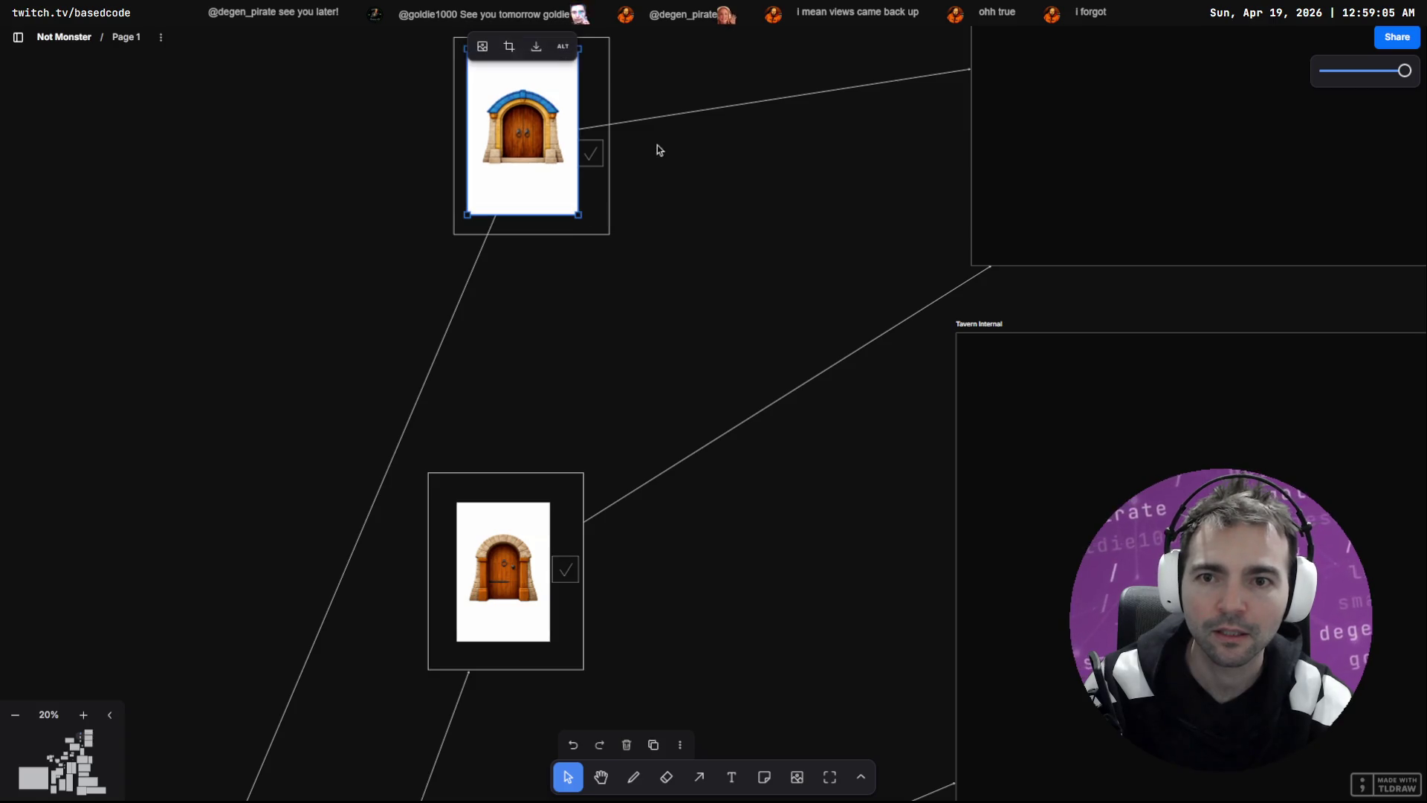
pyautogui.click(671, 117)
pyautogui.moveTo(578, 127); pyautogui.dragTo(535, 130)
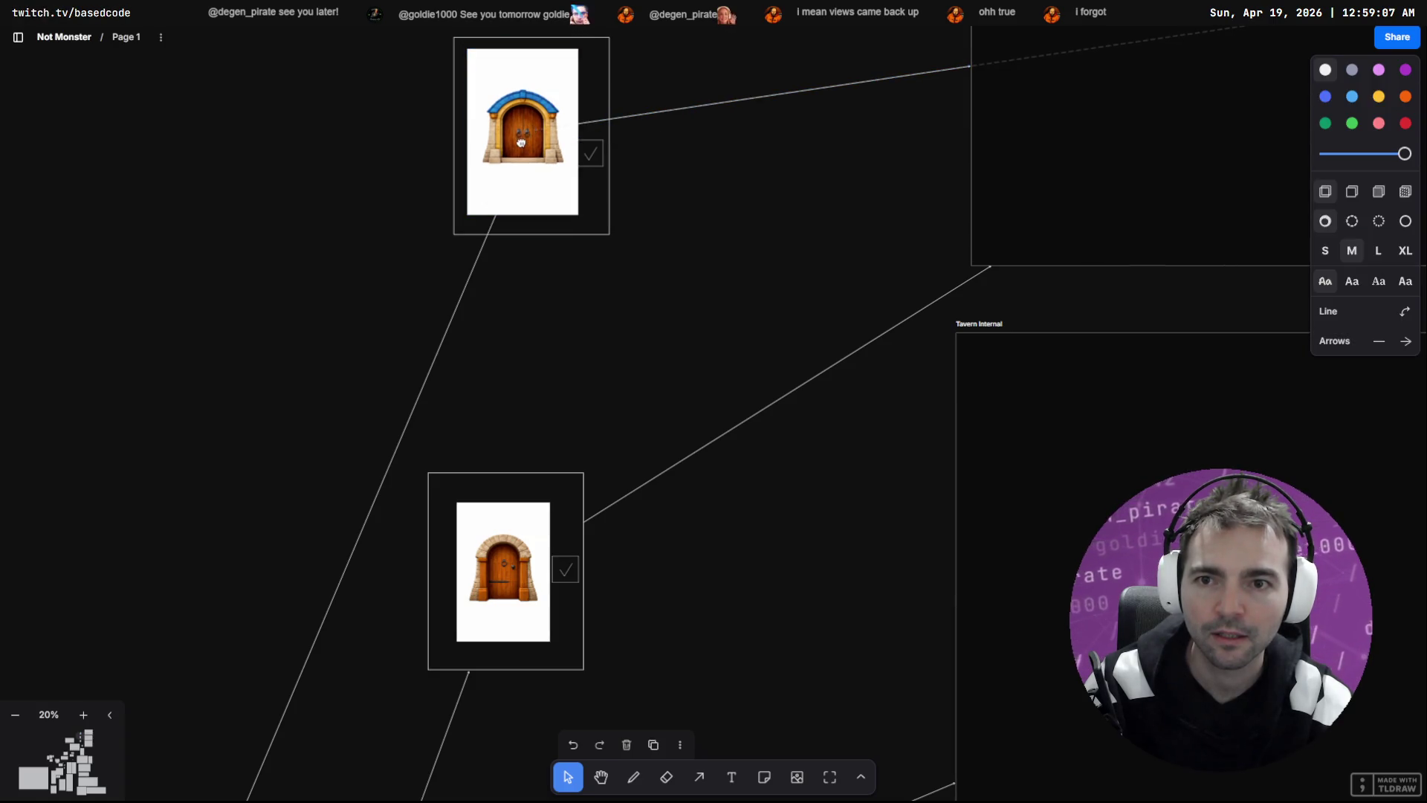
pyautogui.click(468, 286)
pyautogui.moveTo(494, 212); pyautogui.dragTo(513, 143)
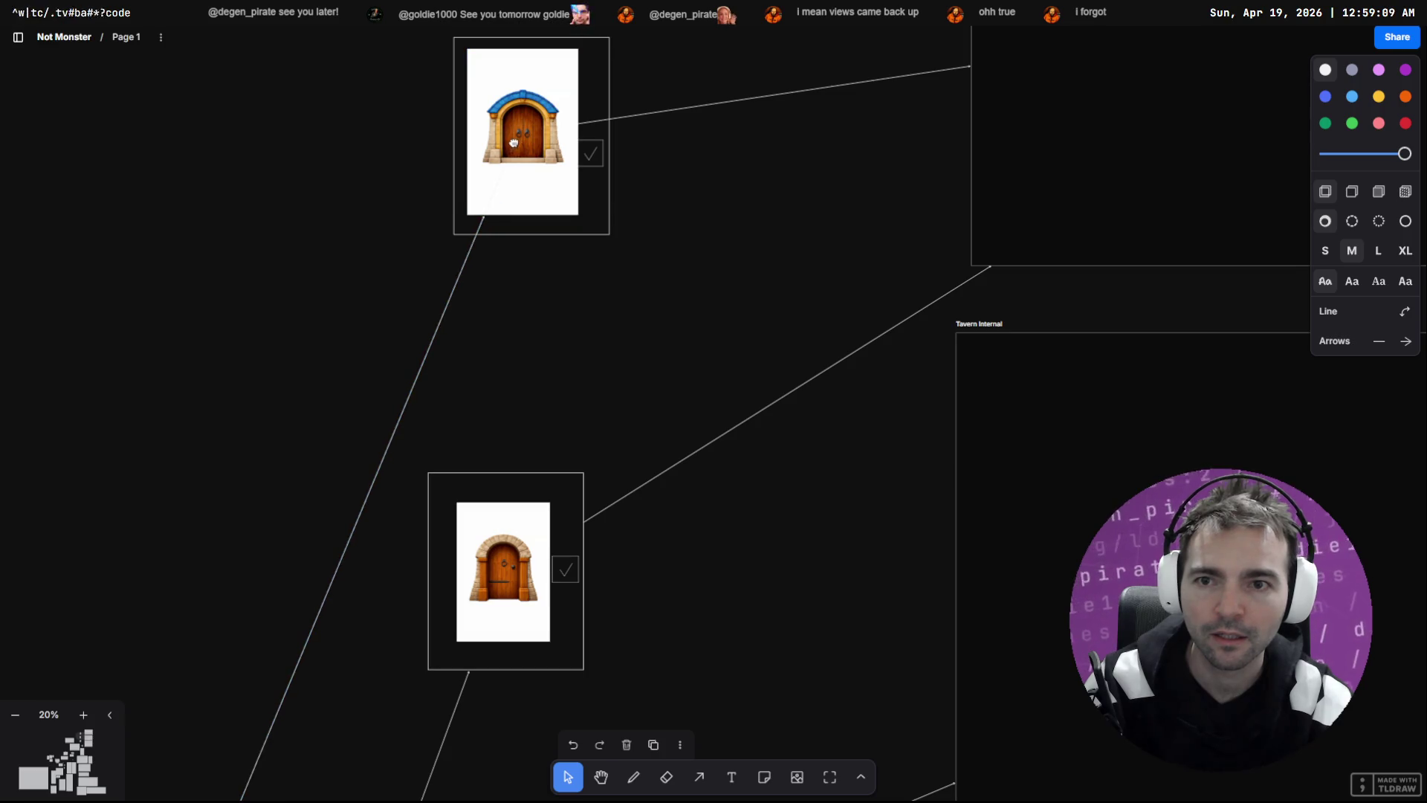
pyautogui.click(590, 153)
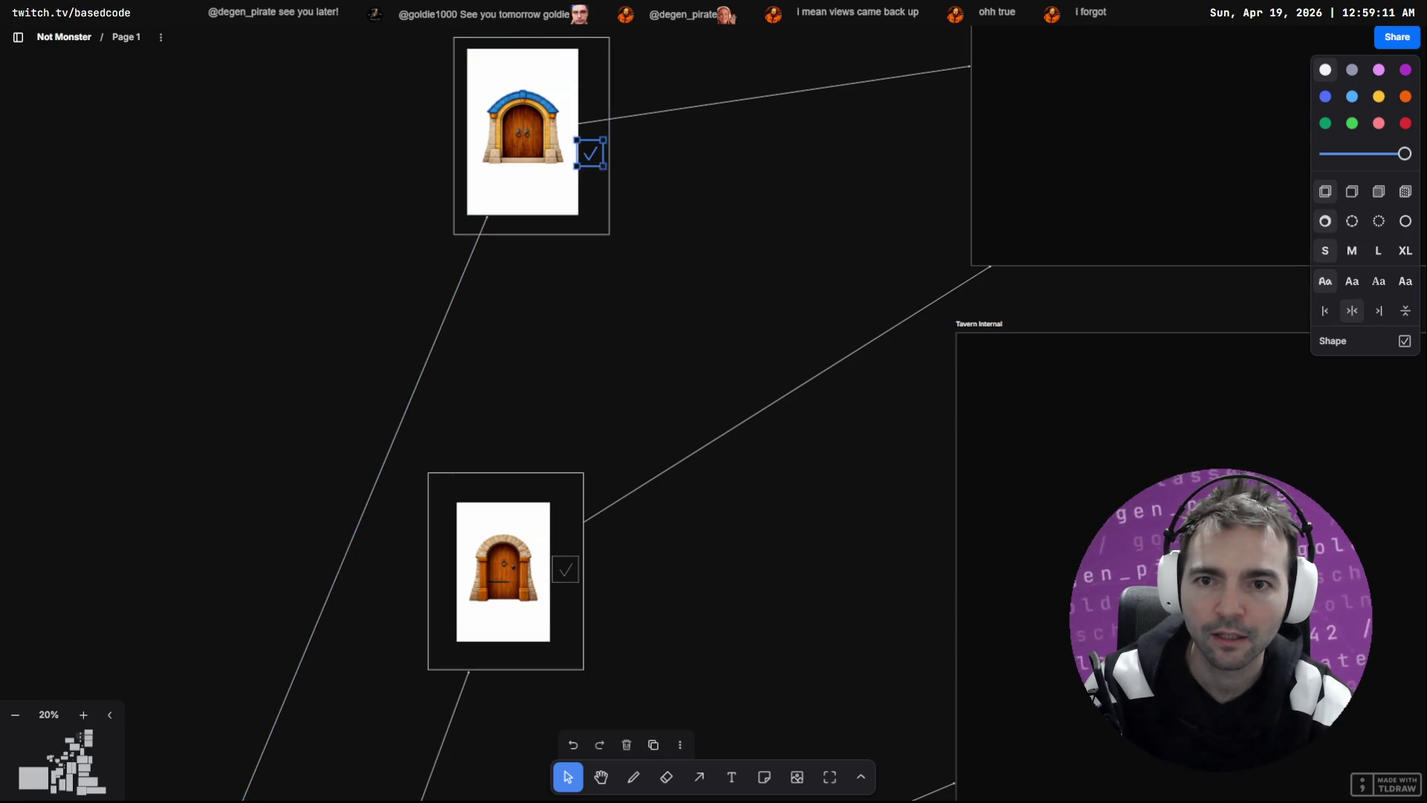
pyautogui.moveTo(600, 169)
pyautogui.mouseDown()
pyautogui.moveTo(604, 219)
pyautogui.moveTo(679, 273)
pyautogui.moveTo(679, 304)
pyautogui.moveTo(628, 230)
pyautogui.moveTo(628, 247)
pyautogui.mouseUp()
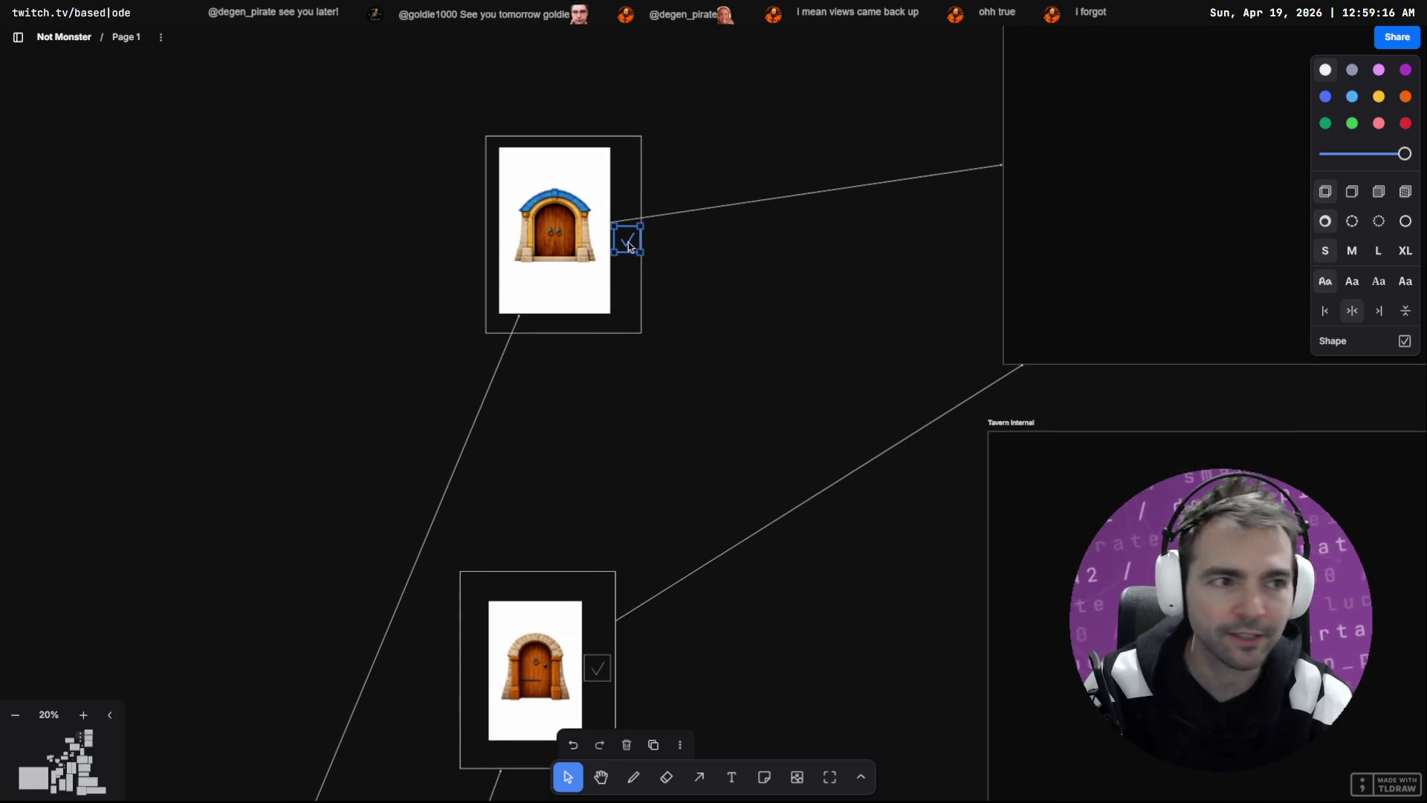
pyautogui.click(688, 322)
# Step: Duplicate the top empty Tavern Internal frame above itself and reconnect the door's arrow to the copy
pyautogui.scroll(-5, 766, 315)
pyautogui.moveTo(819, 315)
pyautogui.mouseDown()
pyautogui.moveTo(513, 503)
pyautogui.moveTo(667, 242)
pyautogui.mouseUp()
pyautogui.scroll(-4, 667, 239)
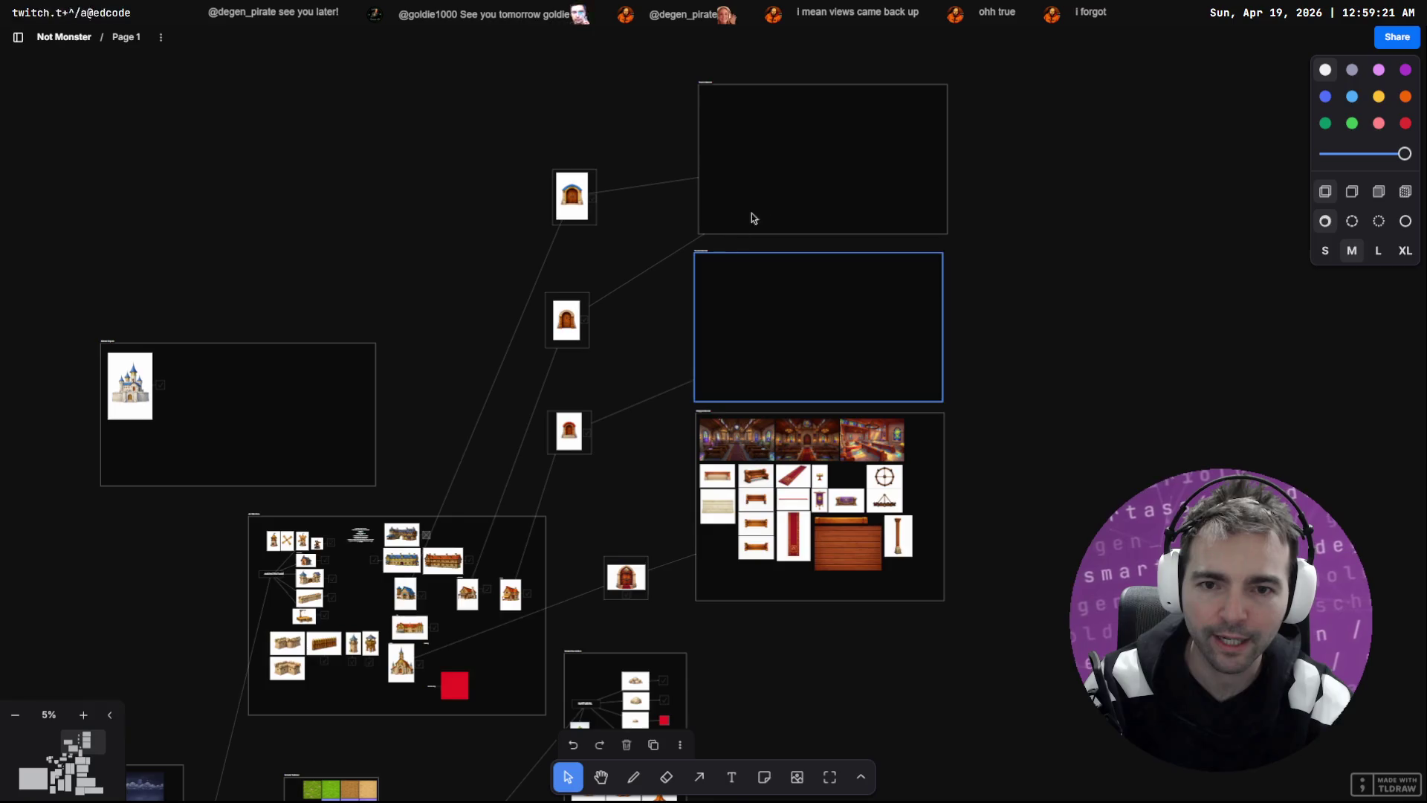
pyautogui.moveTo(656, 183); pyautogui.dragTo(683, 381)
pyautogui.click(747, 315)
pyautogui.moveTo(747, 340); pyautogui.dragTo(739, 162)
pyautogui.click(652, 415)
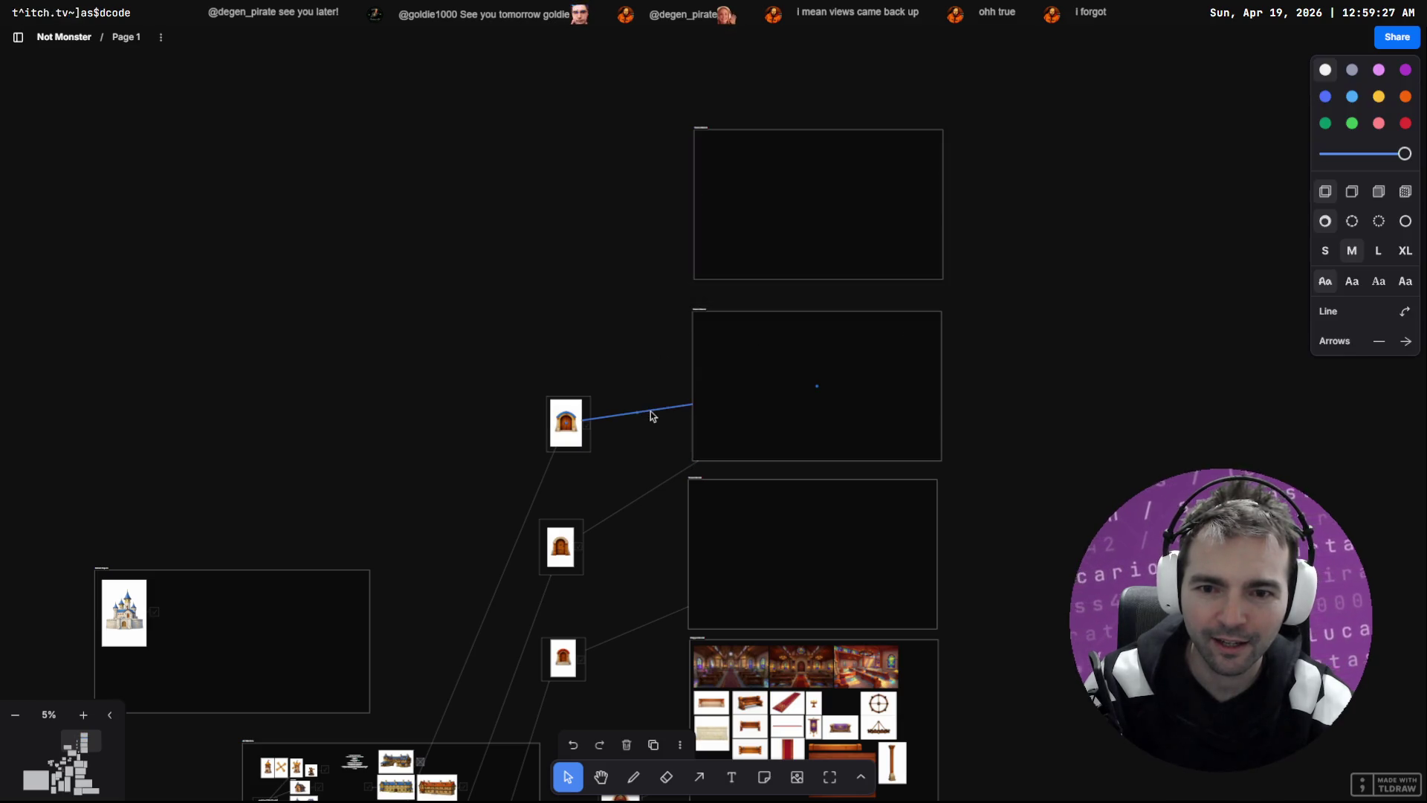
pyautogui.moveTo(817, 386)
pyautogui.mouseDown()
pyautogui.moveTo(701, 197)
pyautogui.moveTo(707, 161)
pyautogui.moveTo(803, 194)
pyautogui.moveTo(749, 233)
pyautogui.moveTo(827, 204)
pyautogui.mouseUp()
pyautogui.click(1041, 491)
# Step: Scroll across the board to survey the door images, their connectors and the chapel interior frame
pyautogui.scroll(-3, 1037, 558)
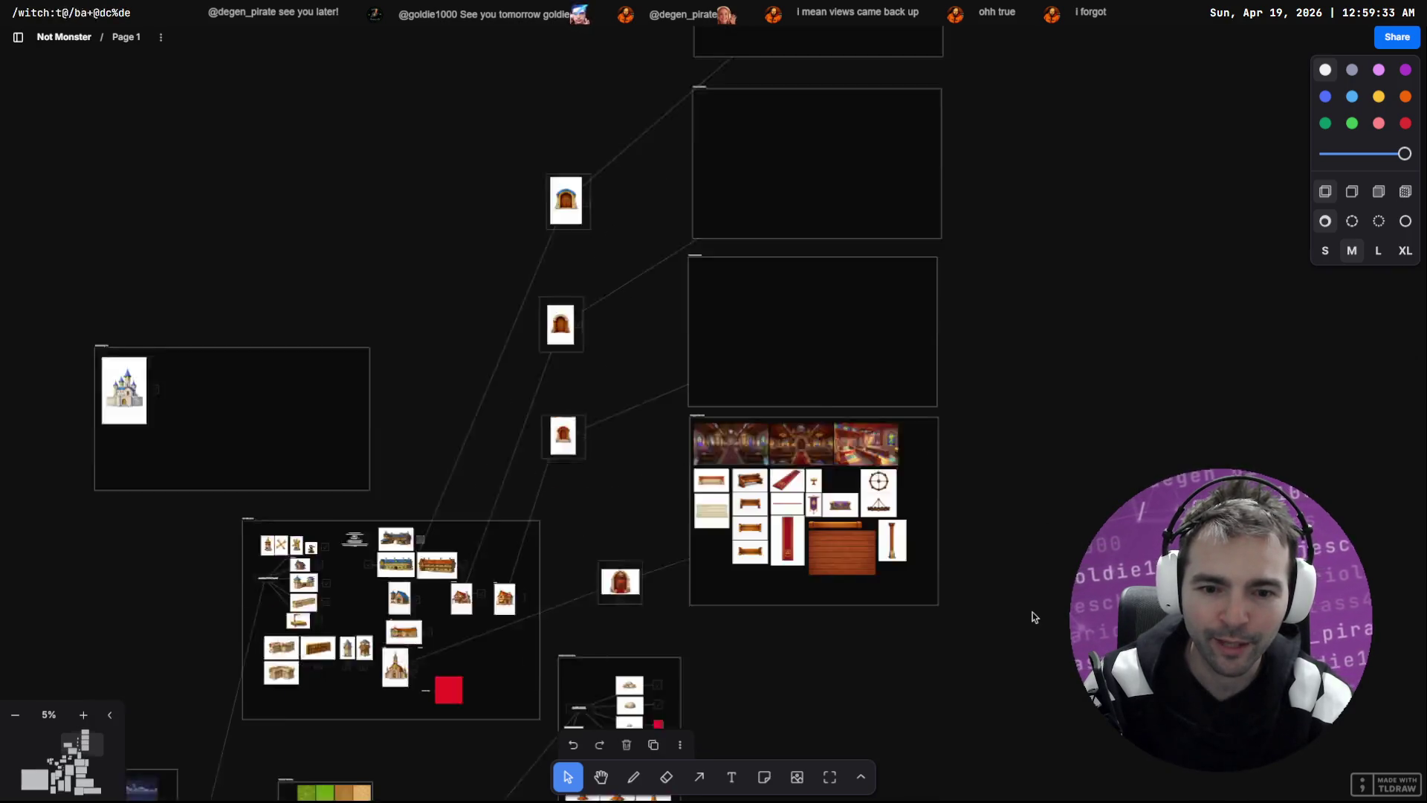
pyautogui.scroll(6, 1033, 616)
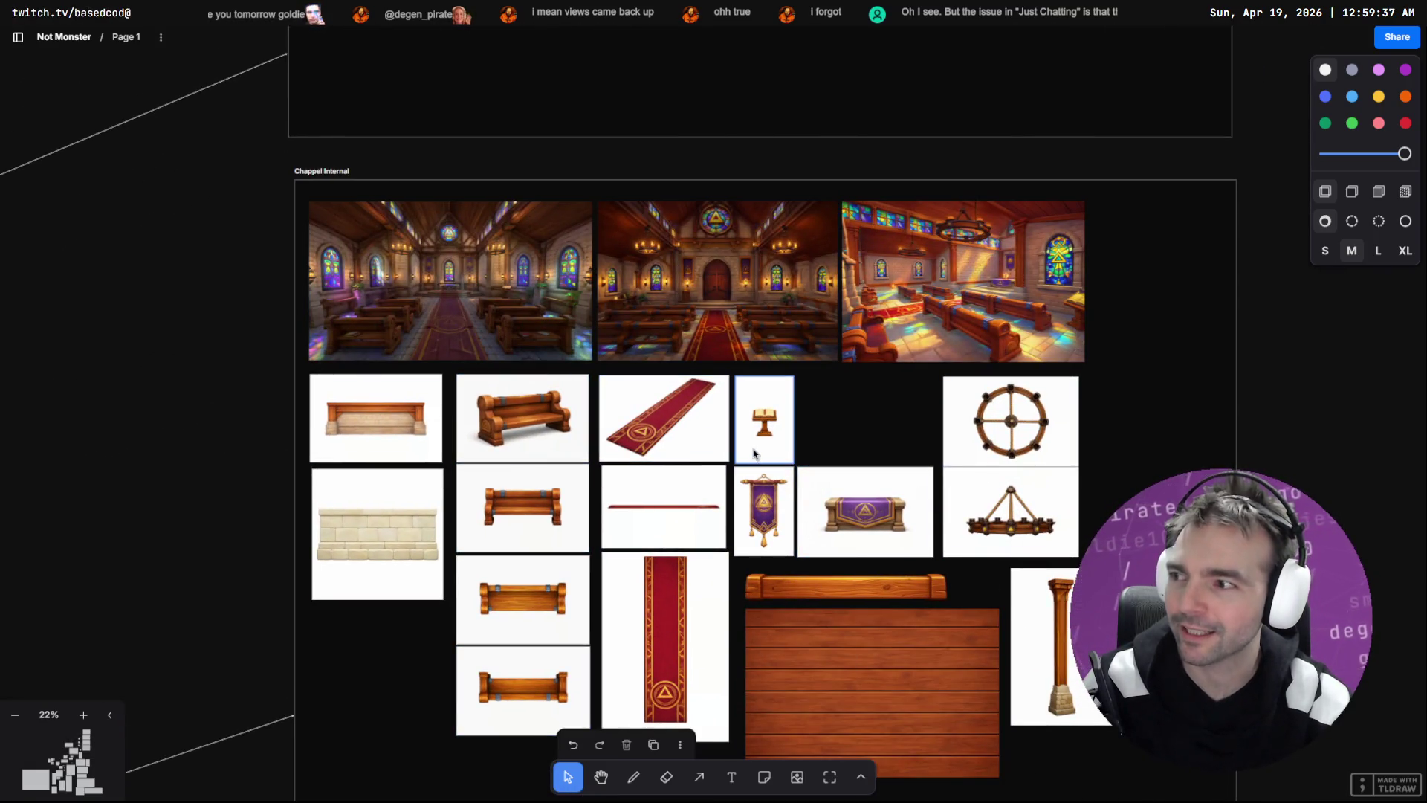
pyautogui.scroll(10, 751, 452)
pyautogui.scroll(2, 603, 321)
pyautogui.scroll(-1, 642, 358)
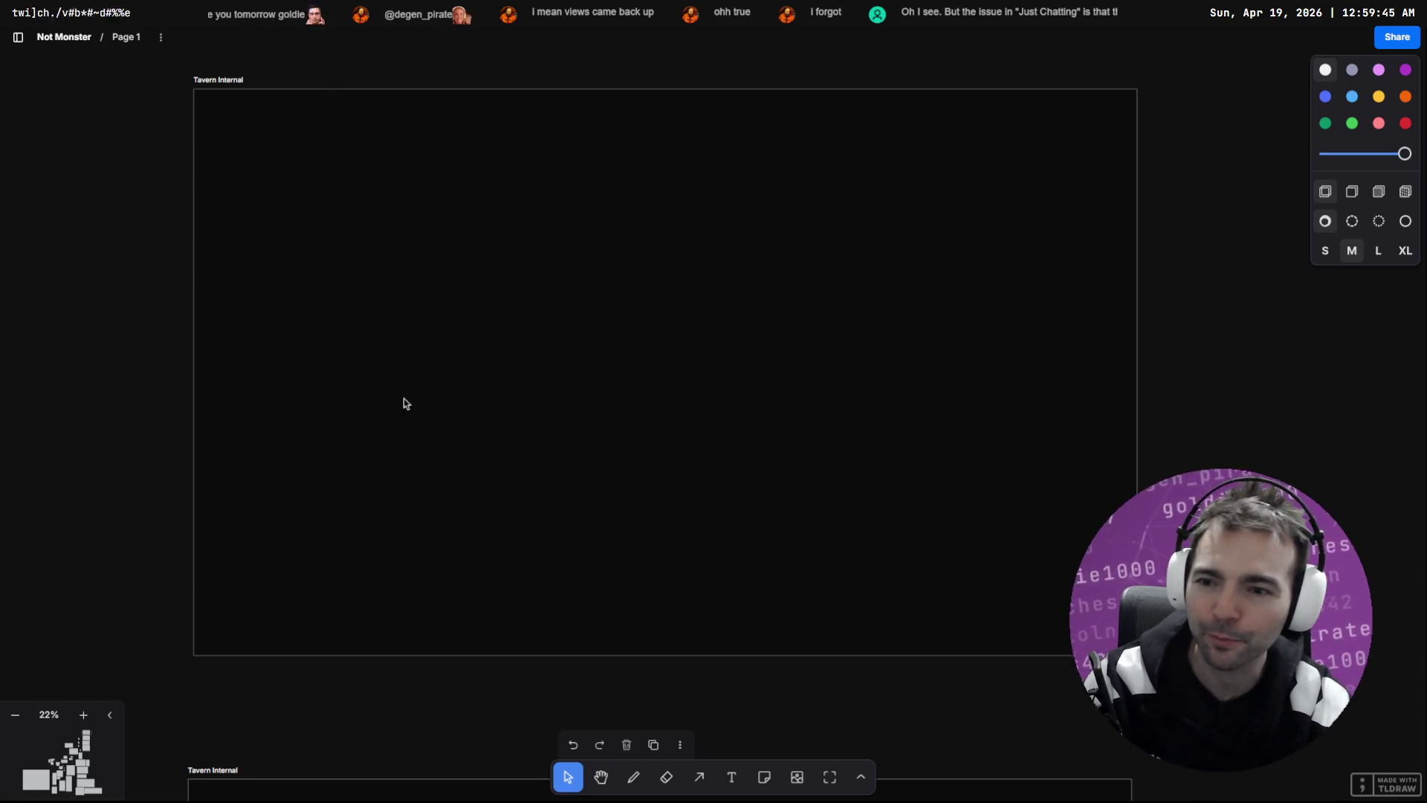
pyautogui.scroll(-5, 332, 474)
pyautogui.hscroll(5, 936, 322)
pyautogui.scroll(-2, 937, 322)
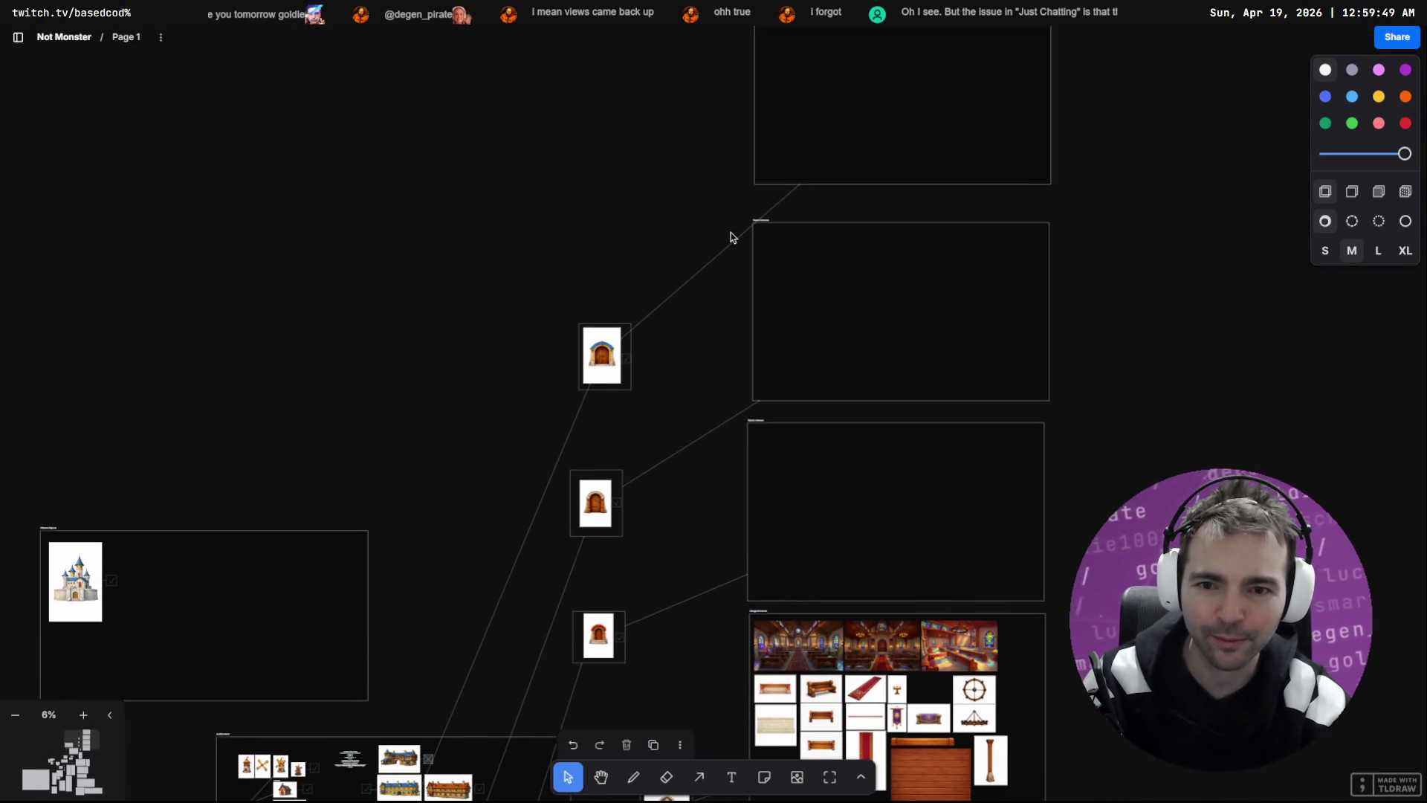
pyautogui.scroll(-4, 686, 374)
pyautogui.scroll(2, 716, 382)
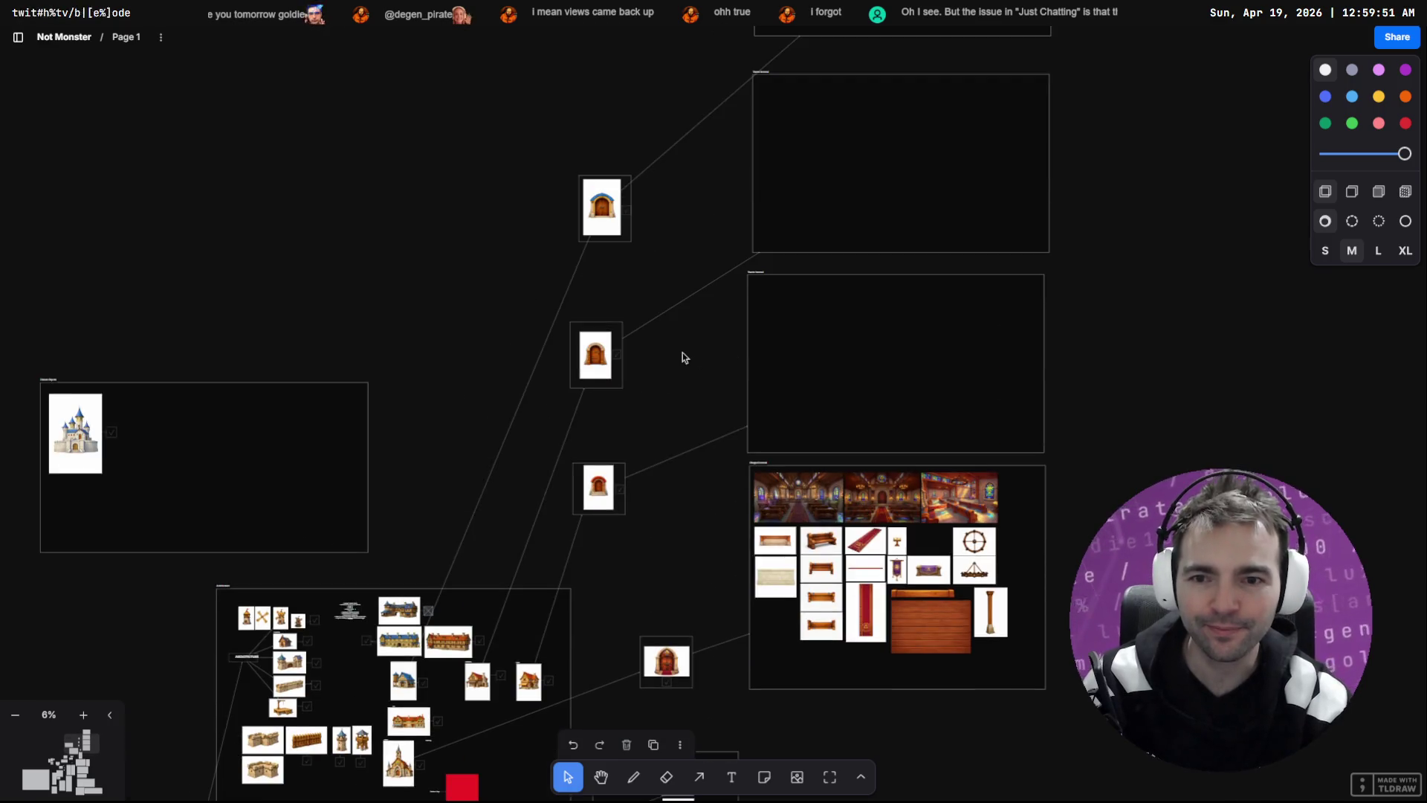
pyautogui.scroll(4, 692, 327)
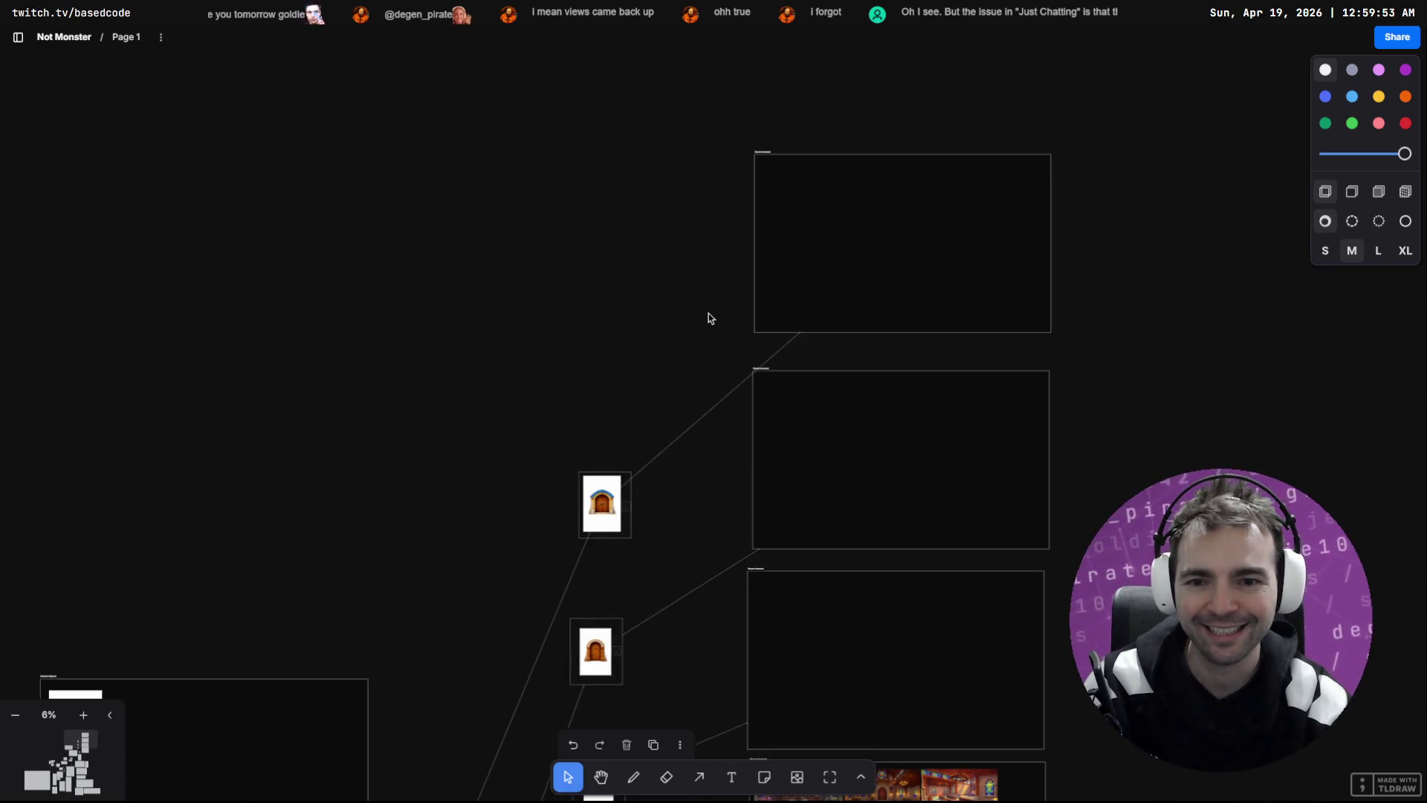
pyautogui.scroll(-7, 691, 320)
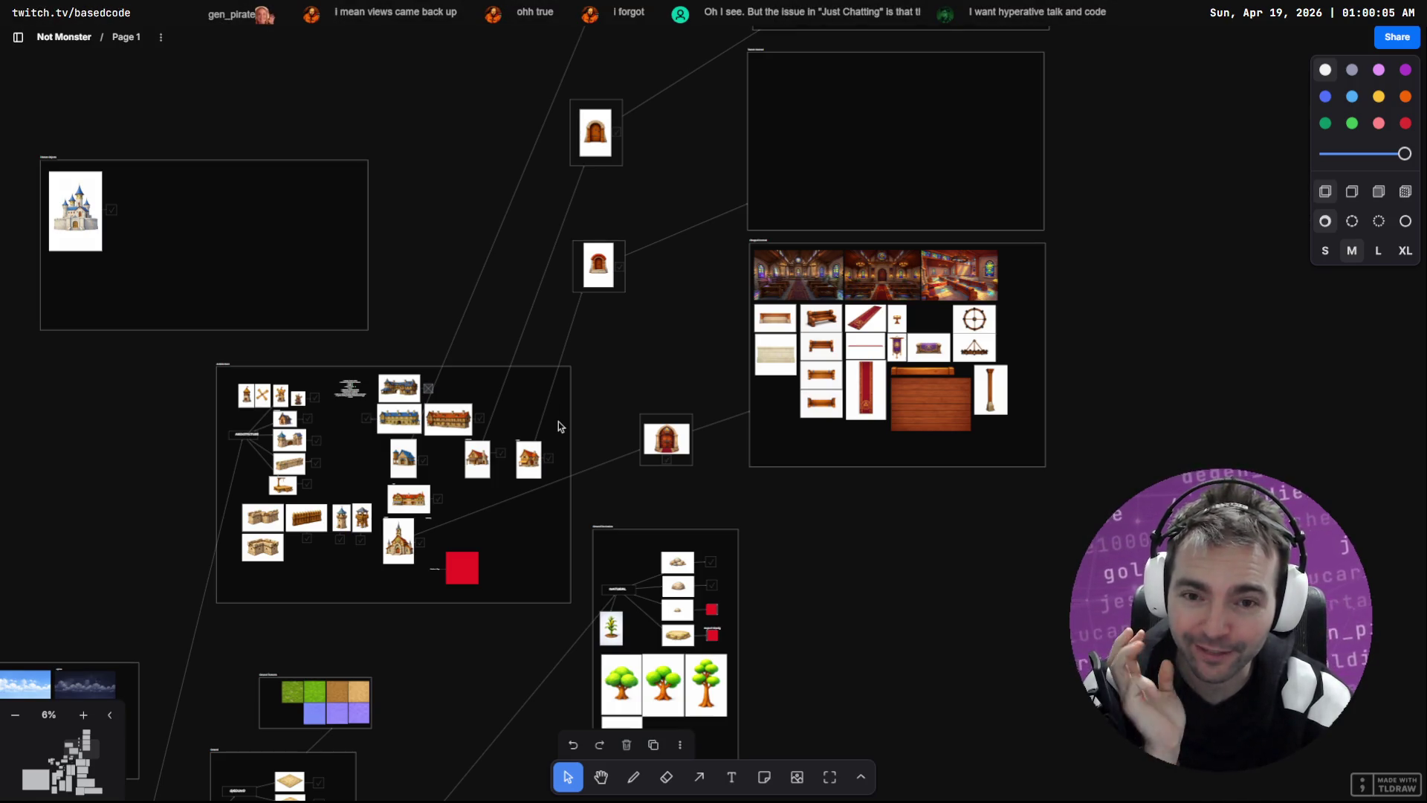
# Step: Dismiss the canvas context menu and switch from tldraw to the Godot editor
pyautogui.rightClick(663, 297)
pyautogui.click(618, 341)
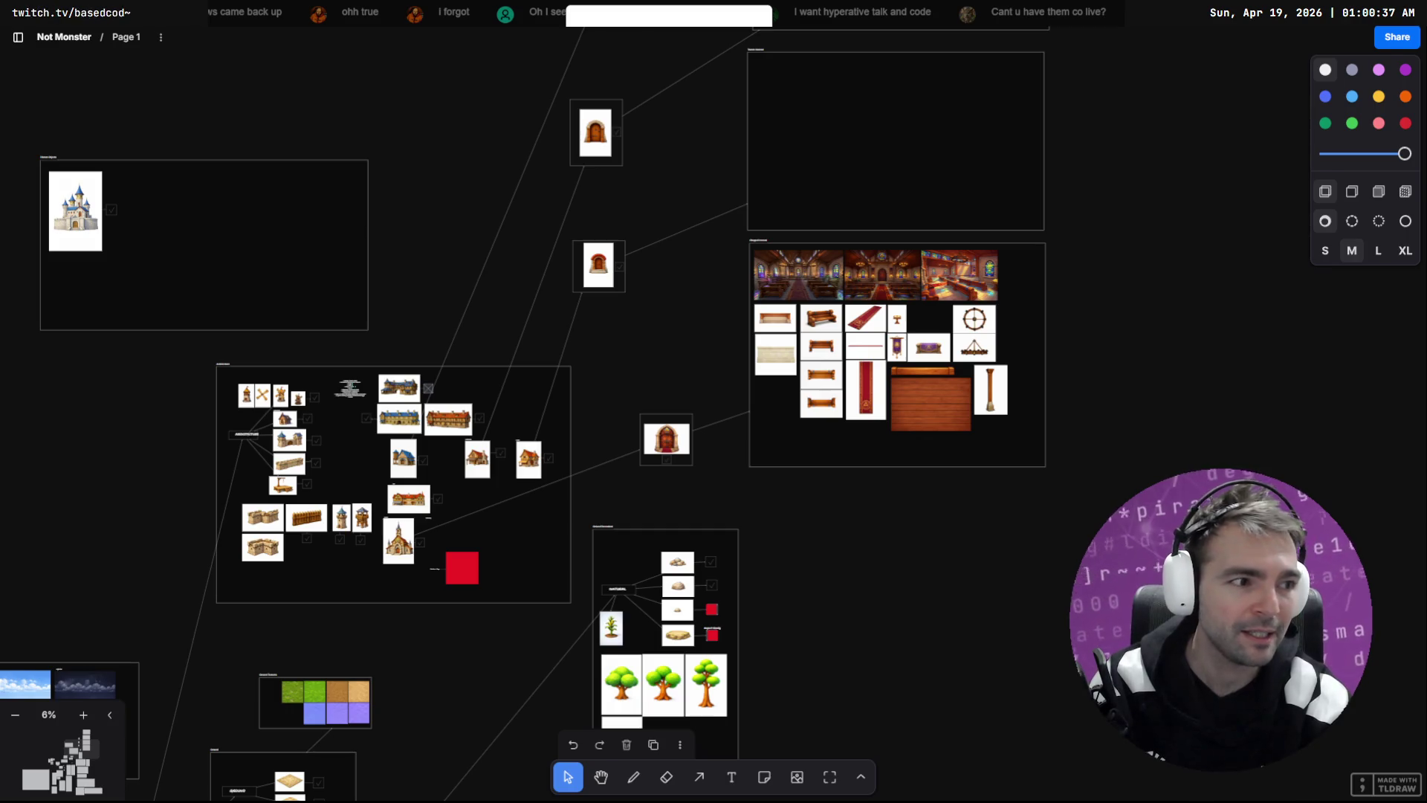
pyautogui.hotkey('alt', 'Tab')
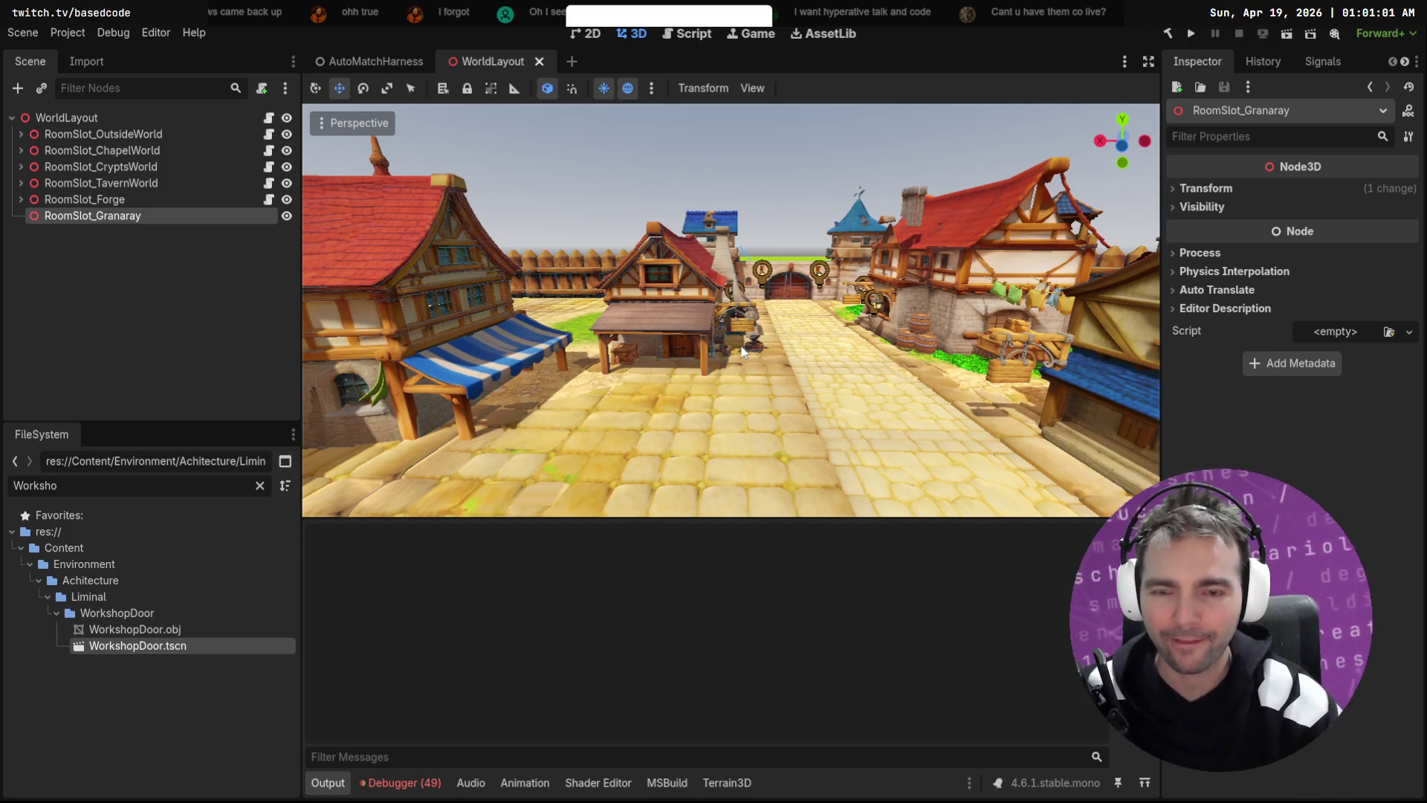
# Step: Deselect the Granaray room slot and orbit toward the timbered buildings, then return to tldraw
pyautogui.click(796, 204)
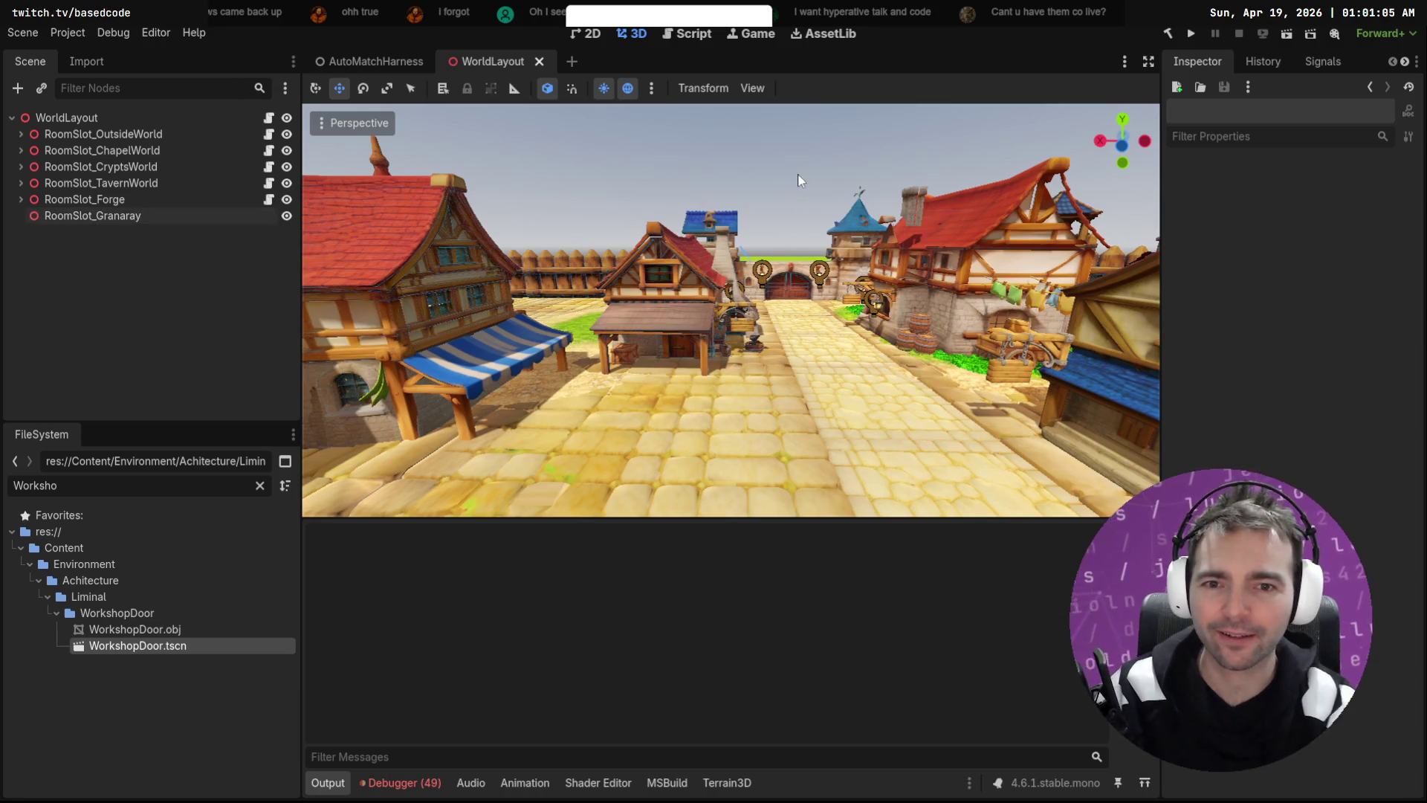
pyautogui.moveTo(799, 181); pyautogui.dragTo(595, 186)
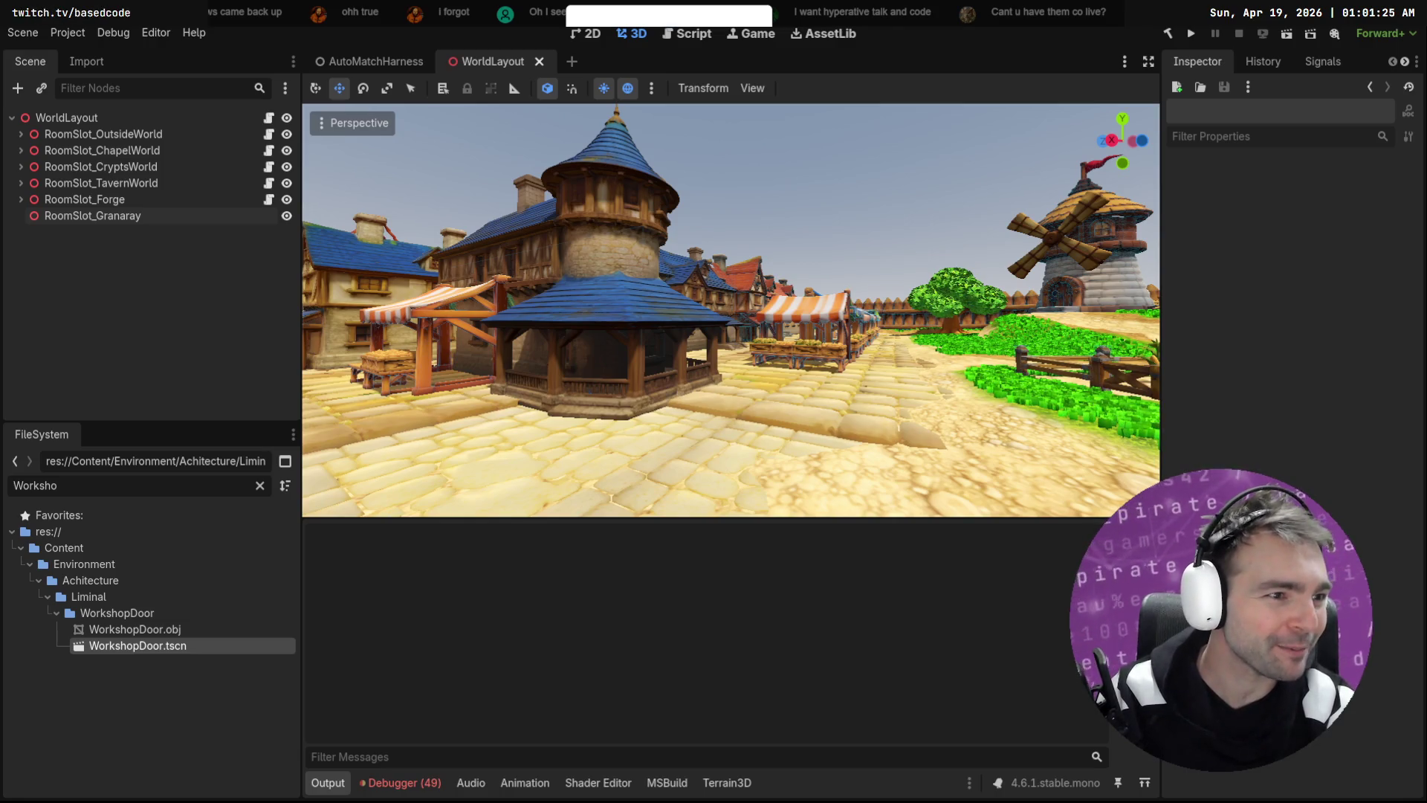
pyautogui.hotkey('alt', 'Tab')
# Step: Zoom in on the Vagabond (Fasffy) art, then move through Godot to the flour forging search
pyautogui.scroll(-10, 981, 458)
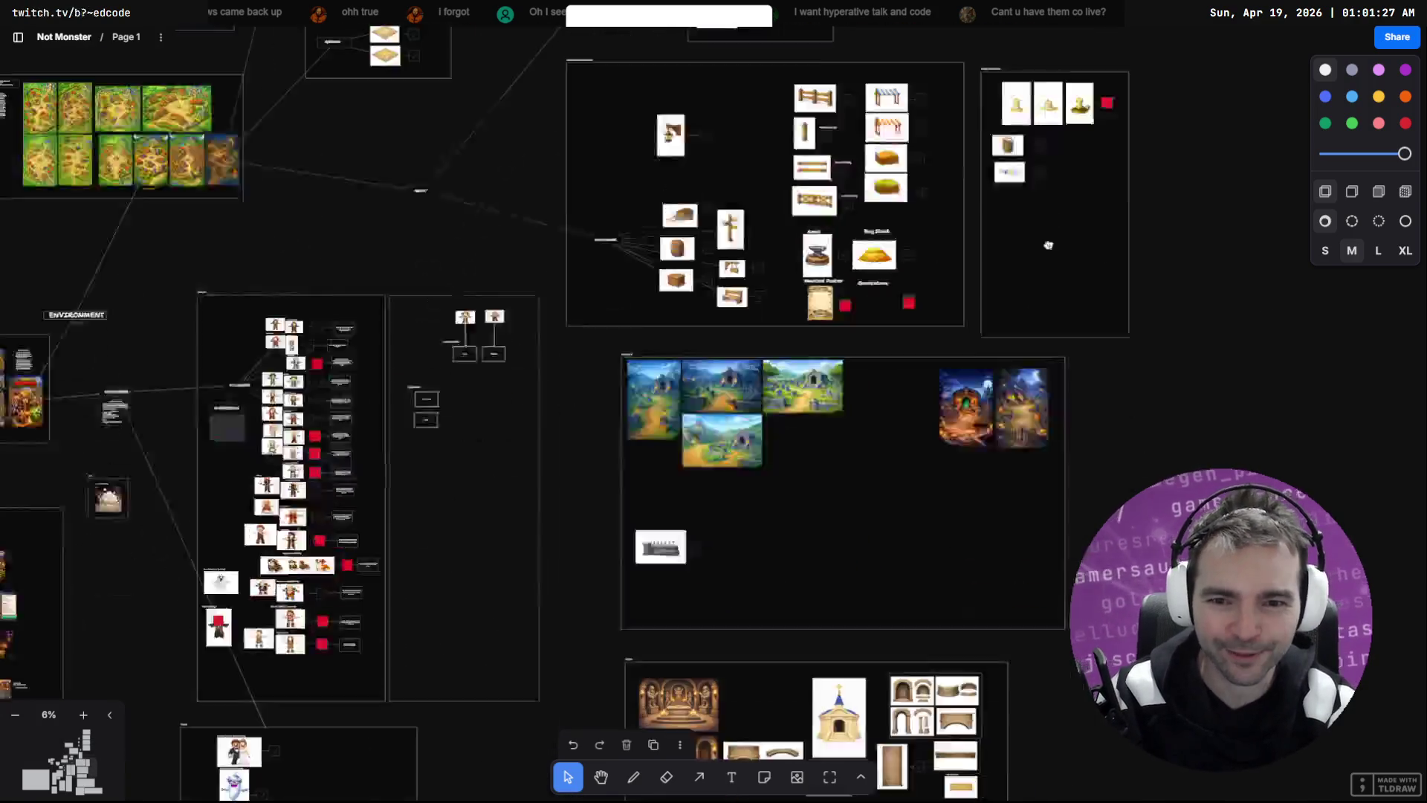
pyautogui.hscroll(-4, 965, 238)
pyautogui.scroll(10, 787, 304)
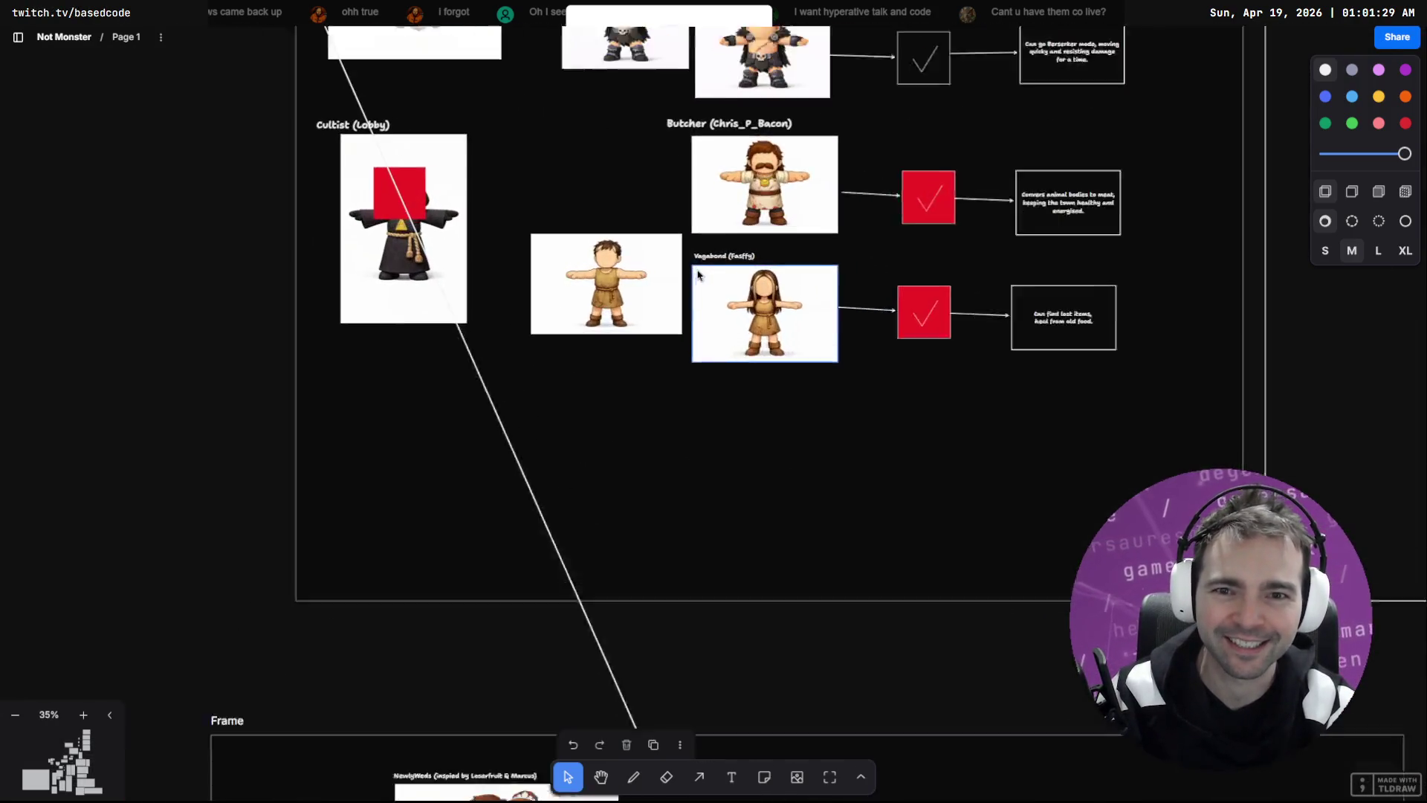
pyautogui.scroll(5, 782, 309)
pyautogui.scroll(2, 751, 319)
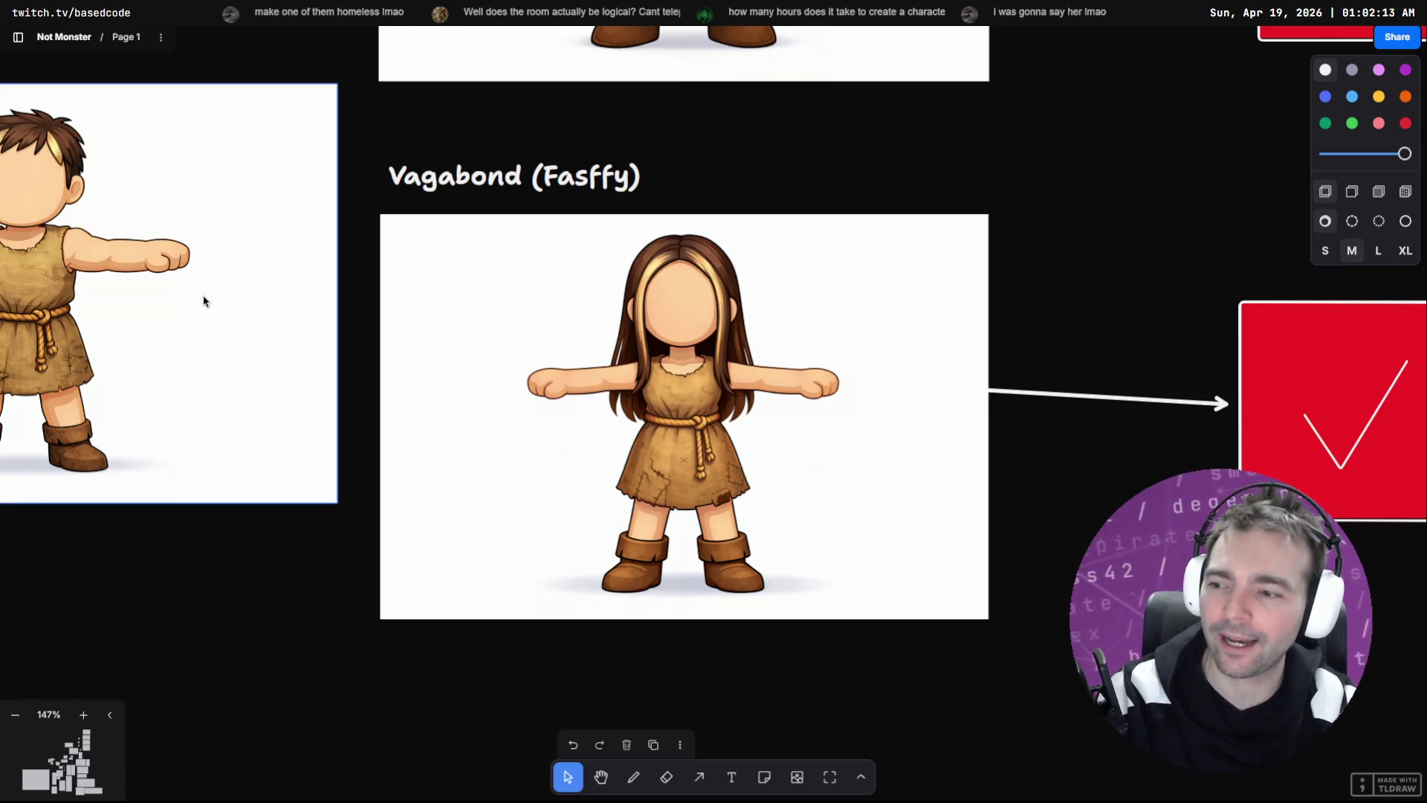
pyautogui.hotkey('alt', 'Tab')
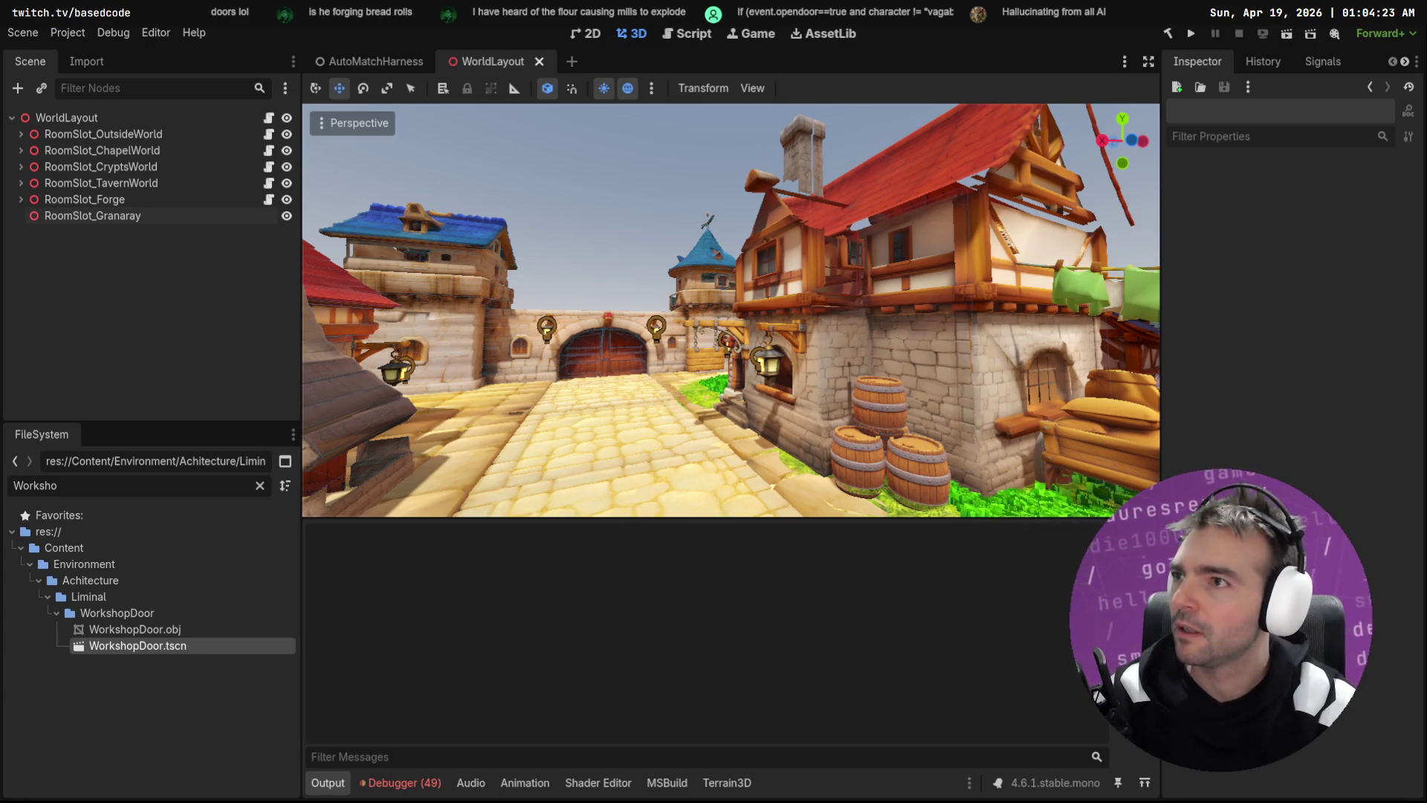
pyautogui.hotkey('alt', 'Tab')
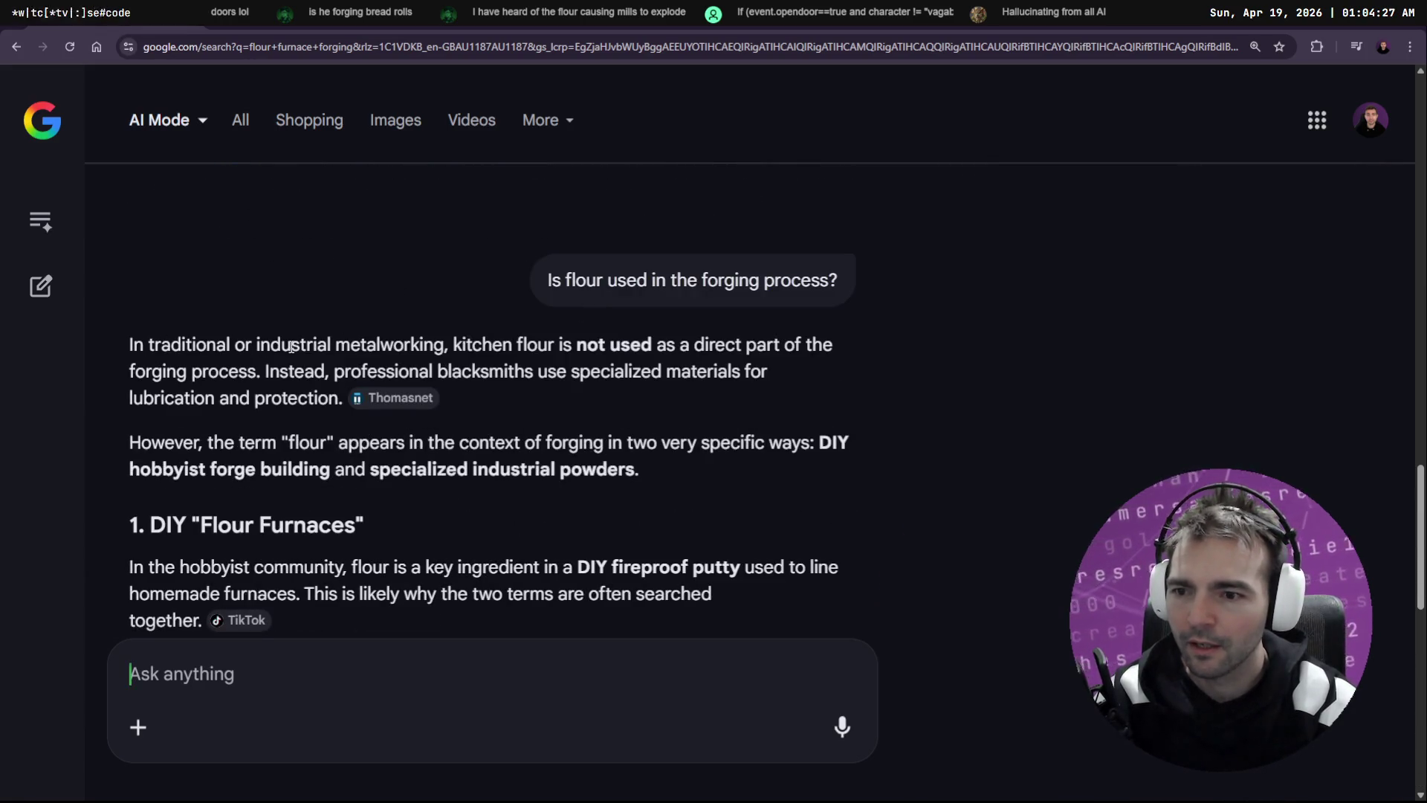
# Step: Read the AI answer on flour in forging, highlighting the Flour Furnaces heading and forging-uses sentence
pyautogui.moveTo(192, 525); pyautogui.dragTo(355, 524)
pyautogui.scroll(-1, 478, 461)
pyautogui.click(476, 458)
pyautogui.scroll(-1, 462, 455)
pyautogui.scroll(4, 525, 456)
pyautogui.scroll(-3, 526, 464)
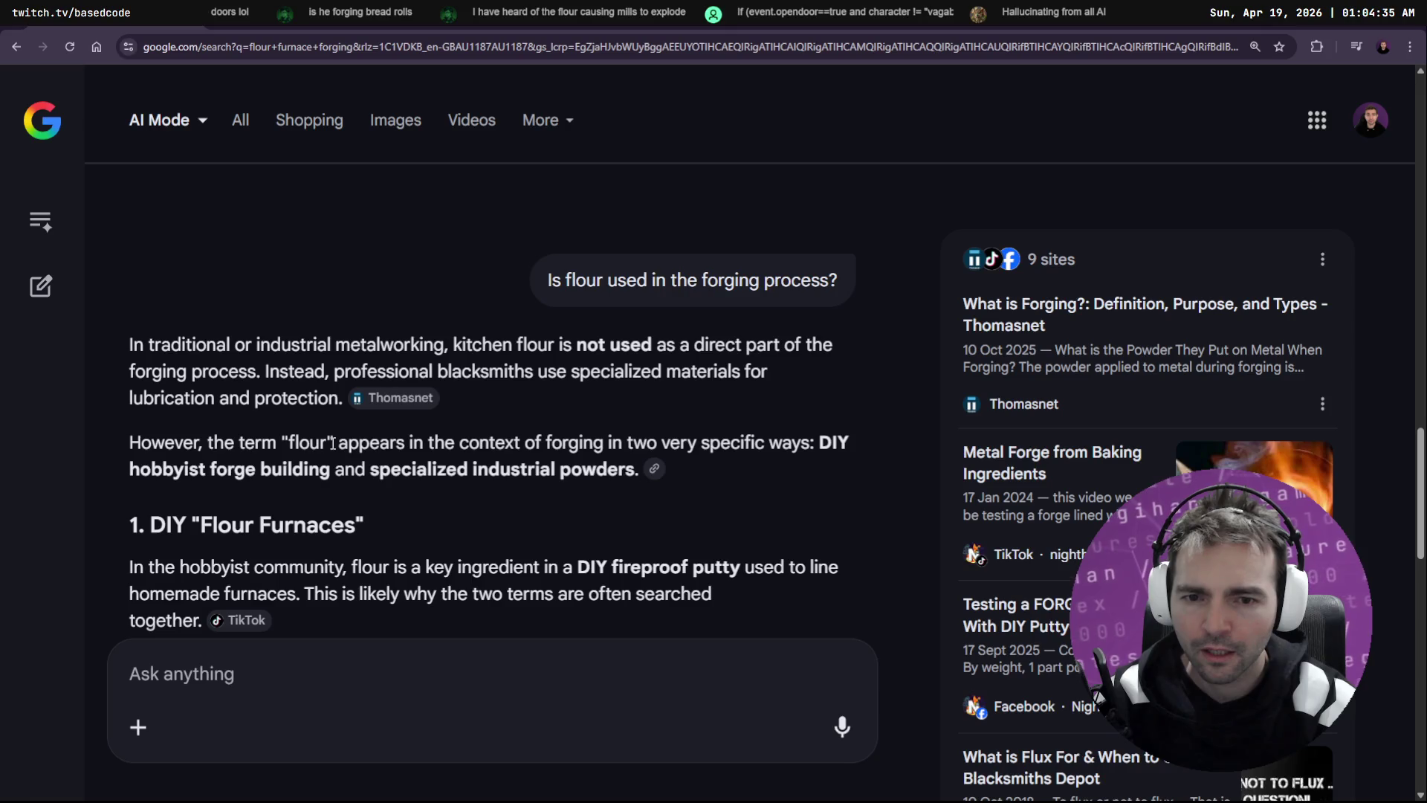
pyautogui.moveTo(246, 469); pyautogui.dragTo(634, 475)
pyautogui.scroll(-5, 634, 475)
pyautogui.scroll(-4, 232, 444)
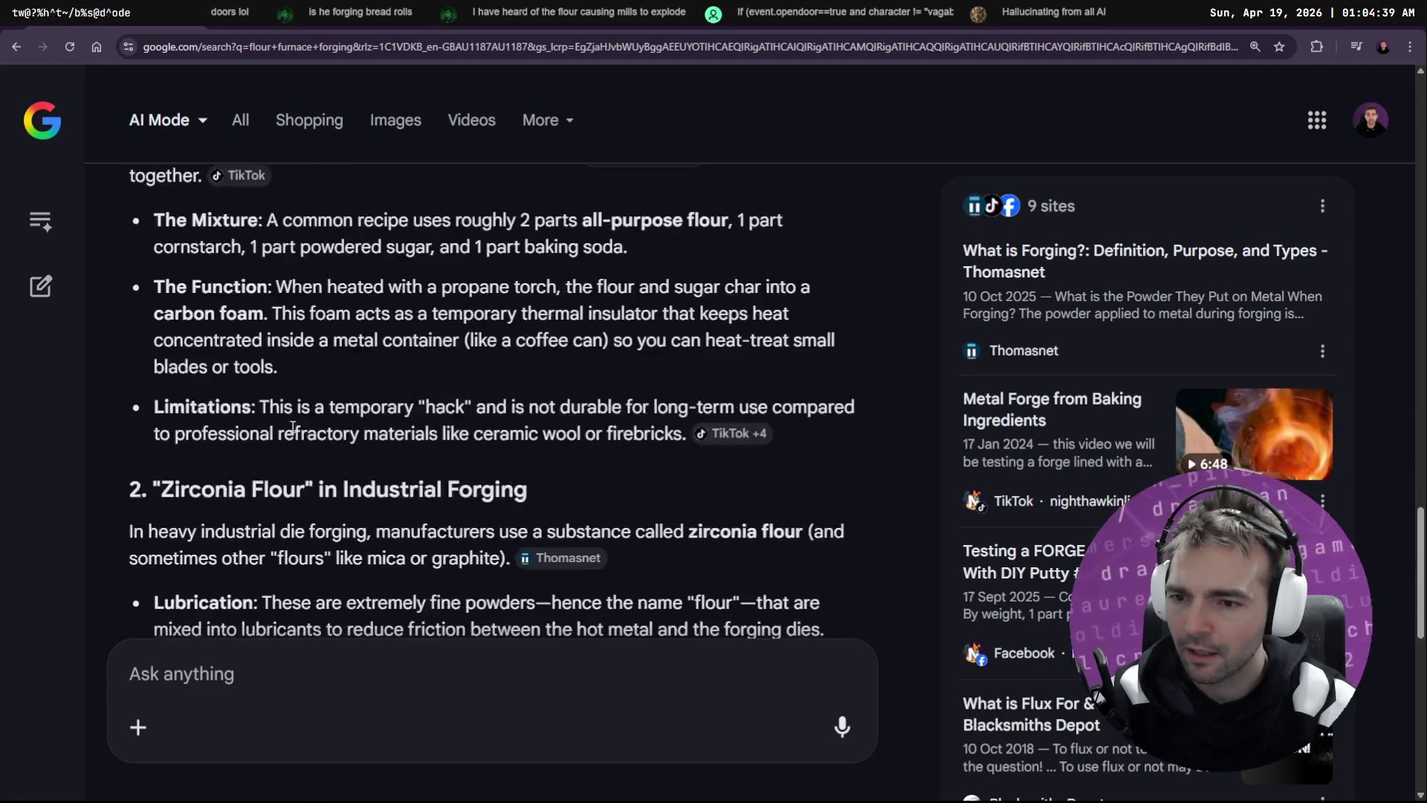
pyautogui.scroll(-7, 185, 414)
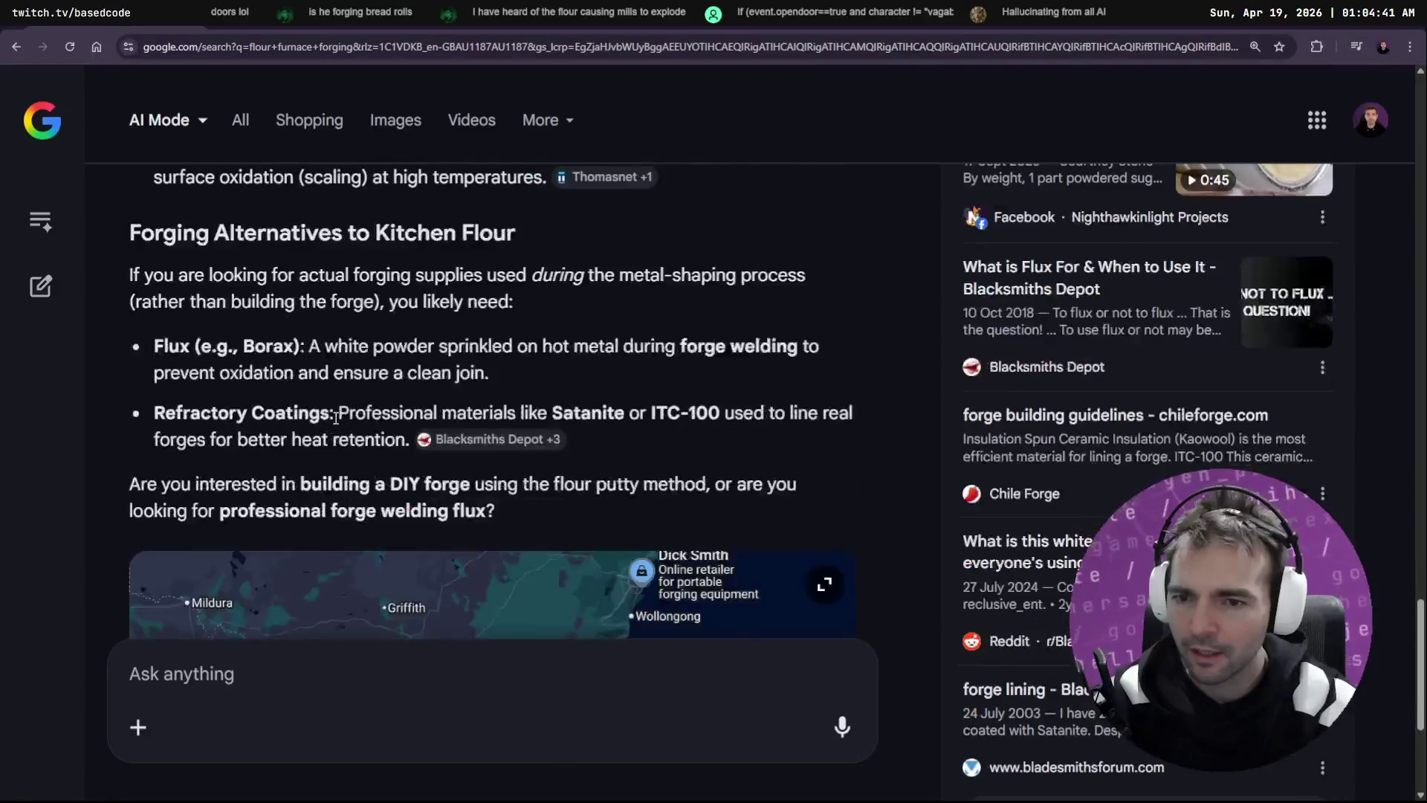
pyautogui.scroll(4, 336, 416)
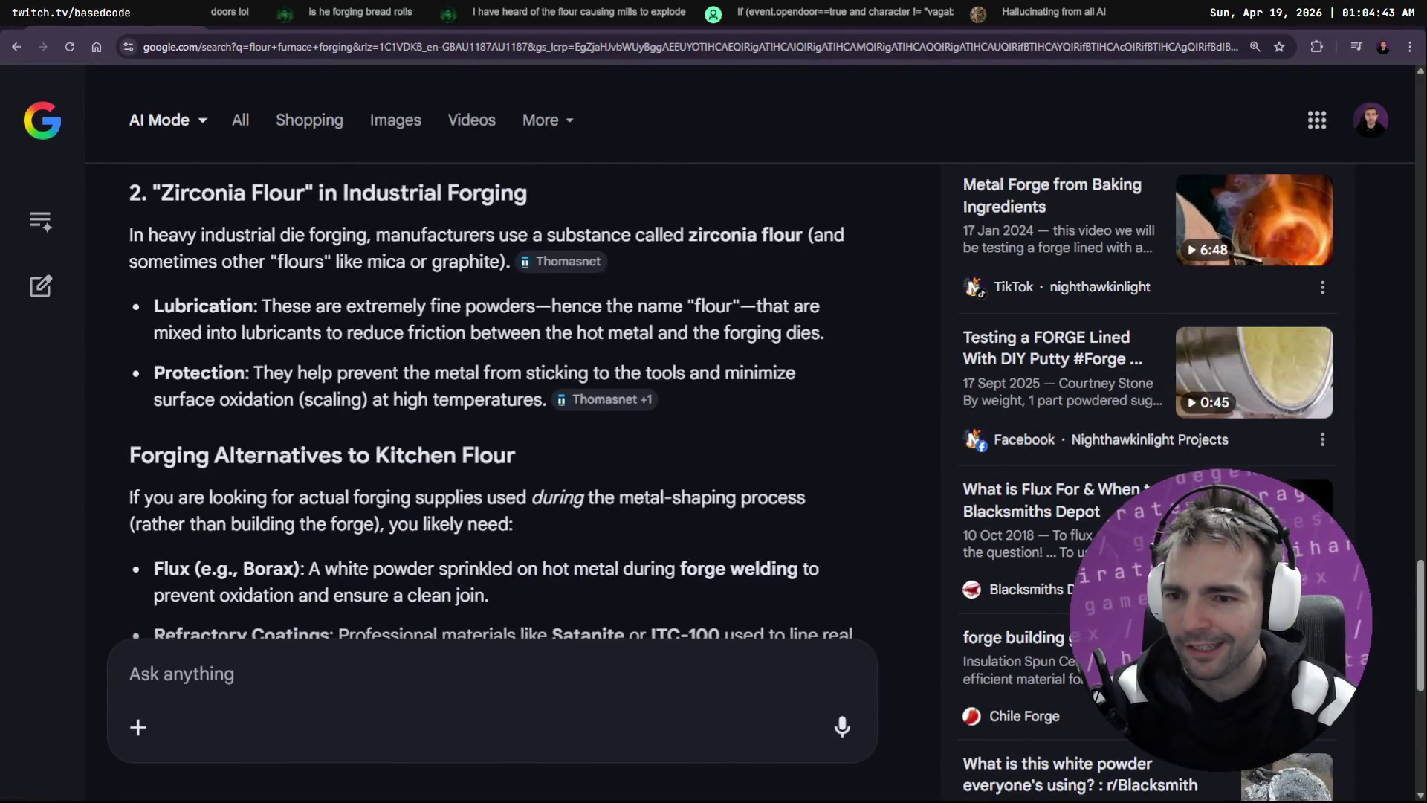
# Step: Switch through Godot to BACKLOG.md in Visual Studio Code
pyautogui.hotkey('alt', 'Tab')
pyautogui.scroll(5, 714, 409)
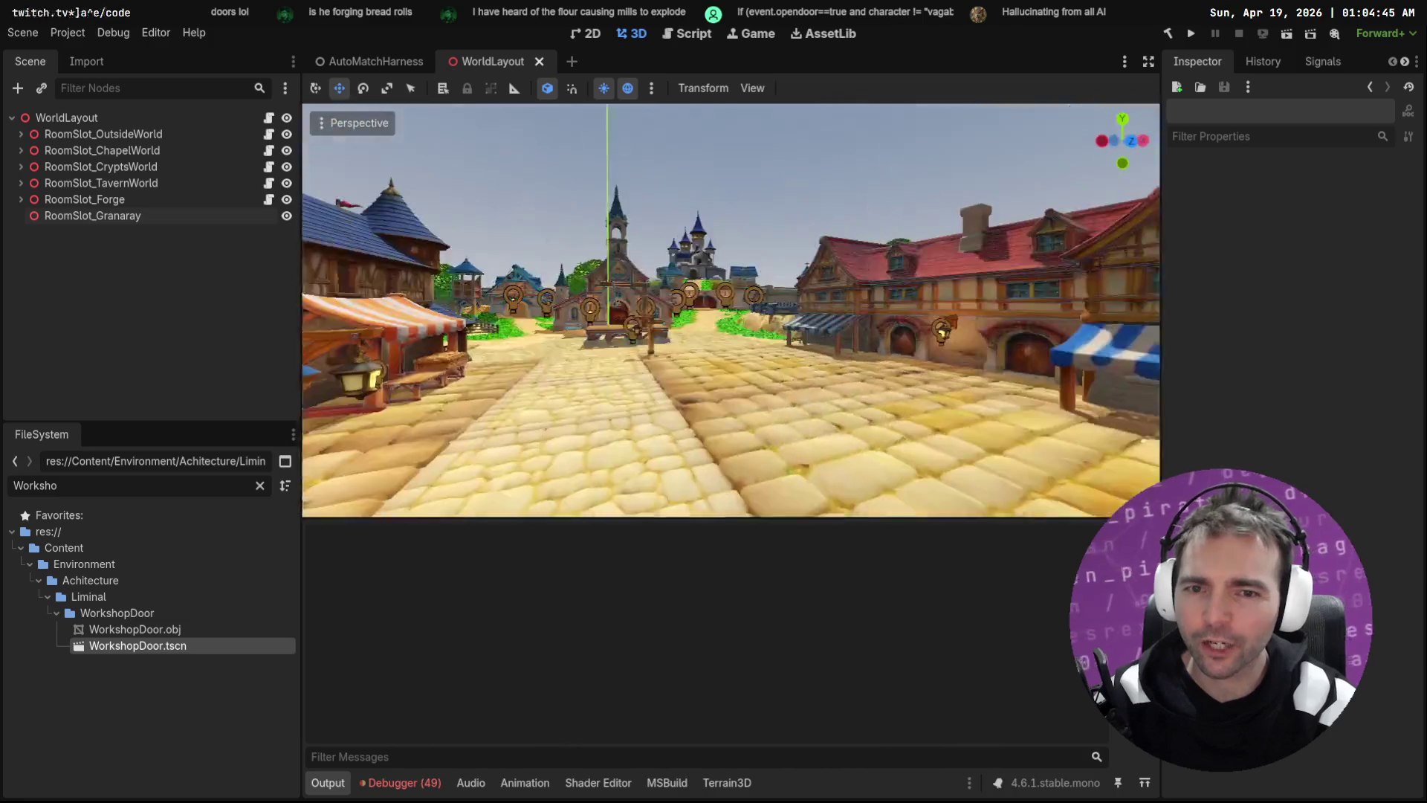
pyautogui.scroll(1, 714, 409)
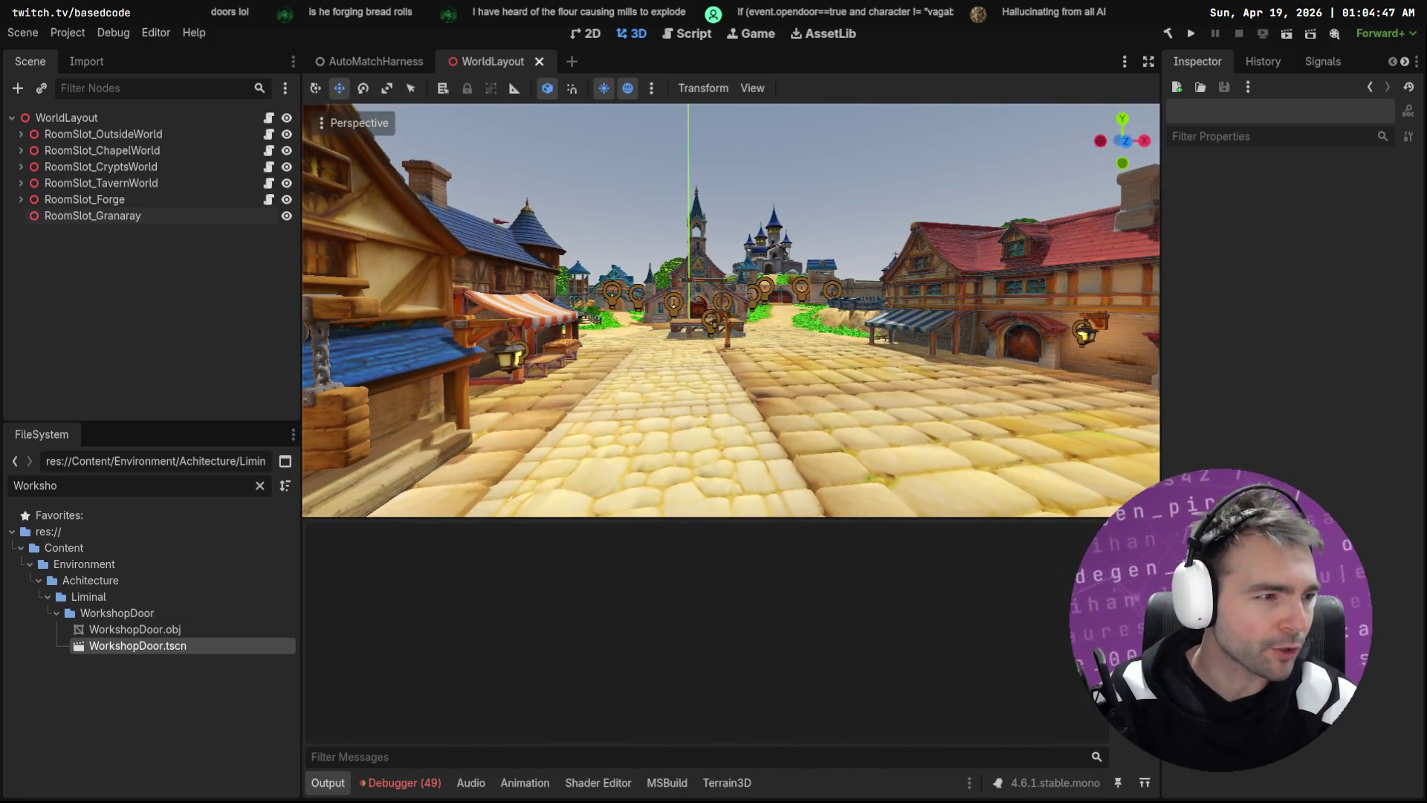
pyautogui.hotkey('alt', 'Tab')
pyautogui.scroll(-15, 381, 462)
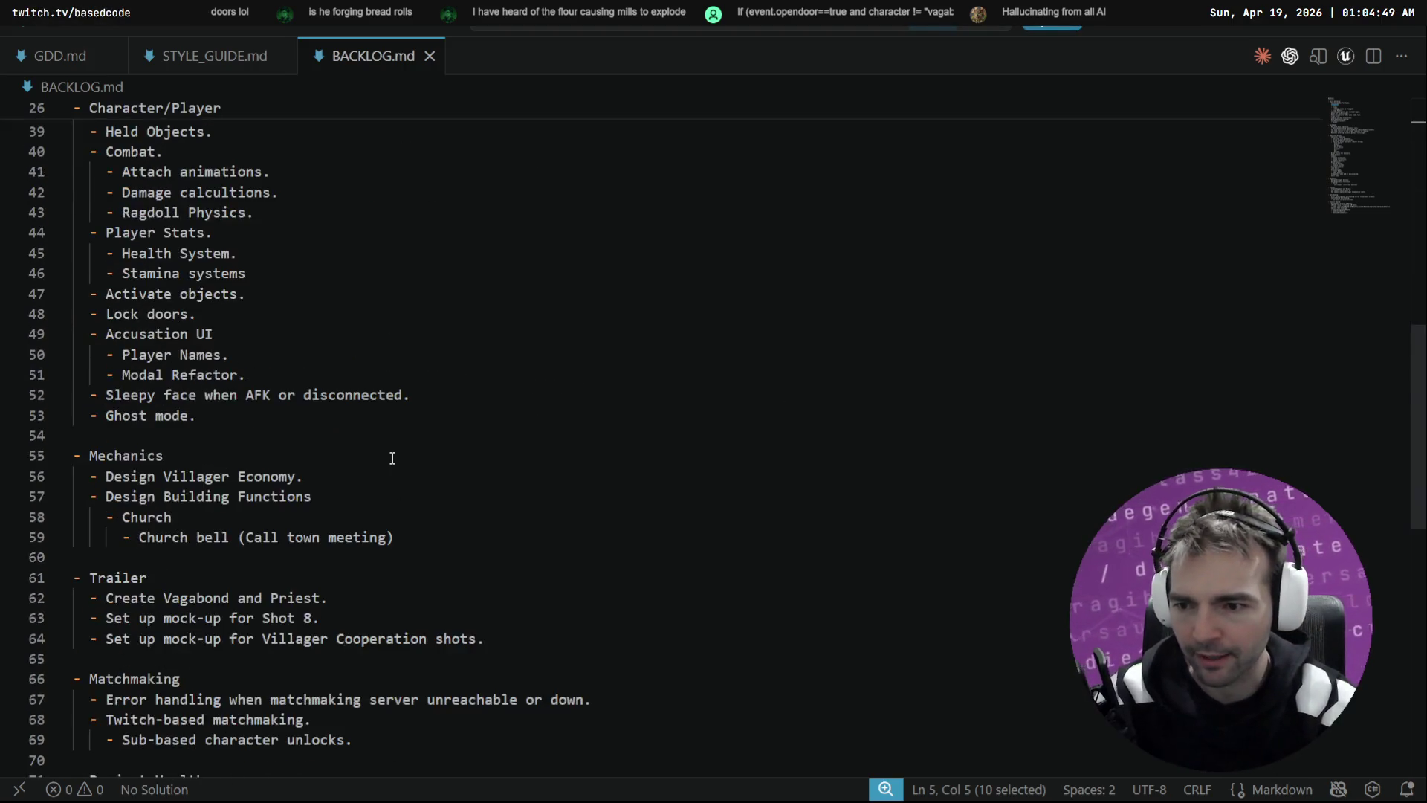
# Step: Review the Mechanics, Church and Sleepy face items, select the Granery entry, and return to Godot
pyautogui.moveTo(395, 276)
pyautogui.mouseDown()
pyautogui.moveTo(223, 255)
pyautogui.moveTo(359, 220)
pyautogui.moveTo(74, 215)
pyautogui.mouseUp()
pyautogui.click(357, 236)
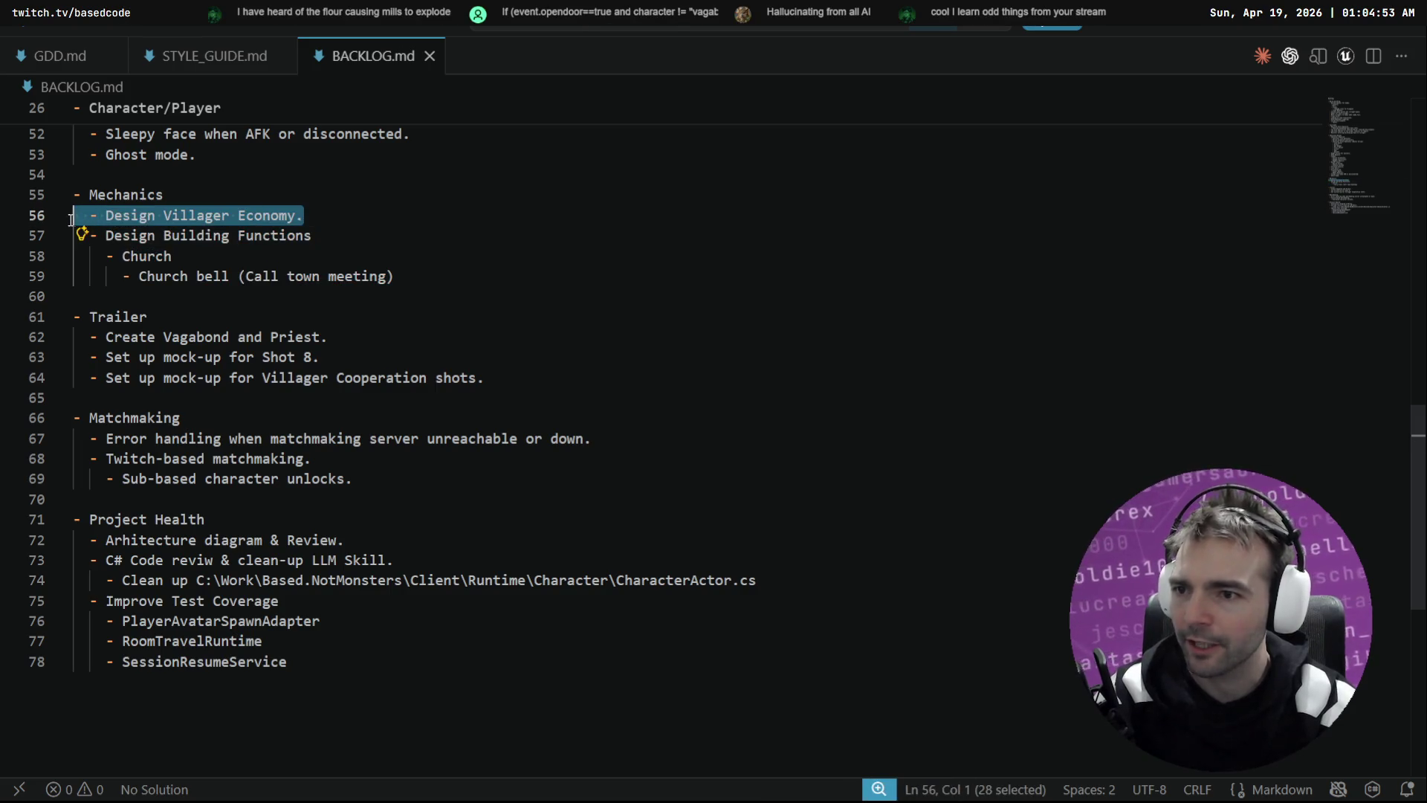
pyautogui.scroll(1, 332, 318)
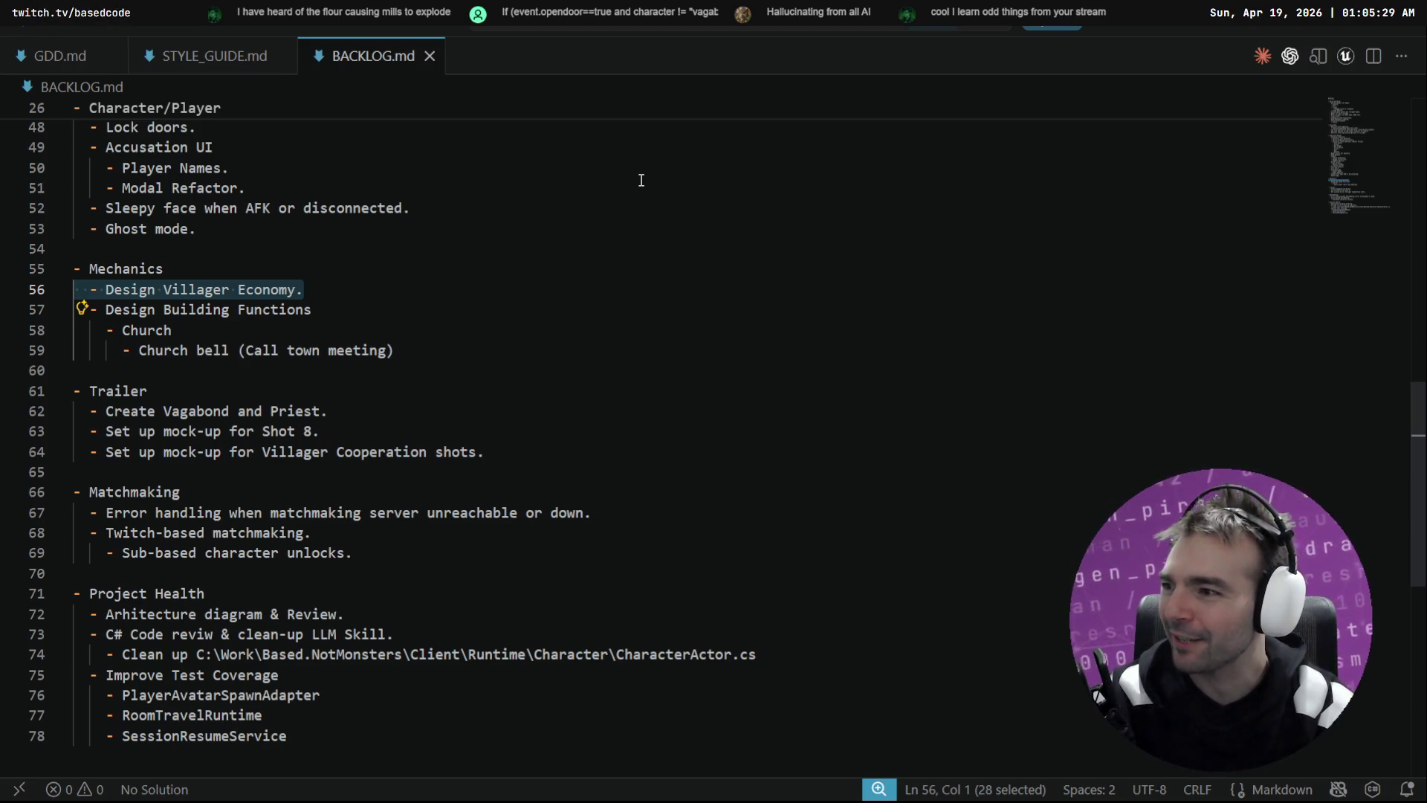
pyautogui.click(629, 206)
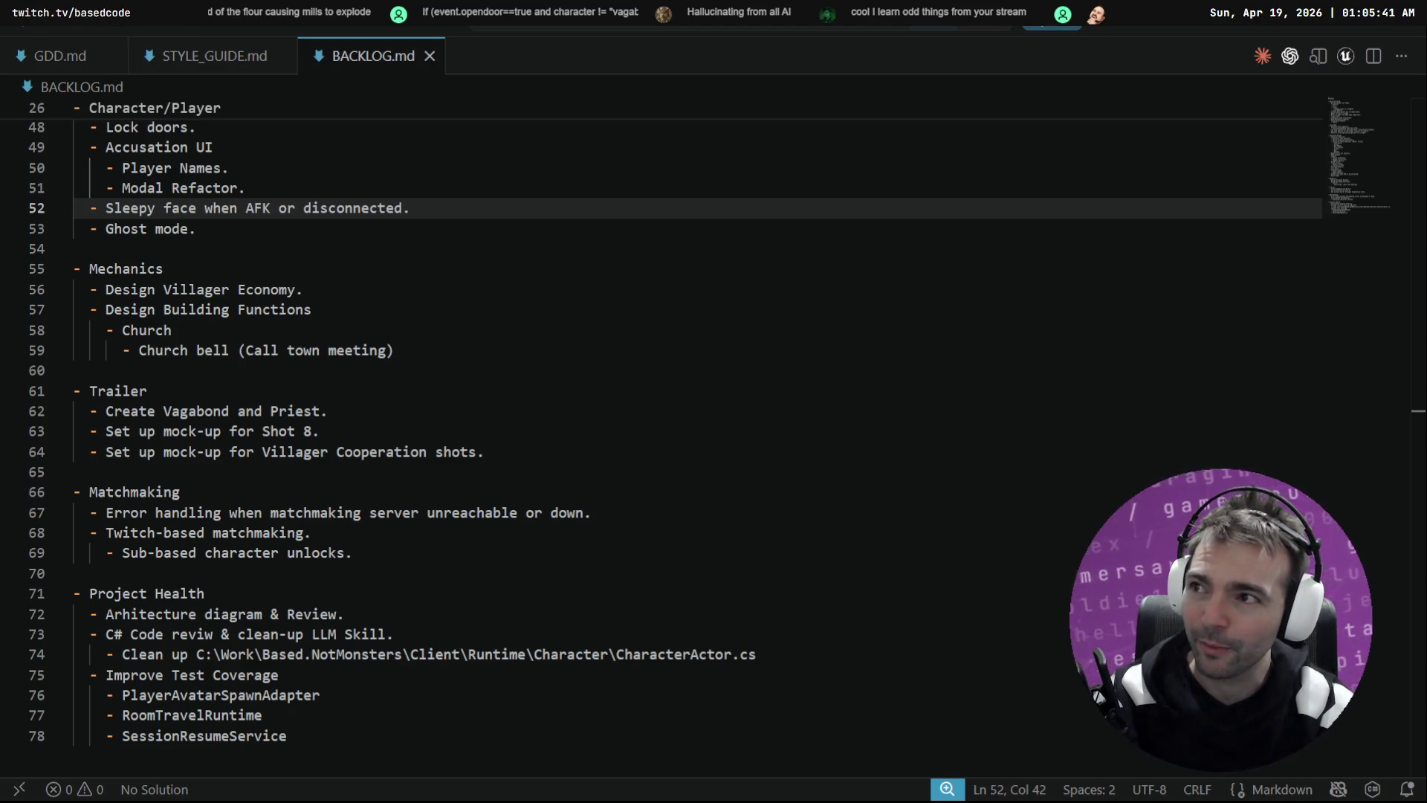
pyautogui.click(386, 321)
pyautogui.scroll(15, 465, 299)
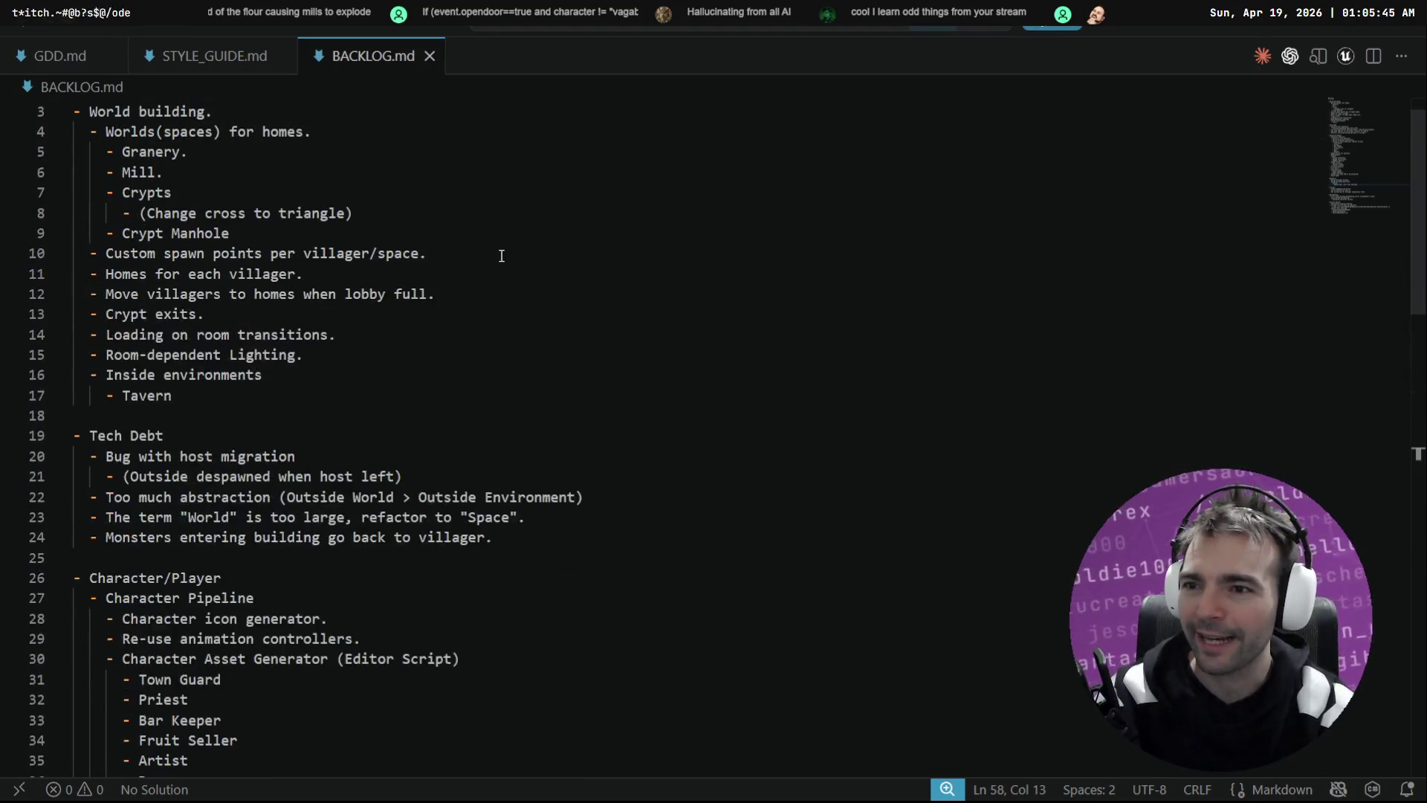
pyautogui.moveTo(223, 189); pyautogui.dragTo(73, 189)
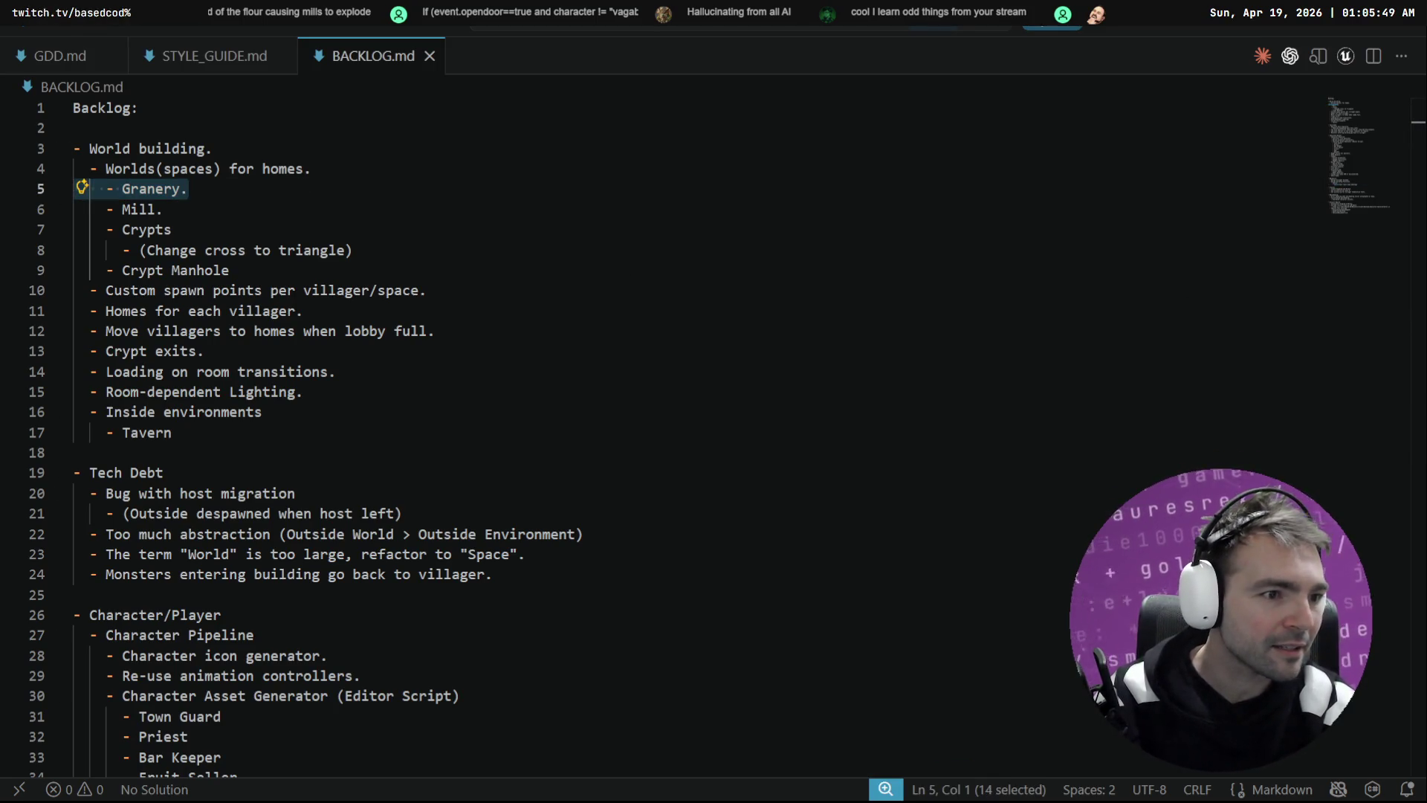
pyautogui.hotkey('alt', 'Tab')
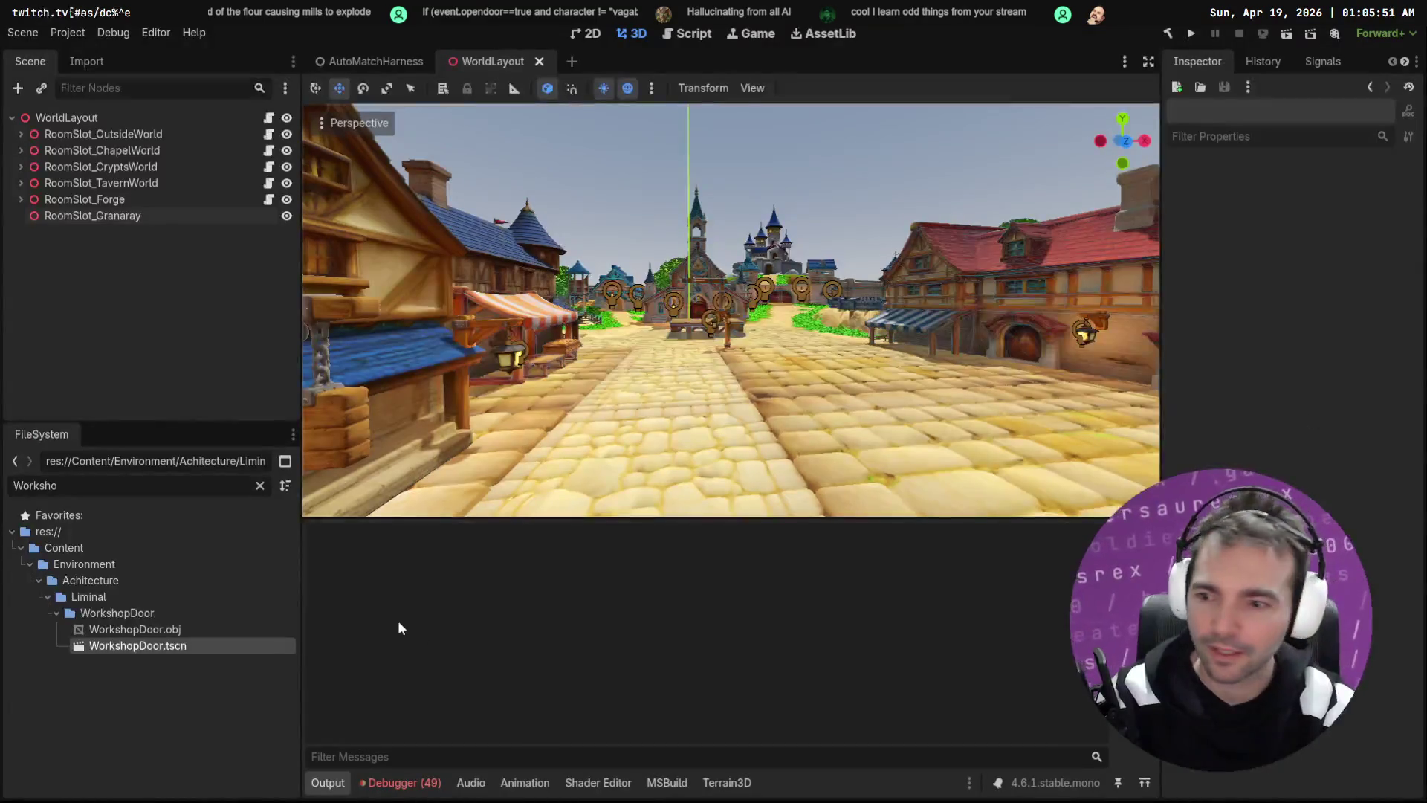
# Step: Collapse the door folders and start a new Liminal folder named GranaryDoor, correcting 'Granery'
pyautogui.click(261, 485)
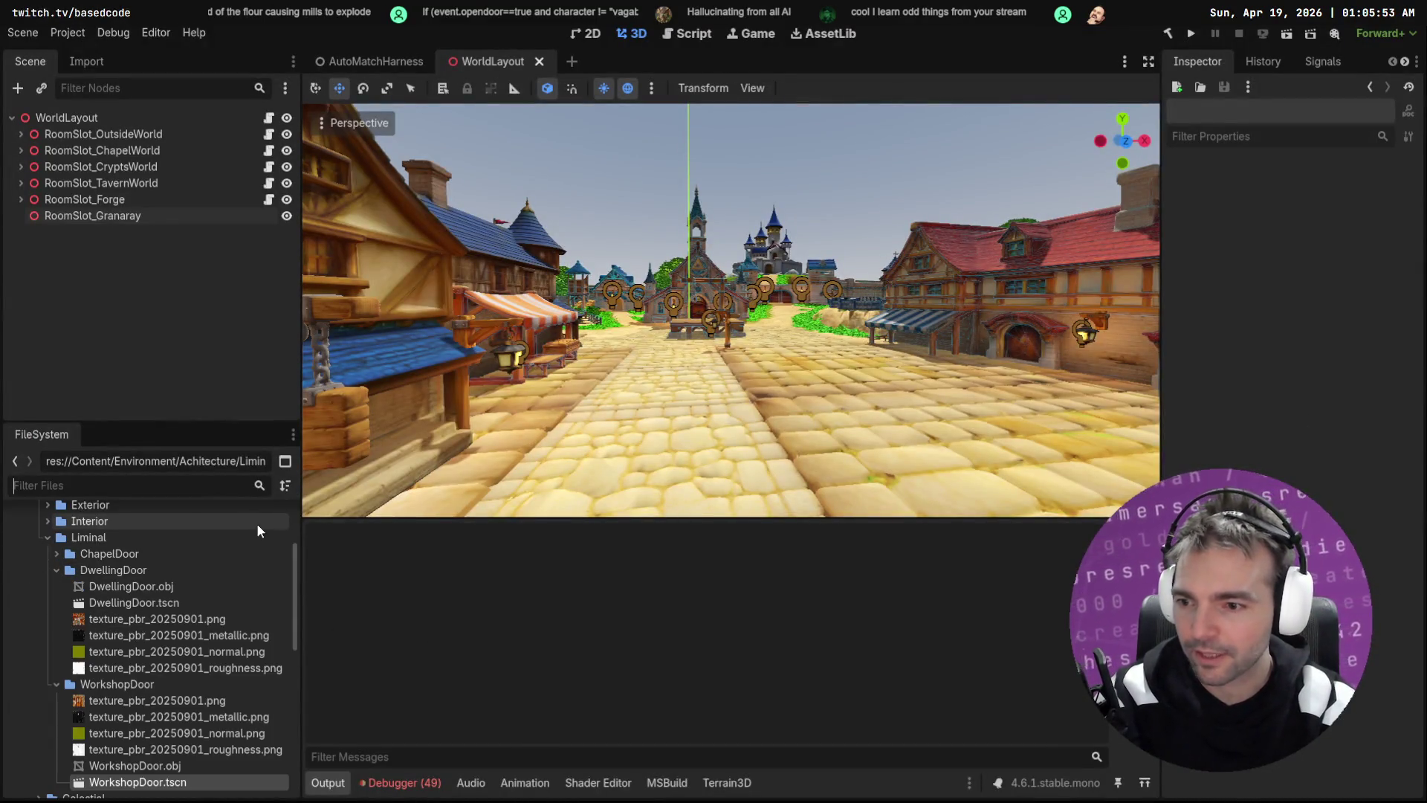
pyautogui.click(56, 570)
pyautogui.click(55, 587)
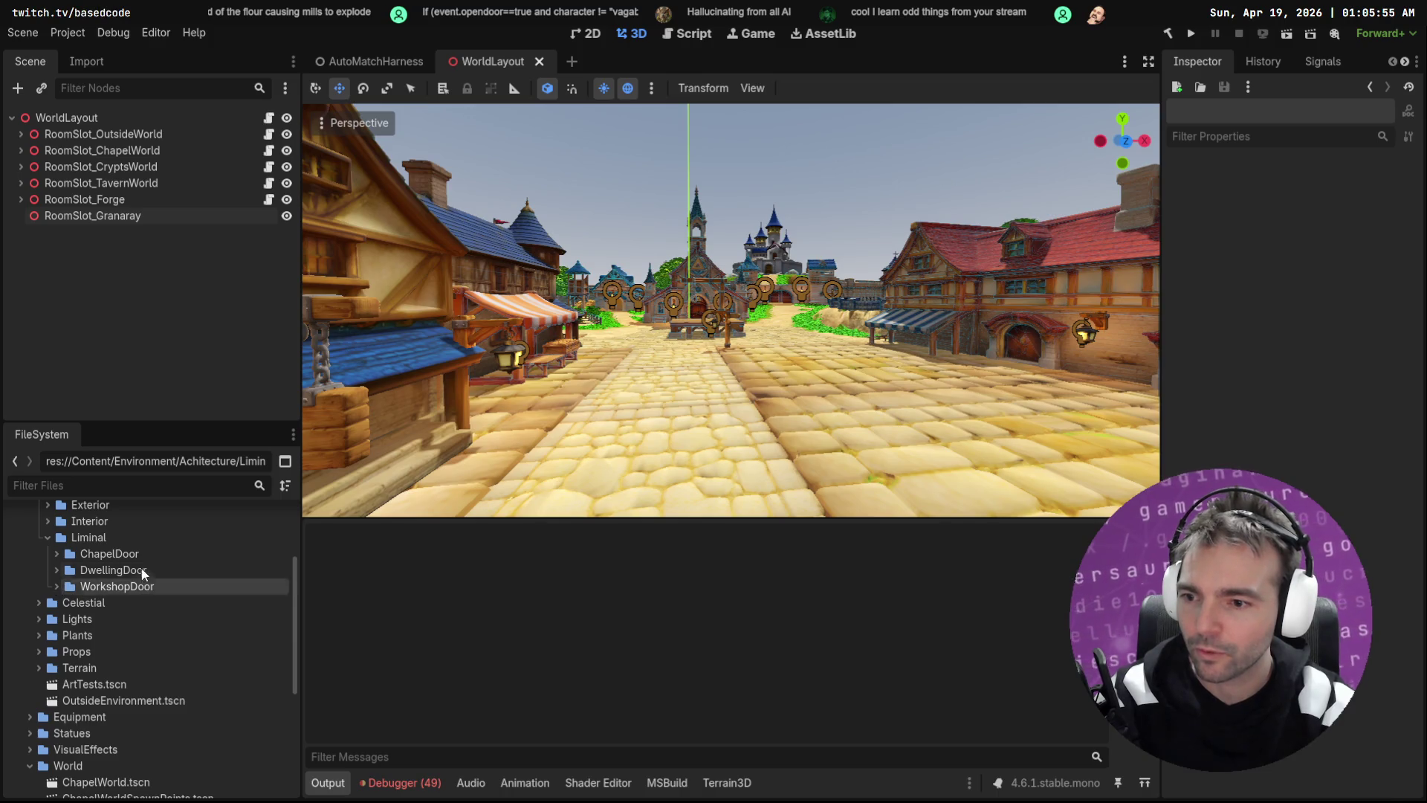
pyautogui.rightClick(122, 536)
pyautogui.moveTo(256, 538)
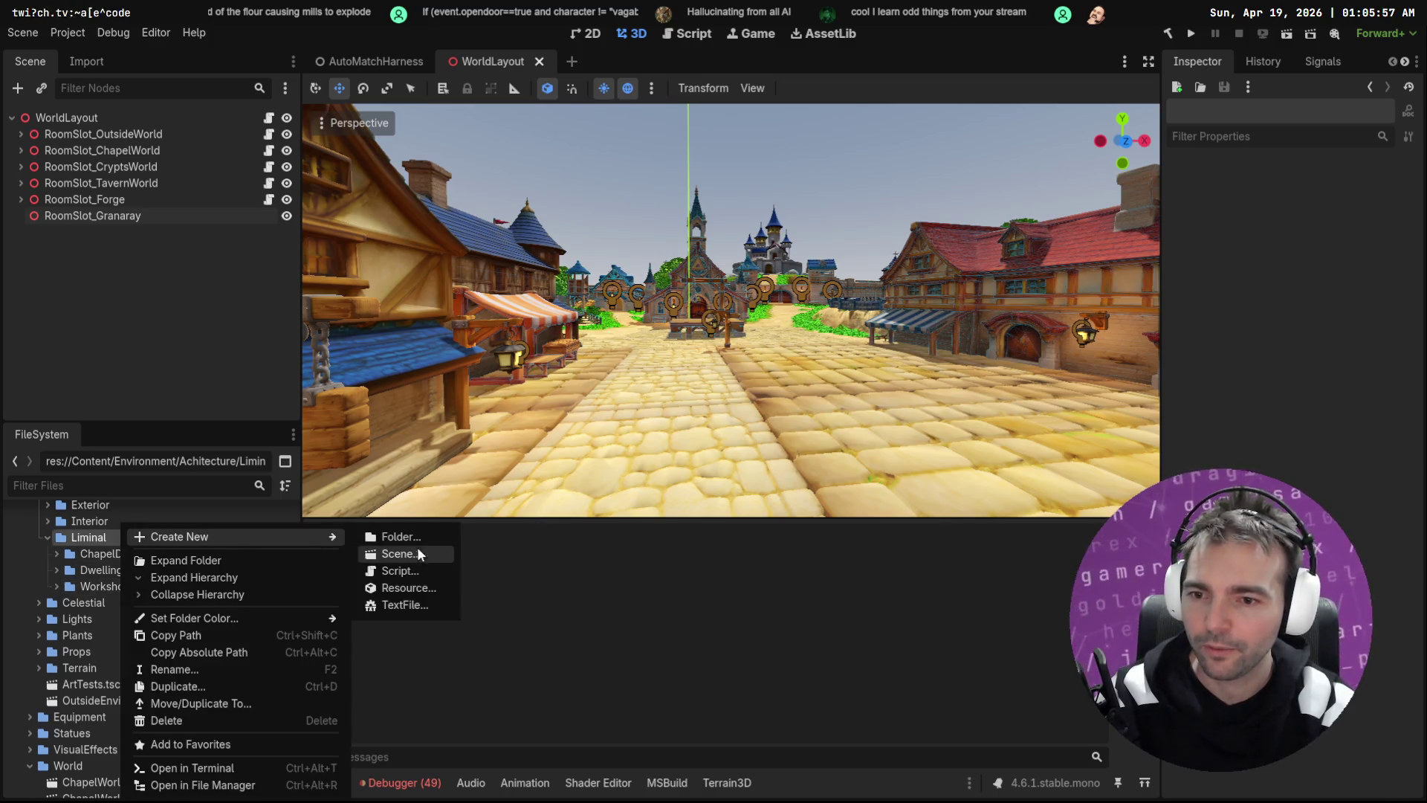
pyautogui.click(422, 538)
pyautogui.write('GraneryD')
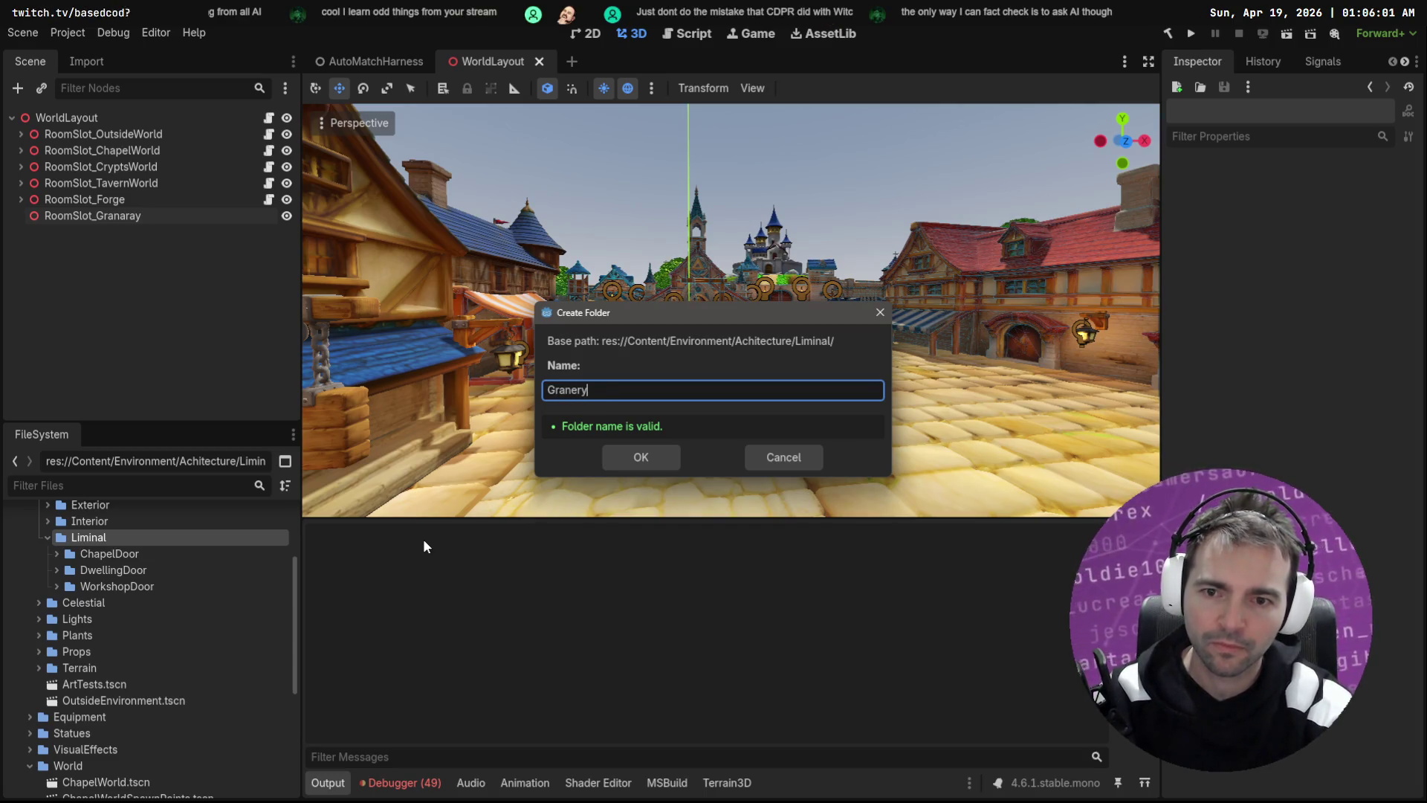
pyautogui.hotkey('ctrl', 'BackSpace')
pyautogui.write('GranaryD')
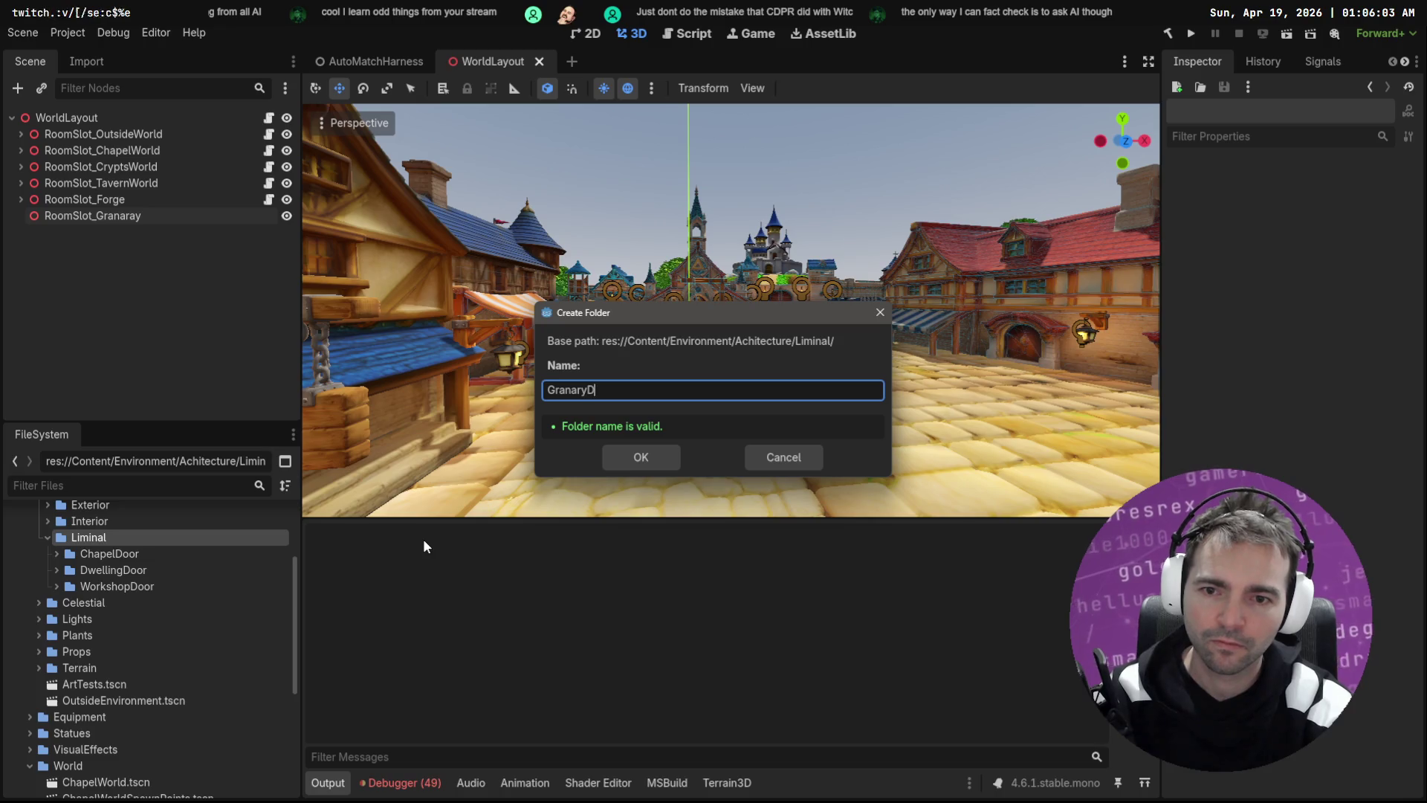